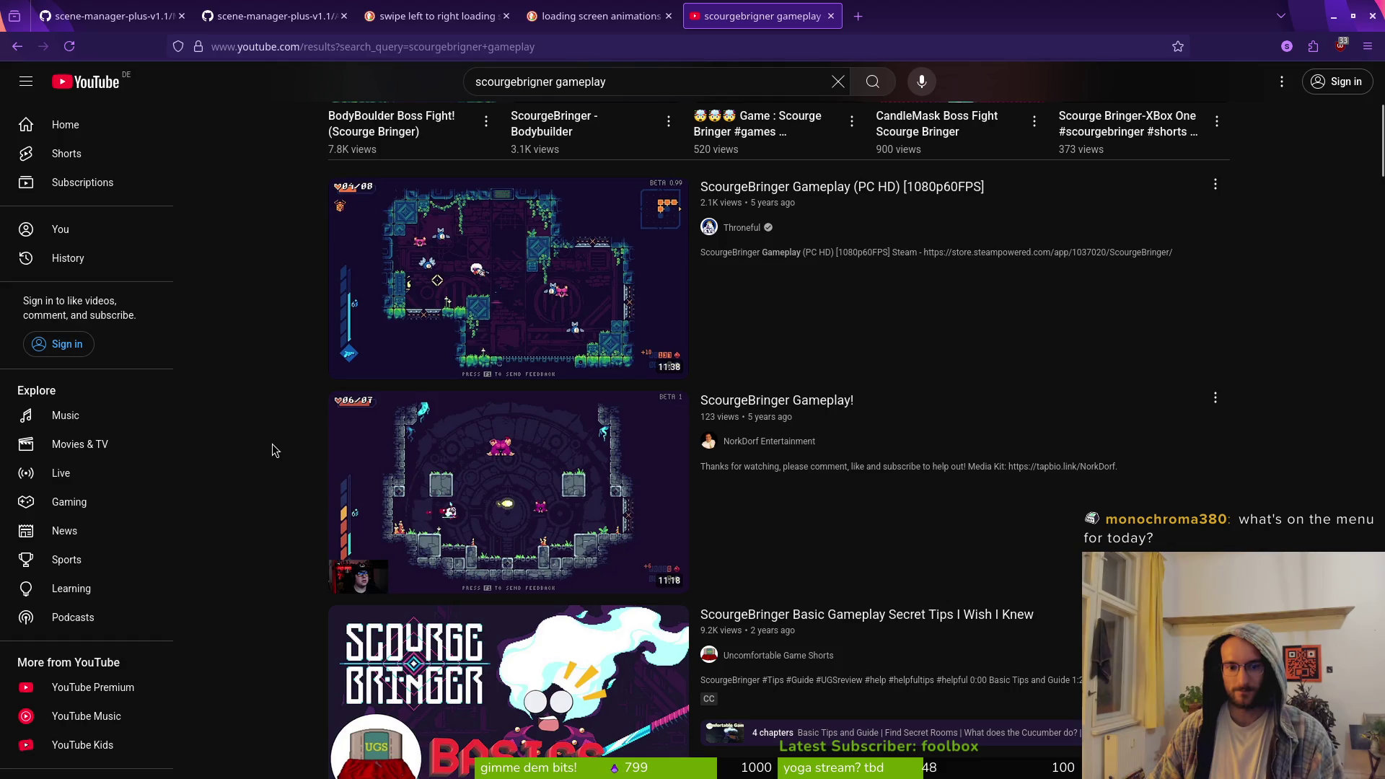
# Scroll the ScourgeBringer search results and open 'Let's Play ScourgeBringer - PC Gameplay Part 1'
pyautogui.scroll(-3, 235, 444)
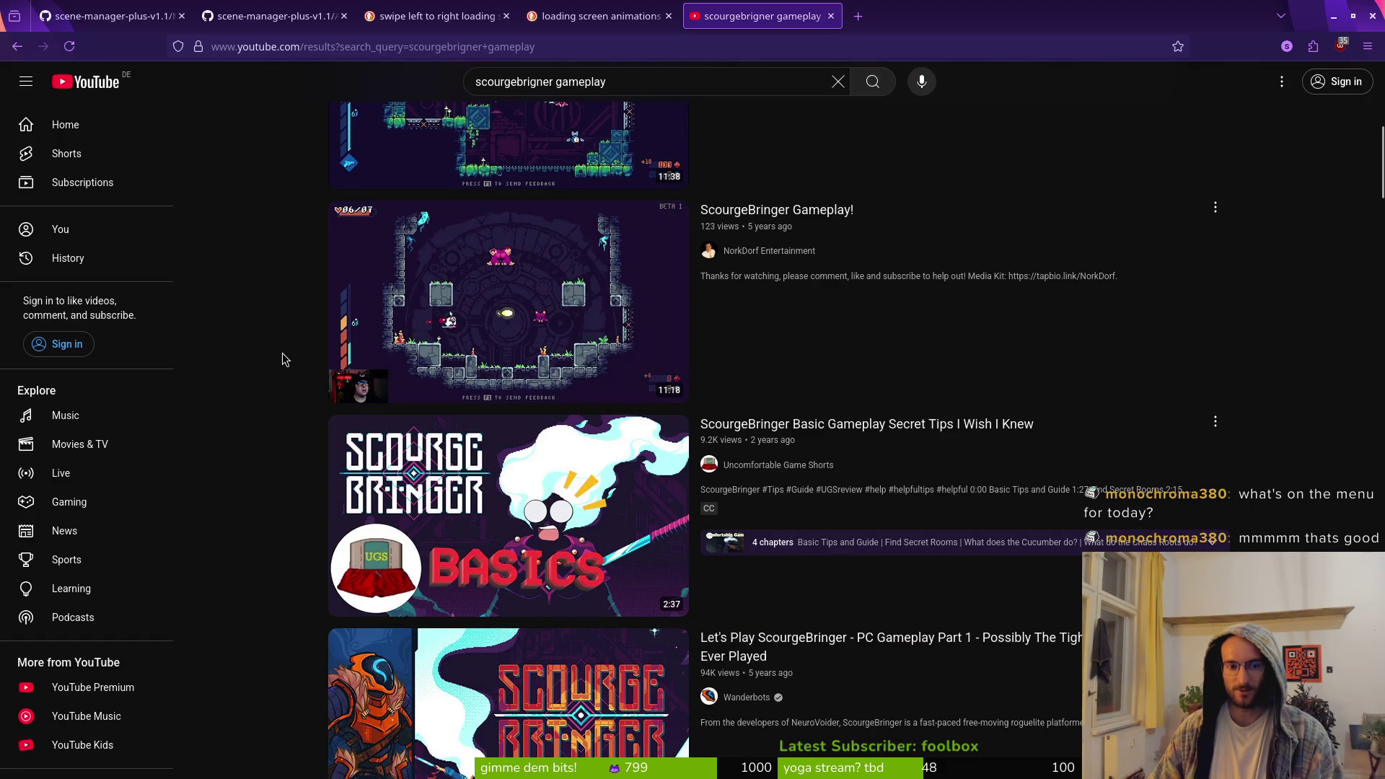
pyautogui.scroll(-2, 270, 368)
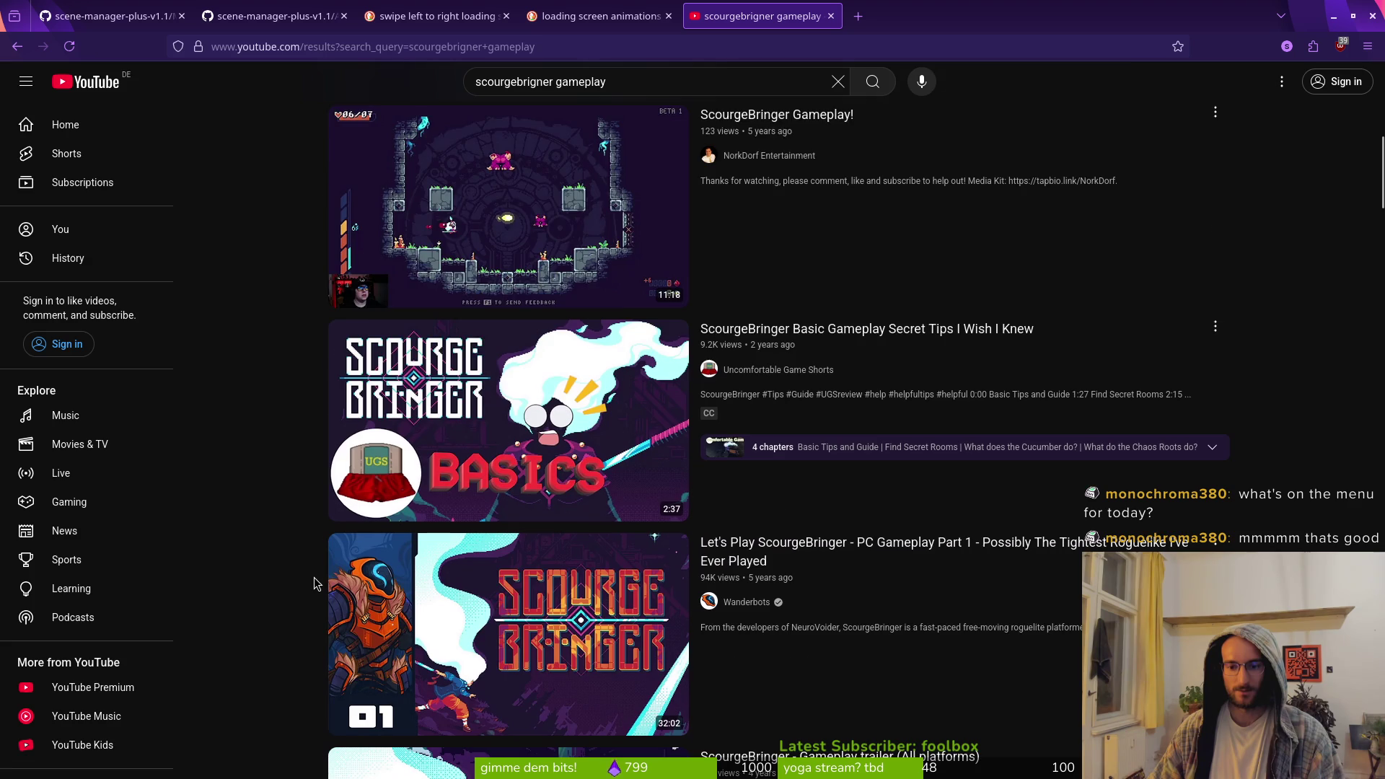
pyautogui.scroll(-2, 314, 580)
pyautogui.scroll(-3, 273, 559)
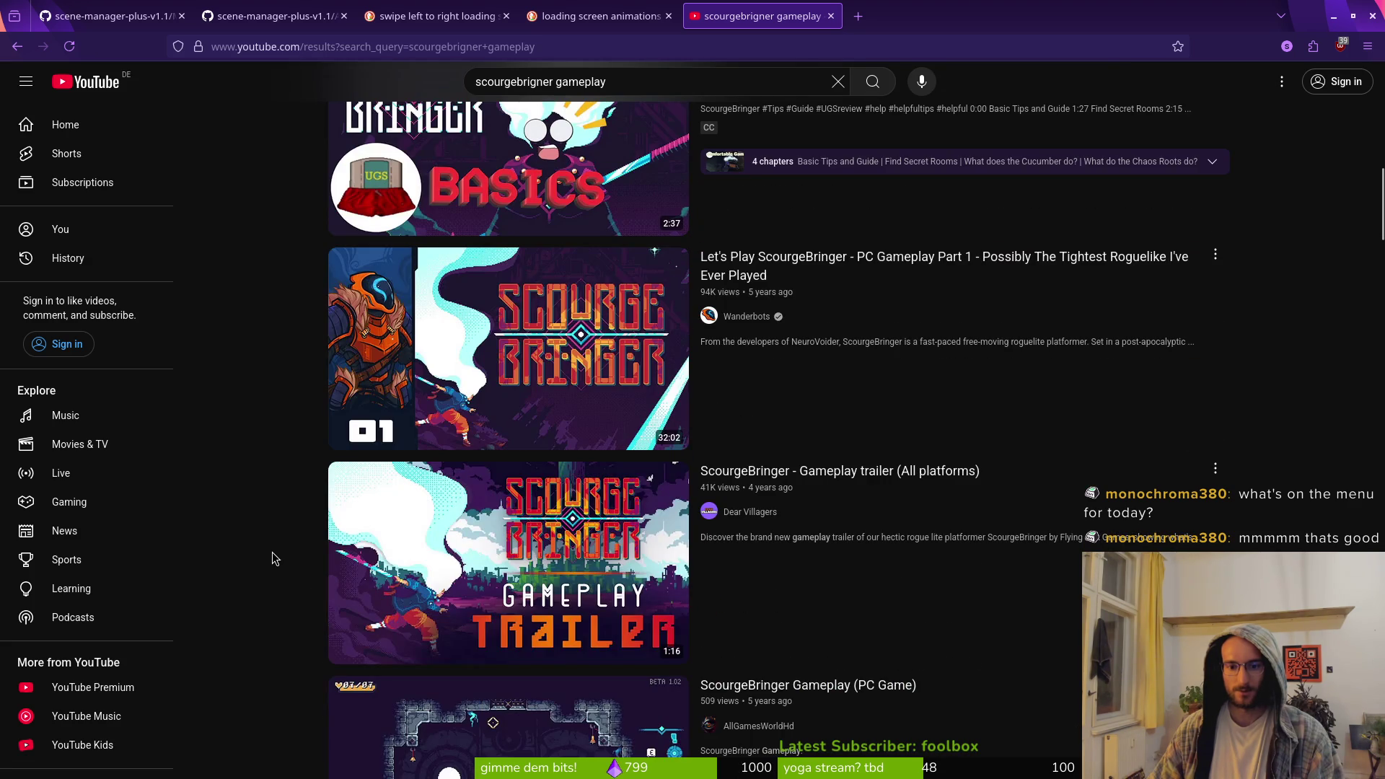
pyautogui.scroll(-3, 280, 556)
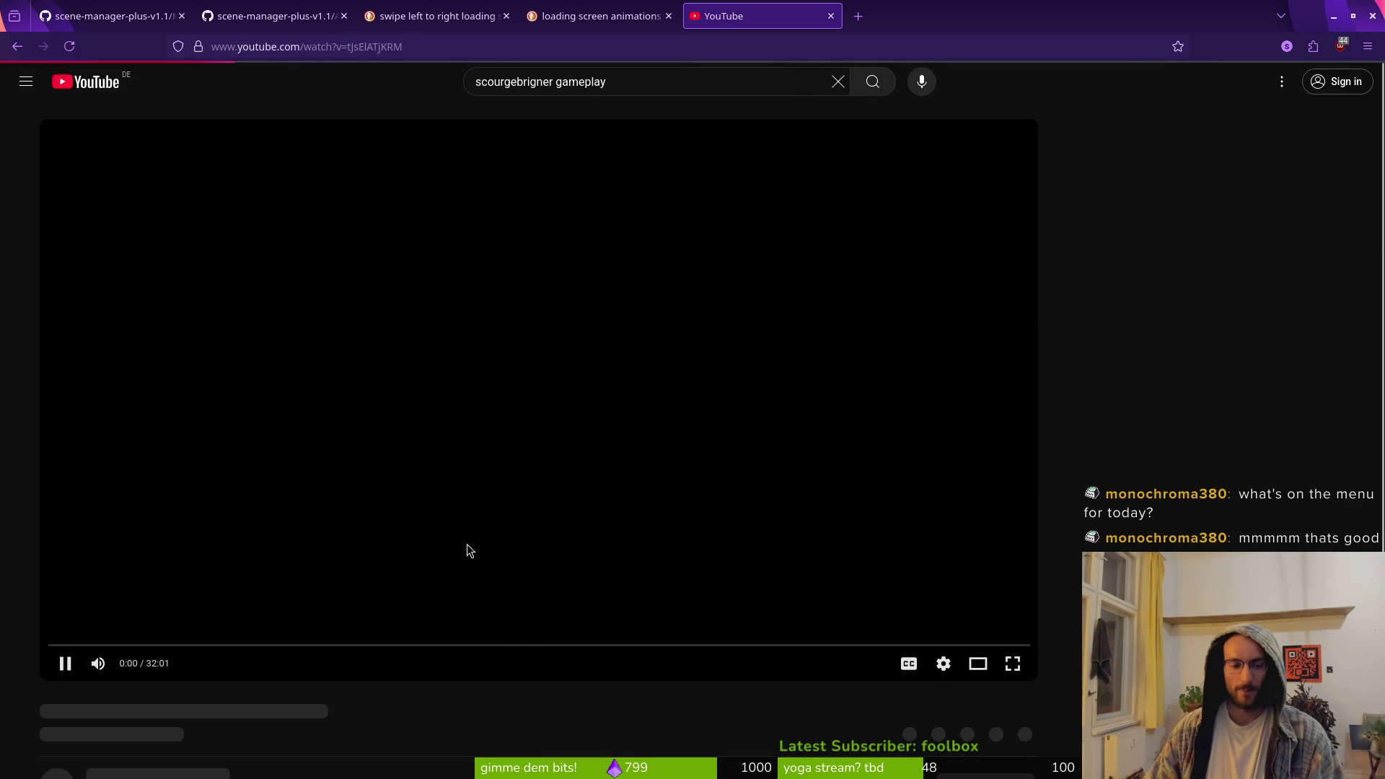
# Seek the gameplay video ahead through 3:53, 7:00 and 8:51 to about 8:59
pyautogui.click(169, 646)
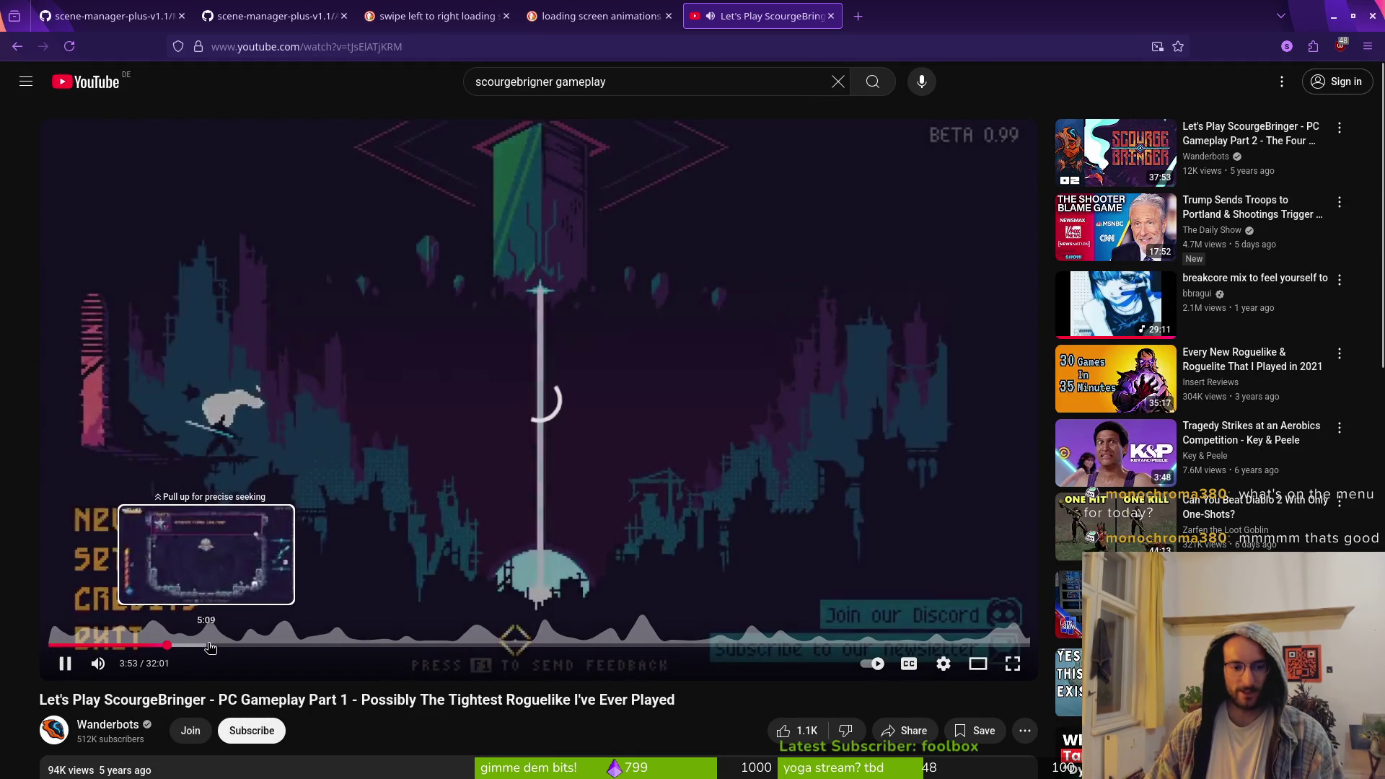
pyautogui.click(261, 645)
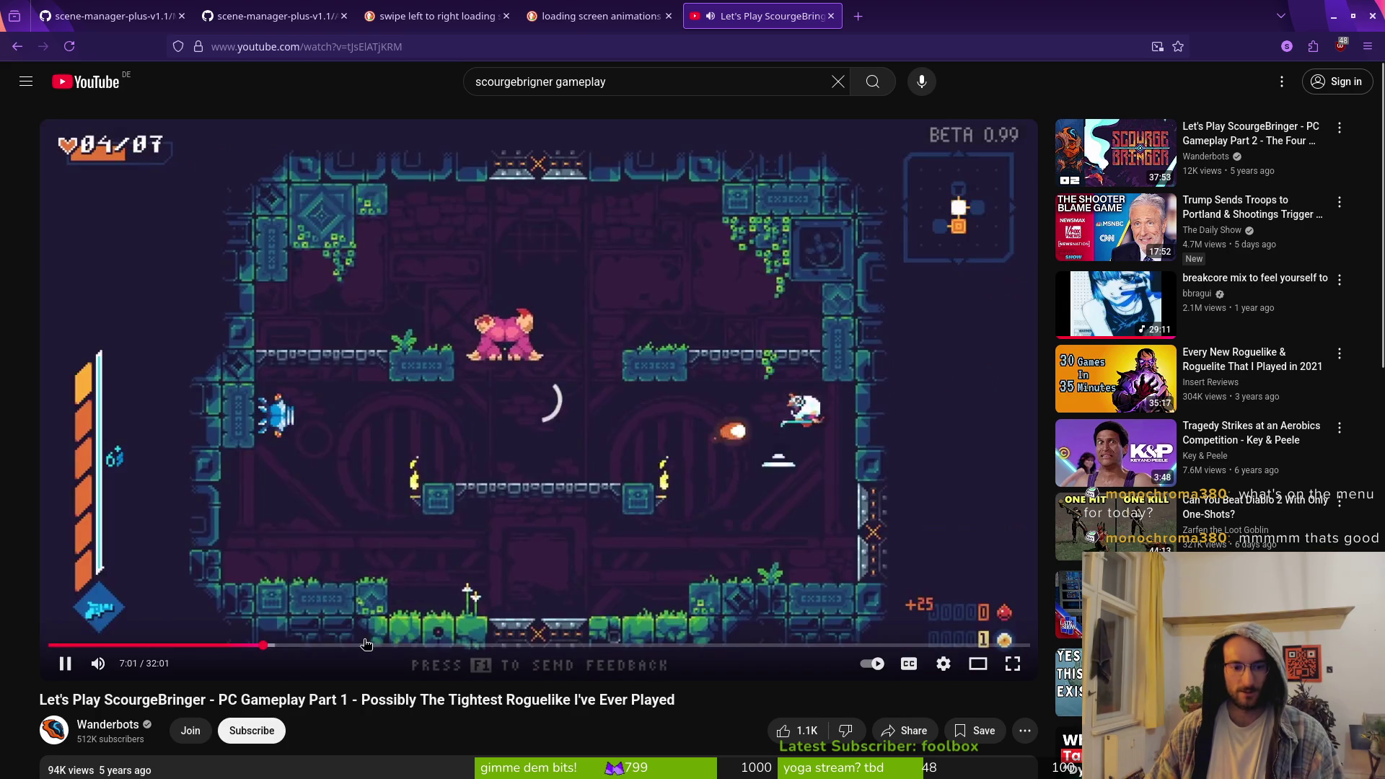
pyautogui.click(320, 645)
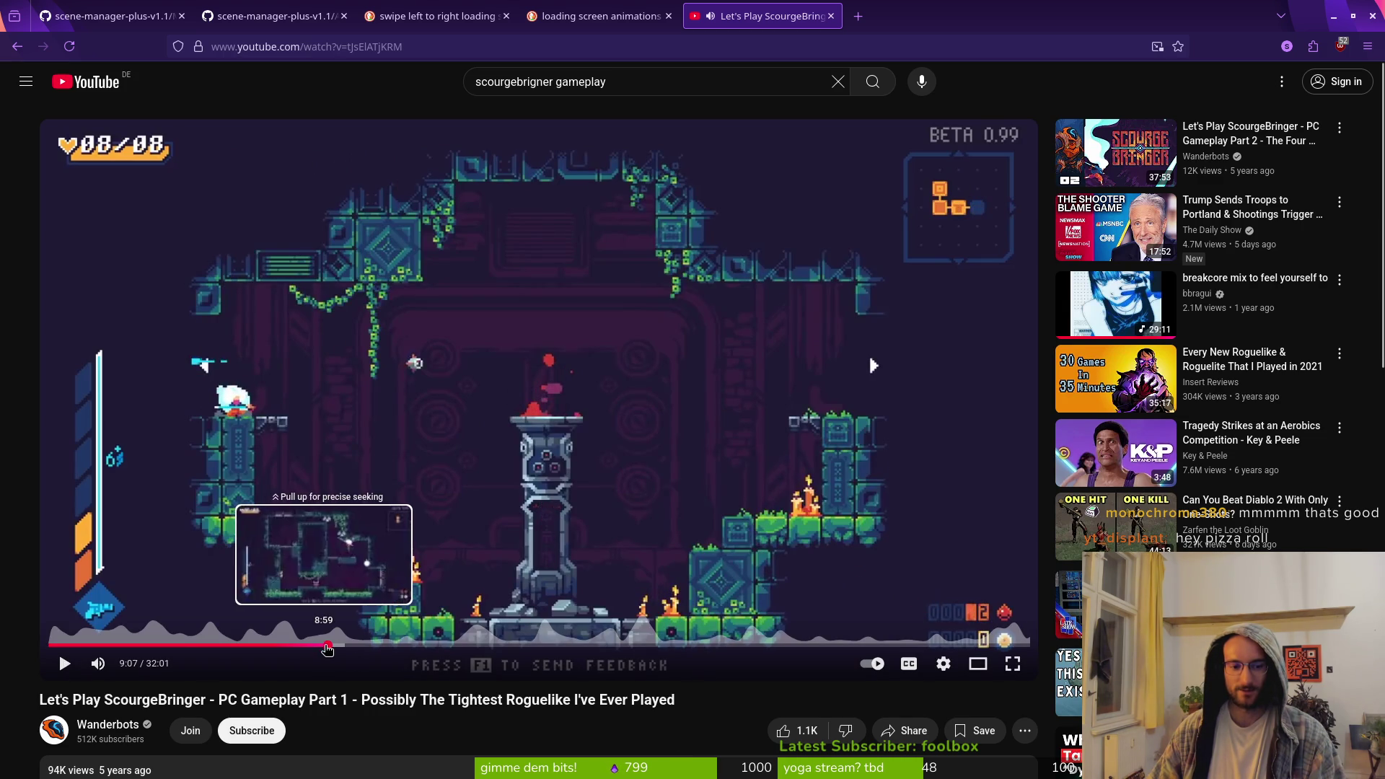
pyautogui.click(324, 645)
# Check quality in the video settings, keep playback speed at Normal, and resume playing
pyautogui.click(943, 663)
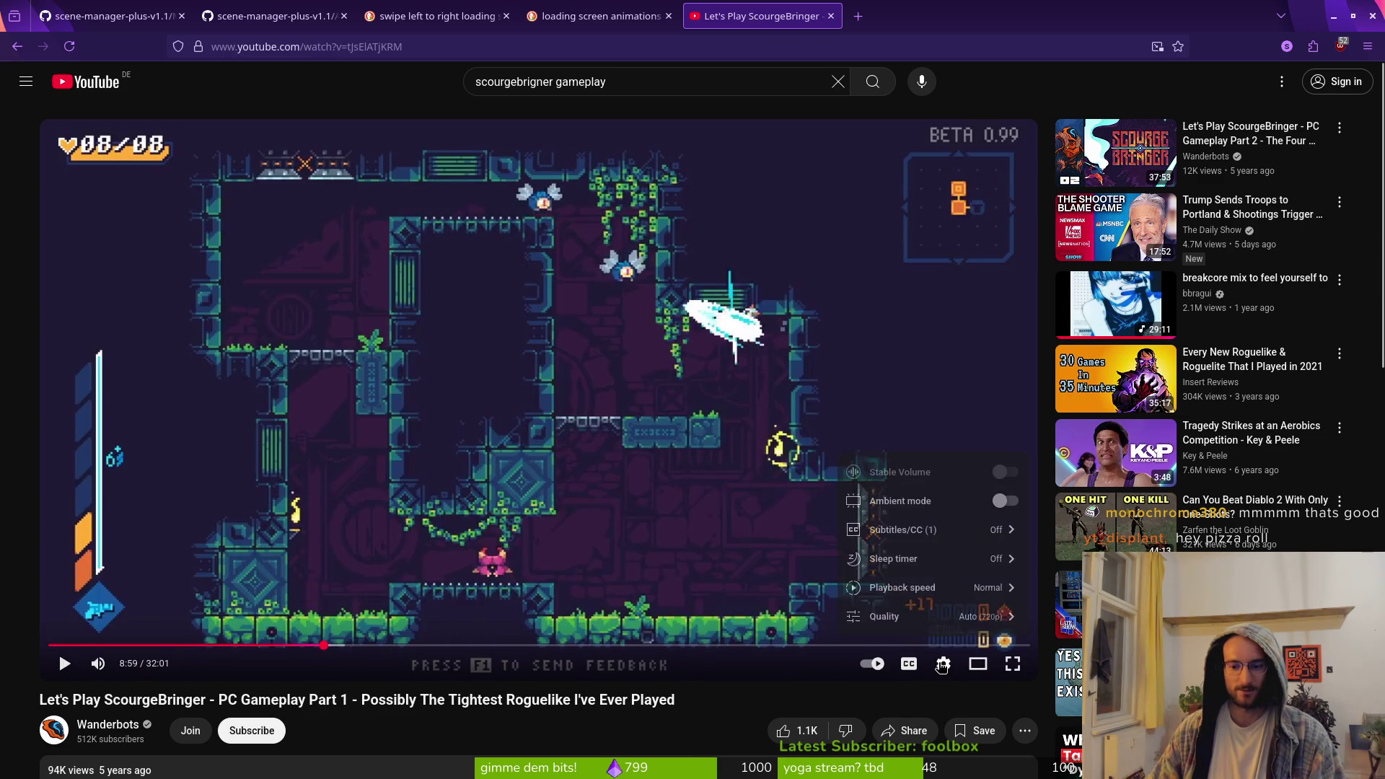
pyautogui.click(950, 618)
pyautogui.click(942, 668)
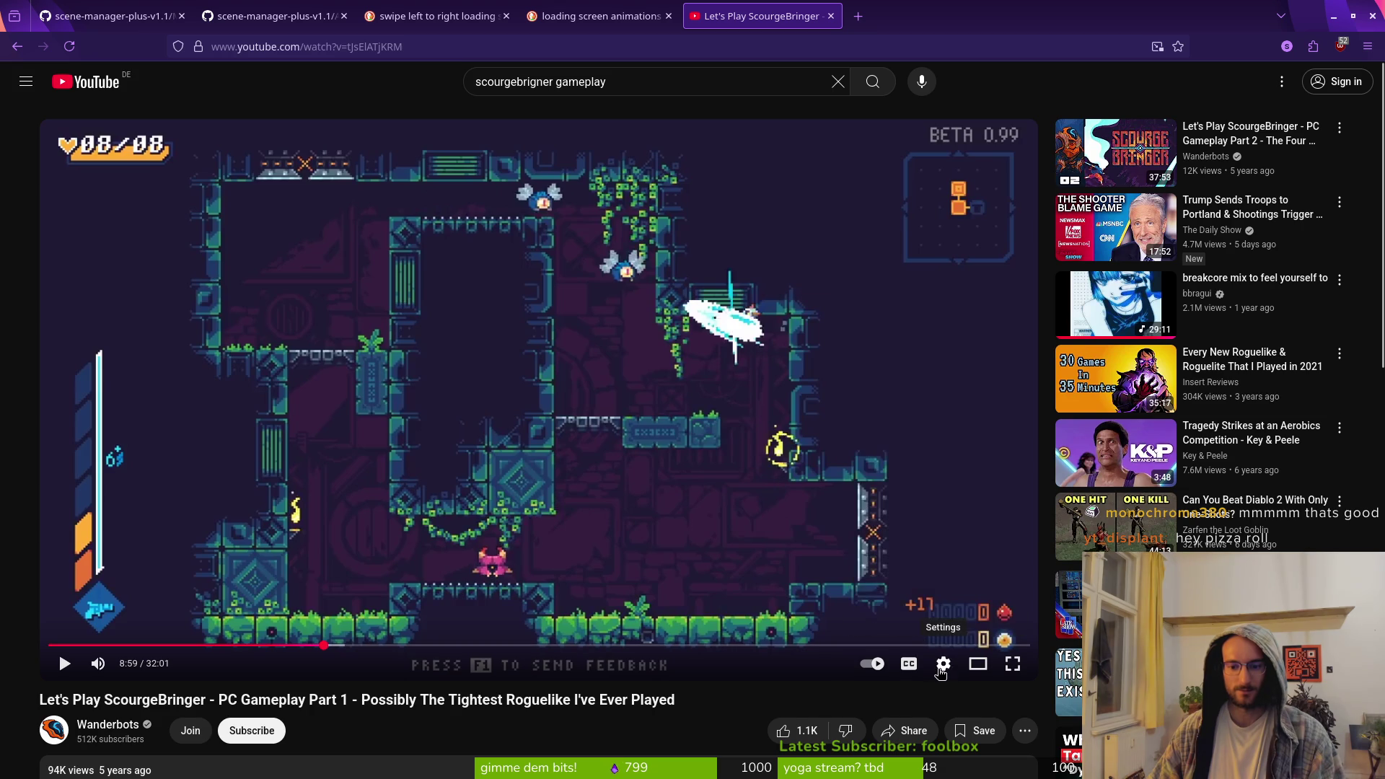
pyautogui.click(942, 665)
pyautogui.click(926, 590)
pyautogui.click(898, 568)
pyautogui.click(940, 667)
pyautogui.click(940, 667)
pyautogui.click(938, 590)
pyautogui.click(898, 573)
pyautogui.click(717, 491)
pyautogui.click(718, 485)
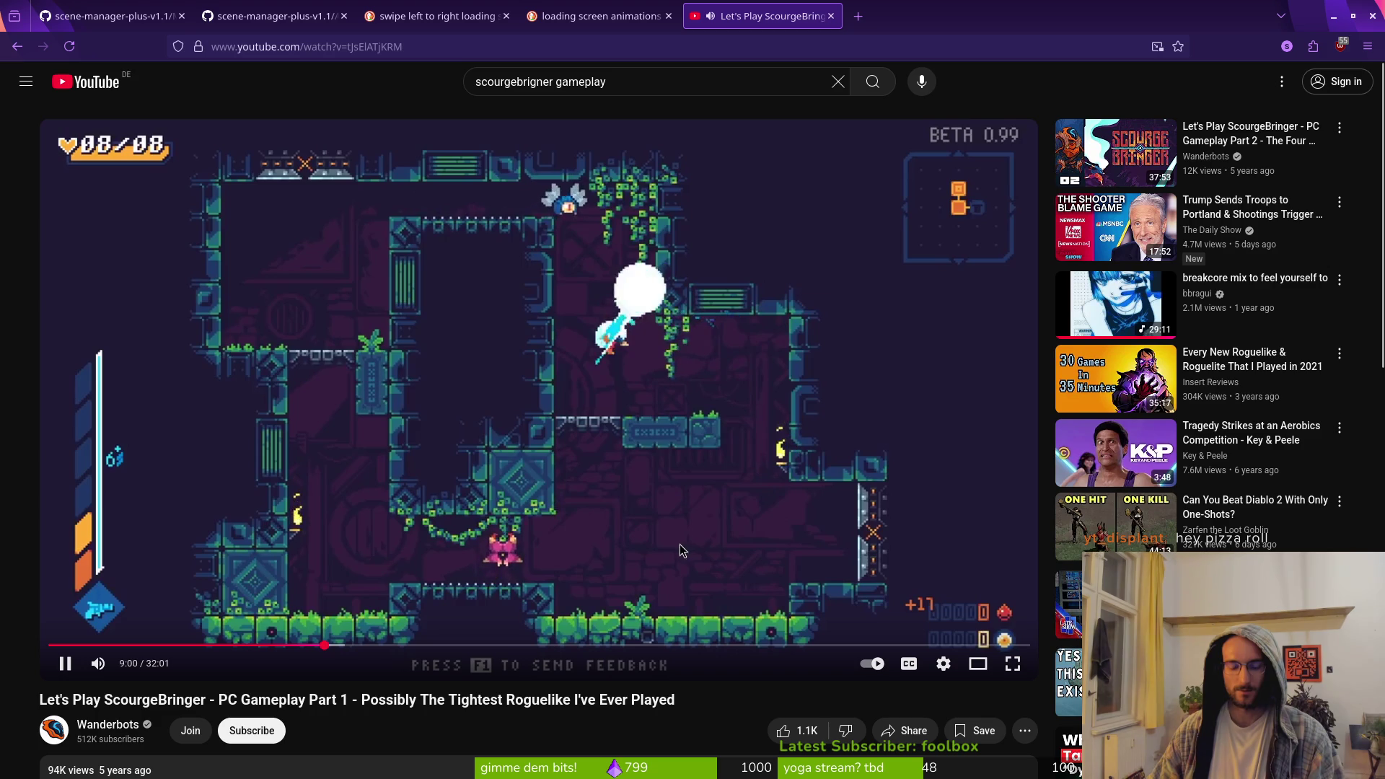
# Skip a few seconds forward, pause and resume at the transition, and lower the volume slightly
pyautogui.press('Right')
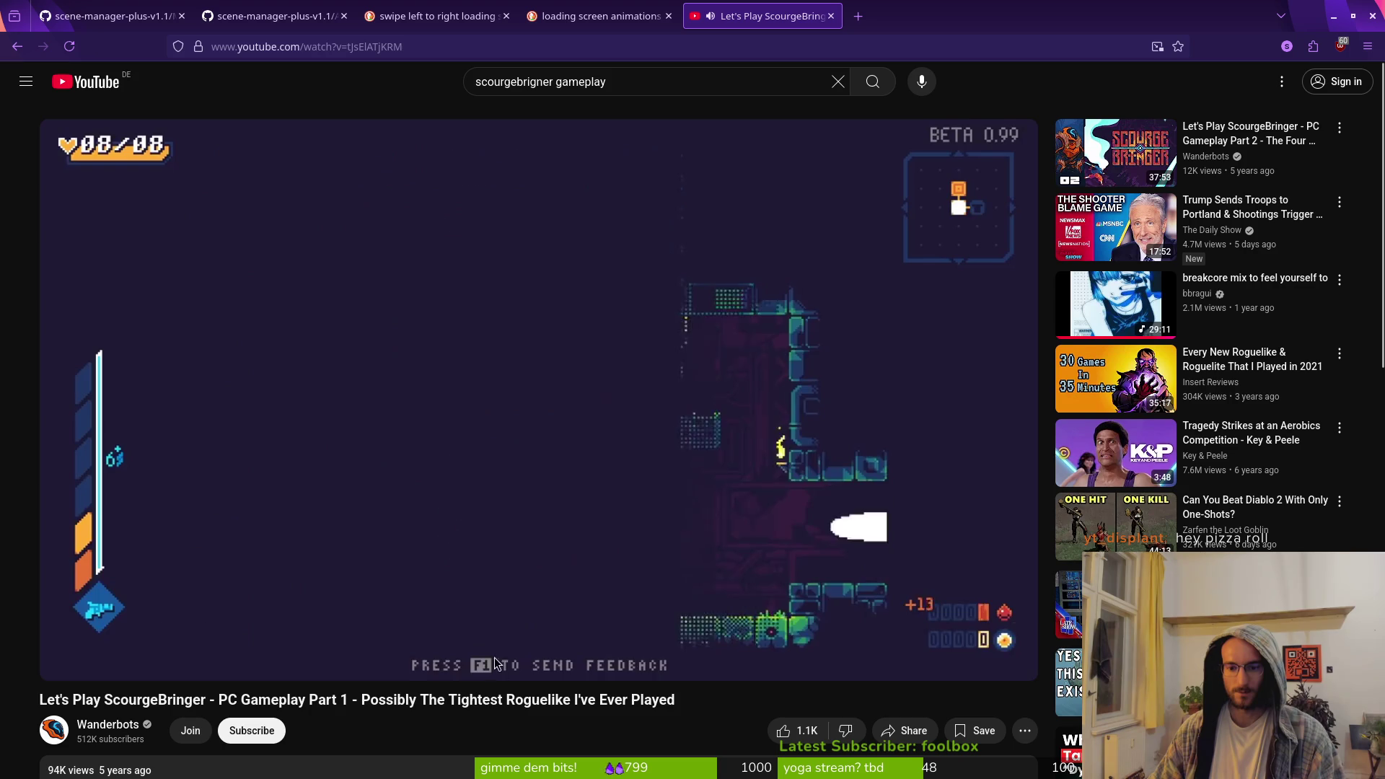
pyautogui.click(480, 528)
pyautogui.click(479, 528)
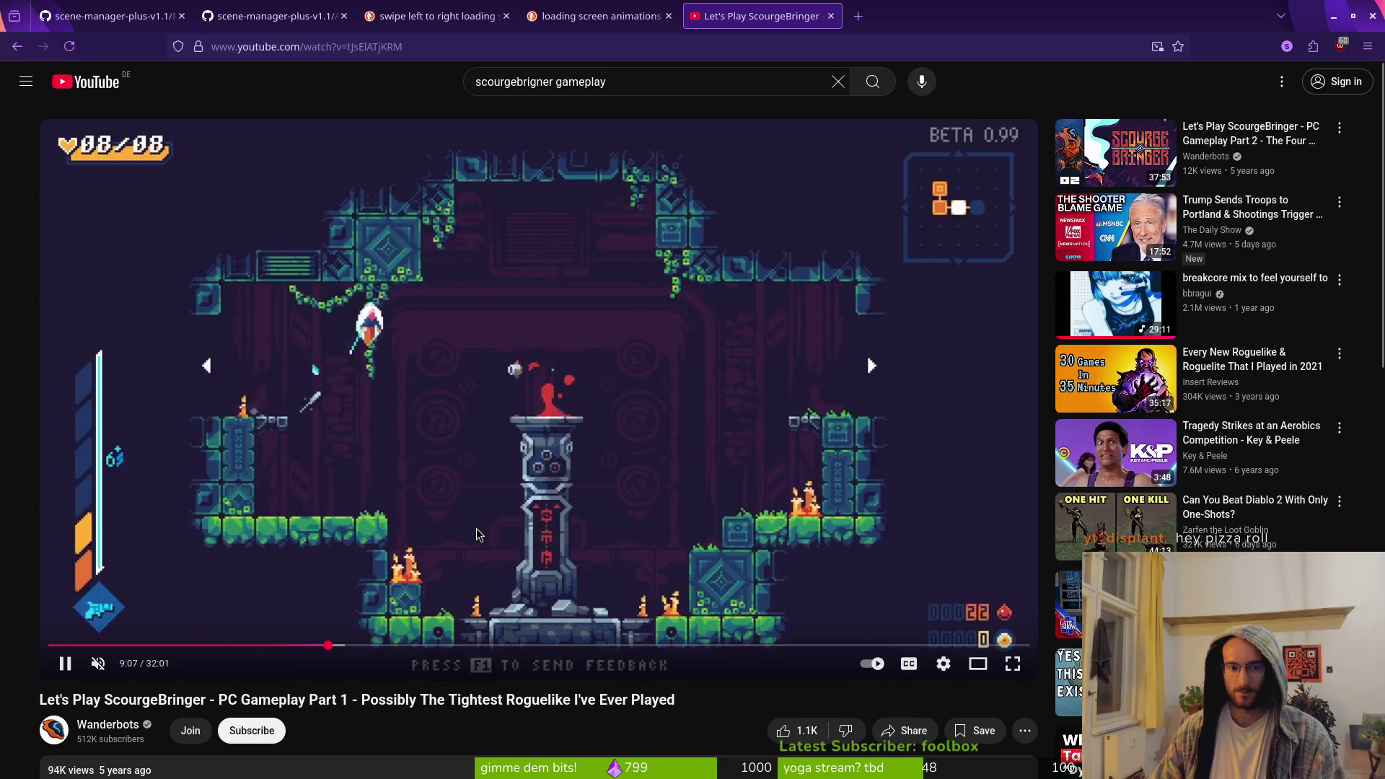
pyautogui.press('Down')
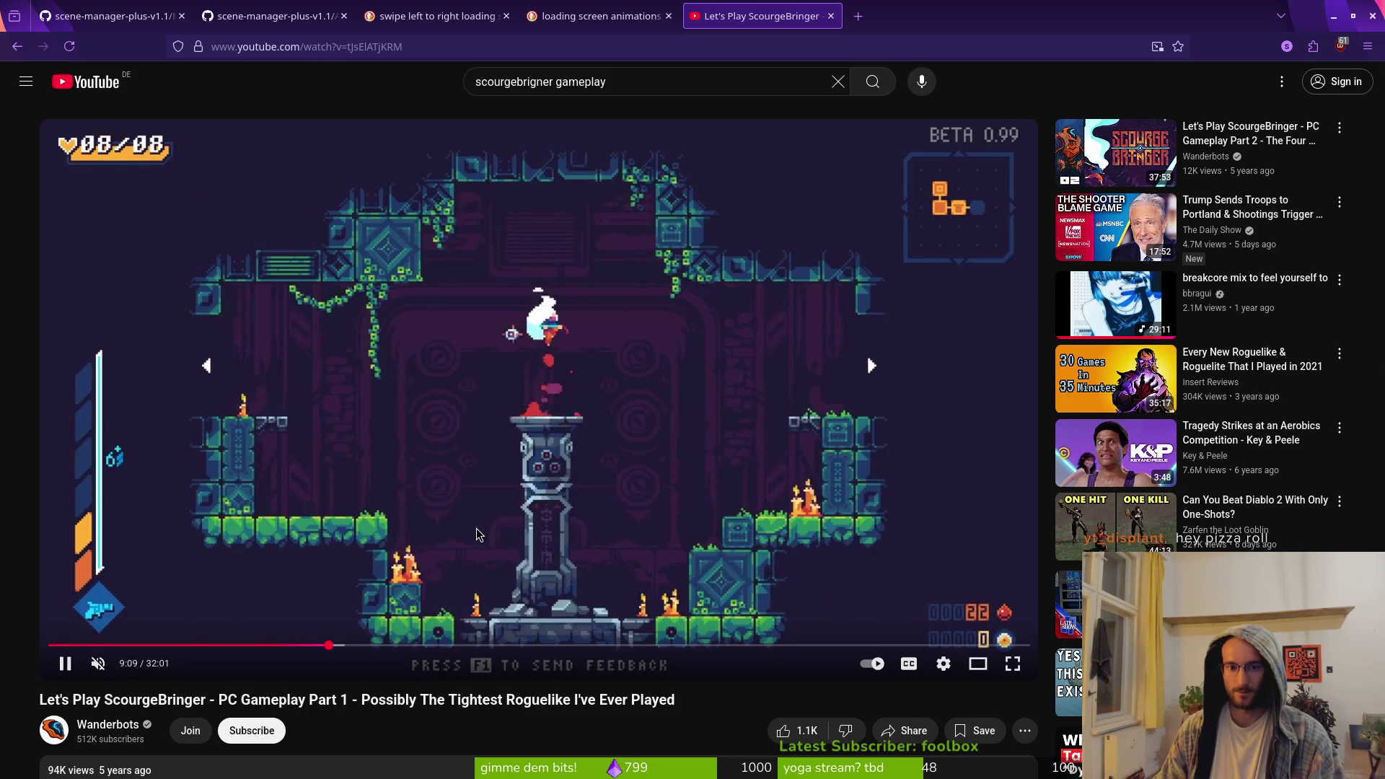
# Rewind five seconds repeatedly to replay the room transition around 9:05
pyautogui.press('Left')
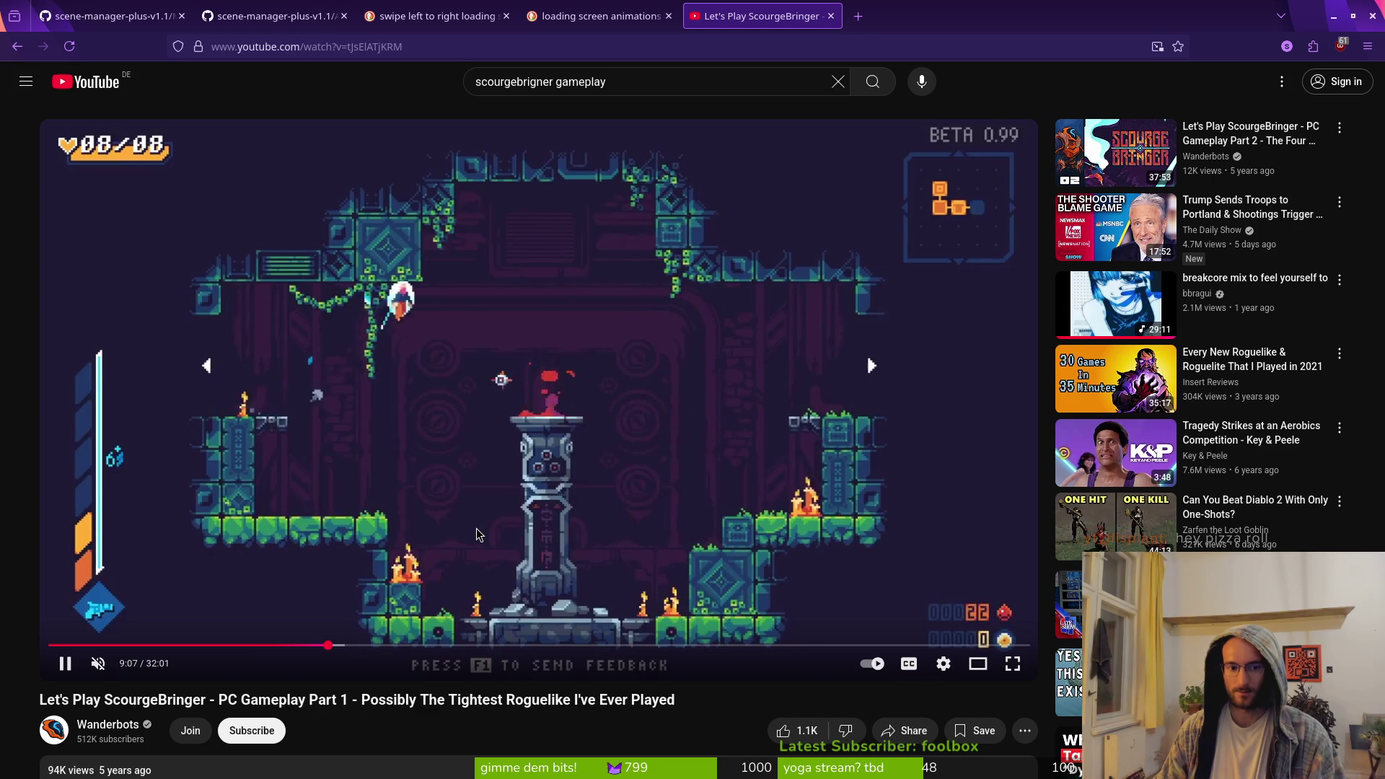
pyautogui.press('Left')
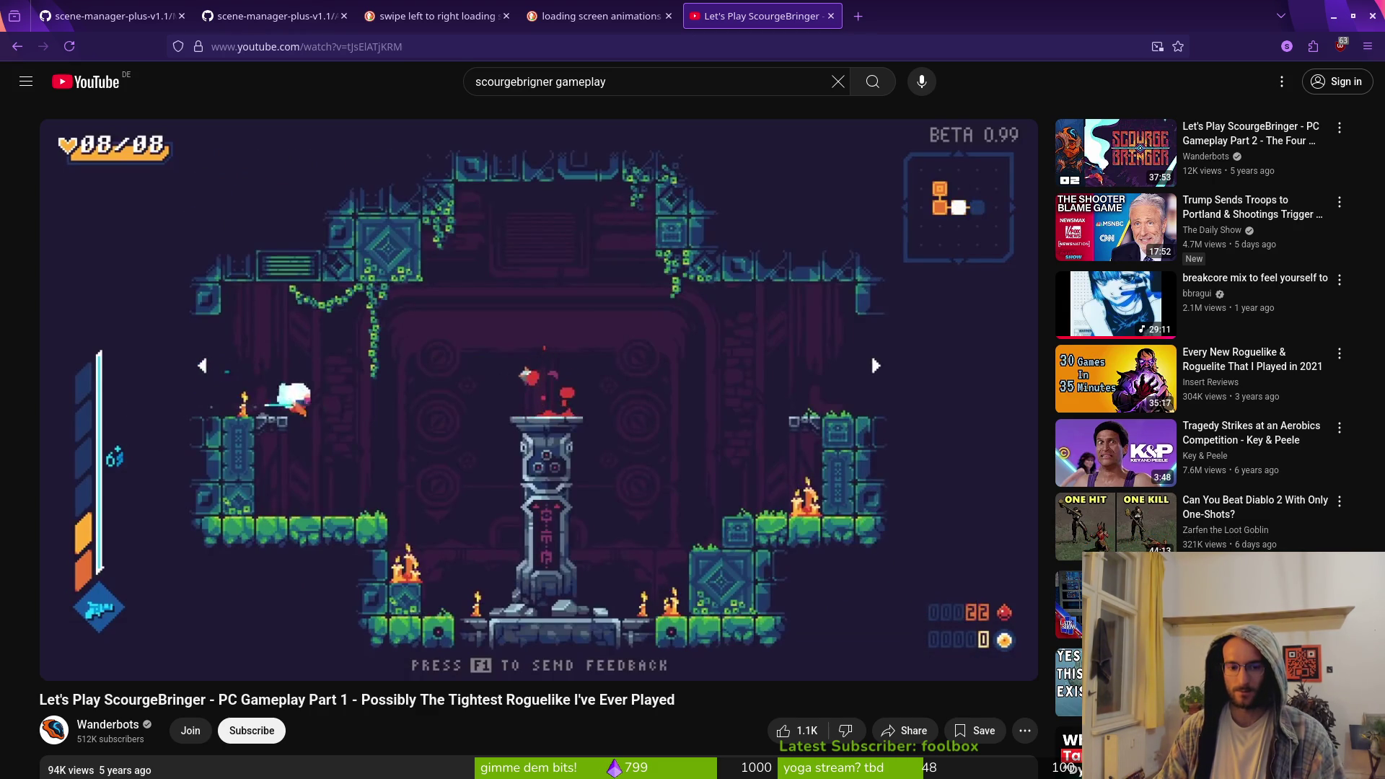
pyautogui.press('Left')
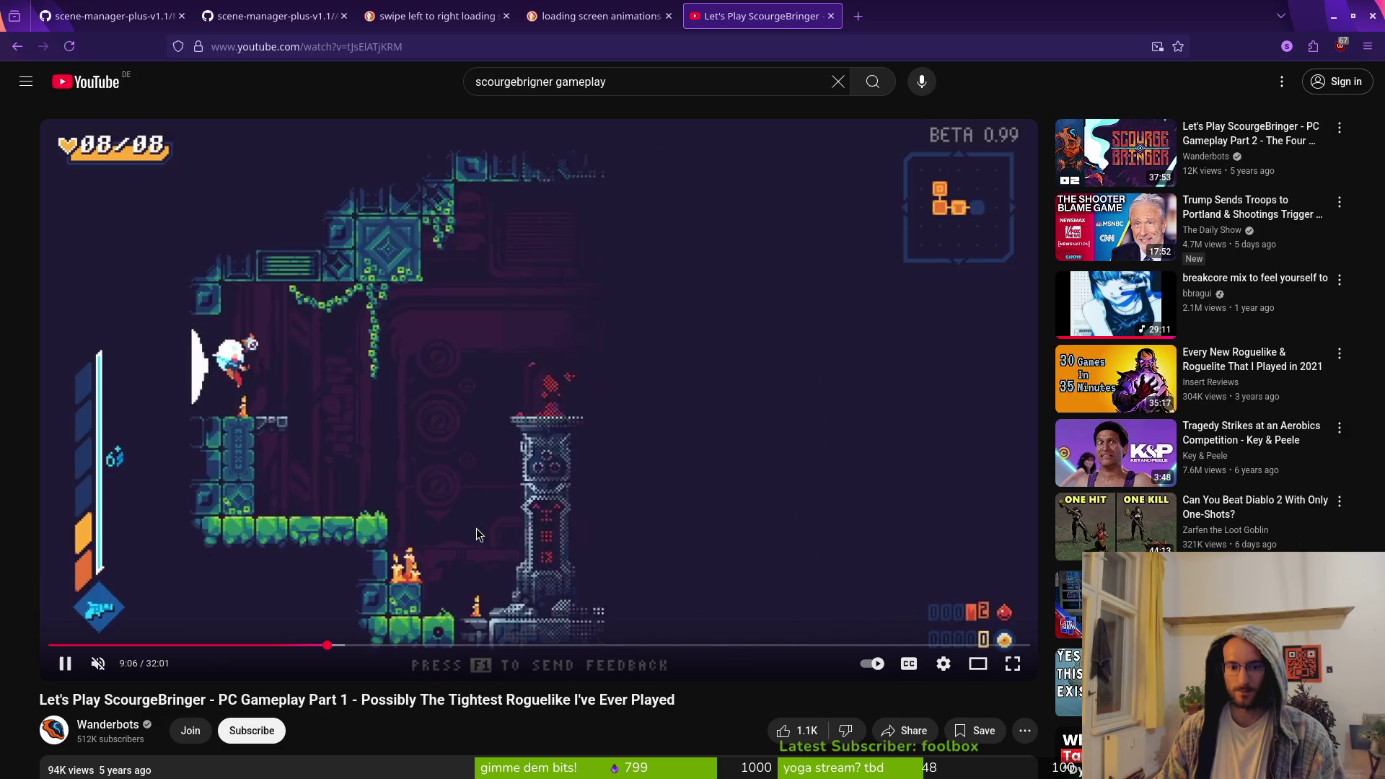
pyautogui.press('Left')
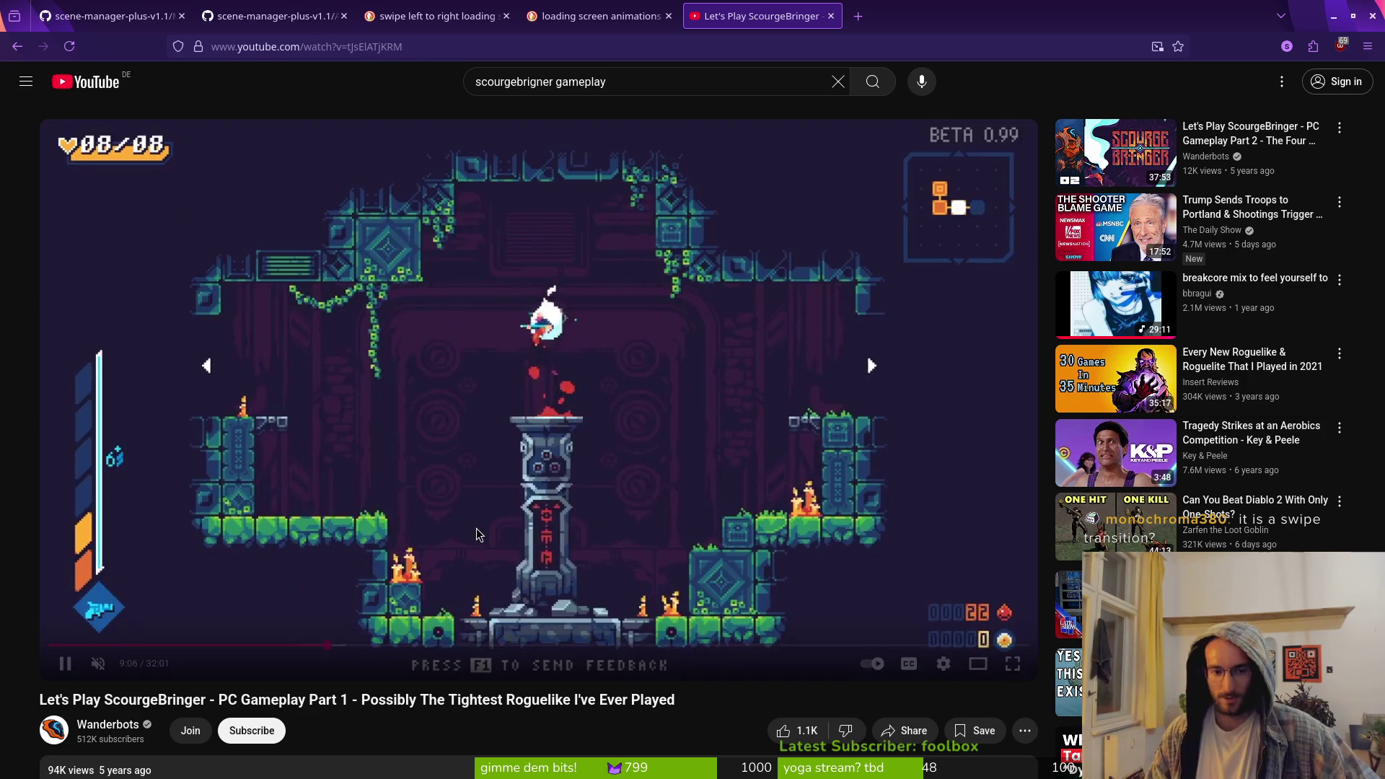
pyautogui.press('Left')
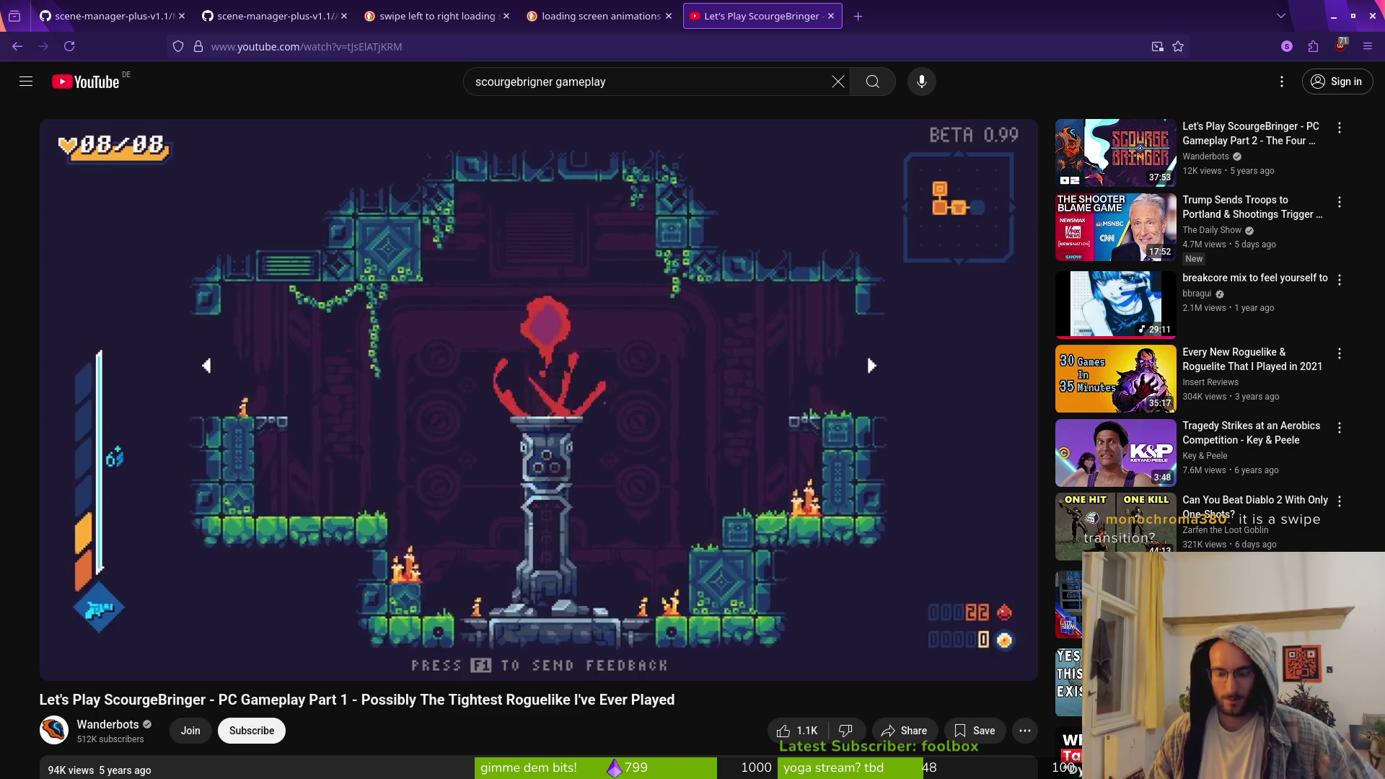
pyautogui.press('Left')
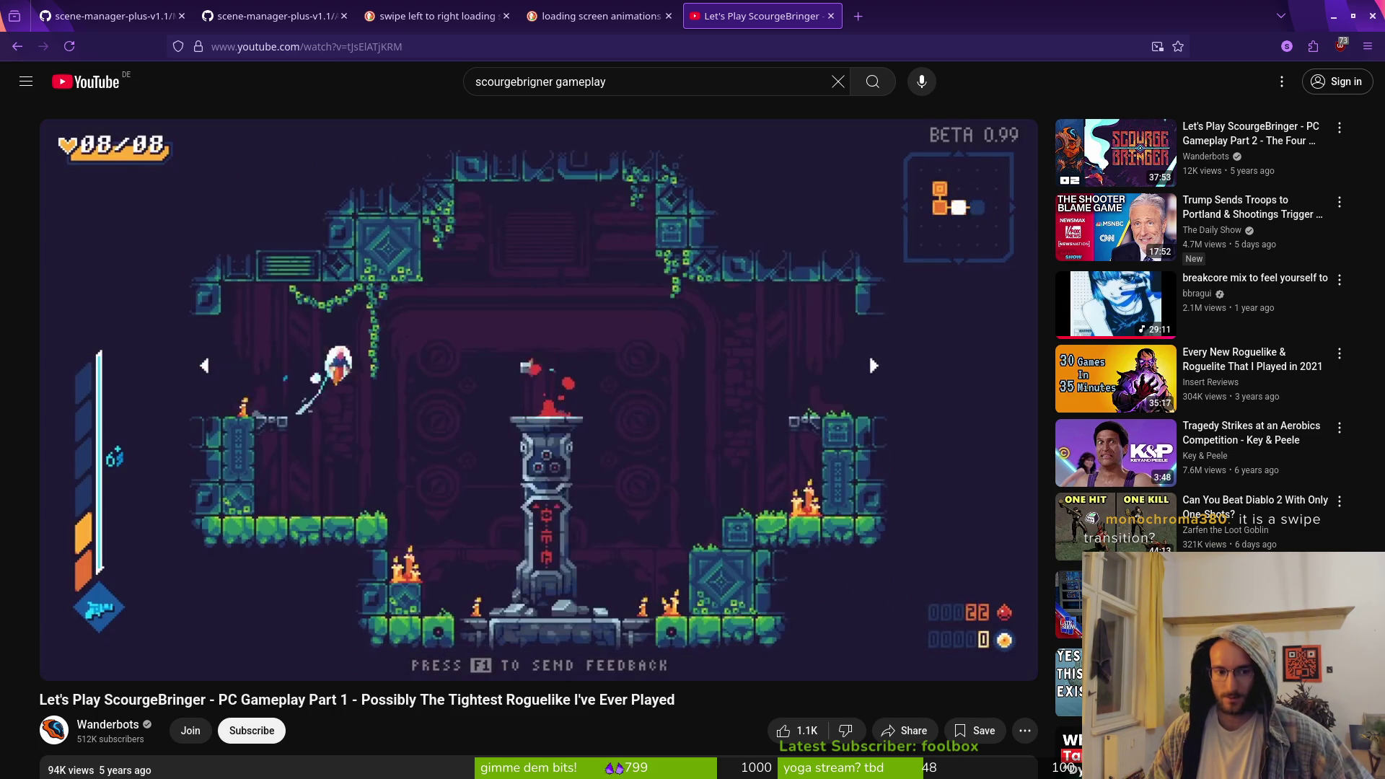
pyautogui.press('Left')
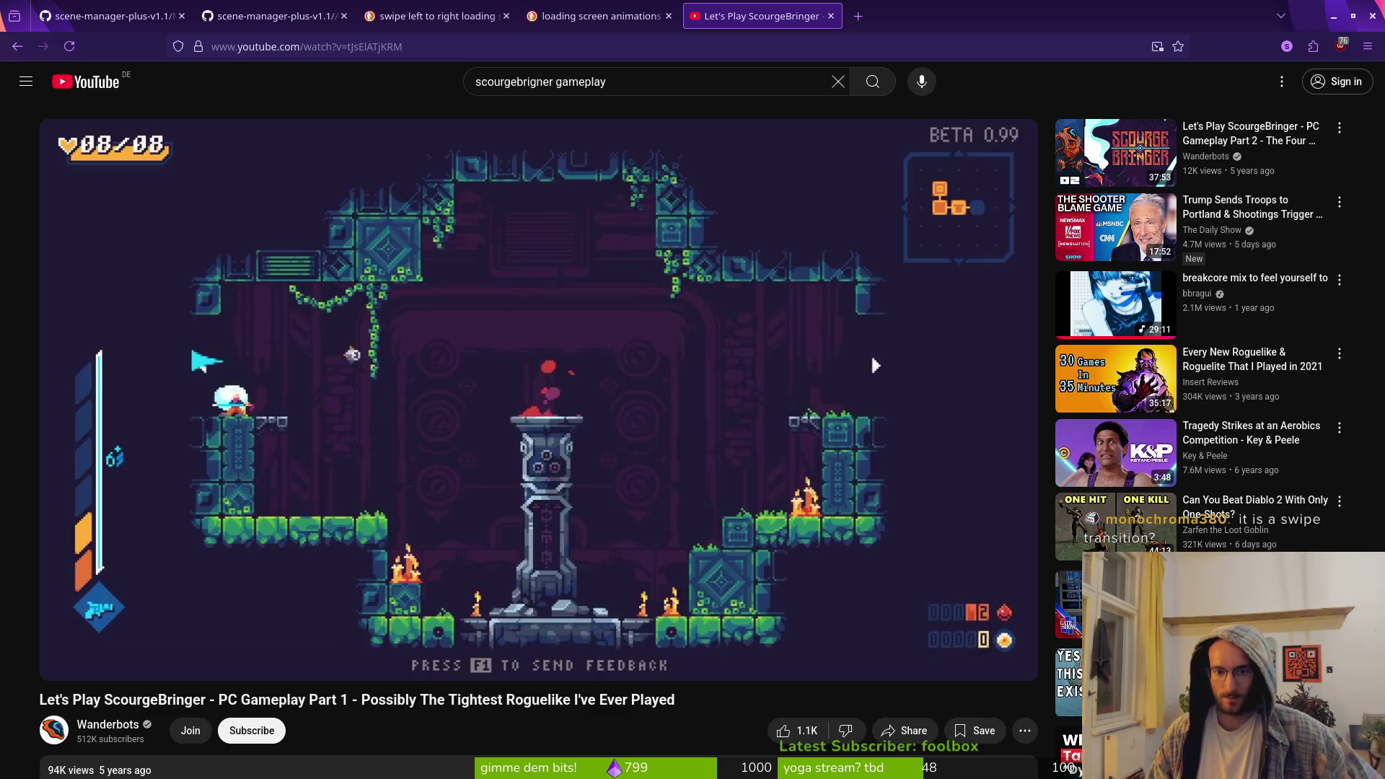
# Pause the video and play the levelTransition swipe animation preview in Aseprite
pyautogui.click(603, 318)
pyautogui.hotkey('alt', 'Tab')
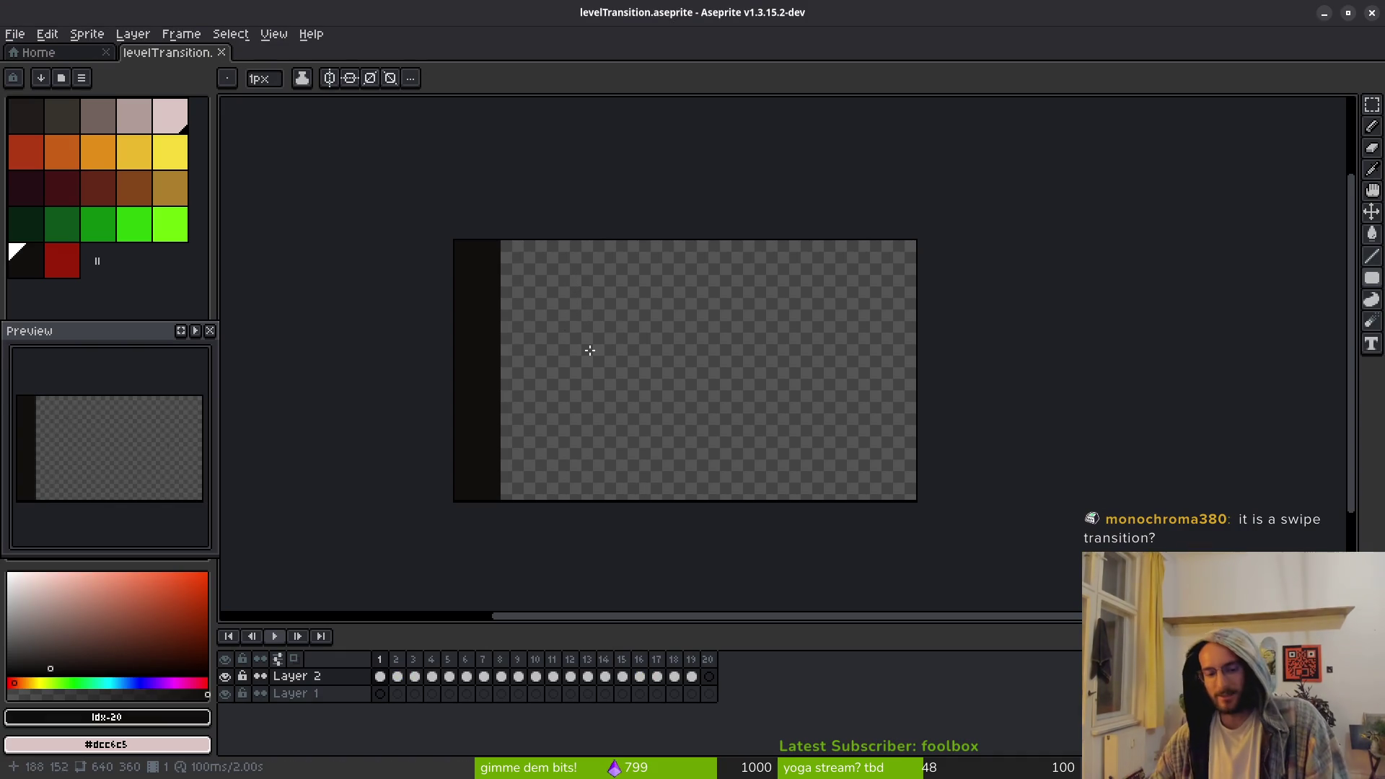
pyautogui.hscroll(1, 683, 414)
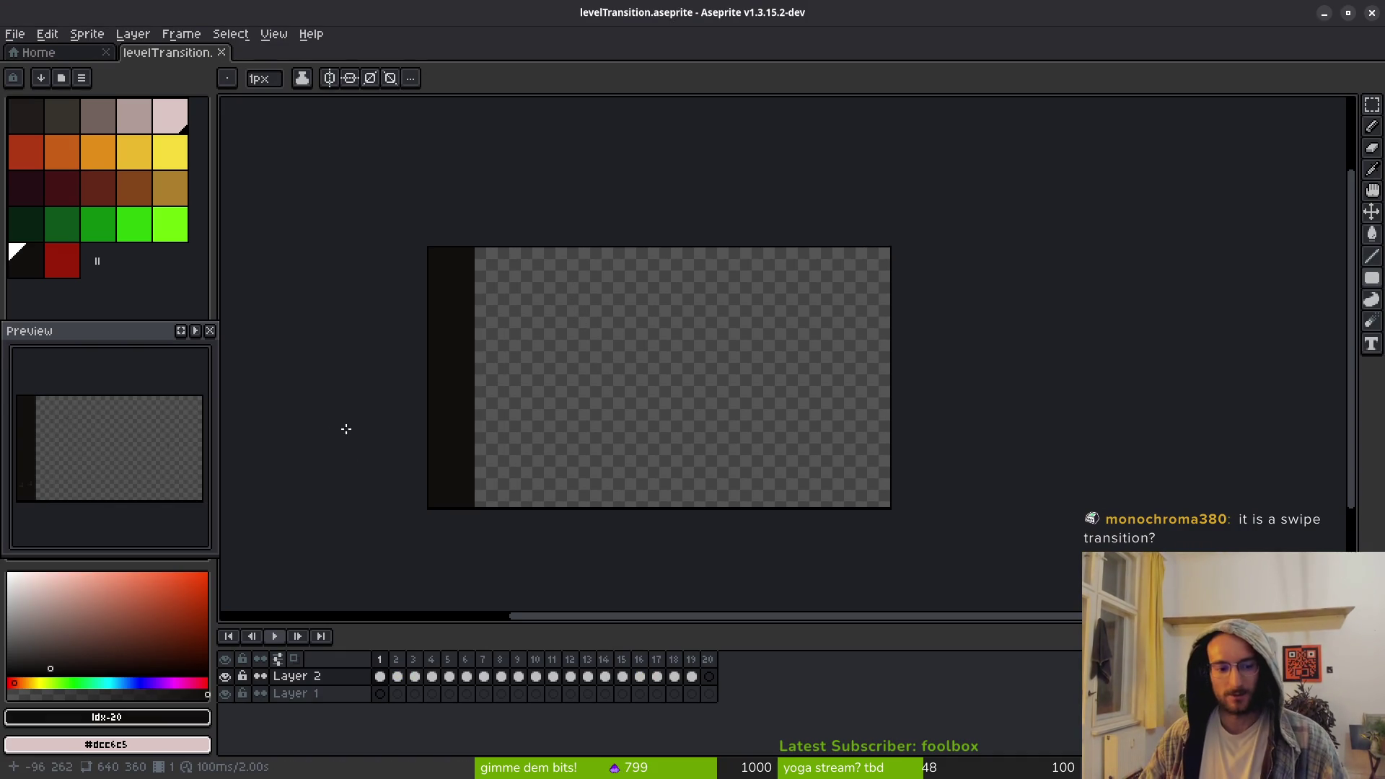
pyautogui.press('Return')
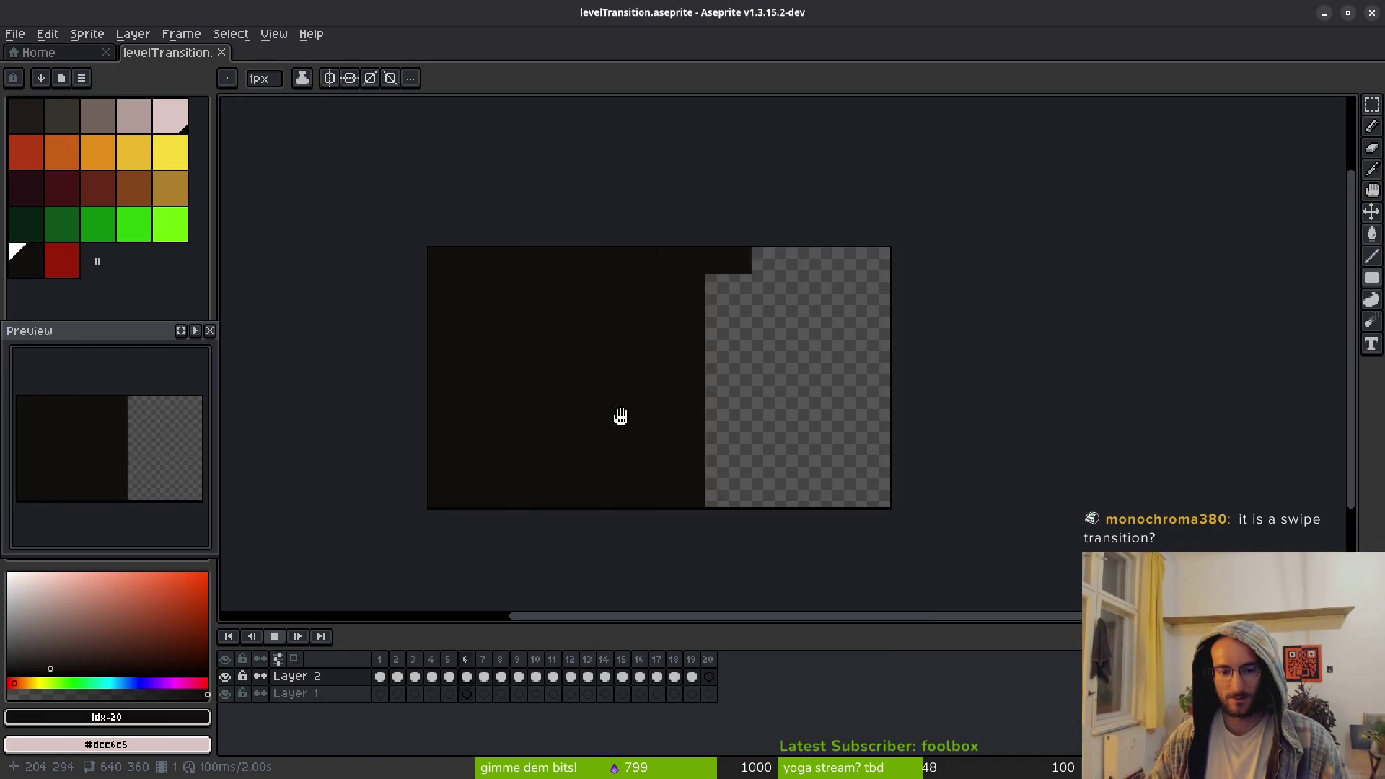
# Zoom and recentre the sprite to inspect the swipe, then save levelTransition.aseprite
pyautogui.scroll(5, 678, 371)
pyautogui.scroll(-4, 689, 372)
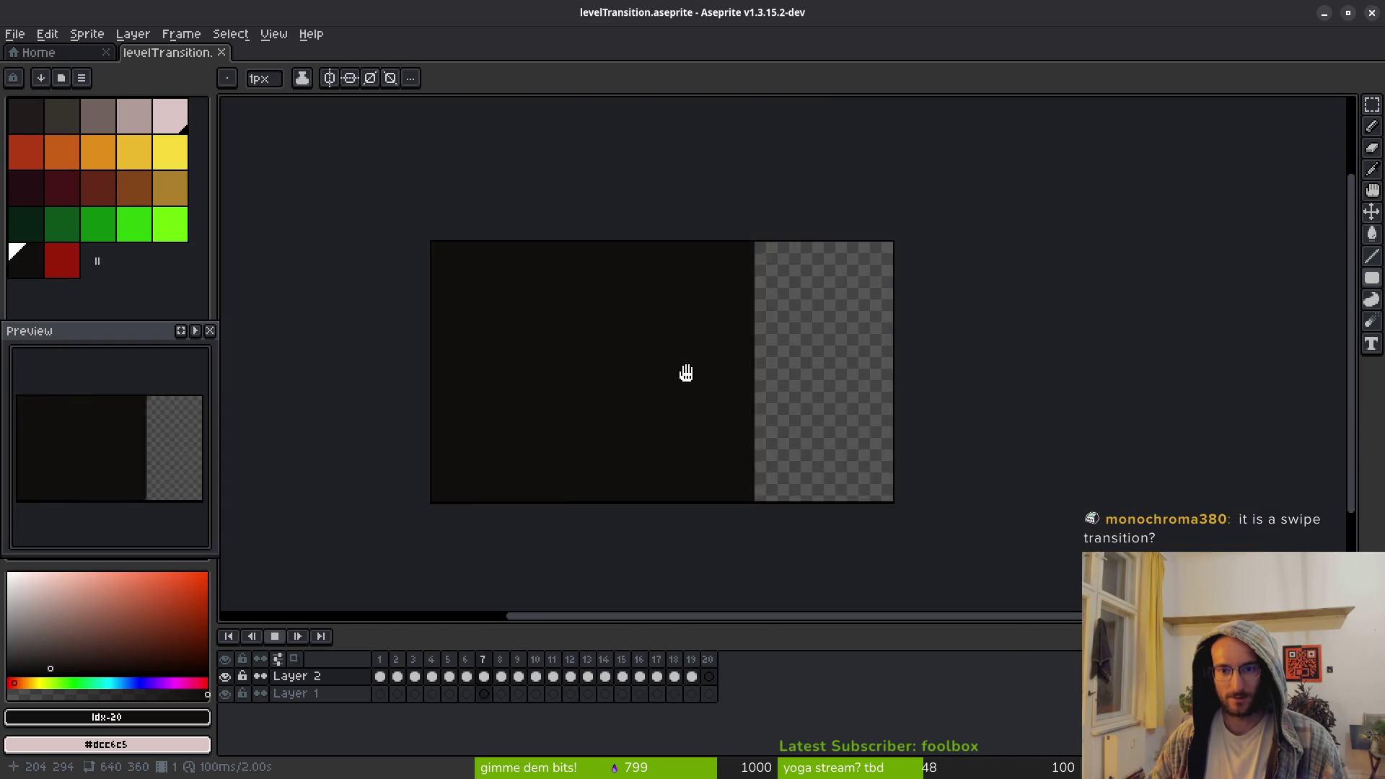
pyautogui.scroll(2, 733, 326)
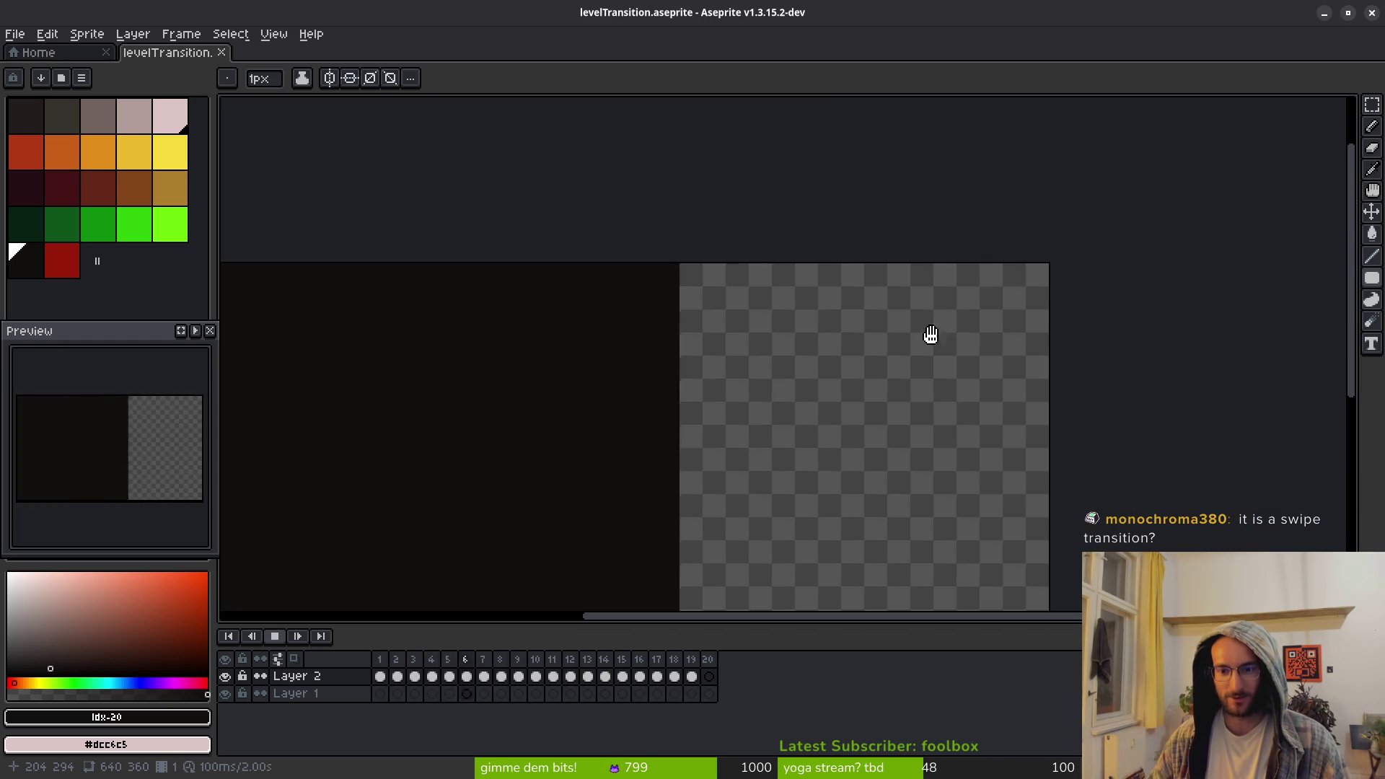
pyautogui.scroll(-2, 914, 321)
pyautogui.scroll(2, 919, 324)
pyautogui.scroll(-2, 913, 335)
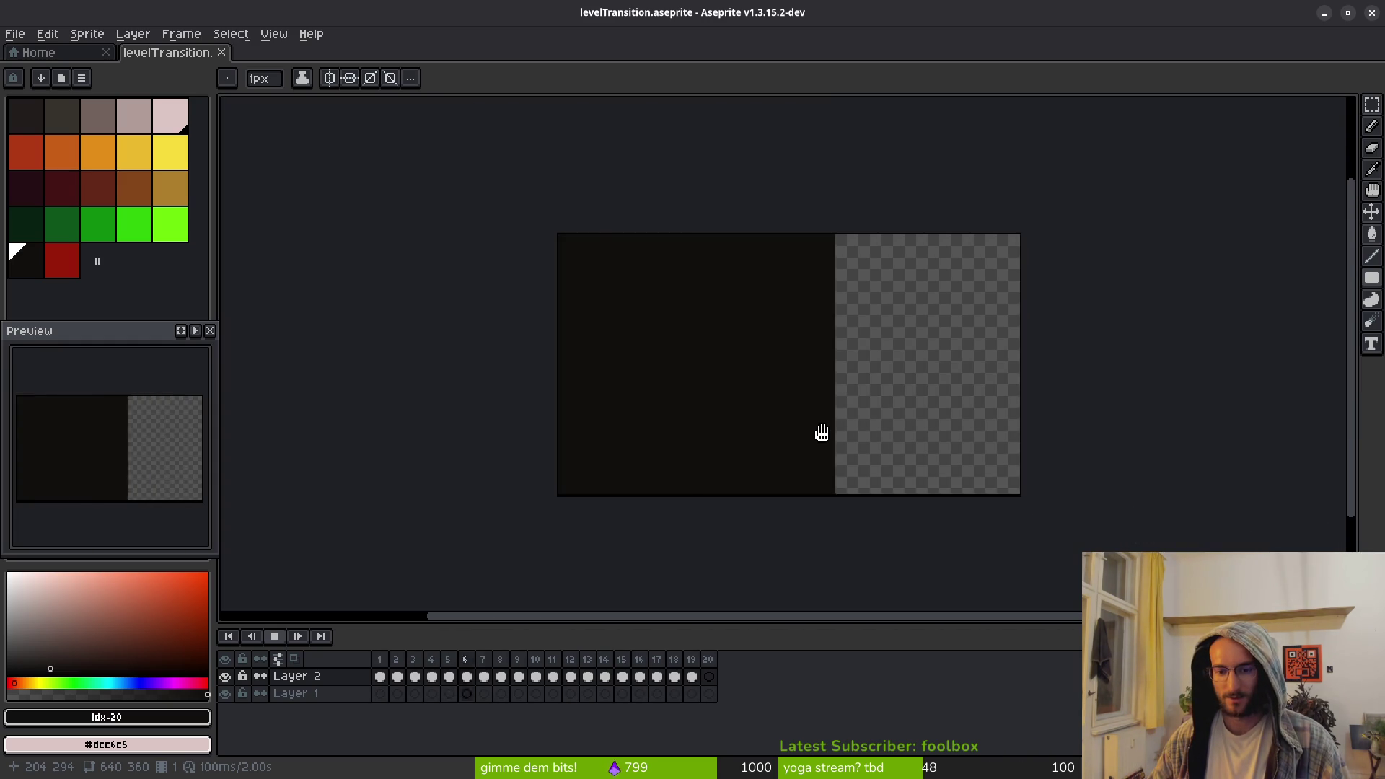
pyautogui.scroll(-1, 827, 431)
pyautogui.scroll(-2, 828, 431)
pyautogui.scroll(-2, 865, 470)
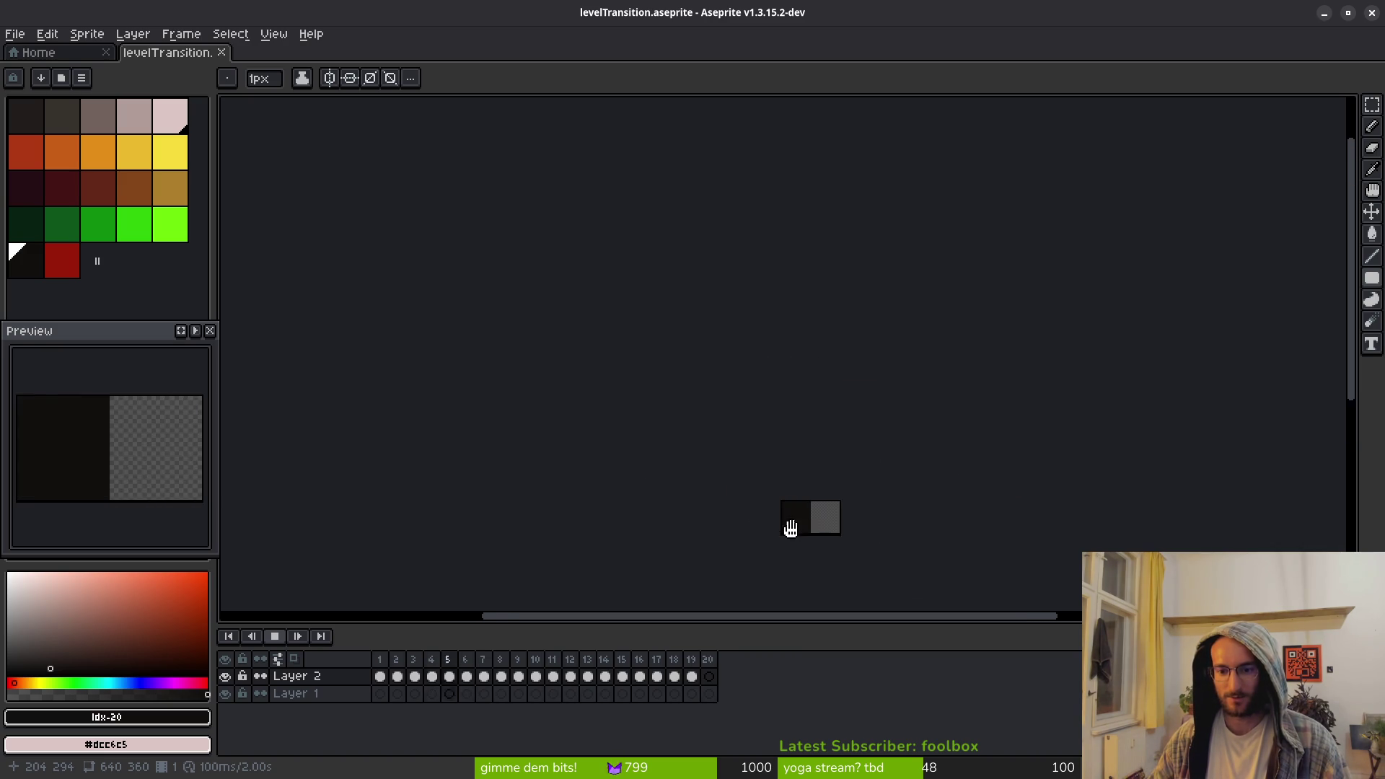
pyautogui.moveTo(804, 532); pyautogui.dragTo(760, 510)
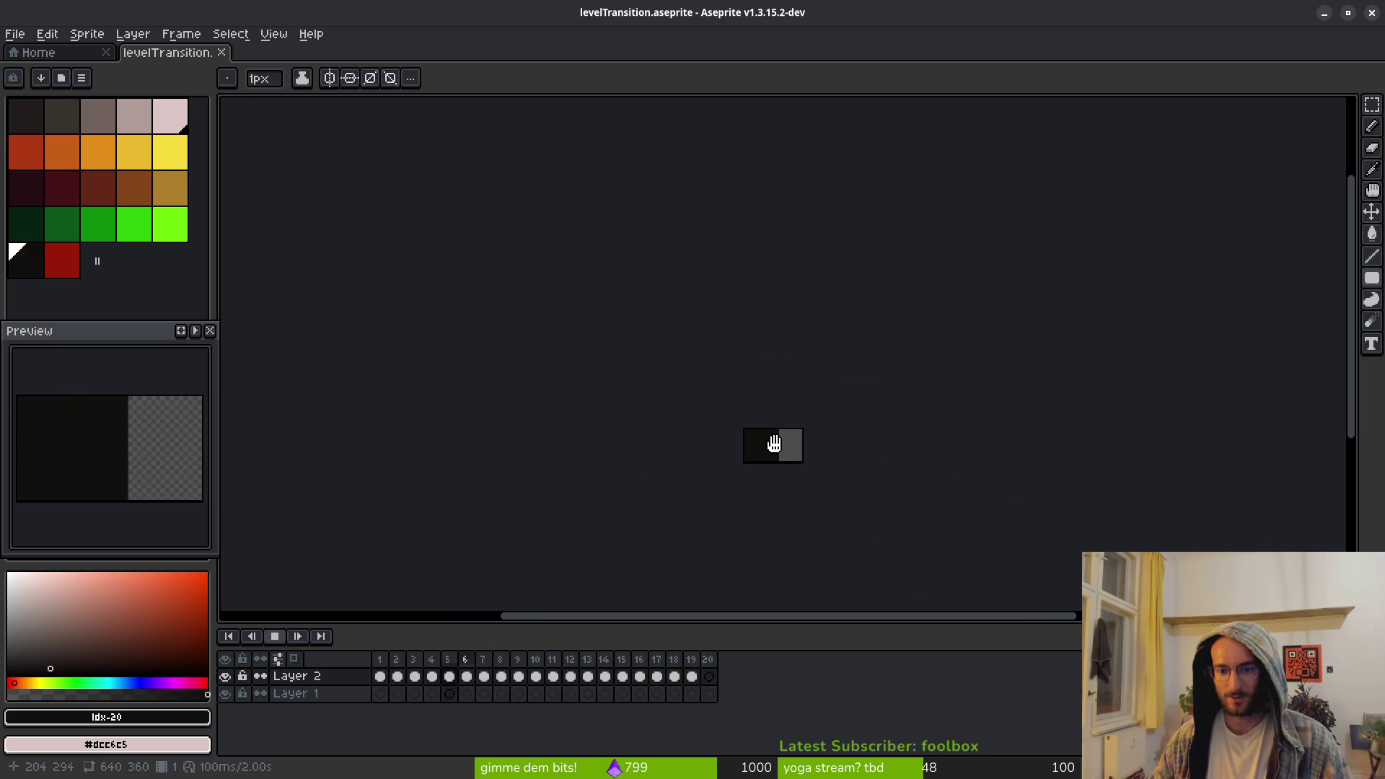
pyautogui.moveTo(768, 393)
pyautogui.mouseDown()
pyautogui.moveTo(698, 241)
pyautogui.moveTo(705, 490)
pyautogui.moveTo(652, 569)
pyautogui.moveTo(500, 436)
pyautogui.moveTo(531, 278)
pyautogui.moveTo(601, 594)
pyautogui.moveTo(590, 449)
pyautogui.mouseUp()
pyautogui.scroll(3, 698, 240)
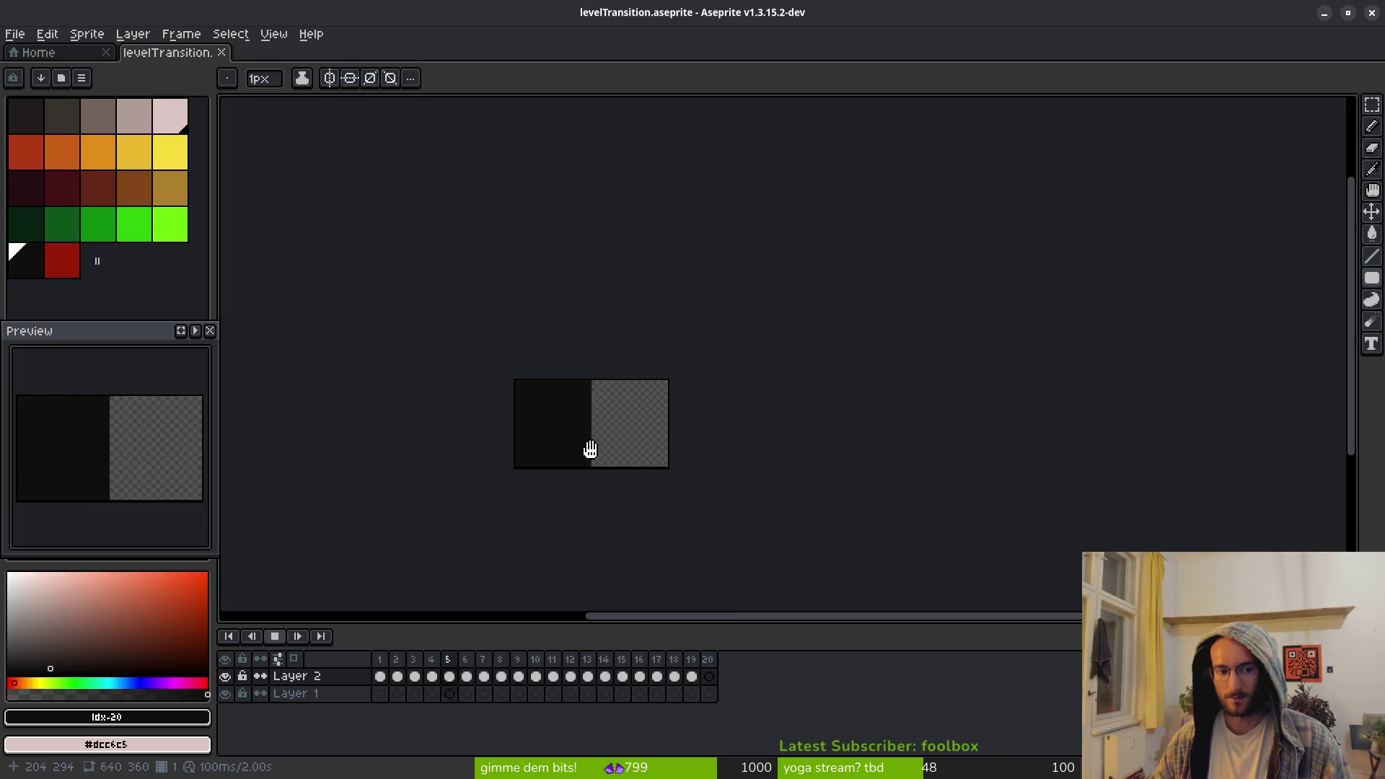
pyautogui.moveTo(590, 450)
pyautogui.mouseDown()
pyautogui.moveTo(856, 383)
pyautogui.moveTo(807, 262)
pyautogui.moveTo(684, 245)
pyautogui.moveTo(678, 398)
pyautogui.moveTo(699, 404)
pyautogui.mouseUp()
pyautogui.hotkey('ctrl', 's')
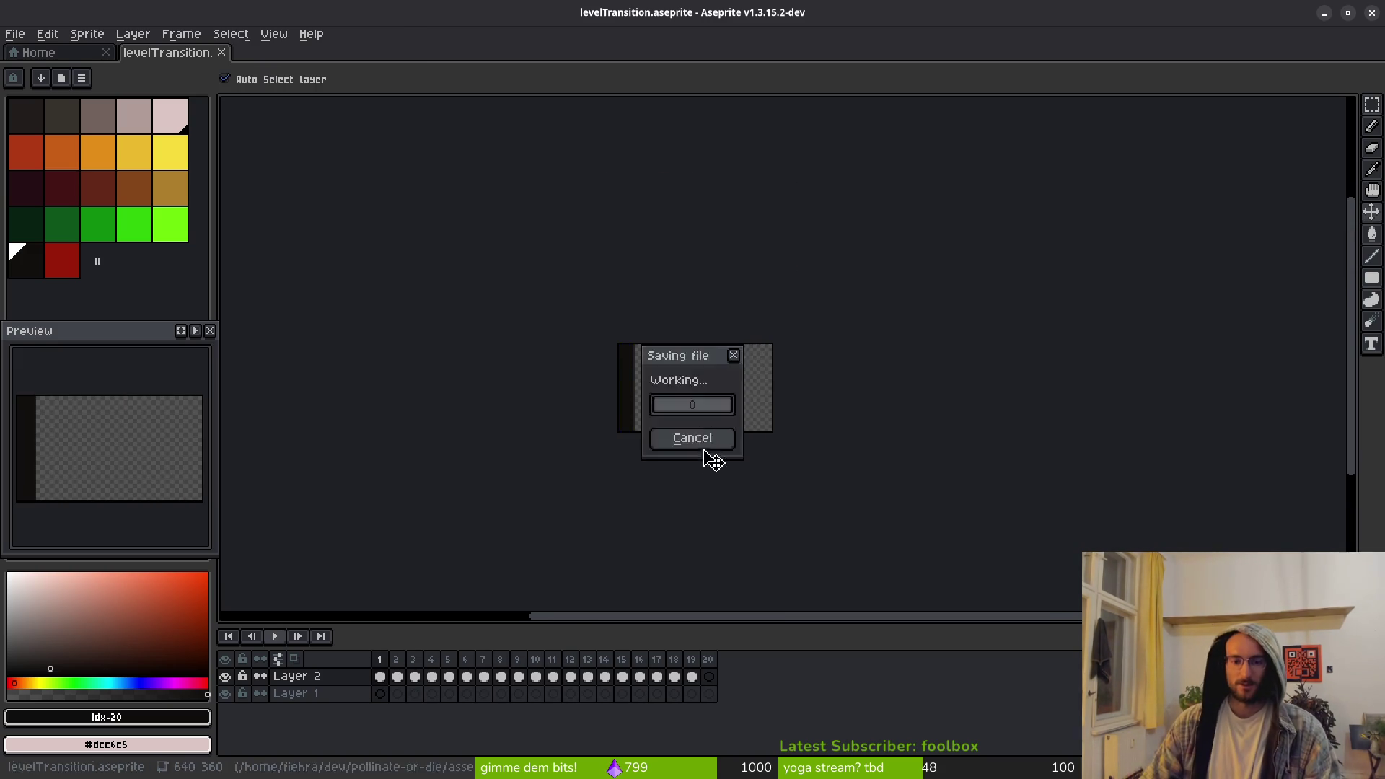
pyautogui.scroll(1, 716, 424)
pyautogui.moveTo(791, 437); pyautogui.dragTo(902, 494)
pyautogui.scroll(1, 866, 491)
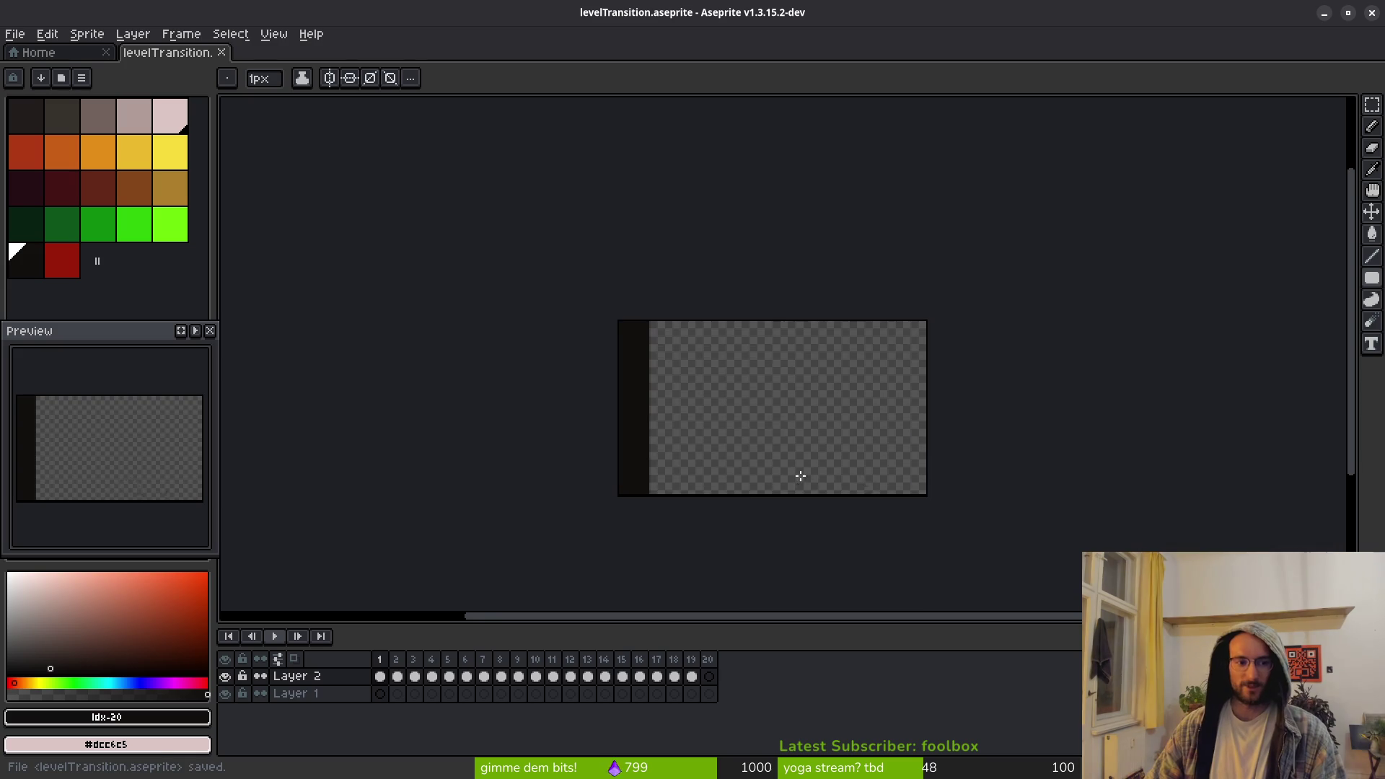
pyautogui.moveTo(768, 437); pyautogui.dragTo(735, 442)
pyautogui.scroll(1, 714, 504)
pyautogui.scroll(1, 686, 463)
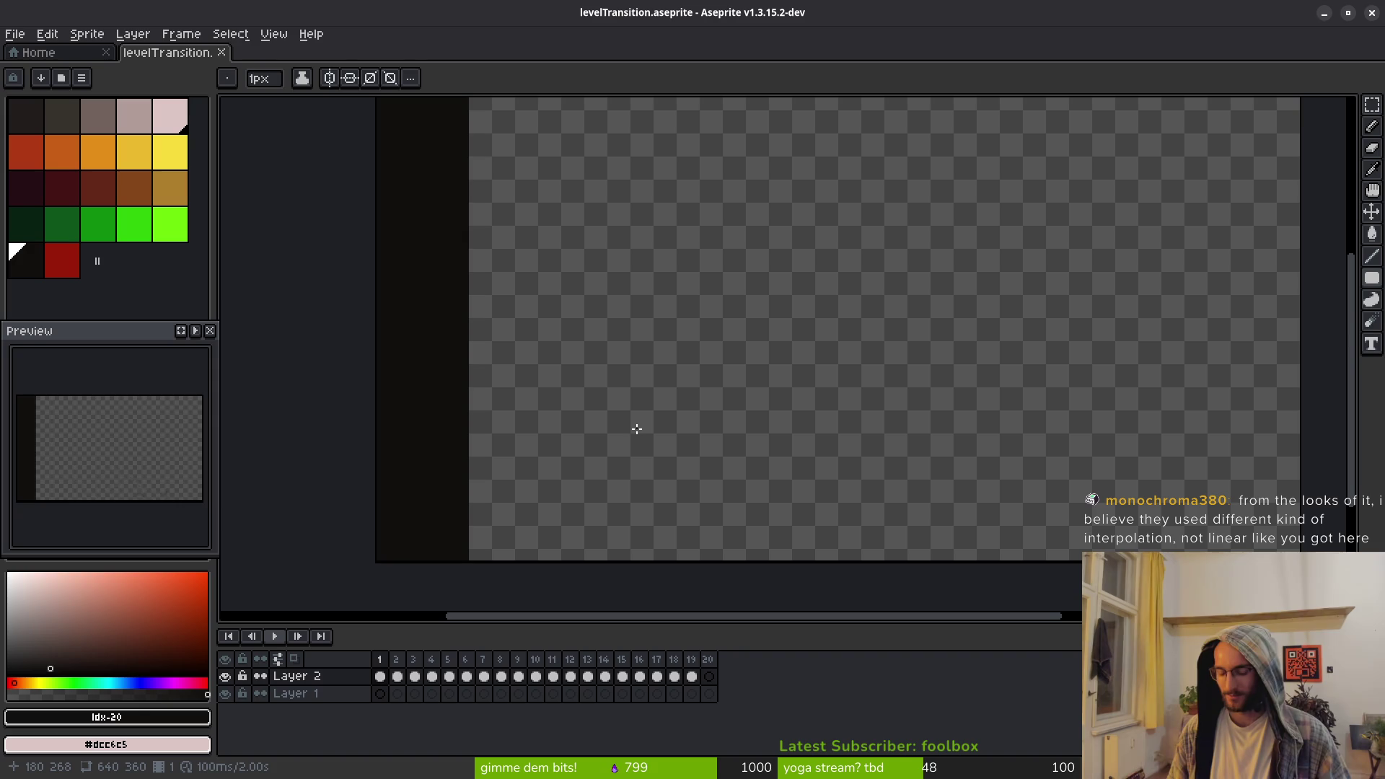
pyautogui.hotkey('alt', 'Tab')
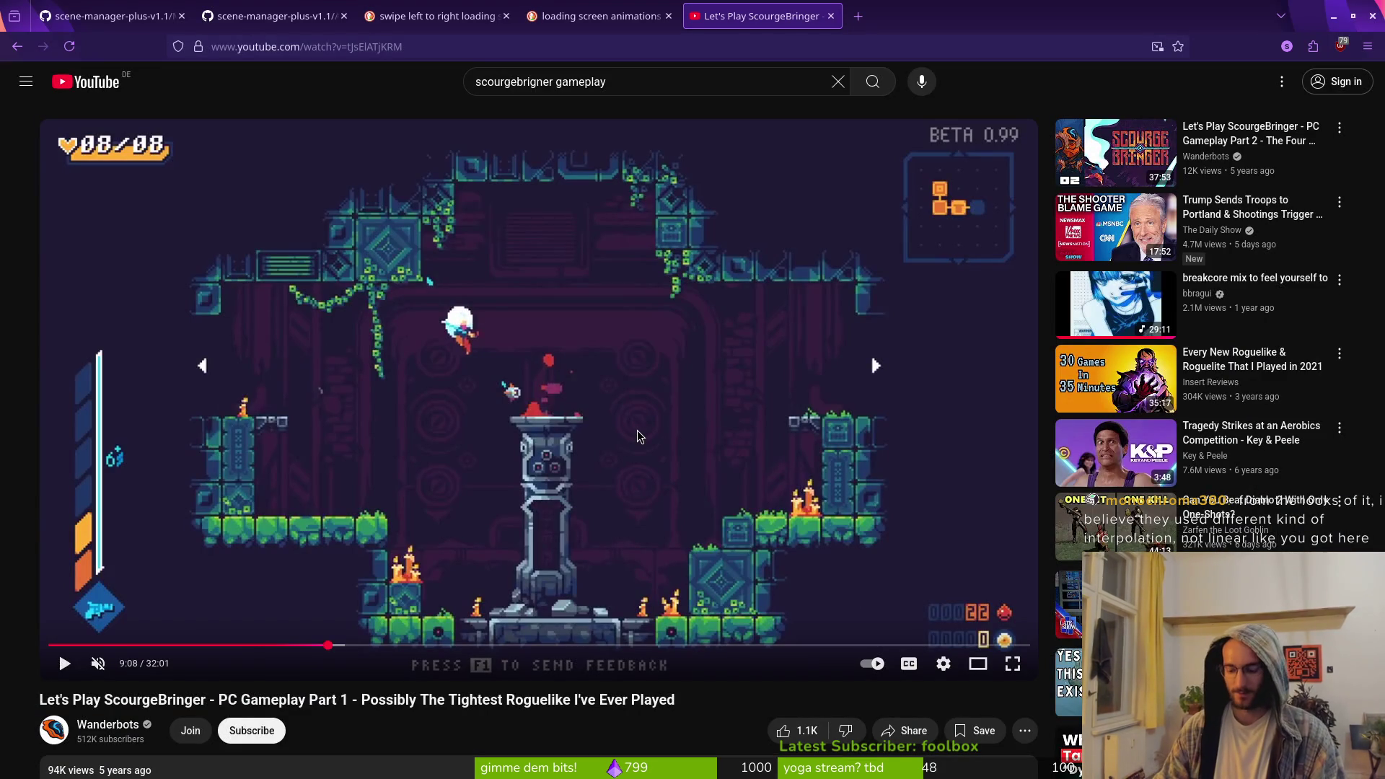
# Resume the gameplay video and rewind in five-second jumps back to the 9:05 transition
pyautogui.press('space')
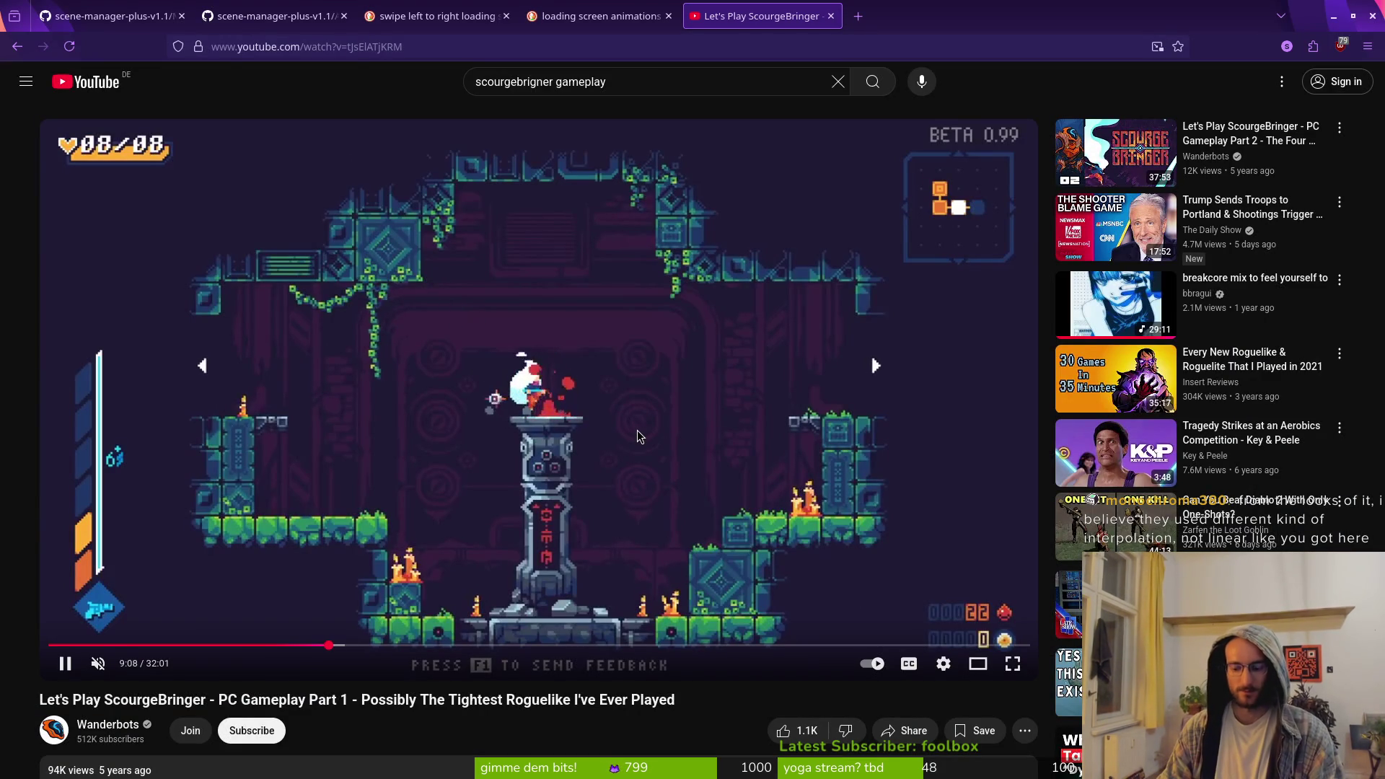
pyautogui.press('Left')
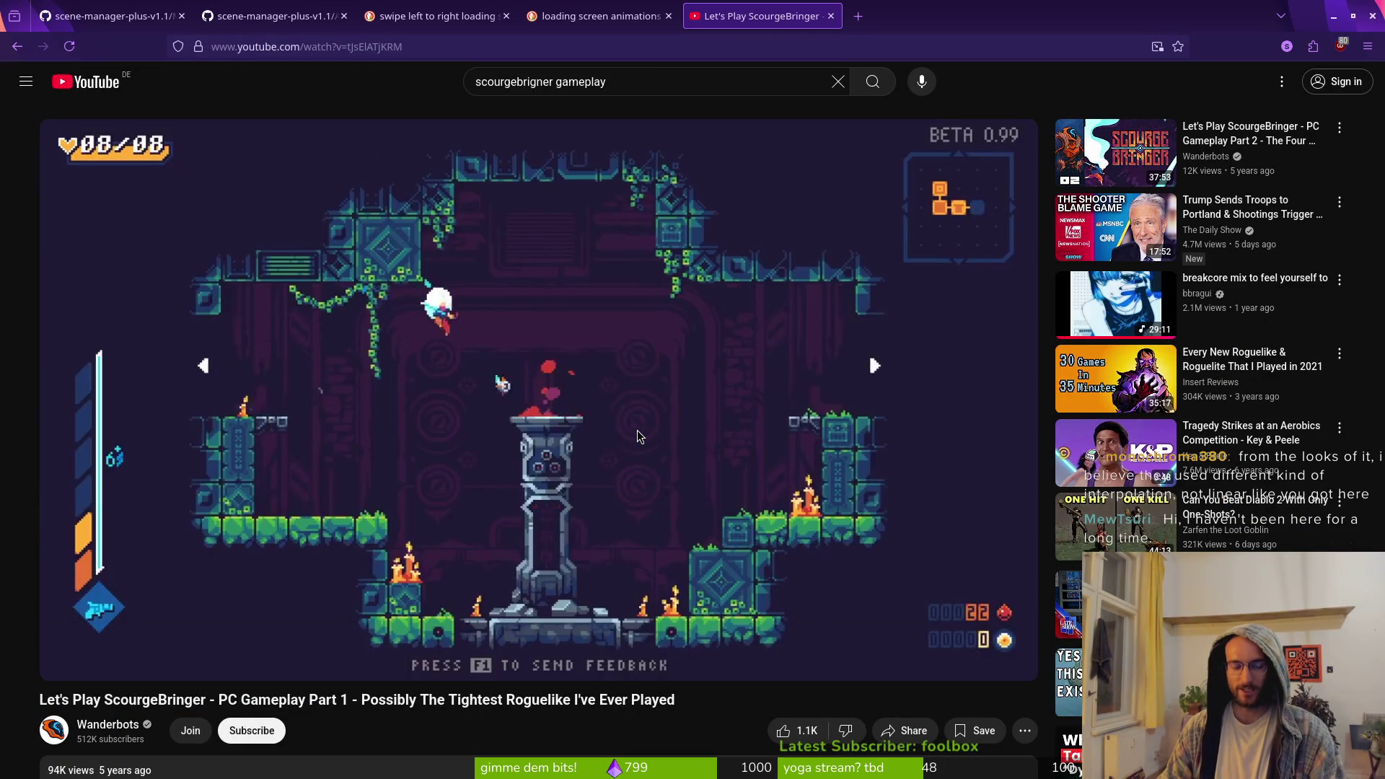
pyautogui.press('Left')
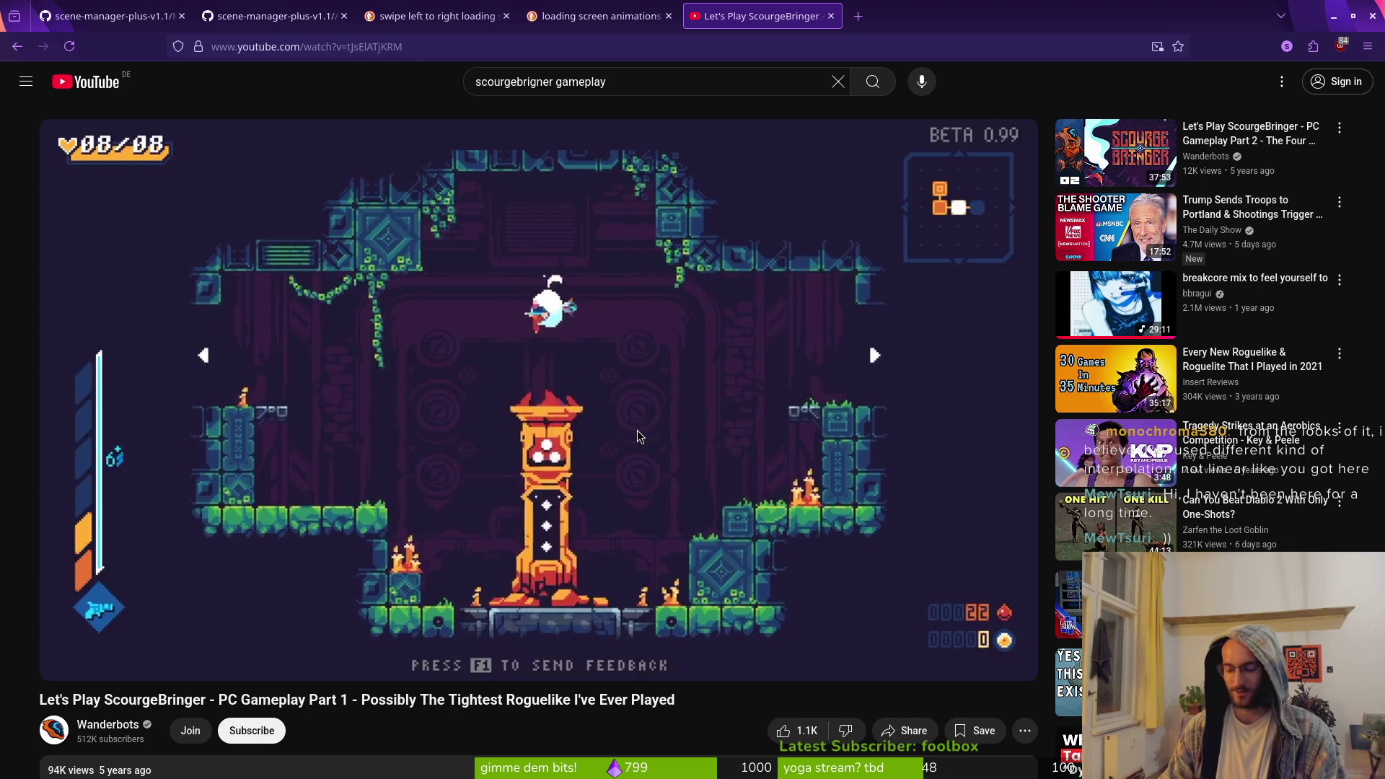
pyautogui.press('Left')
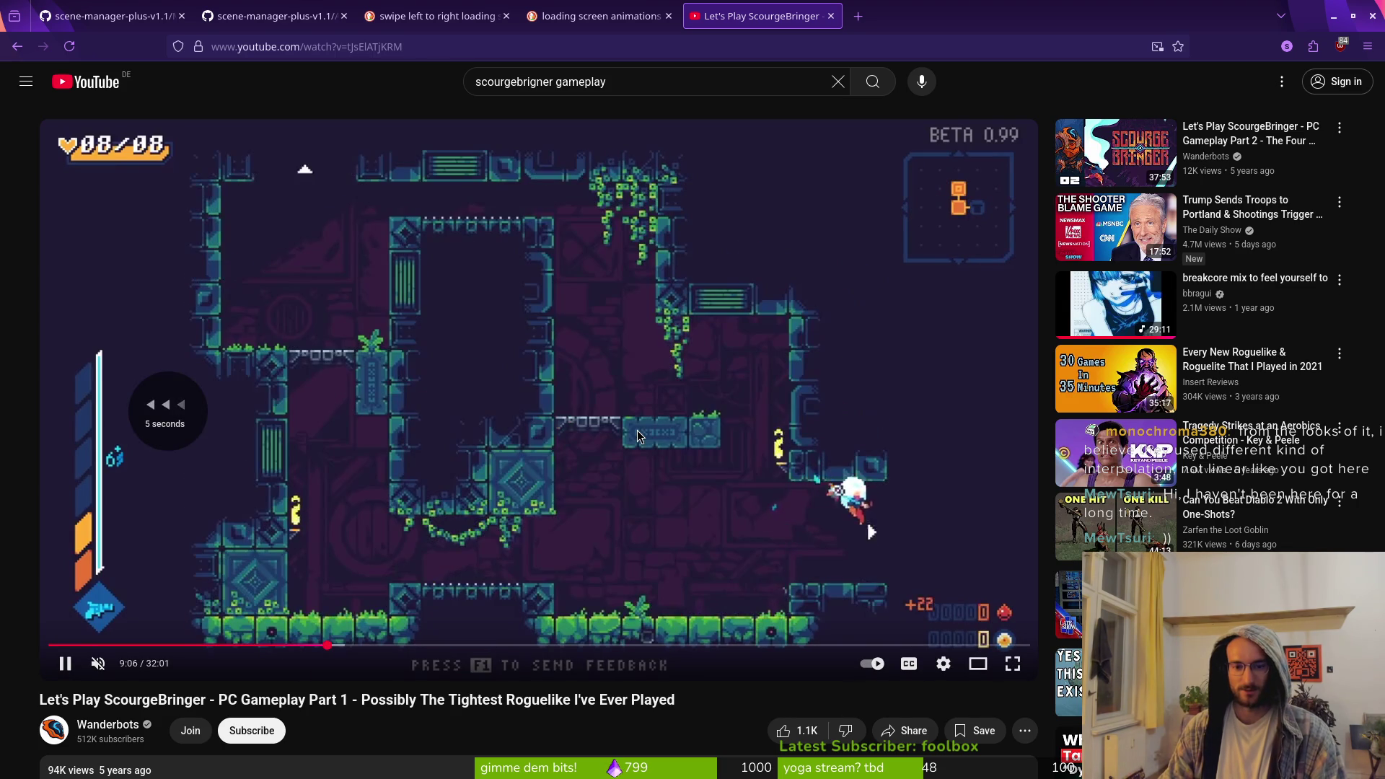
pyautogui.press('Left')
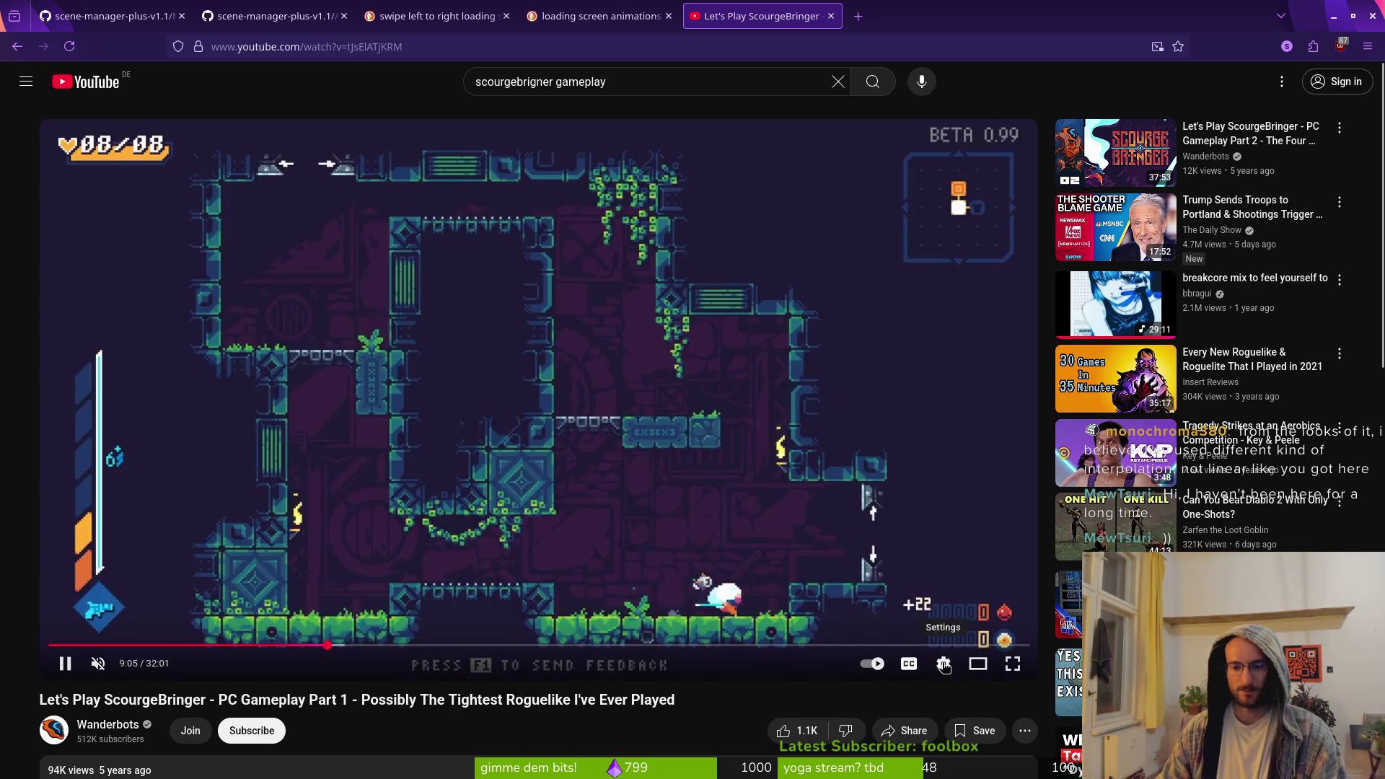
# Slow playback to 0.25 speed and rewind to just before the room transition
pyautogui.click(943, 663)
pyautogui.click(937, 587)
pyautogui.click(911, 497)
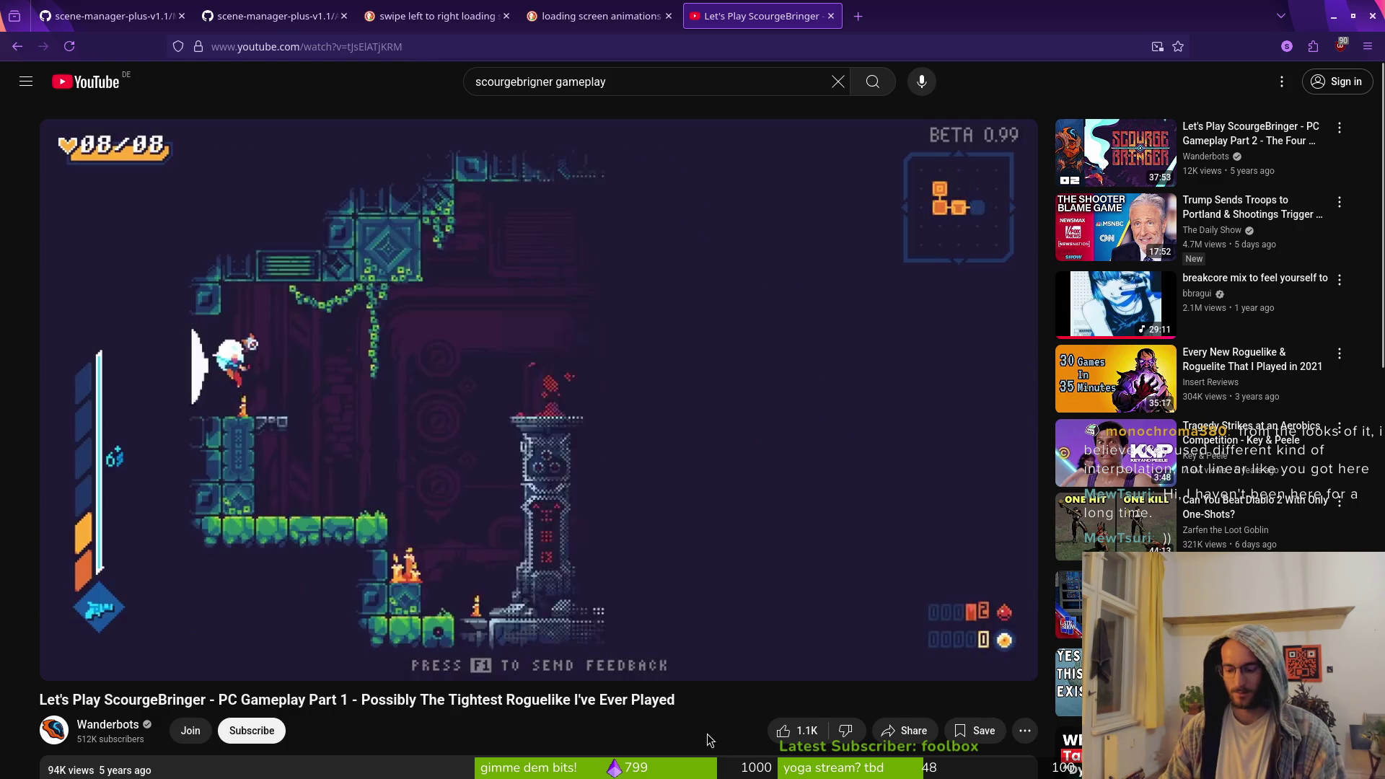
pyautogui.press('Left')
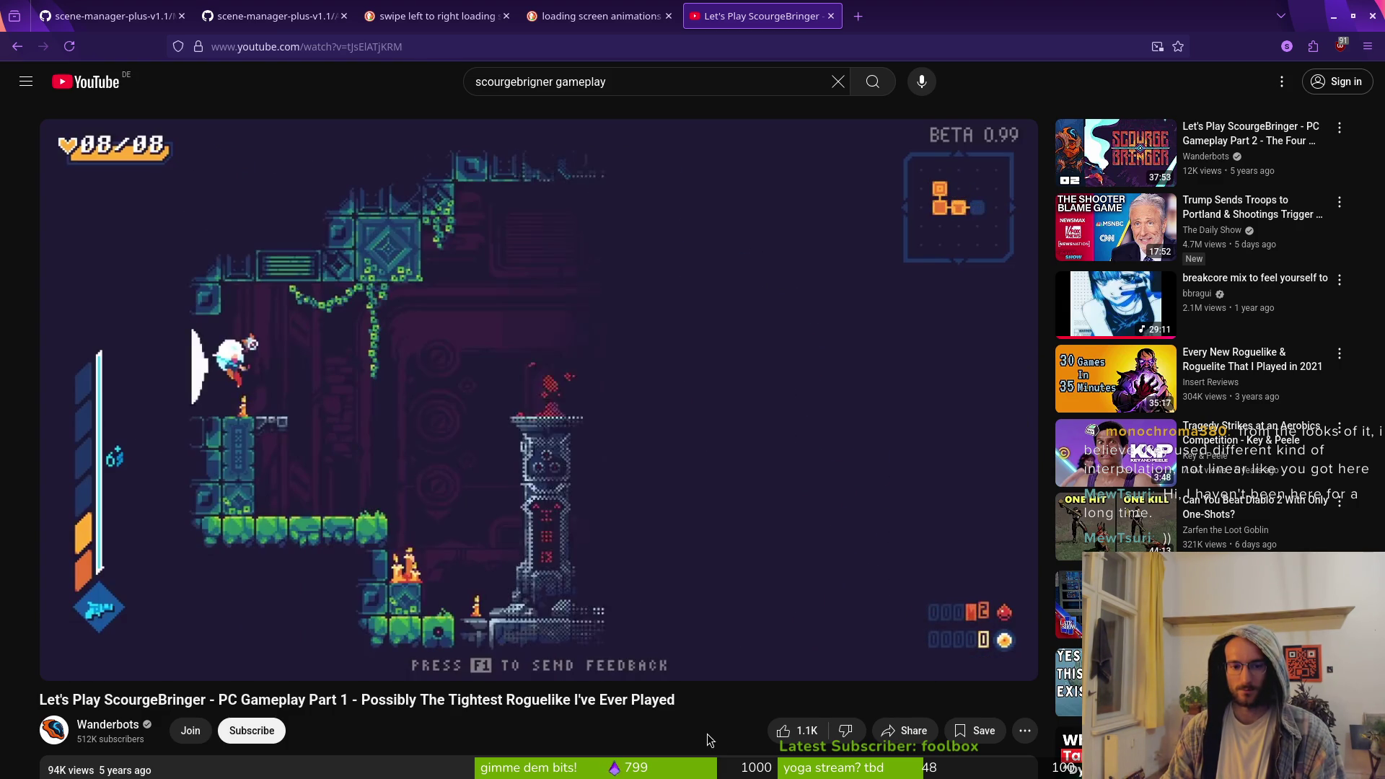
pyautogui.press('Left')
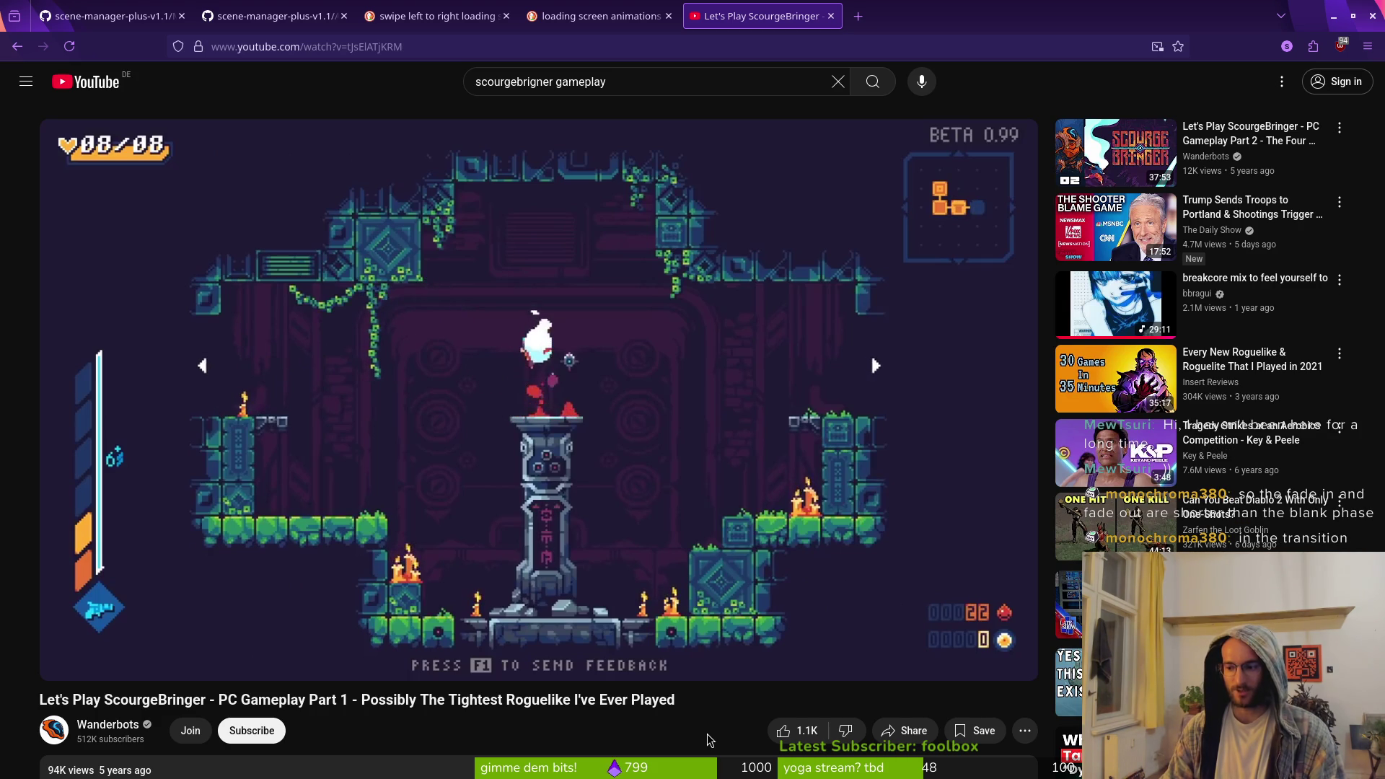
pyautogui.press('Left')
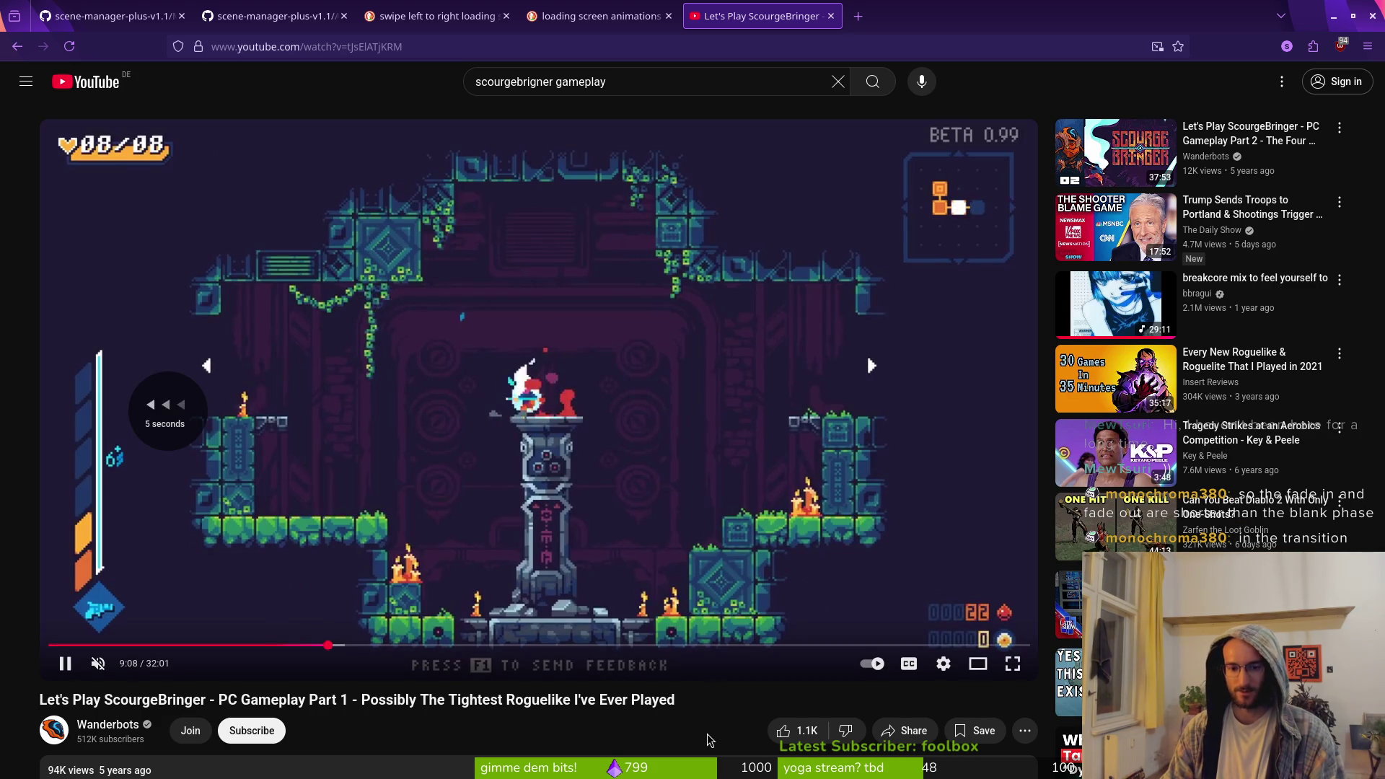
pyautogui.press('Left')
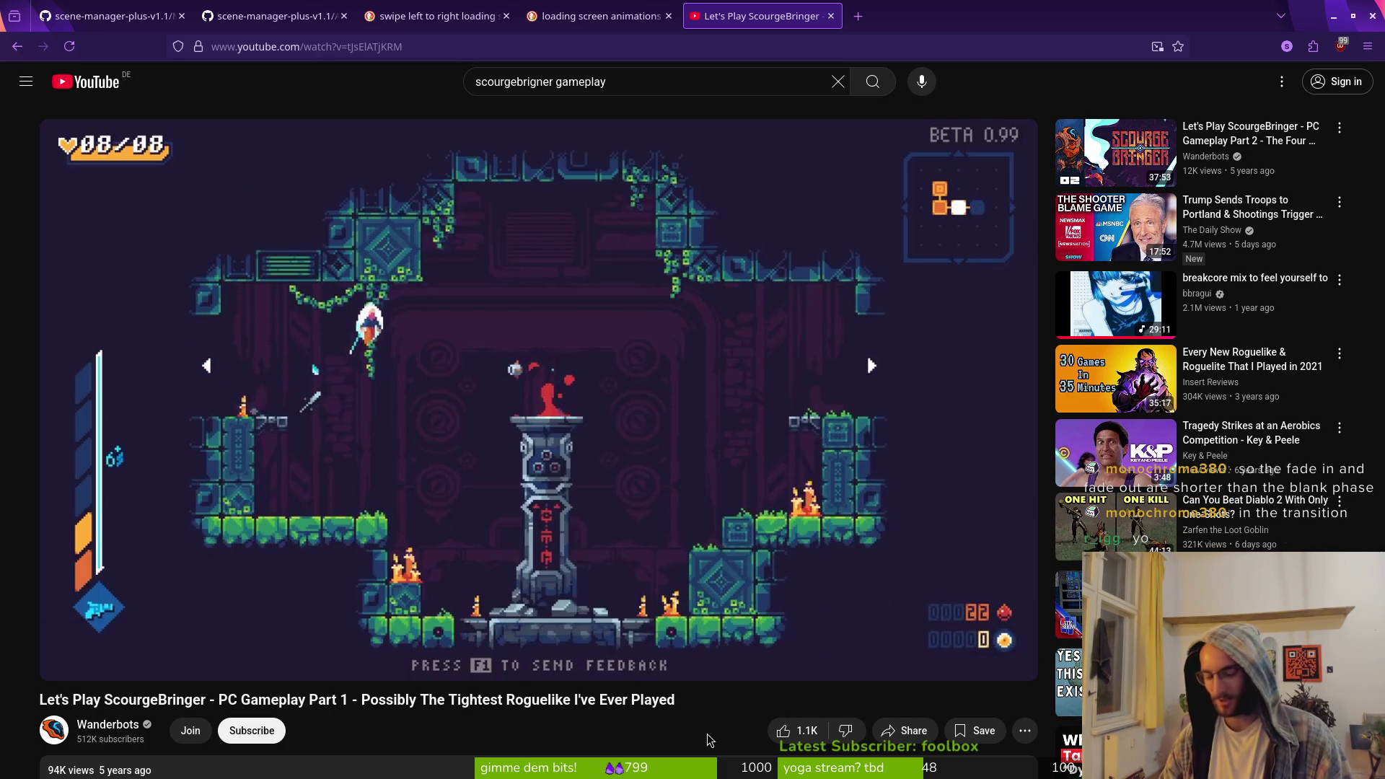
pyautogui.press('Left')
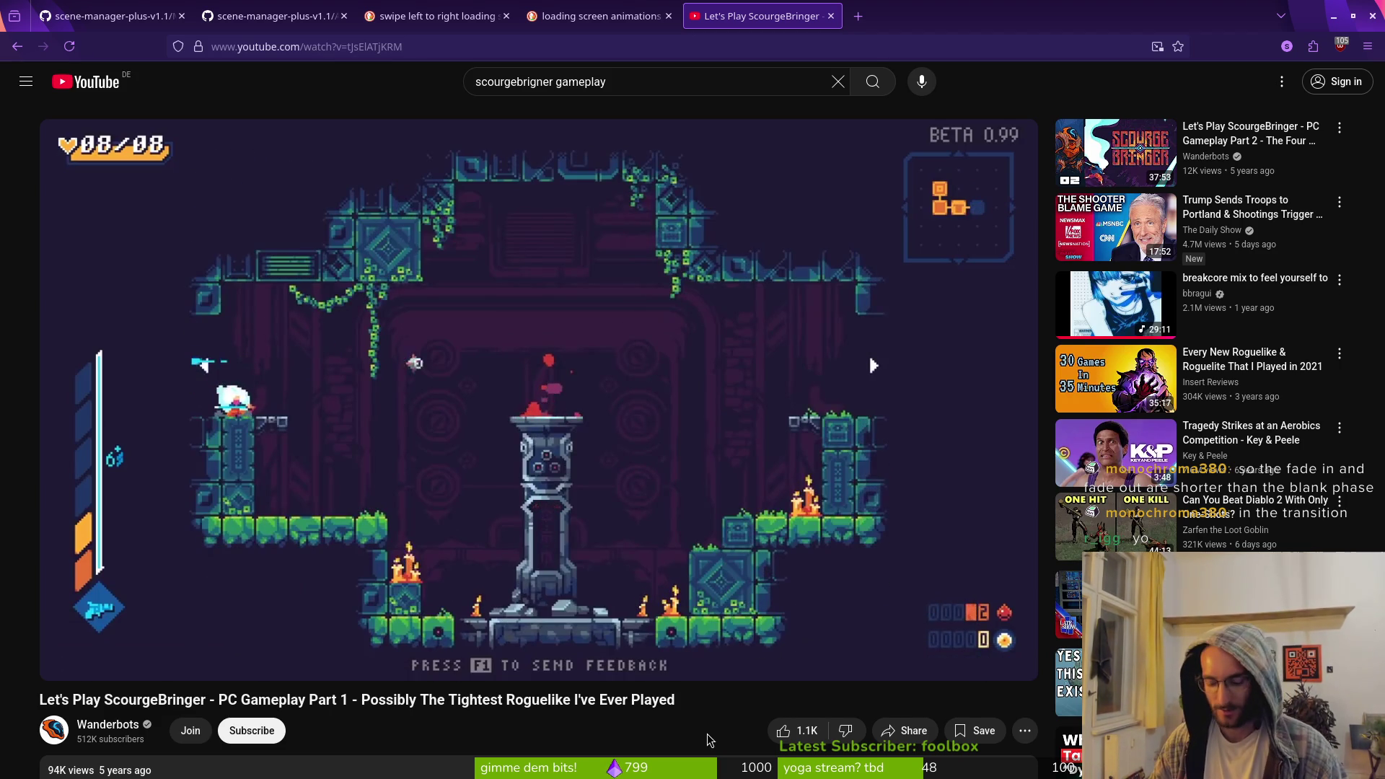
pyautogui.press('Left')
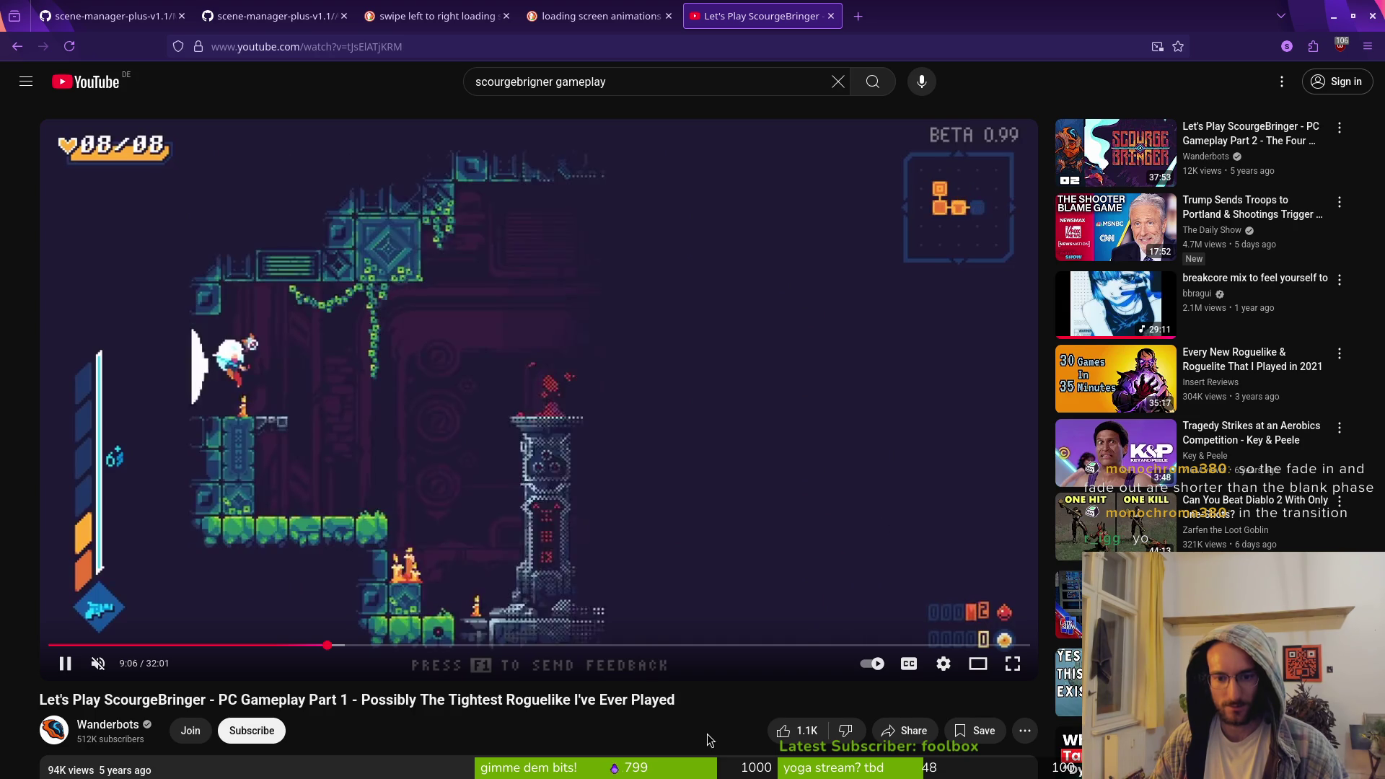
pyautogui.press('Left')
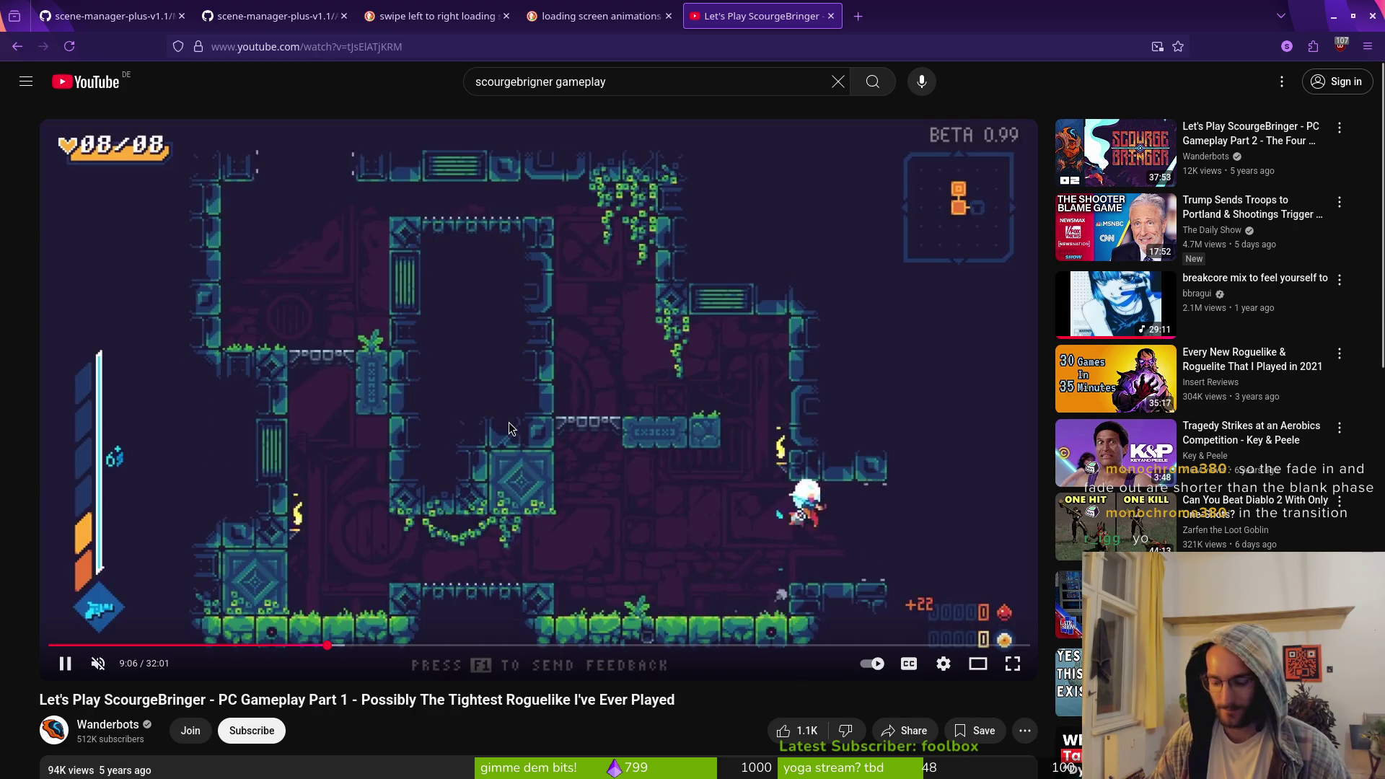
# Pause mid-transition, step forward frame by frame, then resume and pause again at the swipe
pyautogui.click(509, 429)
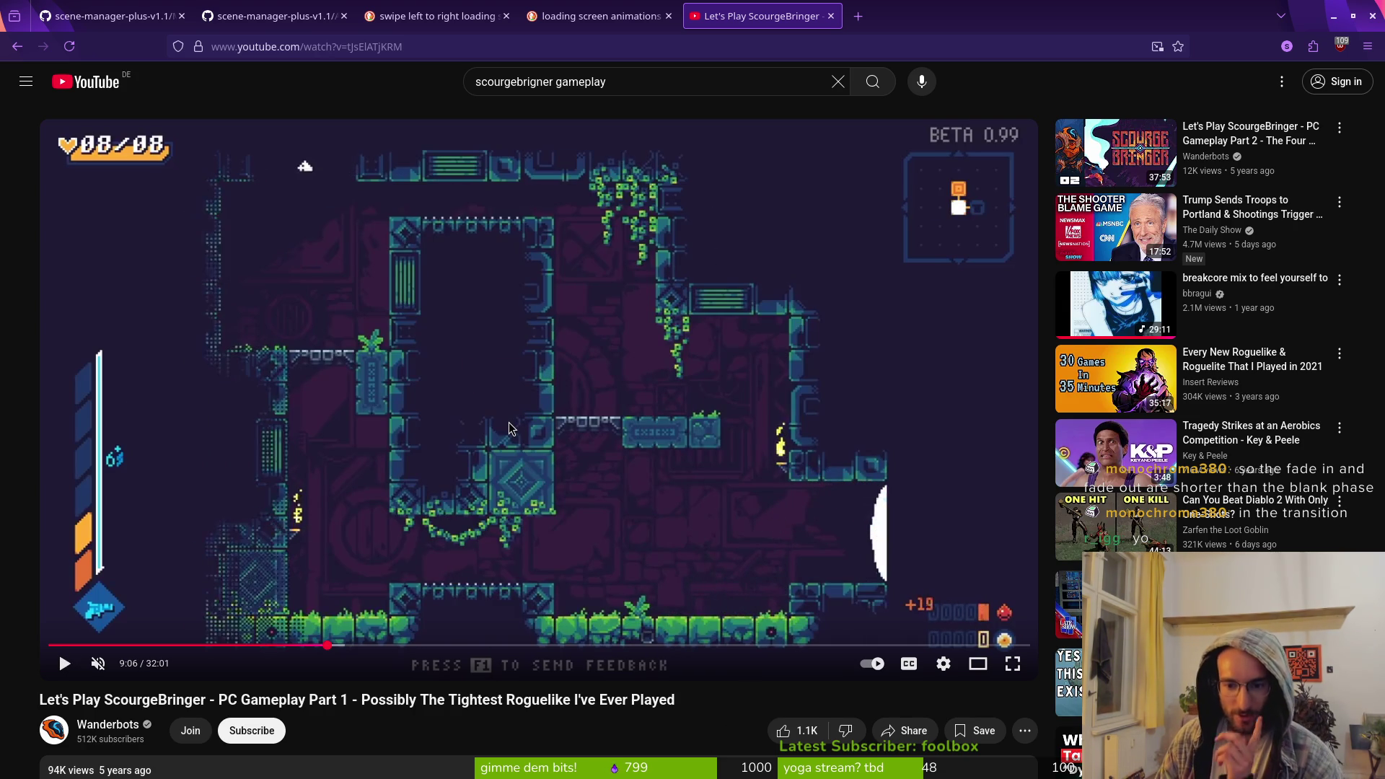
pyautogui.press('.')
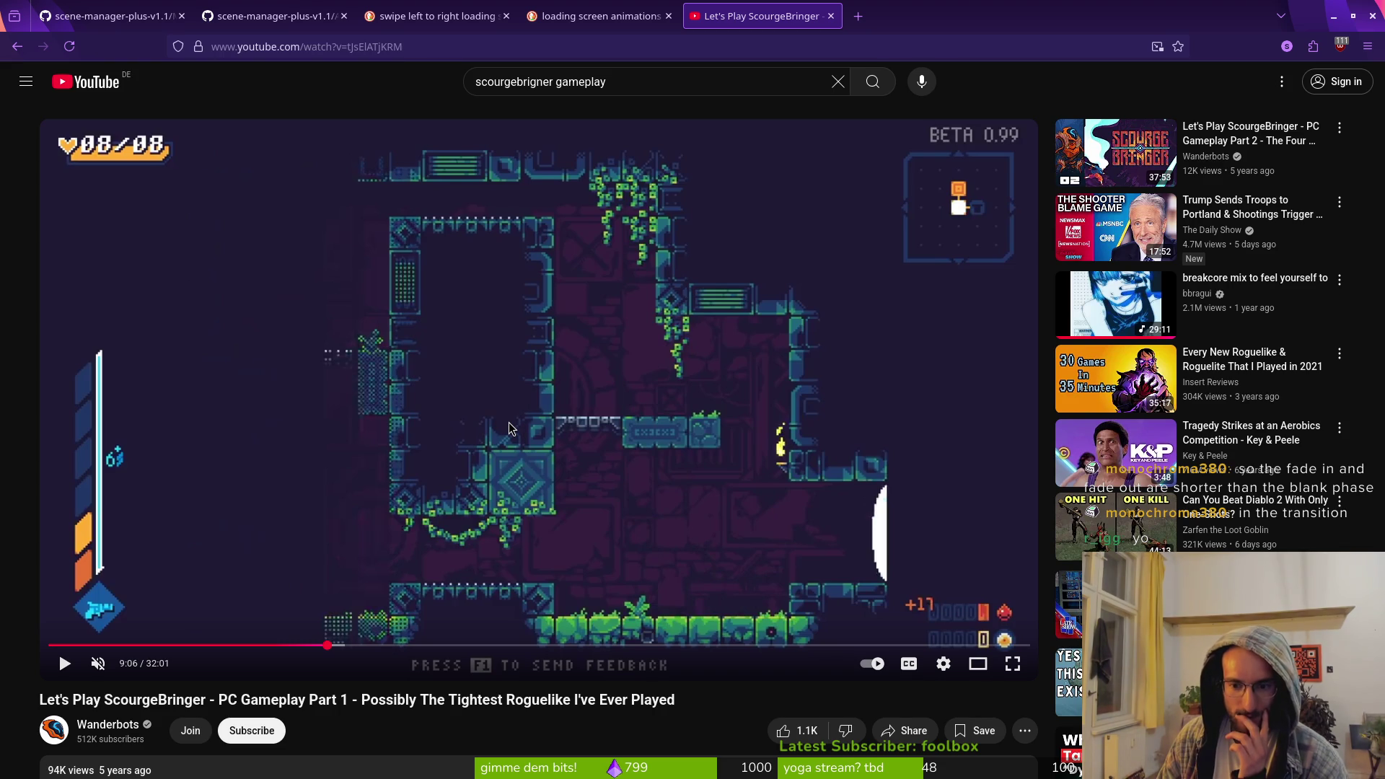
pyautogui.press('.')
pyautogui.press('.')
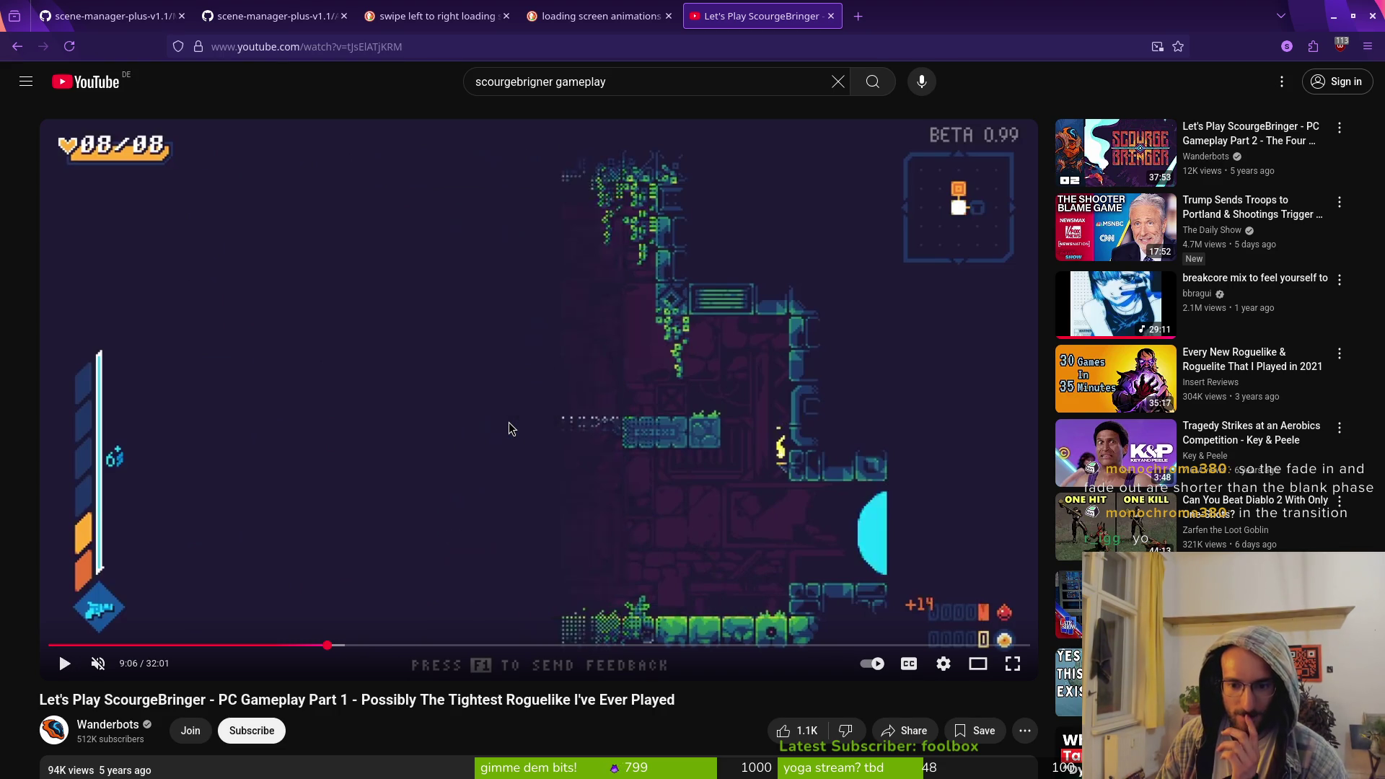
pyautogui.click(508, 429)
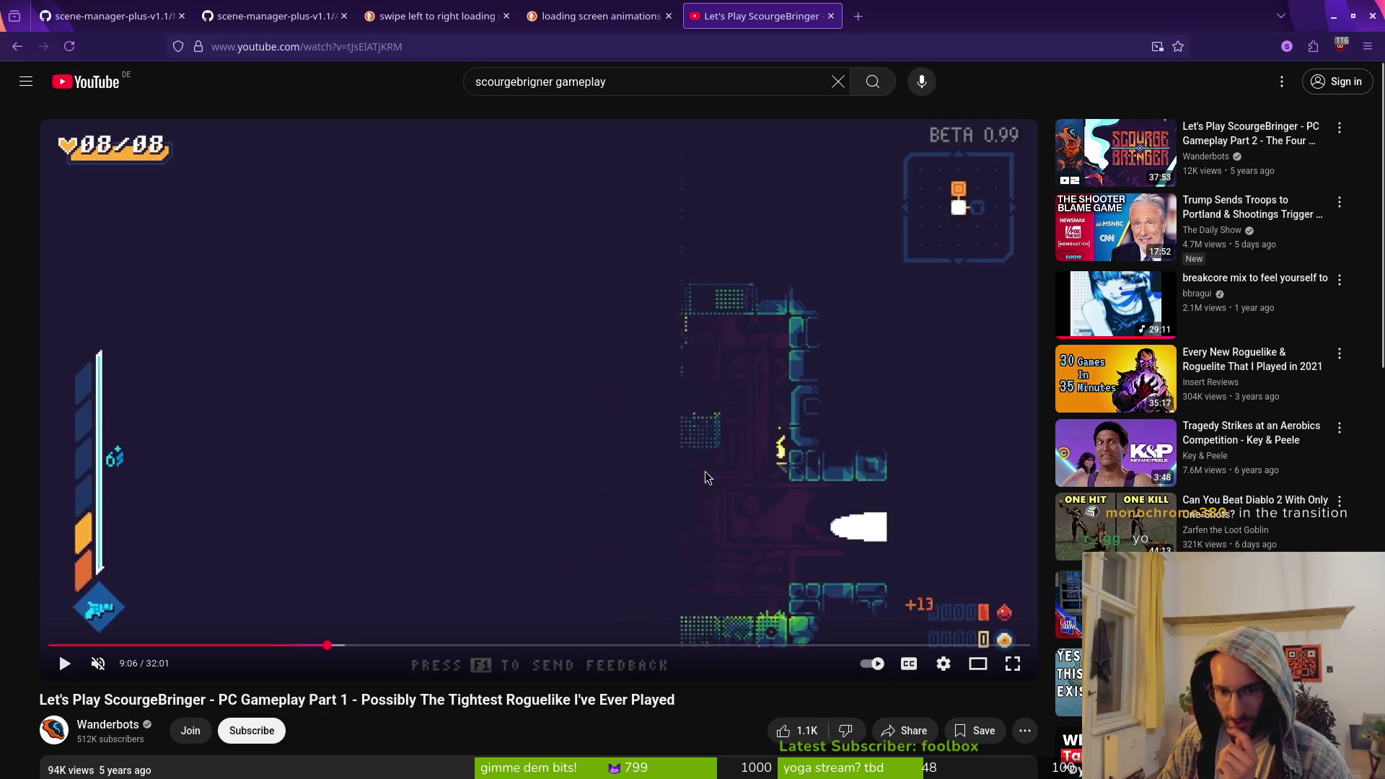
pyautogui.click(515, 495)
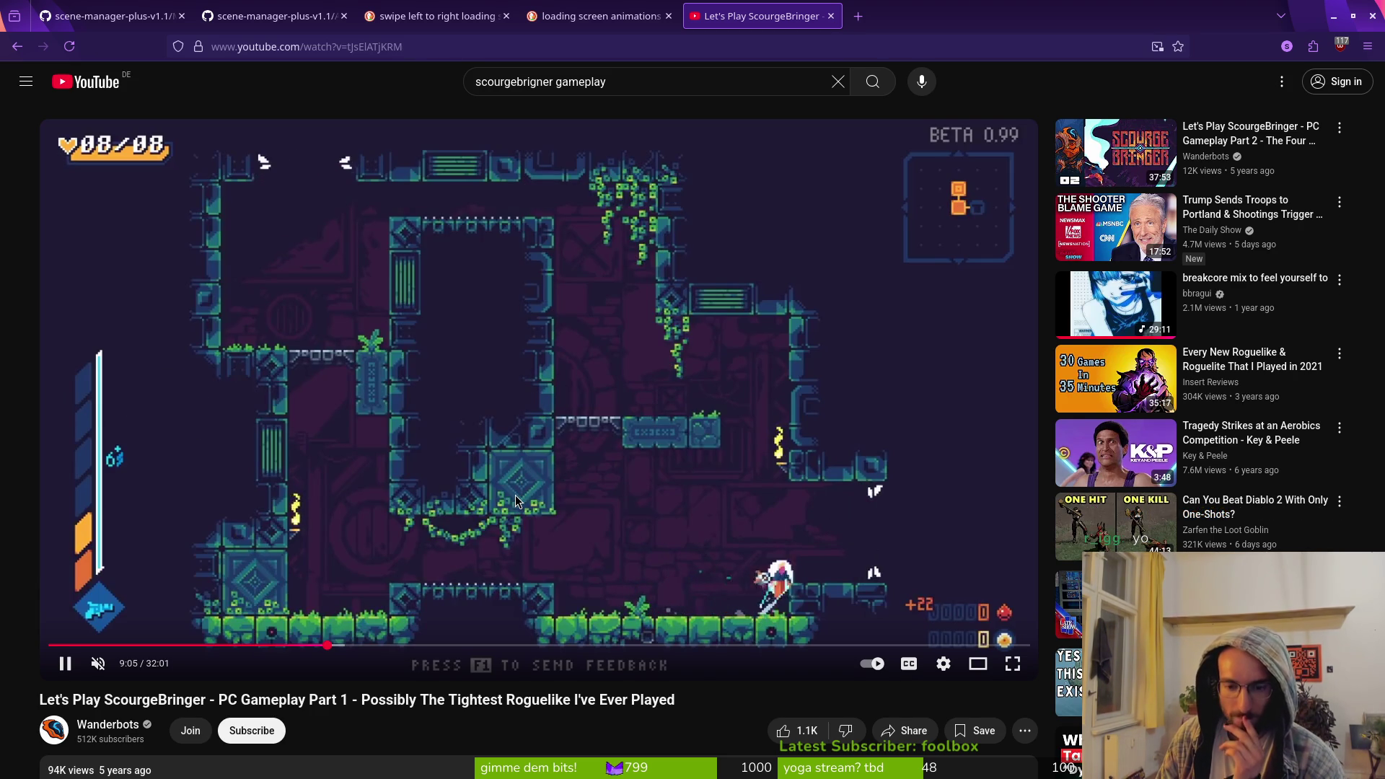
pyautogui.click(515, 495)
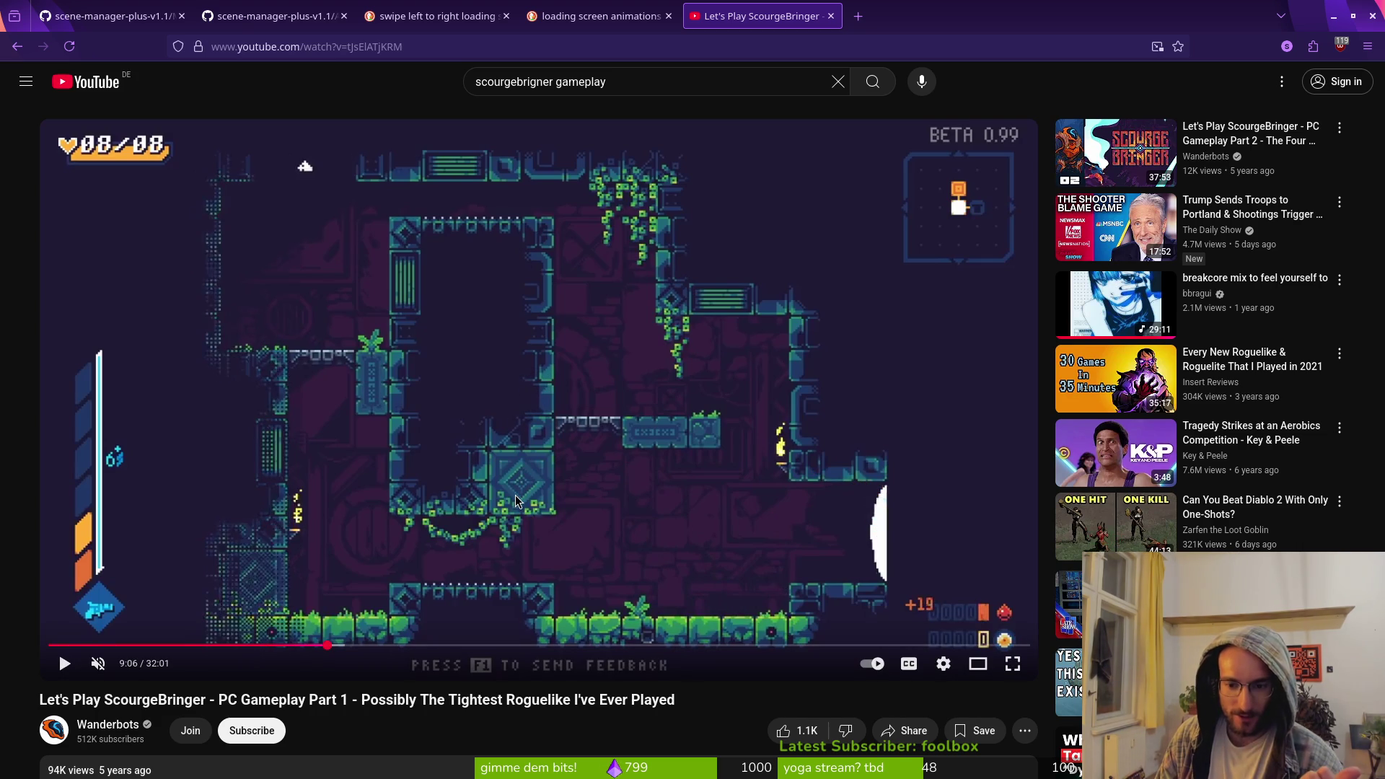
pyautogui.click(515, 495)
pyautogui.click(515, 494)
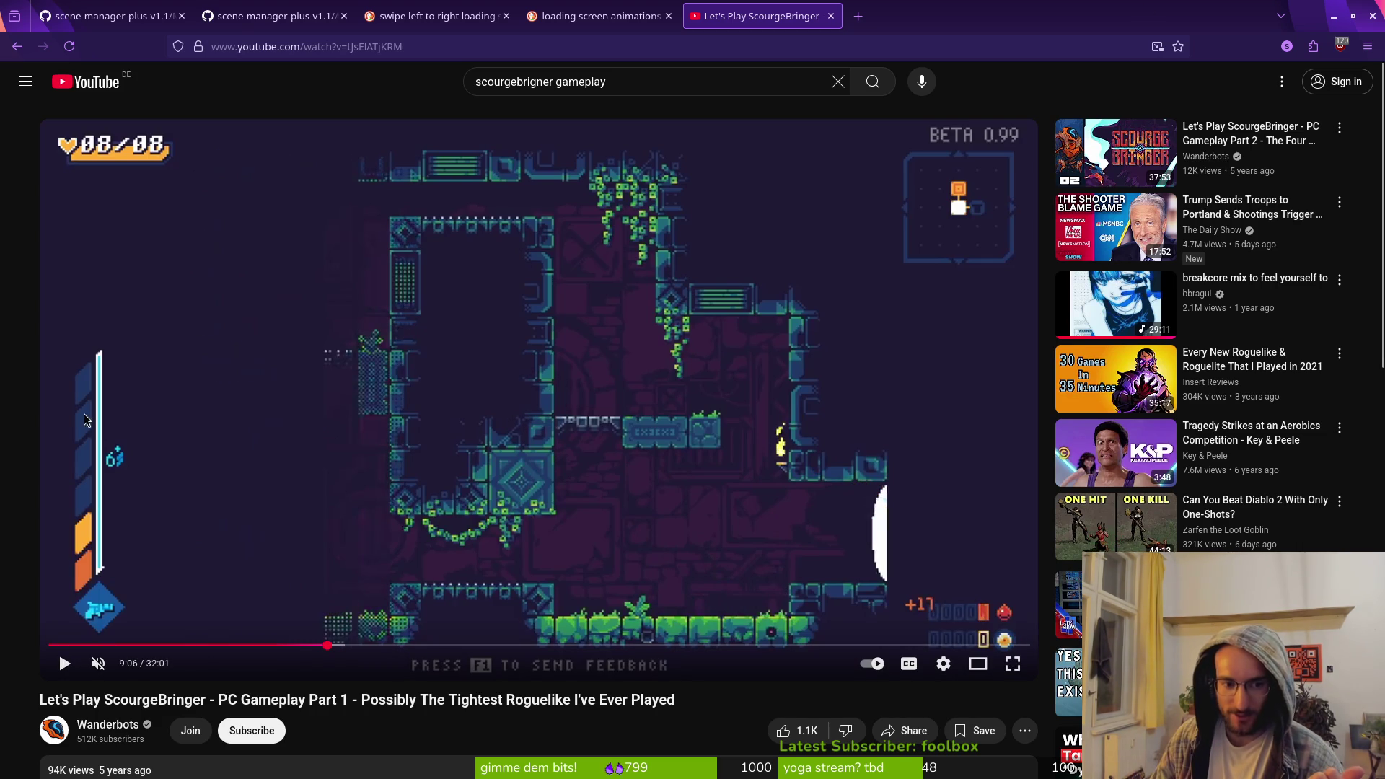
# Advance the swipe in small increments to its final, almost fully dark frames
pyautogui.click(889, 533)
pyautogui.click(889, 534)
pyautogui.click(889, 533)
pyautogui.click(889, 534)
pyautogui.click(889, 533)
pyautogui.click(890, 534)
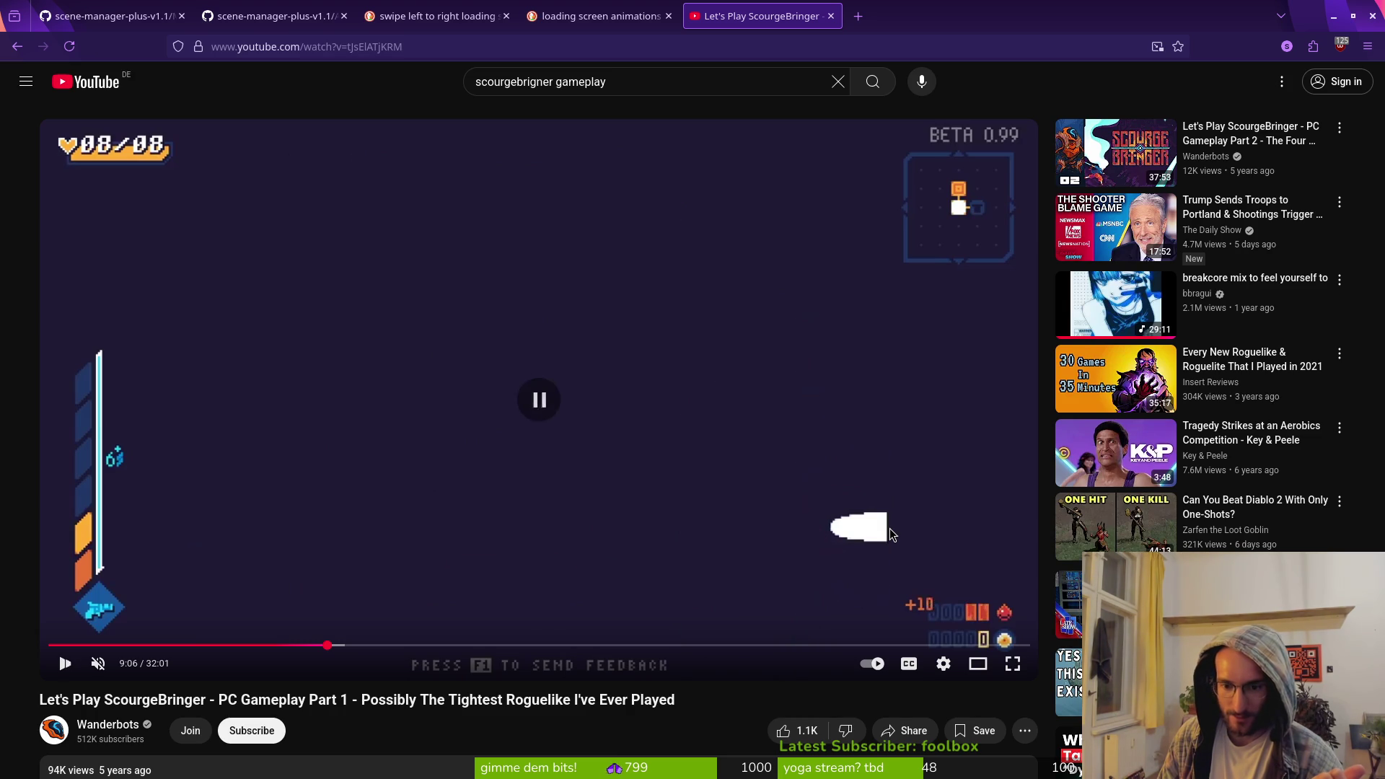
pyautogui.click(889, 530)
pyautogui.click(889, 530)
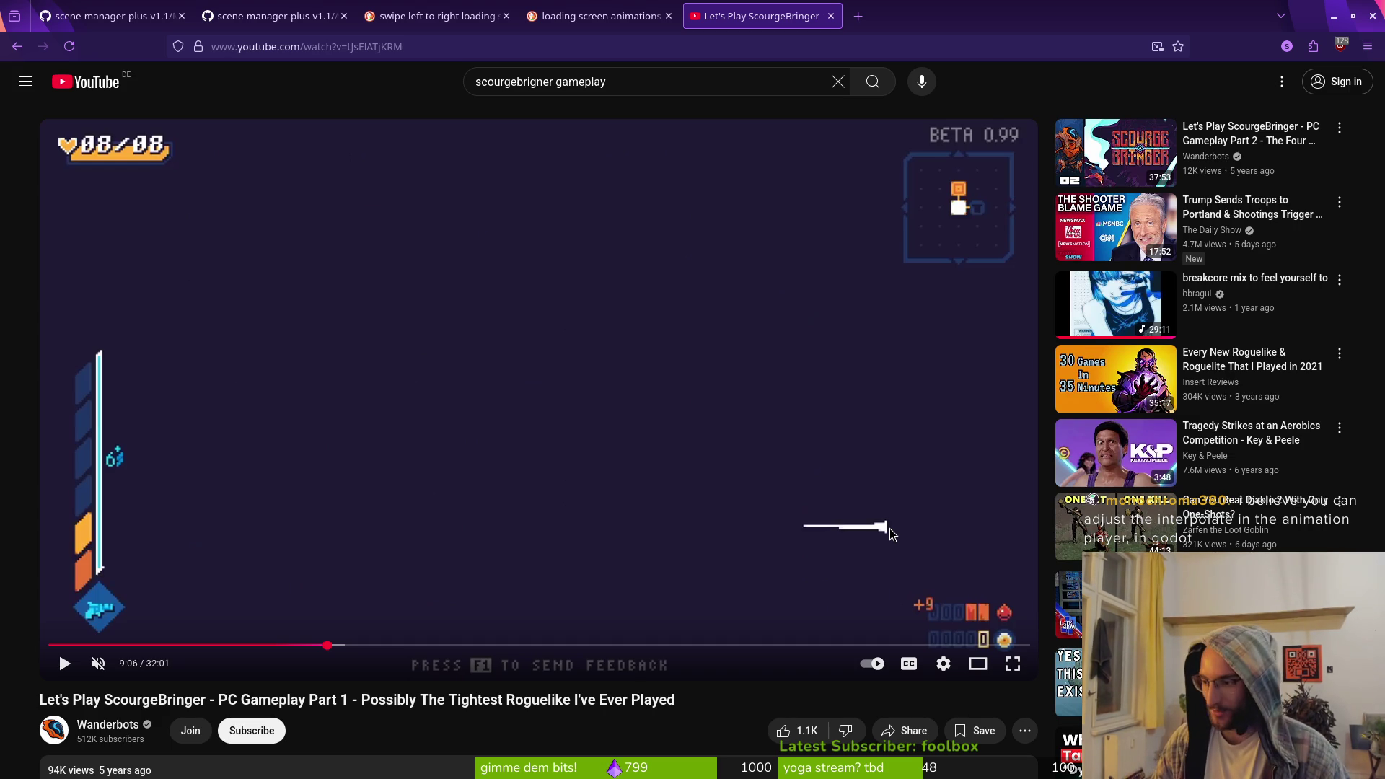
pyautogui.hotkey('alt', 'Tab')
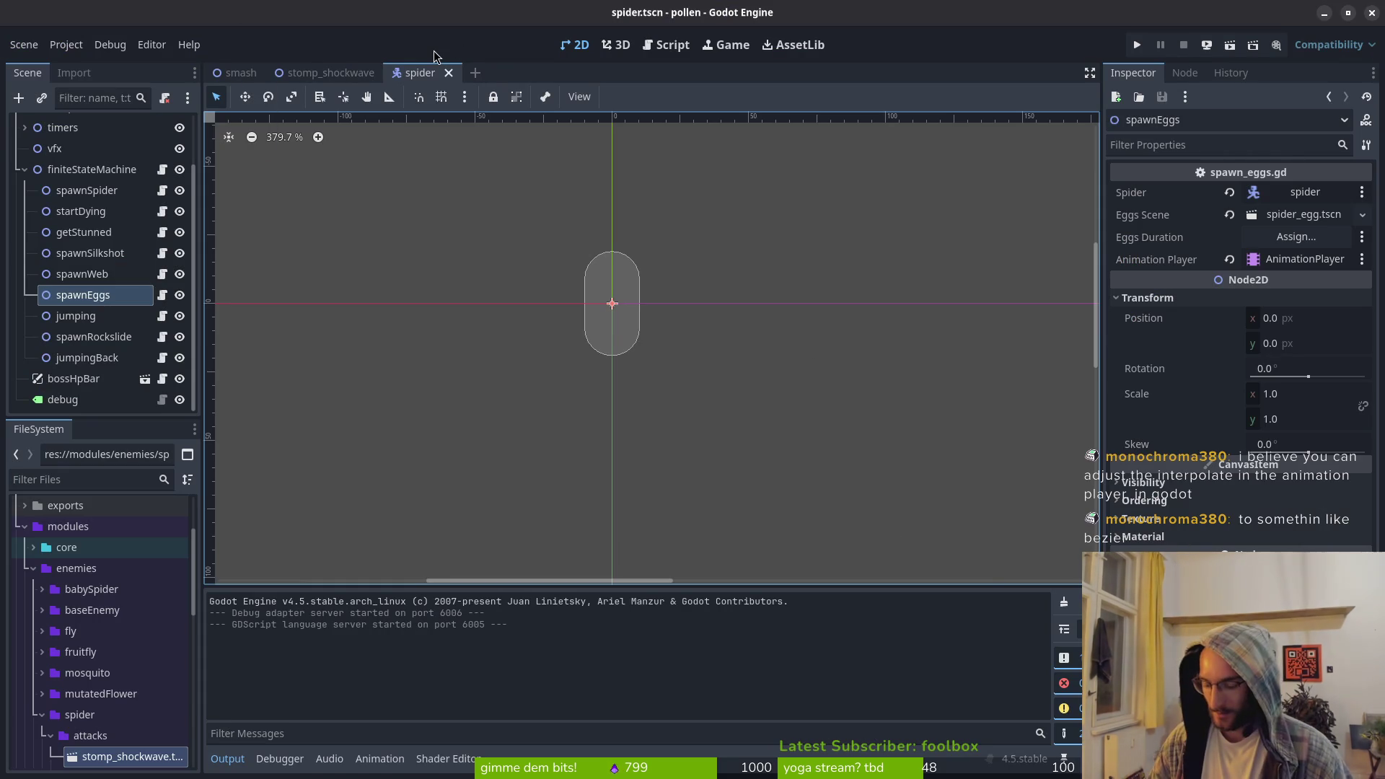
# Quick-open loading.tscn and select its root loading node
pyautogui.hotkey('shift', 'alt', 'o')
pyautogui.write('ll')
pyautogui.press('BackSpace')
pyautogui.write('oading')
pyautogui.press('Return')
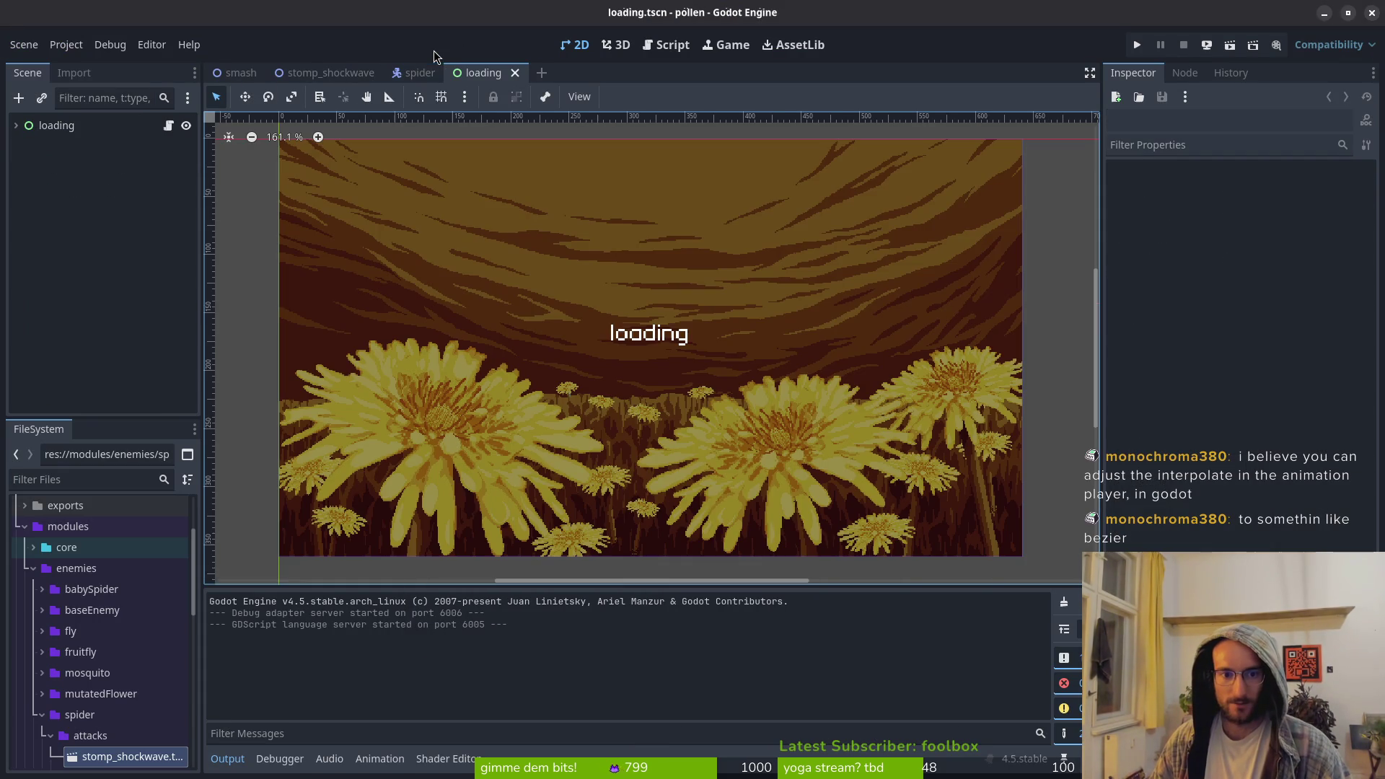
pyautogui.click(16, 126)
pyautogui.click(58, 126)
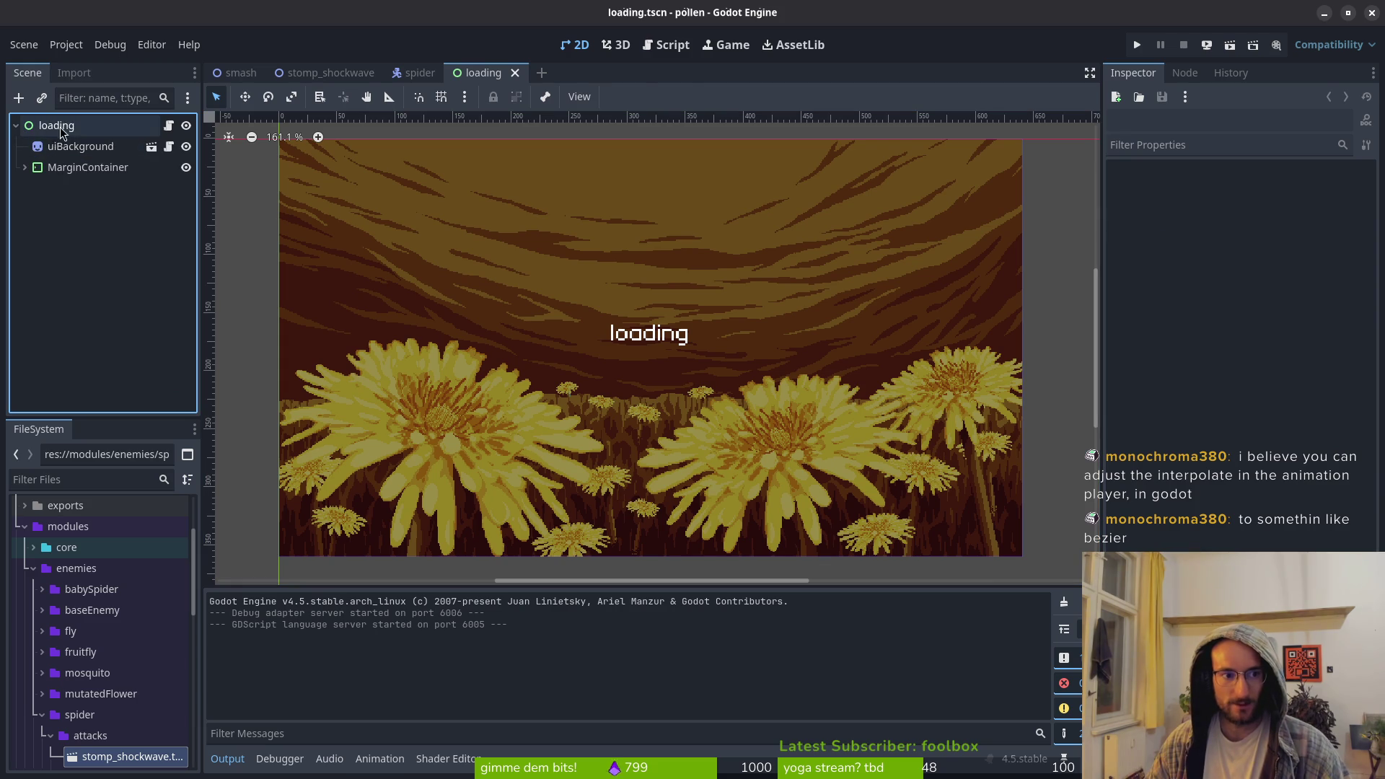
# Add an AnimationPlayer child and create a new animation named switchLevel
pyautogui.hotkey('ctrl', 'a')
pyautogui.write('animationp')
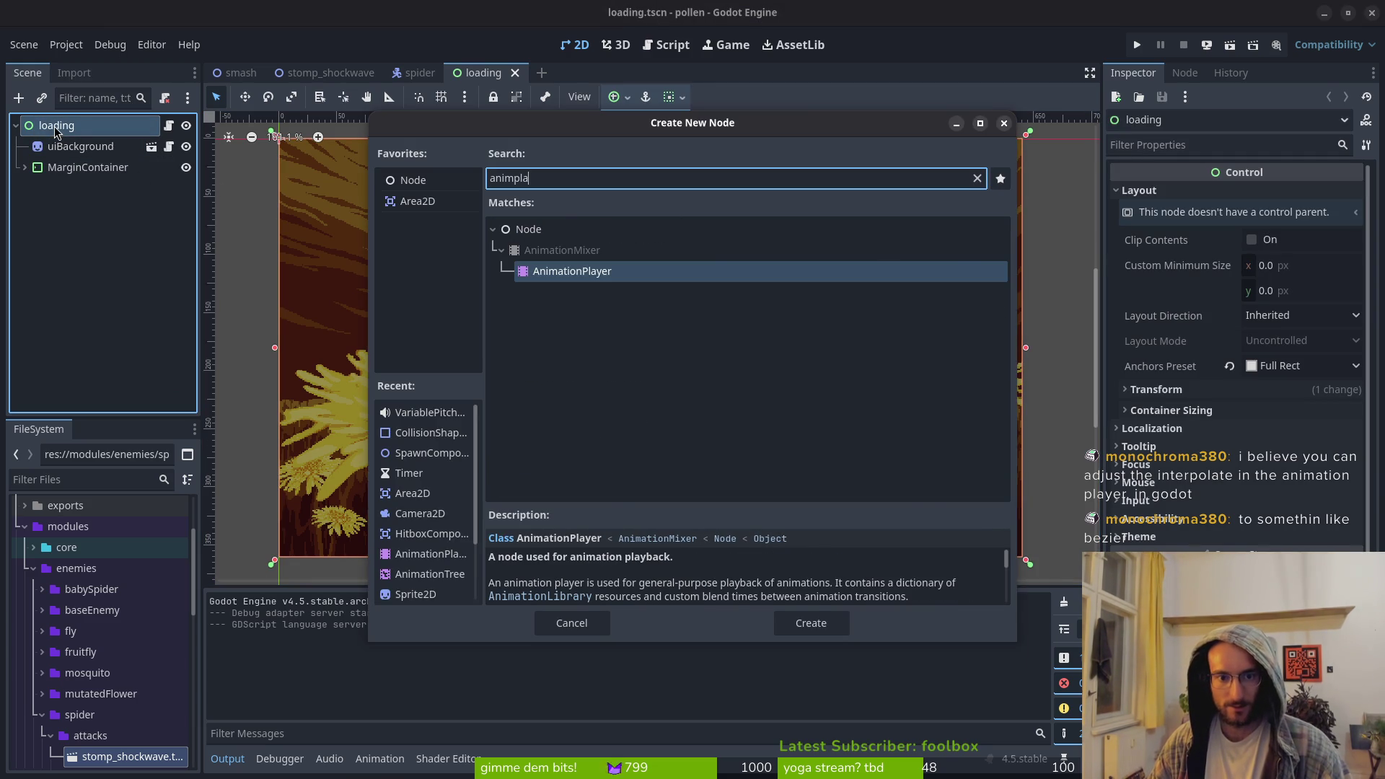
pyautogui.press('Escape')
pyautogui.click(418, 590)
pyautogui.click(421, 614)
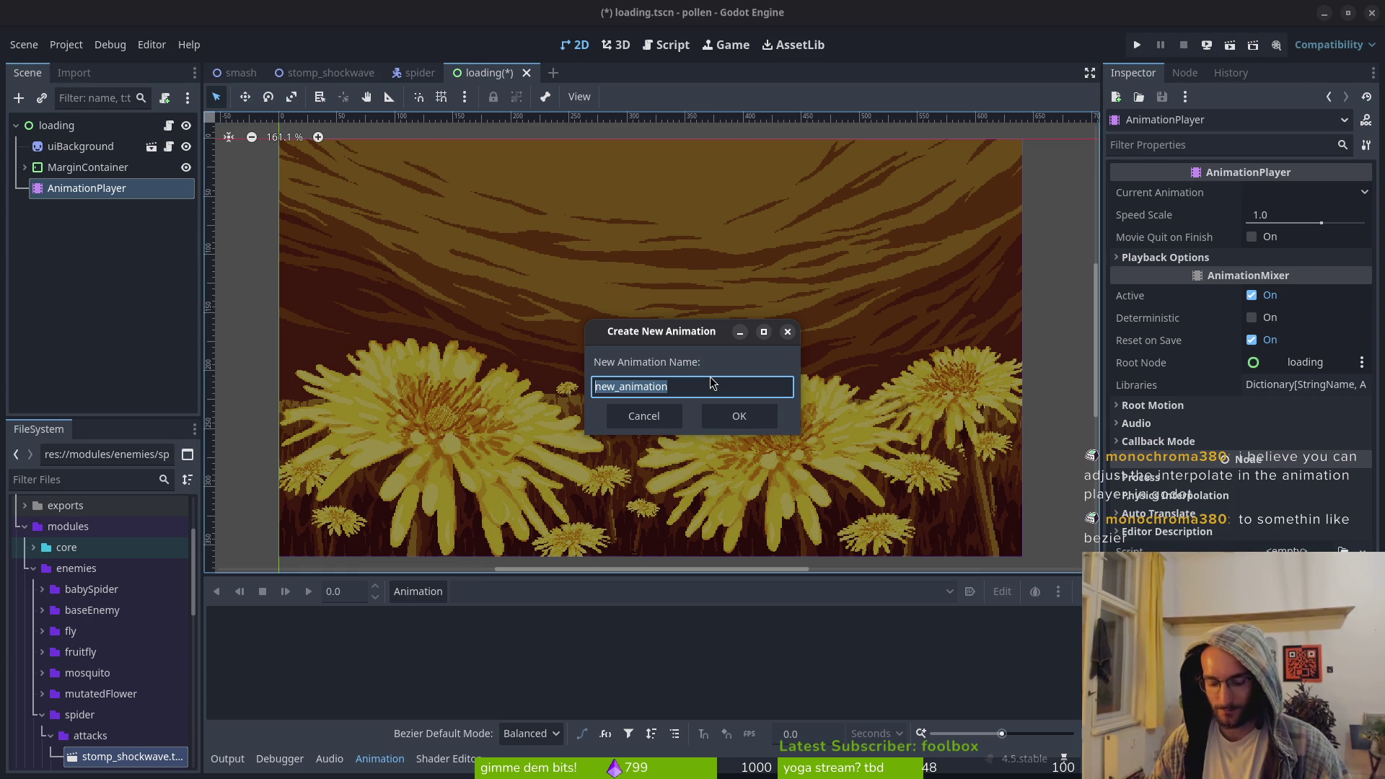
pyautogui.write('switchLevel')
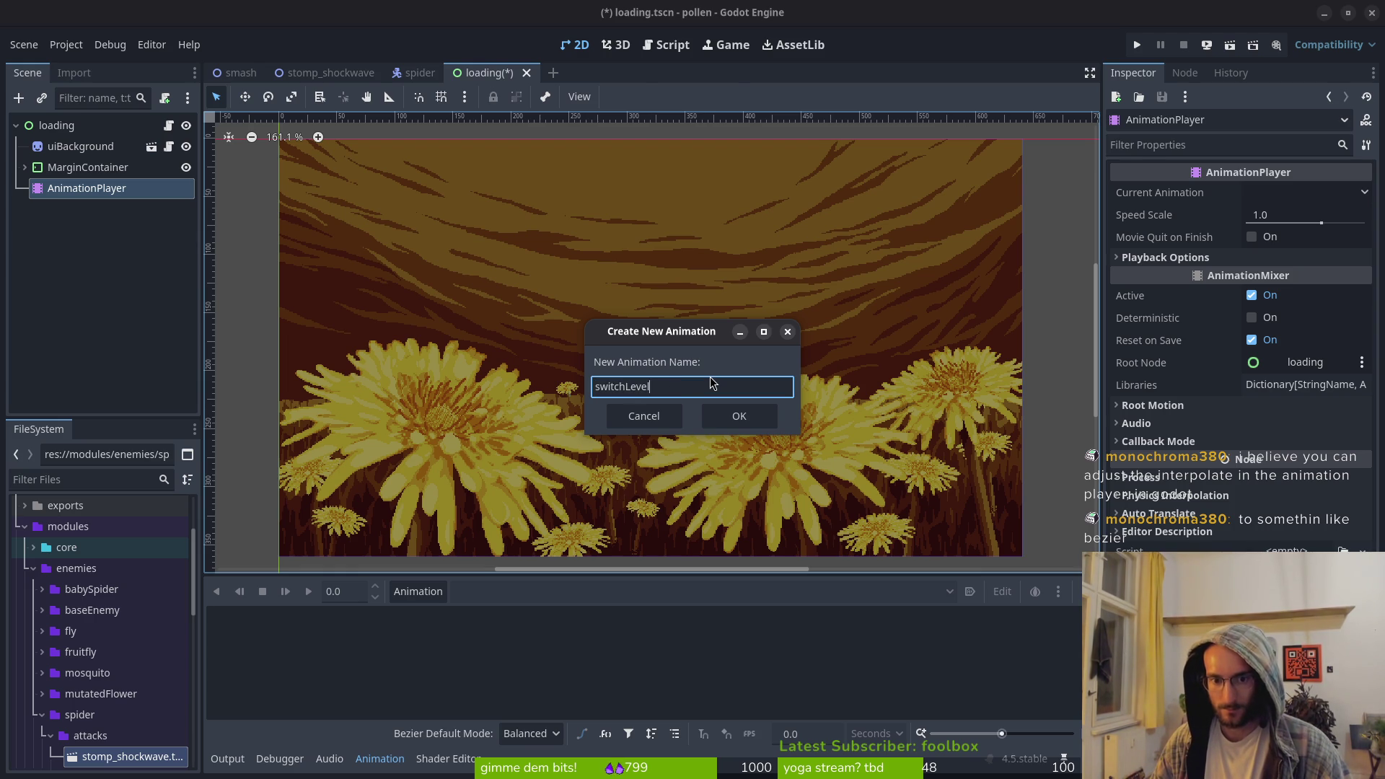
pyautogui.press('Return')
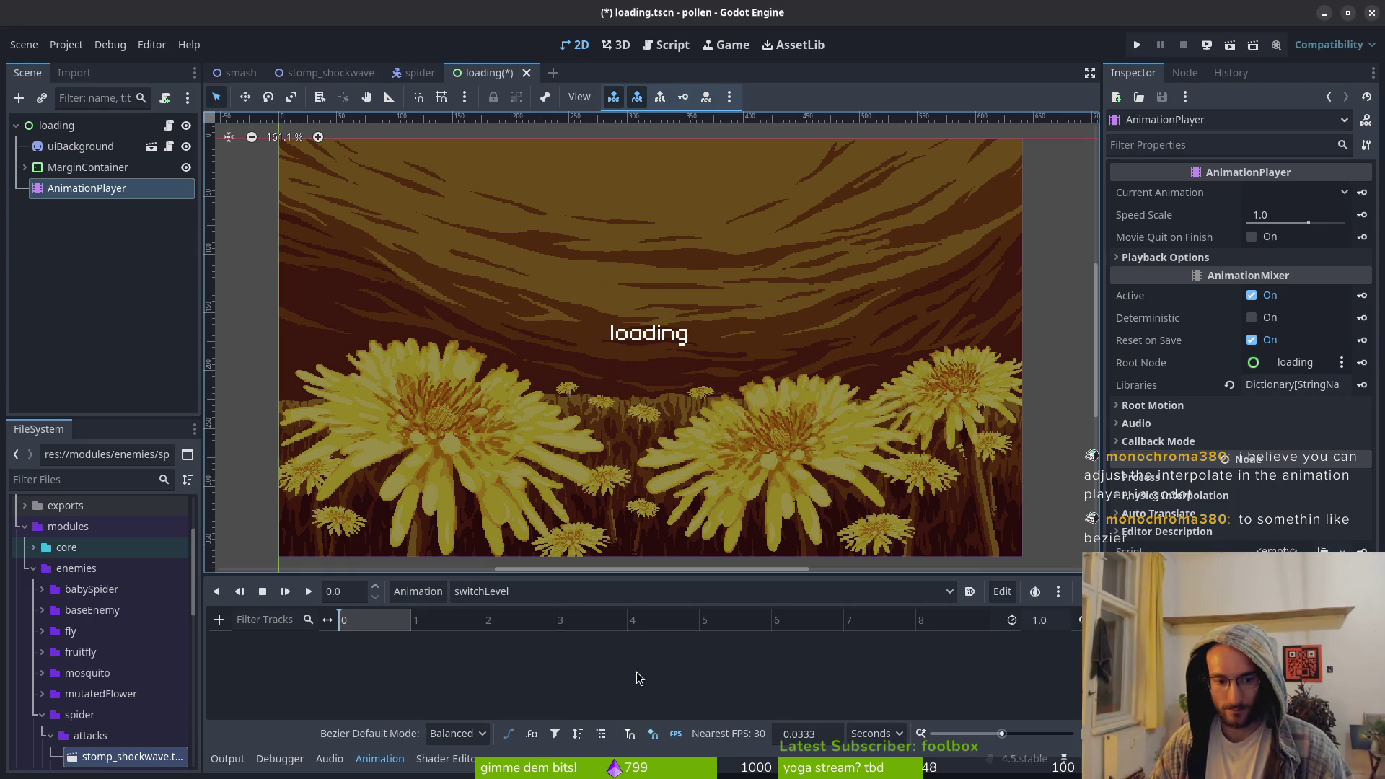
# Make the timeline snap in frames (FPS) and set the bezier default mode to Linear
pyautogui.click(876, 733)
pyautogui.click(869, 754)
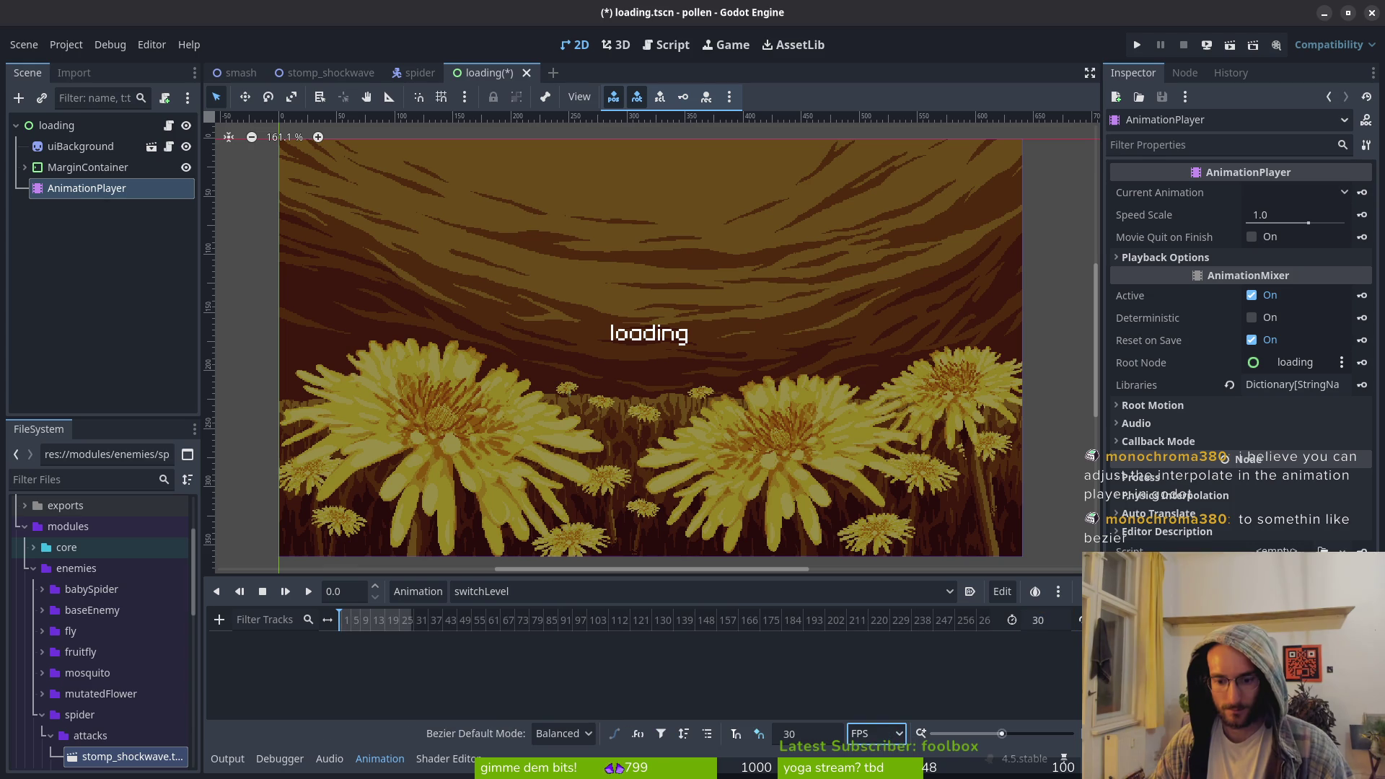
pyautogui.click(737, 736)
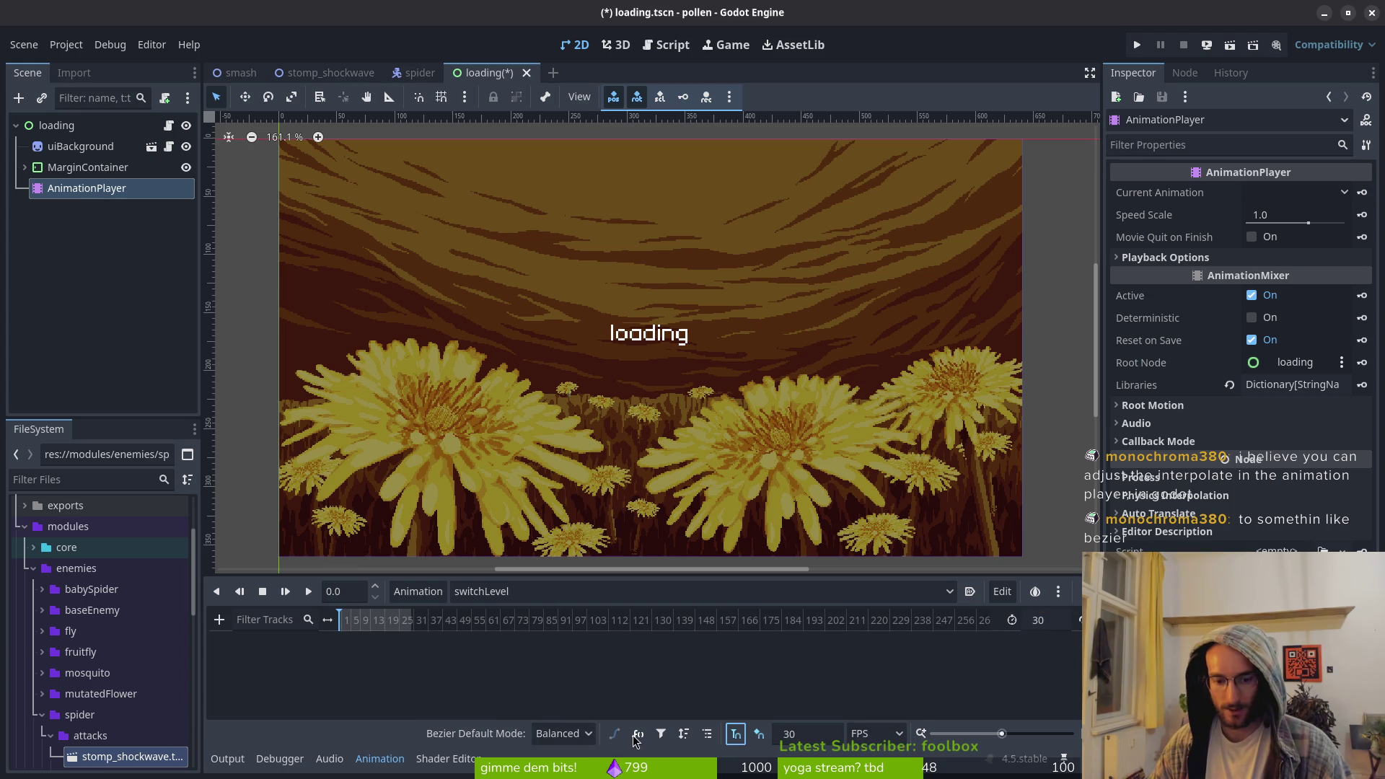
pyautogui.click(561, 733)
pyautogui.click(570, 665)
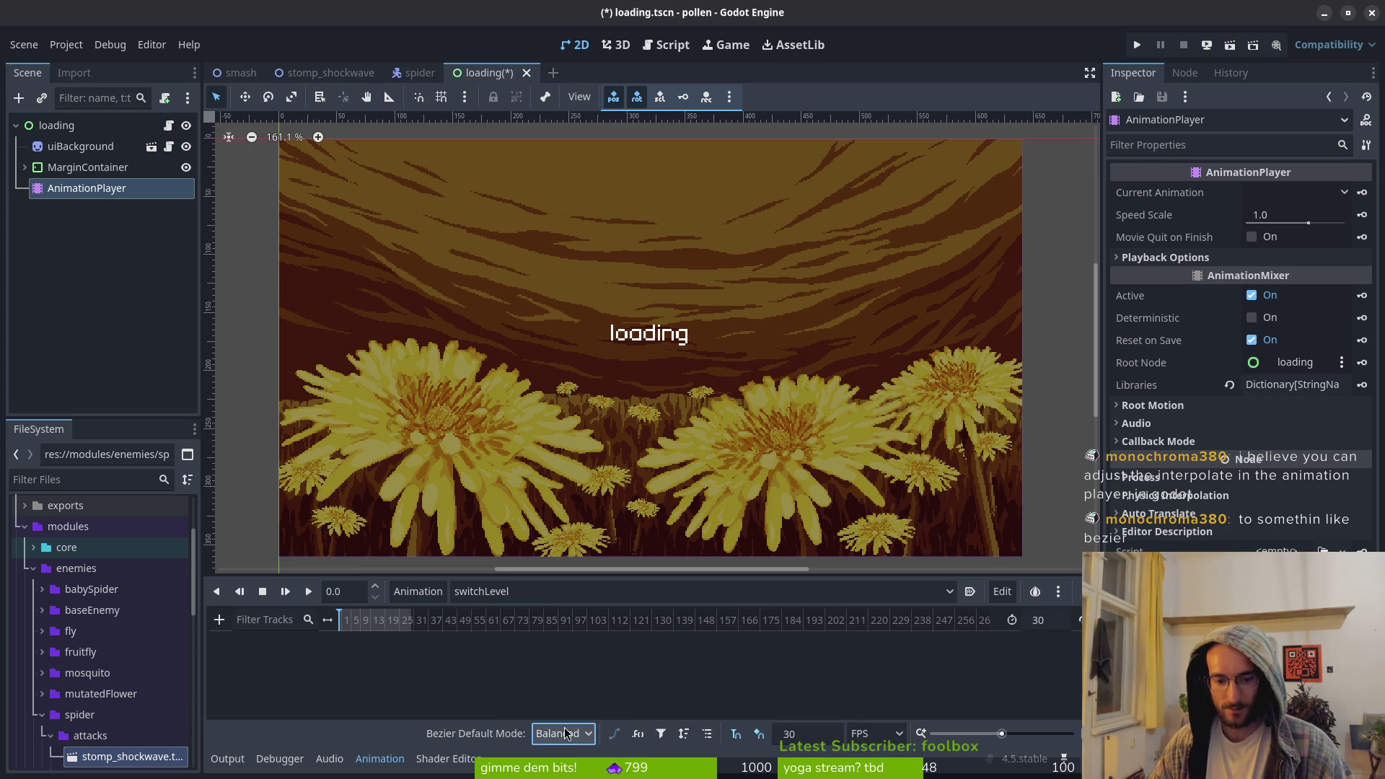
pyautogui.click(615, 734)
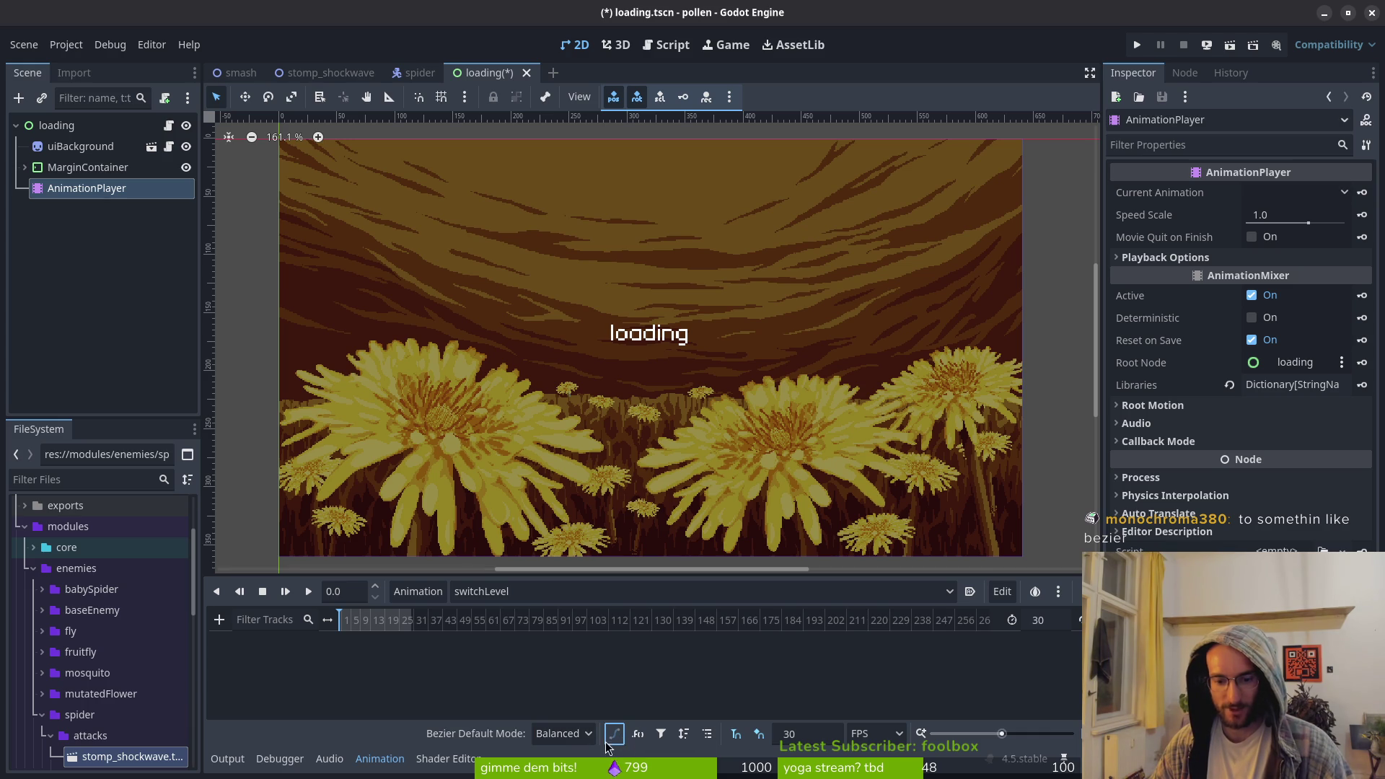
pyautogui.click(567, 734)
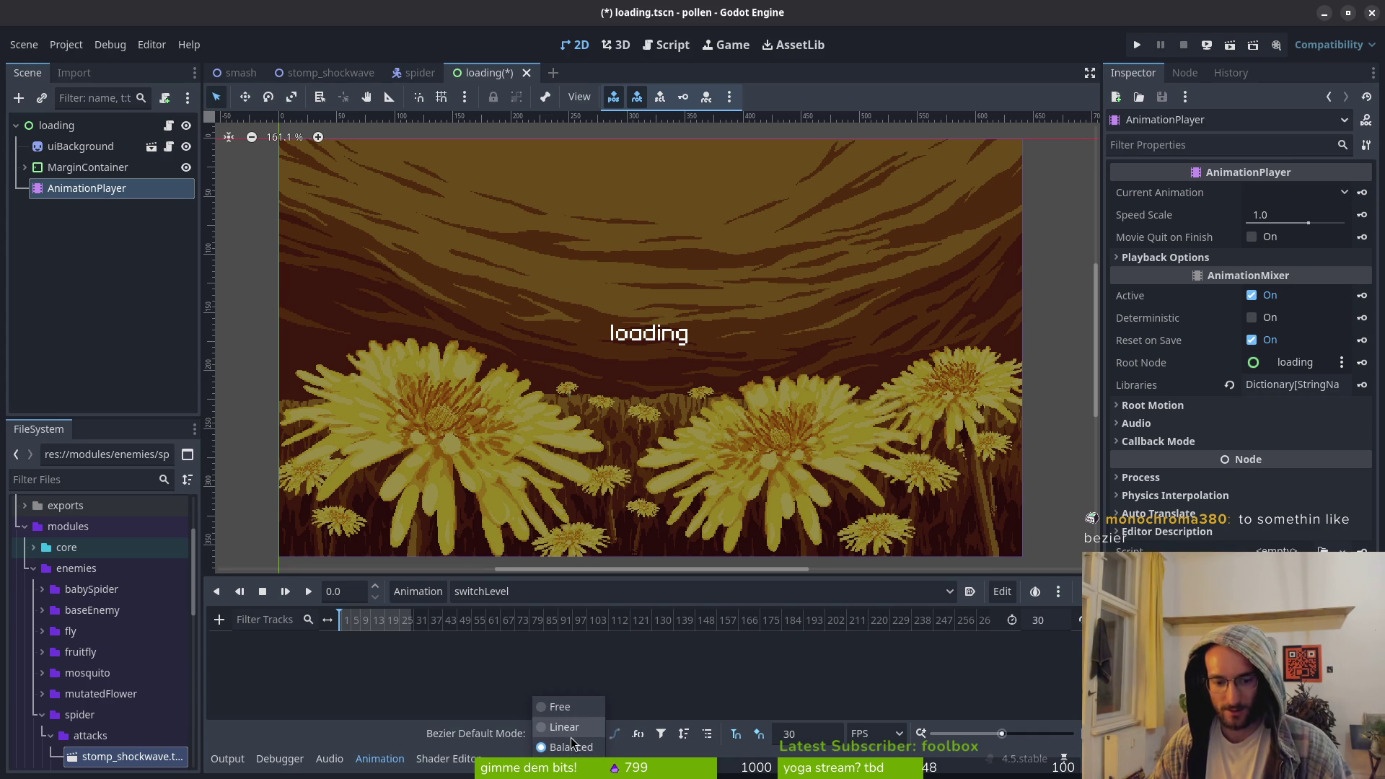
pyautogui.click(575, 730)
pyautogui.click(566, 734)
pyautogui.click(570, 727)
# Set 24 FPS and animation length 20, then save loading.tscn
pyautogui.click(1052, 621)
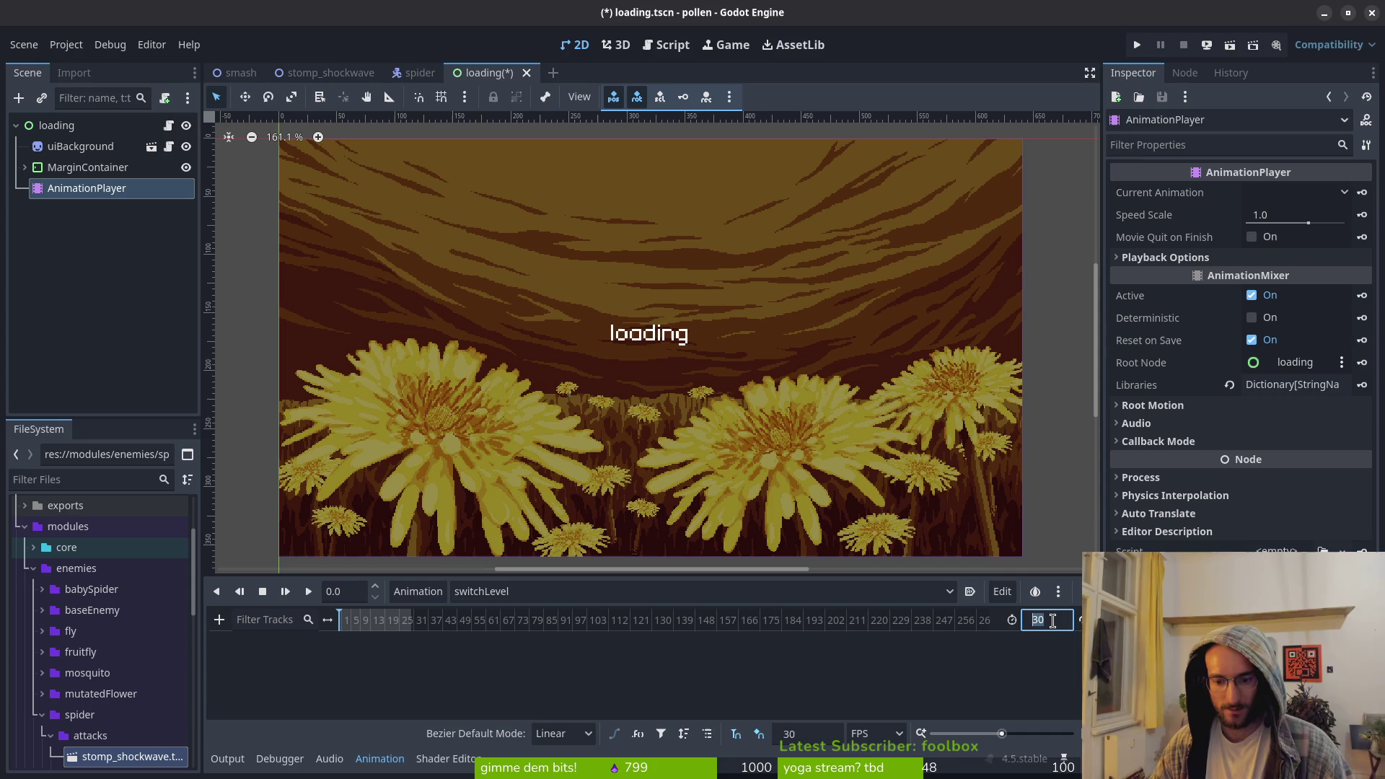
pyautogui.click(807, 738)
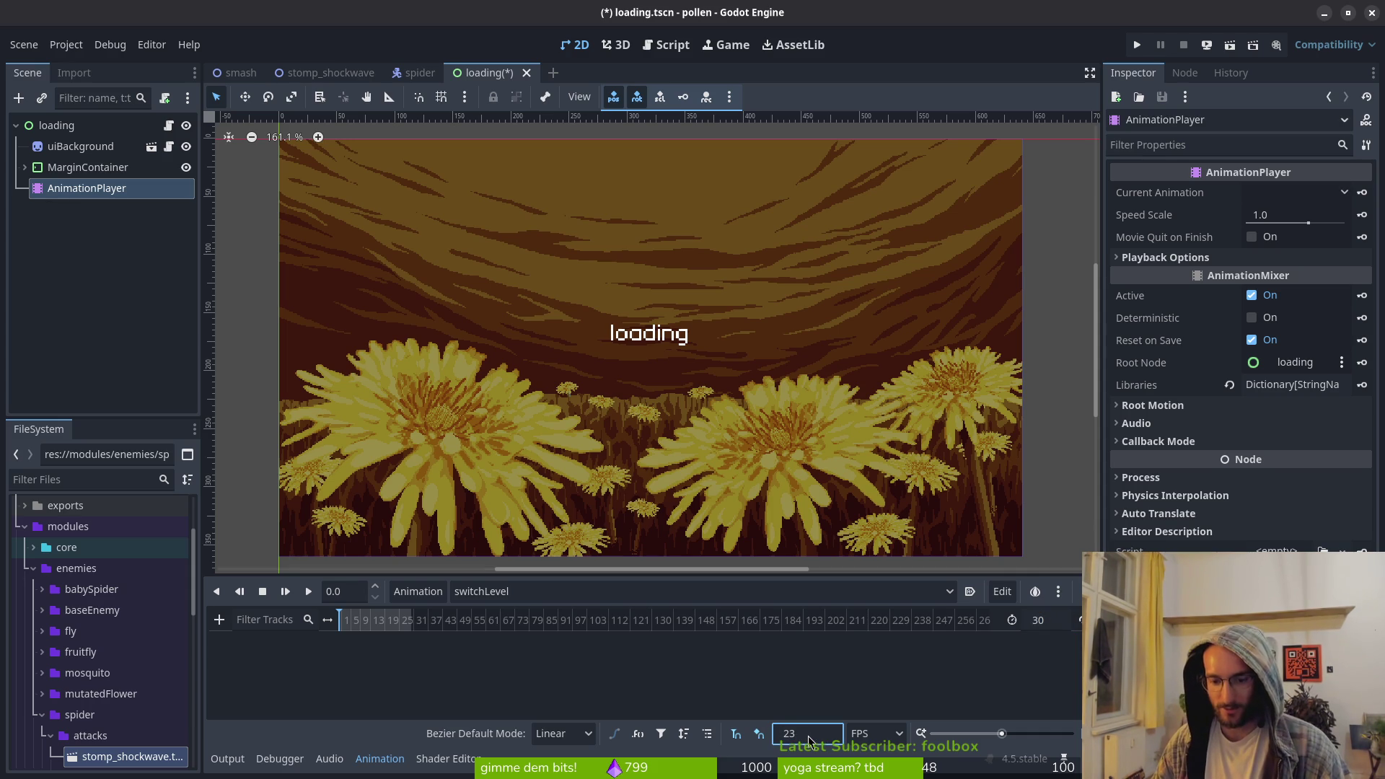
pyautogui.press('Return')
pyautogui.click(1055, 628)
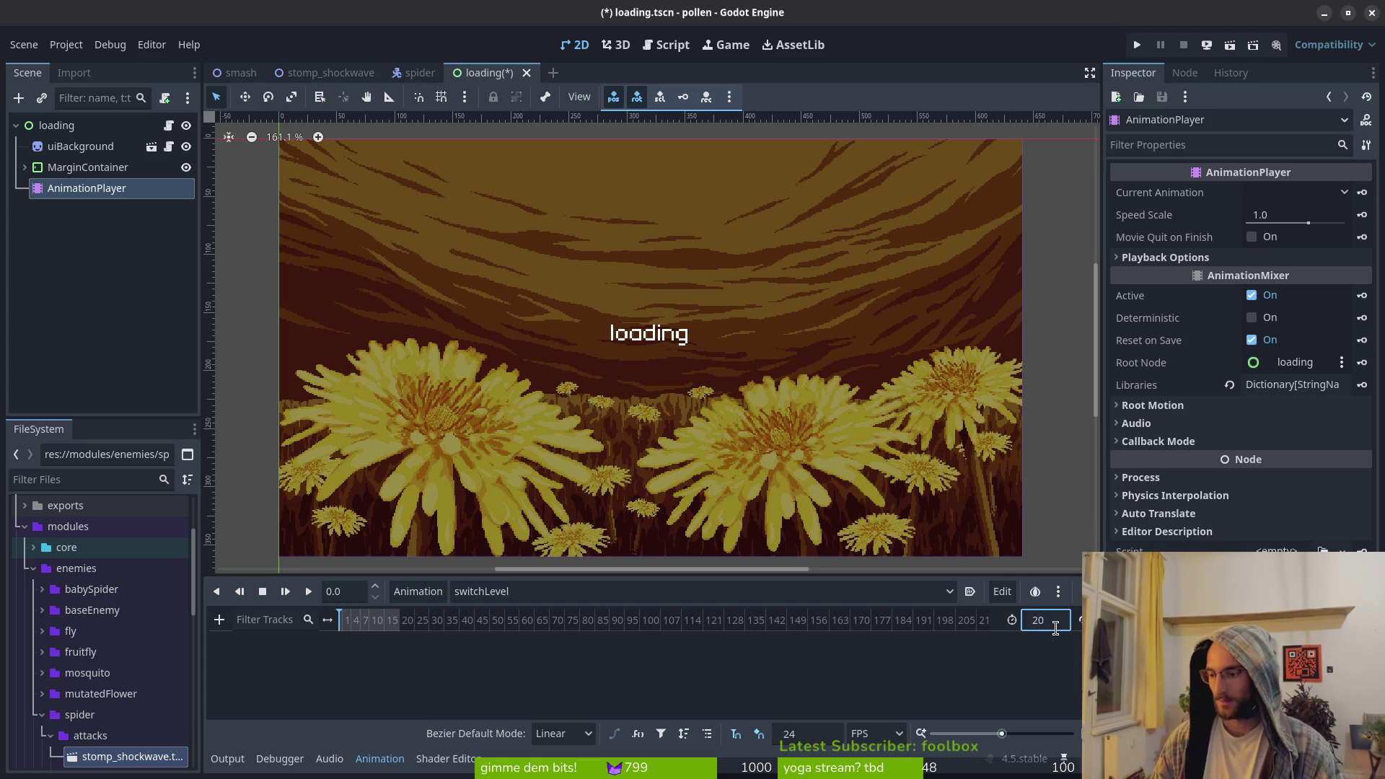
pyautogui.hotkey('ctrl', 's')
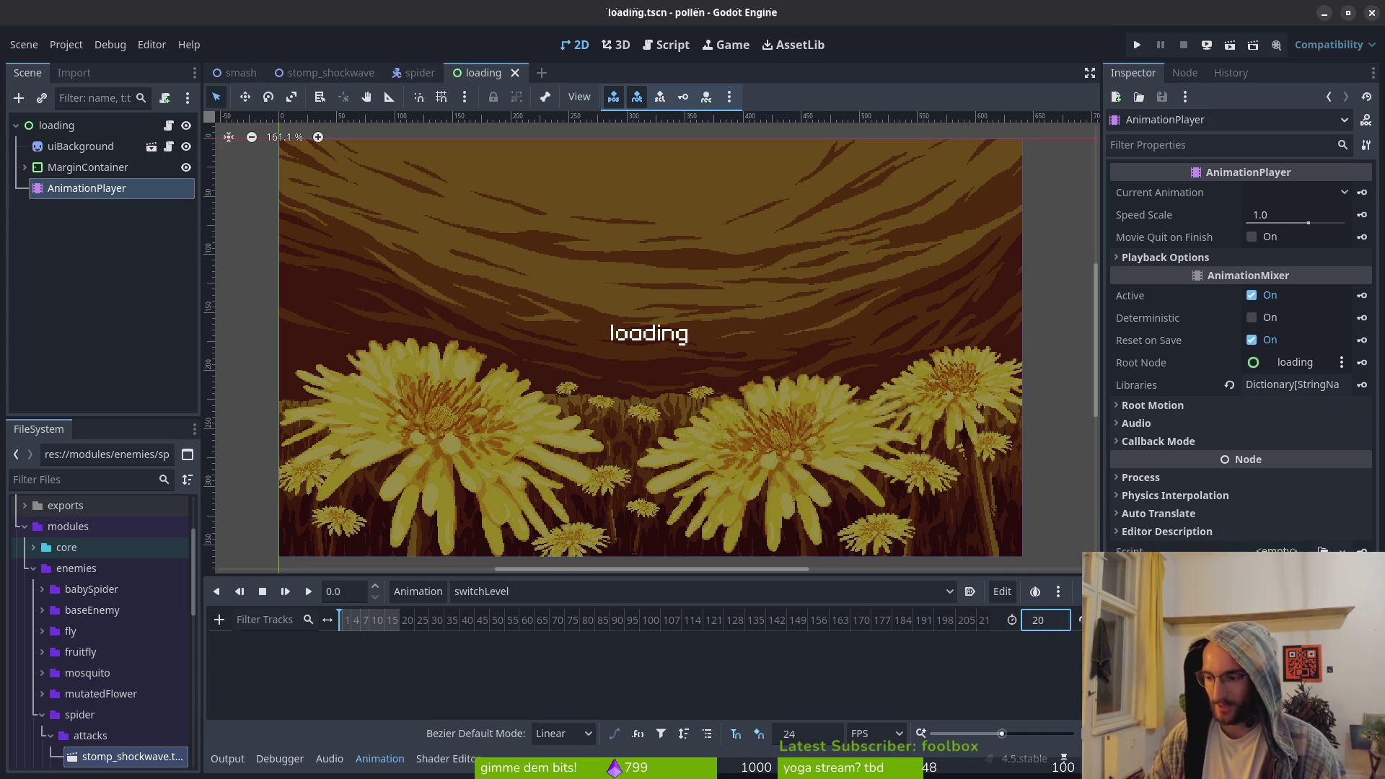
pyautogui.click(563, 733)
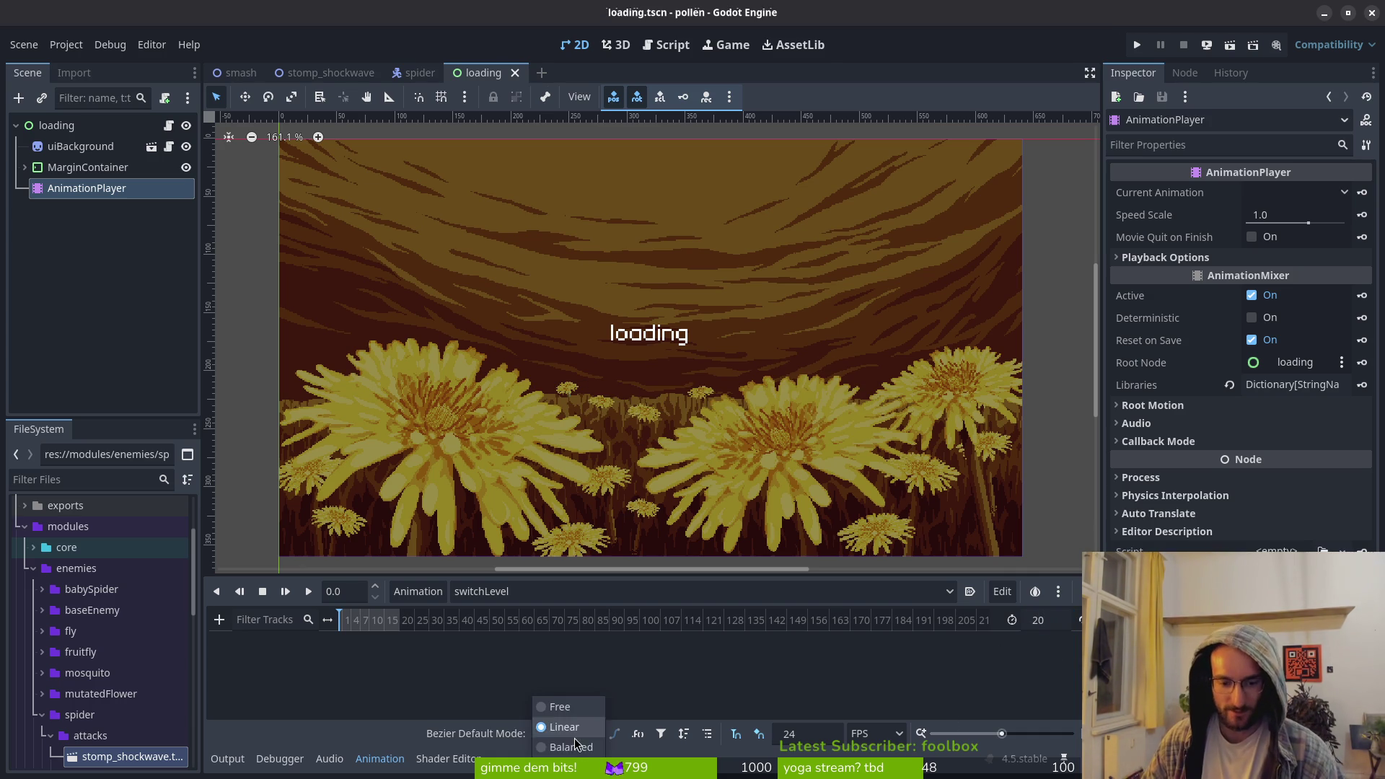
pyautogui.click(430, 748)
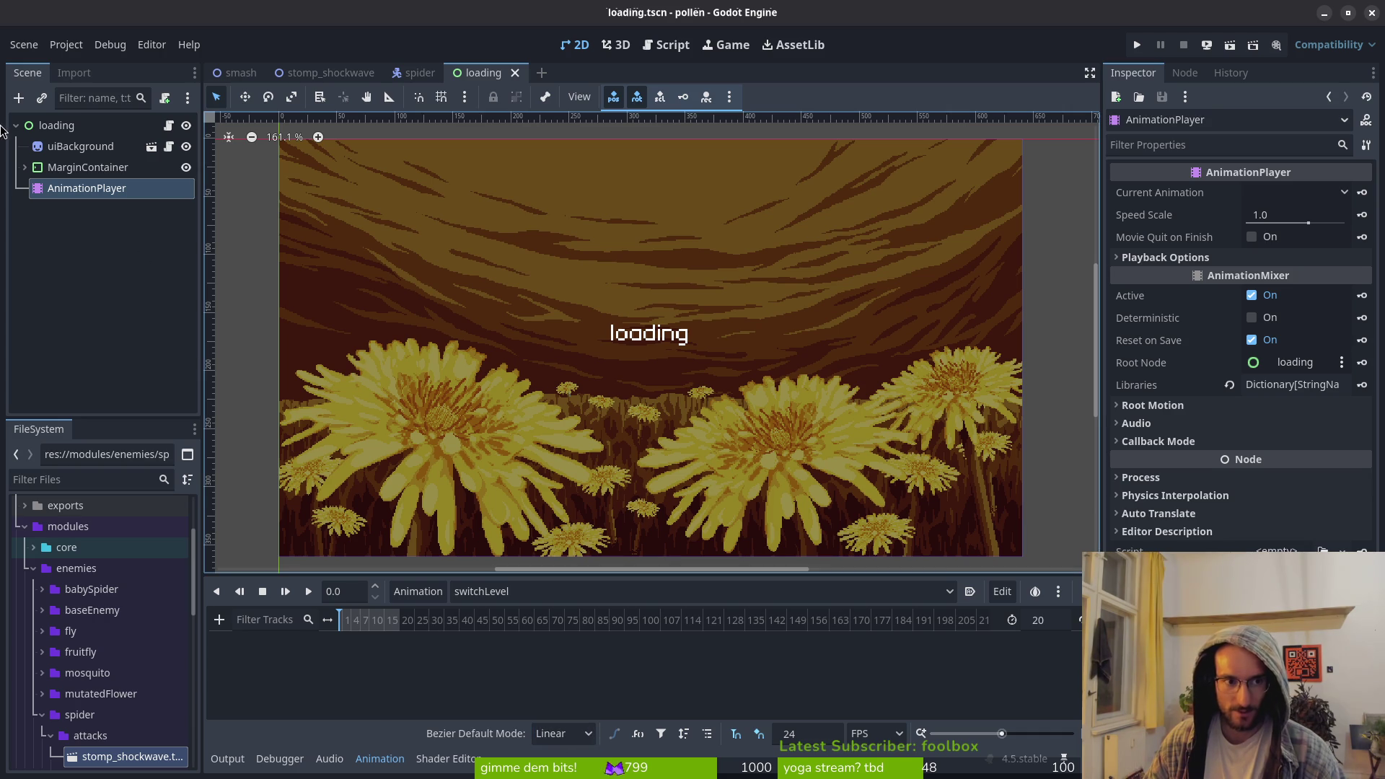
pyautogui.click(87, 148)
pyautogui.press('Up')
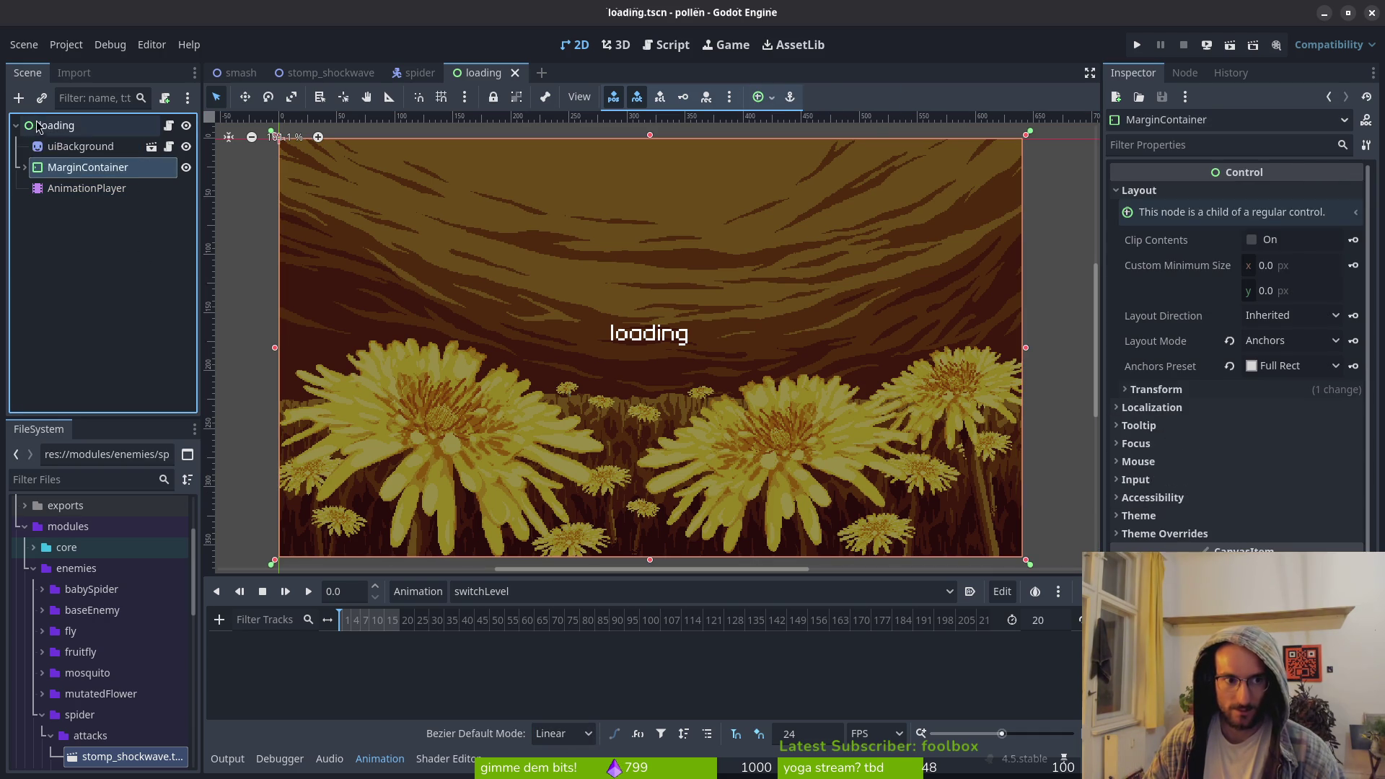
# Add a Sprite2D child to the loading root and drag it above AnimationPlayer
pyautogui.hotkey('ctrl', 'a')
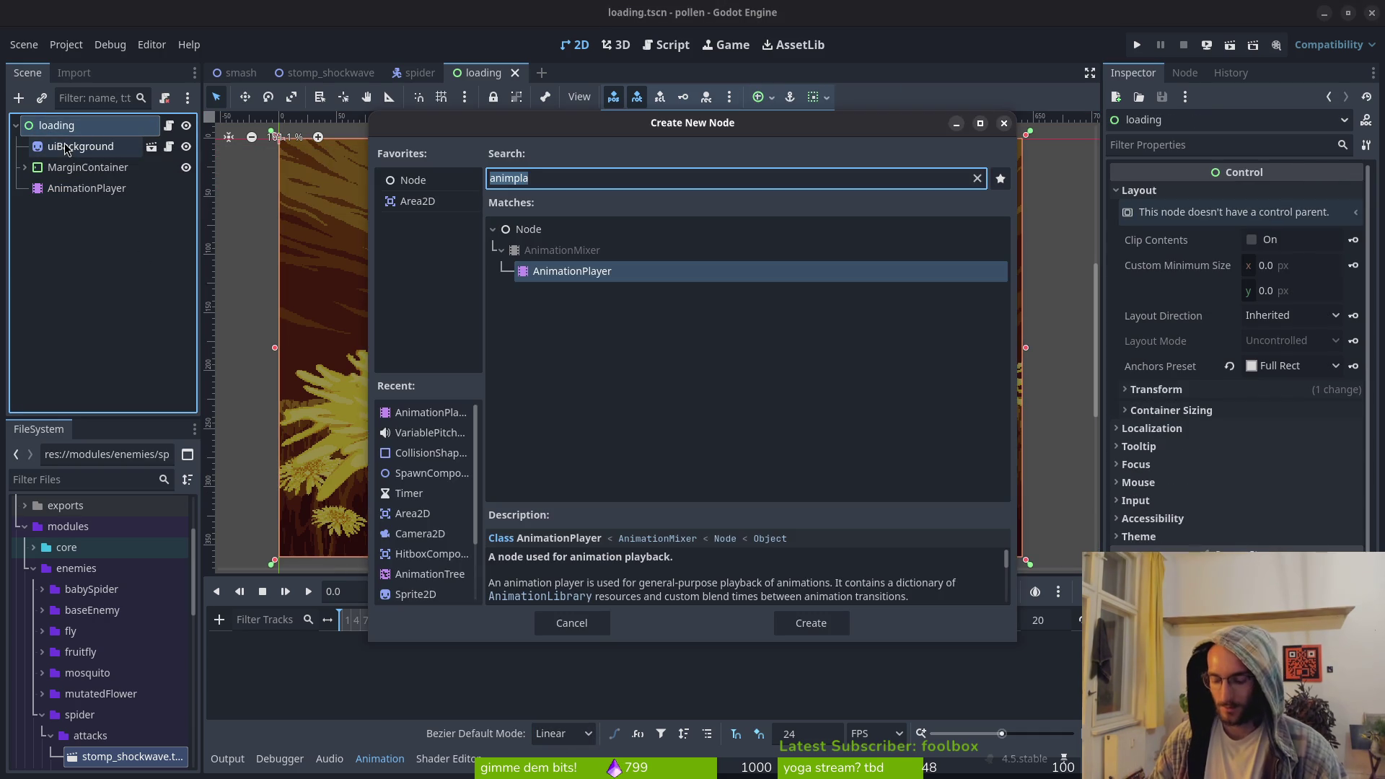
pyautogui.write('s')
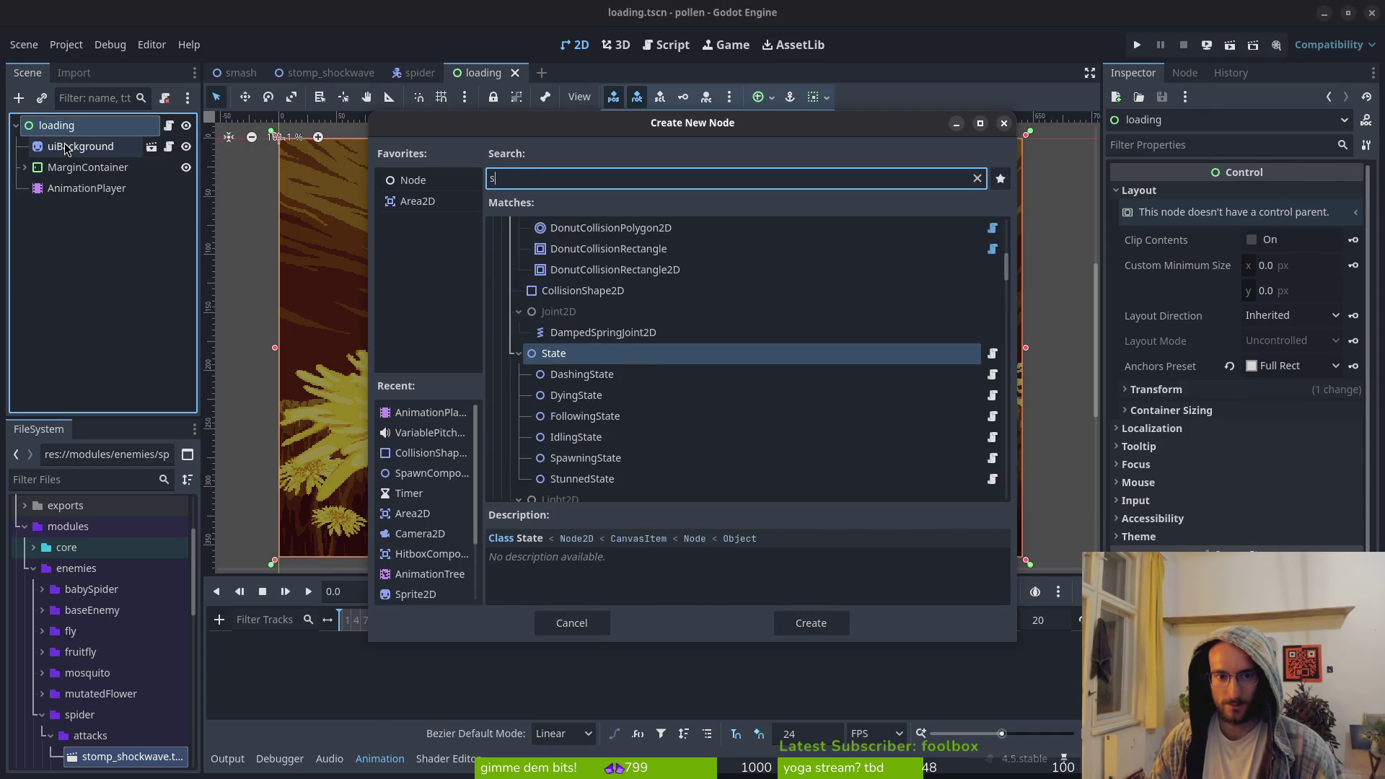
pyautogui.write('prite2d')
pyautogui.press('Return')
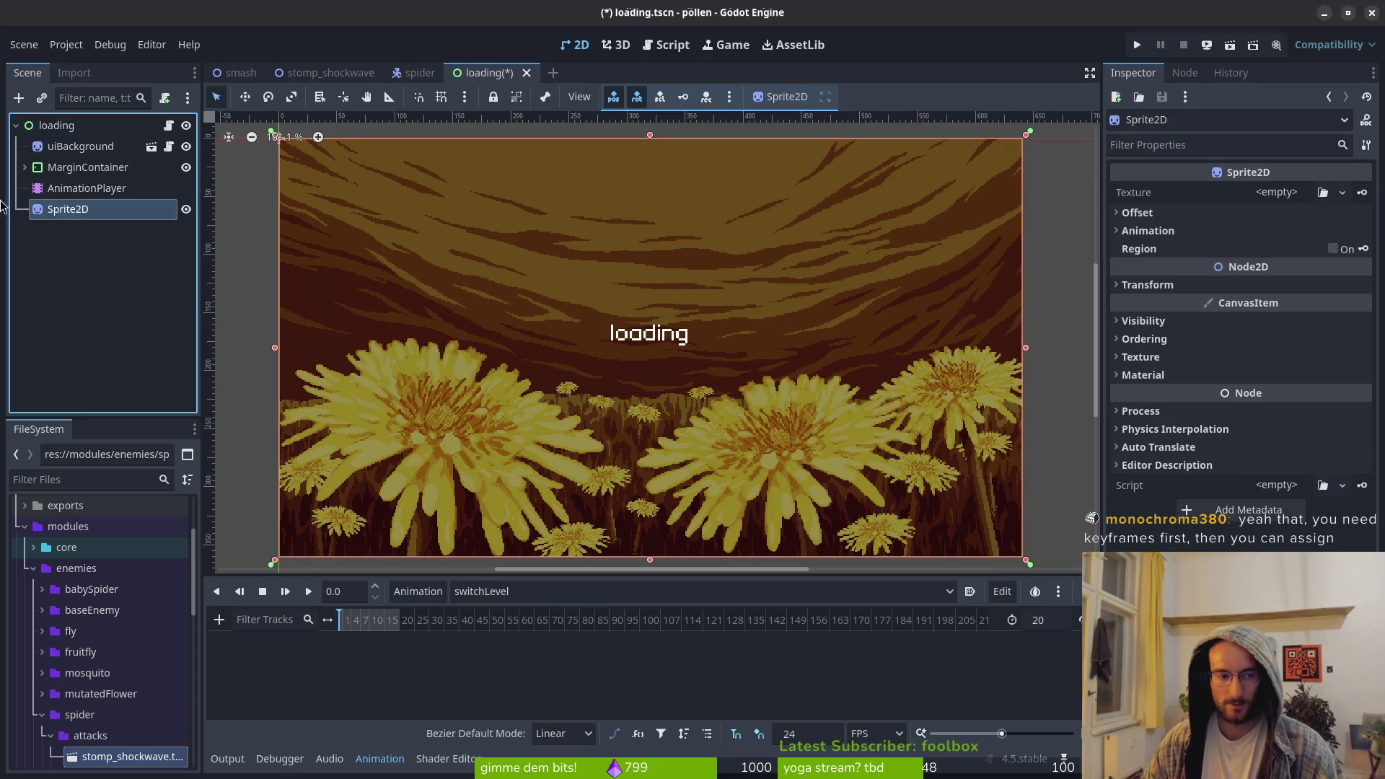
pyautogui.moveTo(77, 218); pyautogui.dragTo(87, 182)
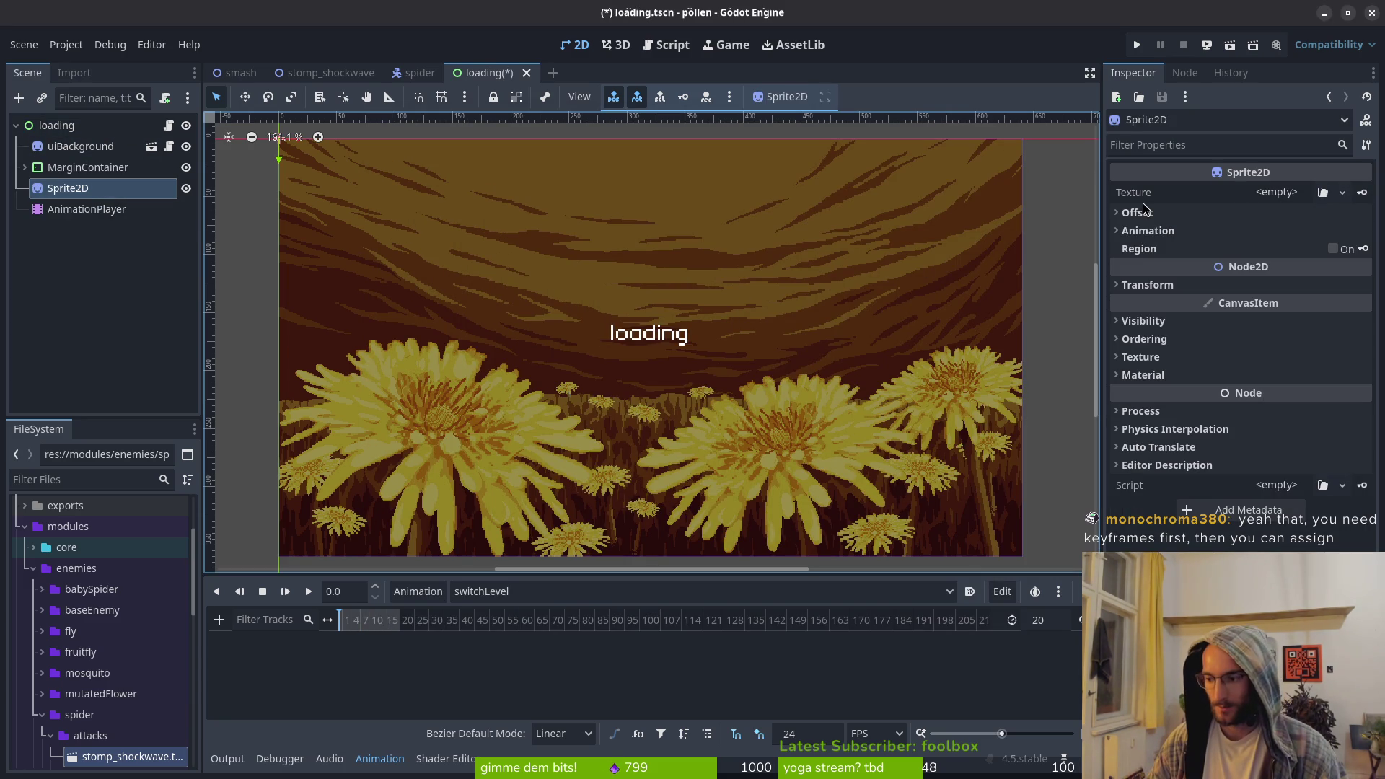
pyautogui.hotkey('alt', 'Tab')
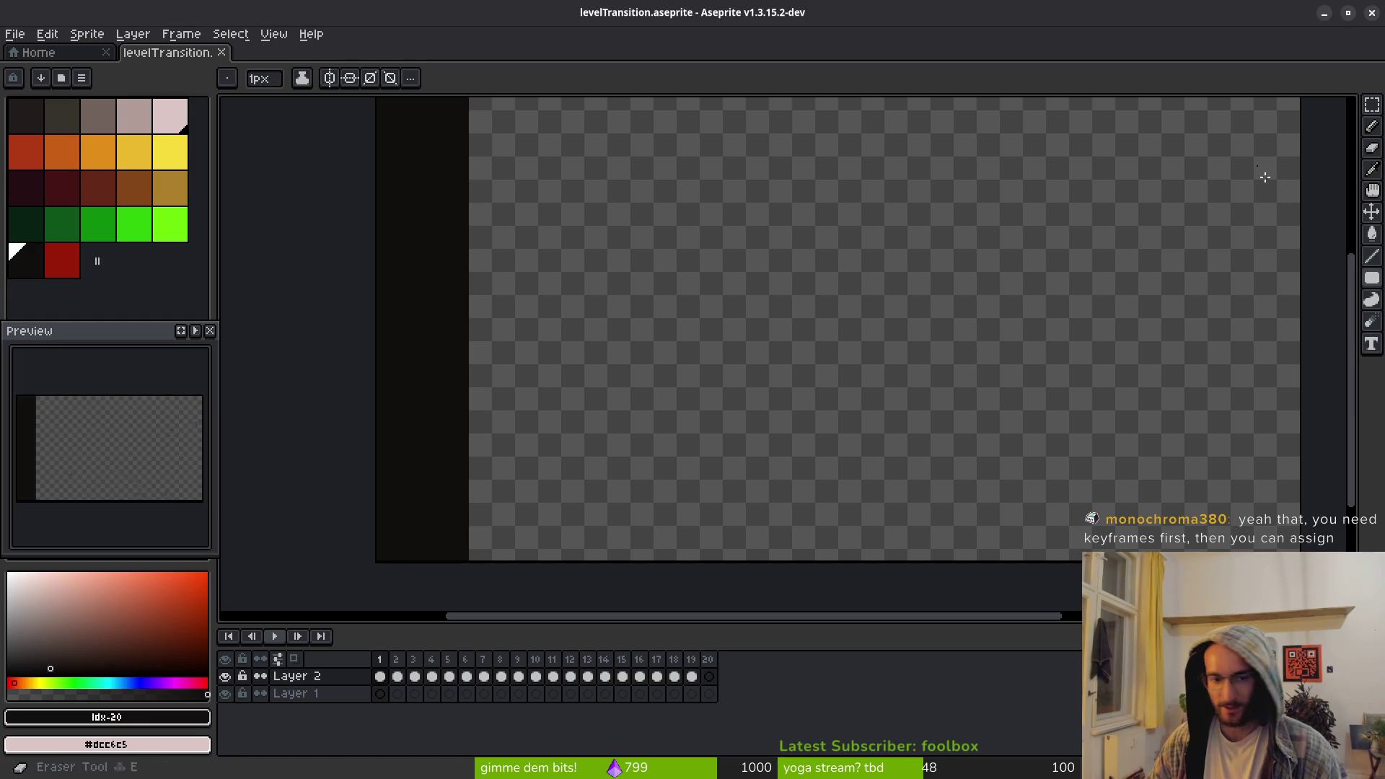
# Export levelTransition as a horizontal sprite sheet with Open Sprite Sheet enabled
pyautogui.scroll(-3, 830, 321)
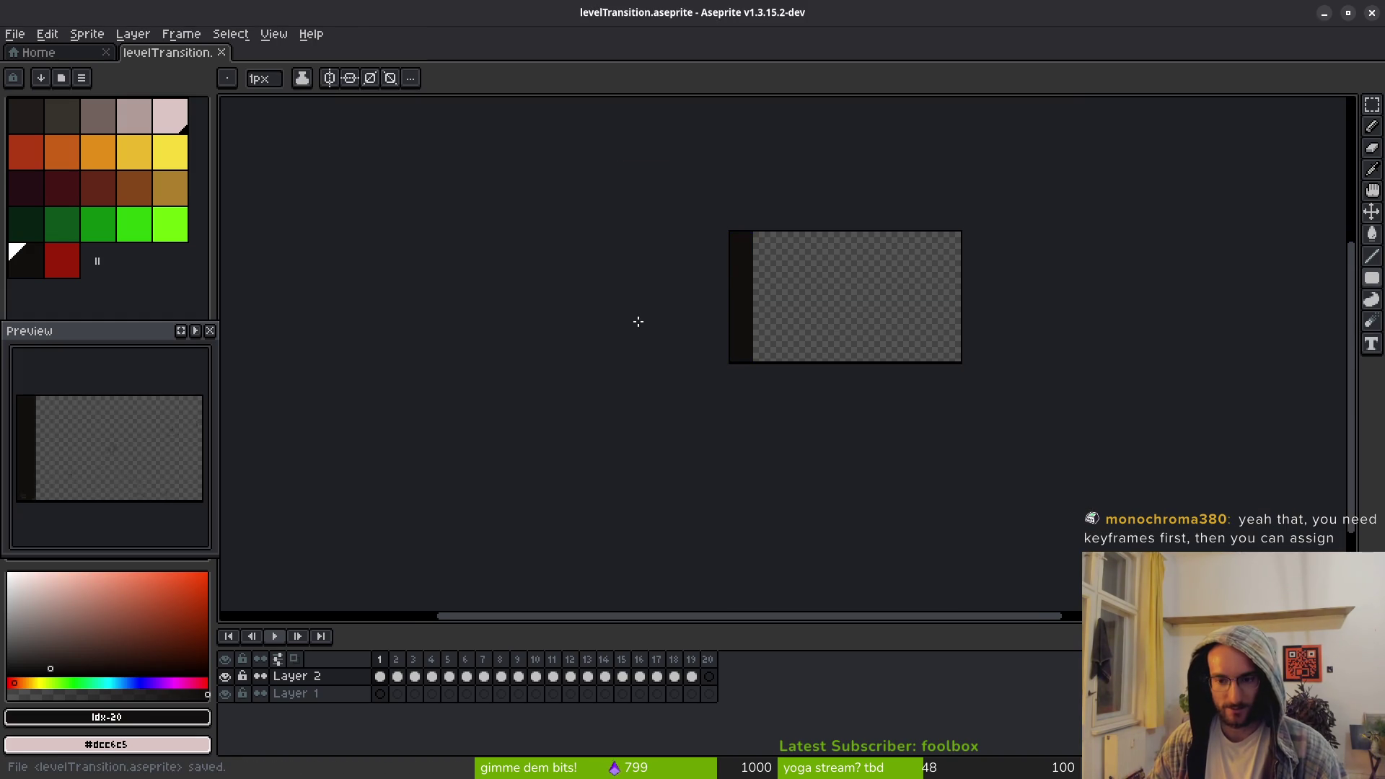
pyautogui.moveTo(805, 344); pyautogui.dragTo(683, 402)
pyautogui.click(16, 33)
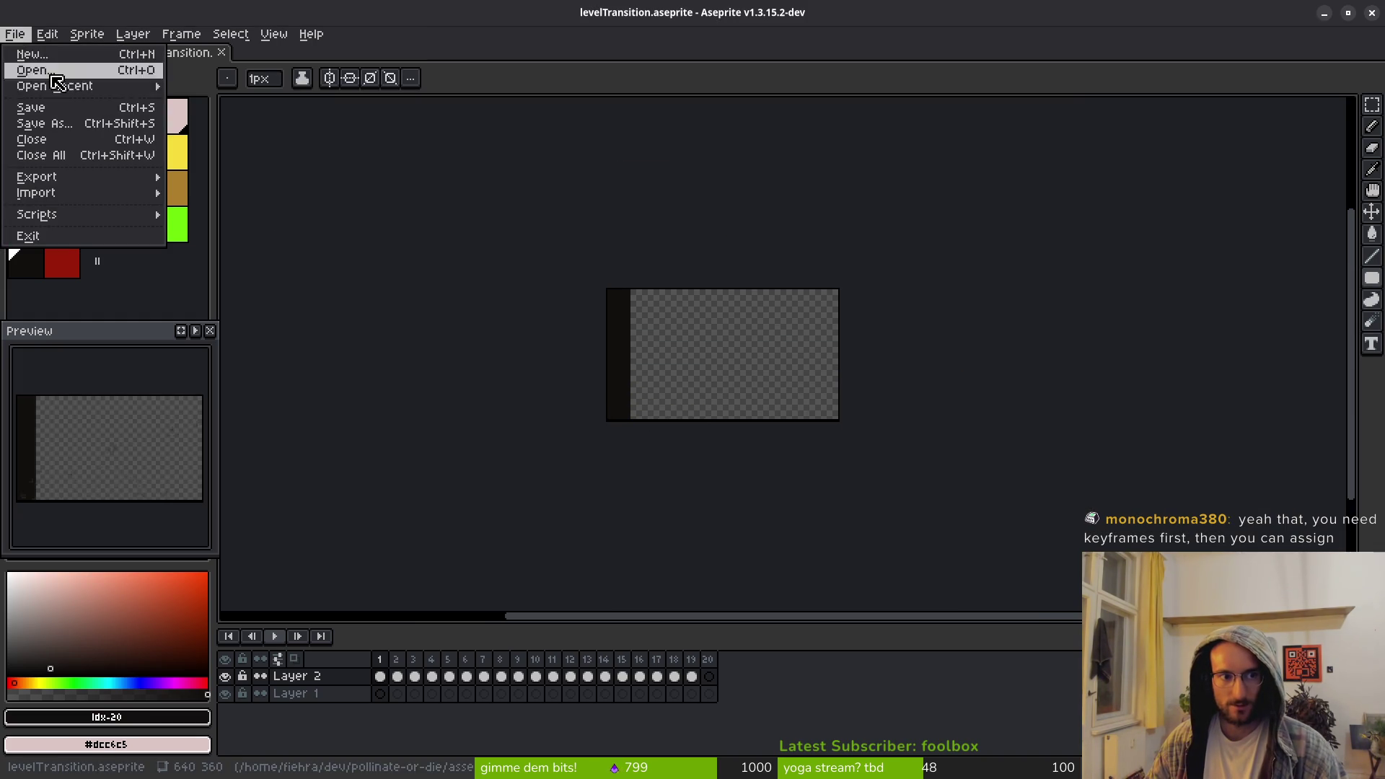
pyautogui.hotkey('ctrl', 'e')
pyautogui.click(216, 257)
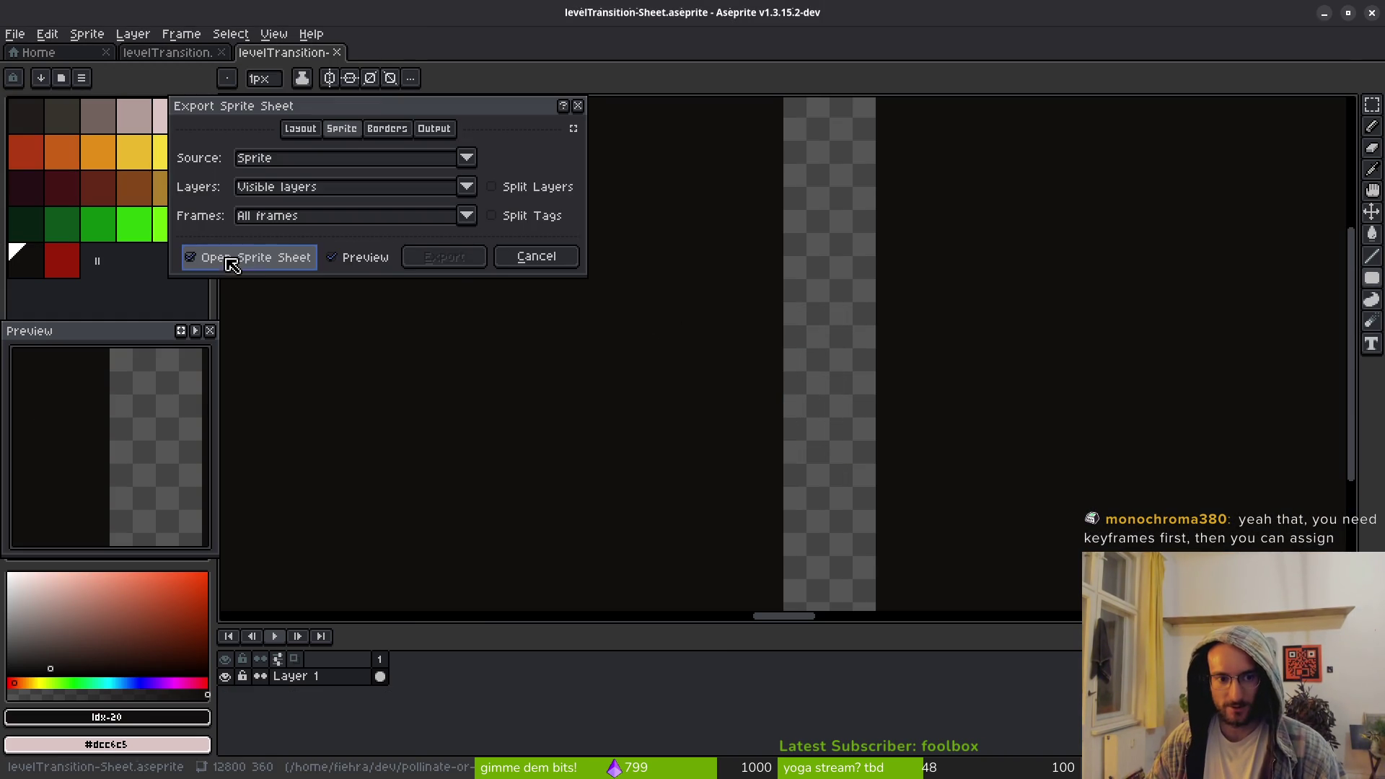
pyautogui.click(444, 258)
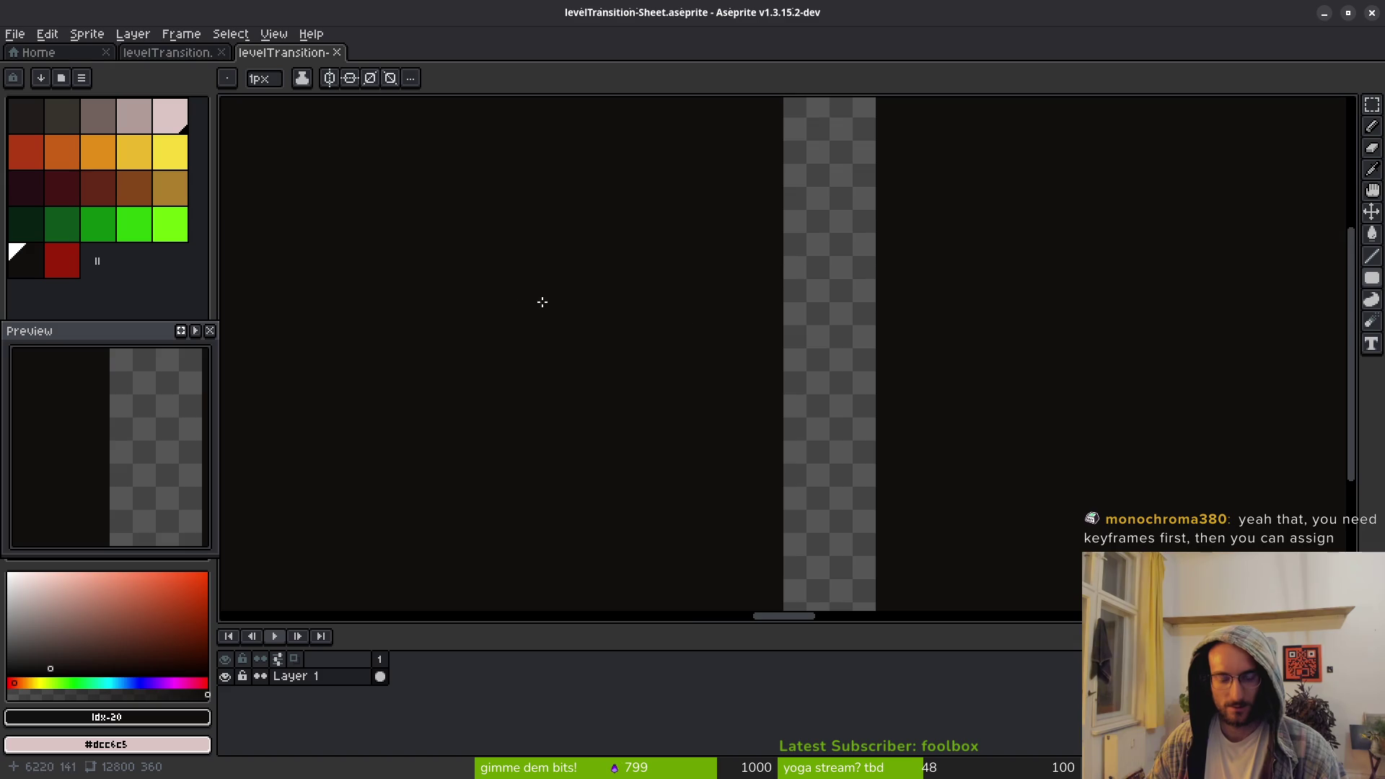
pyautogui.scroll(-5, 696, 393)
pyautogui.hscroll(1, 877, 419)
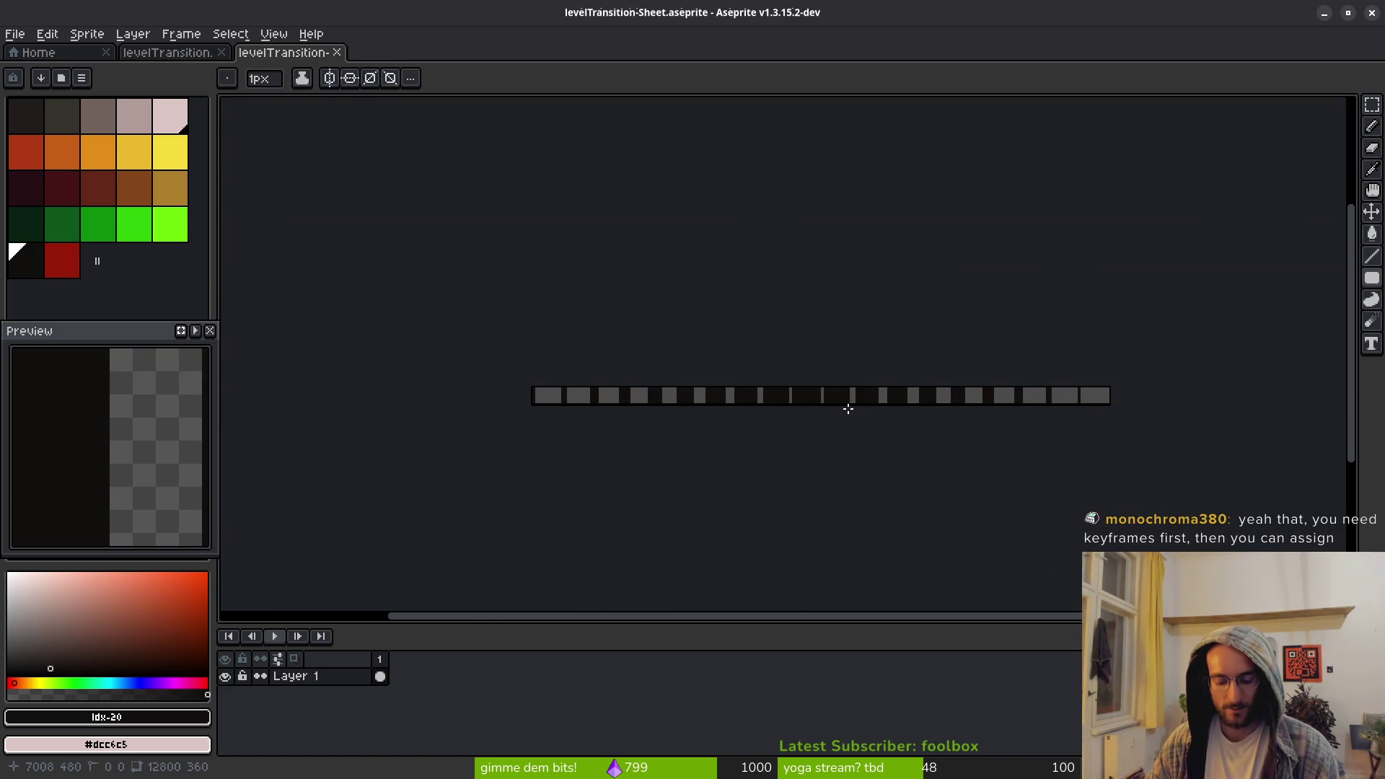
# Export the sheet as levelTransition-Sheet.png into the assets/art/ui folder
pyautogui.hotkey('ctrl', 'alt', 'shift', 's')
pyautogui.click(345, 66)
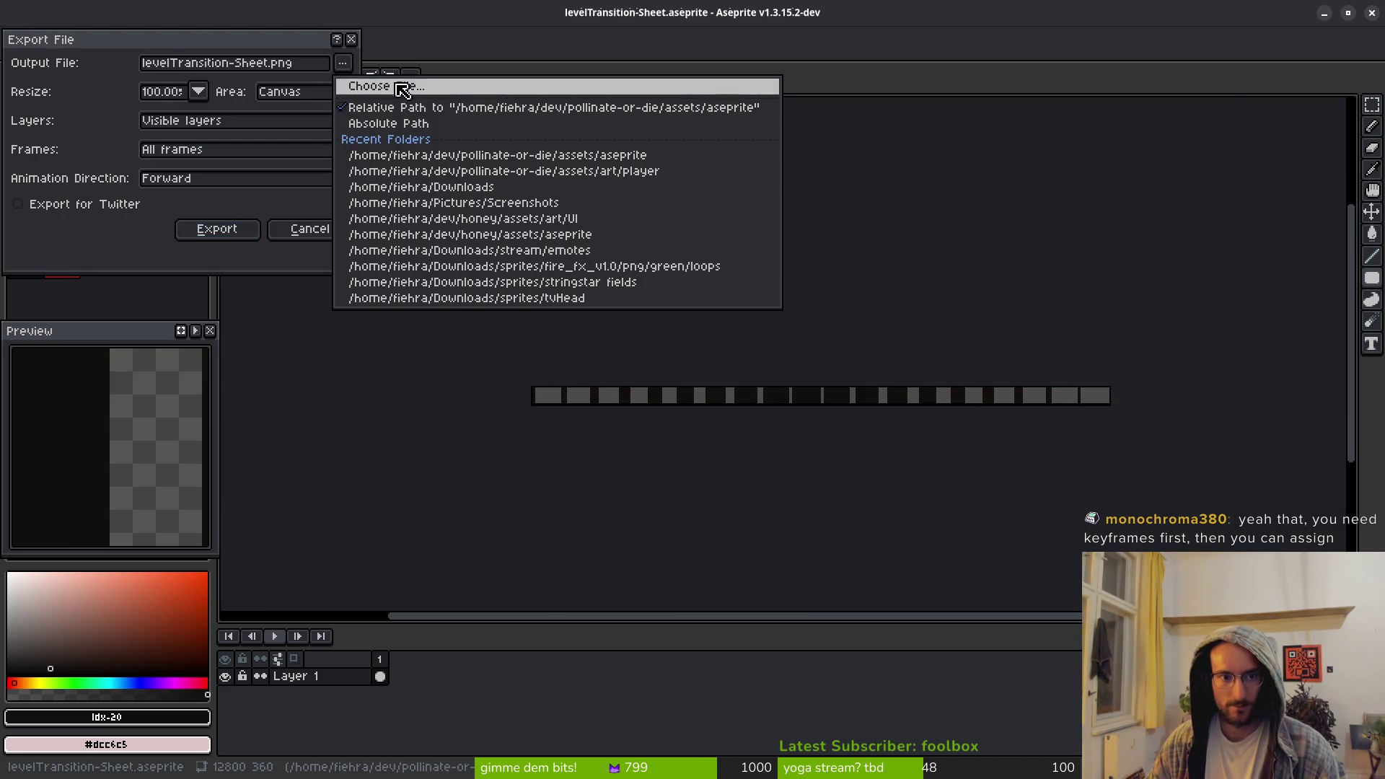
pyautogui.click(400, 88)
pyautogui.click(69, 65)
pyautogui.doubleClick(62, 119)
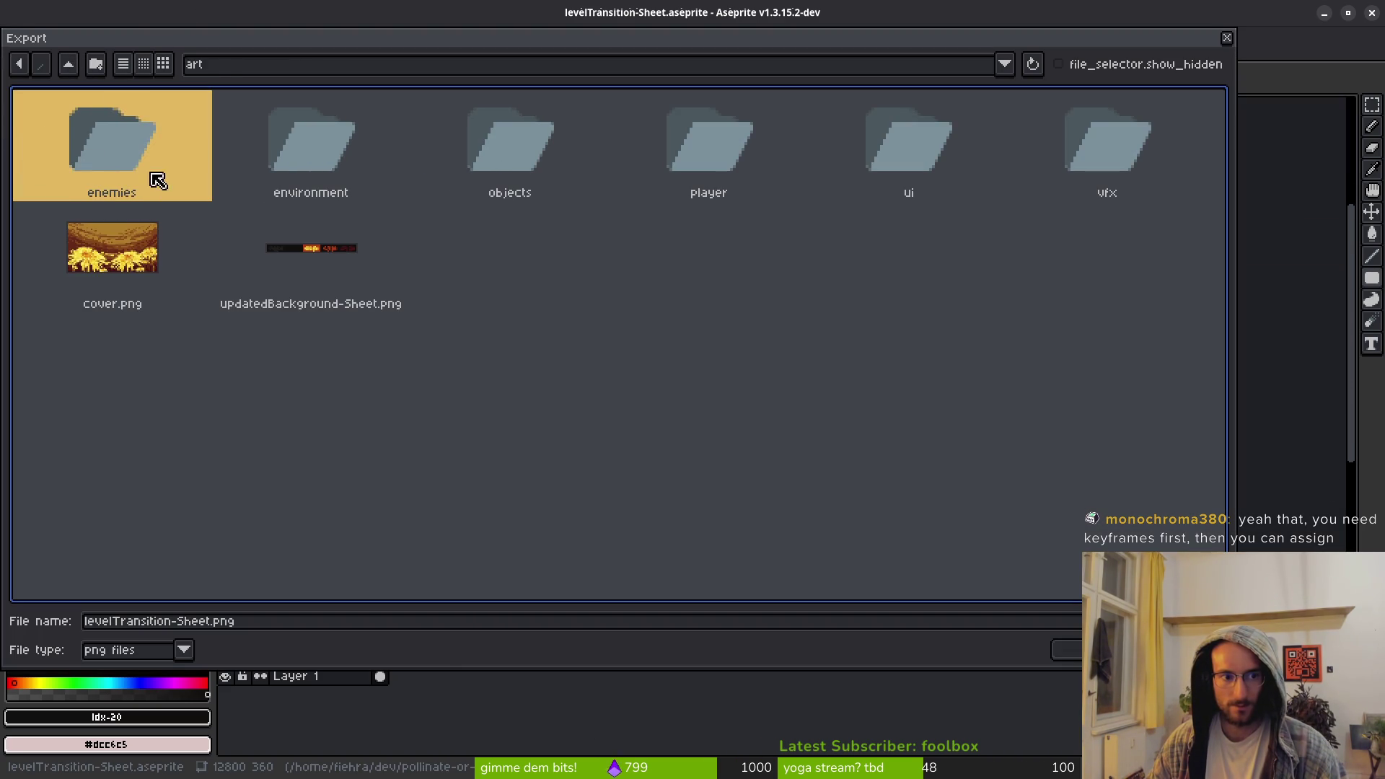
pyautogui.doubleClick(901, 137)
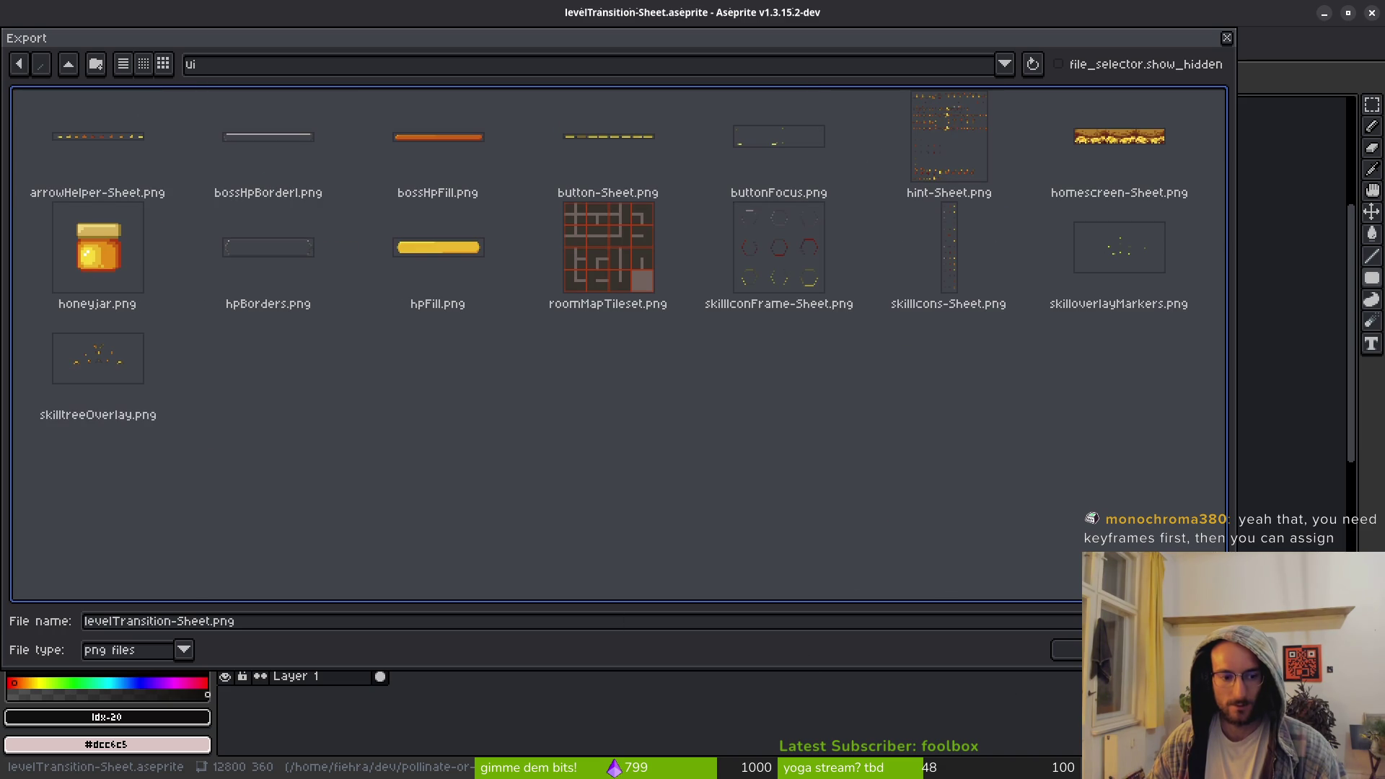
pyautogui.click(1068, 649)
pyautogui.click(218, 226)
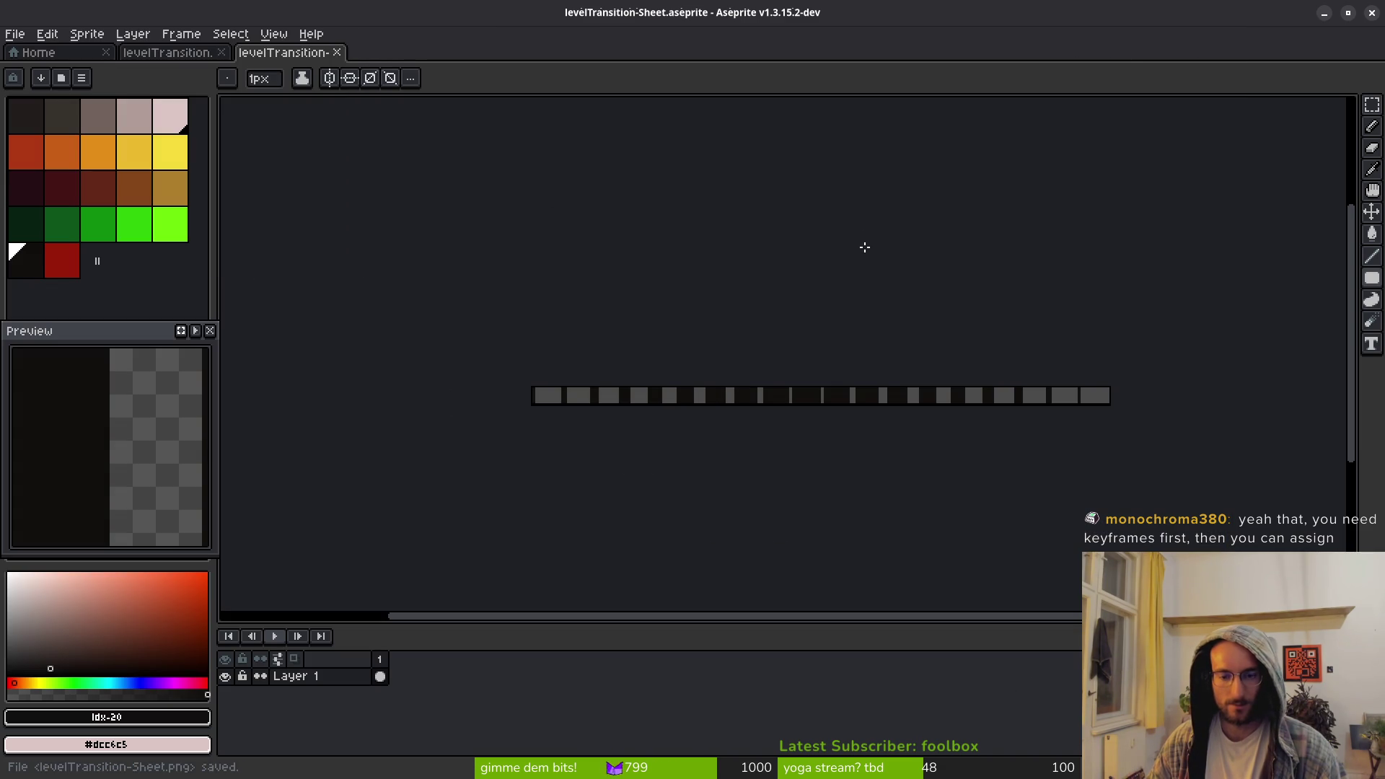
pyautogui.hotkey('alt', 'Tab')
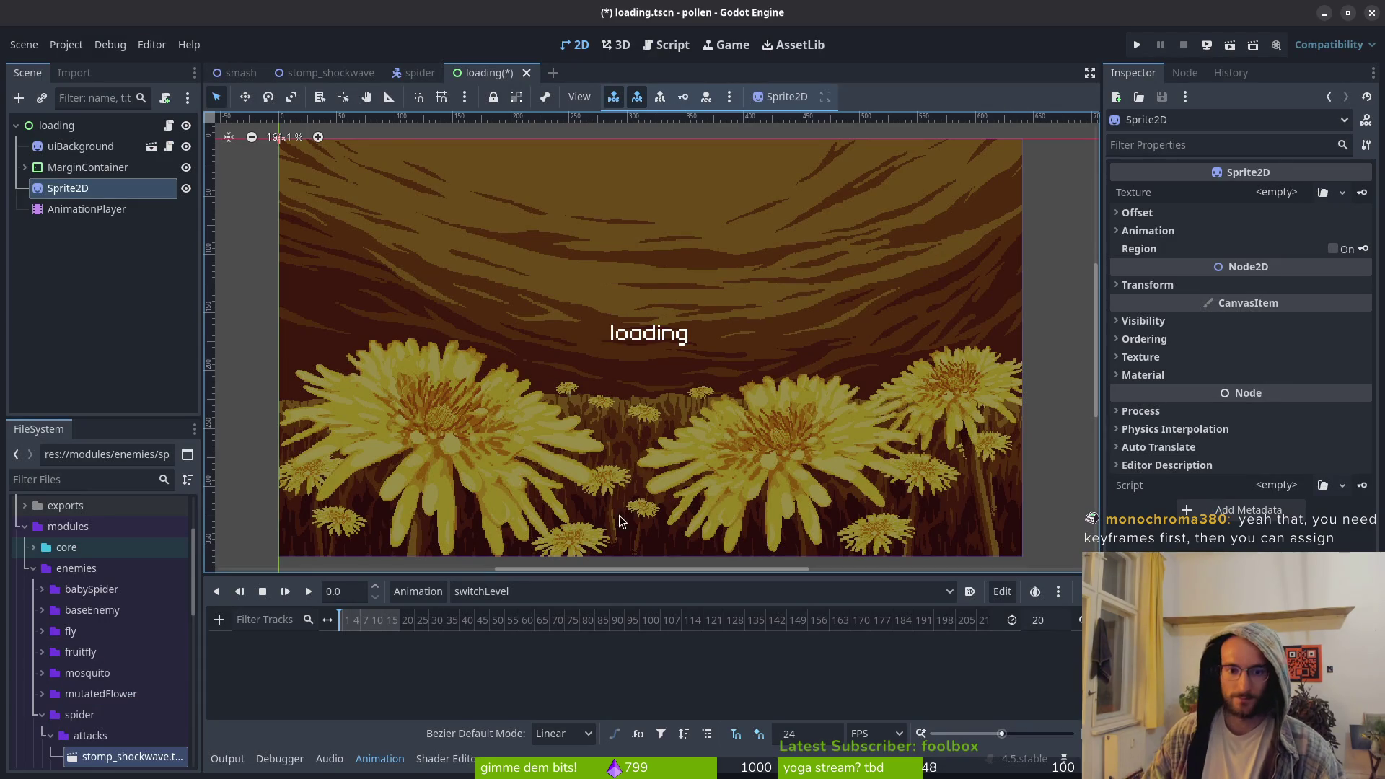
# Start loading a texture for the Sprite2D, trying search terms like 'loadi' and 'switle'
pyautogui.scroll(5, 539, 629)
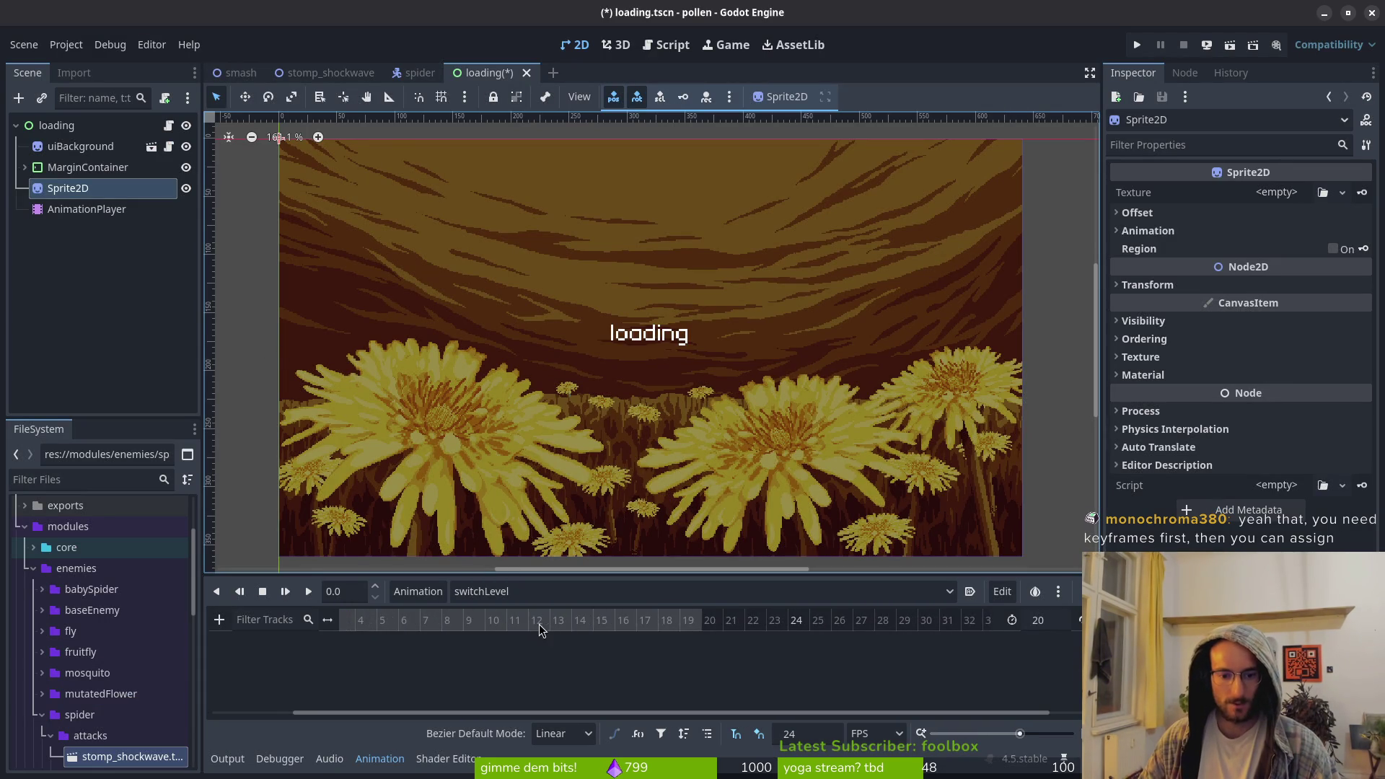
pyautogui.hscroll(-2, 807, 640)
pyautogui.scroll(2, 534, 629)
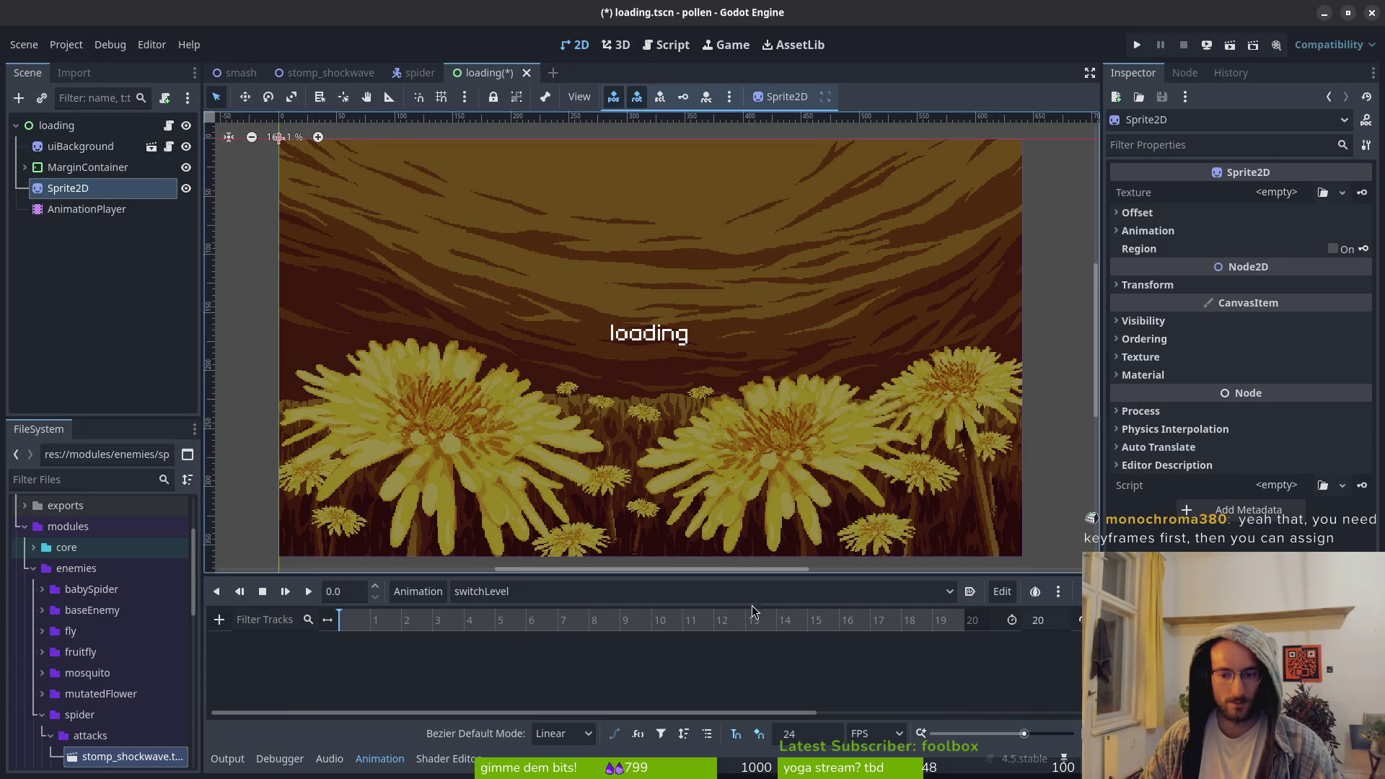
pyautogui.click(1274, 192)
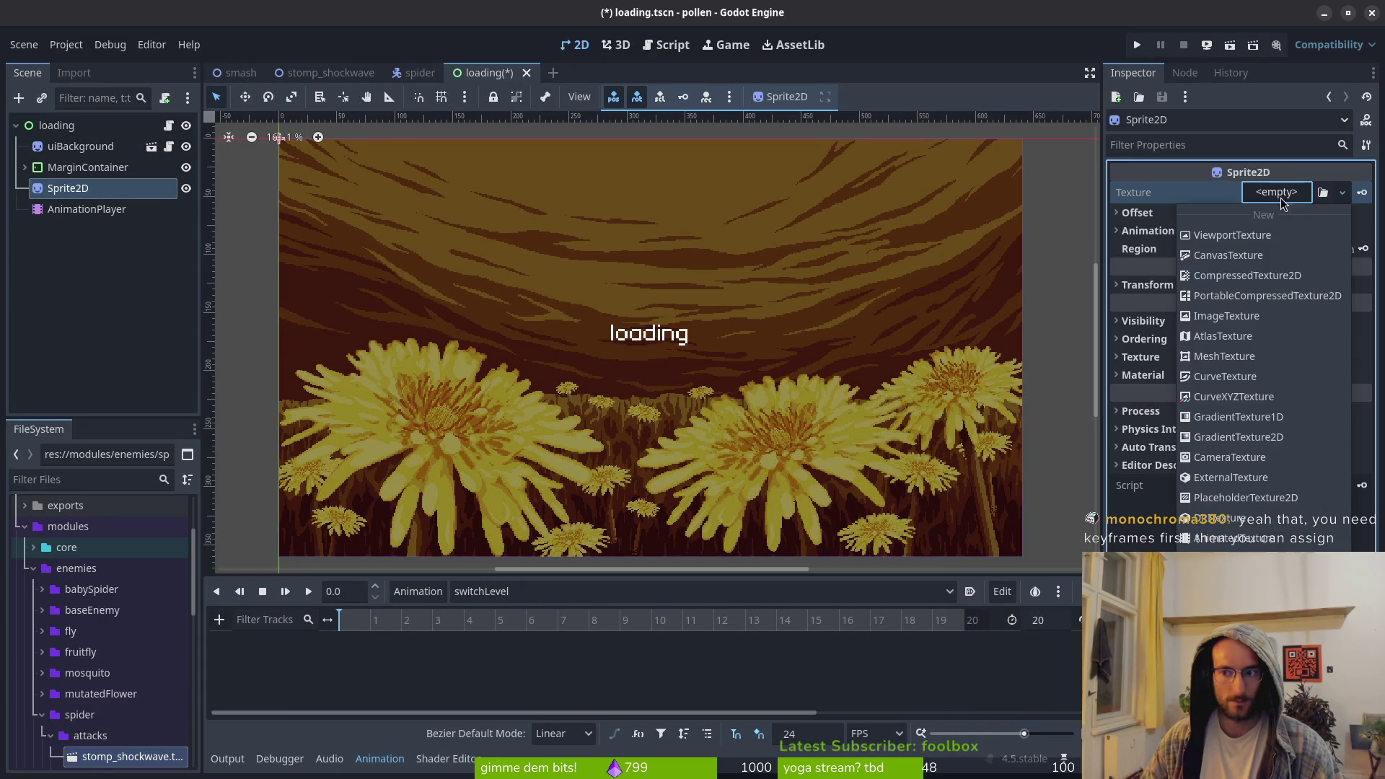
pyautogui.click(1226, 525)
pyautogui.write('loadi')
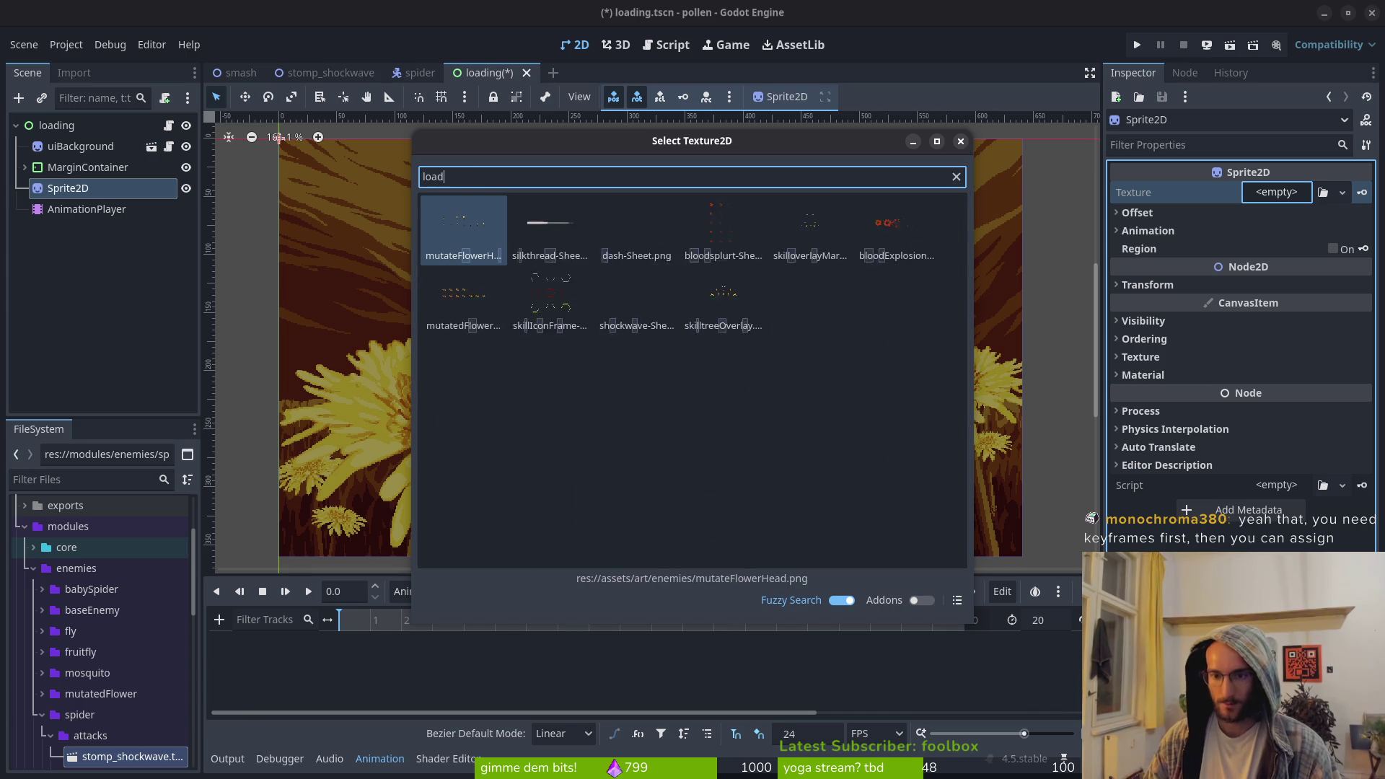
pyautogui.press('BackSpace')
pyautogui.press('BackSpace')
pyautogui.press('BackSpace')
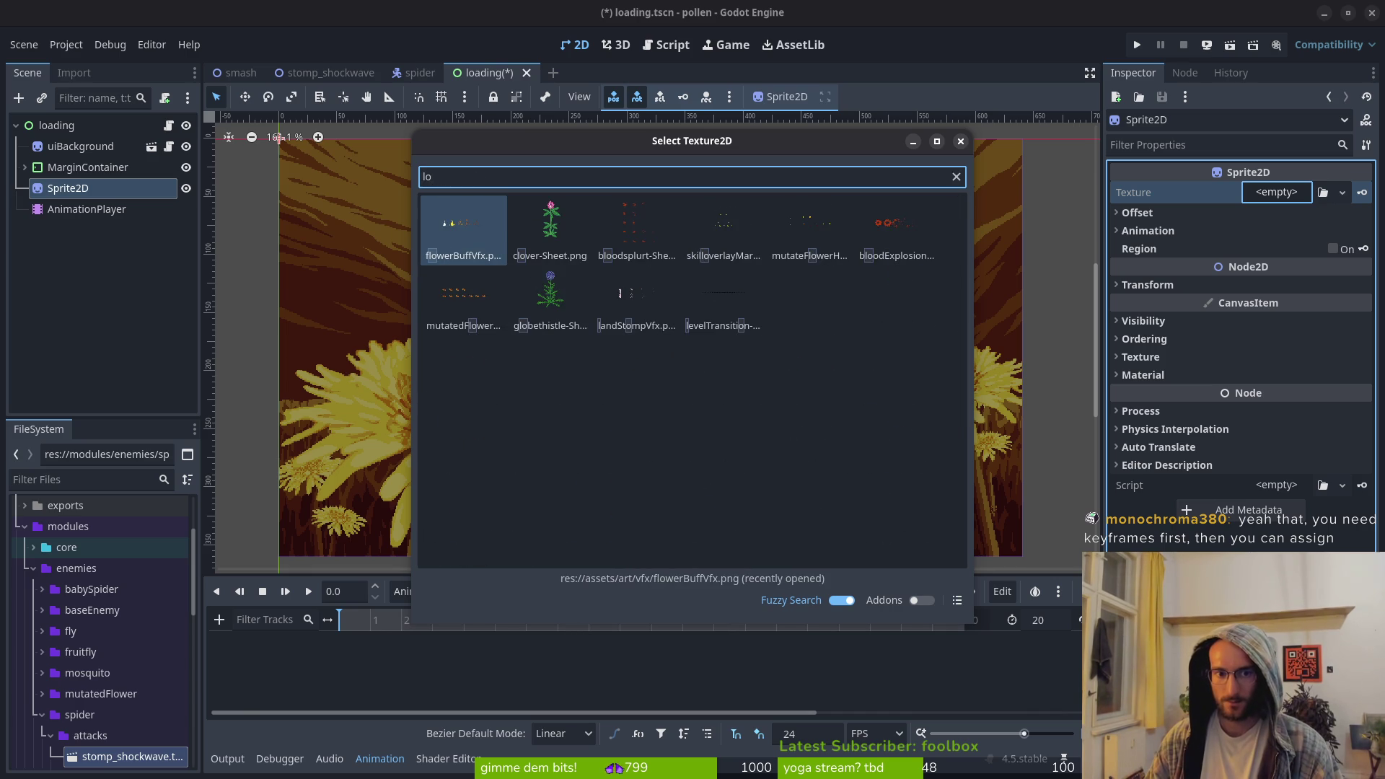
pyautogui.write('ad')
pyautogui.press('BackSpace')
pyautogui.press('BackSpace')
pyautogui.press('BackSpace')
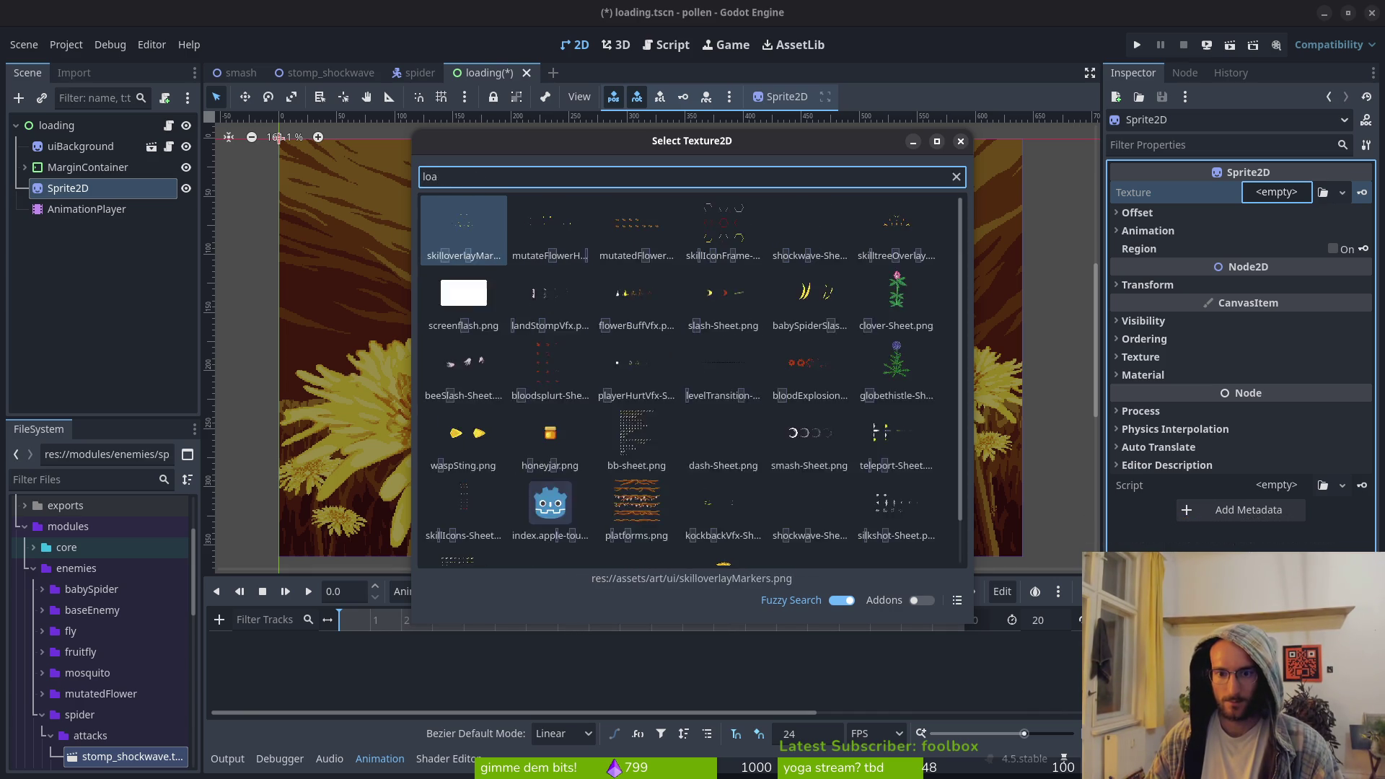
pyautogui.write('swi')
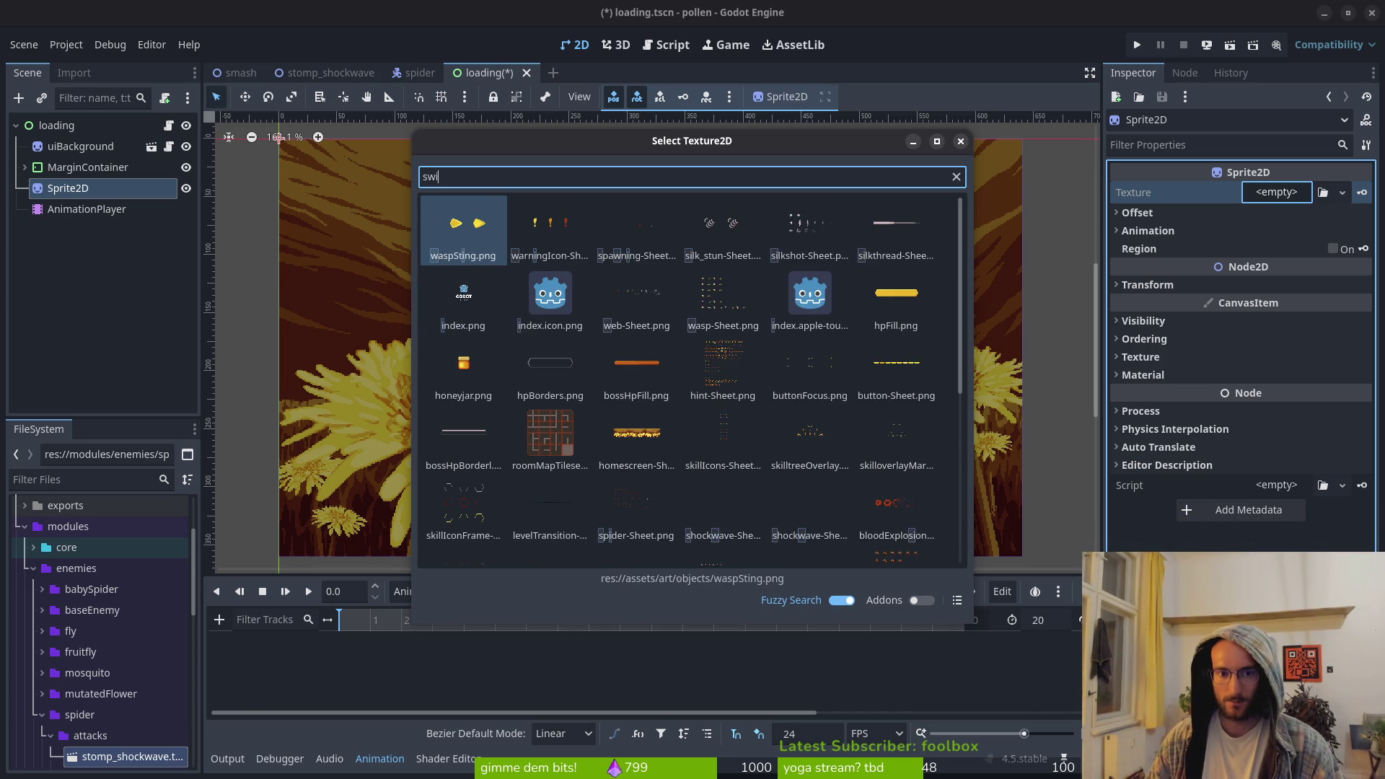
pyautogui.write('tle')
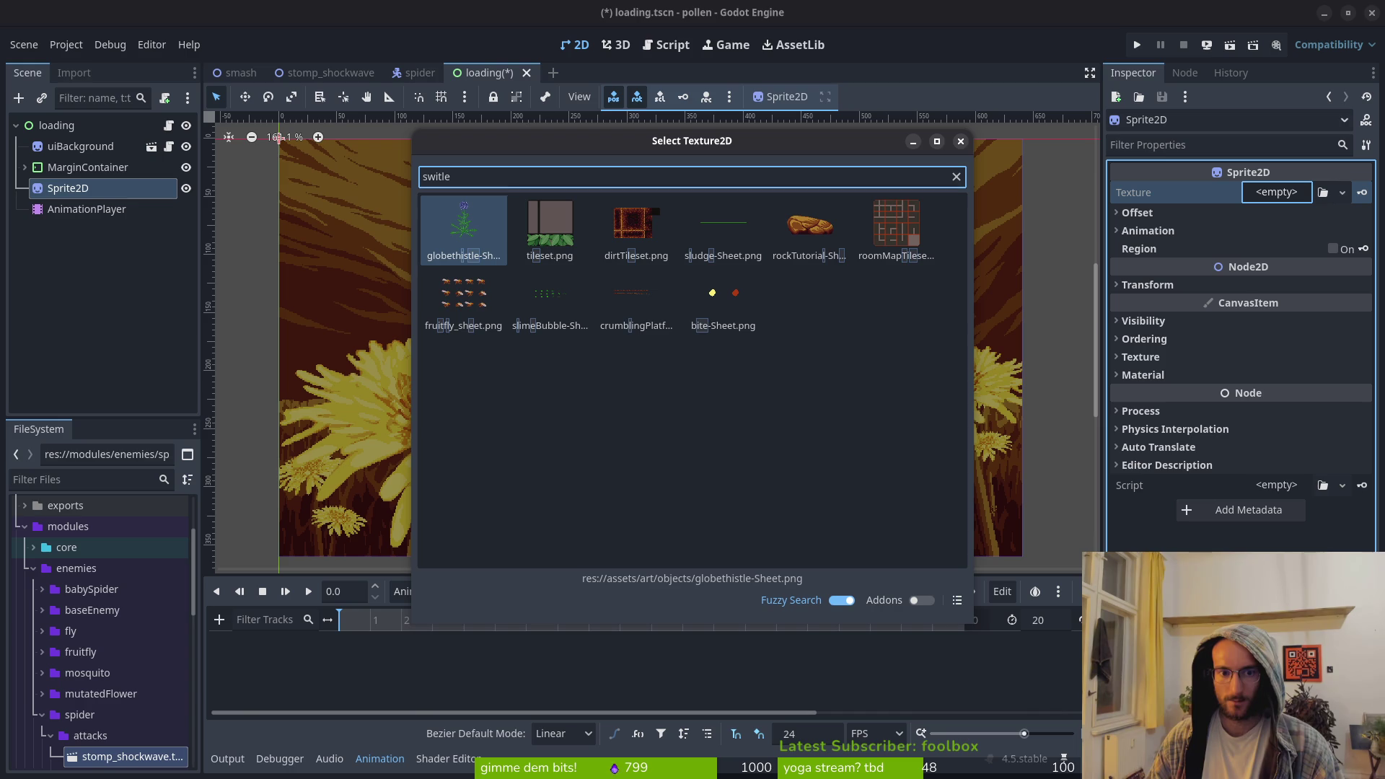
pyautogui.press('BackSpace')
pyautogui.press('BackSpace')
pyautogui.press('BackSpace')
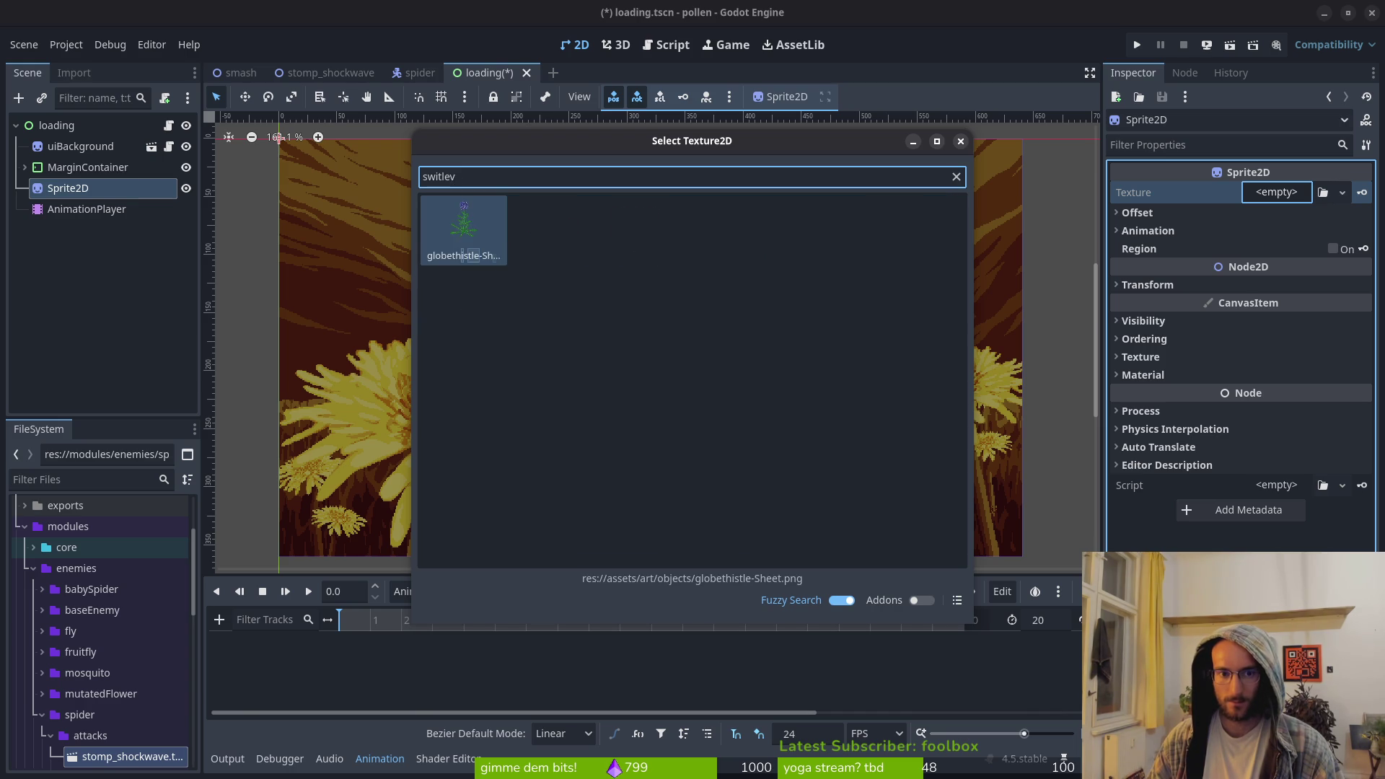
pyautogui.press('BackSpace')
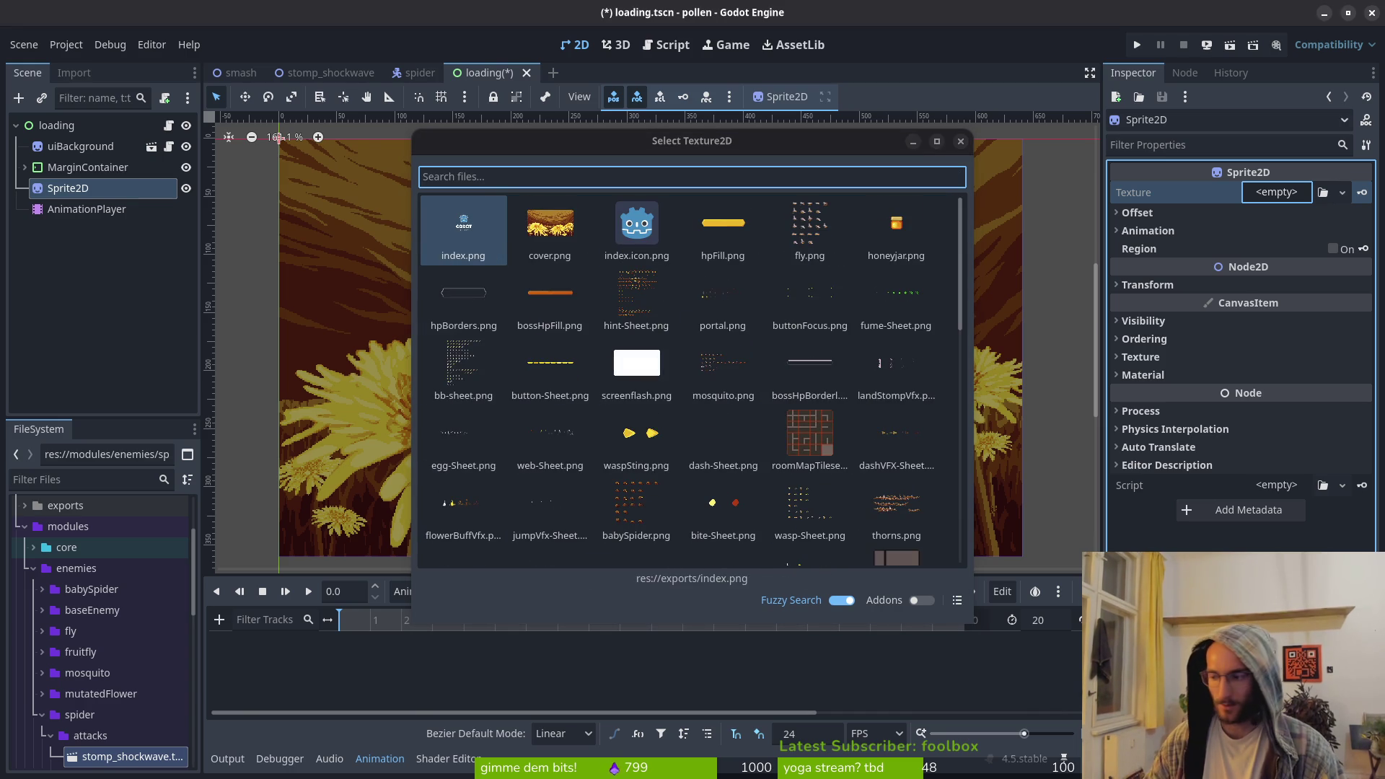
# Check the sheet's name in Aseprite, then search 'levelTr' and load levelTransition-Sheet.png
pyautogui.hotkey('alt', 'Tab')
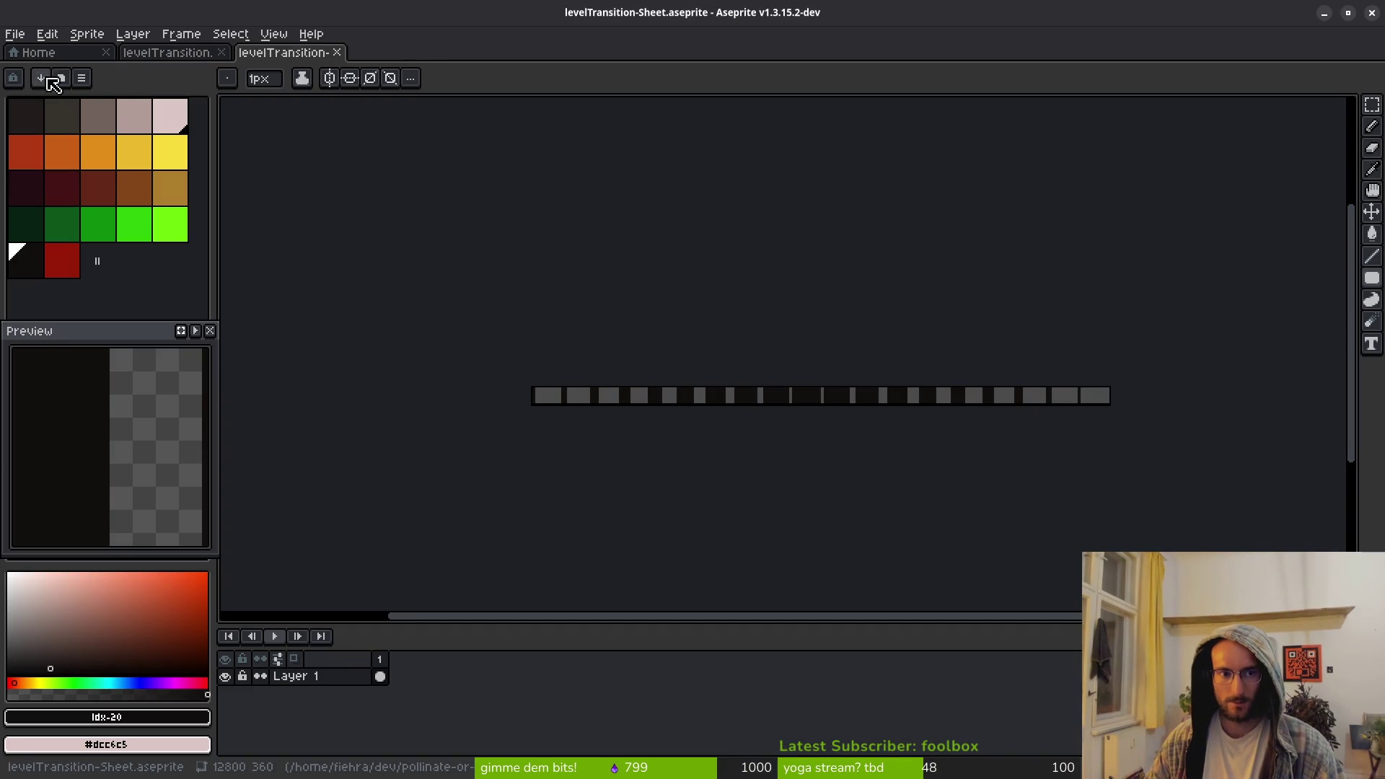
pyautogui.hotkey('alt', 'Tab')
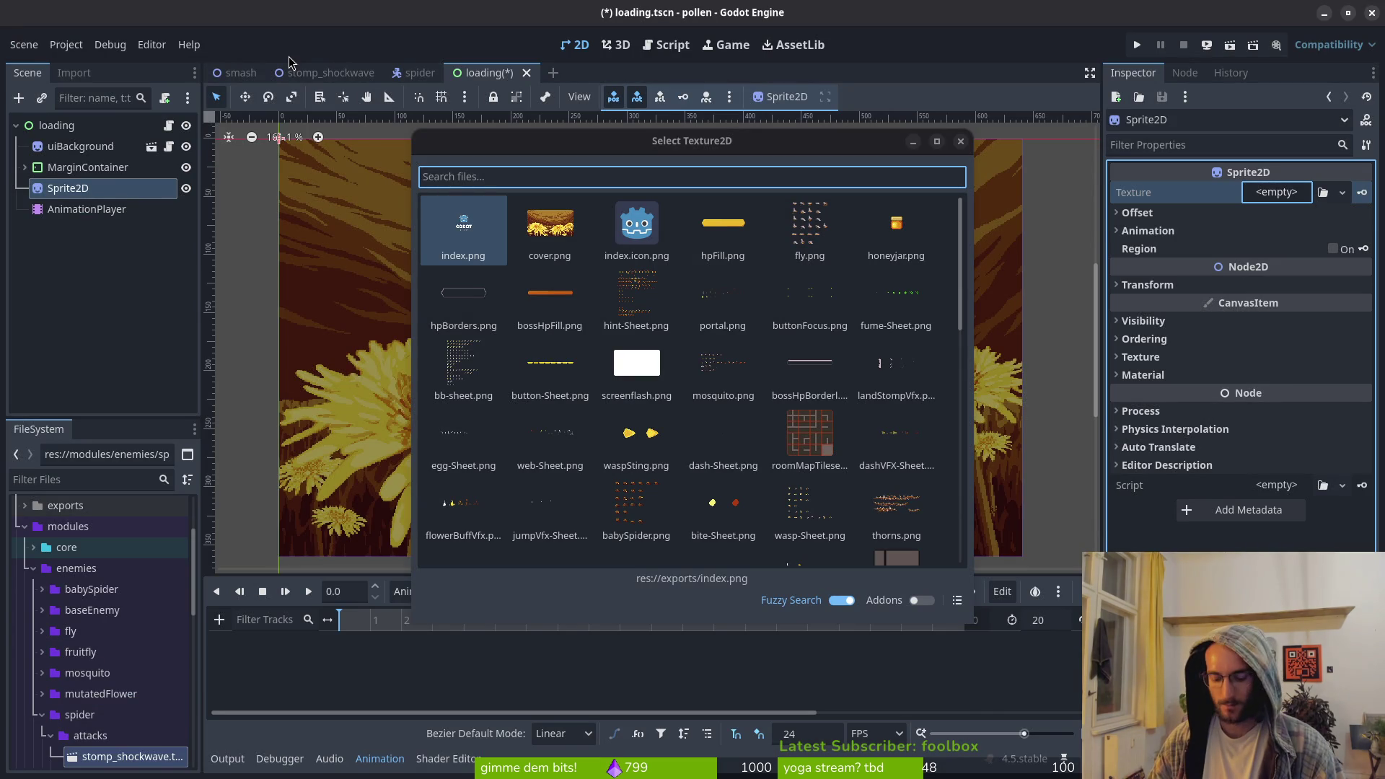
pyautogui.click(472, 178)
pyautogui.write('levelTr')
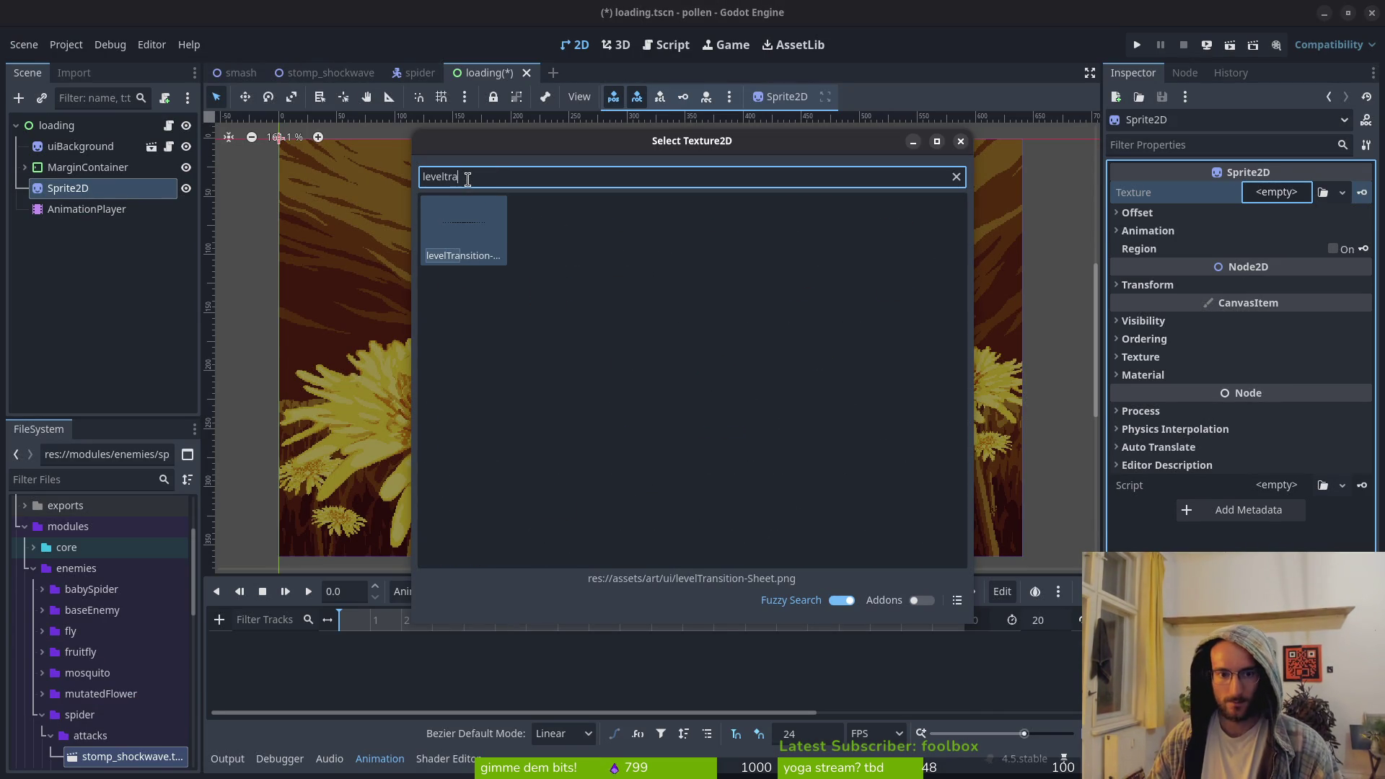
pyautogui.press('Return')
pyautogui.scroll(-7, 847, 397)
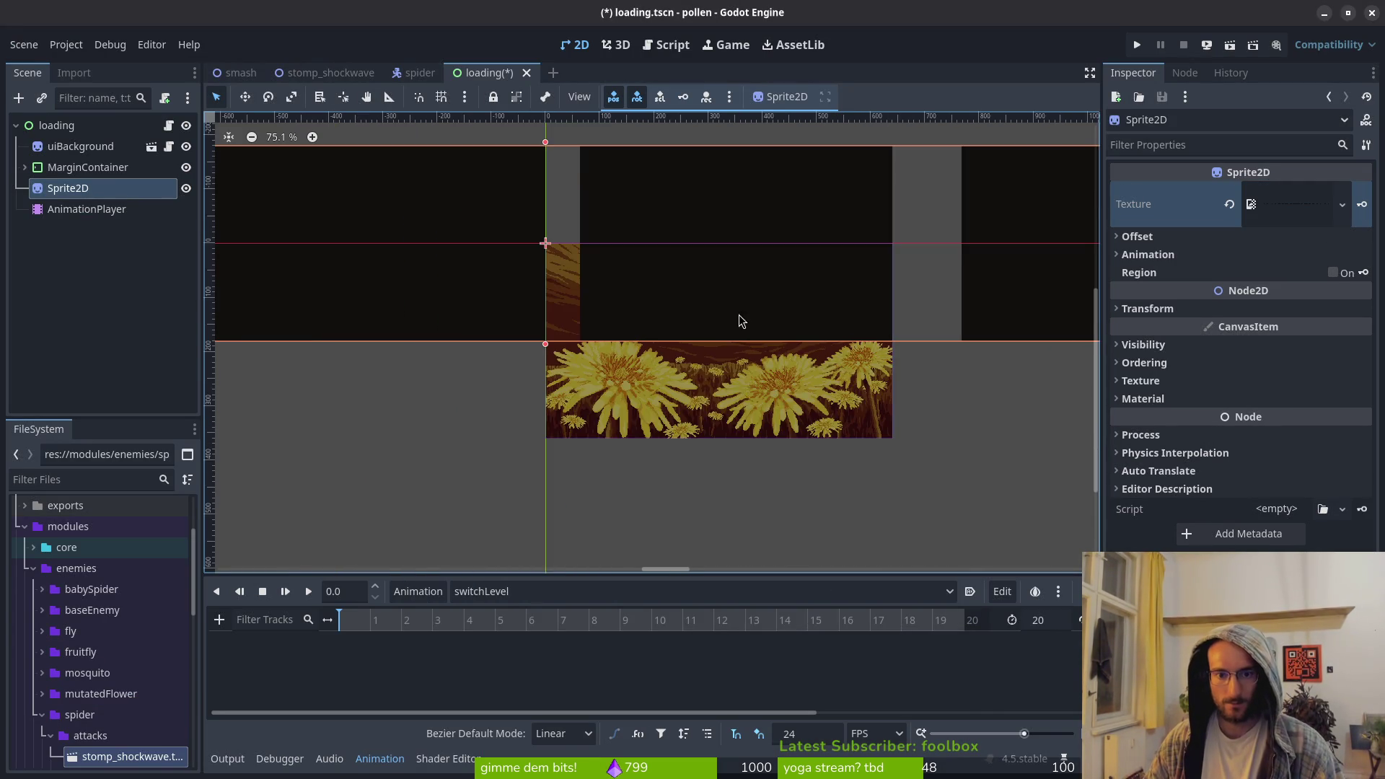
# Uncheck the sprite's Centered option, set Hframes to 20, and key its Frame property
pyautogui.click(1138, 237)
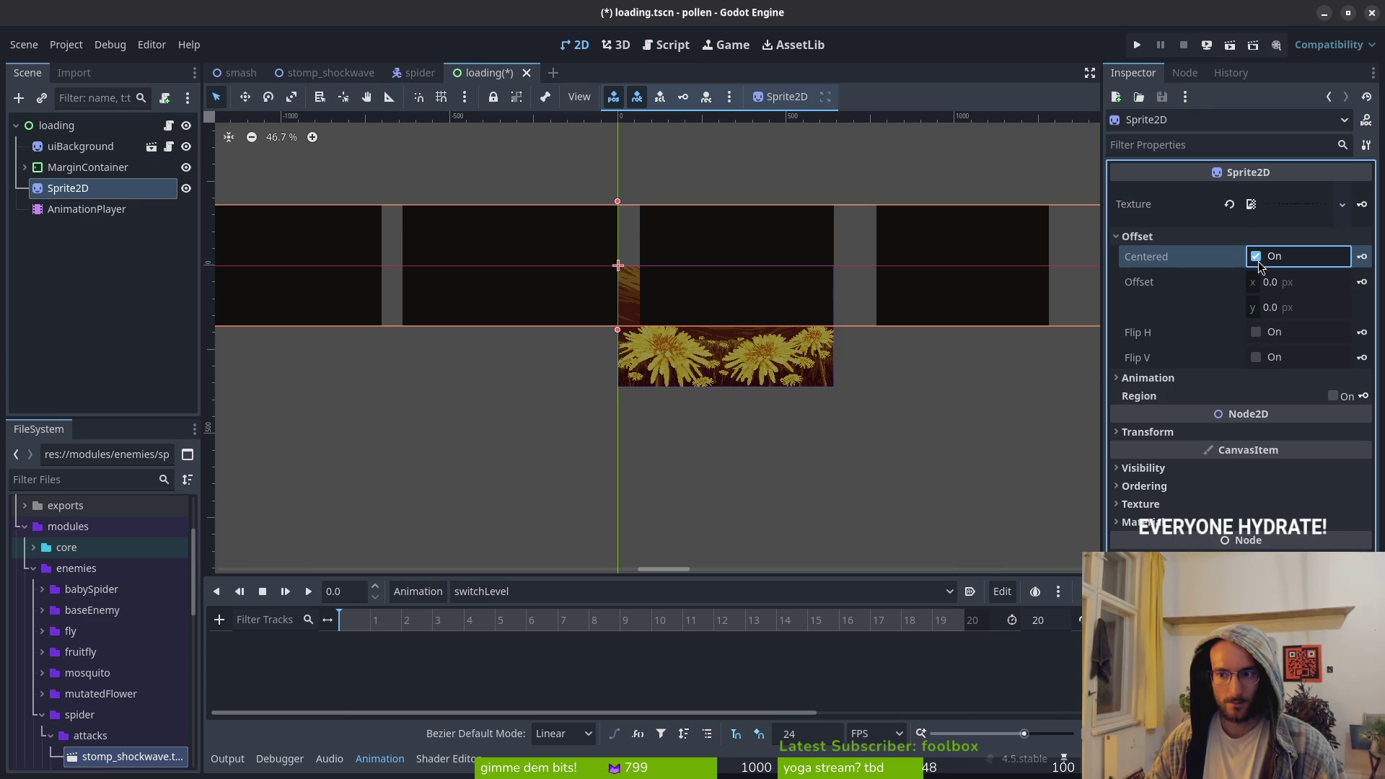
pyautogui.click(1257, 258)
pyautogui.click(1147, 378)
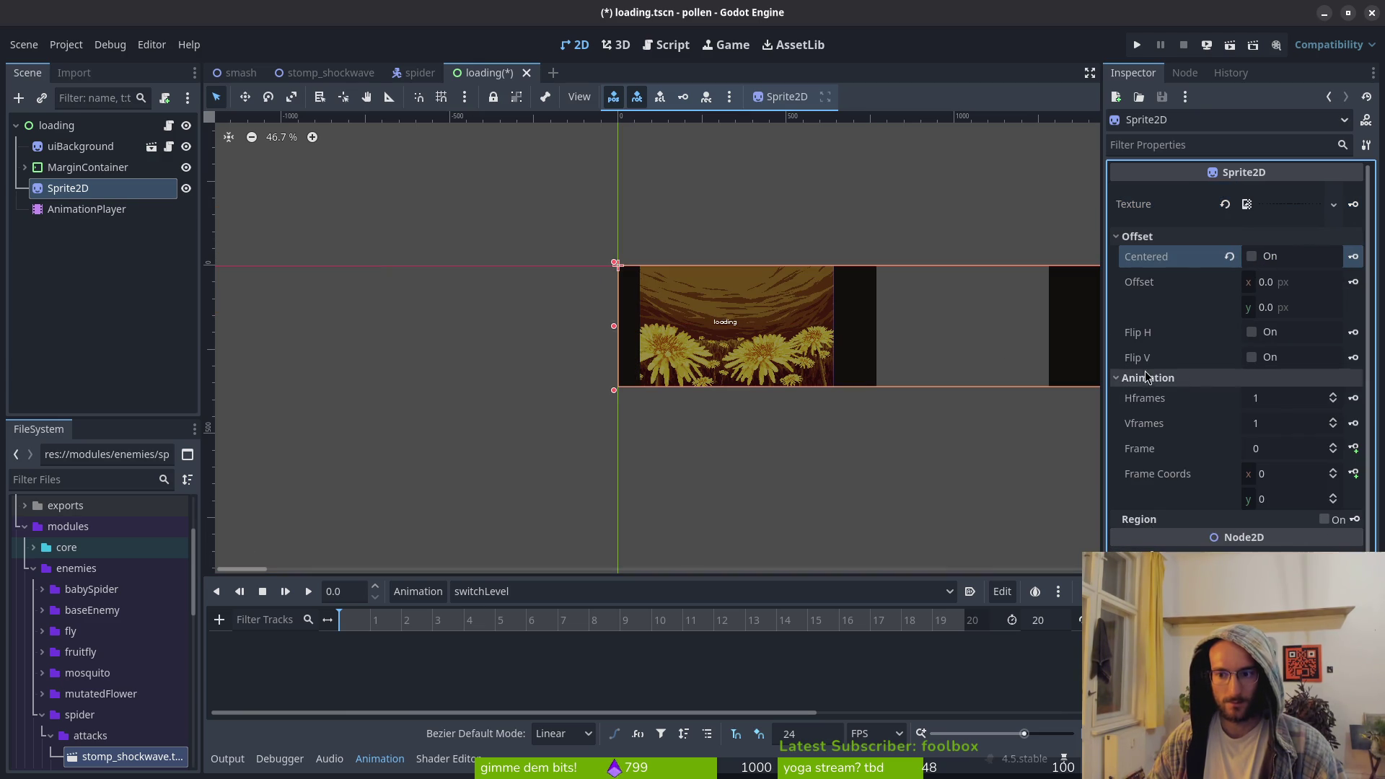
pyautogui.click(1267, 397)
pyautogui.write('0')
pyautogui.press('Return')
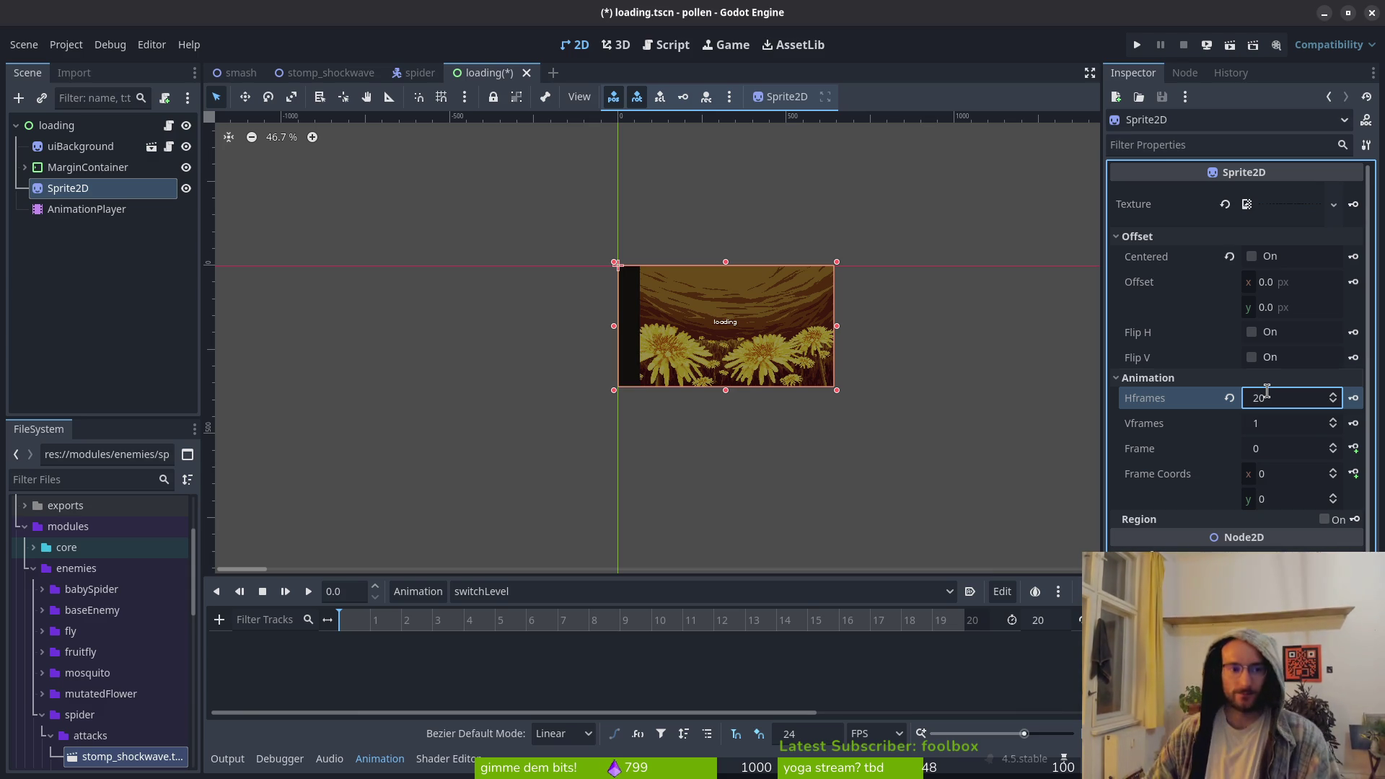
pyautogui.press('Return')
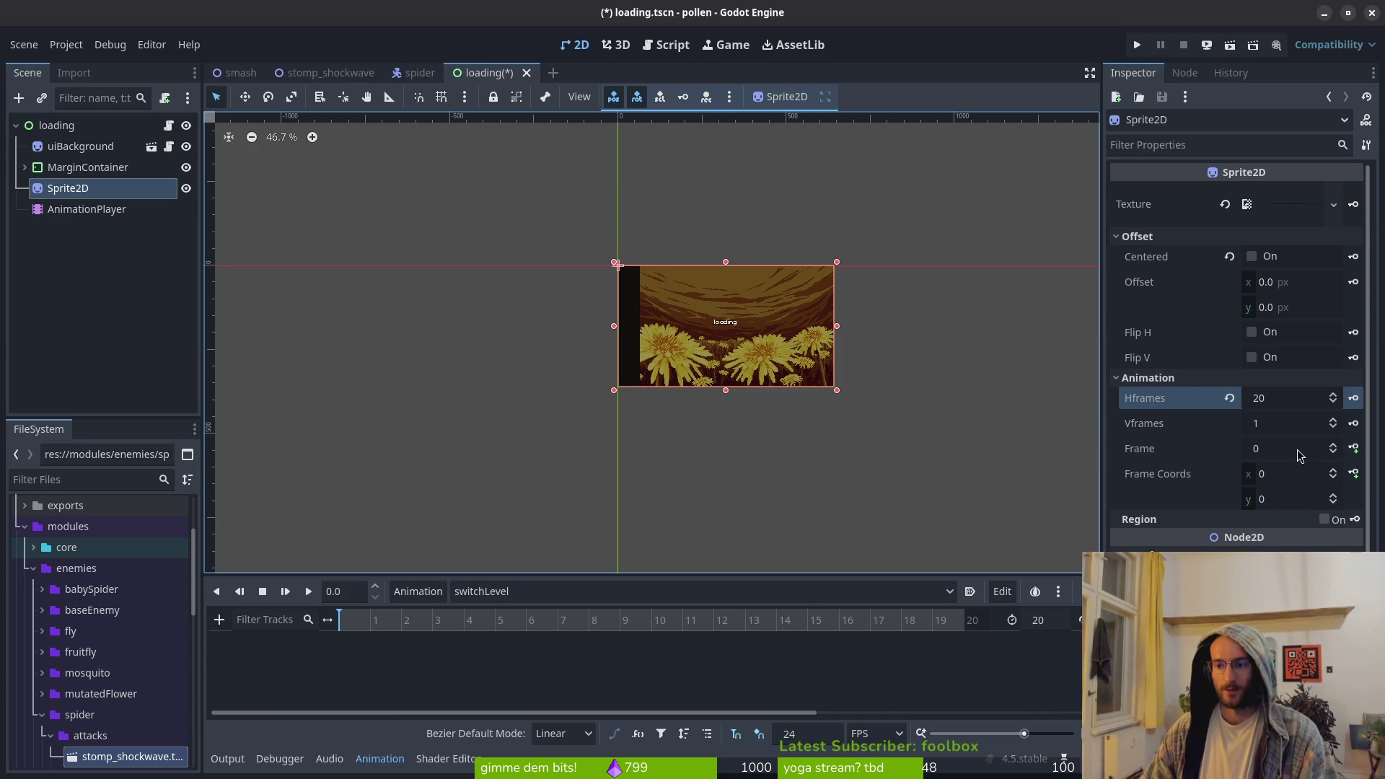
pyautogui.click(1353, 447)
# Create the Frame track and key sprite frames stepping through 0–19 on switchLevel
pyautogui.click(749, 433)
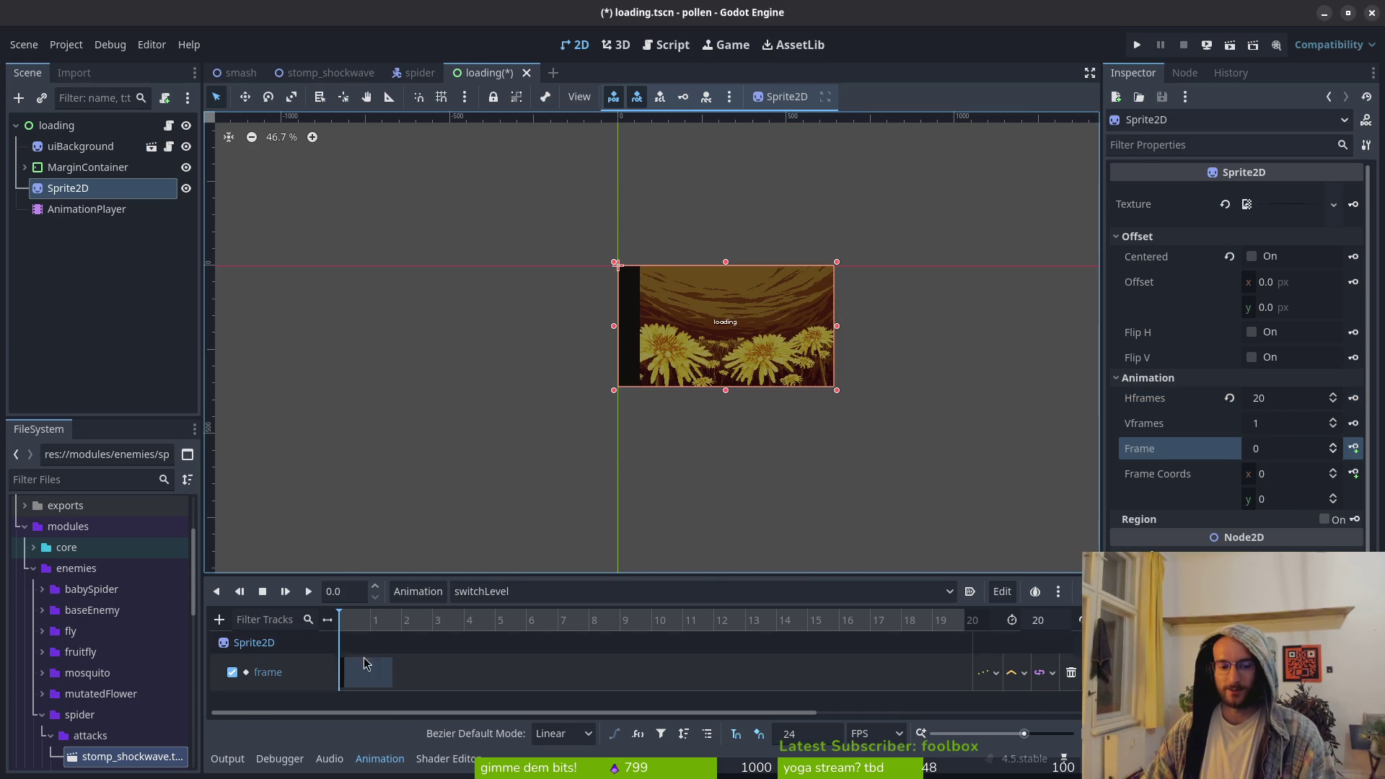
pyautogui.click(374, 625)
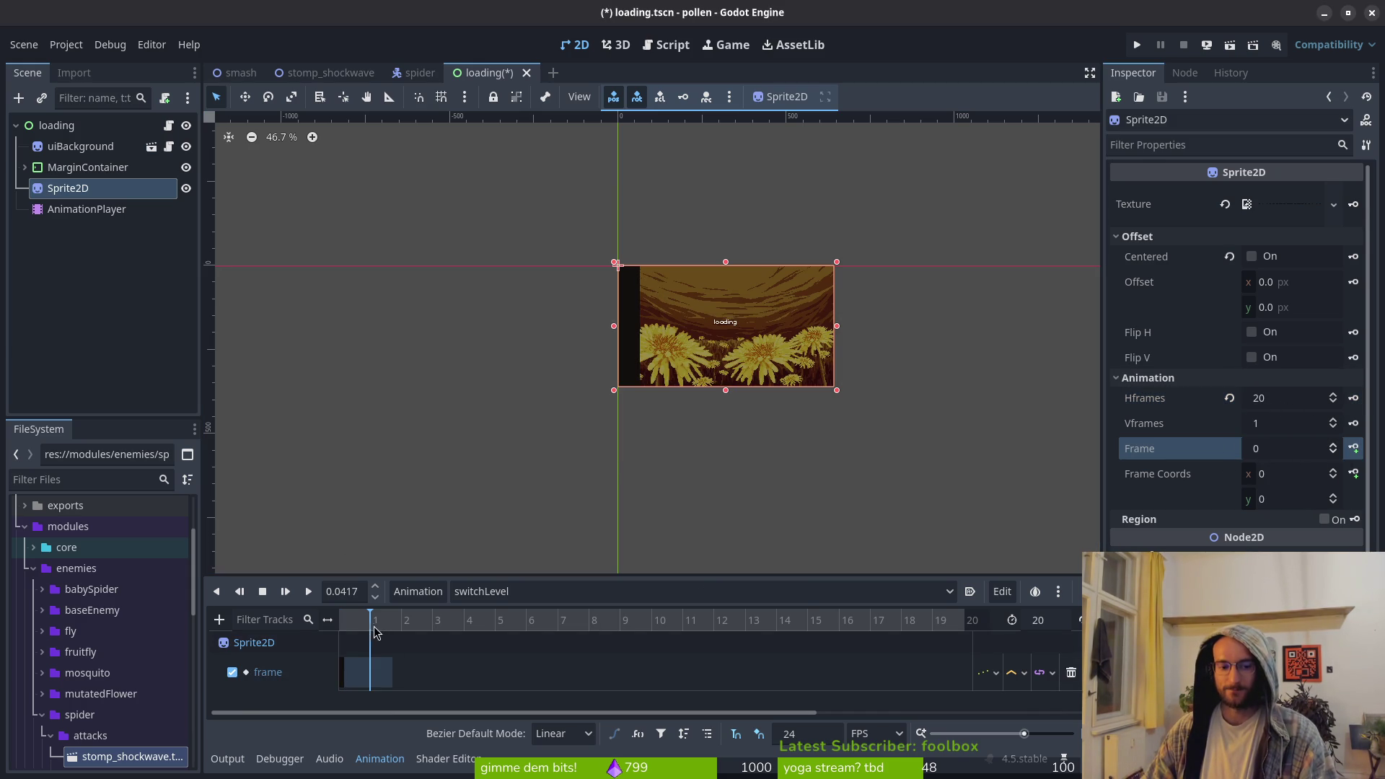
pyautogui.click(1333, 444)
pyautogui.click(1353, 448)
pyautogui.click(1353, 448)
pyautogui.click(1353, 448)
pyautogui.click(1353, 448)
pyautogui.click(1353, 448)
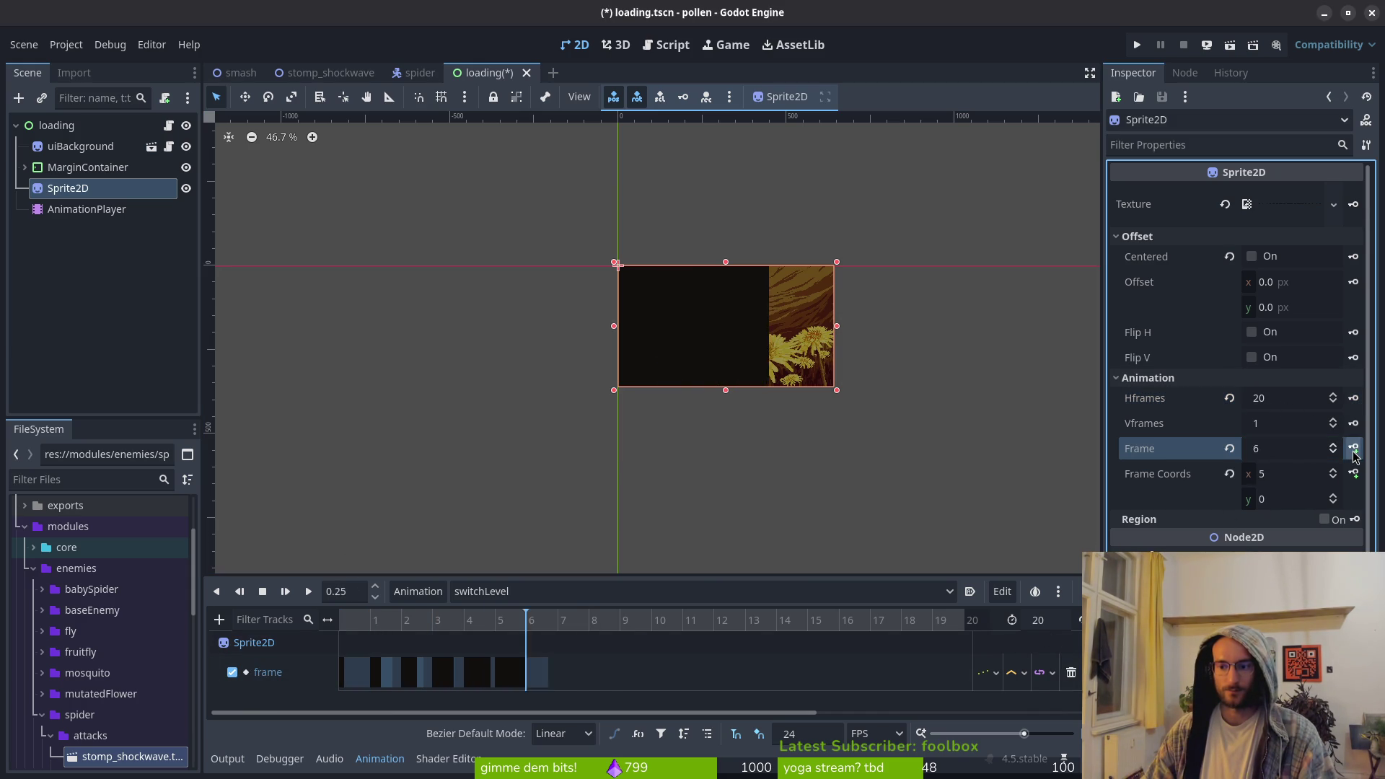
pyautogui.click(1353, 448)
pyautogui.click(1353, 447)
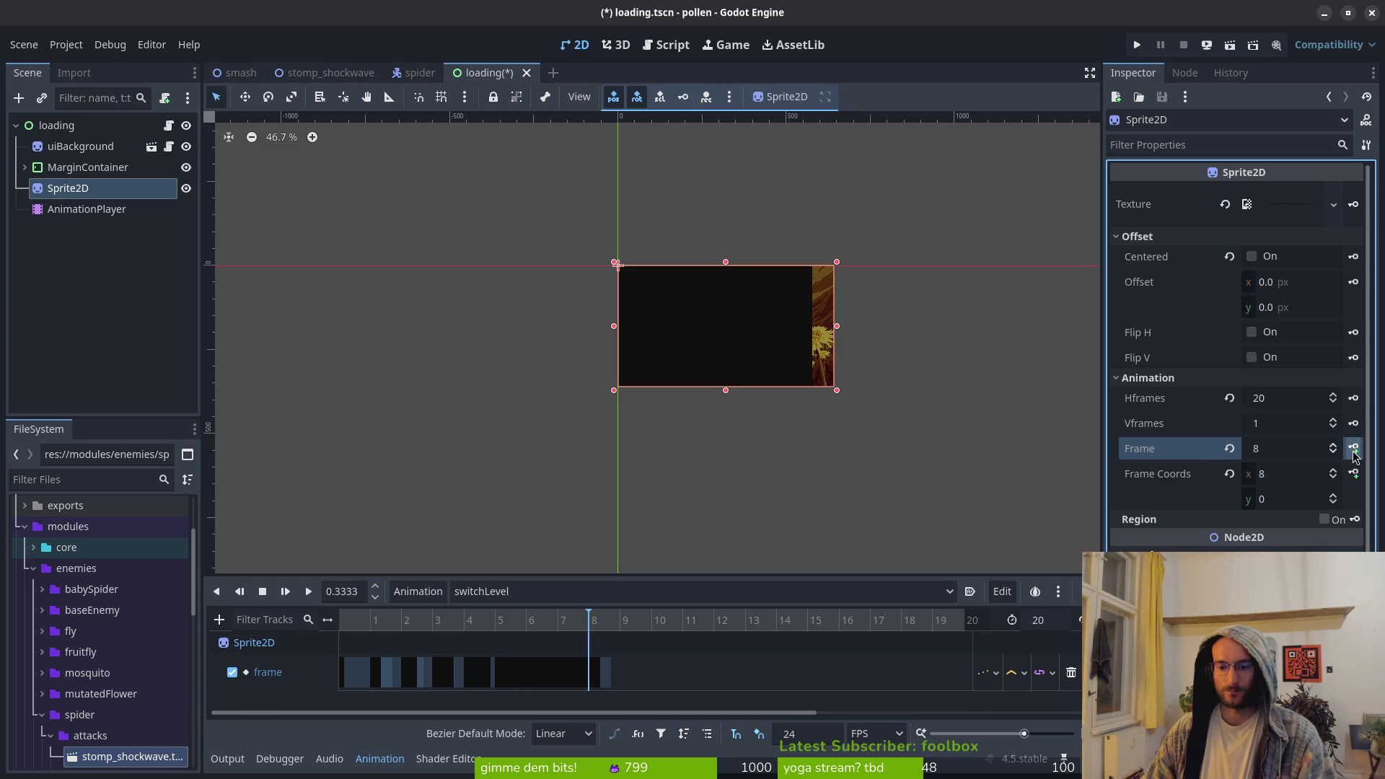
pyautogui.click(1053, 627)
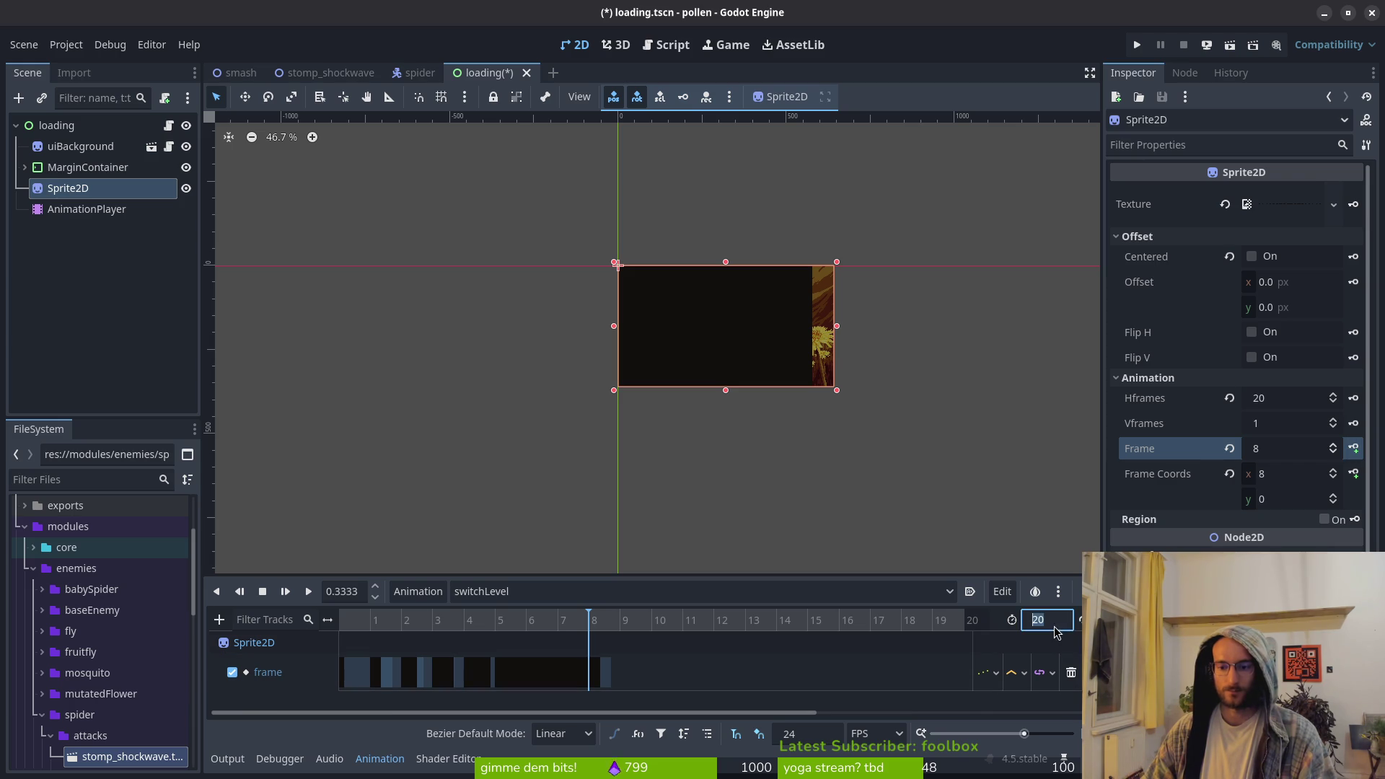
pyautogui.click(1353, 448)
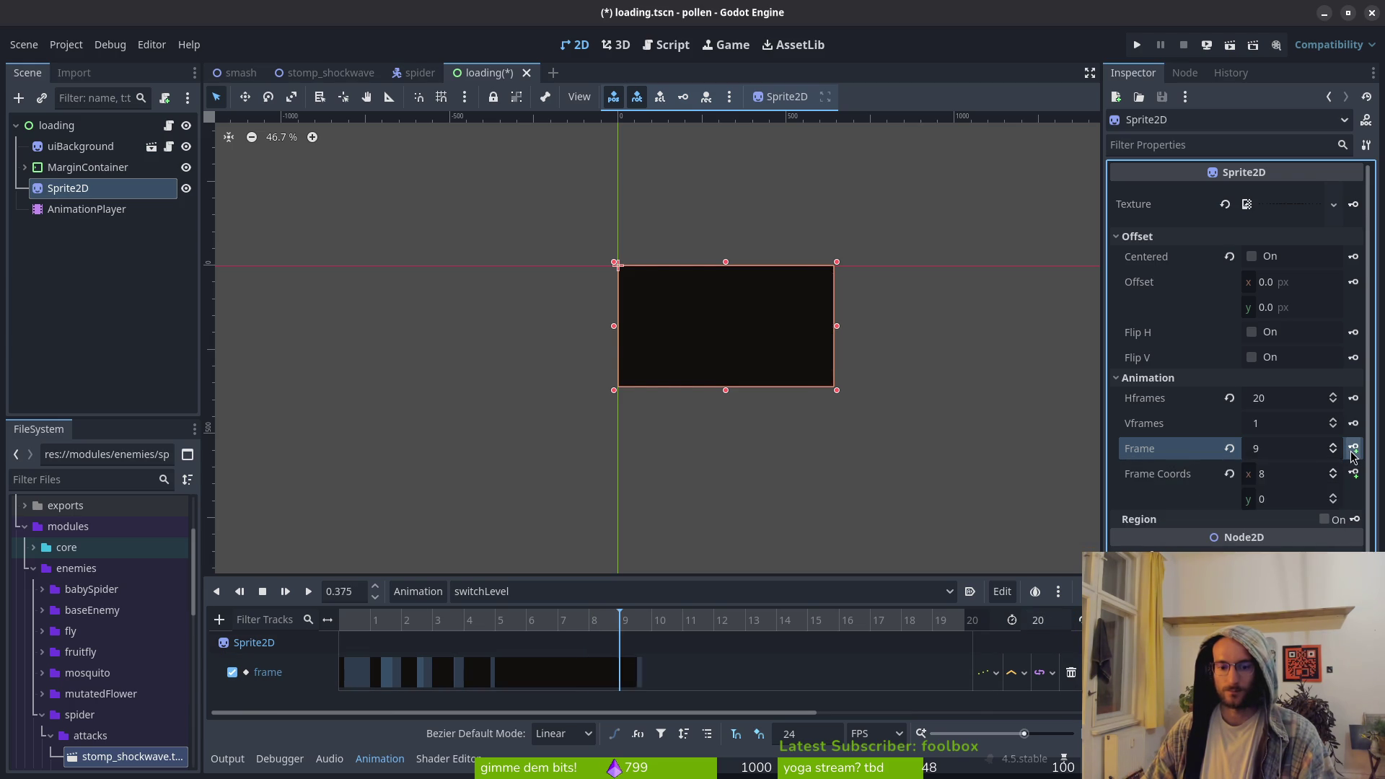
pyautogui.click(1353, 448)
pyautogui.click(1353, 448)
pyautogui.click(1353, 448)
pyautogui.click(1353, 448)
pyautogui.click(1353, 448)
pyautogui.click(1353, 448)
pyautogui.click(1353, 448)
pyautogui.click(1353, 448)
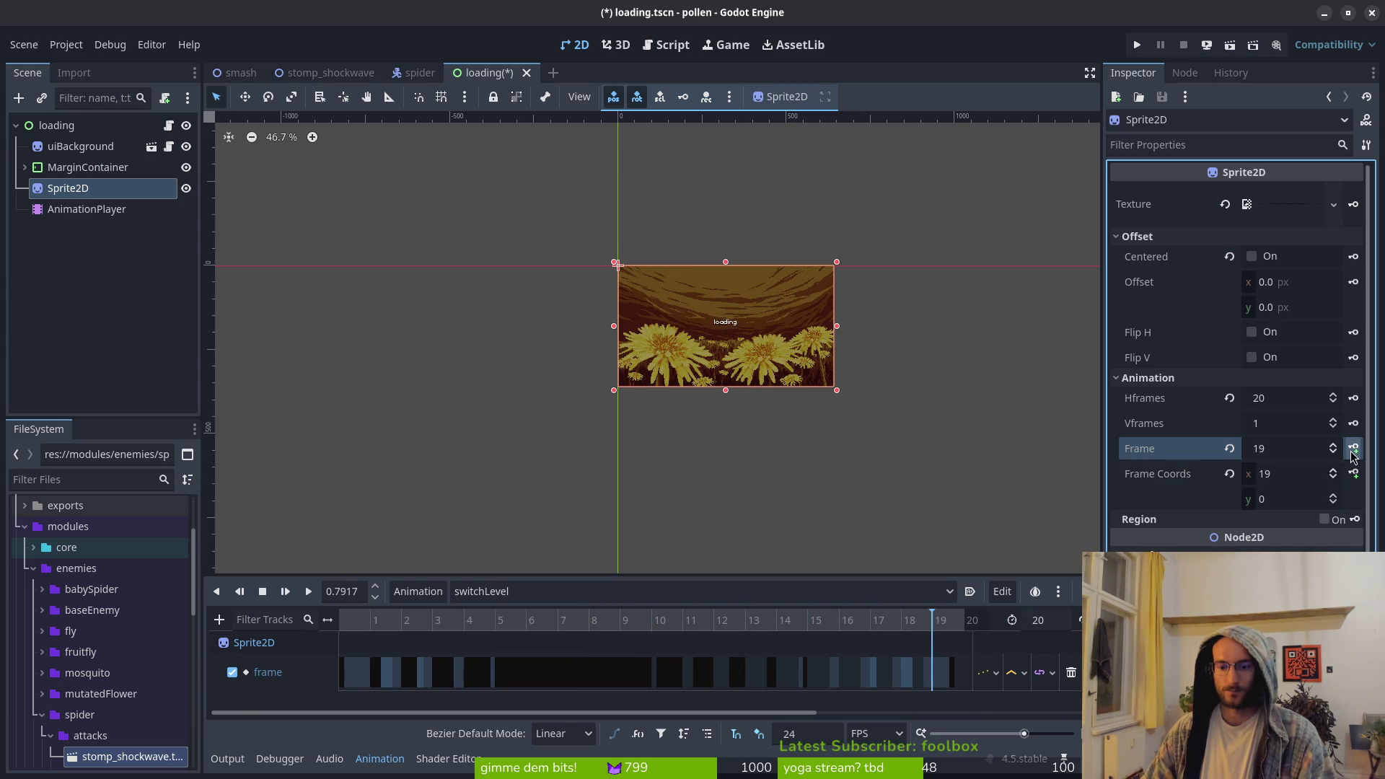
pyautogui.click(1353, 448)
# Save the loading scene and set the animation length to 24
pyautogui.hotkey('ctrl', 's')
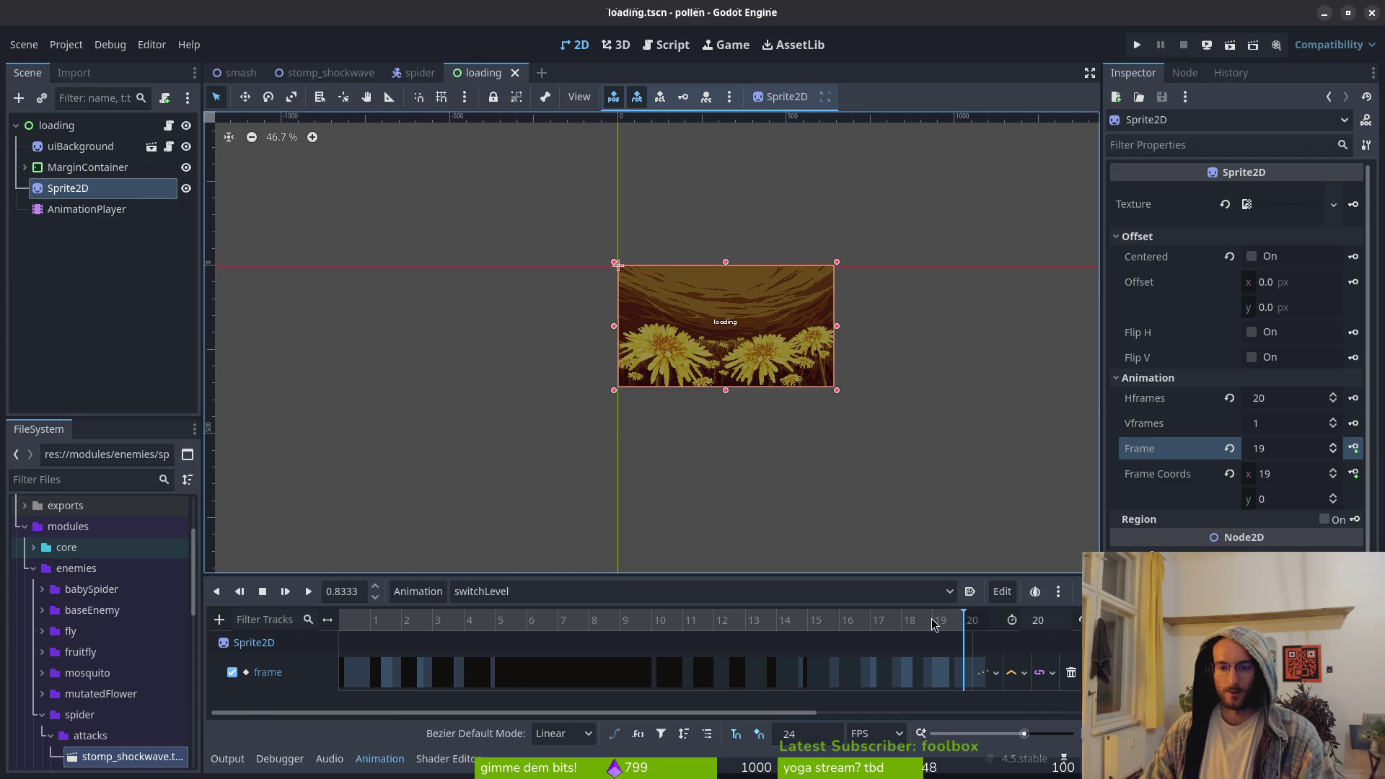
pyautogui.moveTo(722, 574); pyautogui.dragTo(729, 513)
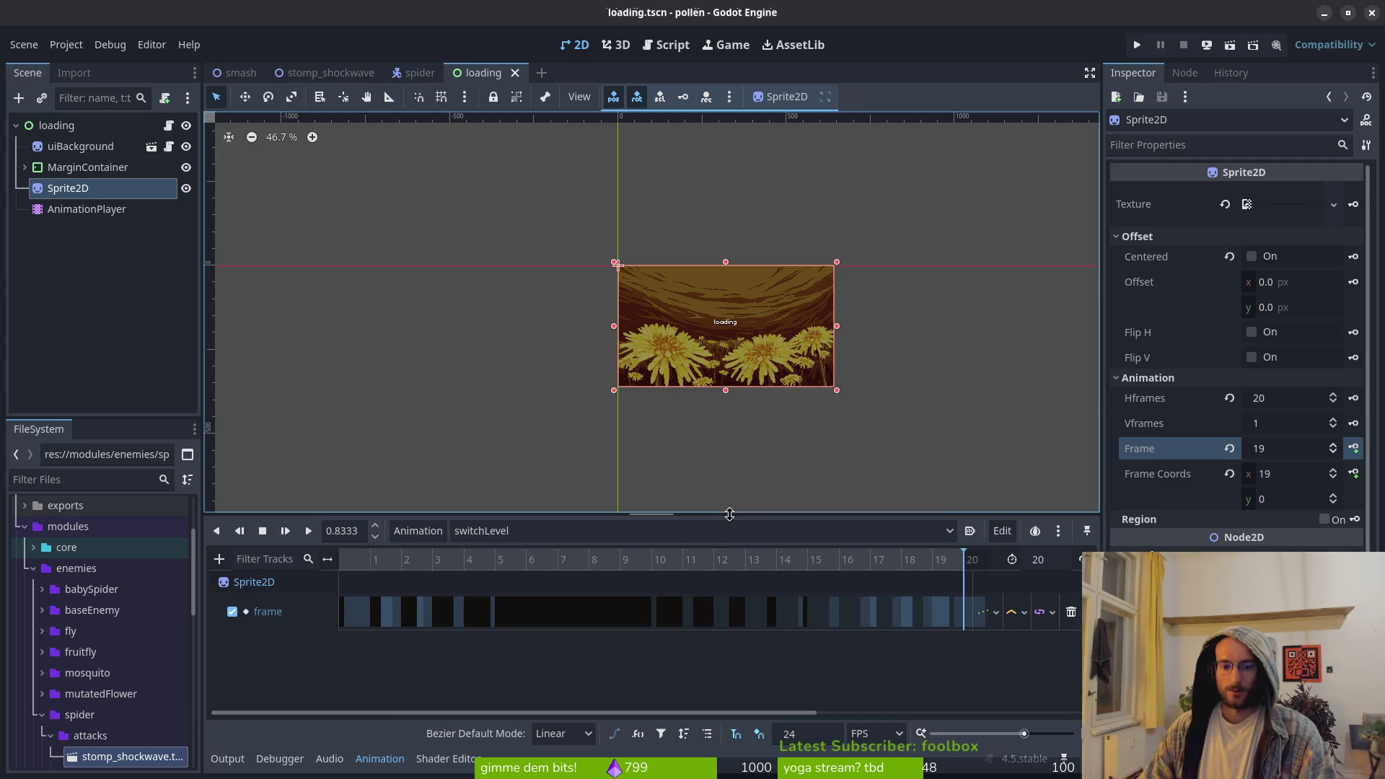
pyautogui.scroll(-1, 767, 582)
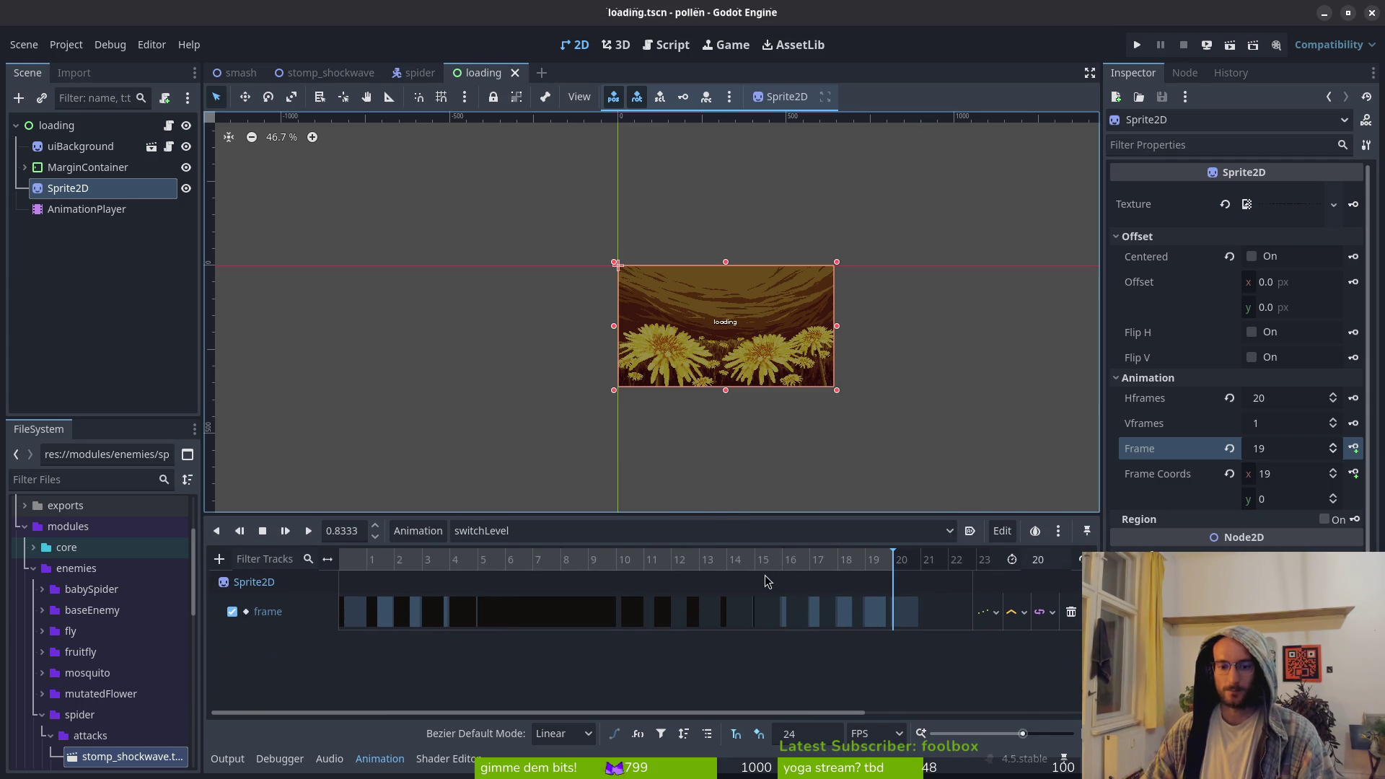
pyautogui.click(1040, 563)
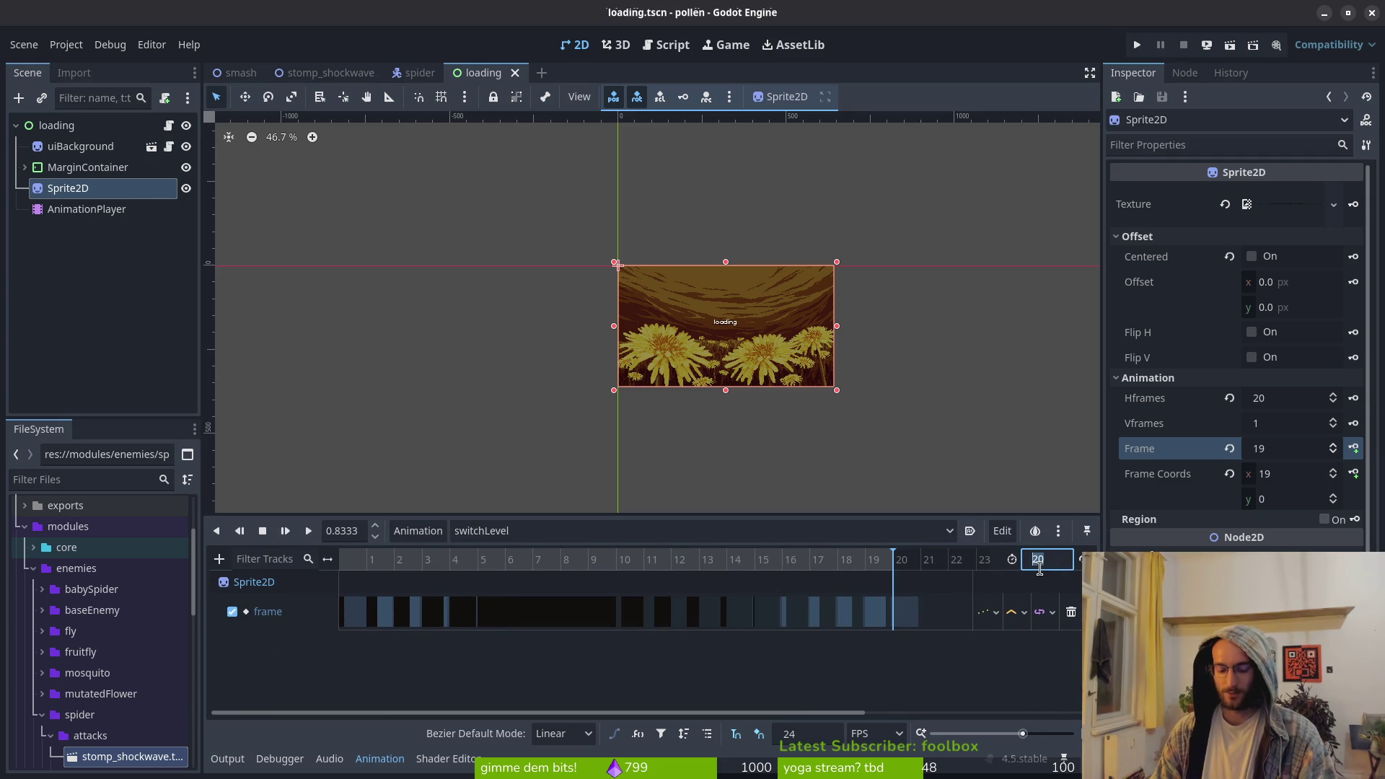
pyautogui.write('24')
pyautogui.press('Return')
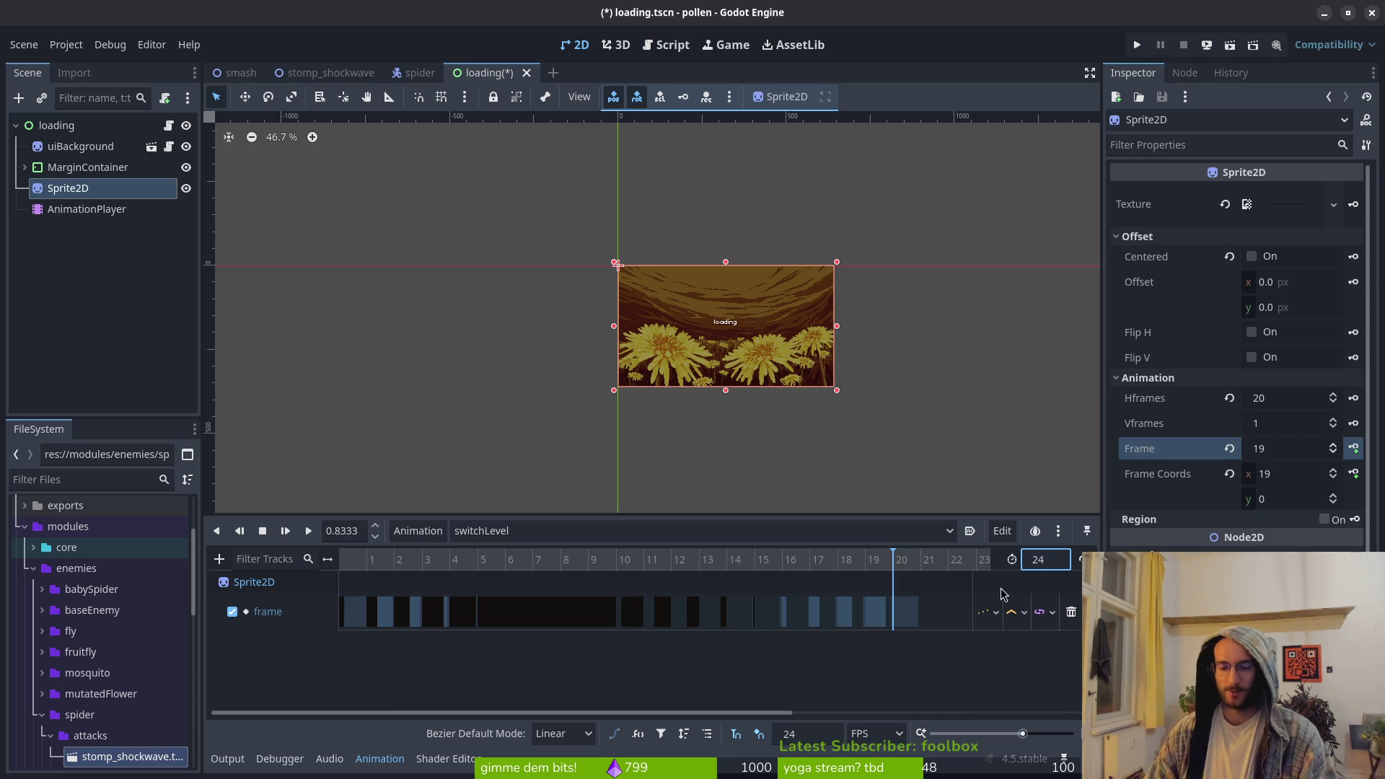
# Drag the keys for sprite frames 10–19 later along the switchLevel track
pyautogui.hscroll(3, 786, 608)
pyautogui.moveTo(721, 612); pyautogui.dragTo(848, 612)
pyautogui.moveTo(714, 618); pyautogui.dragTo(815, 615)
pyautogui.moveTo(697, 620); pyautogui.dragTo(788, 613)
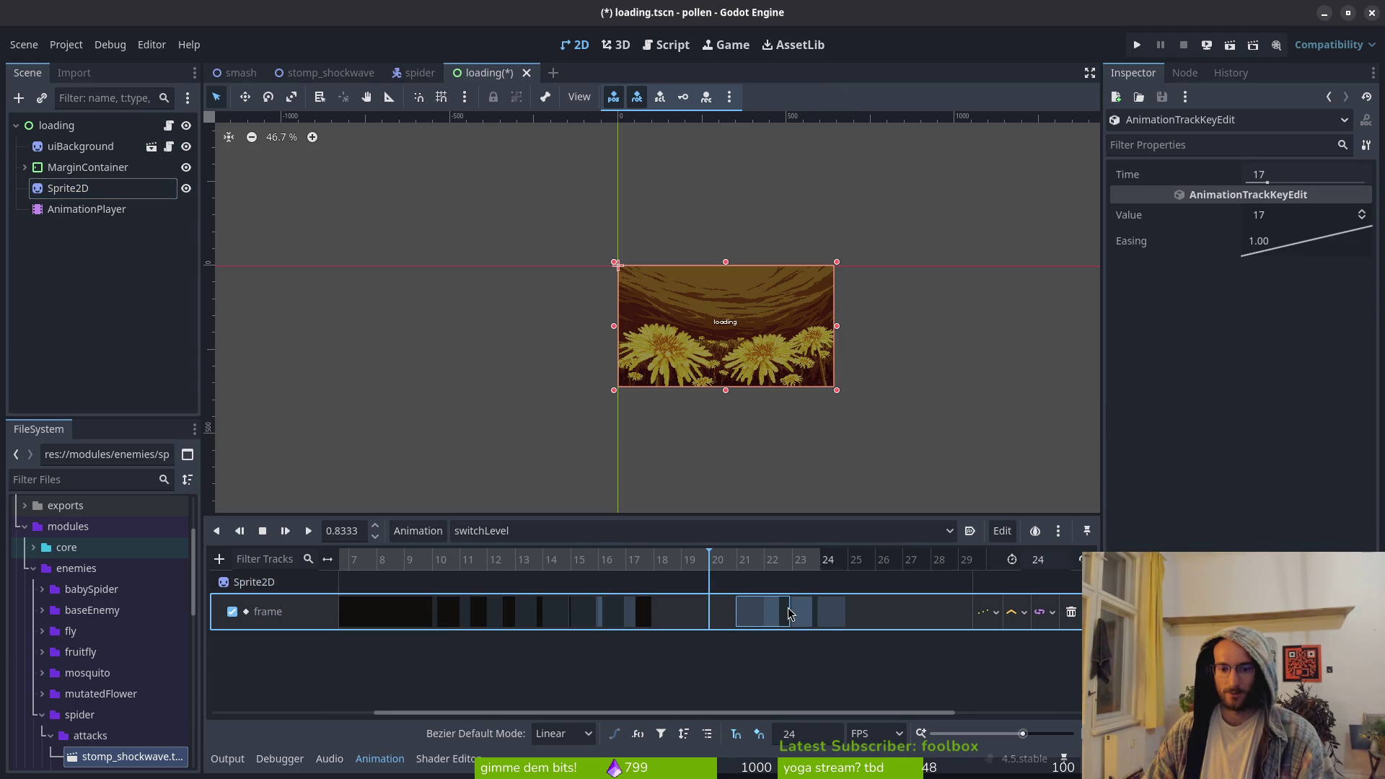
pyautogui.moveTo(644, 615); pyautogui.dragTo(751, 618)
pyautogui.moveTo(619, 620); pyautogui.dragTo(737, 618)
pyautogui.moveTo(584, 614); pyautogui.dragTo(697, 615)
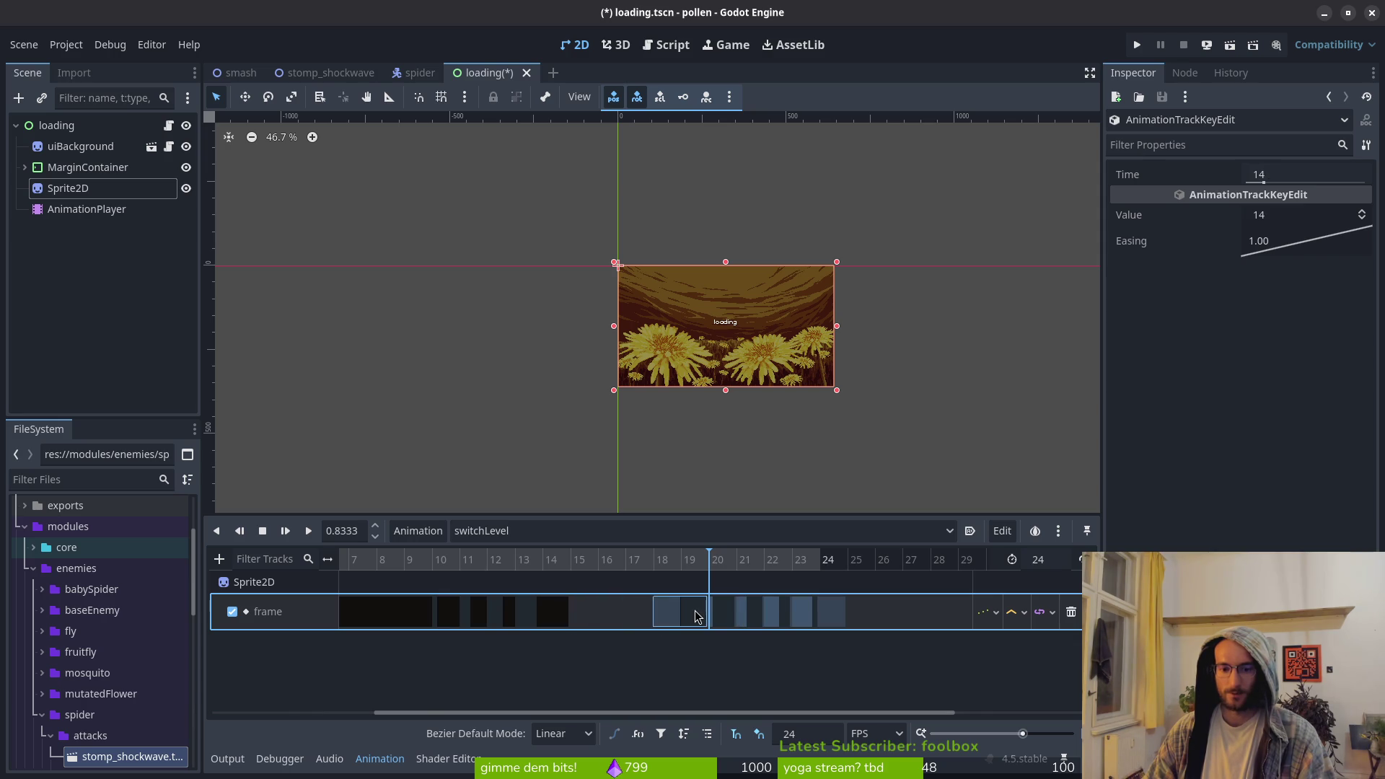
pyautogui.moveTo(563, 614)
pyautogui.mouseDown()
pyautogui.moveTo(683, 616)
pyautogui.moveTo(646, 620)
pyautogui.mouseUp()
pyautogui.moveTo(497, 618); pyautogui.dragTo(620, 622)
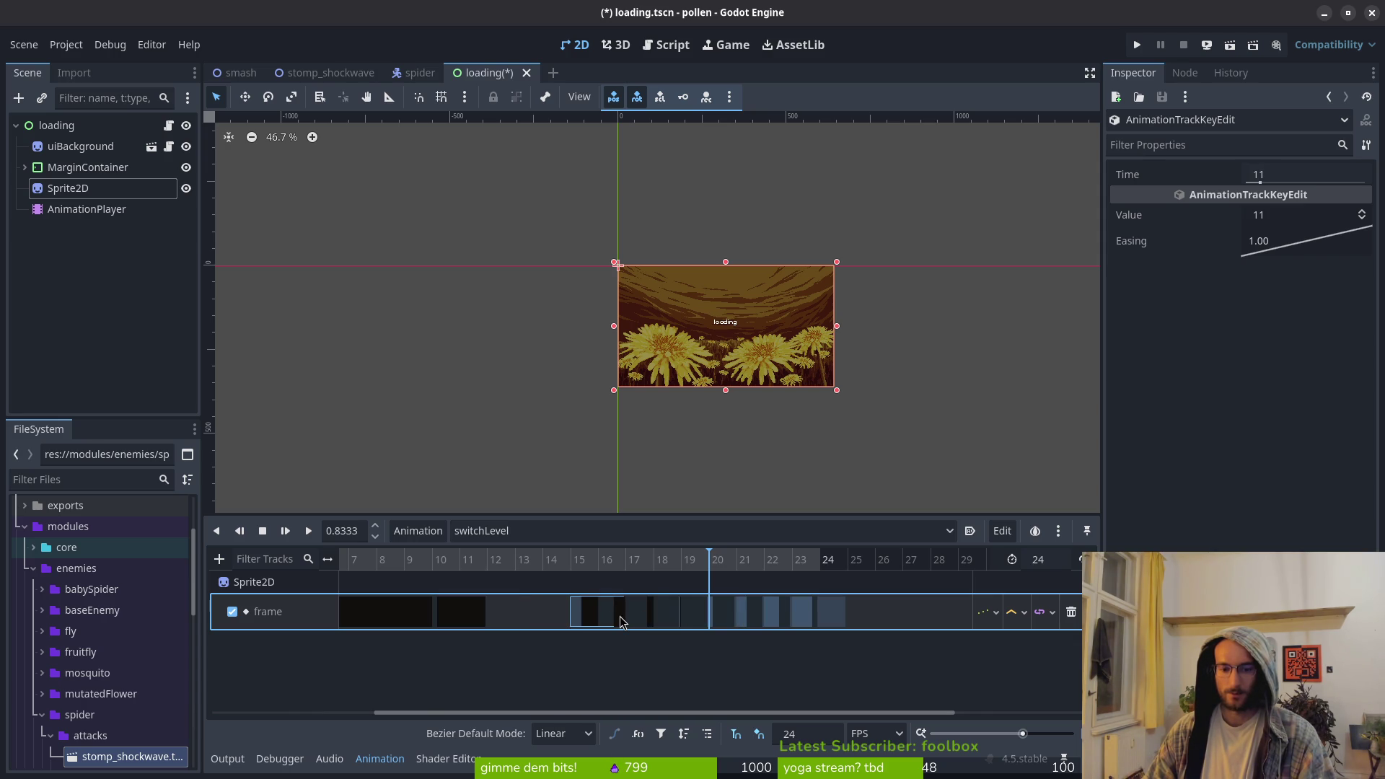
pyautogui.moveTo(487, 625); pyautogui.dragTo(577, 624)
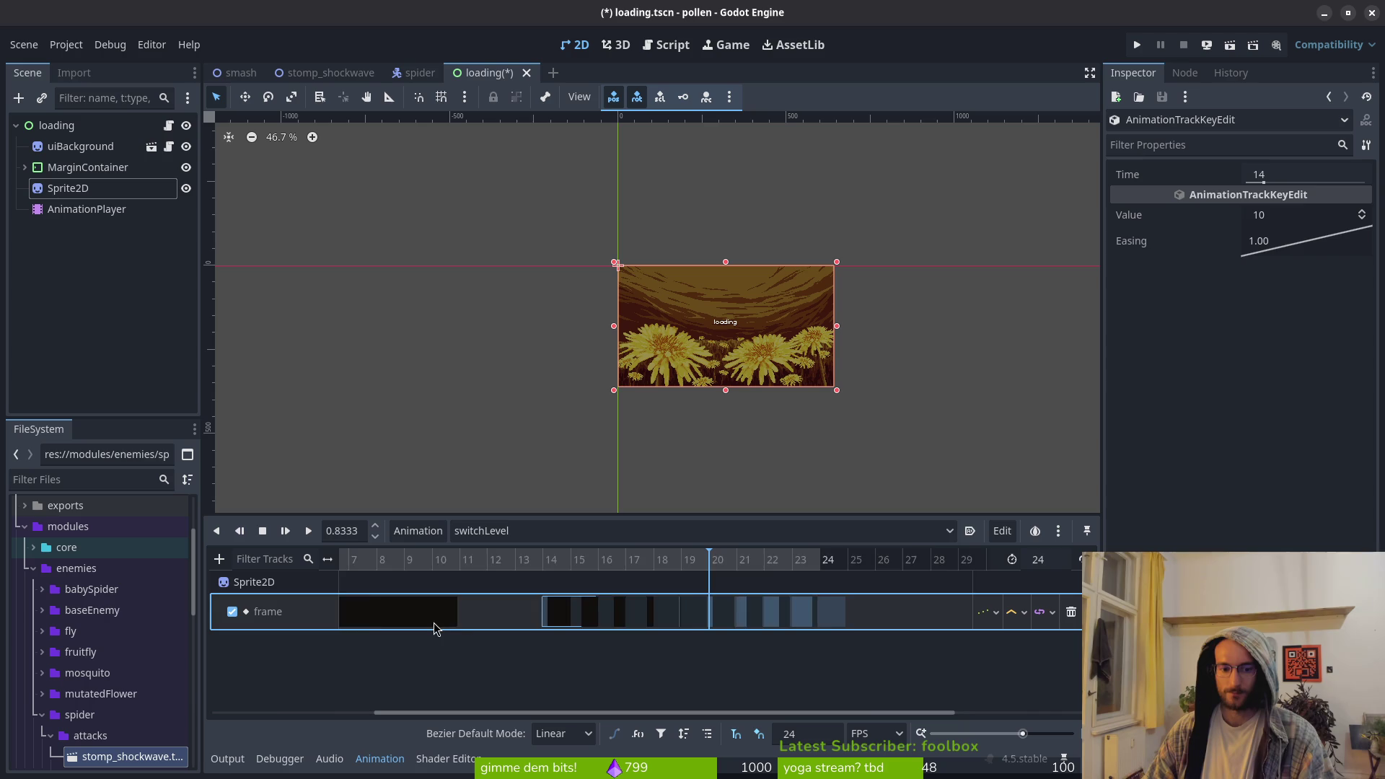
# Move the frame 9 key to frame 13, rewind, and save loading.tscn
pyautogui.moveTo(434, 628); pyautogui.dragTo(556, 628)
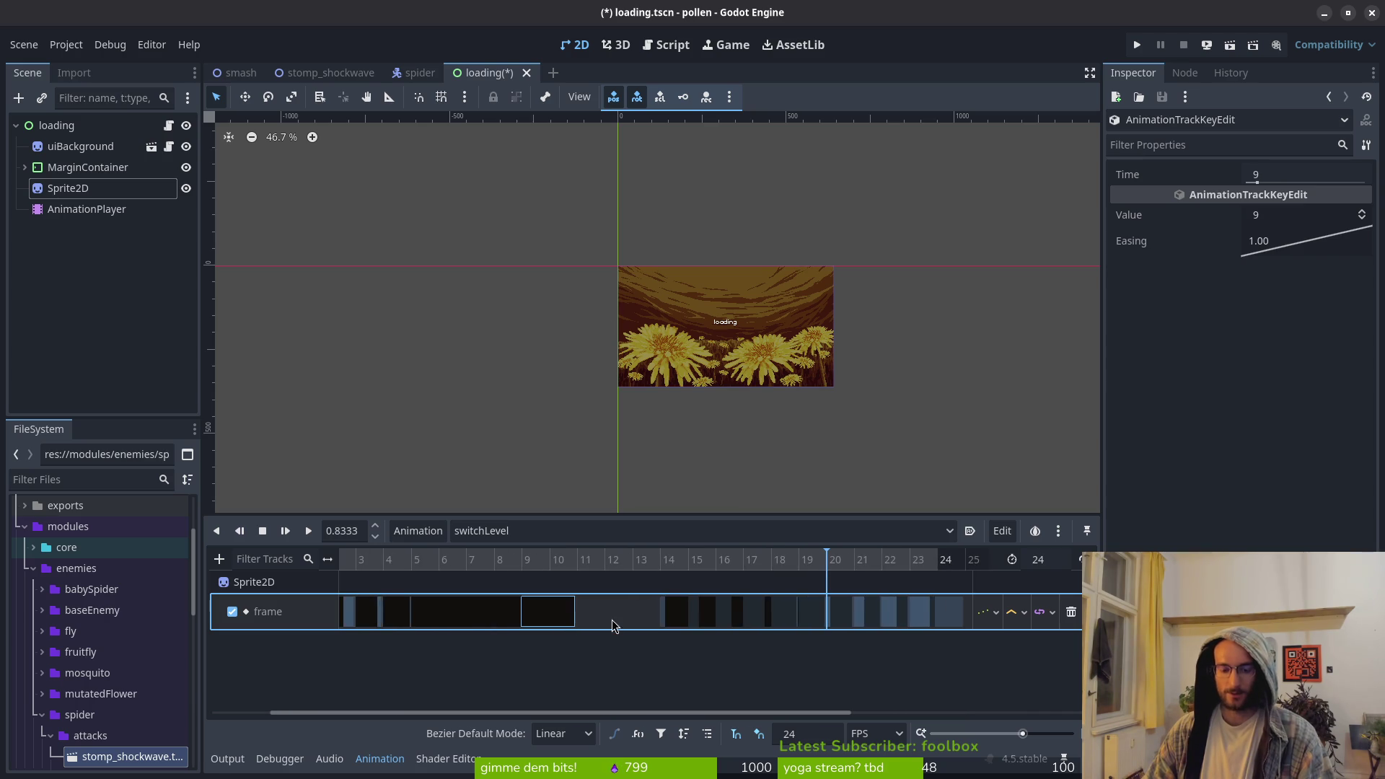
pyautogui.click(633, 561)
pyautogui.moveTo(524, 620); pyautogui.dragTo(634, 626)
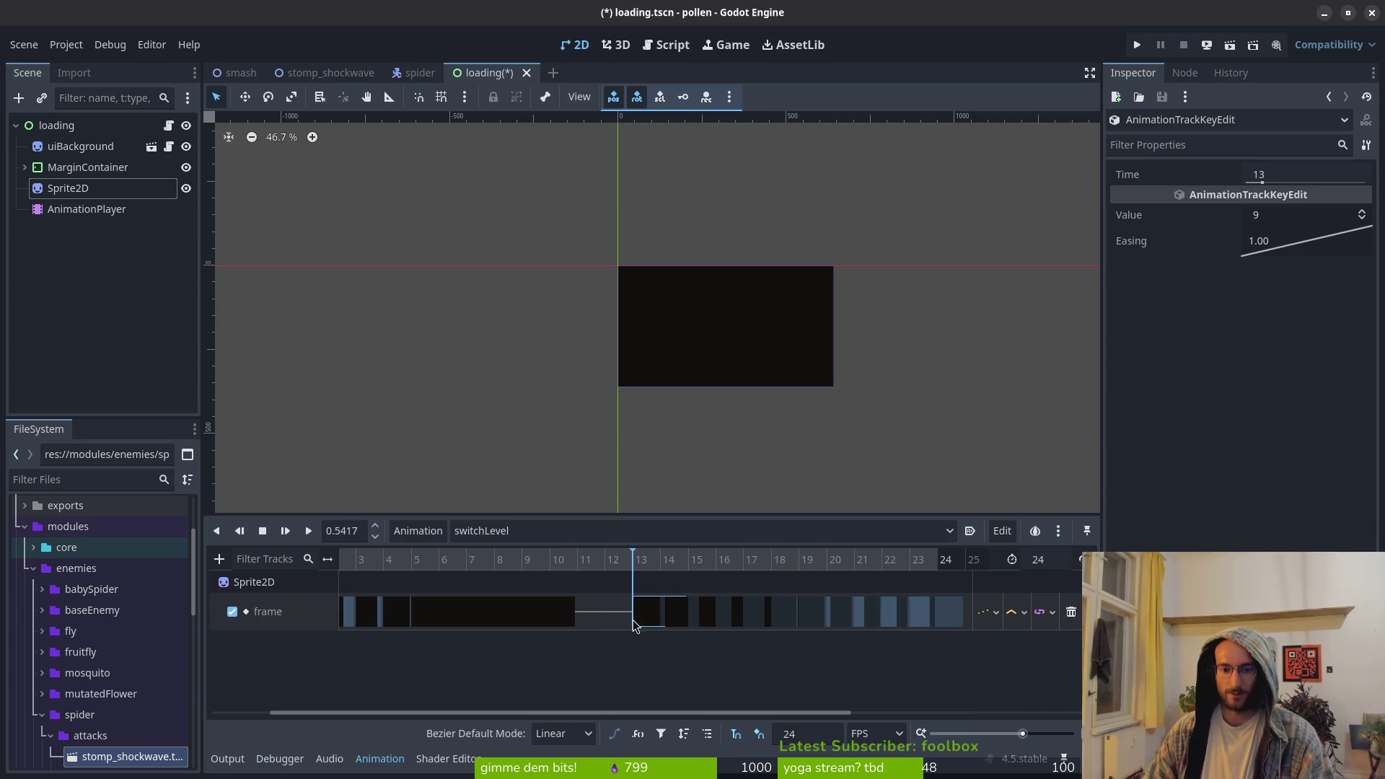
pyautogui.moveTo(598, 567)
pyautogui.mouseDown()
pyautogui.moveTo(670, 570)
pyautogui.moveTo(296, 566)
pyautogui.mouseUp()
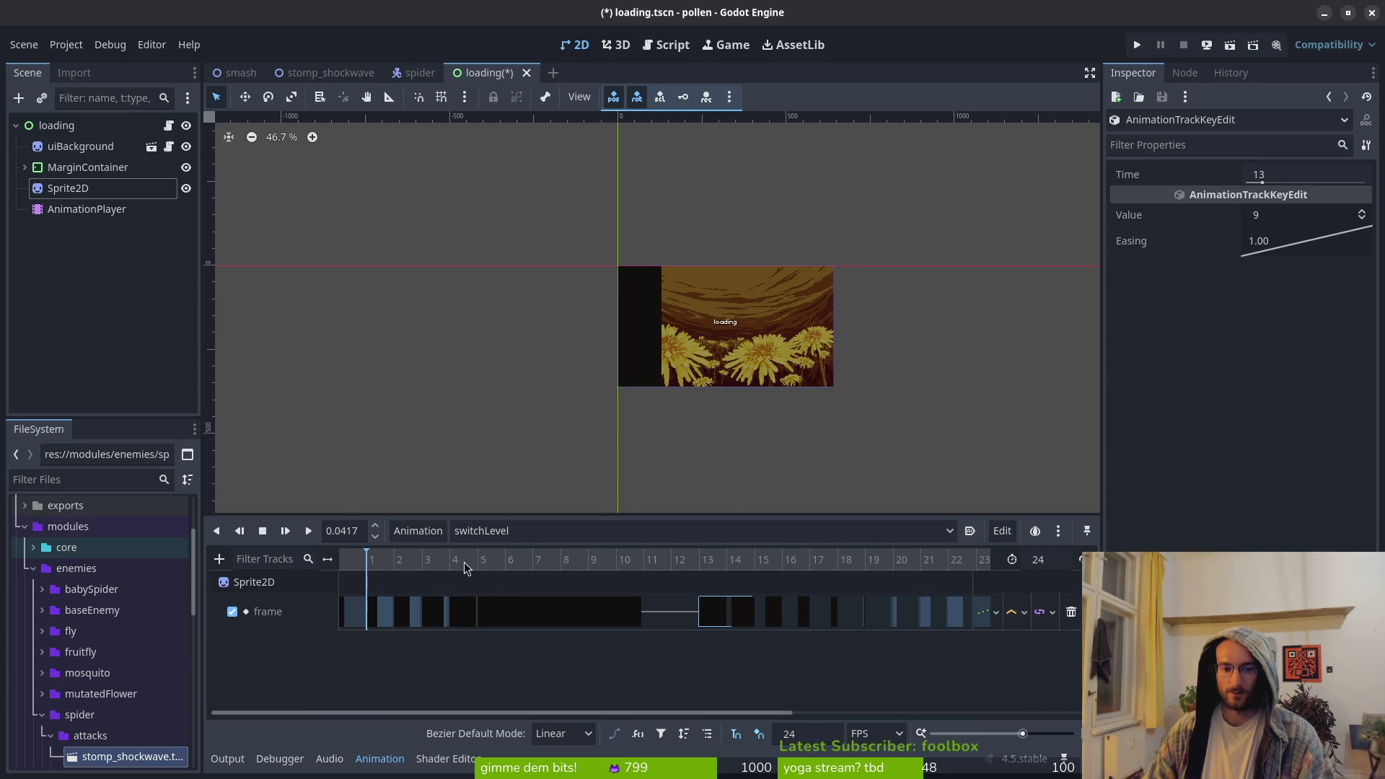
pyautogui.click(339, 560)
pyautogui.hotkey('ctrl', 's')
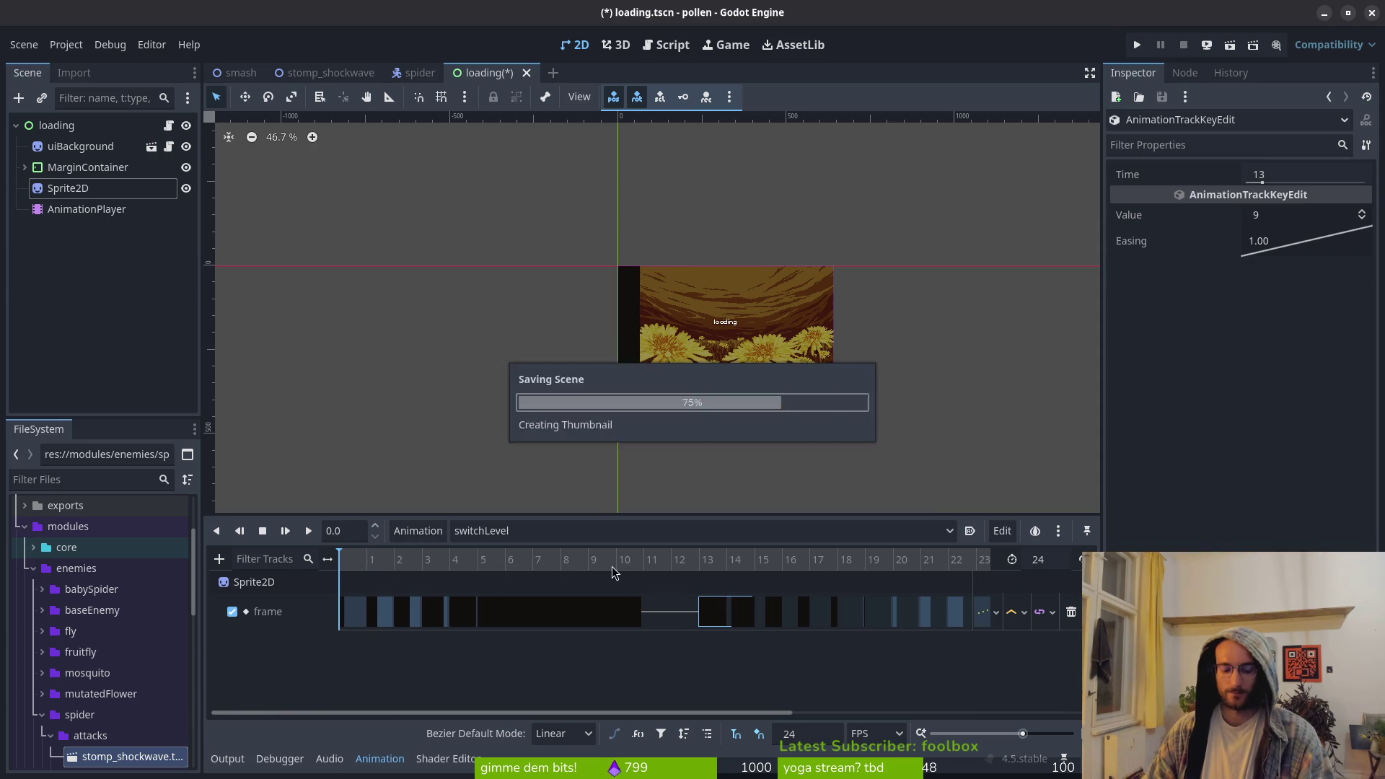
pyautogui.click(308, 531)
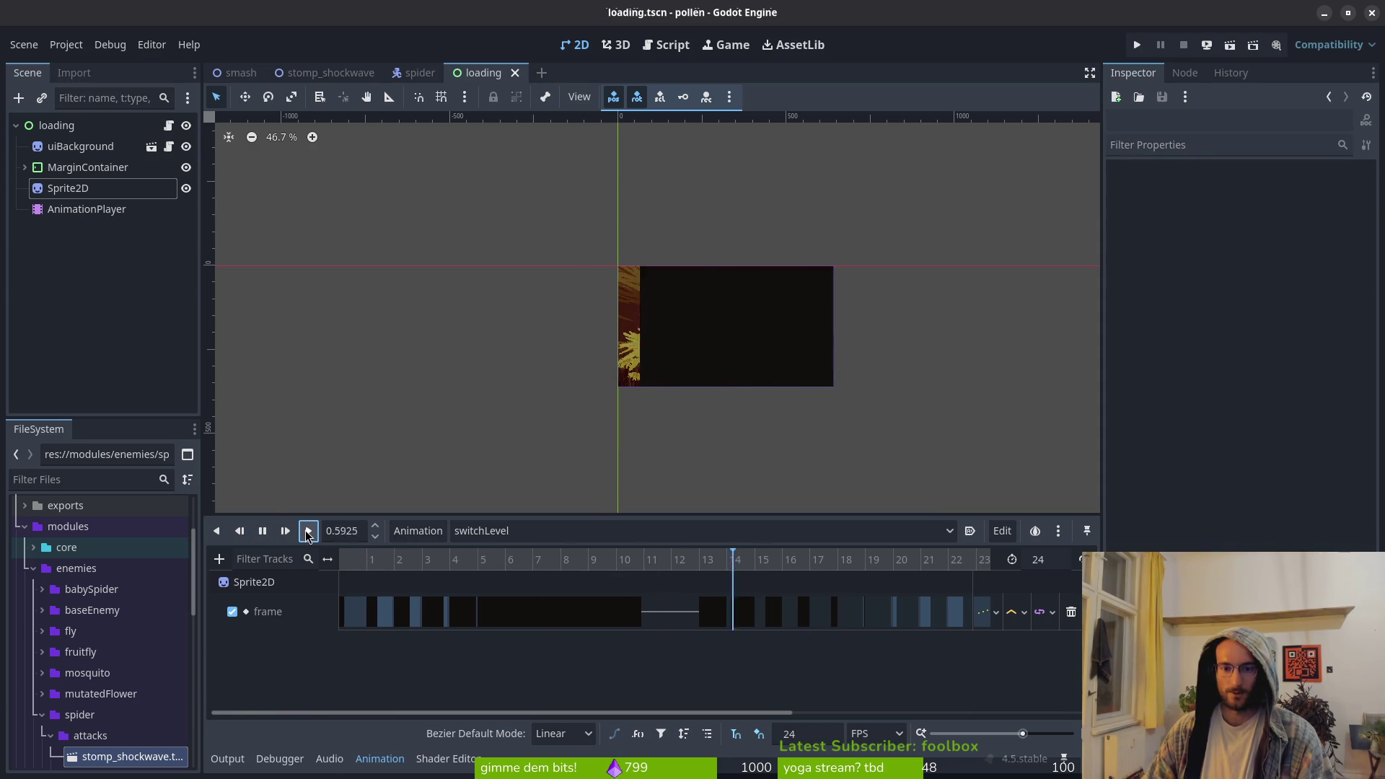
# Set the frame track's update mode to Continuous, save, and replay the wipe
pyautogui.press('space')
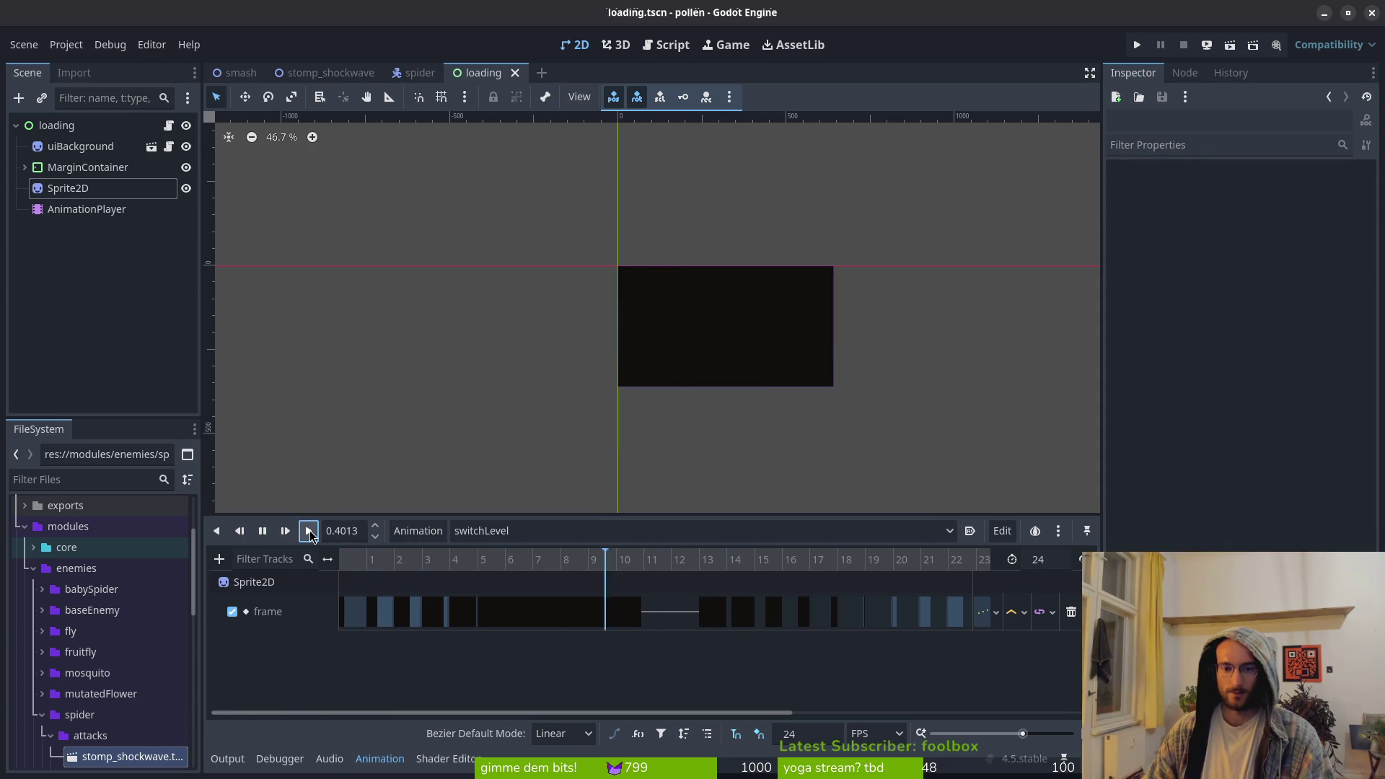
pyautogui.click(263, 535)
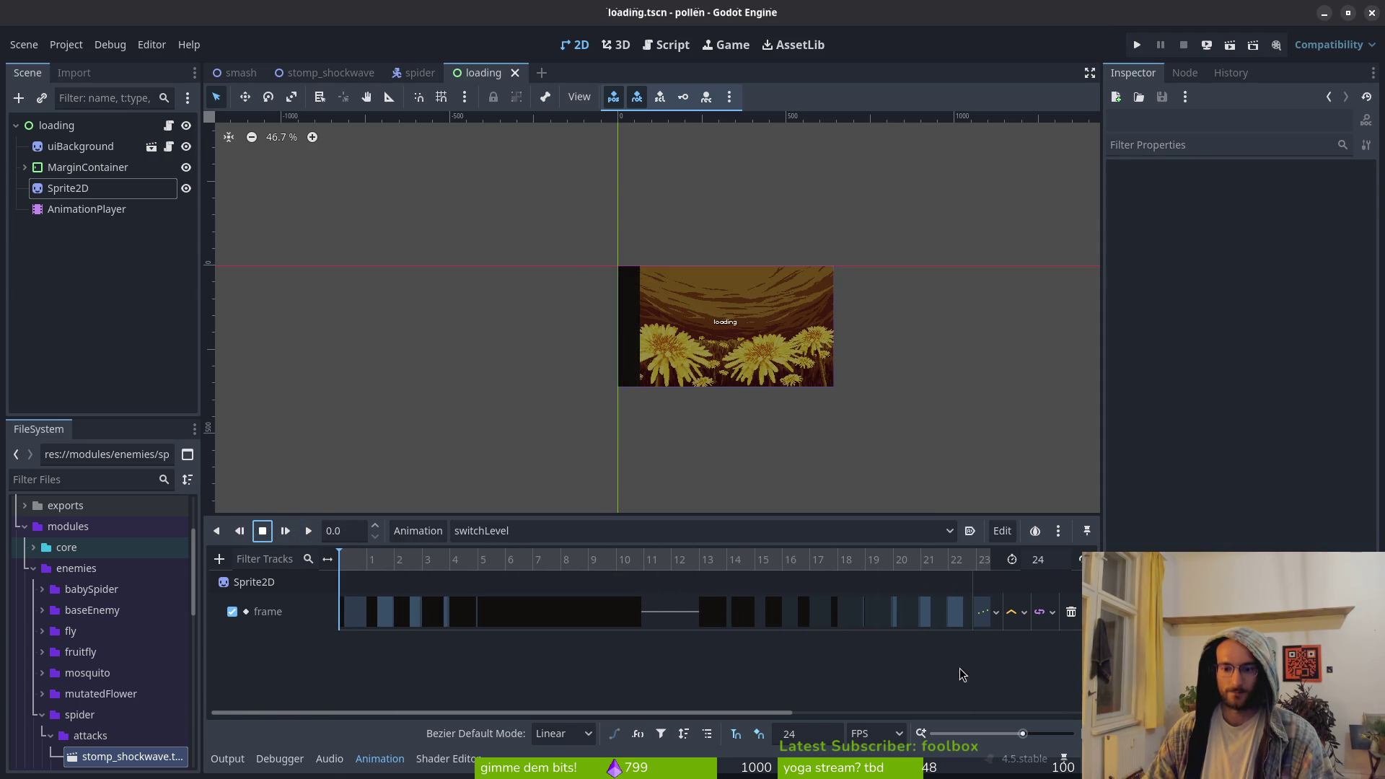
pyautogui.click(996, 612)
pyautogui.click(1022, 642)
pyautogui.hotkey('ctrl', 's')
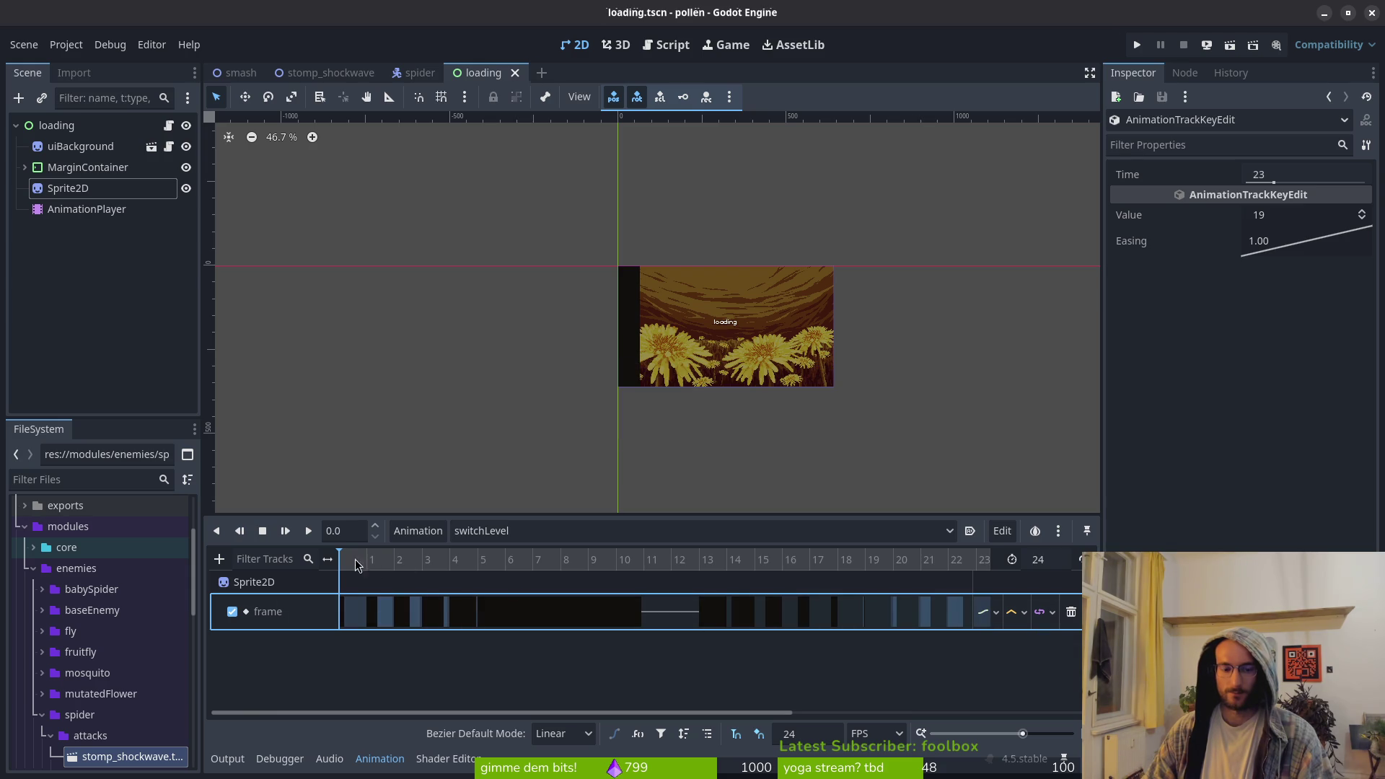
pyautogui.click(308, 531)
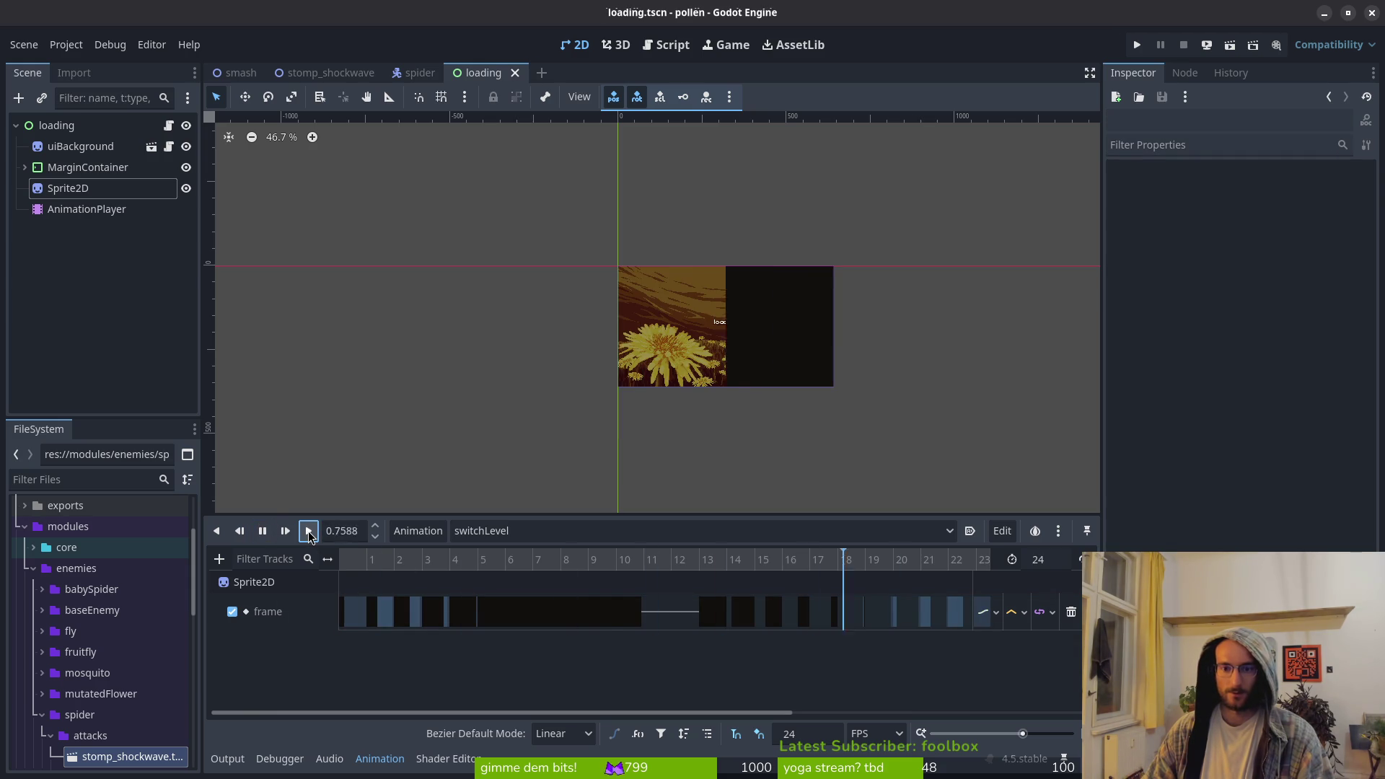
pyautogui.click(308, 531)
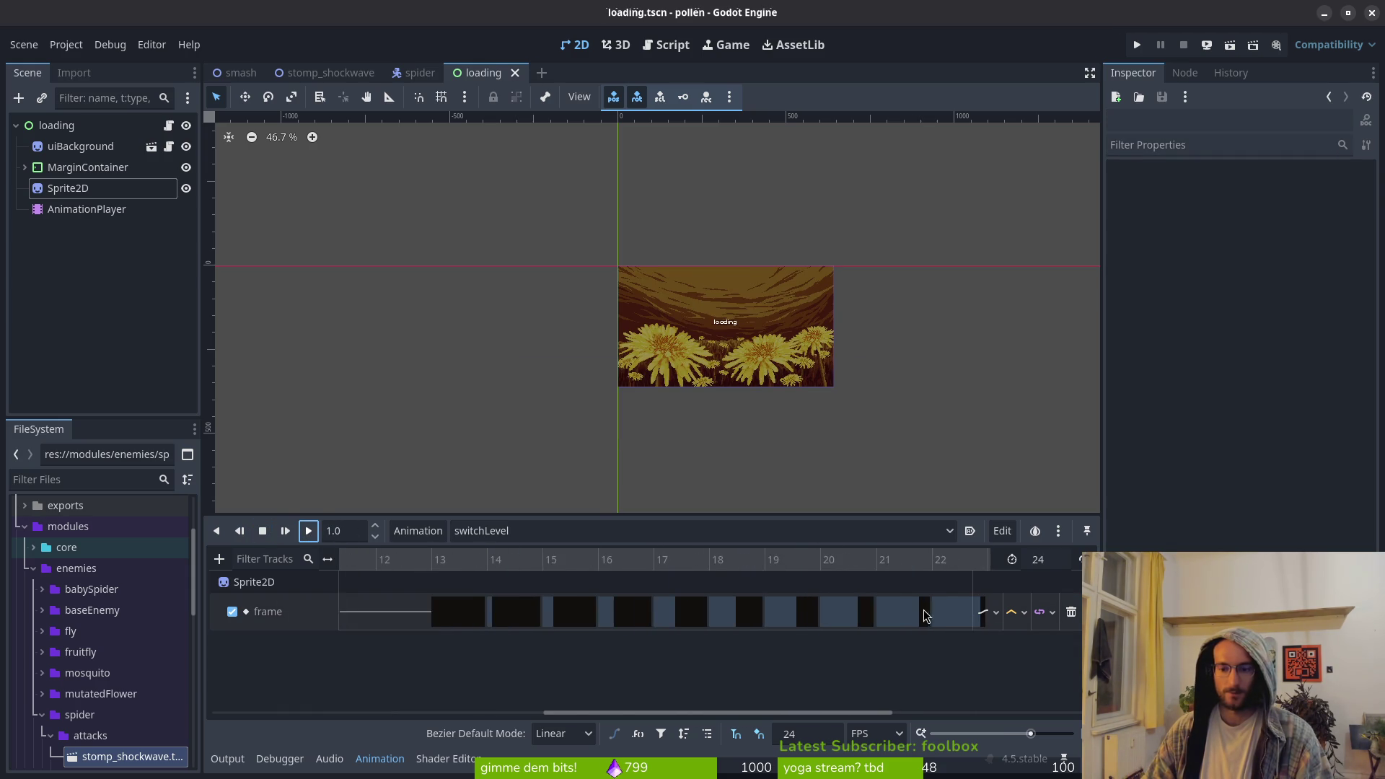
pyautogui.scroll(1, 988, 615)
pyautogui.click(996, 612)
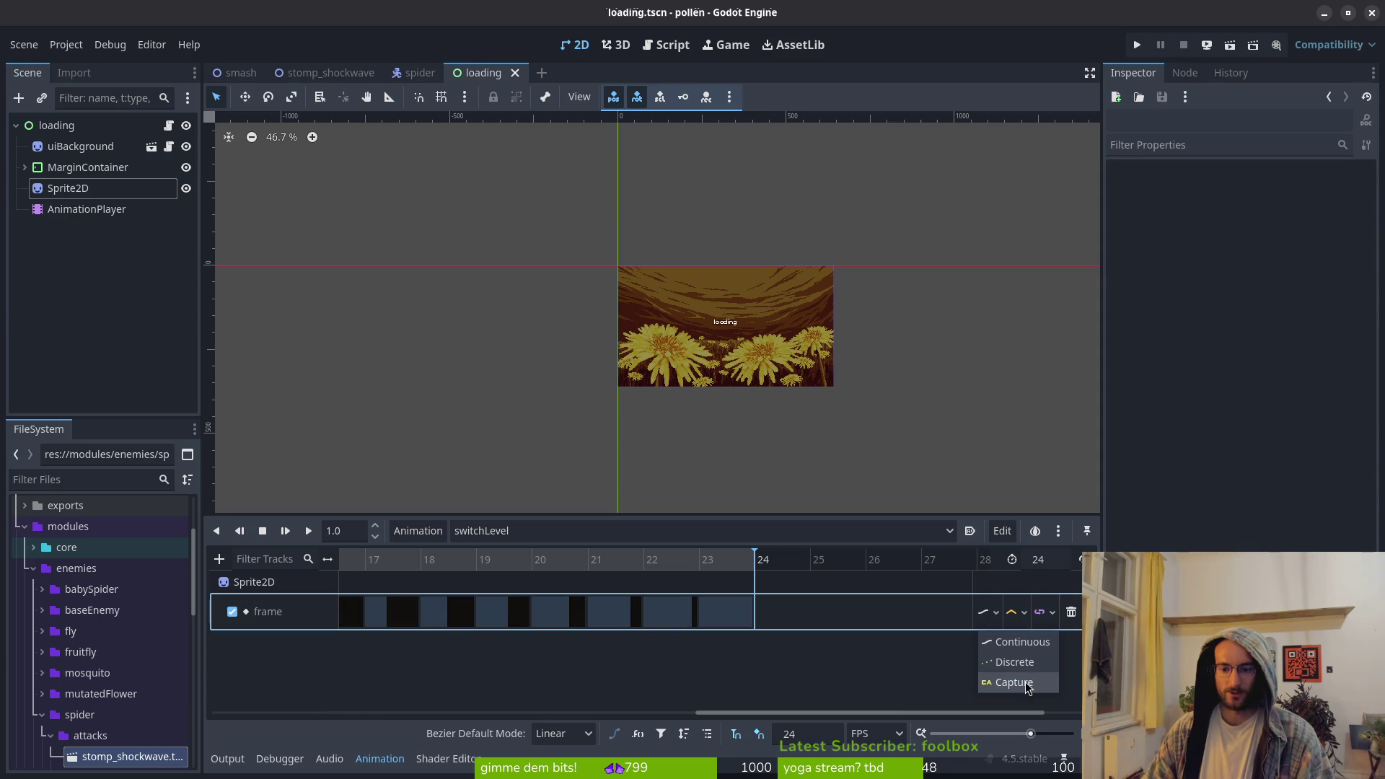
# Switch the frame track to Discrete updates and replay the animation from the start
pyautogui.click(1016, 662)
pyautogui.click(1024, 613)
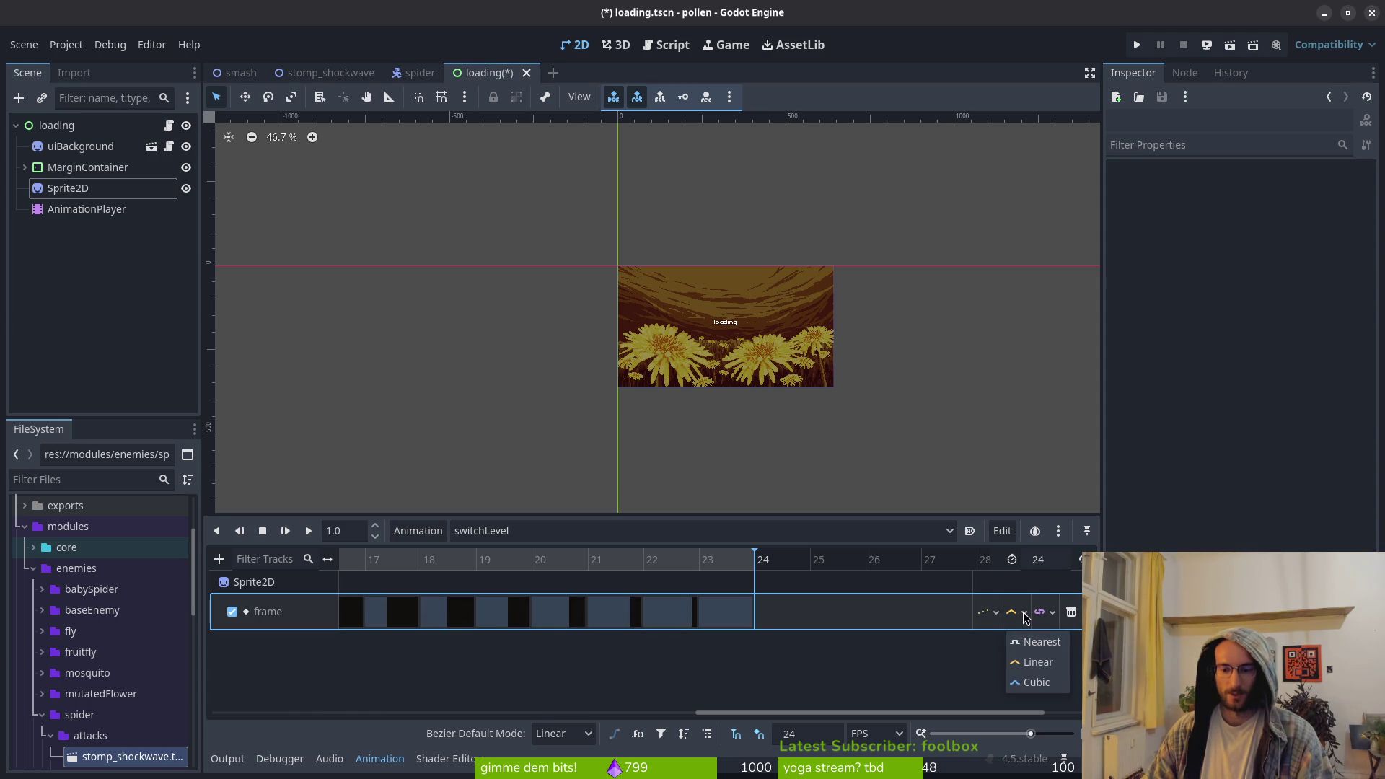
pyautogui.click(1051, 613)
pyautogui.click(1052, 613)
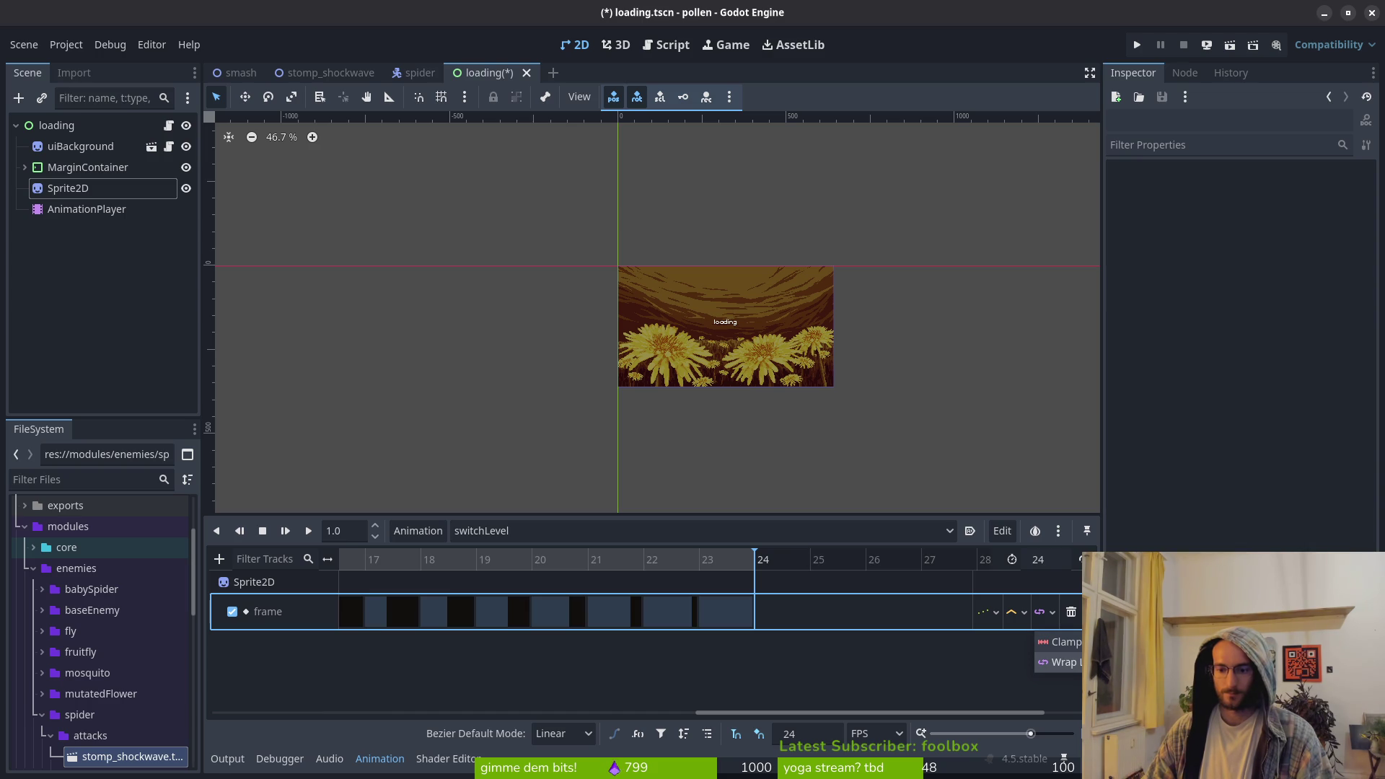
pyautogui.click(260, 531)
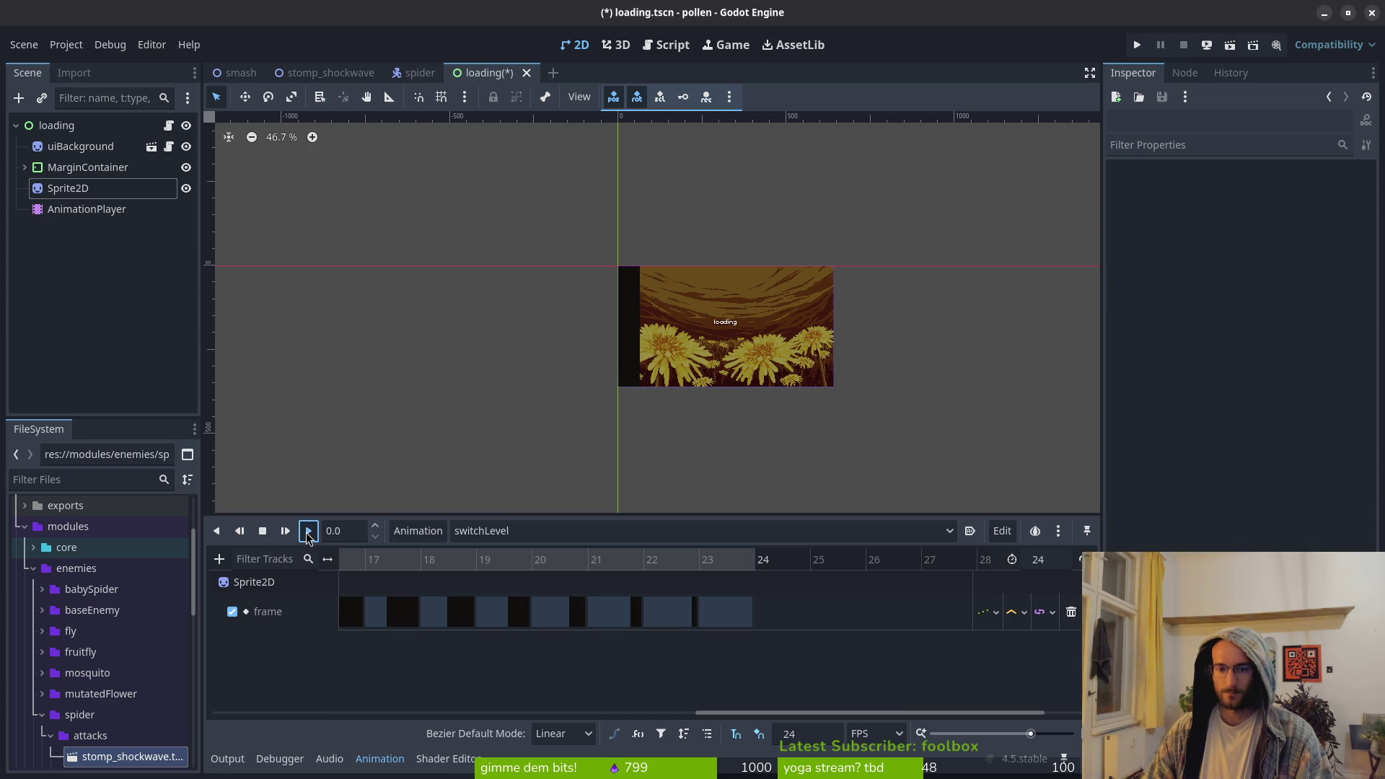
pyautogui.click(308, 532)
# Set the track's loop mode to Clamp and interpolation to Cubic, then replay it
pyautogui.click(1049, 613)
pyautogui.click(1066, 642)
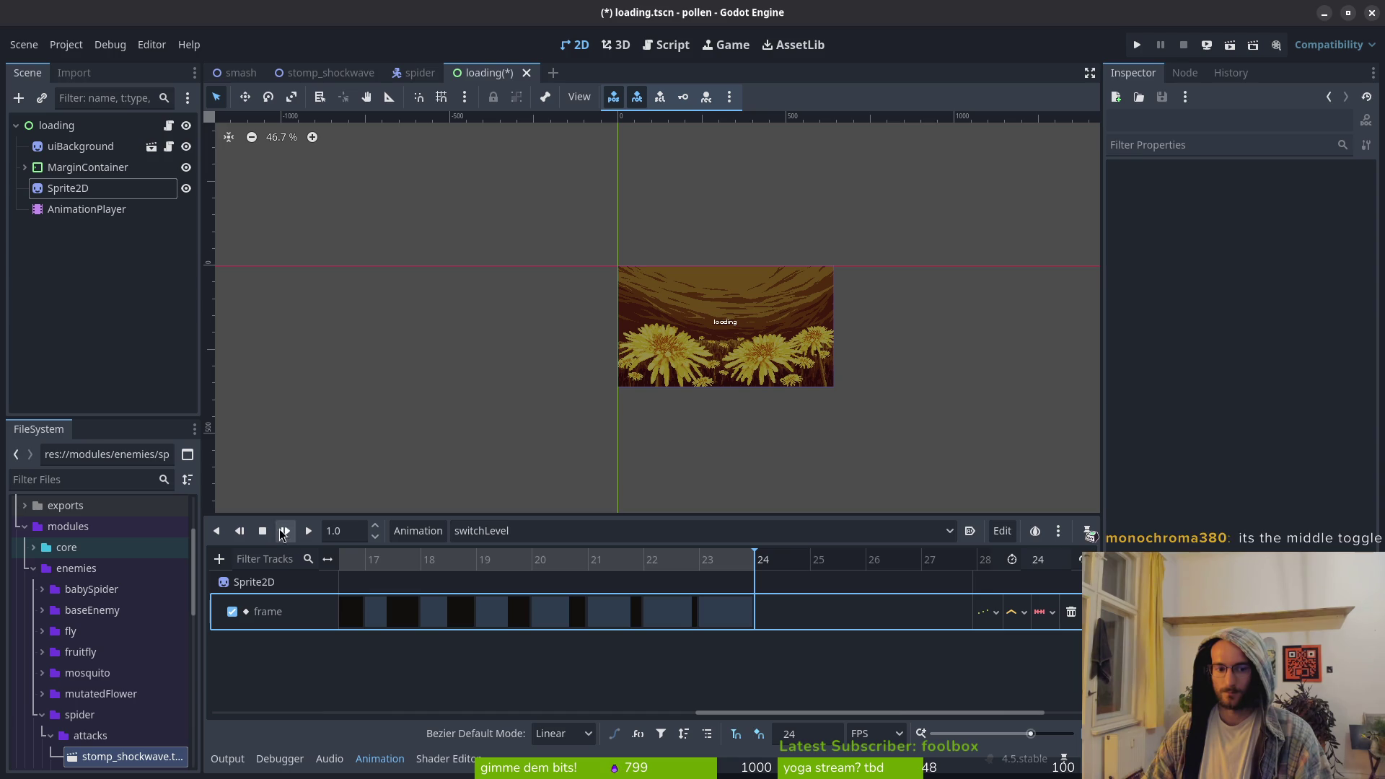
pyautogui.click(308, 534)
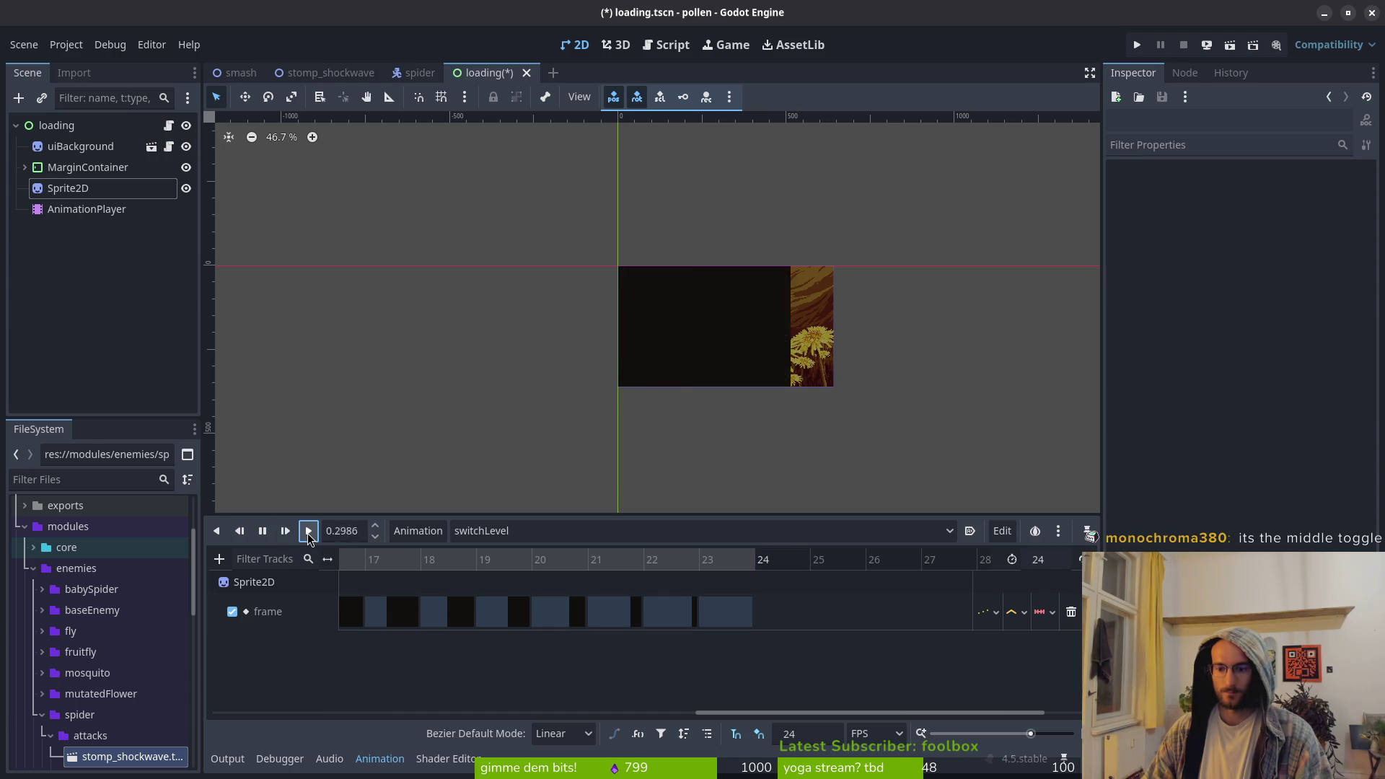
pyautogui.click(1024, 613)
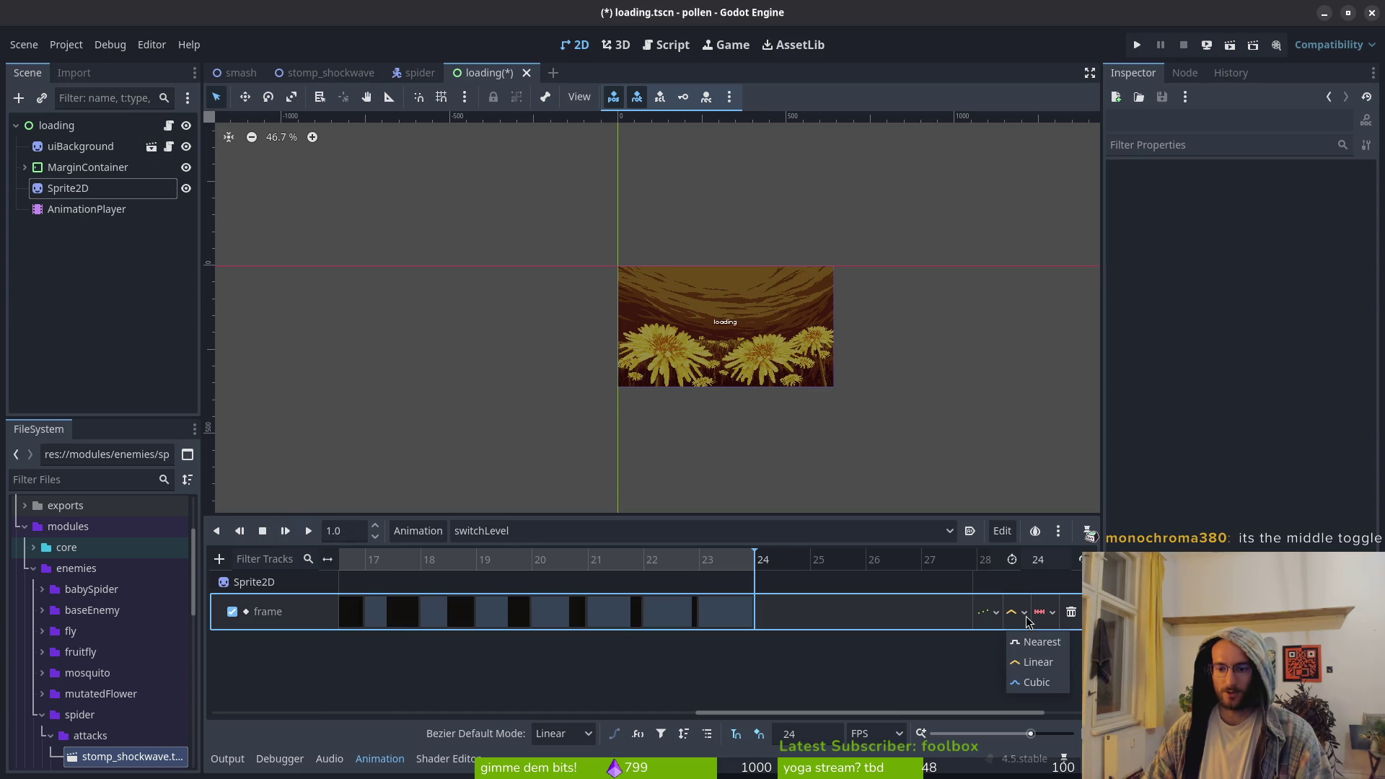
pyautogui.click(1043, 683)
pyautogui.press('s')
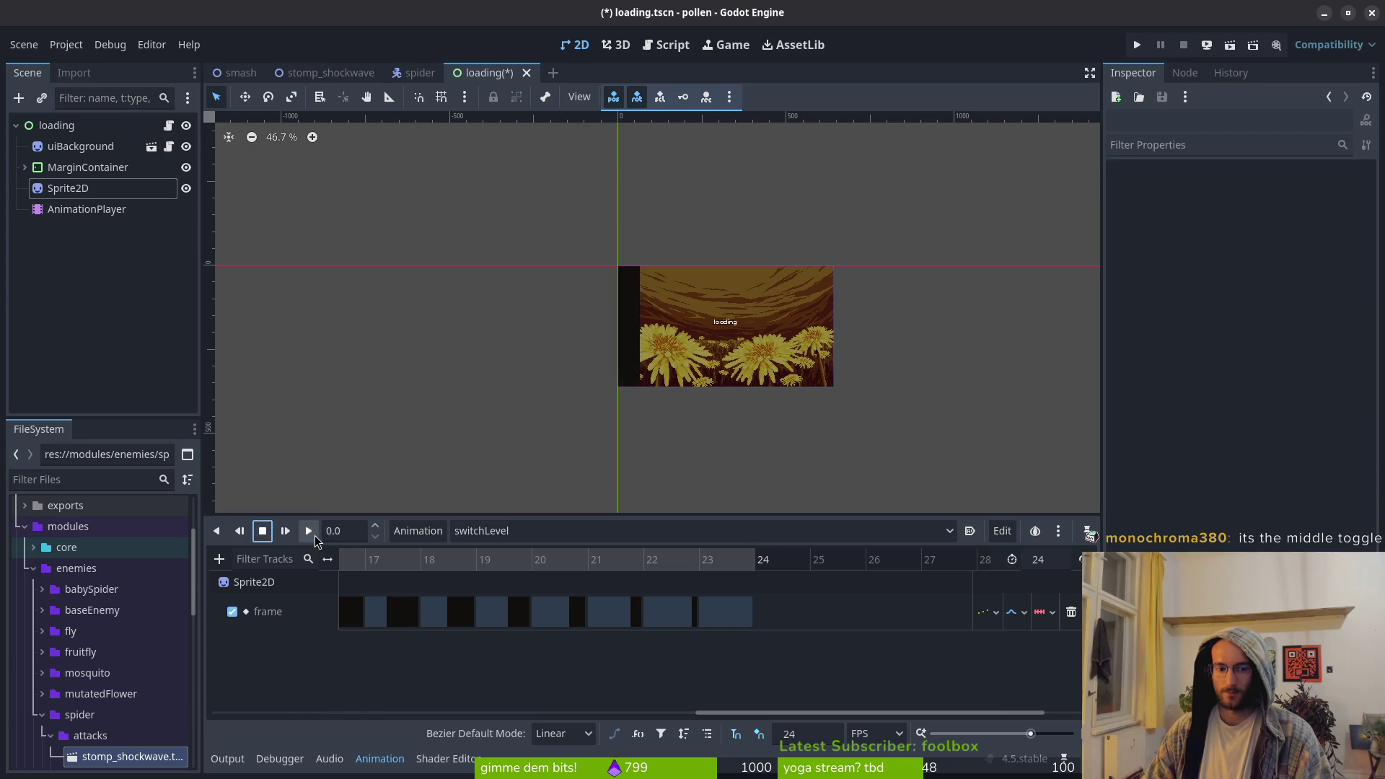
pyautogui.click(313, 530)
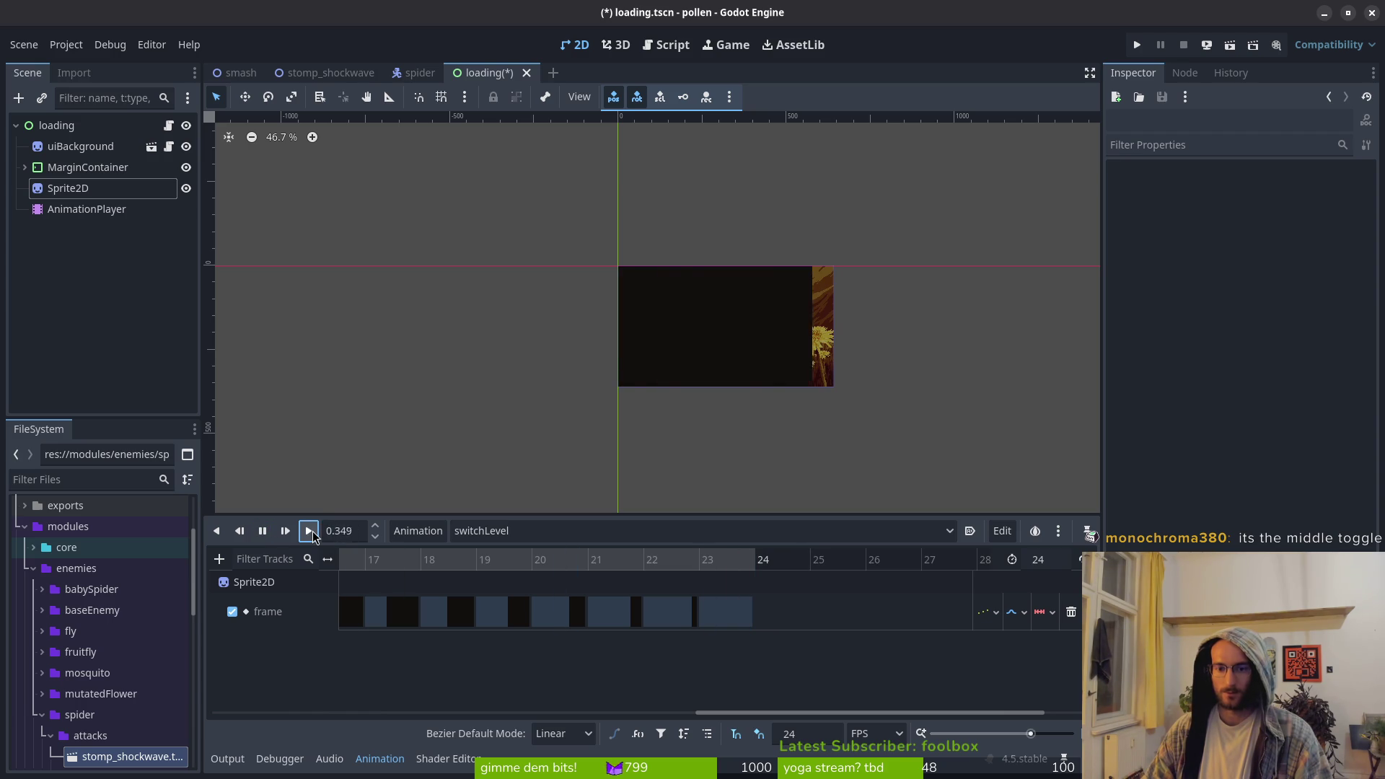
pyautogui.click(1025, 611)
pyautogui.click(1030, 683)
pyautogui.scroll(5, 755, 362)
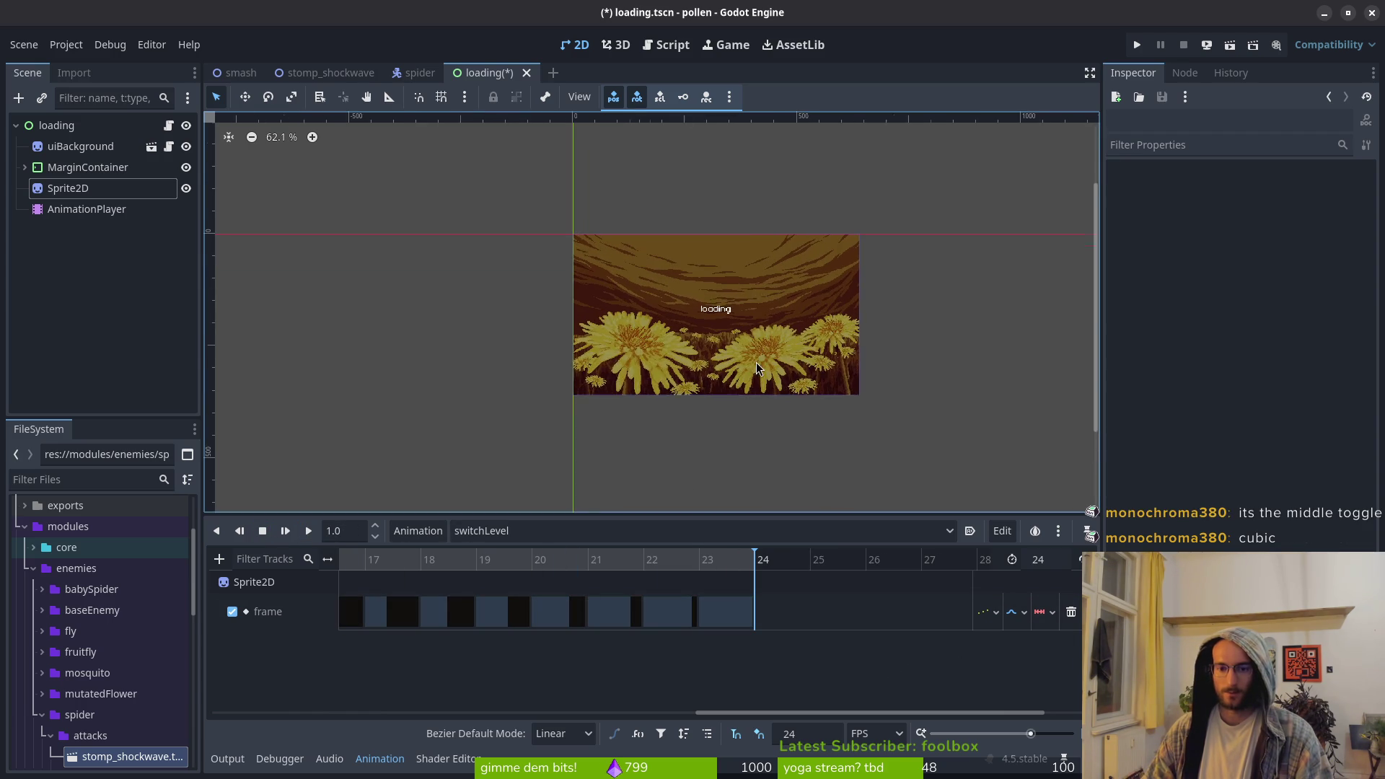
pyautogui.hscroll(-5, 549, 618)
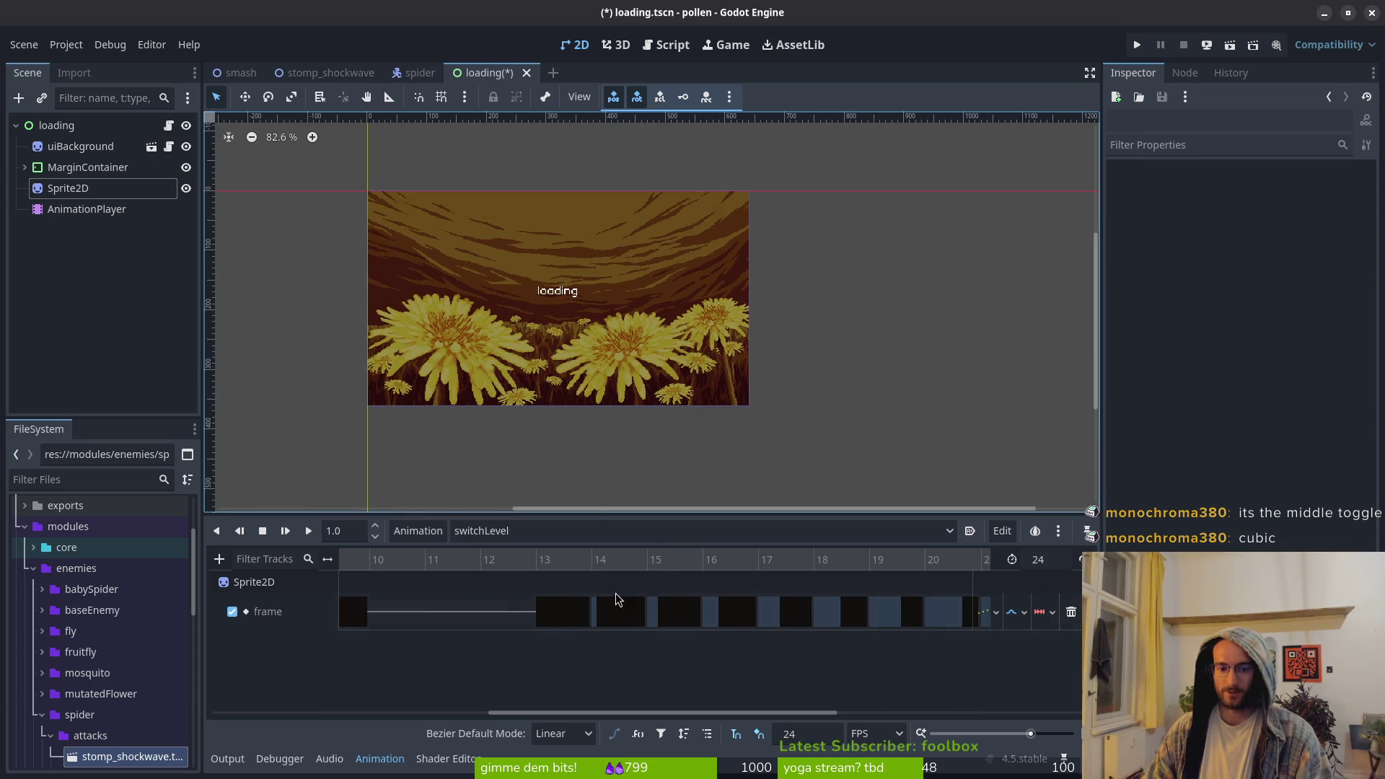
pyautogui.scroll(-5, 626, 608)
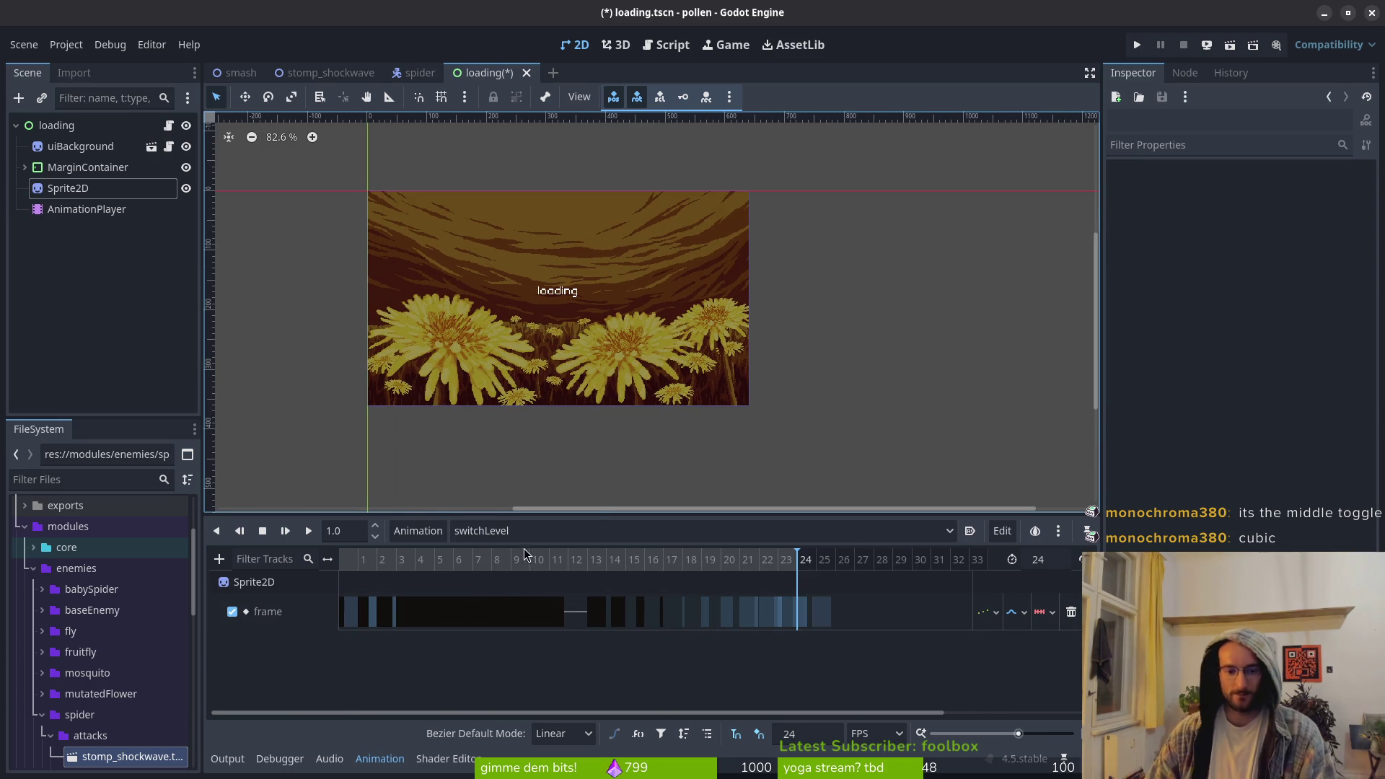
pyautogui.click(625, 620)
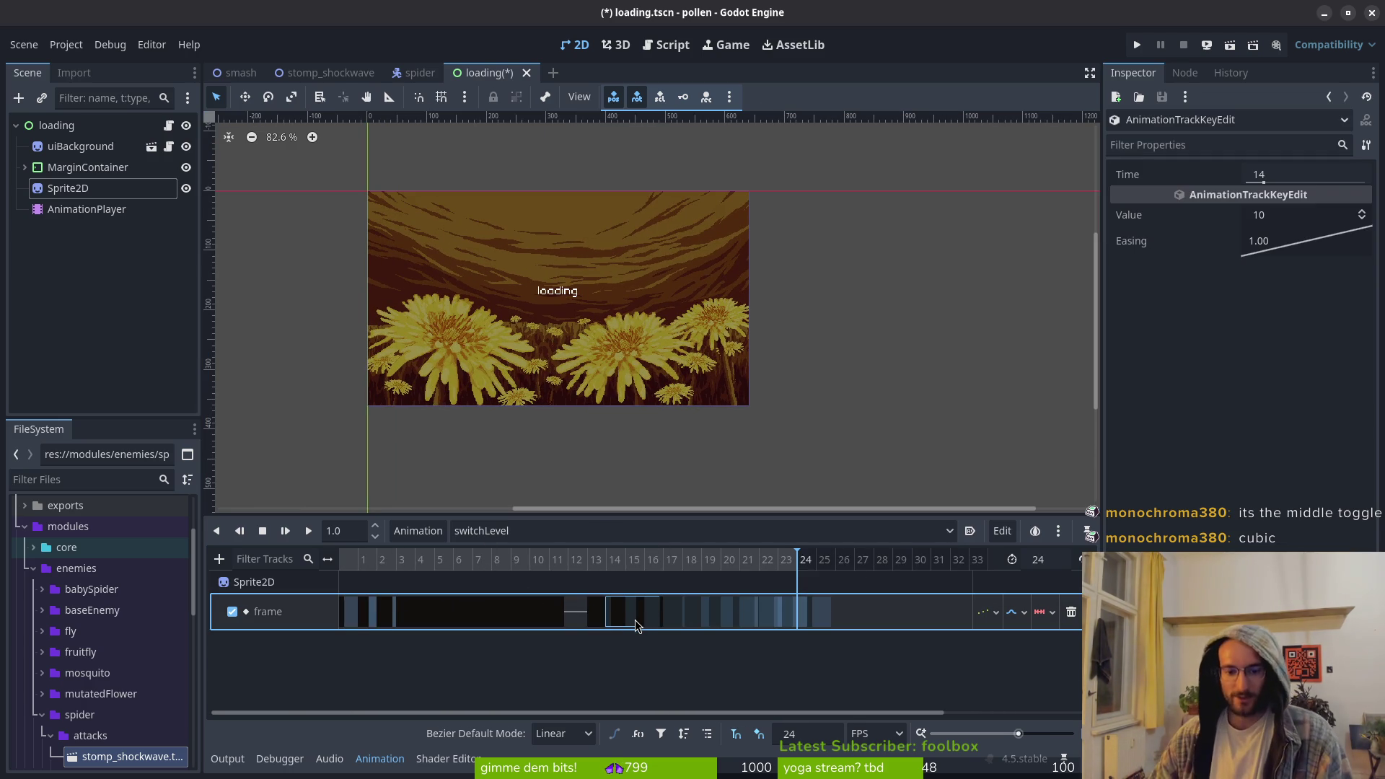
pyautogui.click(307, 531)
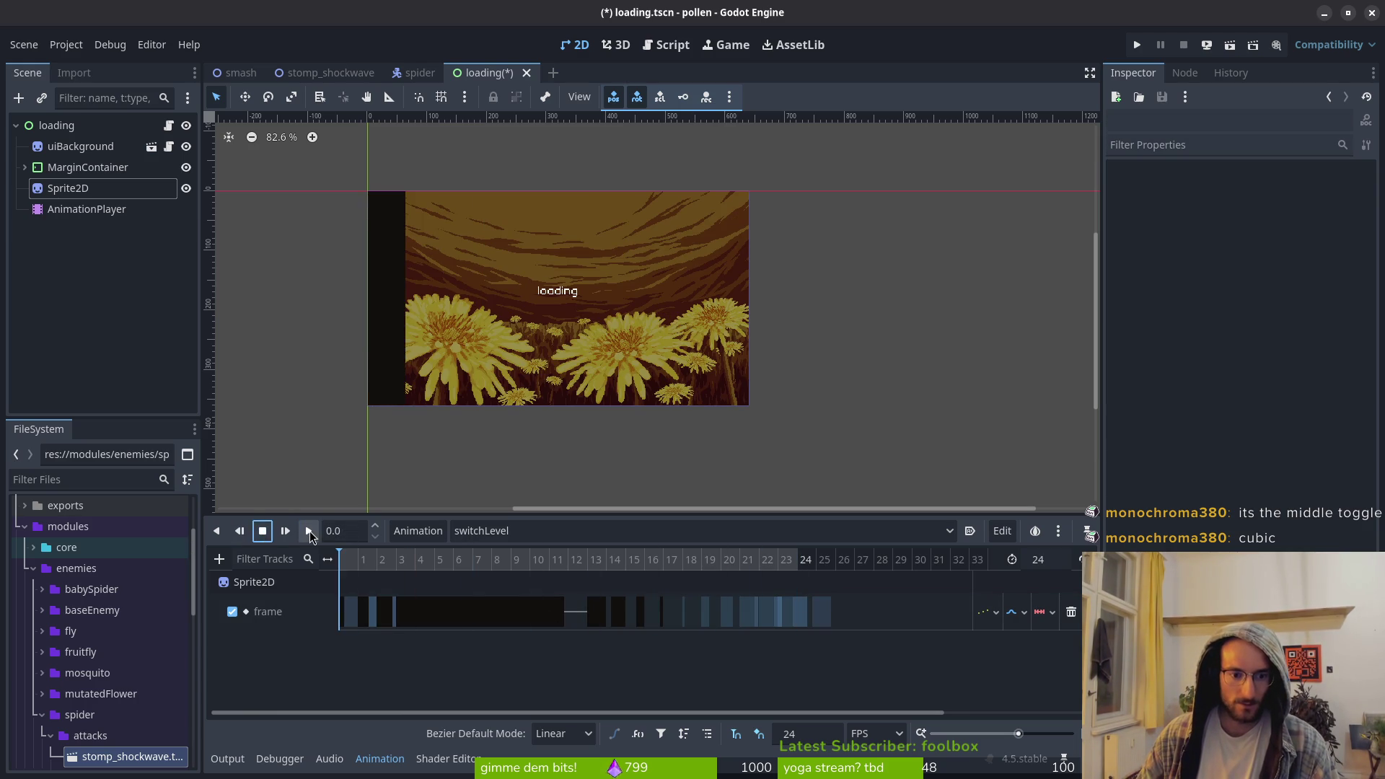
pyautogui.click(308, 530)
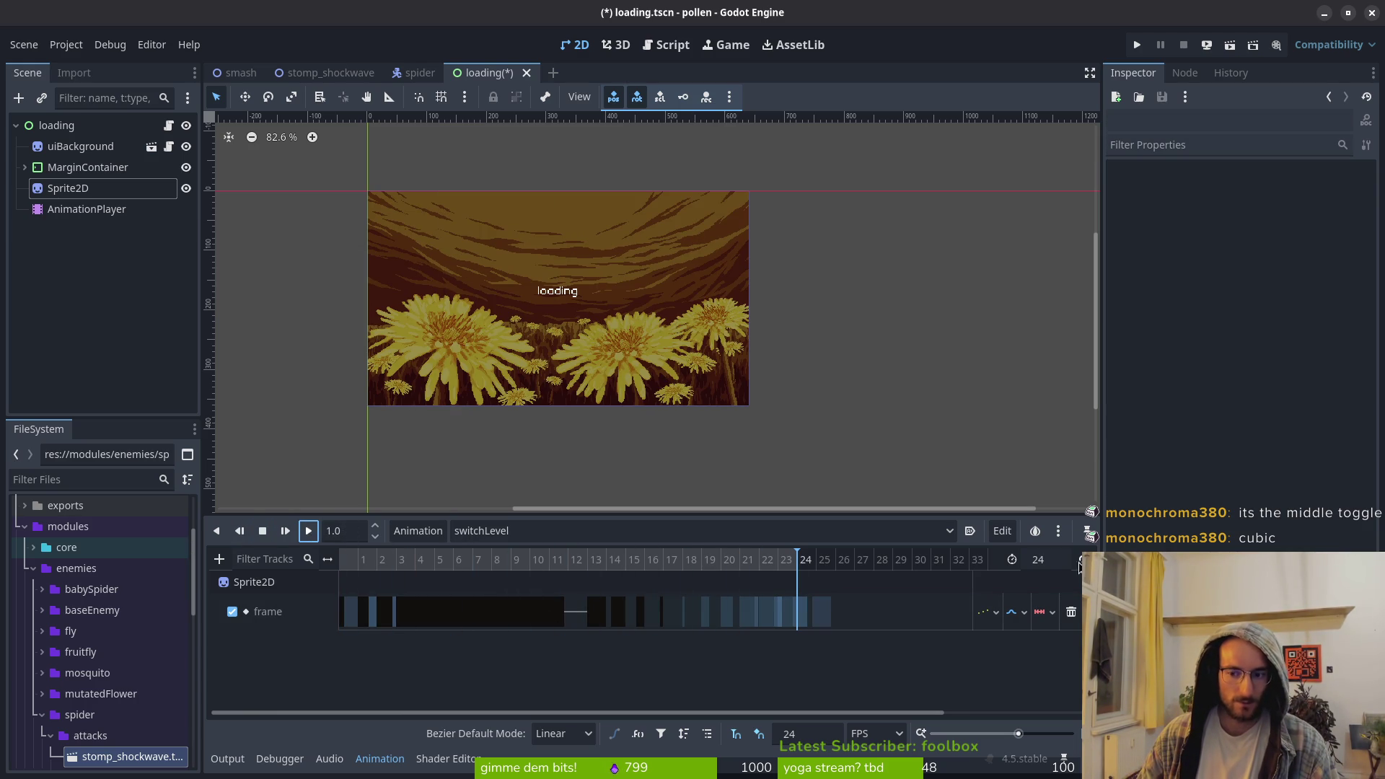
pyautogui.click(308, 531)
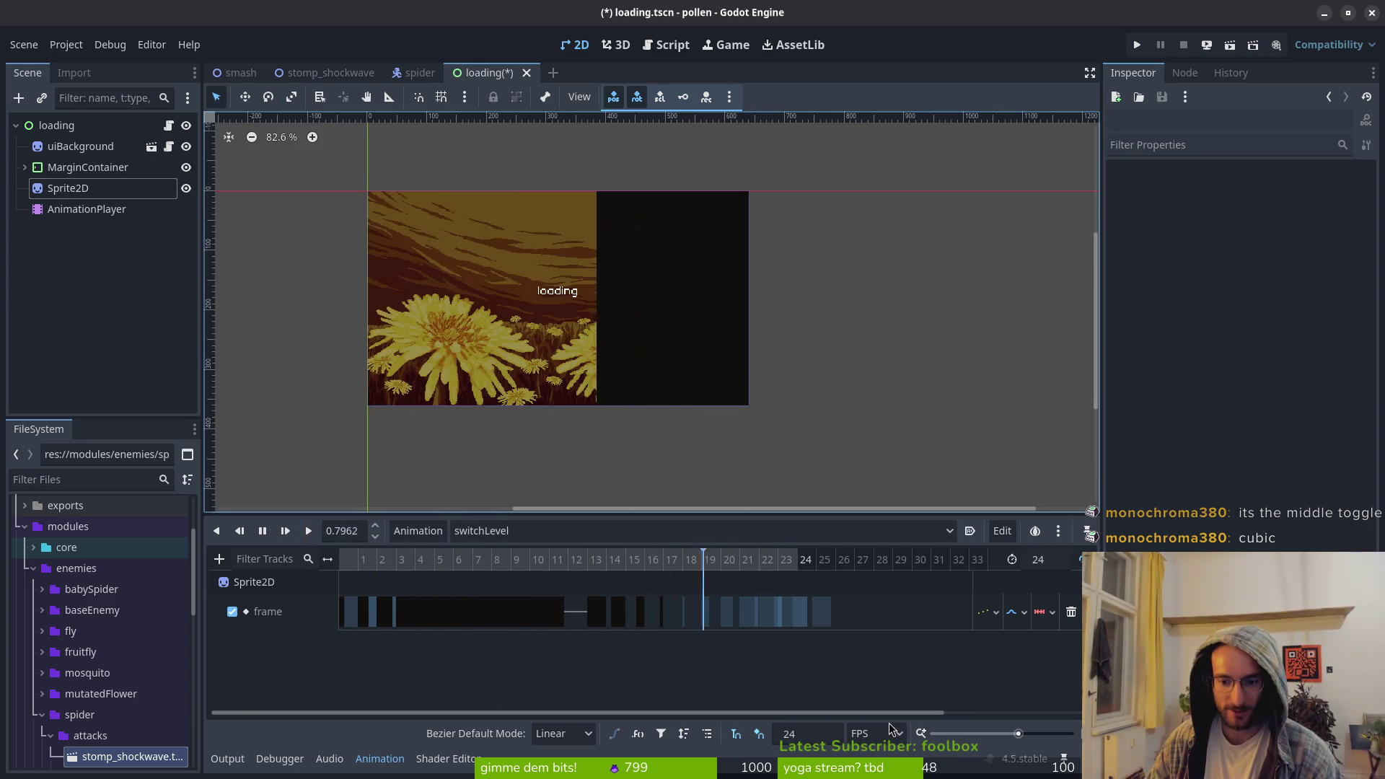
pyautogui.click(805, 732)
# Set the timeline snap rate to 36 FPS and save the loading scene
pyautogui.press('BackSpace')
pyautogui.press('BackSpace')
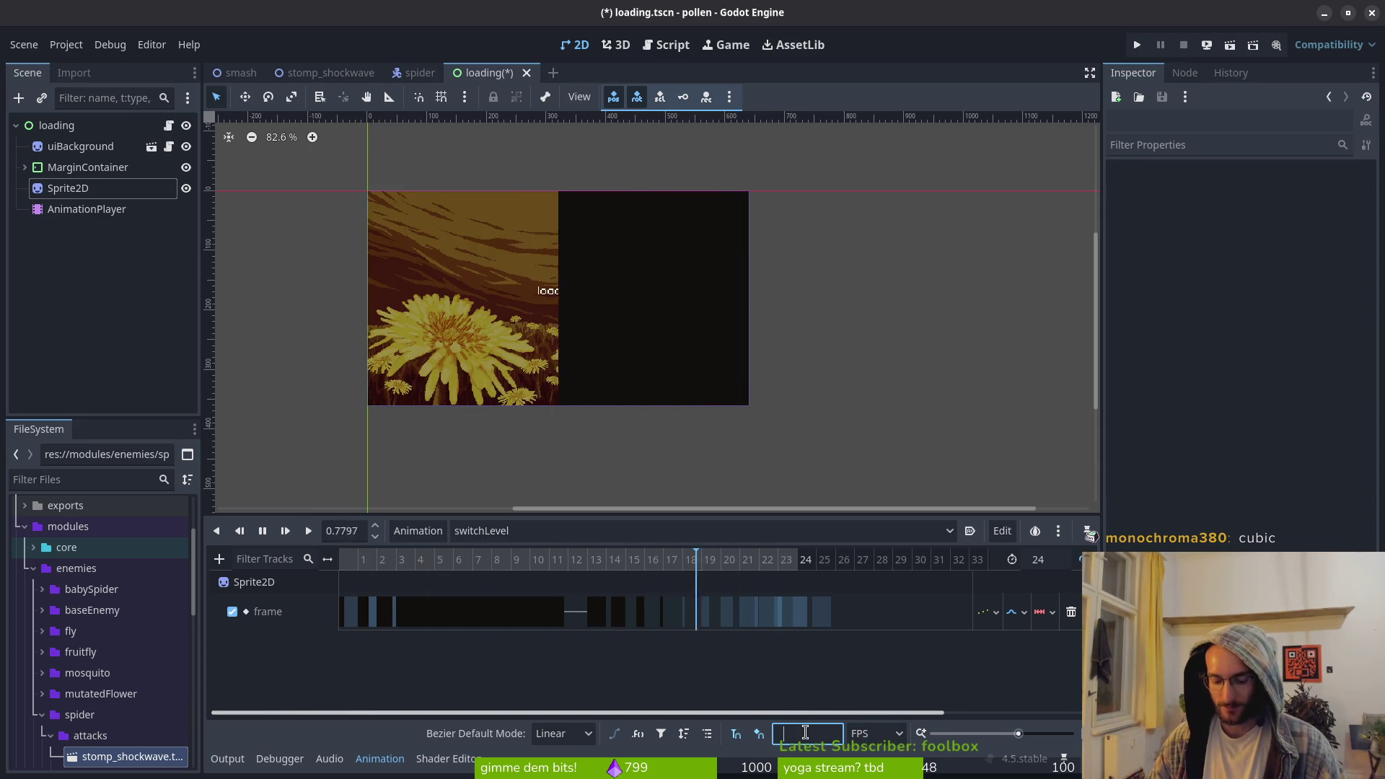
pyautogui.write('36')
pyautogui.press('Return')
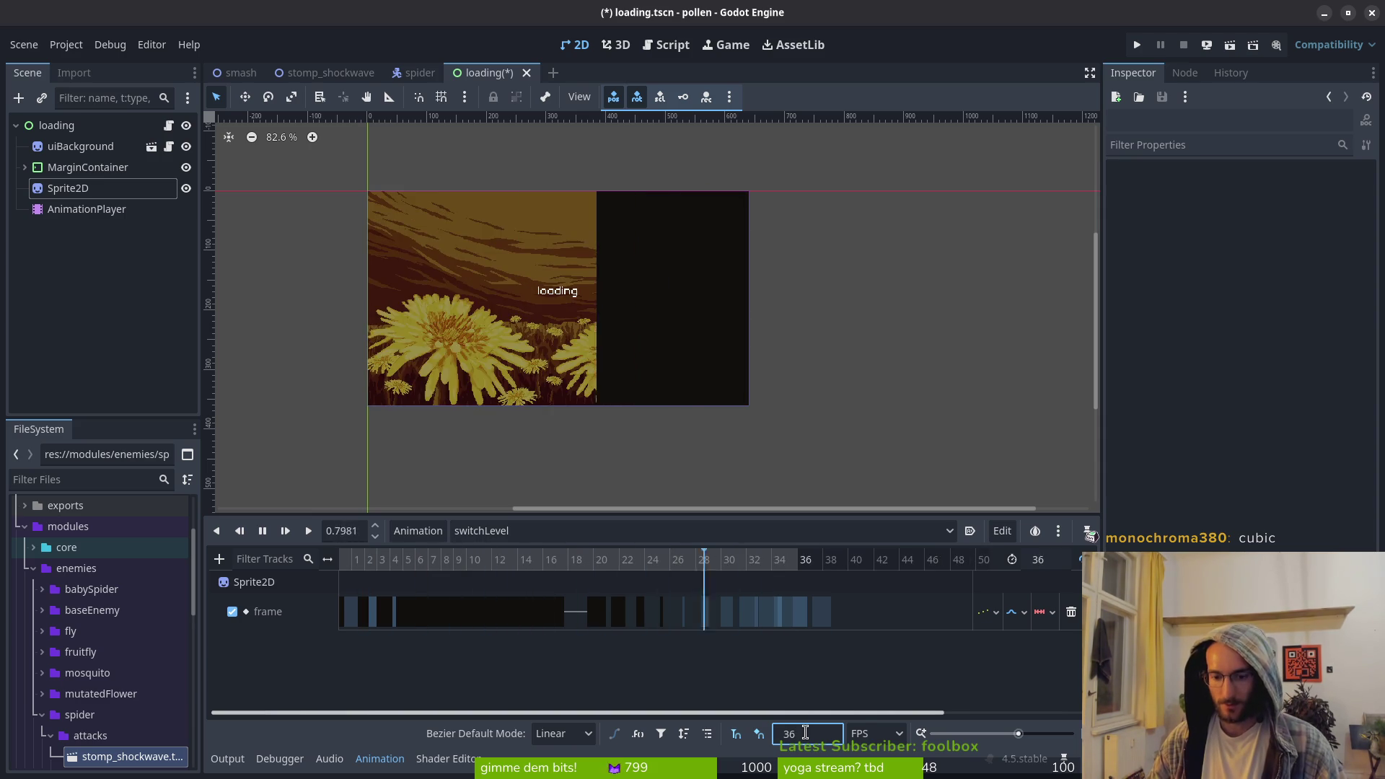
pyautogui.hotkey('ctrl', 's')
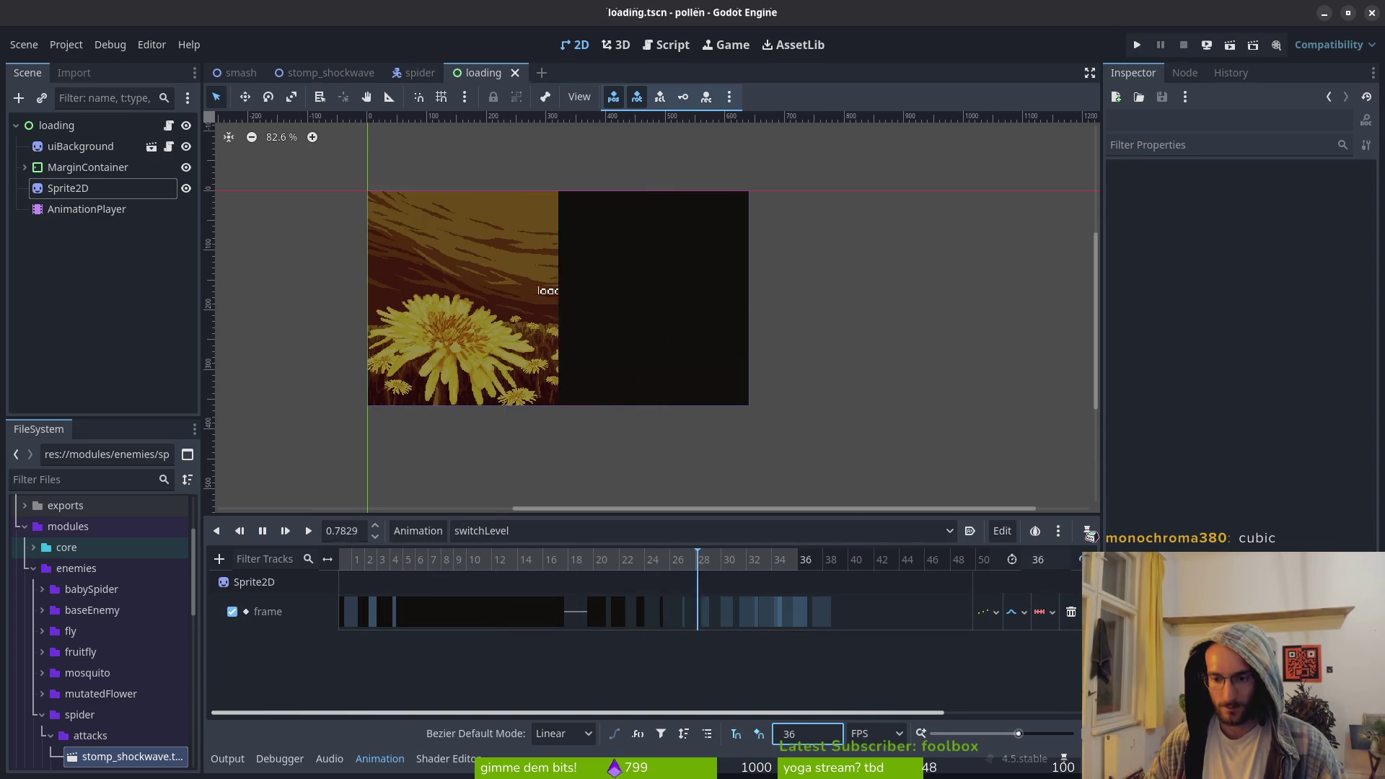
# Set the switchLevel animation length to 24 and save again
pyautogui.click(1029, 562)
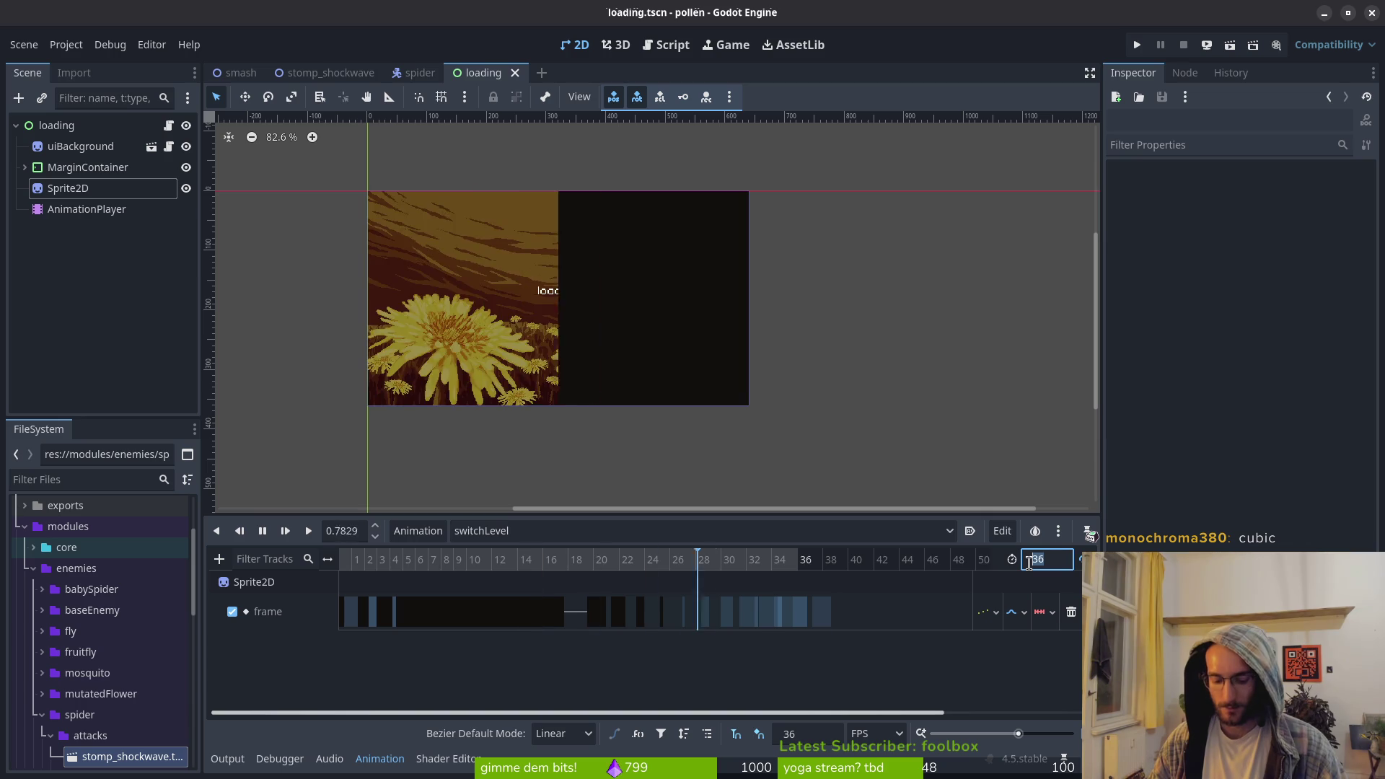
pyautogui.write('24')
pyautogui.press('Return')
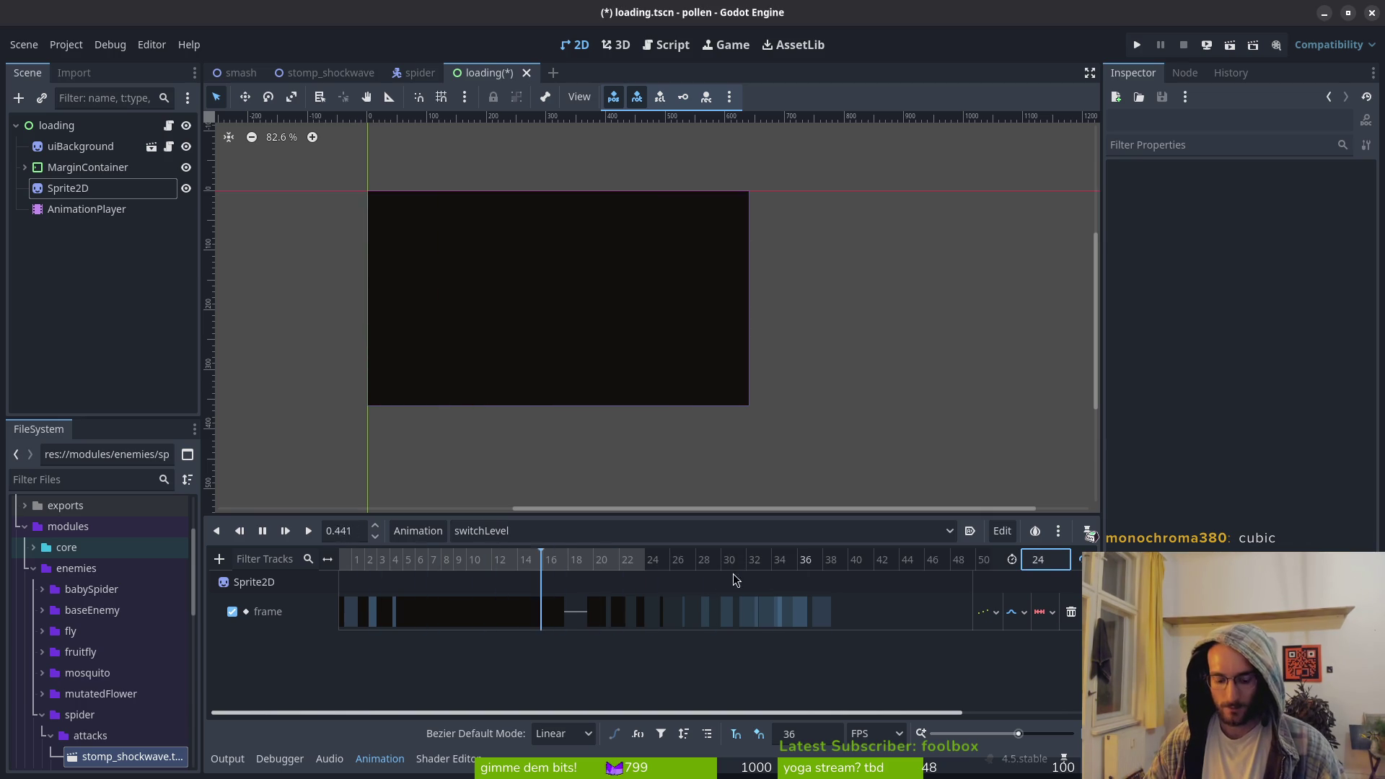
pyautogui.hotkey('ctrl', 's')
pyautogui.scroll(3, 544, 569)
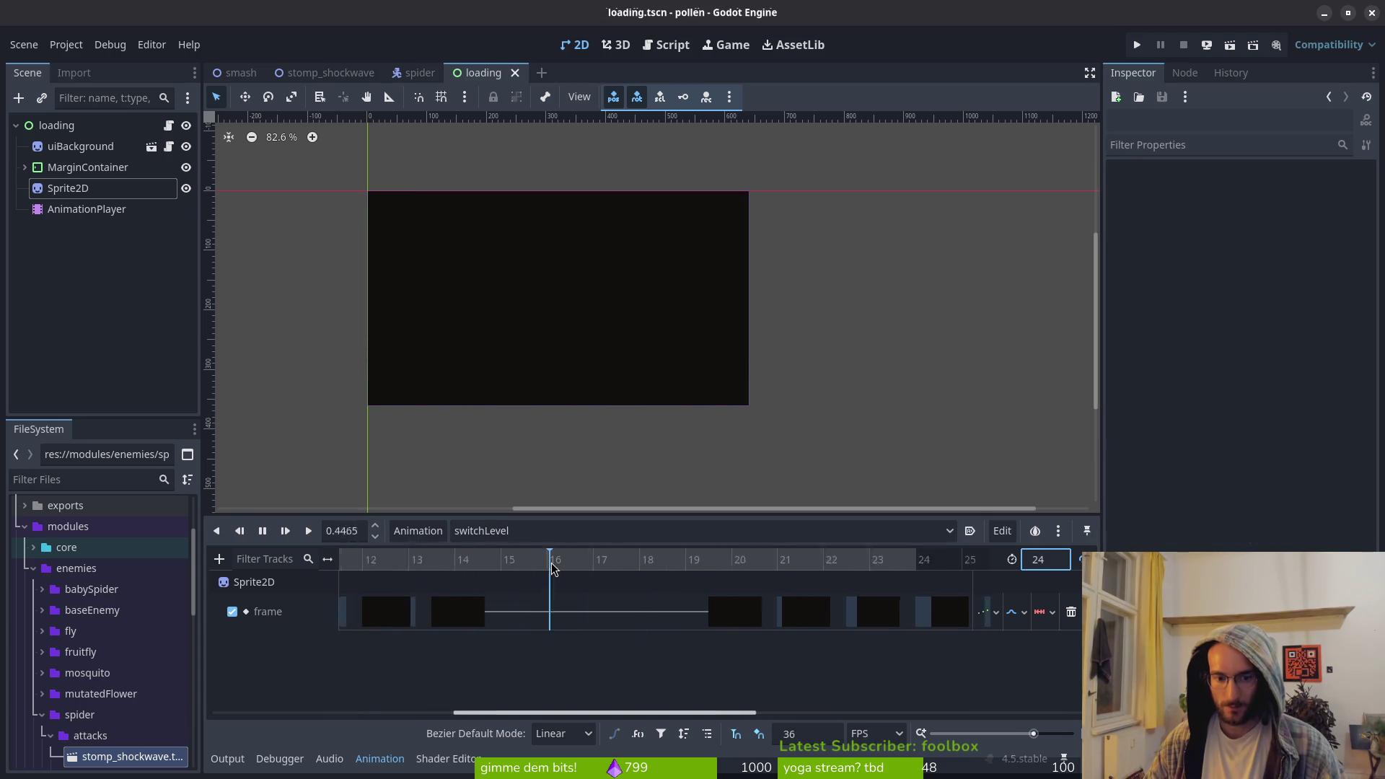
# Slide the early frame keys left into consecutive frames 1 through 9
pyautogui.scroll(3, 469, 604)
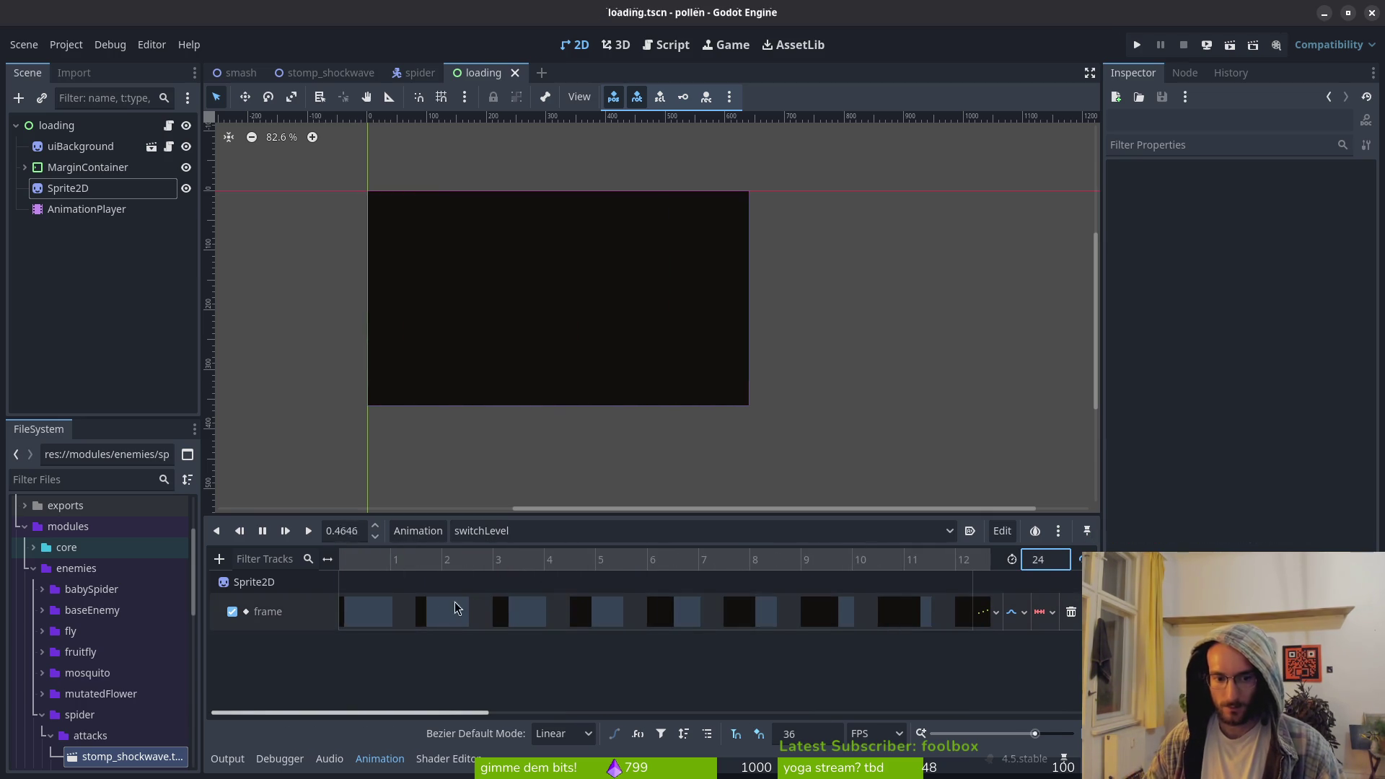
pyautogui.moveTo(468, 605); pyautogui.dragTo(423, 619)
pyautogui.click(503, 614)
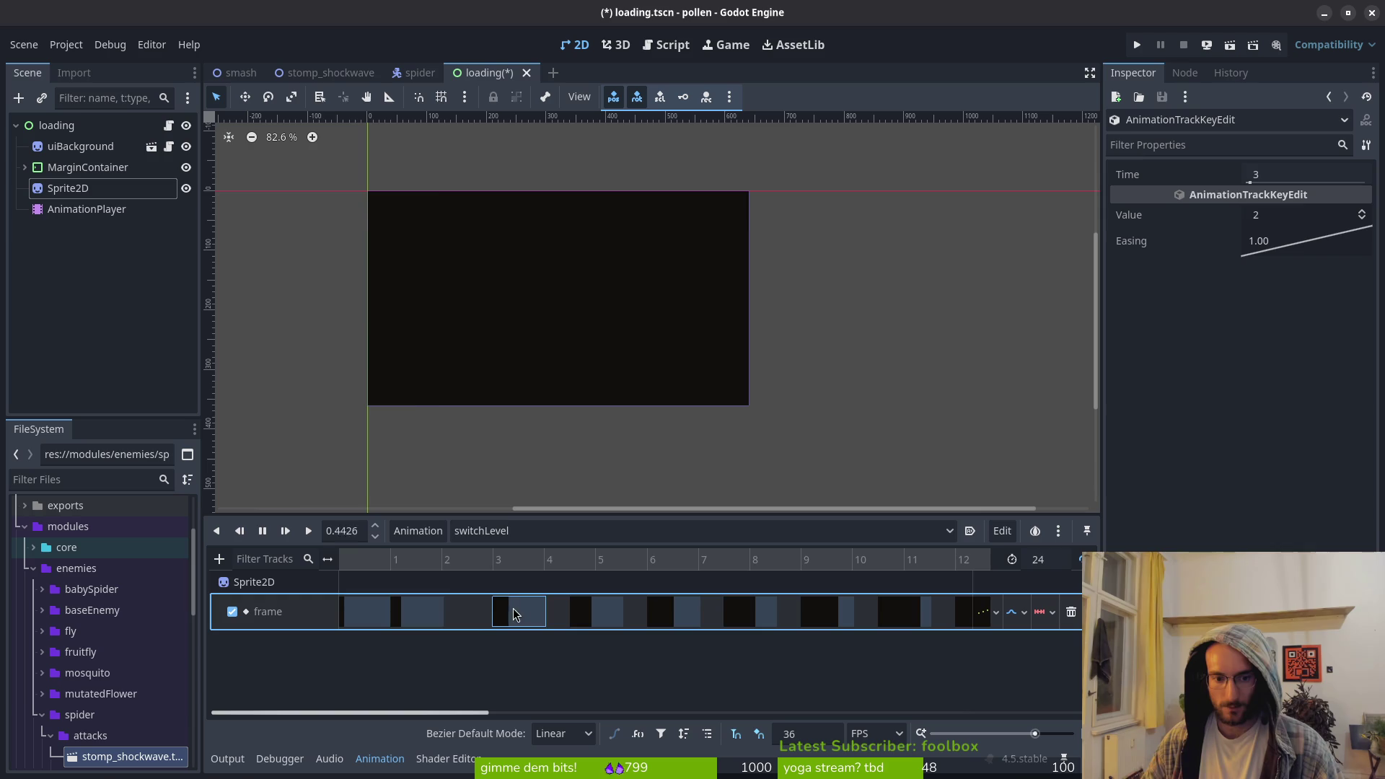
pyautogui.moveTo(518, 613); pyautogui.dragTo(467, 613)
pyautogui.moveTo(565, 613); pyautogui.dragTo(525, 615)
pyautogui.moveTo(683, 612); pyautogui.dragTo(581, 612)
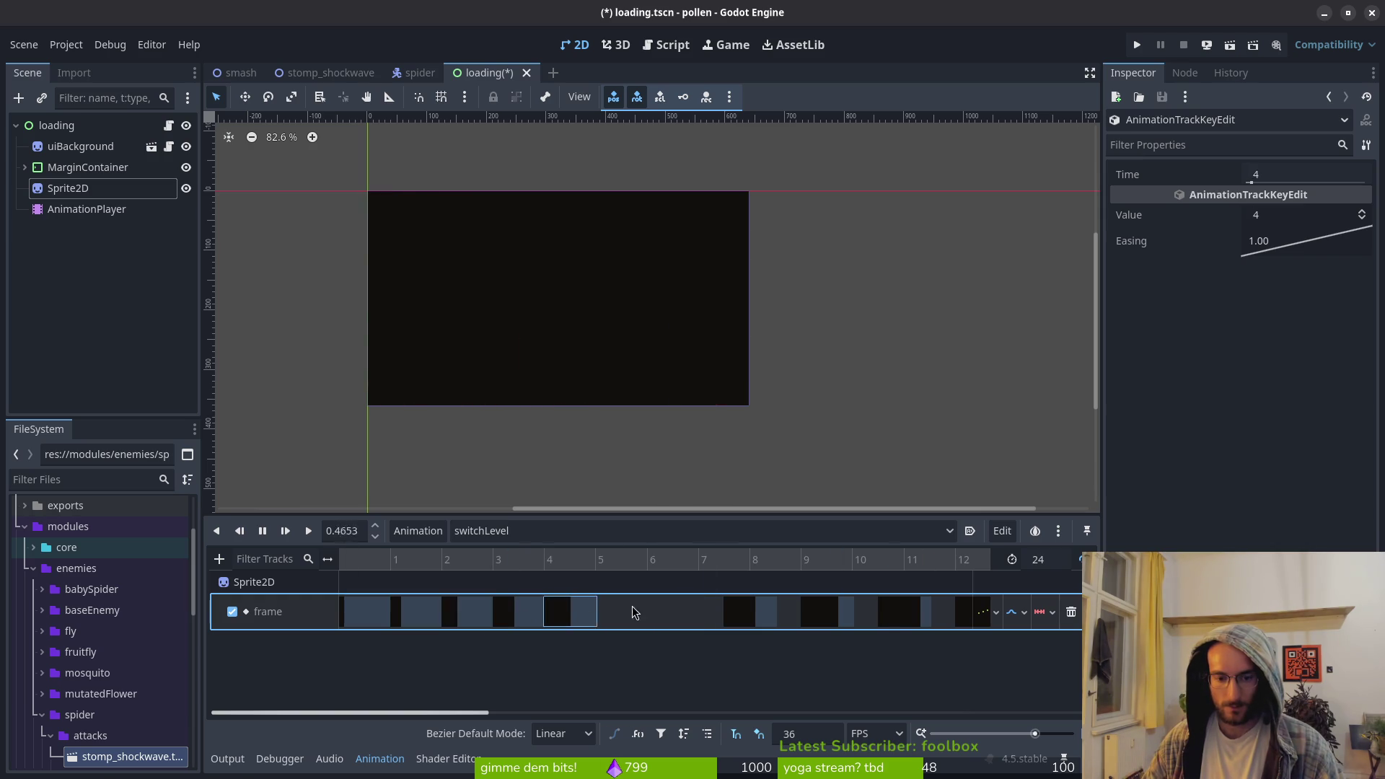
pyautogui.moveTo(768, 613); pyautogui.dragTo(640, 610)
pyautogui.moveTo(834, 610); pyautogui.dragTo(678, 614)
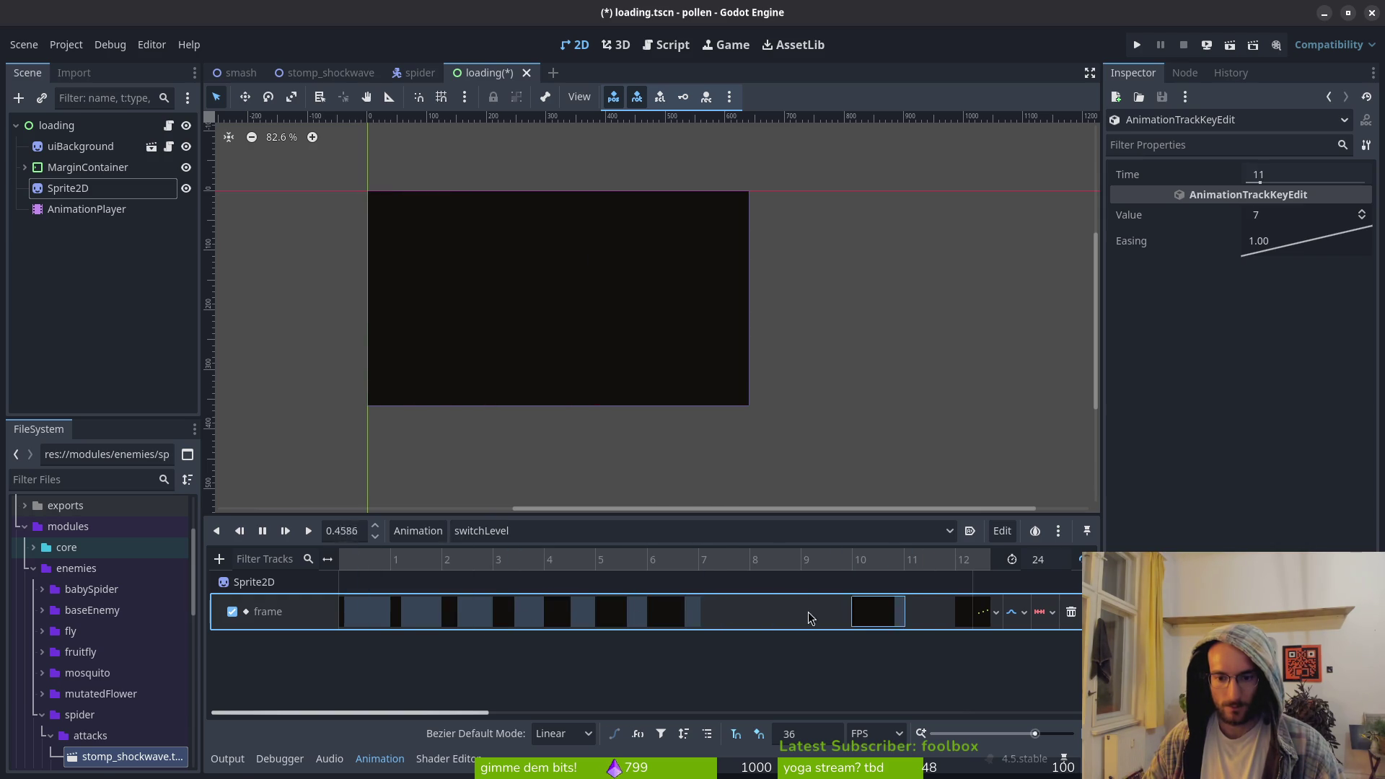
pyautogui.moveTo(854, 606); pyautogui.dragTo(653, 612)
pyautogui.moveTo(768, 617); pyautogui.dragTo(577, 622)
pyautogui.moveTo(858, 614); pyautogui.dragTo(631, 624)
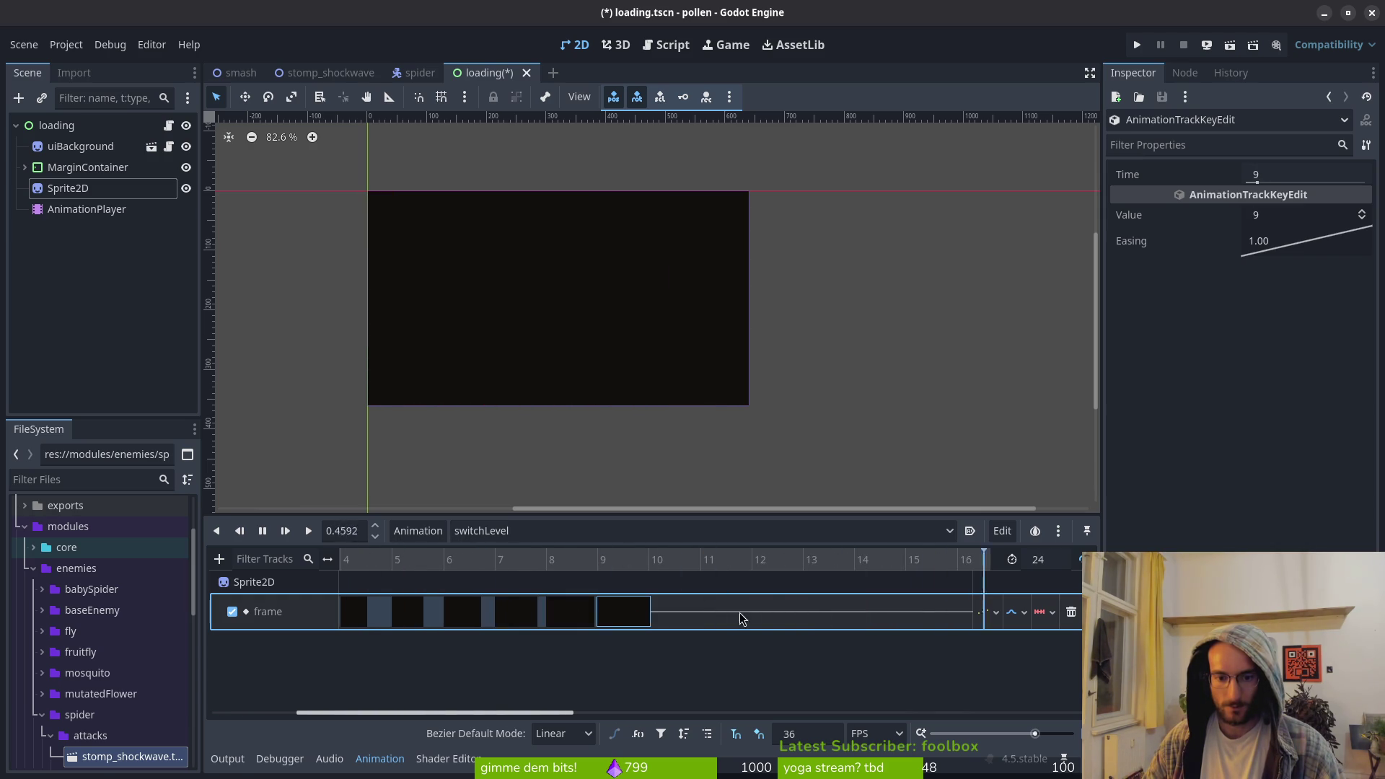
# Pull the keys from around frame 20 onward left to close the gaps
pyautogui.hscroll(3, 650, 624)
pyautogui.moveTo(917, 611); pyautogui.dragTo(575, 625)
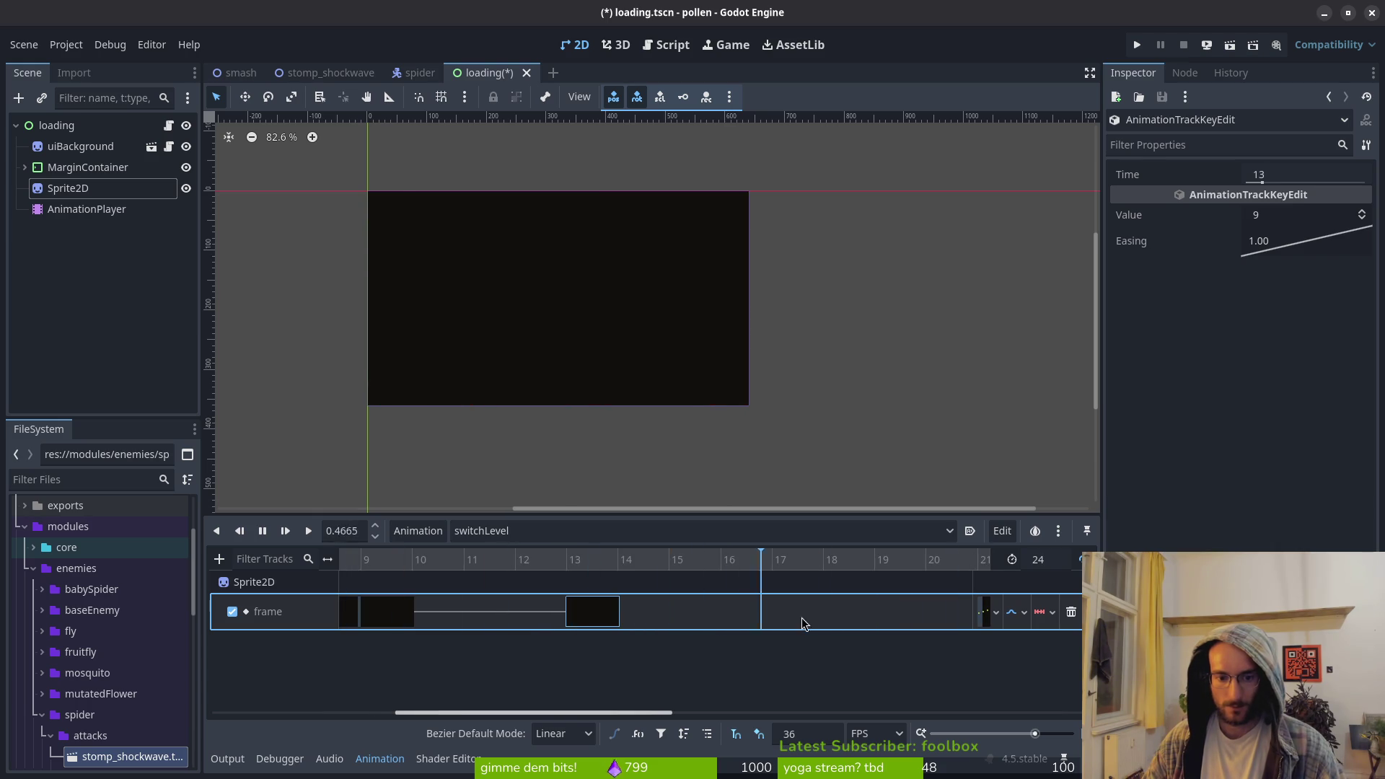
pyautogui.hscroll(3, 646, 613)
pyautogui.moveTo(775, 611); pyautogui.dragTo(478, 619)
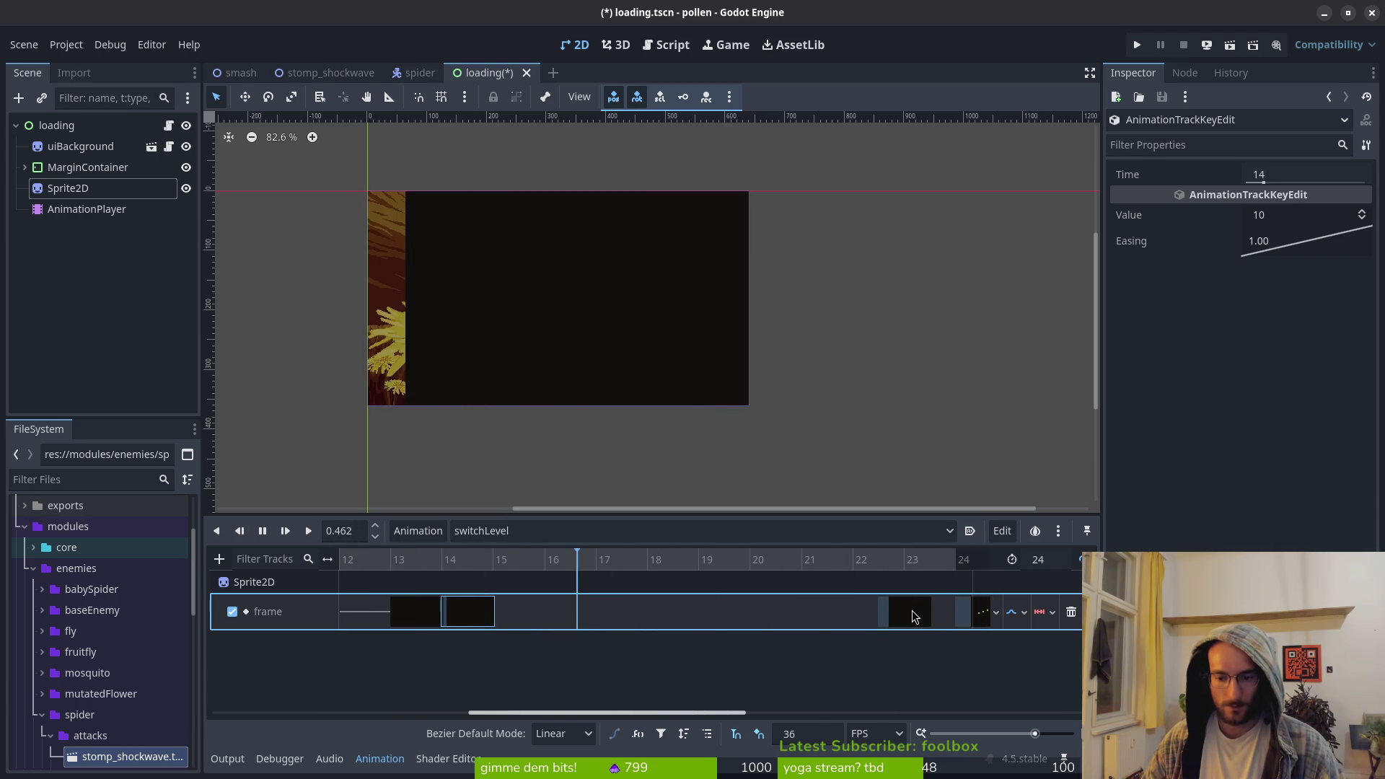
pyautogui.moveTo(917, 615); pyautogui.dragTo(526, 627)
pyautogui.hscroll(3, 603, 612)
pyautogui.moveTo(855, 612); pyautogui.dragTo(451, 619)
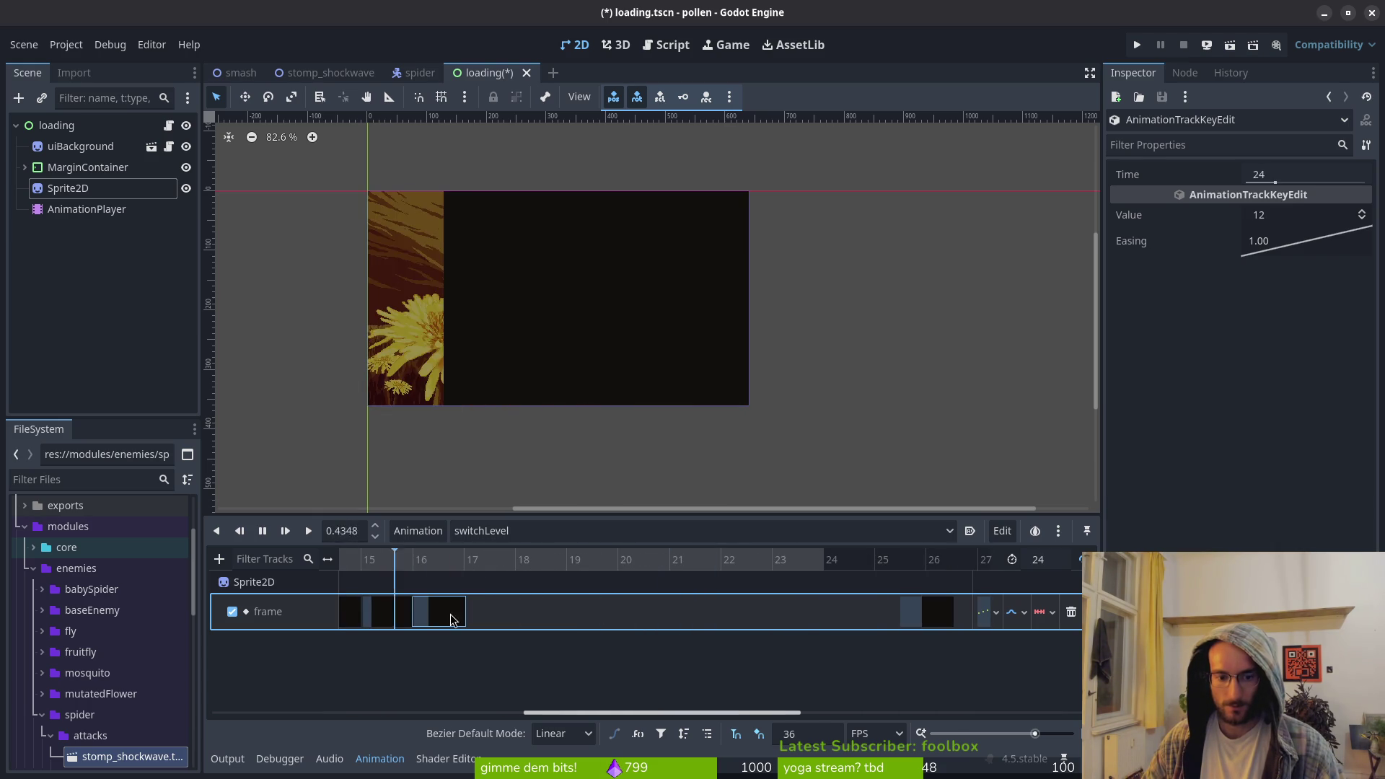
pyautogui.moveTo(910, 612); pyautogui.dragTo(498, 623)
# Pack the last keys (frames 27–32) into frames 20–23 and save loading.tscn
pyautogui.hscroll(2, 649, 613)
pyautogui.moveTo(911, 613); pyautogui.dragTo(469, 626)
pyautogui.hscroll(1, 751, 612)
pyautogui.moveTo(925, 611); pyautogui.dragTo(455, 632)
pyautogui.hscroll(2, 635, 635)
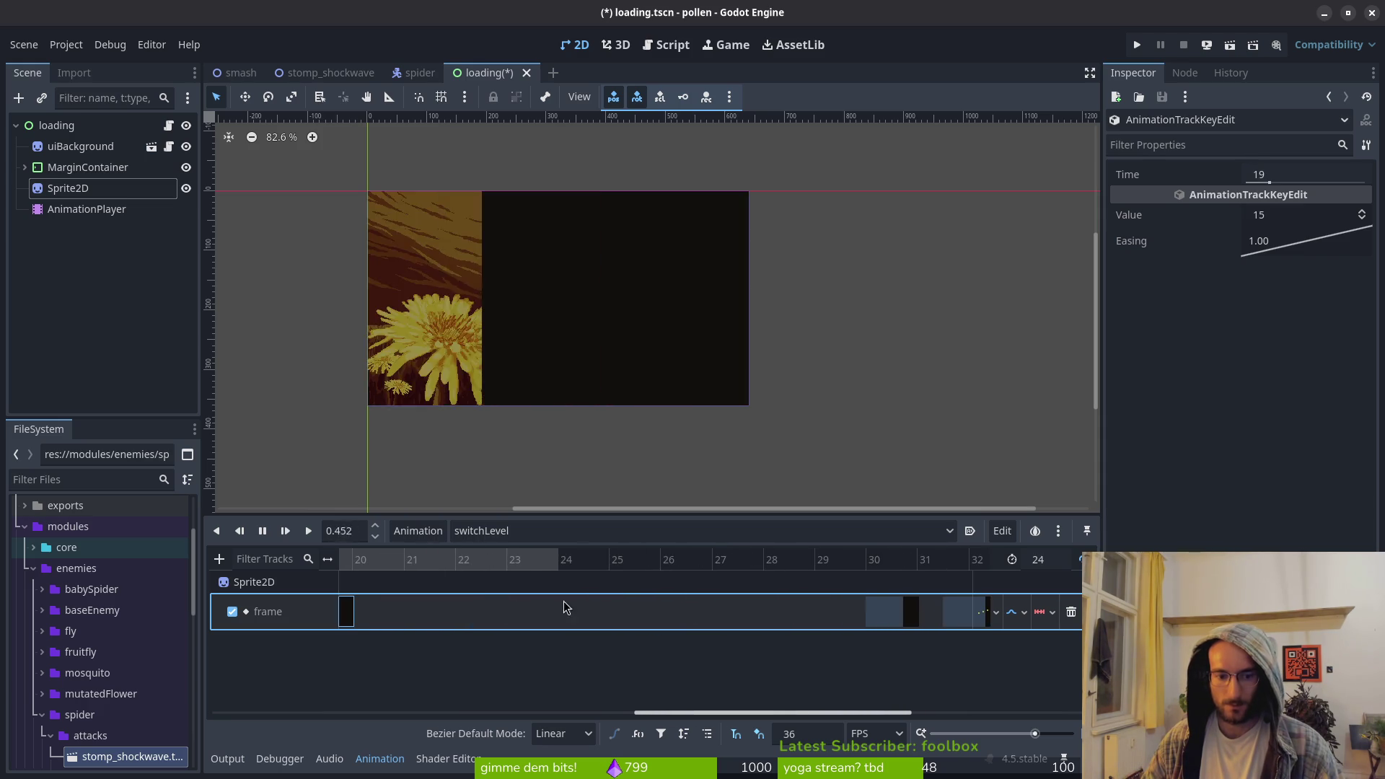
pyautogui.moveTo(873, 626); pyautogui.dragTo(396, 632)
pyautogui.moveTo(963, 613); pyautogui.dragTo(448, 626)
pyautogui.hscroll(1, 669, 612)
pyautogui.moveTo(965, 614); pyautogui.dragTo(524, 618)
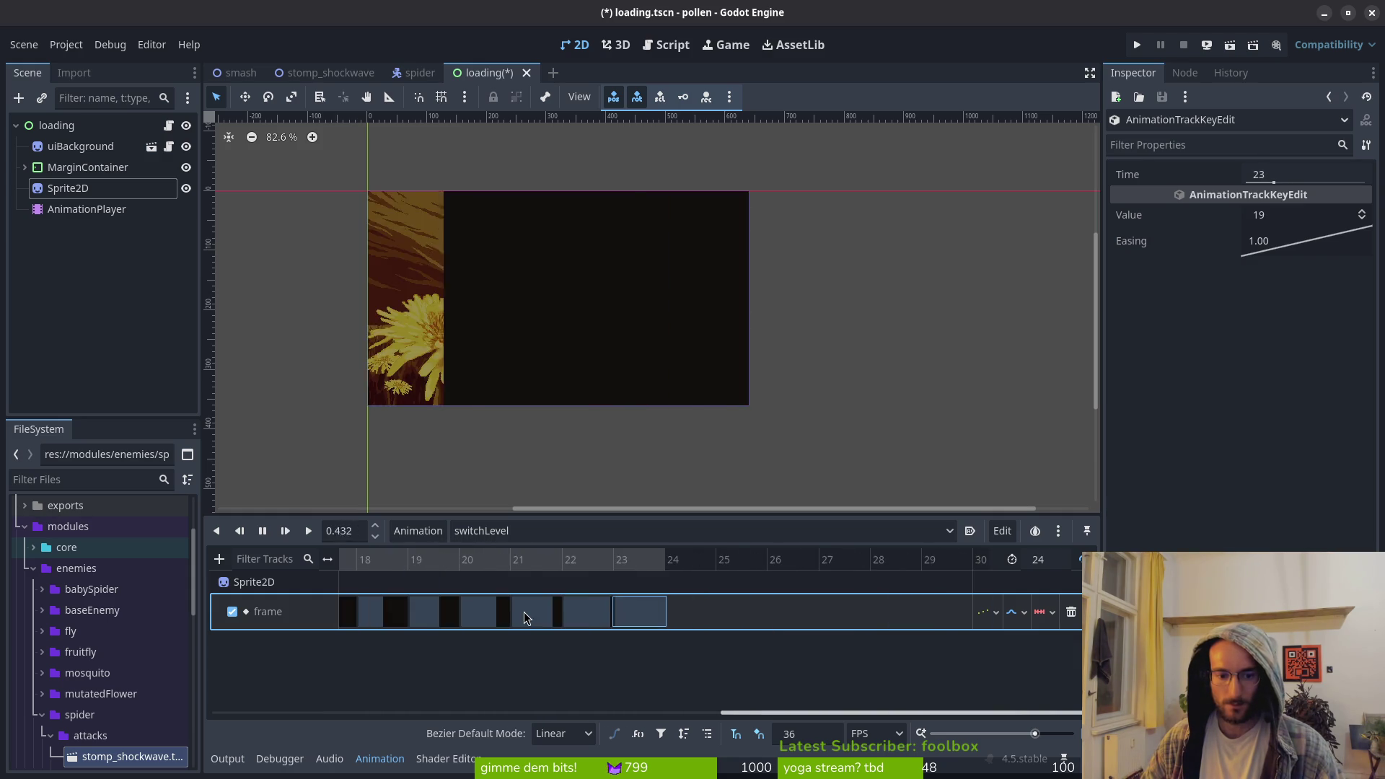
pyautogui.hotkey('ctrl', 's')
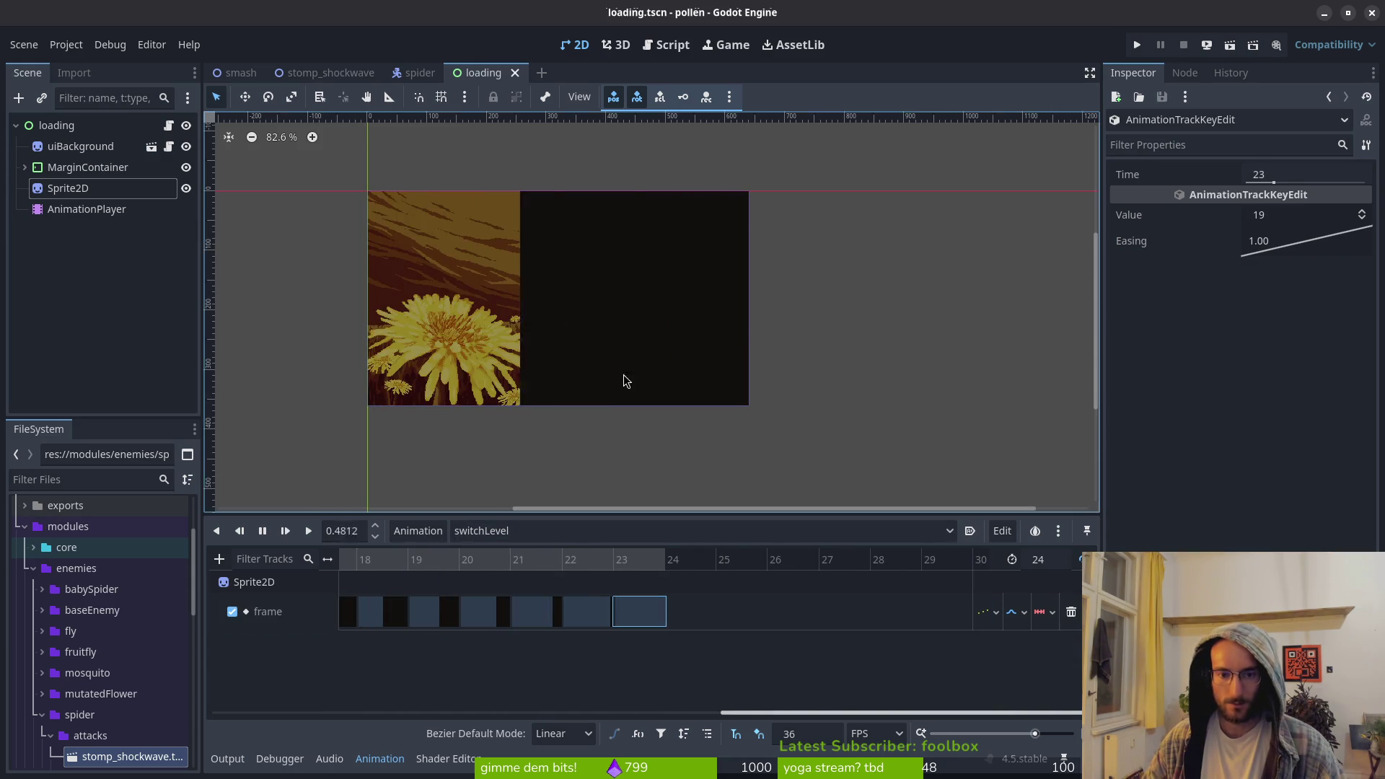
pyautogui.scroll(-2, 620, 389)
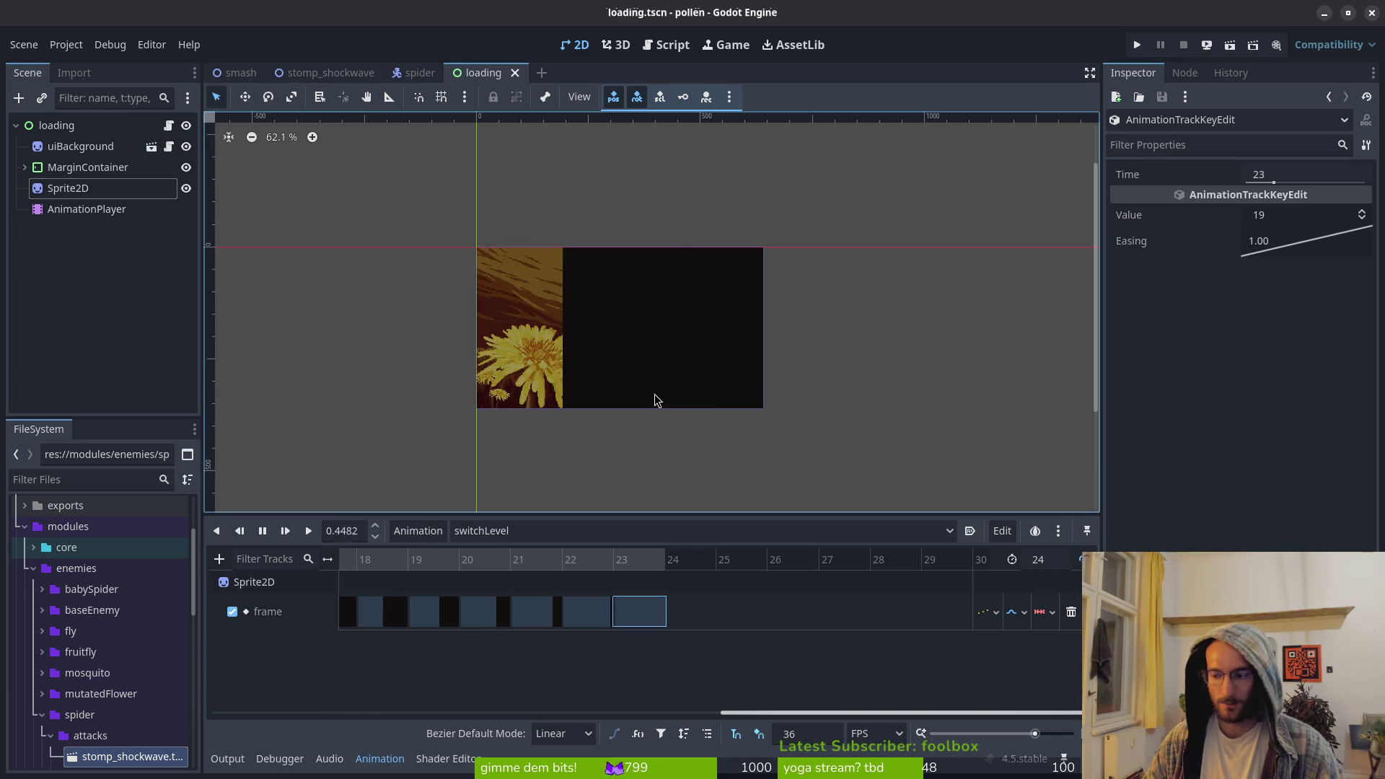
# Try Nearest interpolation and Continuous updates on the frame track, ending on Discrete
pyautogui.click(1024, 615)
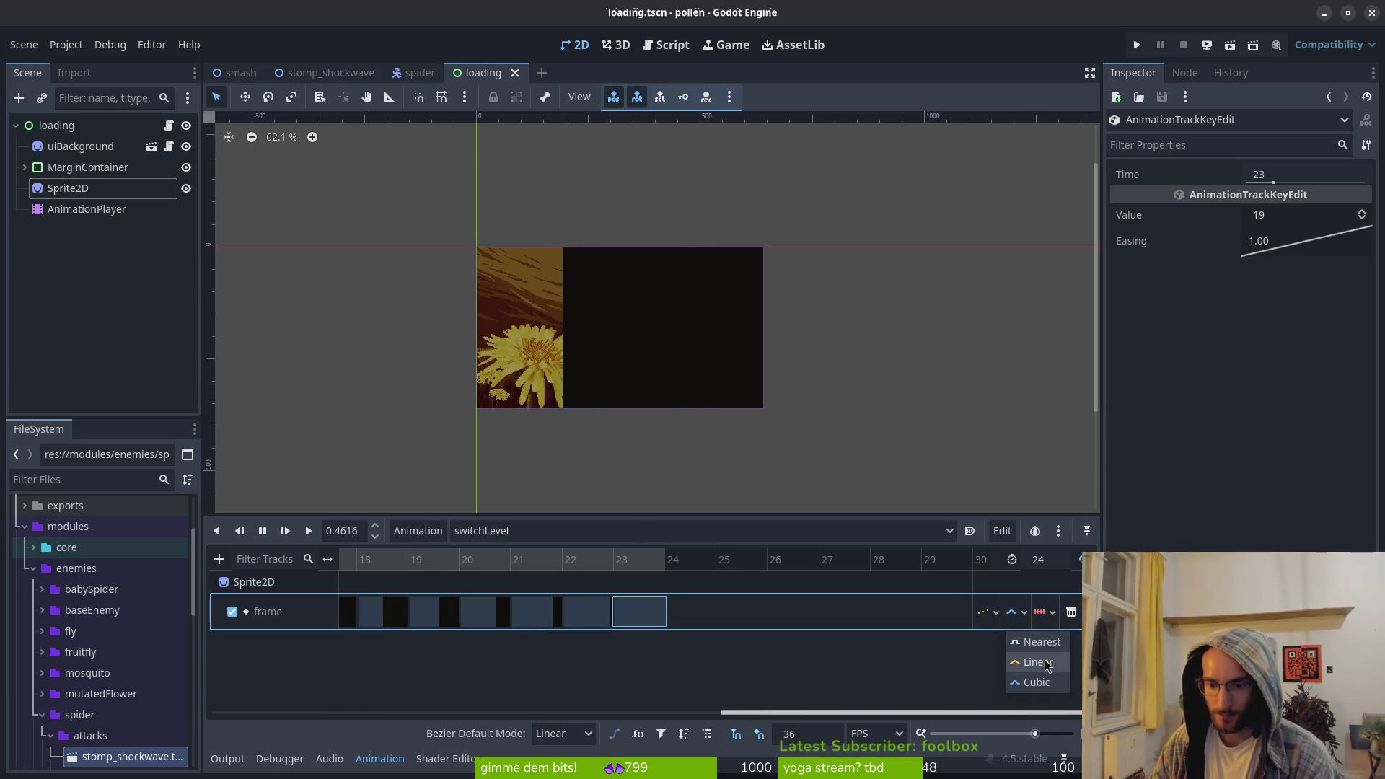
pyautogui.click(1048, 643)
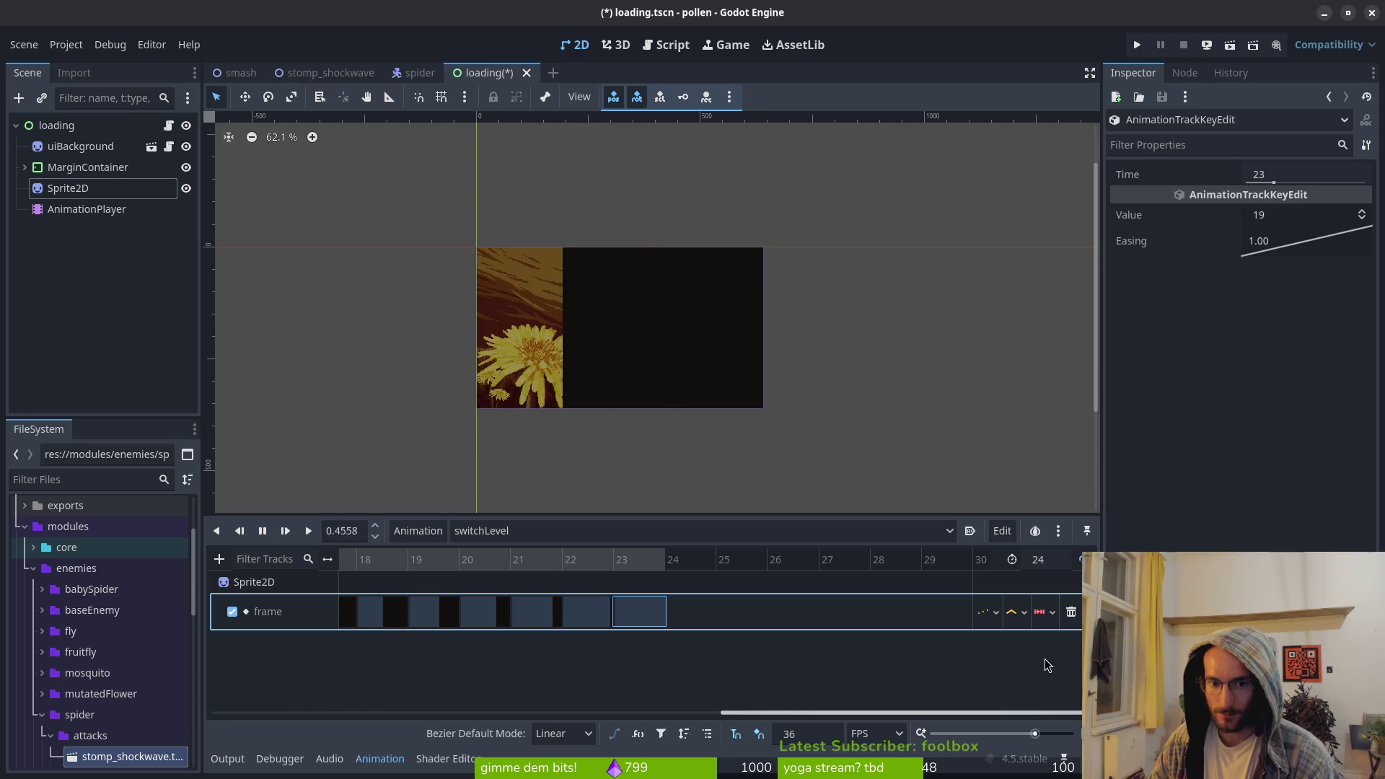
pyautogui.click(1018, 612)
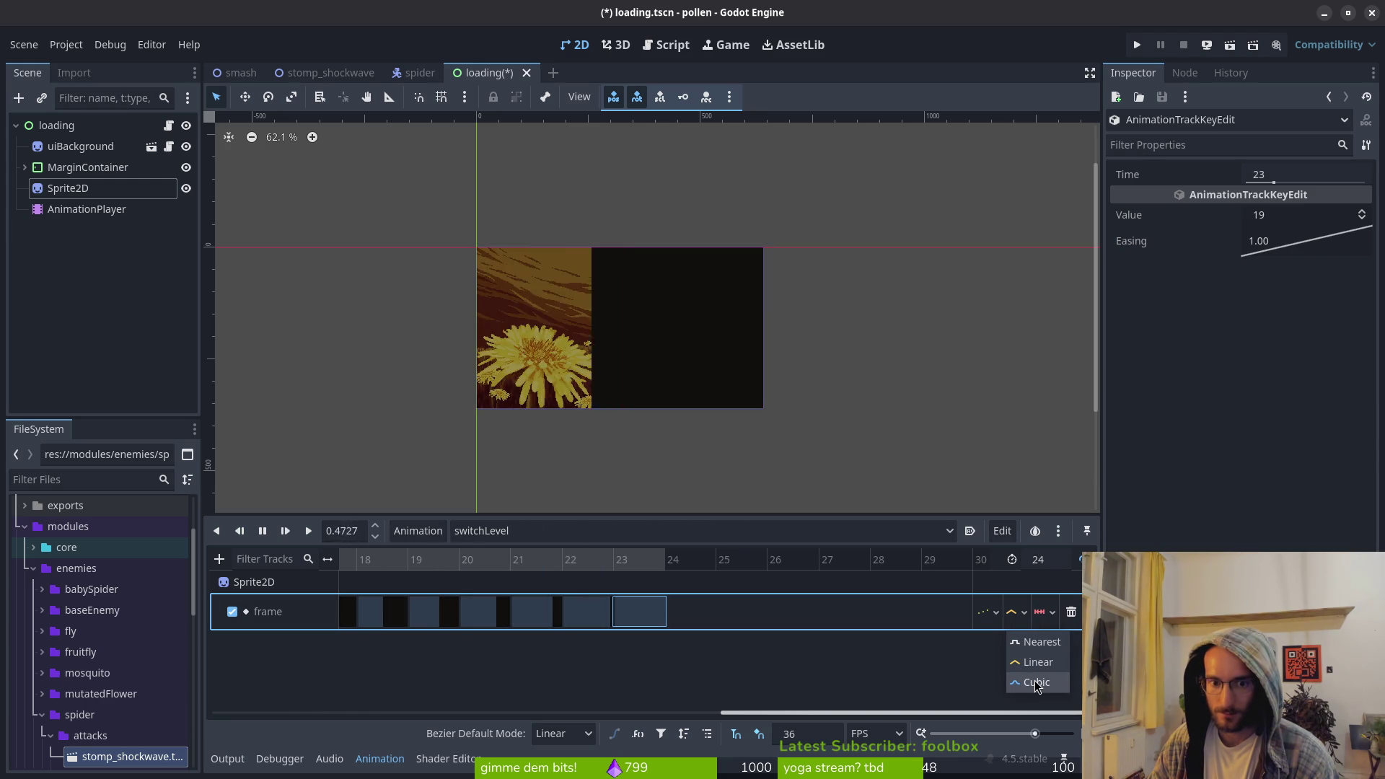
pyautogui.click(1036, 682)
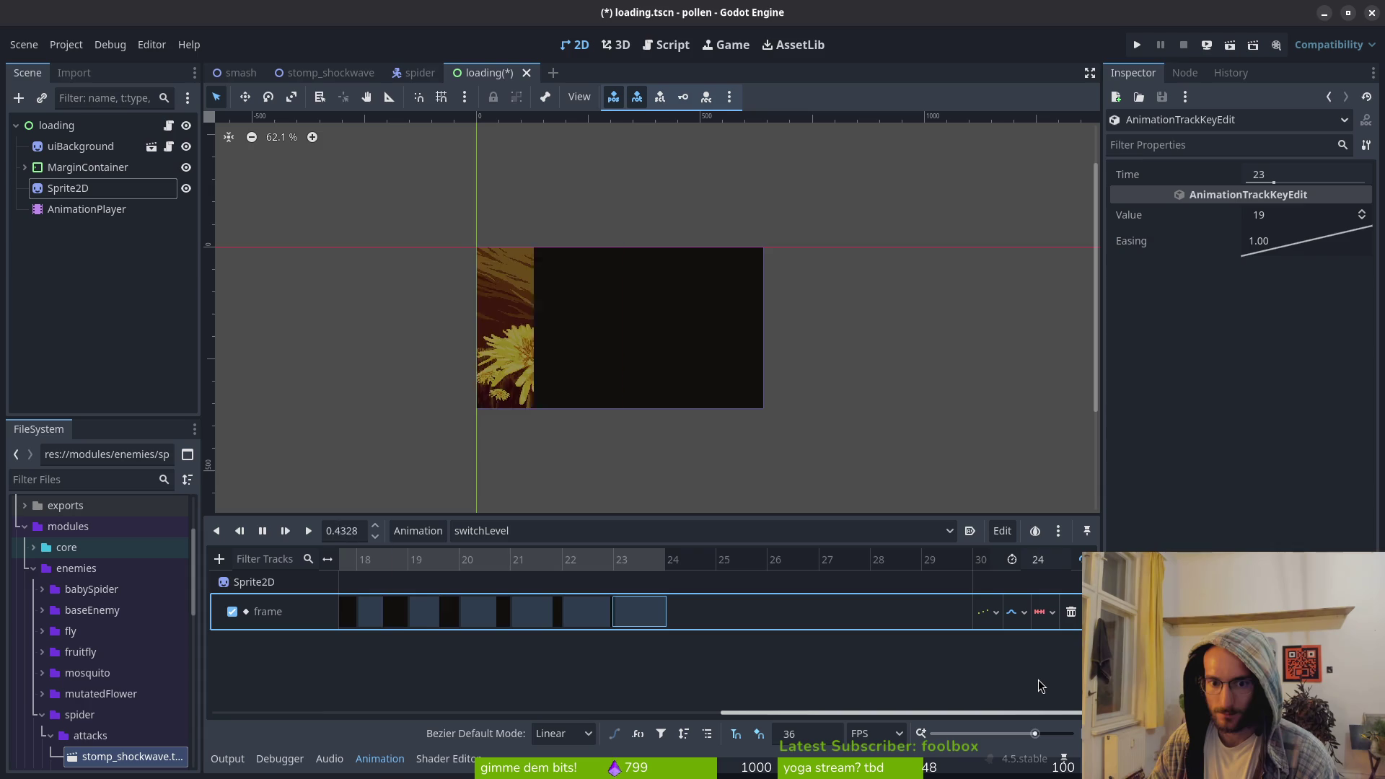
pyautogui.click(989, 611)
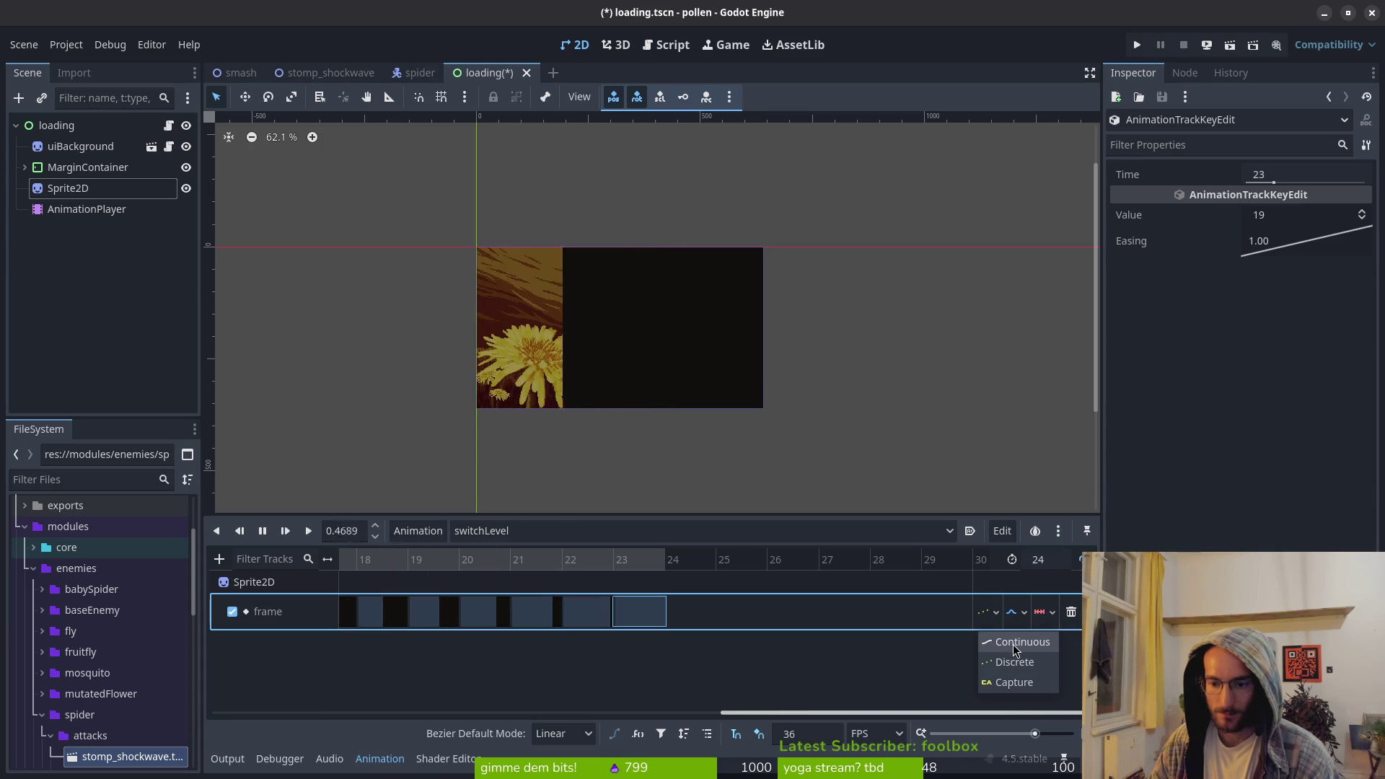
pyautogui.click(1014, 650)
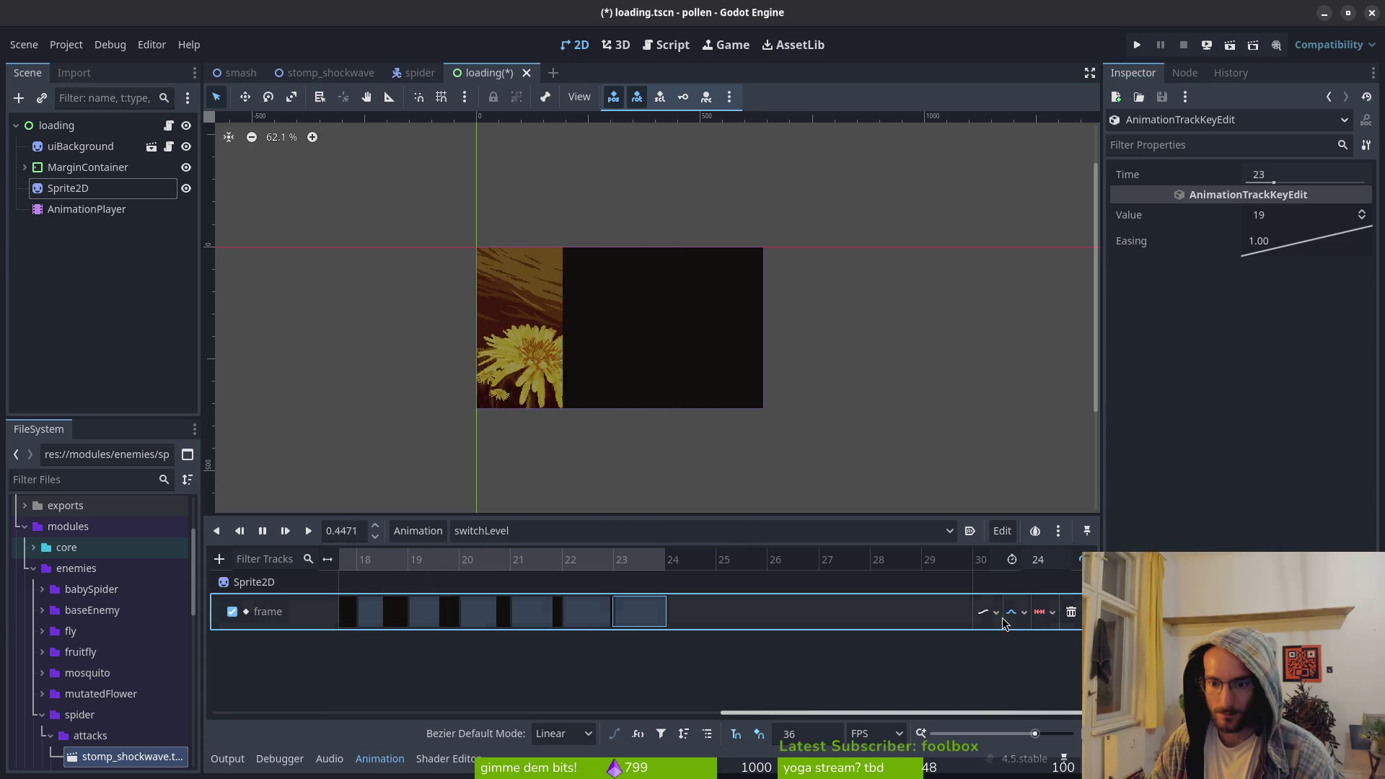
pyautogui.click(989, 611)
pyautogui.click(1012, 659)
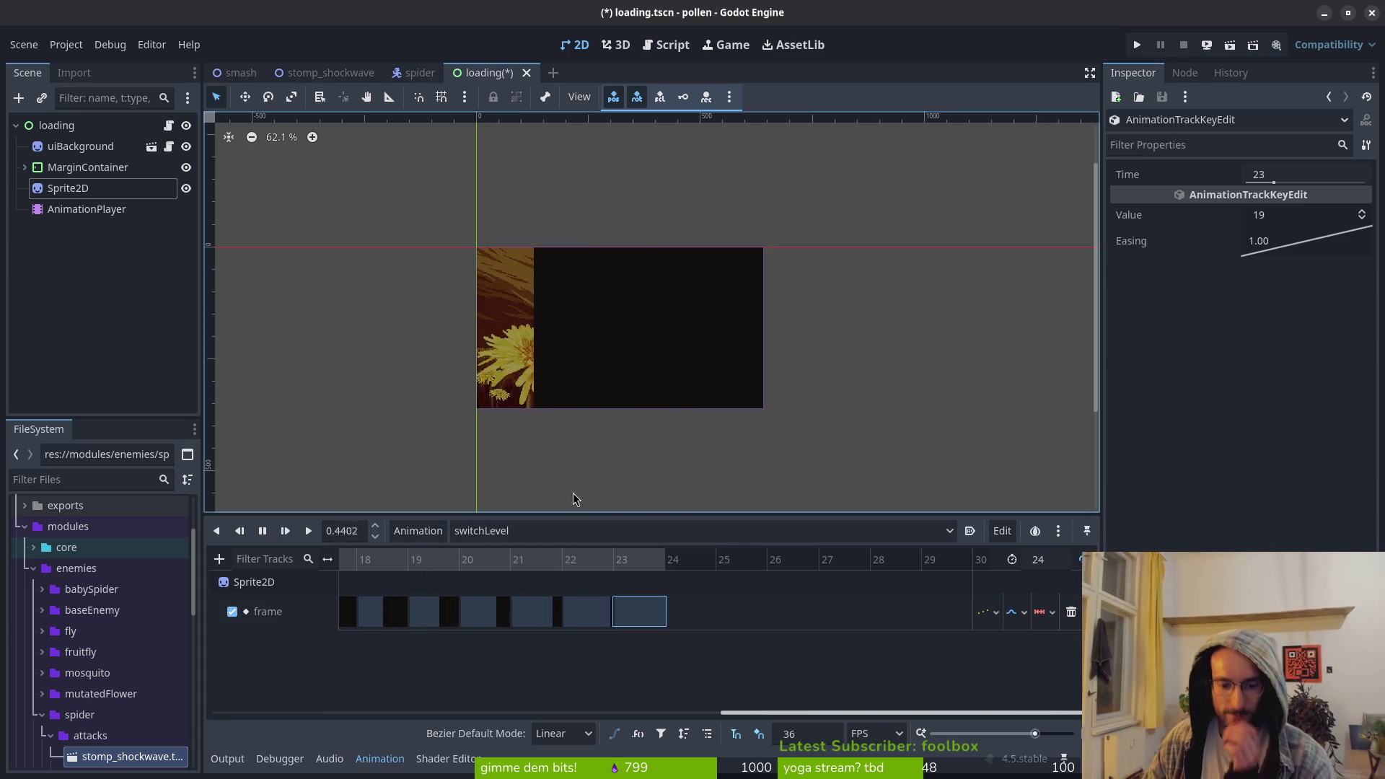
# Cycle the Bezier Default Mode through Balanced and Mirrored, then set it back to Linear
pyautogui.click(562, 734)
pyautogui.click(570, 744)
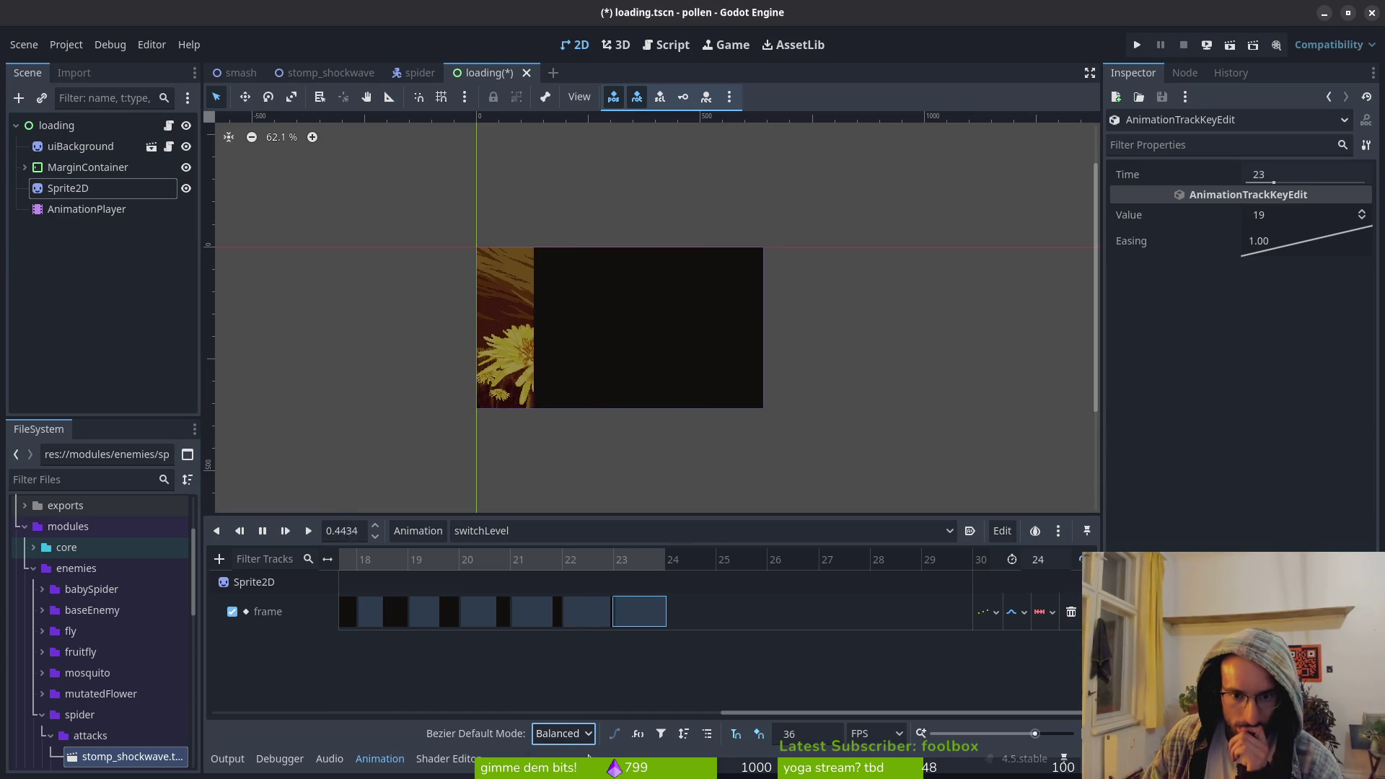
pyautogui.click(562, 733)
pyautogui.click(566, 757)
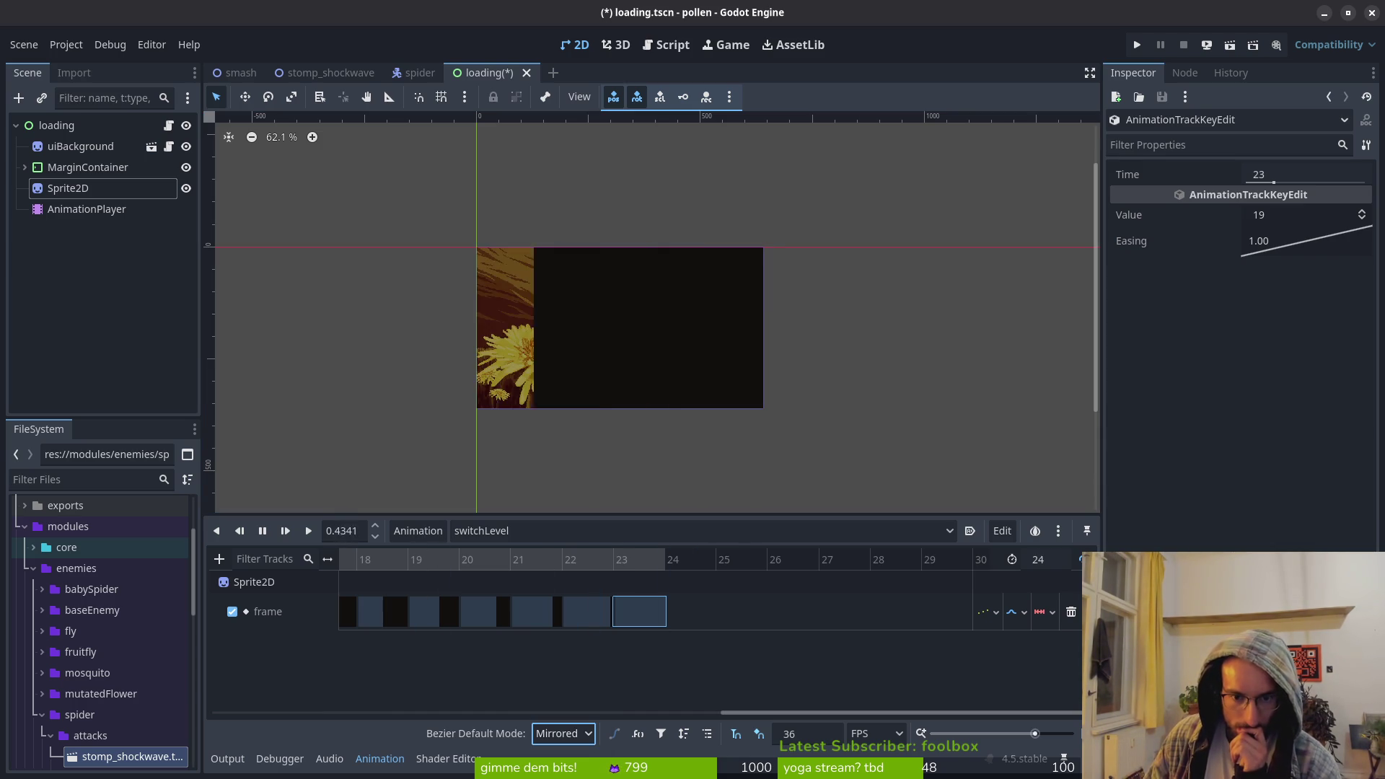
pyautogui.click(580, 738)
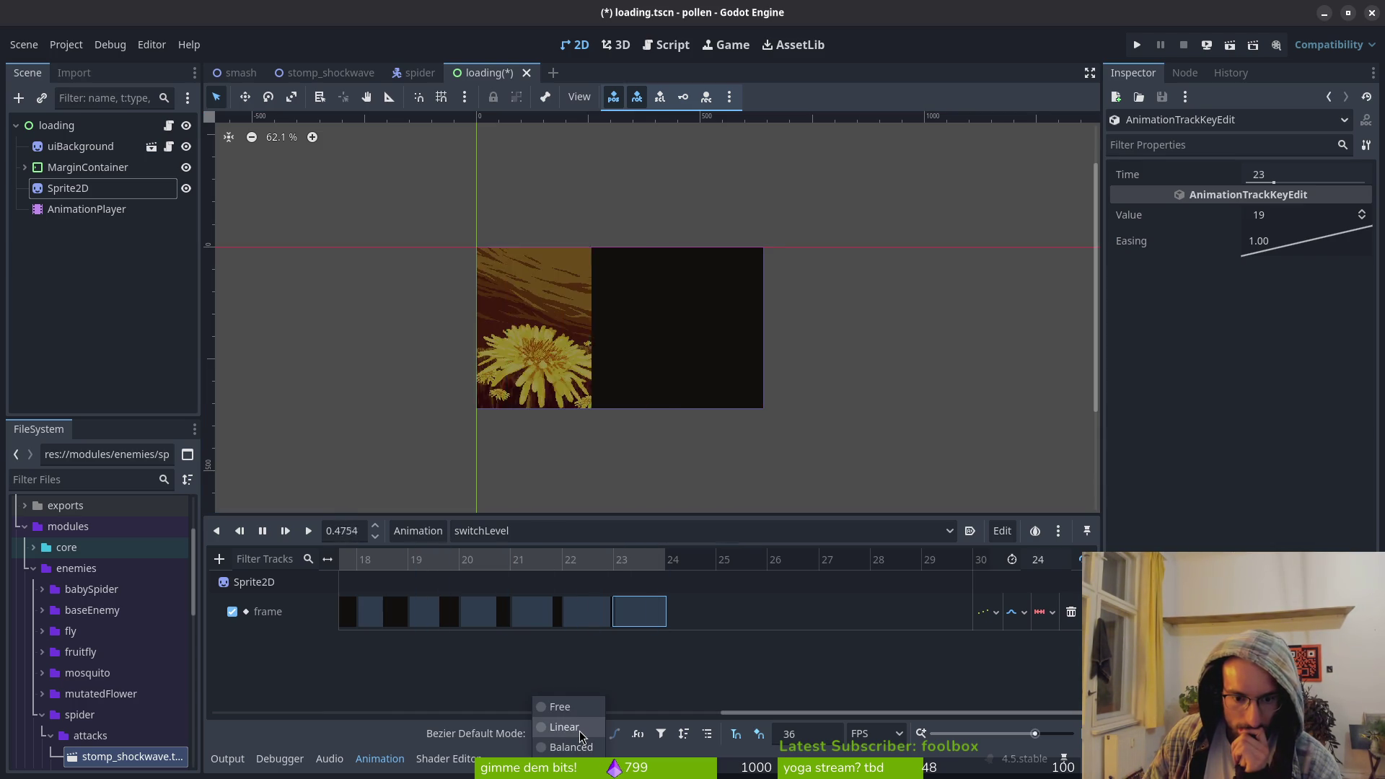
pyautogui.click(580, 728)
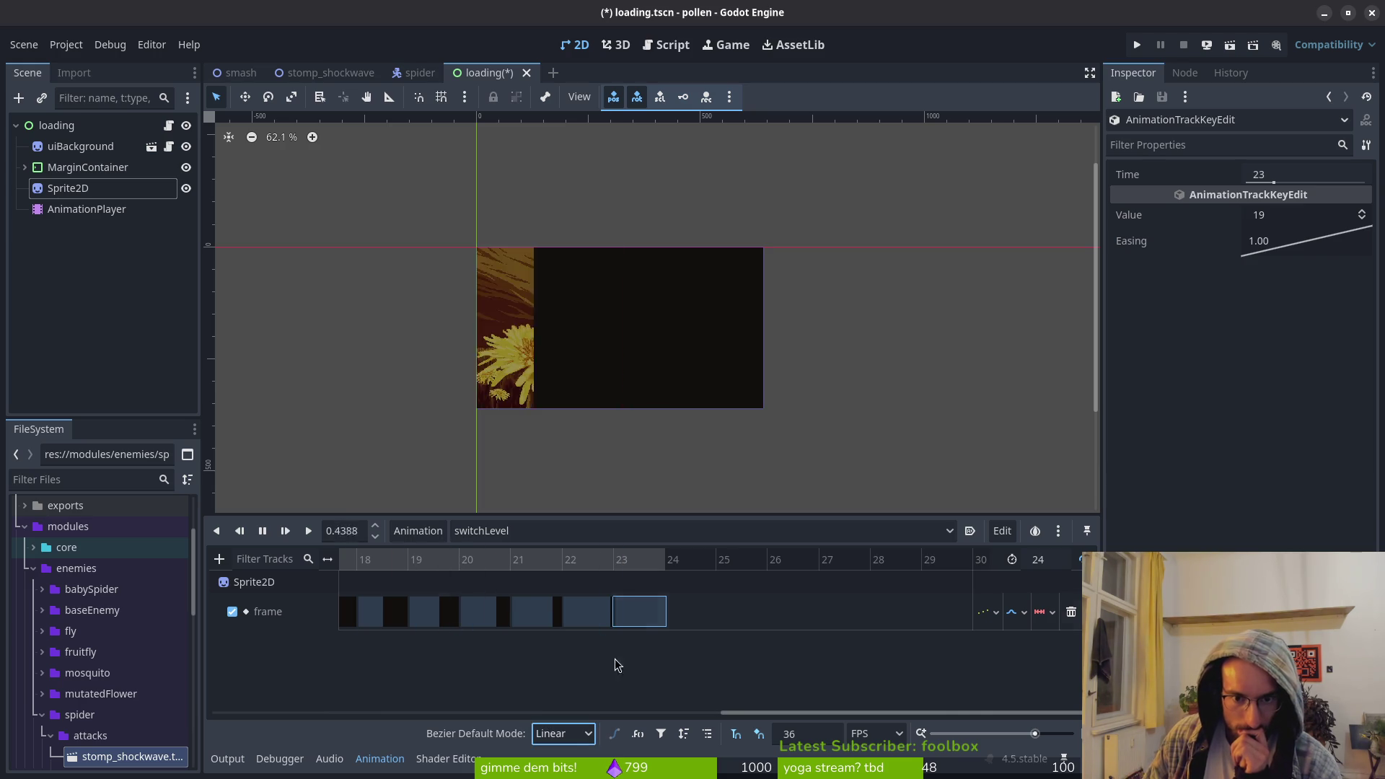
pyautogui.scroll(5, 652, 340)
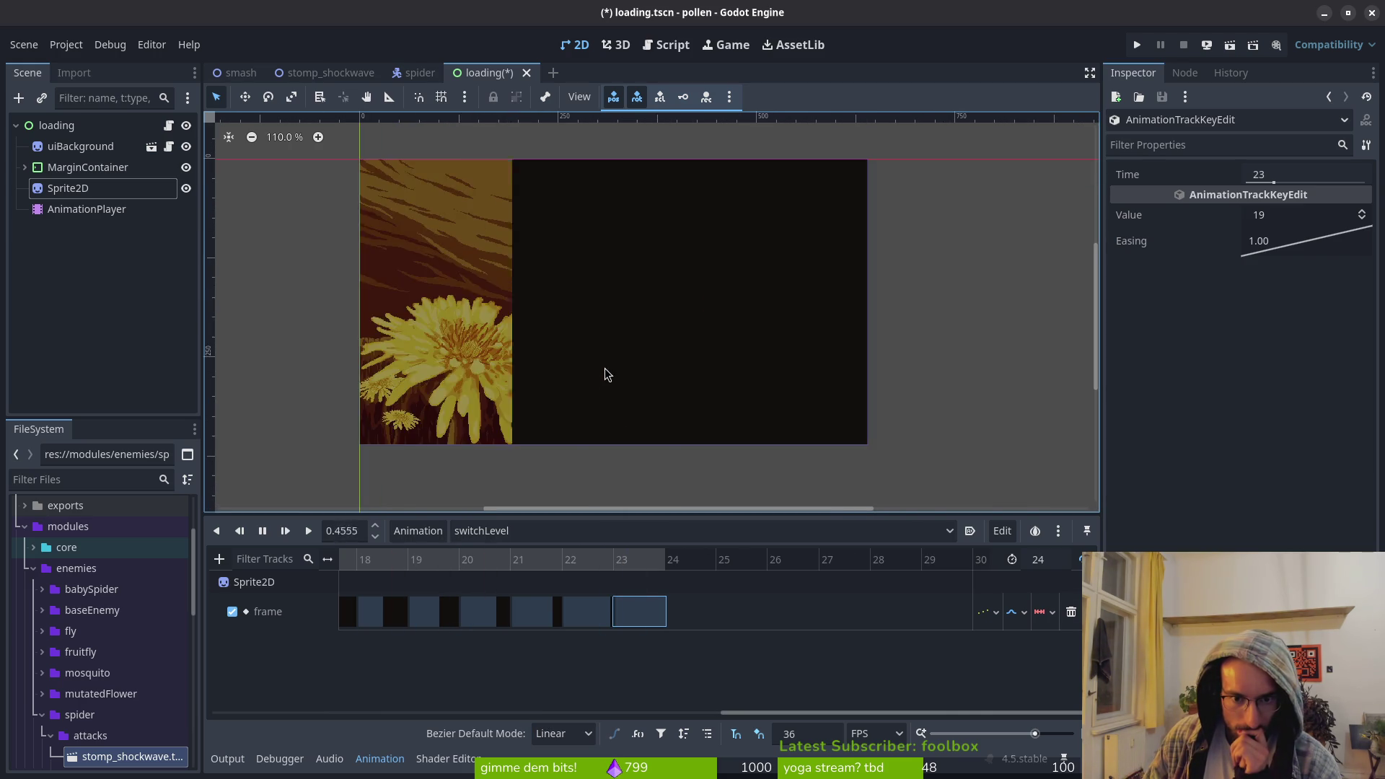
# Save loading.tscn and hide uiBackground so only the dark transition sprite remains visible
pyautogui.moveTo(609, 380); pyautogui.dragTo(611, 433)
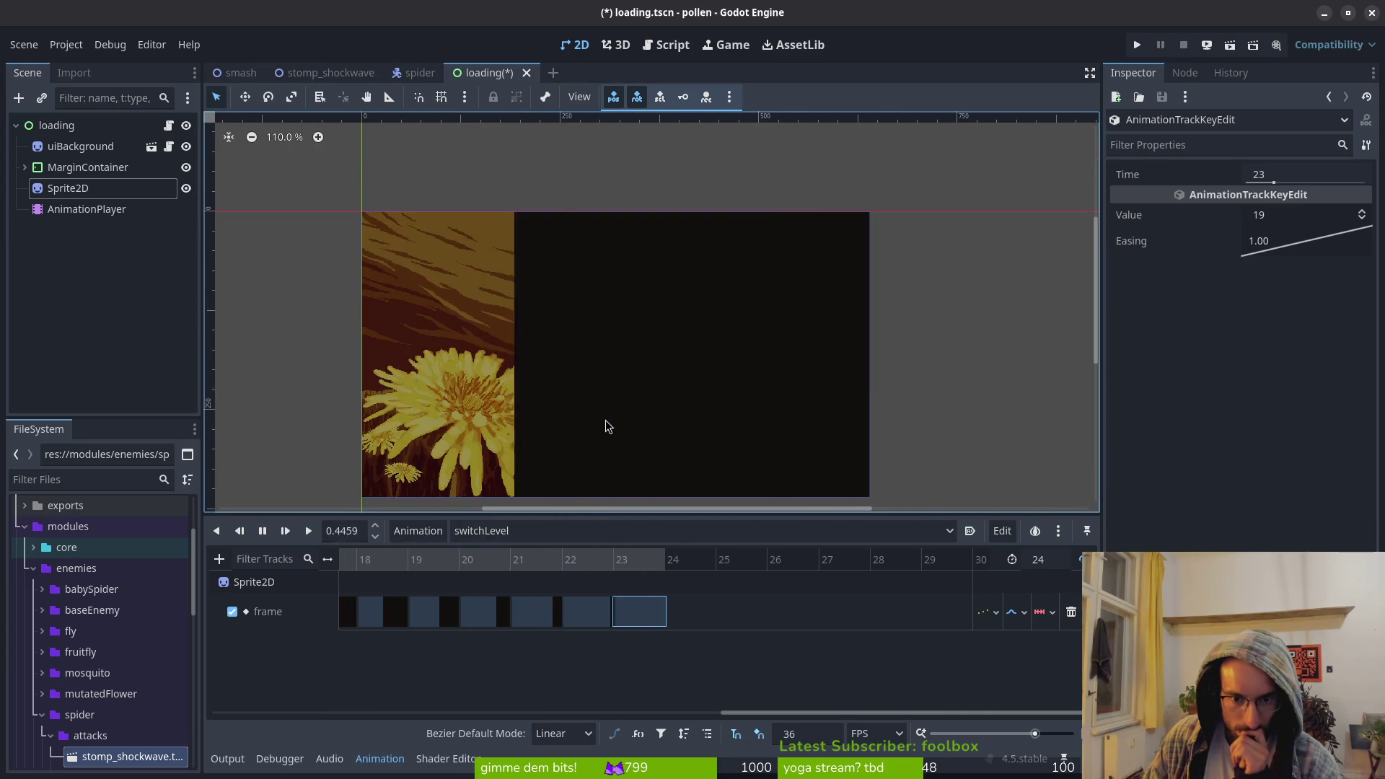
pyautogui.moveTo(611, 405)
pyautogui.mouseDown()
pyautogui.moveTo(642, 382)
pyautogui.moveTo(618, 390)
pyautogui.mouseUp()
pyautogui.hotkey('ctrl', 's')
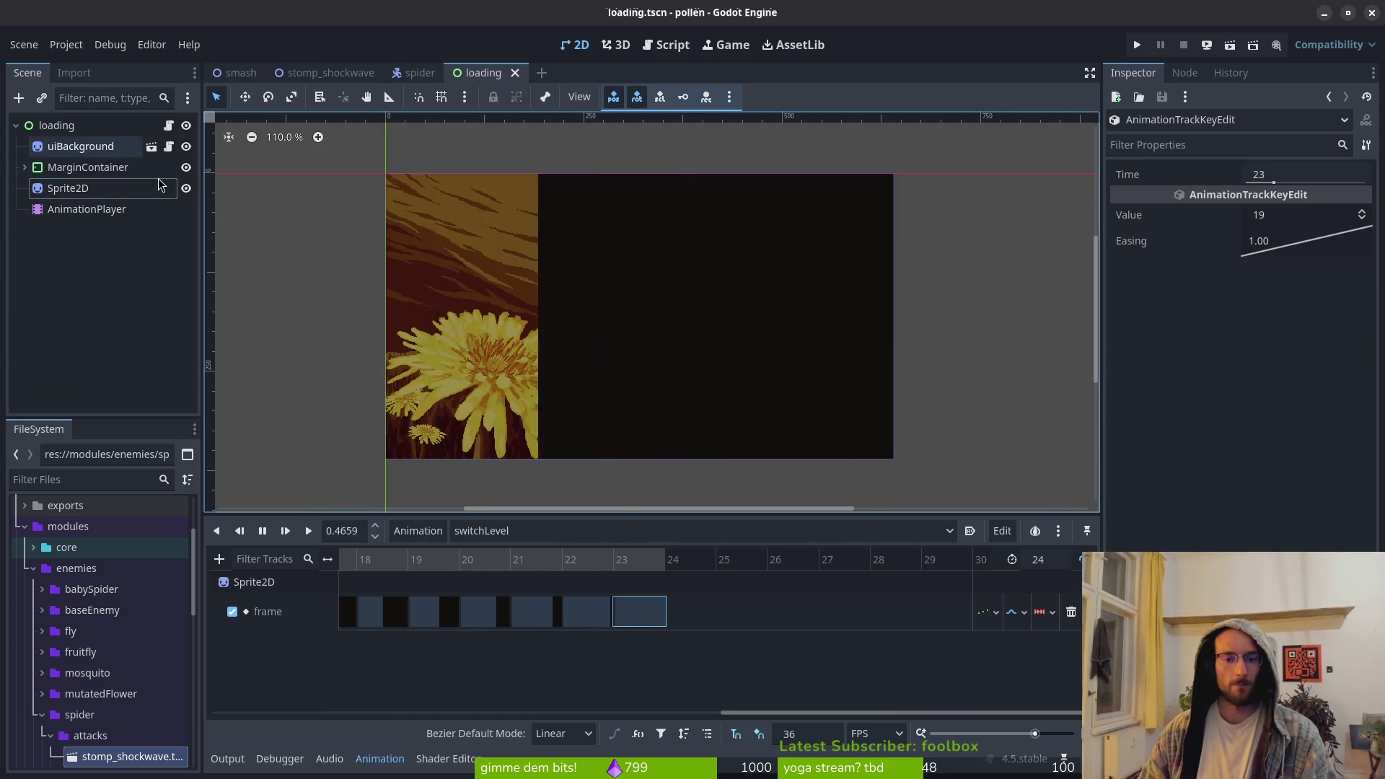
pyautogui.click(130, 148)
pyautogui.click(186, 147)
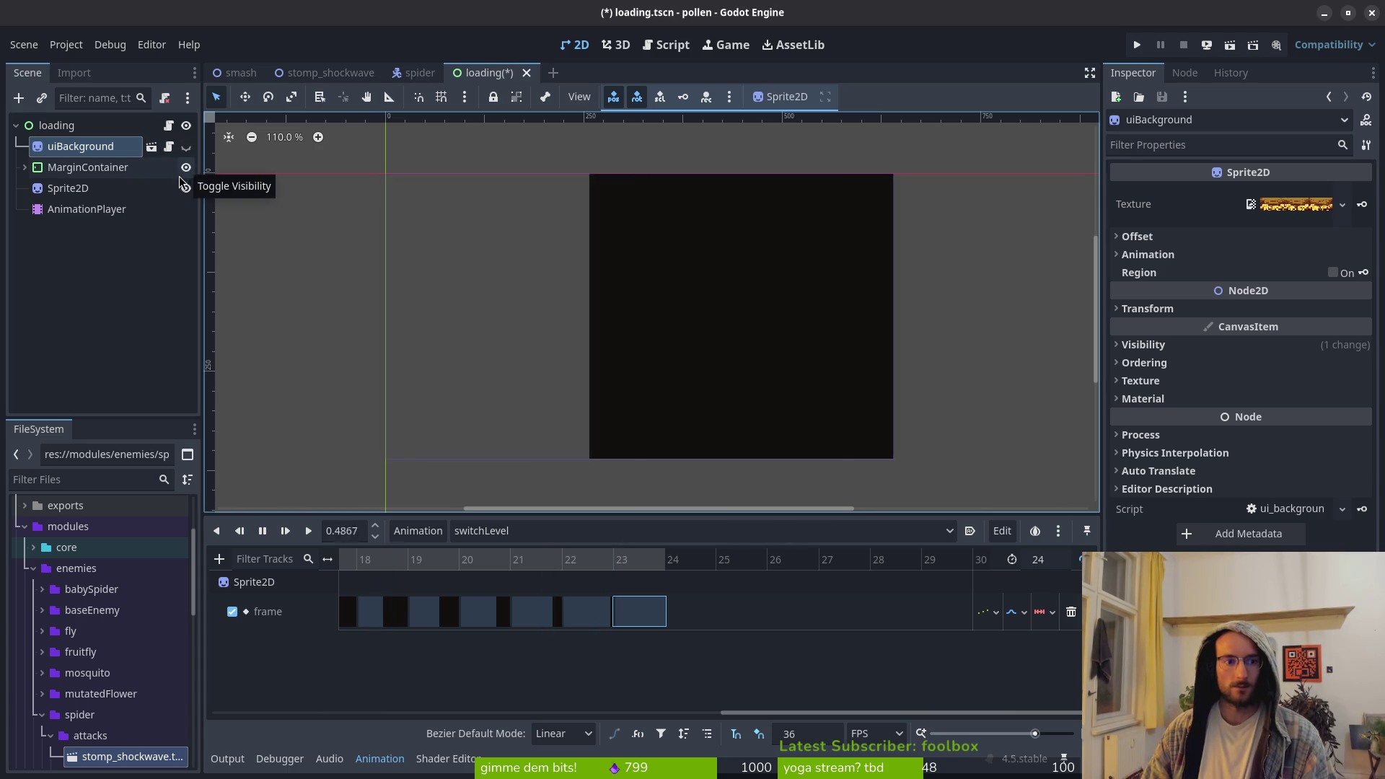
# Move Sprite2D and AnimationPlayer above MarginContainer in the Scene tree
pyautogui.click(186, 169)
pyautogui.click(24, 167)
pyautogui.click(116, 189)
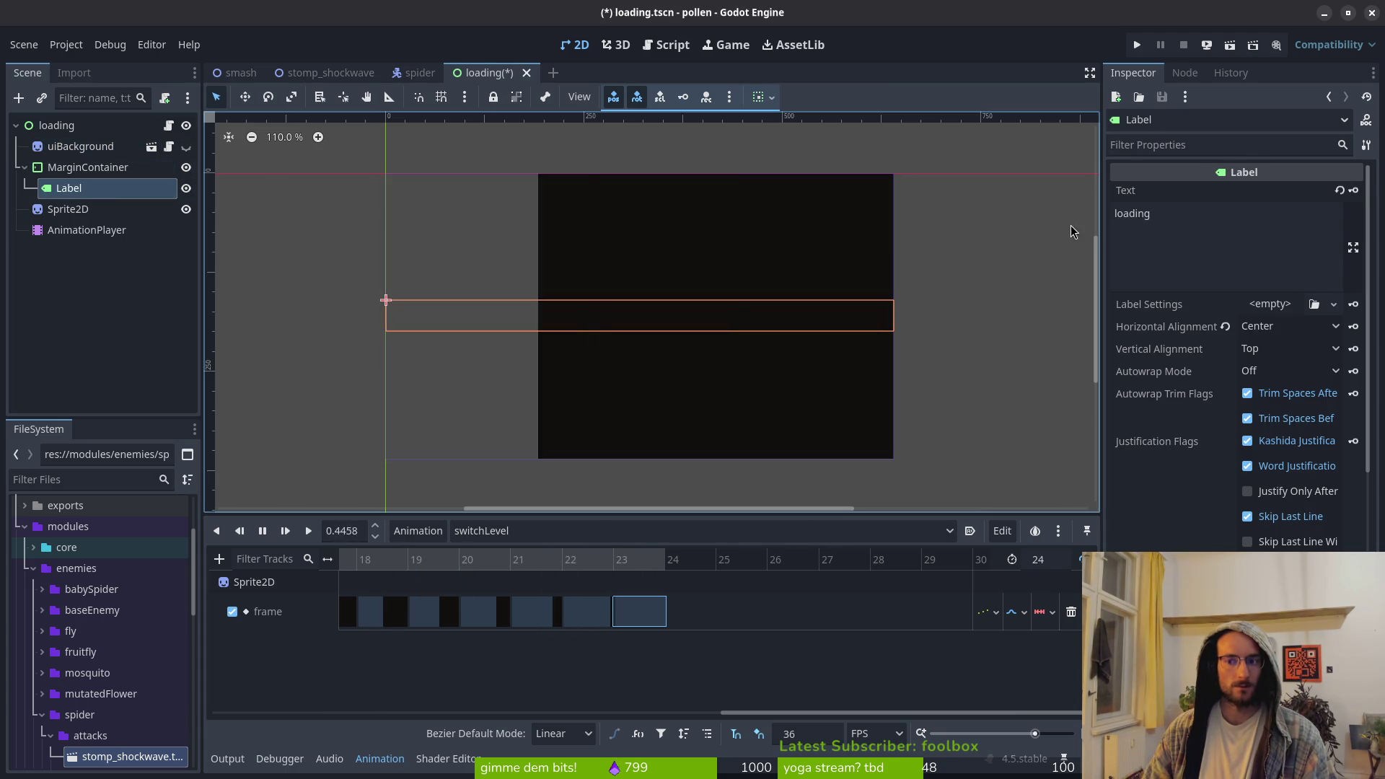
pyautogui.click(79, 209)
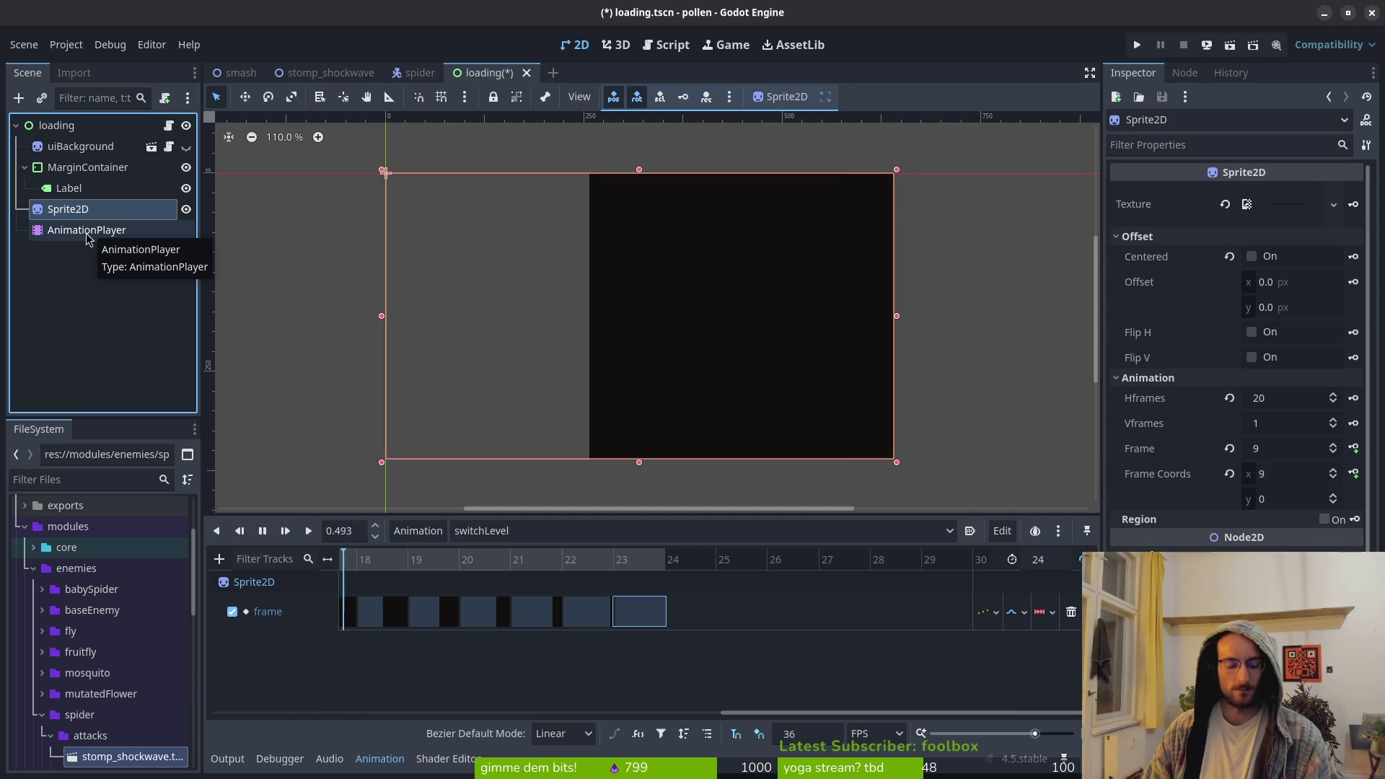
pyautogui.keyDown('shift'); pyautogui.click(88, 231); pyautogui.keyUp('shift')
pyautogui.moveTo(88, 231); pyautogui.dragTo(99, 167)
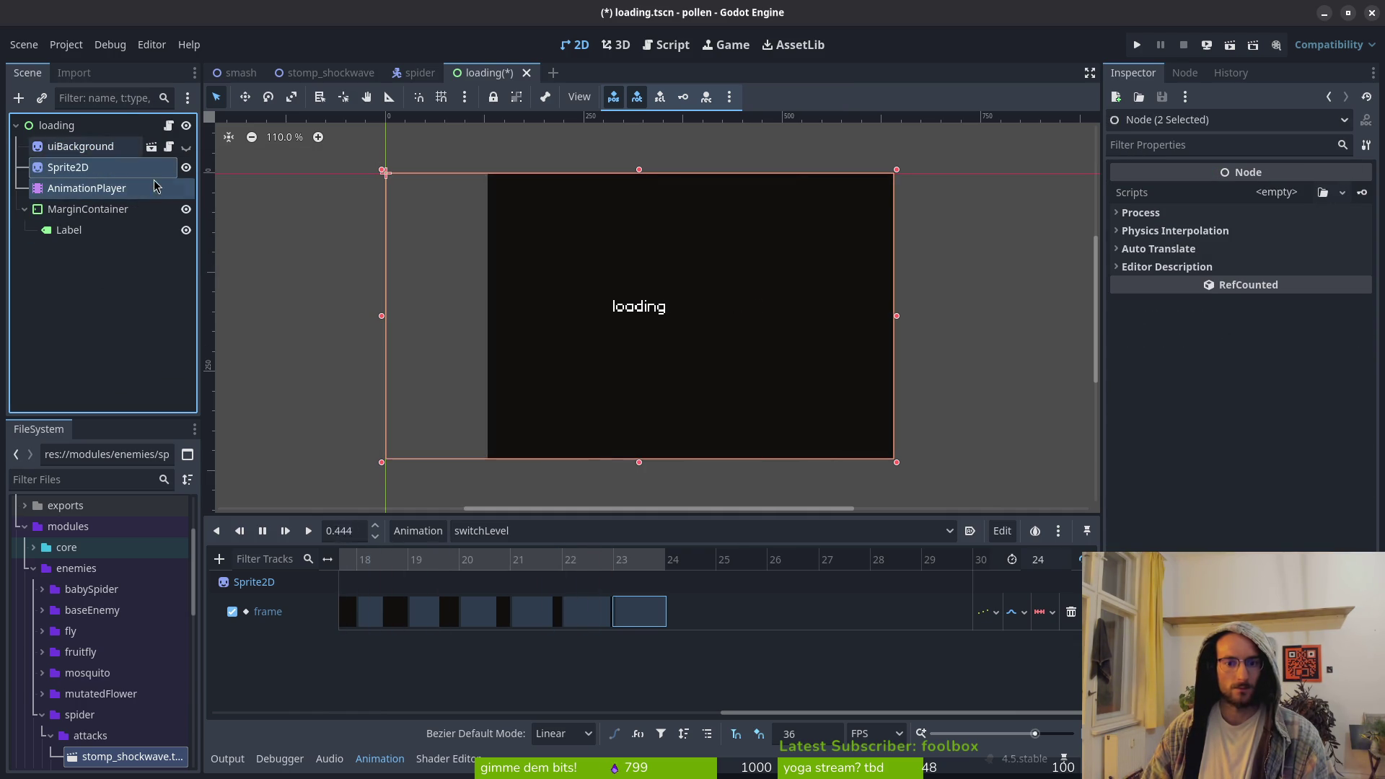
# Hide MarginContainer with its loading text and move it to the bottom of the tree
pyautogui.click(191, 214)
pyautogui.click(186, 213)
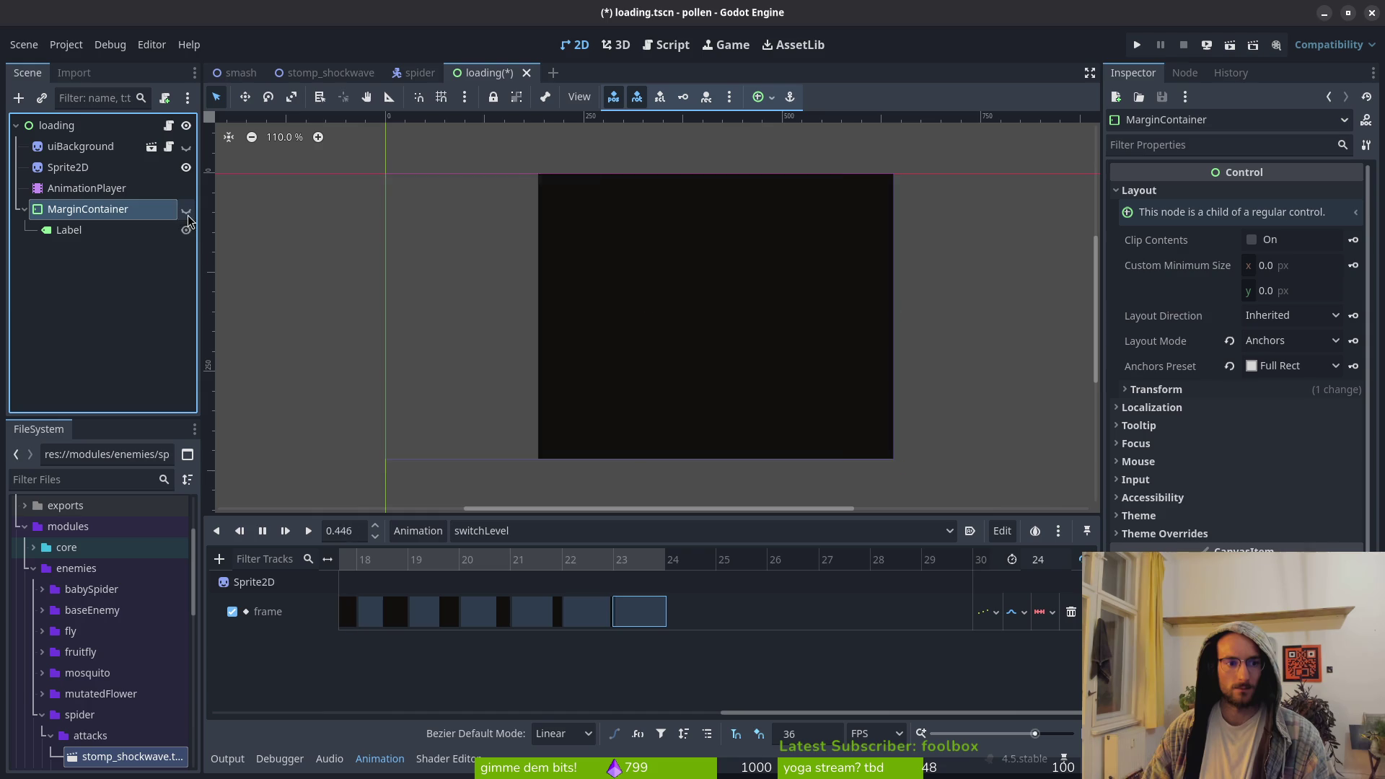
pyautogui.moveTo(94, 214); pyautogui.dragTo(94, 166)
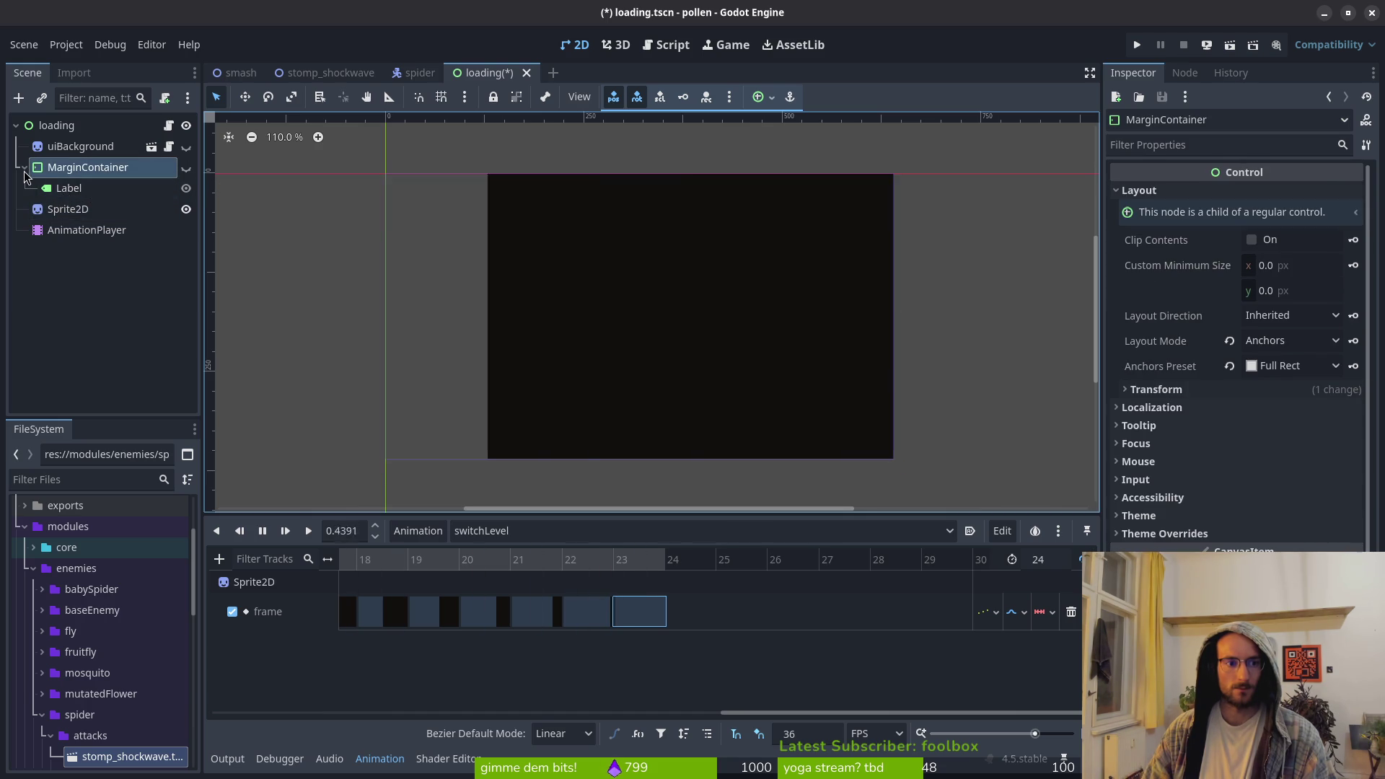
pyautogui.click(68, 147)
pyautogui.click(64, 168)
pyautogui.moveTo(64, 168)
pyautogui.mouseDown()
pyautogui.moveTo(69, 217)
pyautogui.moveTo(80, 176)
pyautogui.mouseUp()
pyautogui.click(72, 188)
pyautogui.click(80, 175)
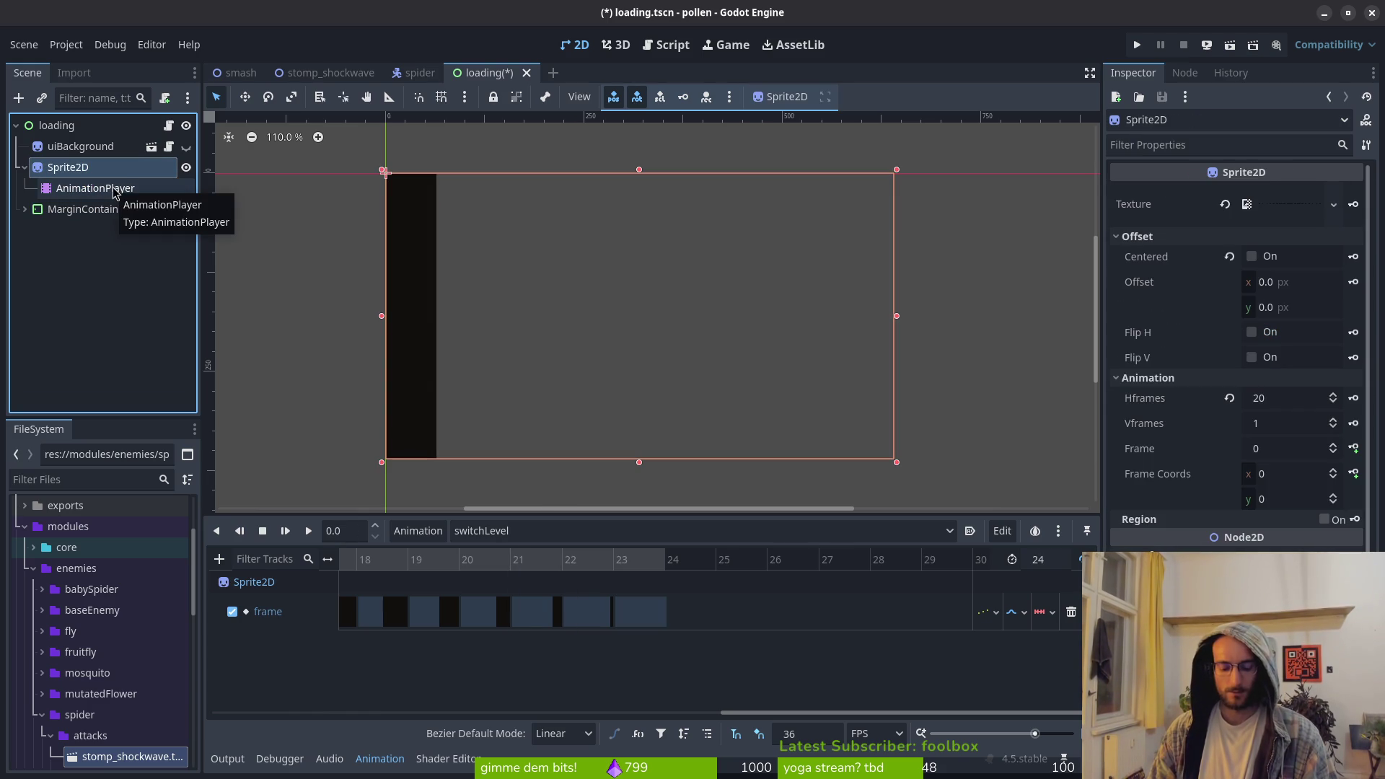
# Rename the Sprite2D node to levelTransition and save loading.tscn
pyautogui.press('F2')
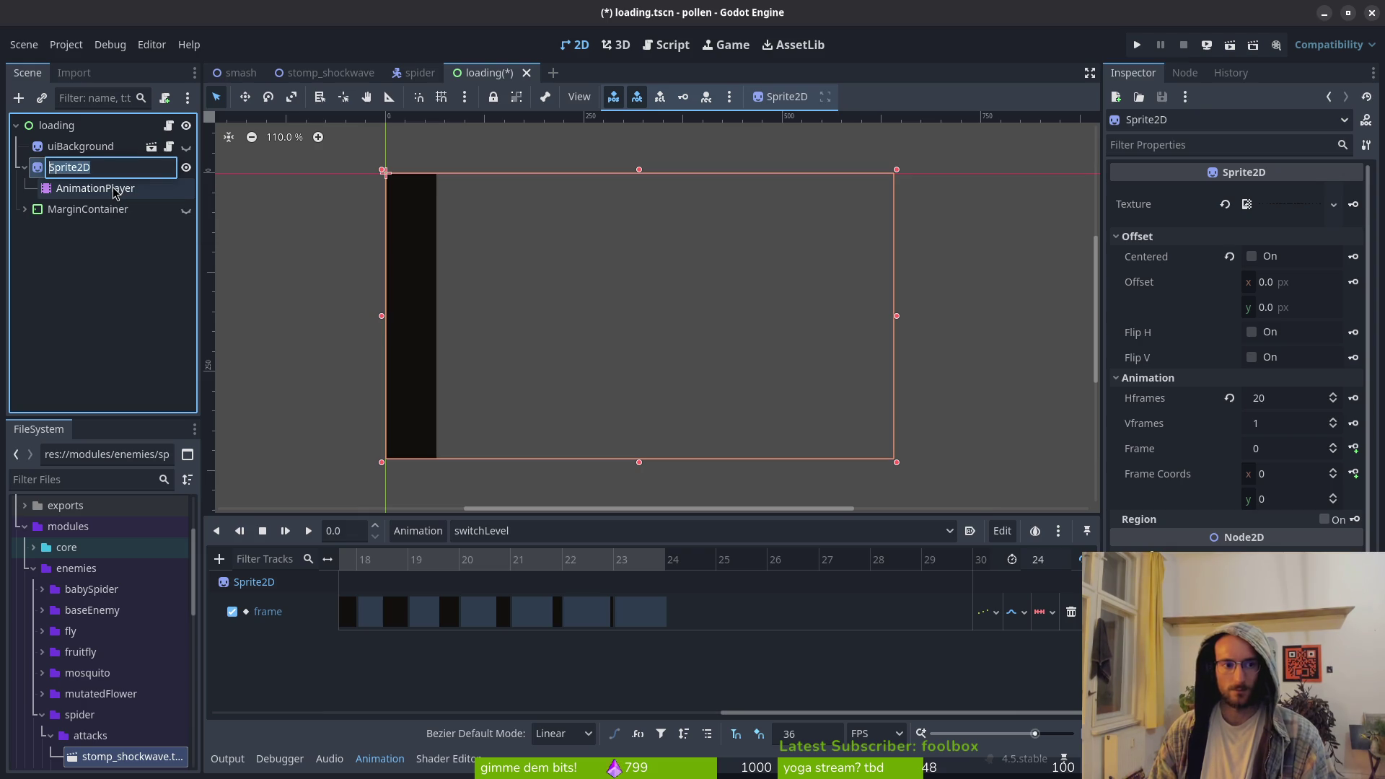
pyautogui.write('sition')
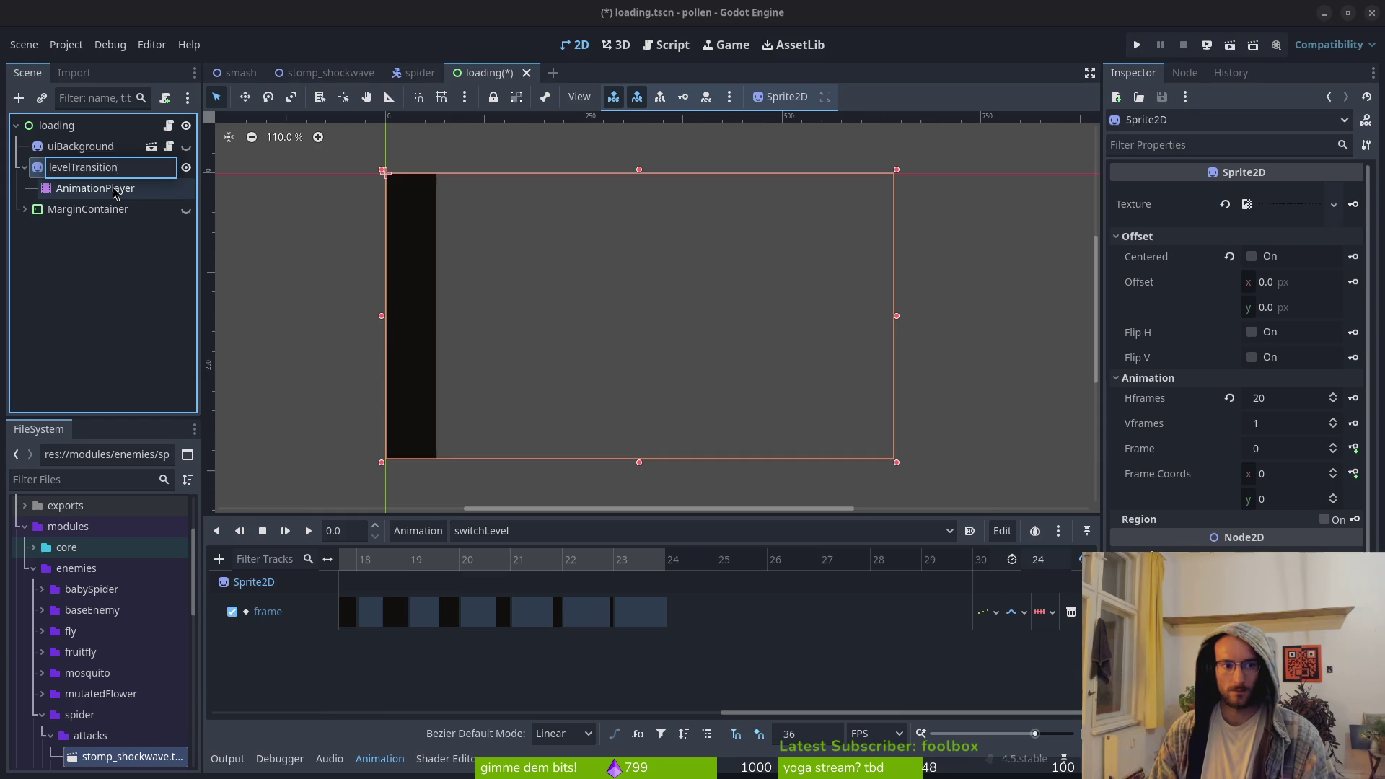
pyautogui.press('Return')
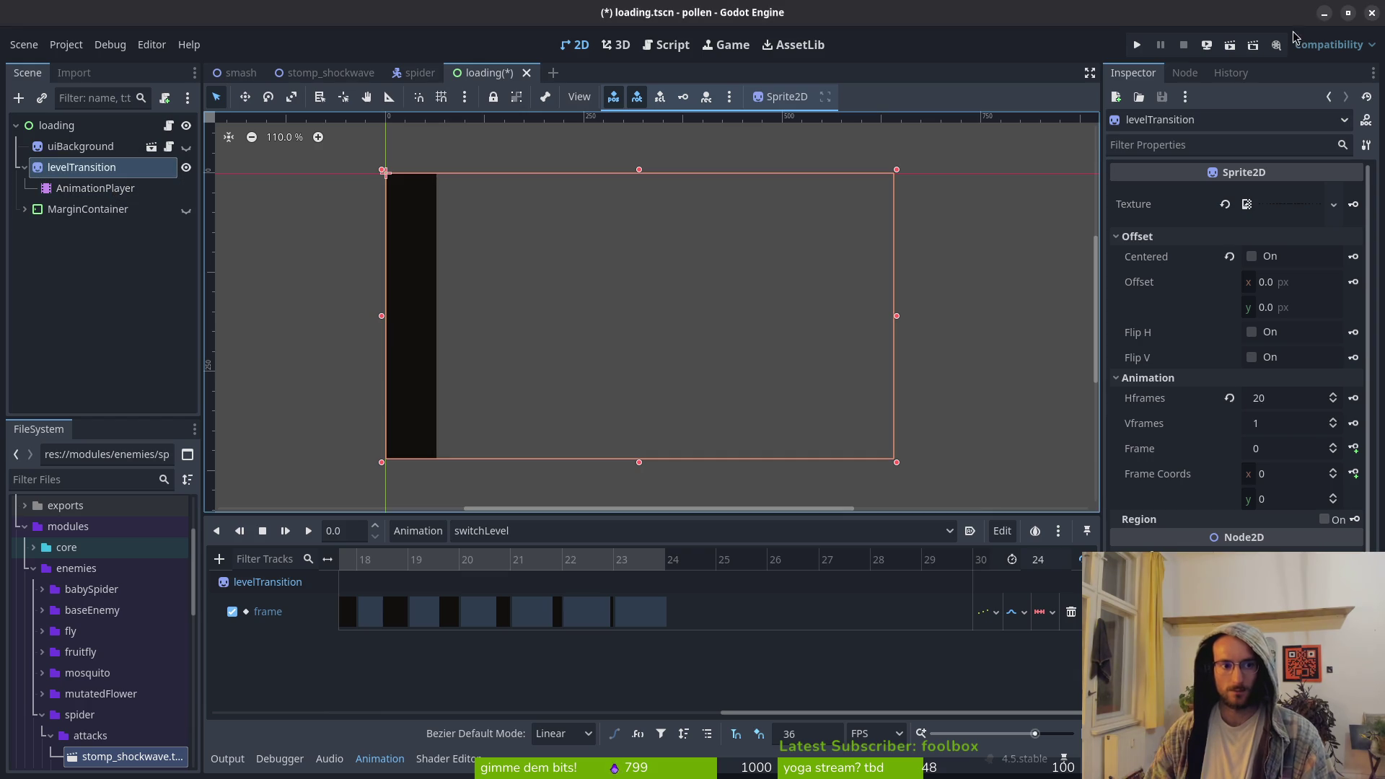
pyautogui.hotkey('ctrl', 's')
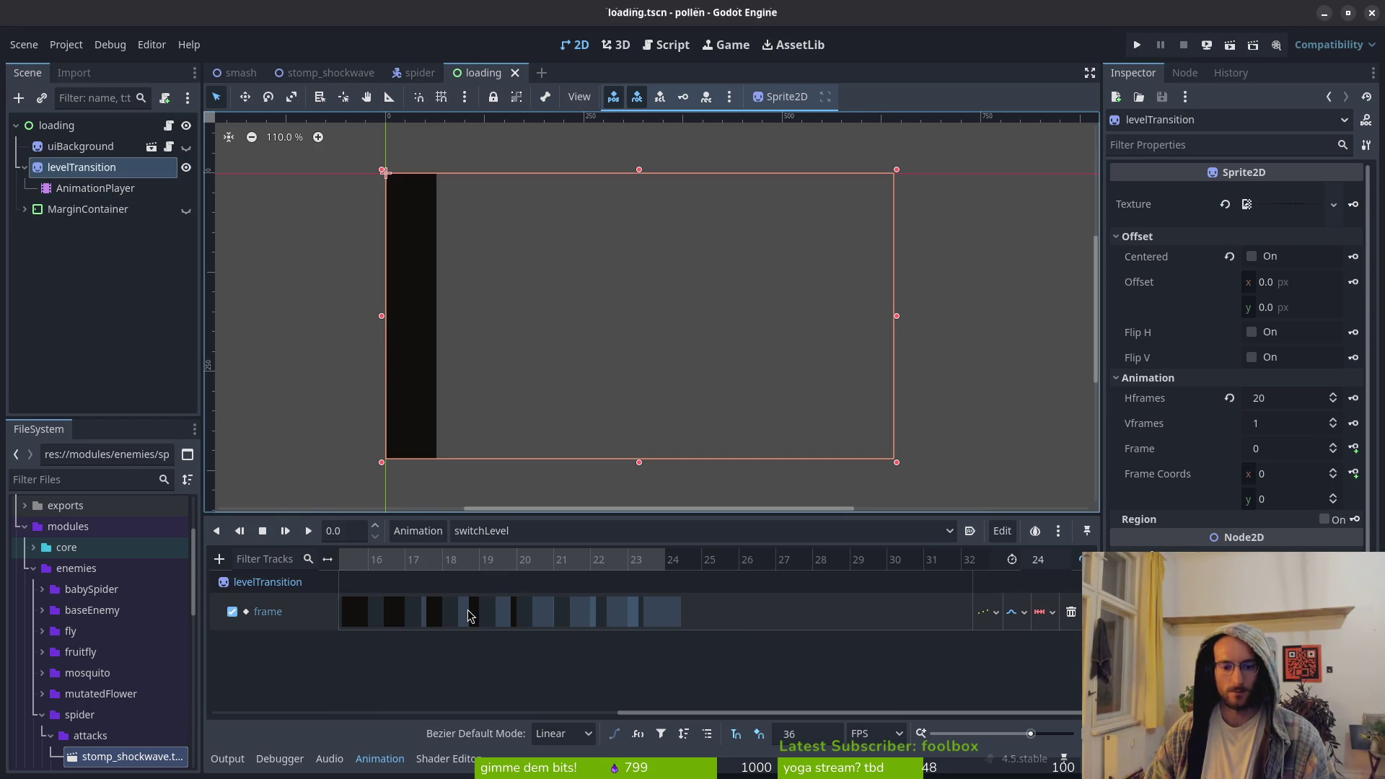
# Switch to the Neovim code editor and bring up its project file search
pyautogui.hscroll(-5, 722, 617)
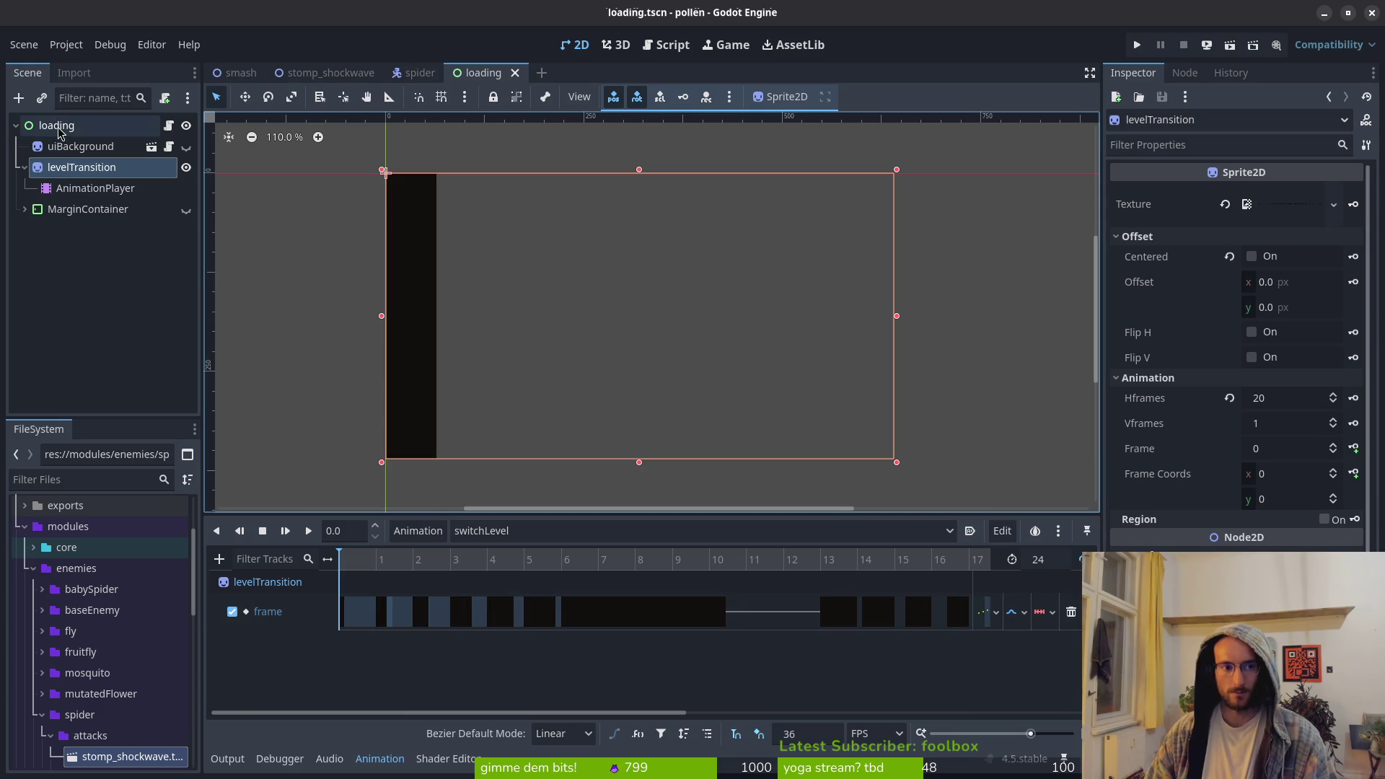
pyautogui.moveTo(647, 323); pyautogui.dragTo(658, 328)
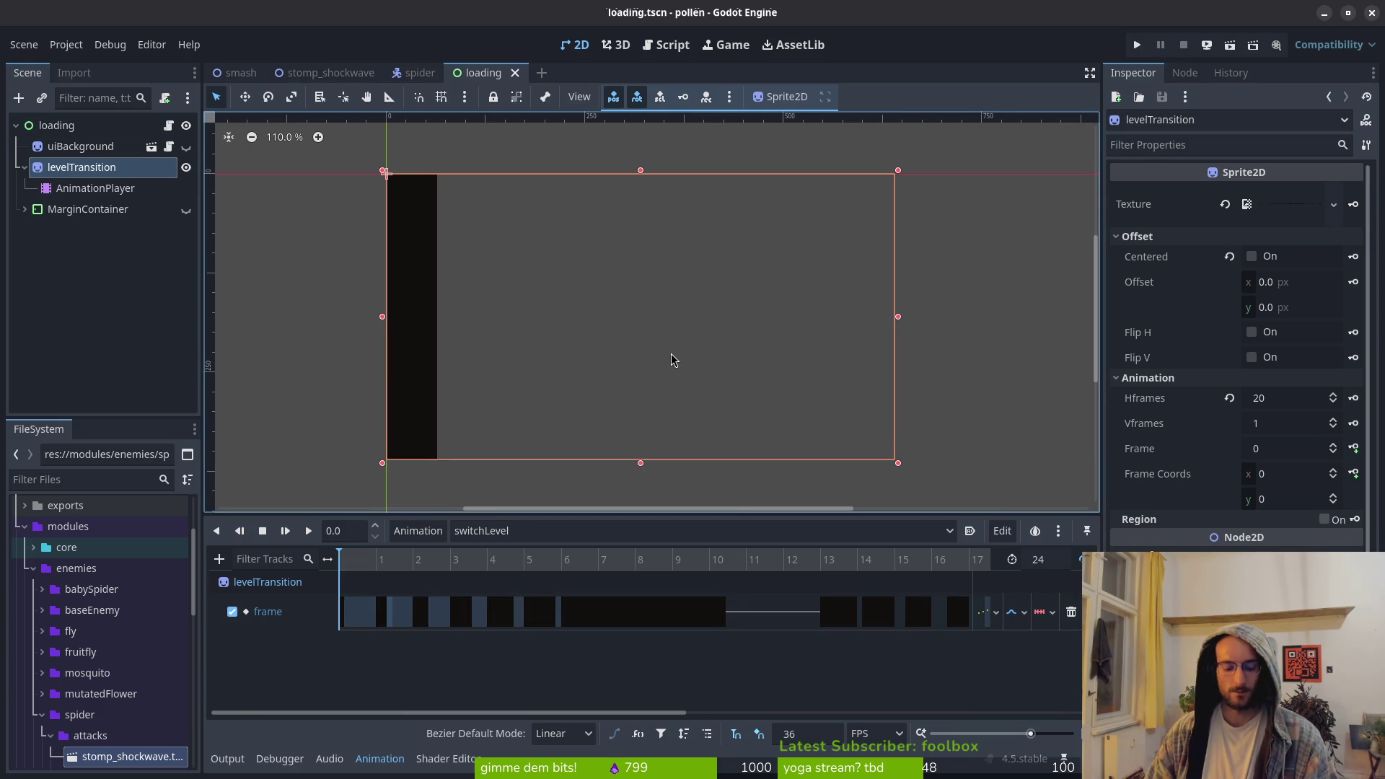
pyautogui.hotkey('alt', 'Tab')
pyautogui.hotkey('alt', 'Tab')
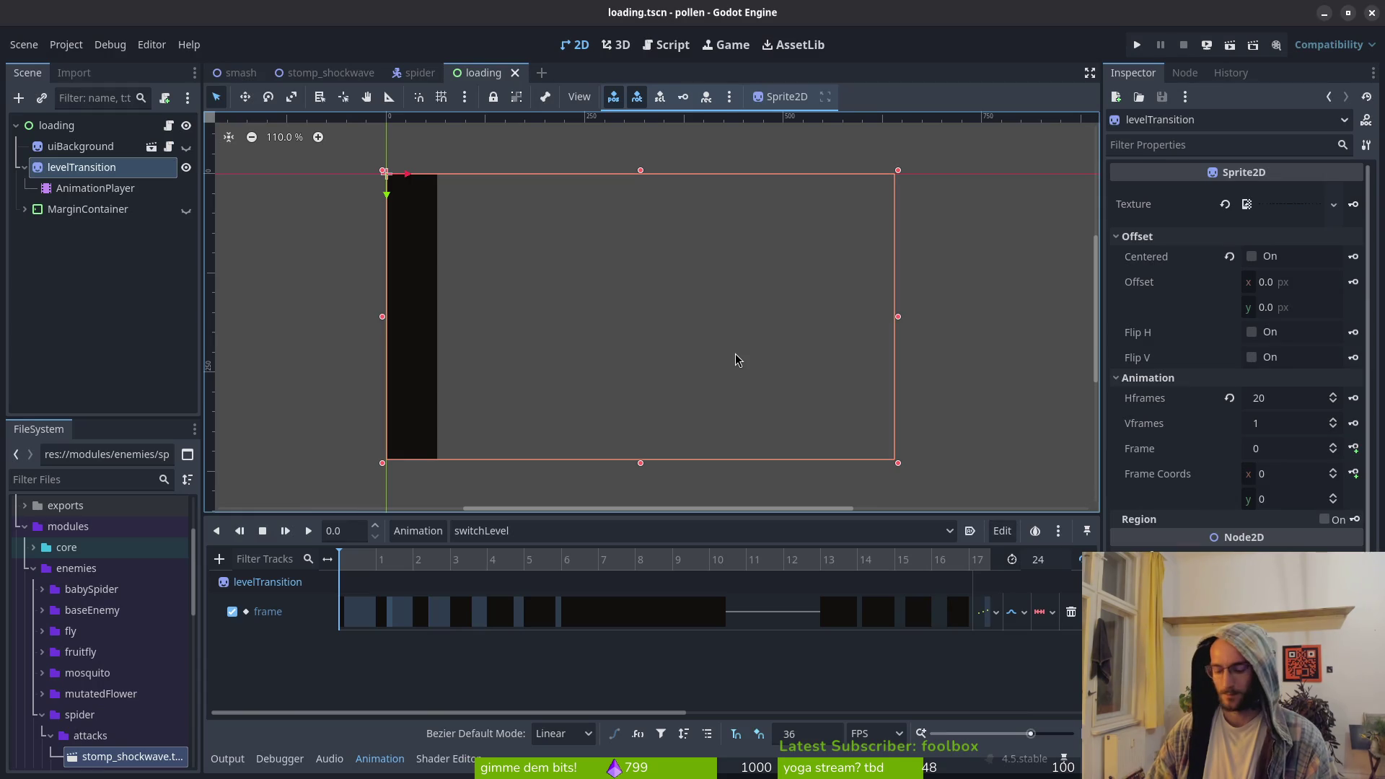
pyautogui.hotkey('alt', 'Tab')
pyautogui.hotkey('ctrl', 'p')
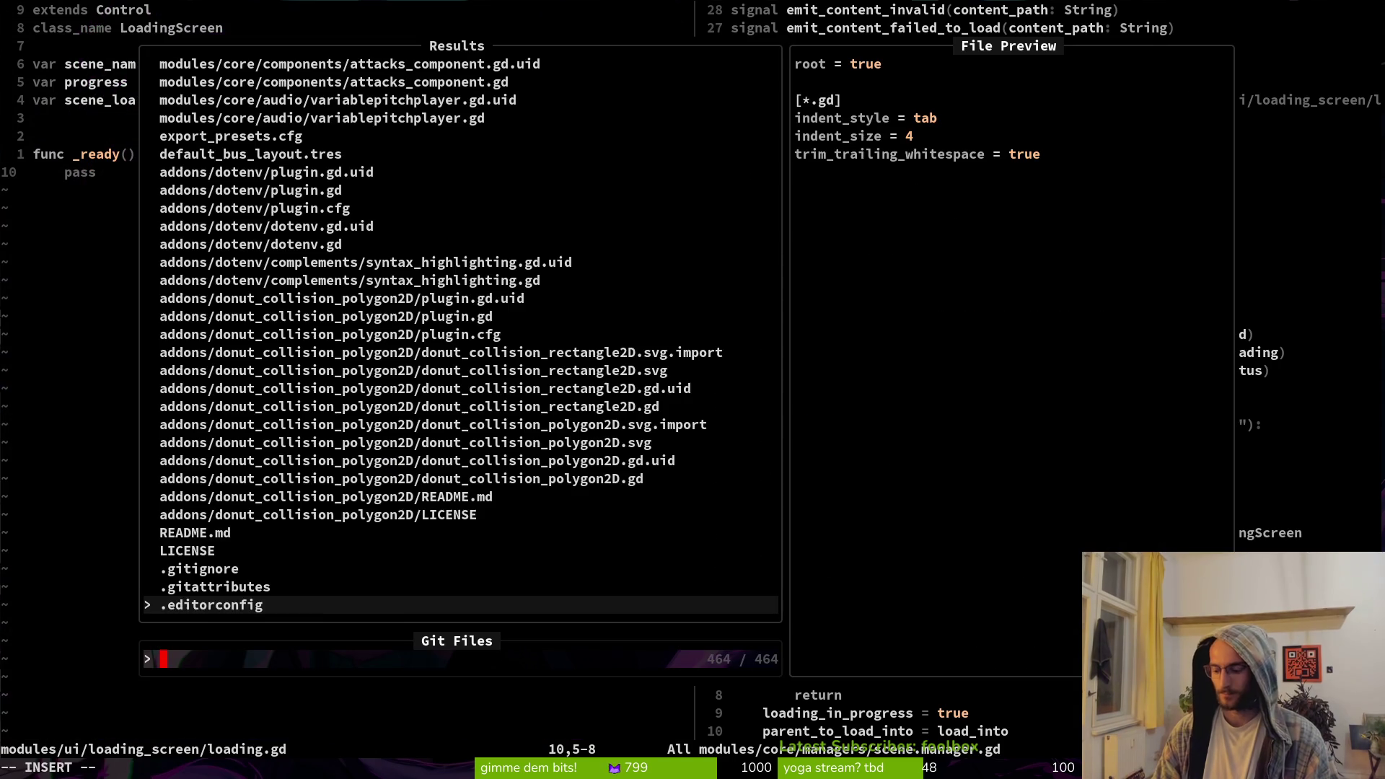
# Open gate.gd and review its unlock_gate connection, open_gate function and swap_scenes call
pyautogui.write('gate')
pyautogui.press('Return')
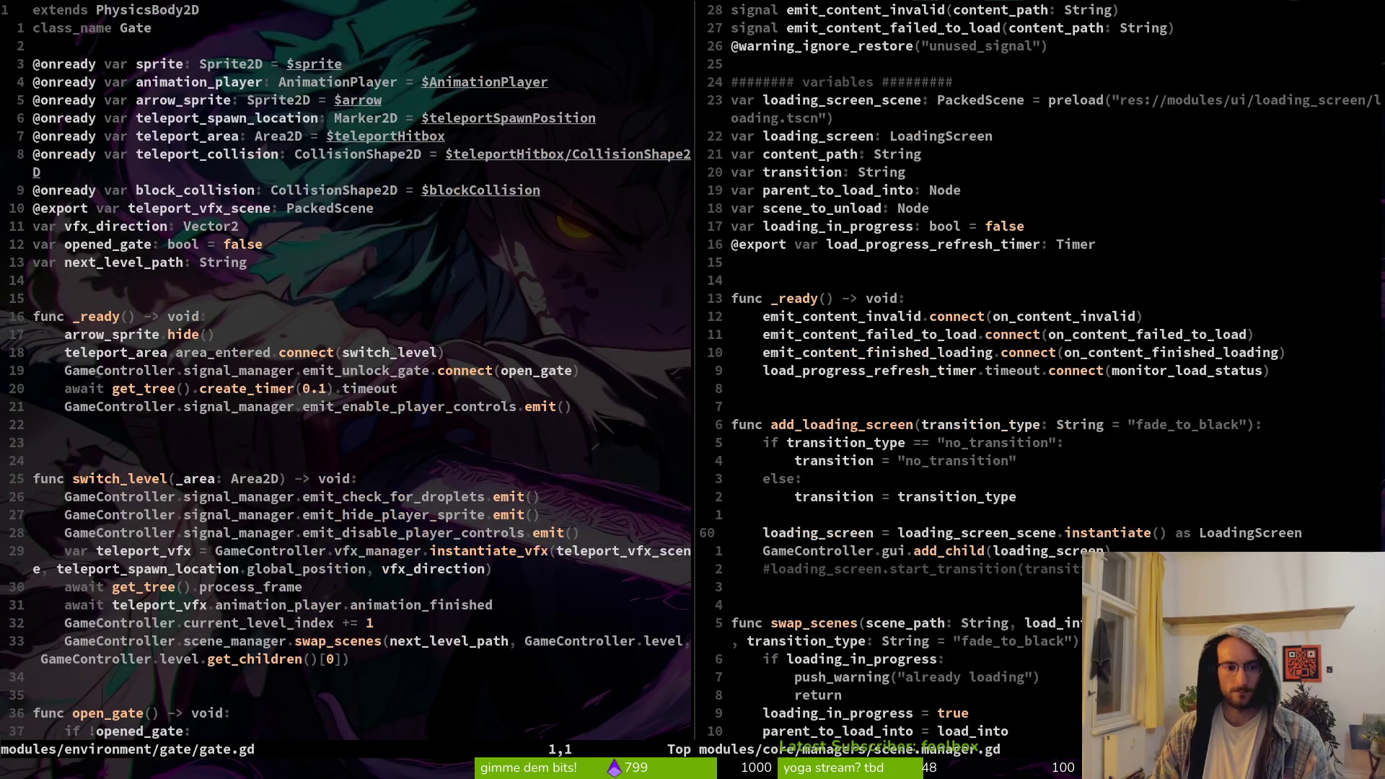
pyautogui.press('1')
pyautogui.press('9')
pyautogui.press('j')
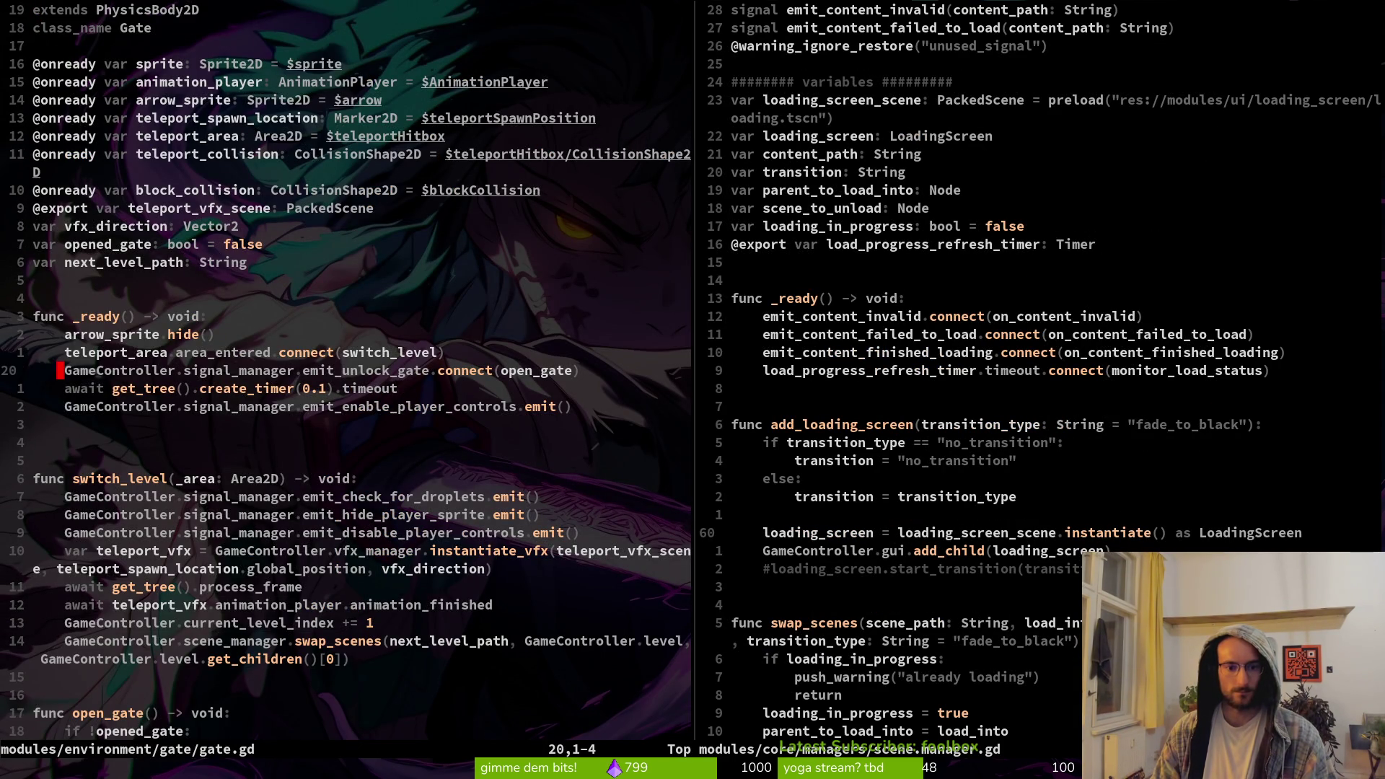
pyautogui.press('1')
pyautogui.press('8')
pyautogui.press('j')
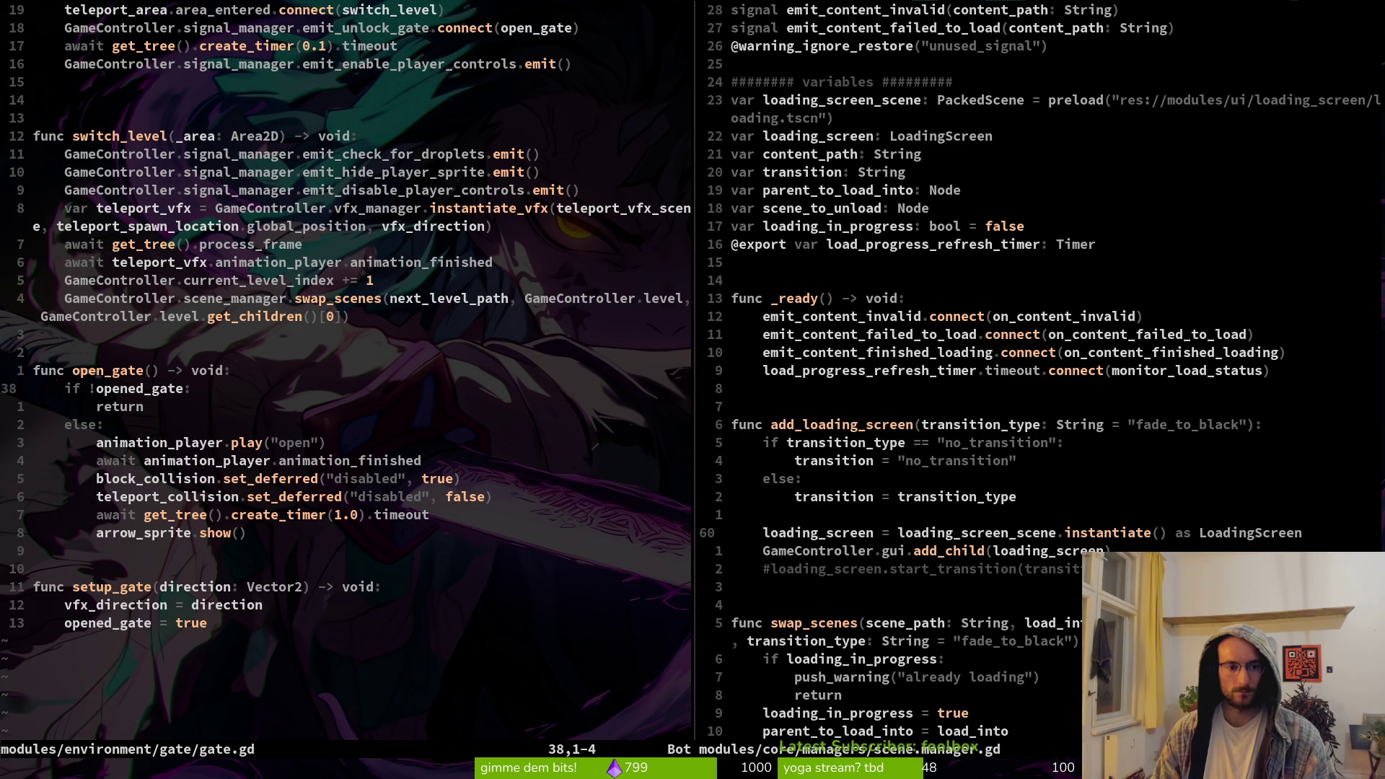
pyautogui.press('k')
pyautogui.press('k')
pyautogui.press('k')
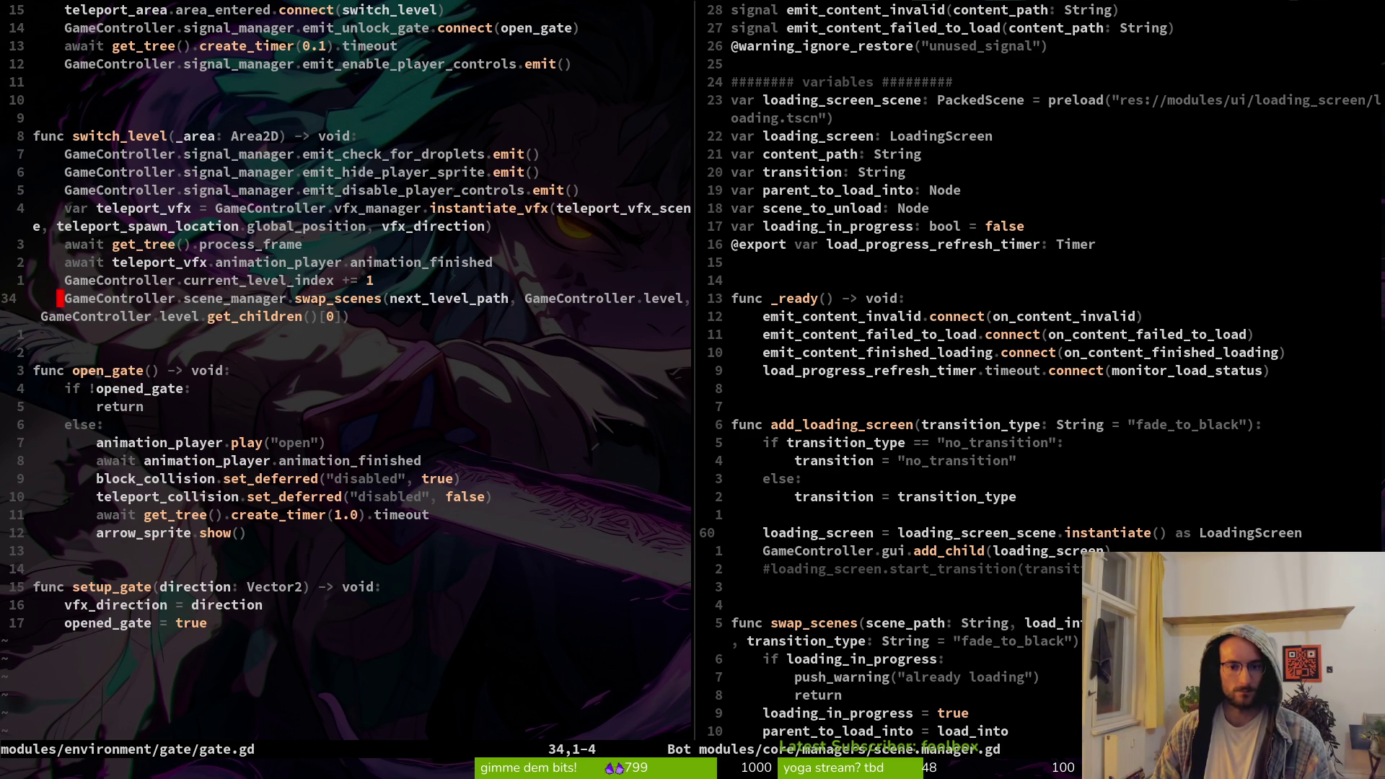
# Review scene.manager.gd's loader request and load status handling alongside gate.gd
pyautogui.hotkey('ctrl', 'w')
pyautogui.press('l')
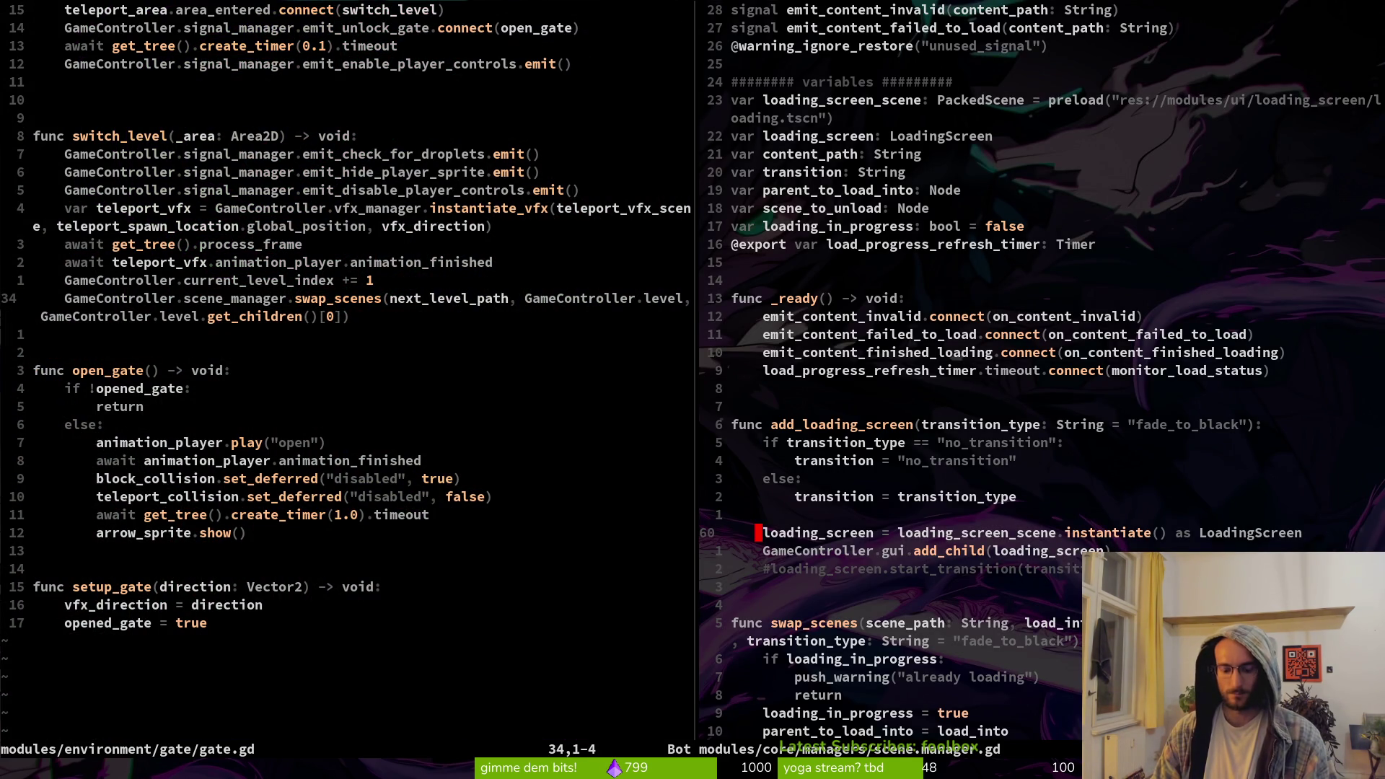
pyautogui.press('1')
pyautogui.press('9')
pyautogui.press('j')
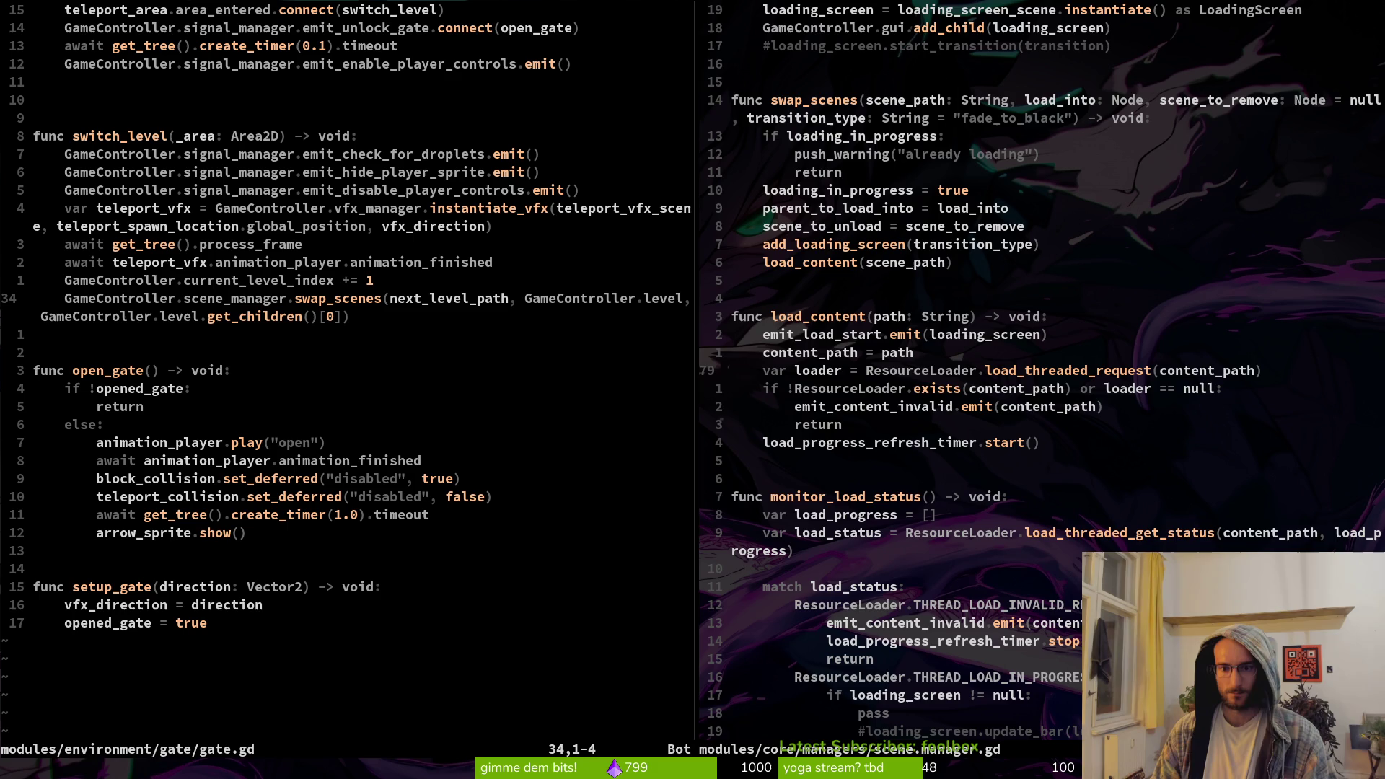
pyautogui.hotkey('ctrl', 'd')
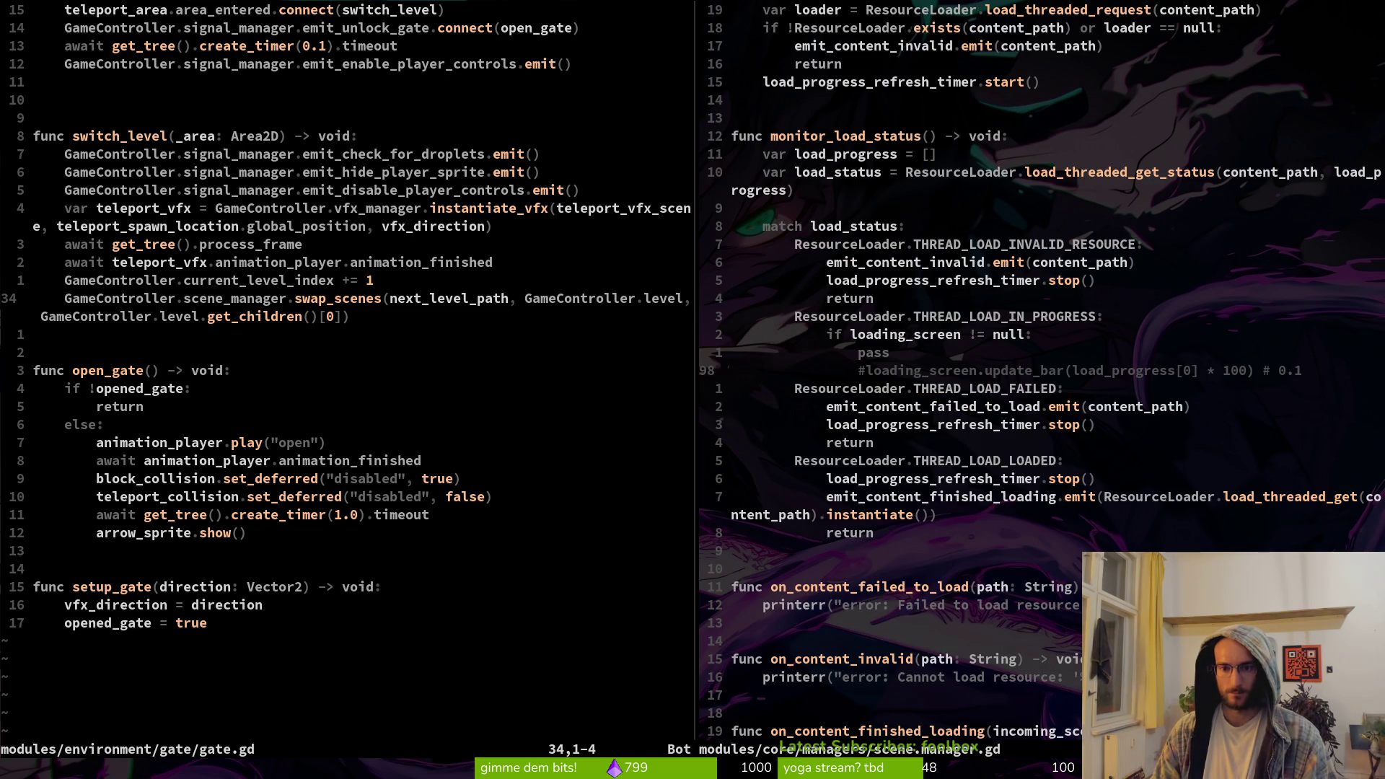
pyautogui.hotkey('ctrl', 'w')
pyautogui.press('h')
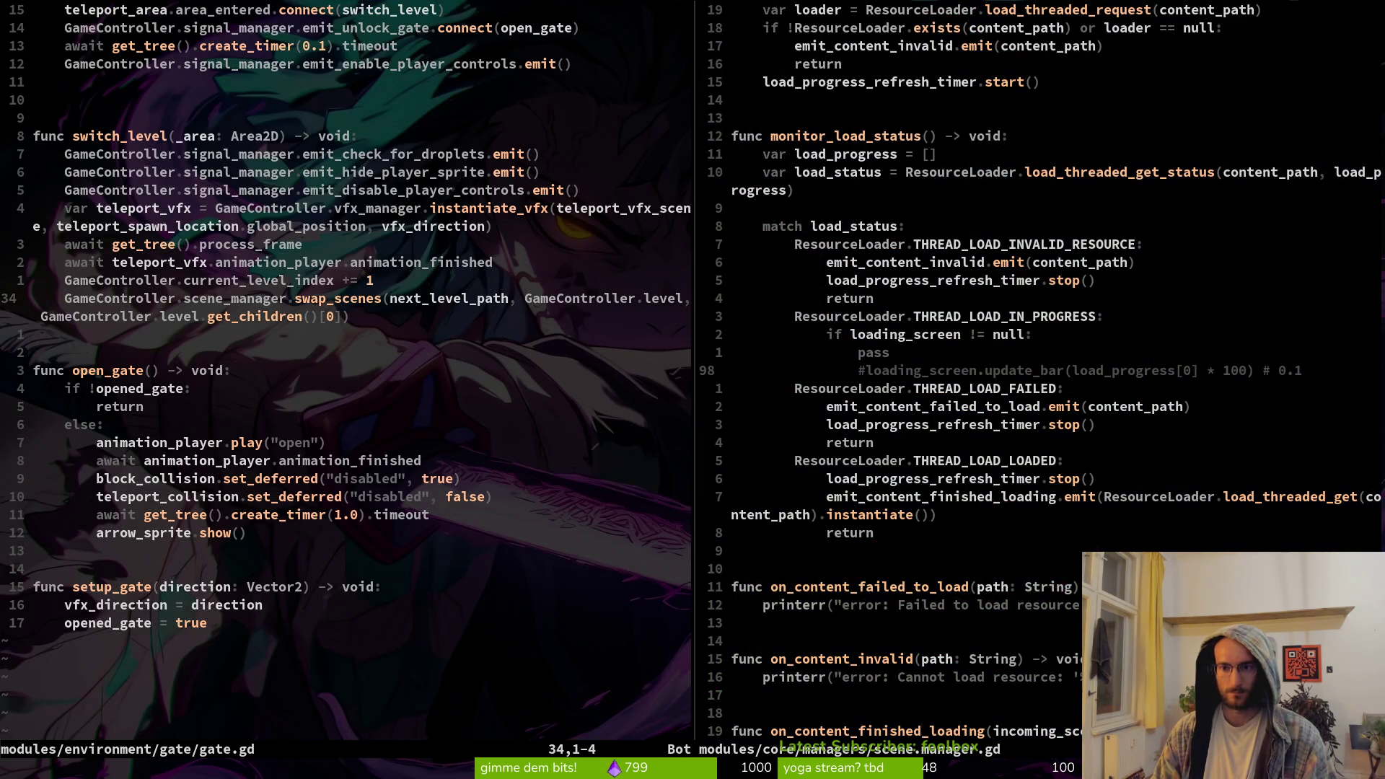
pyautogui.hotkey('ctrl', 'w')
pyautogui.press('l')
# Uncomment loading_screen.start_transition(transition) in scene.manager.gd and save the file
pyautogui.hotkey('ctrl', 'u')
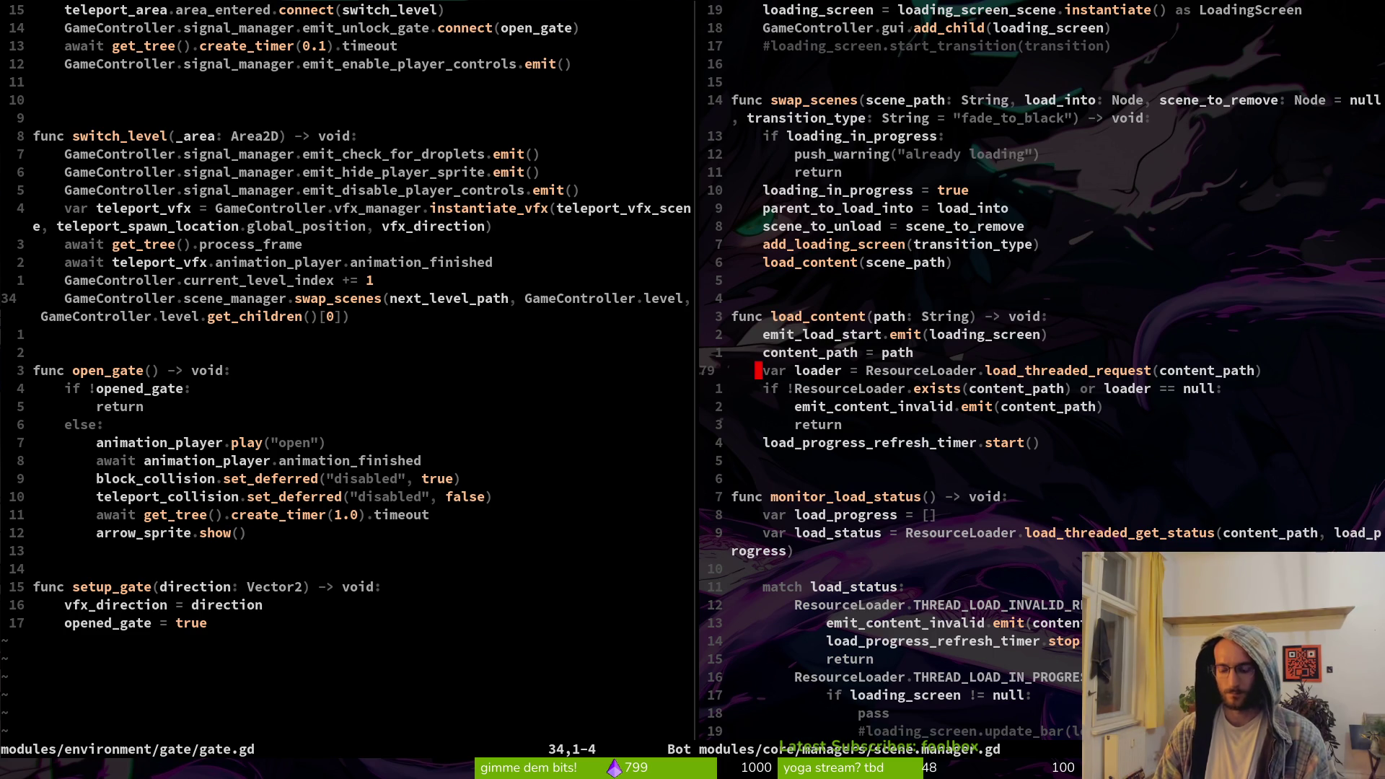
pyautogui.hotkey('ctrl', 'u')
pyautogui.press('j')
pyautogui.press('j')
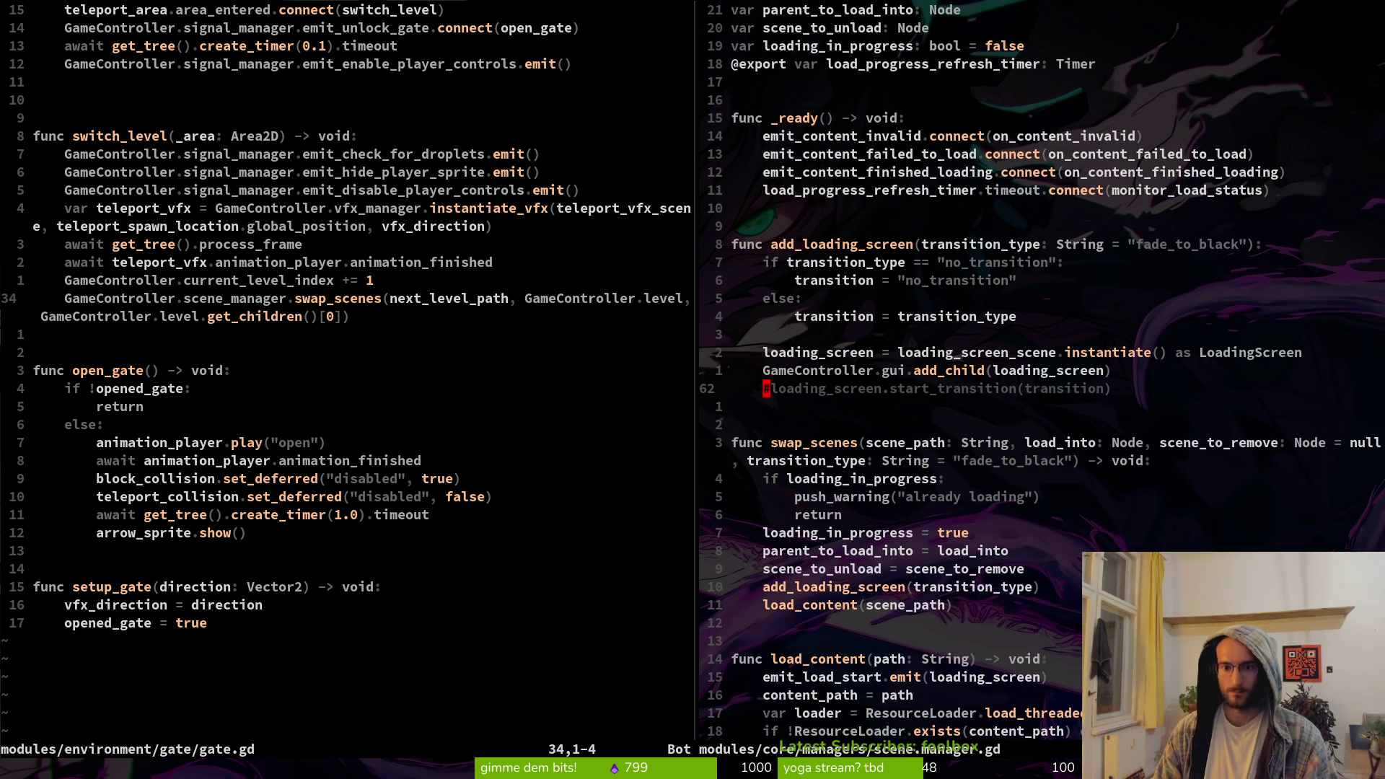
pyautogui.press('s')
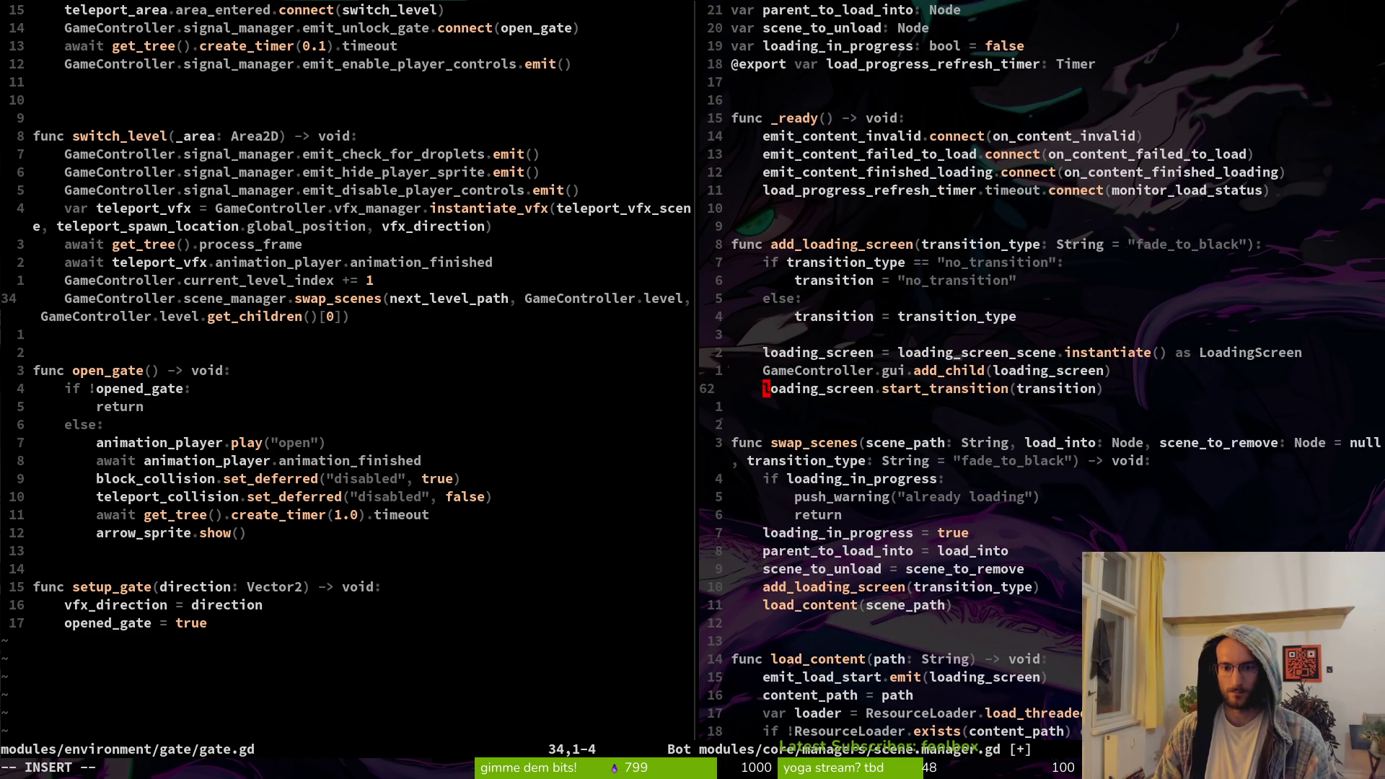
pyautogui.press('Escape')
pyautogui.write(':w')
pyautogui.press('Return')
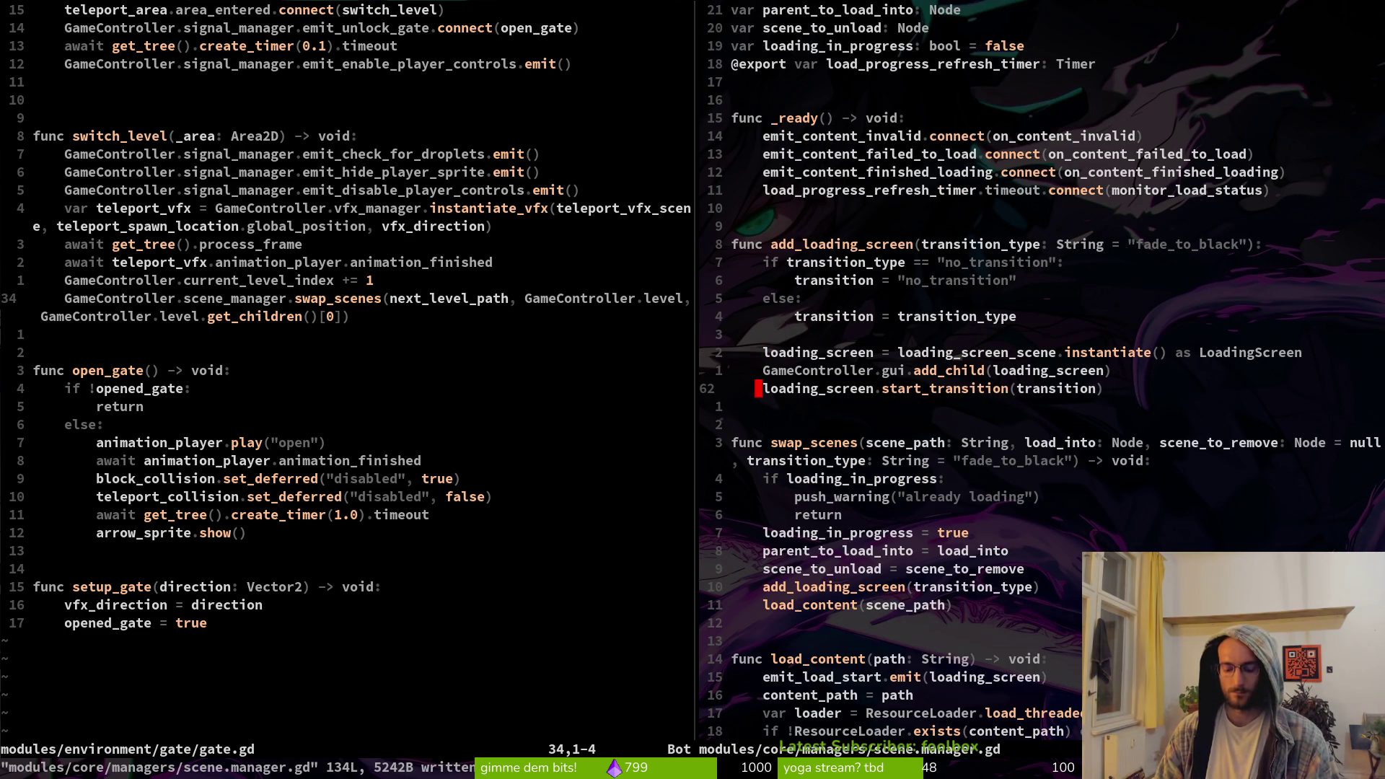
# Write and close the gate.gd split, then open the reference SceneManager.gd on GitHub
pyautogui.hotkey('ctrl', 'w')
pyautogui.write('h:wq')
pyautogui.press('Return')
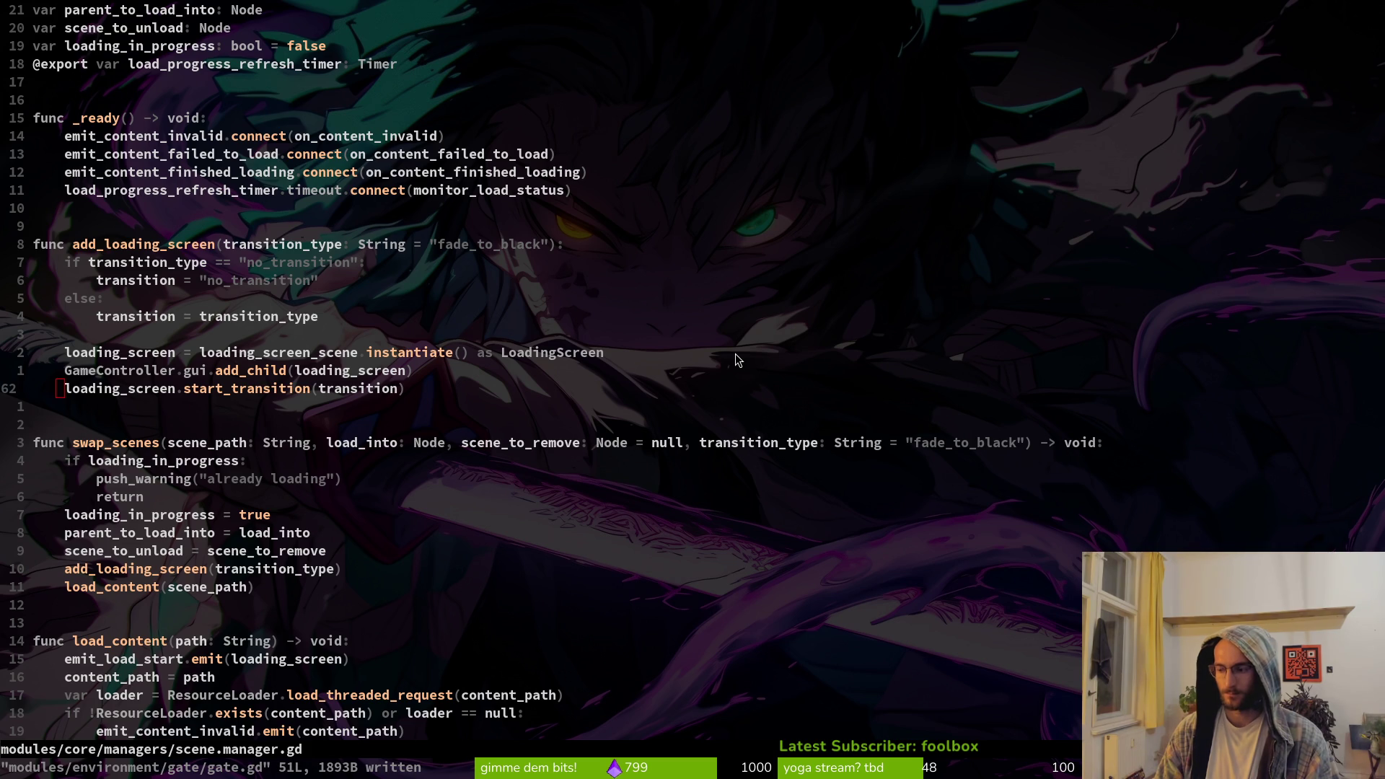
pyautogui.hotkey('alt', 'Tab')
pyautogui.click(277, 15)
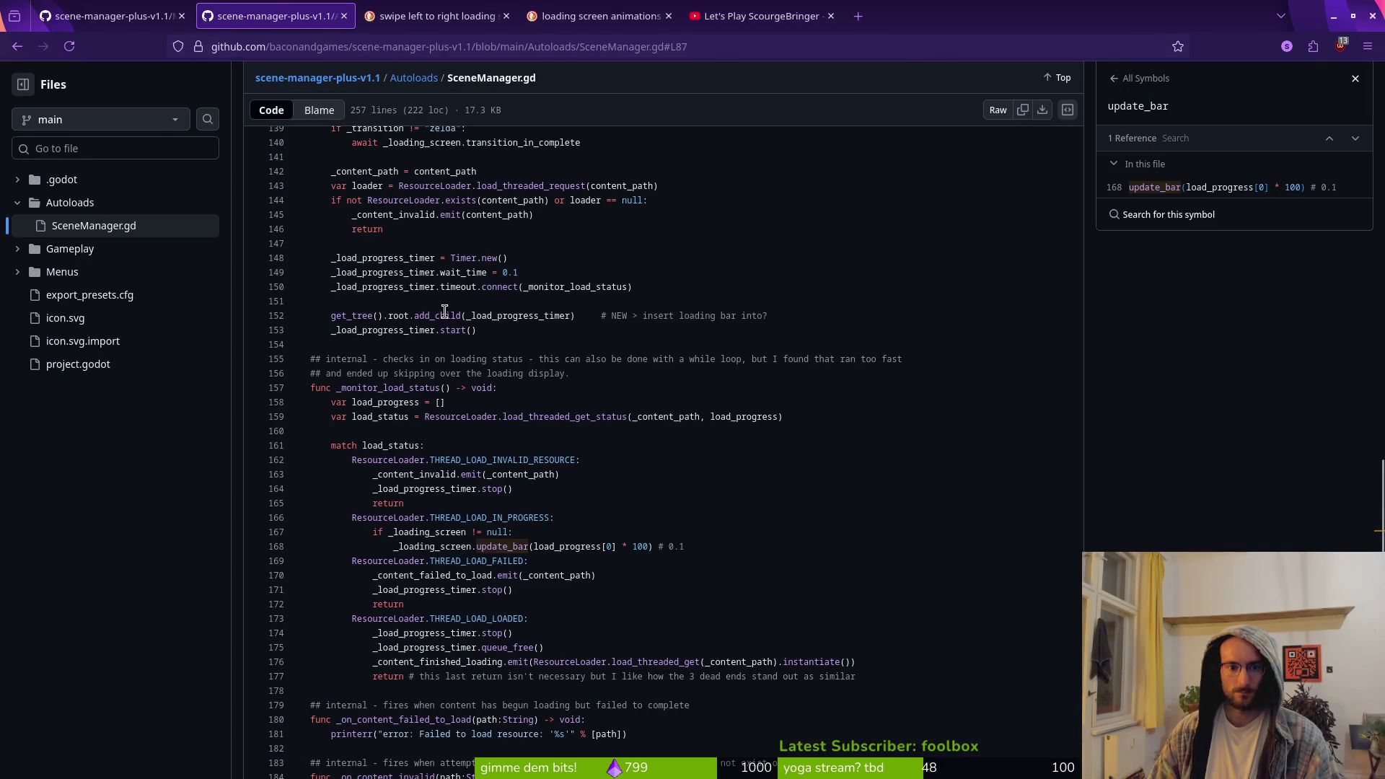
# Scroll up to _add_loading_screen in the reference SceneManager.gd, then return to Neovim
pyautogui.scroll(15, 458, 415)
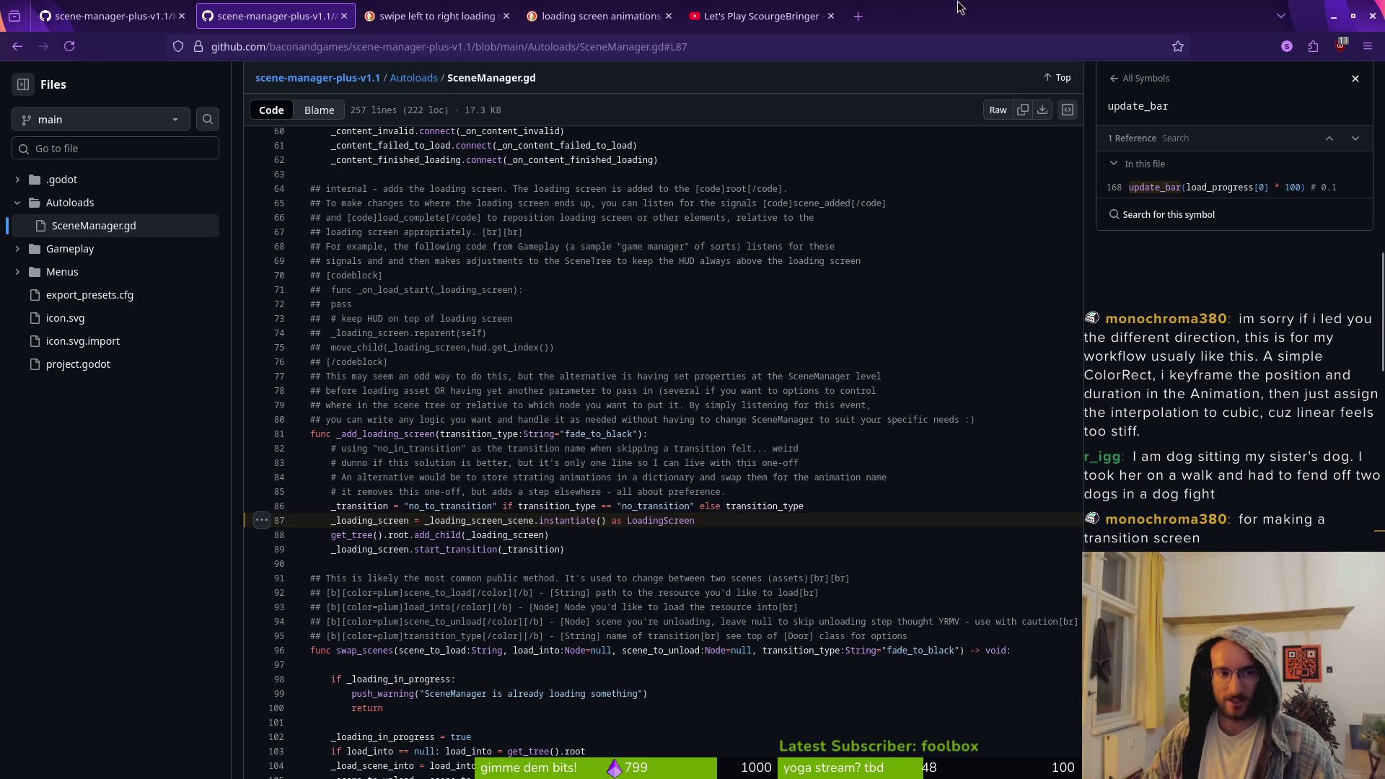
pyautogui.hotkey('alt', 'Tab')
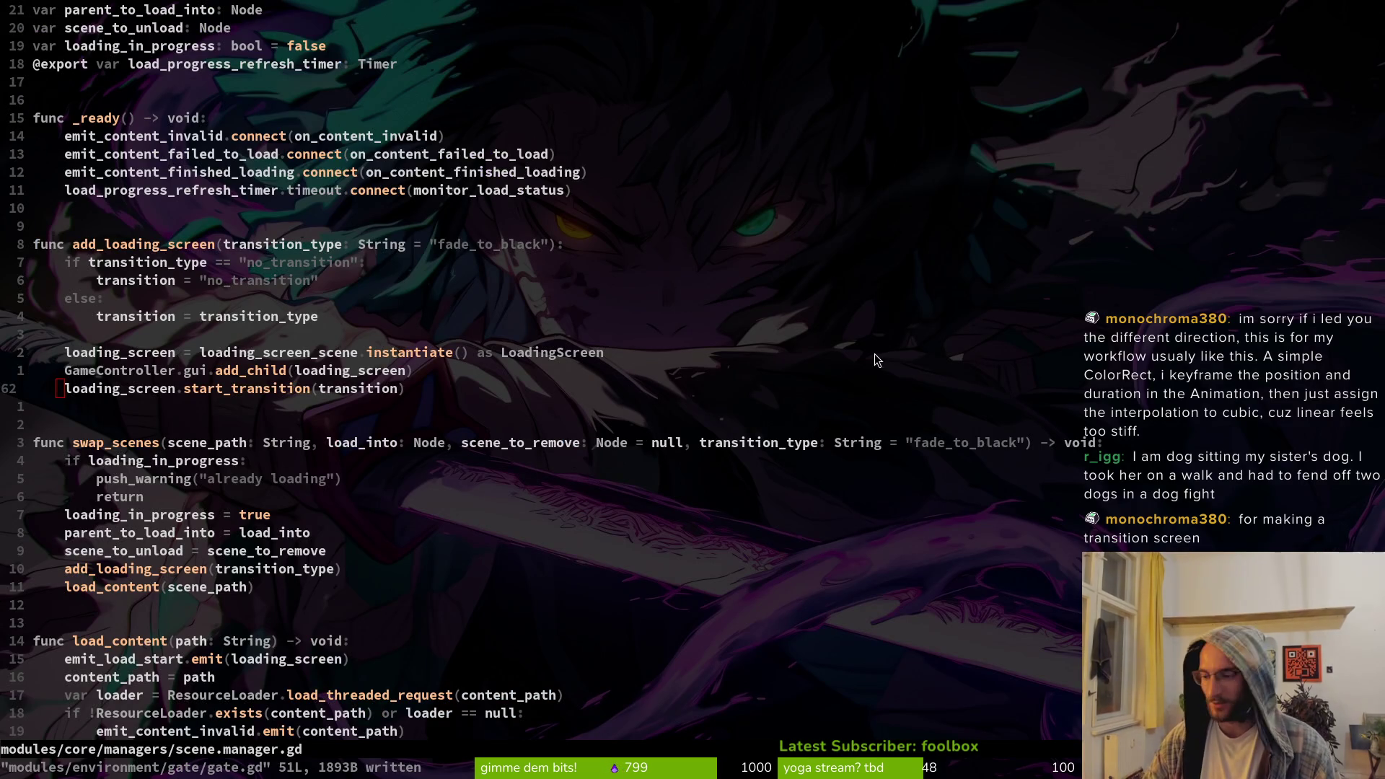
# Back in Godot, preview the switchLevel wipe on levelTransition and pause it partway
pyautogui.hotkey('alt', 'Tab')
pyautogui.click(300, 531)
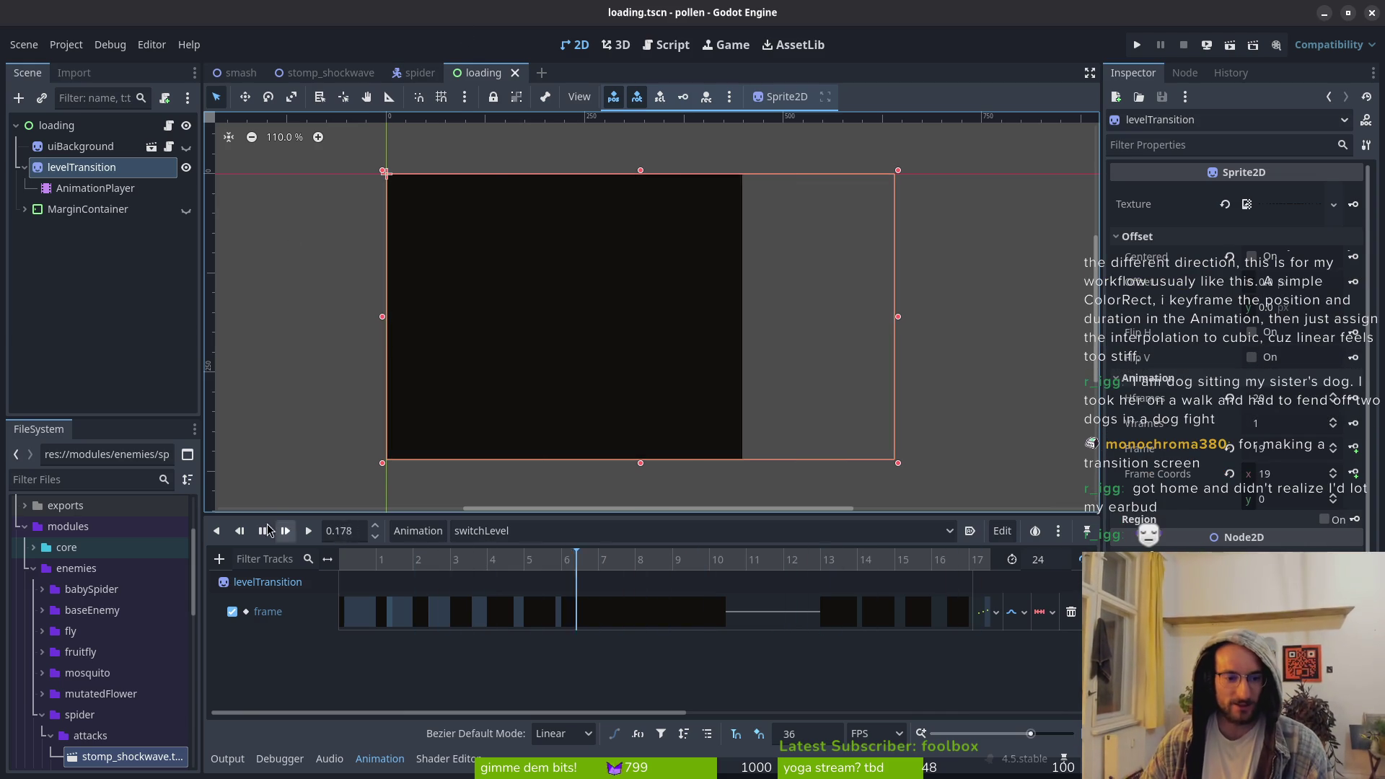
pyautogui.click(262, 530)
# Add a Sprite2D under the root loading node, leaving it without a texture
pyautogui.click(47, 127)
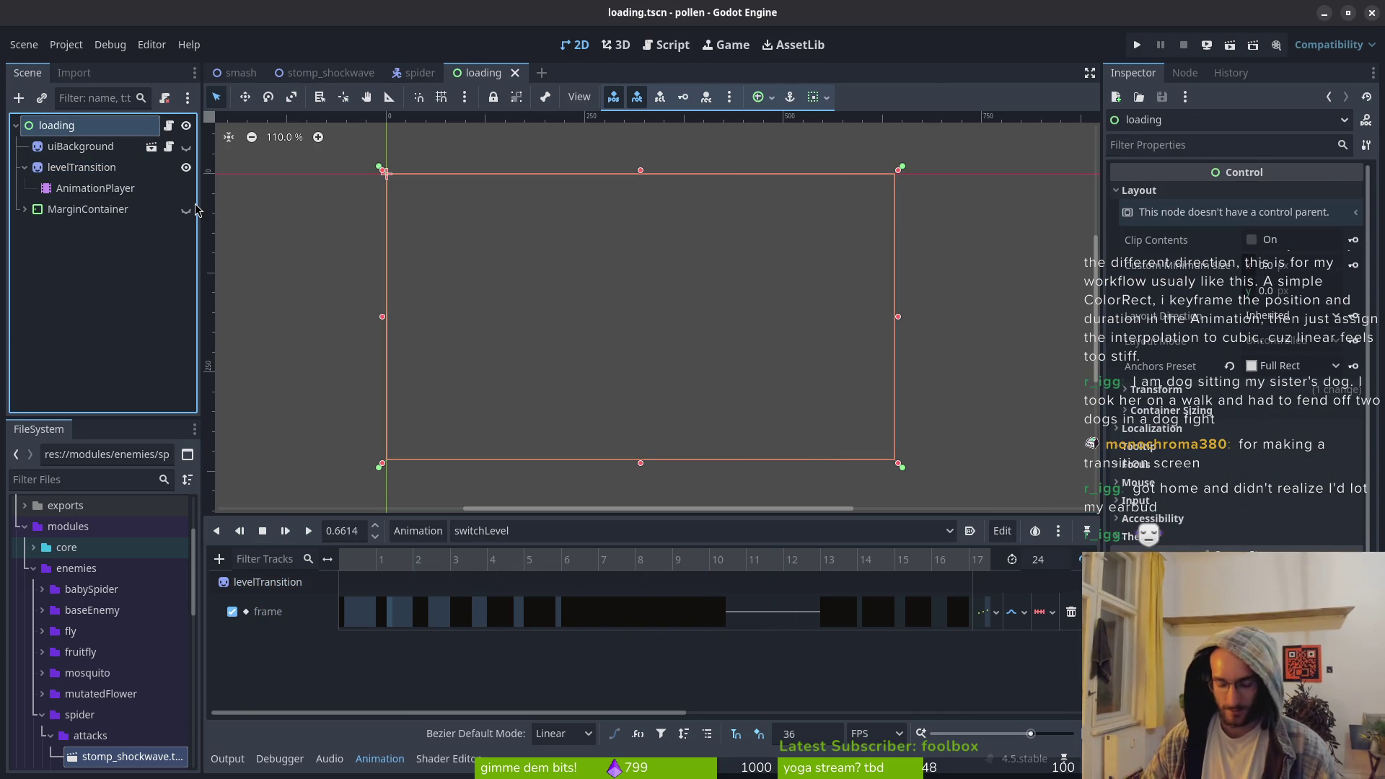
pyautogui.hotkey('ctrl', 'a')
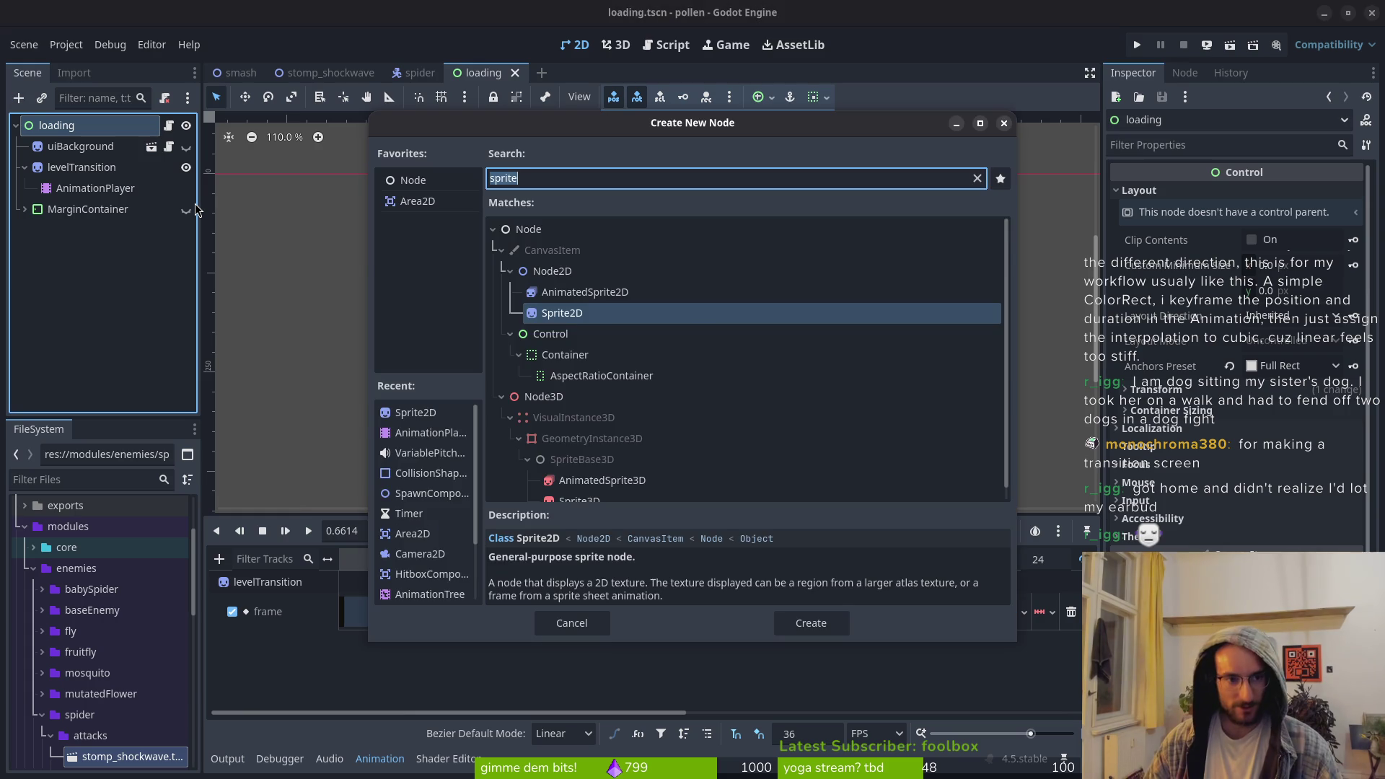
pyautogui.write('sprite')
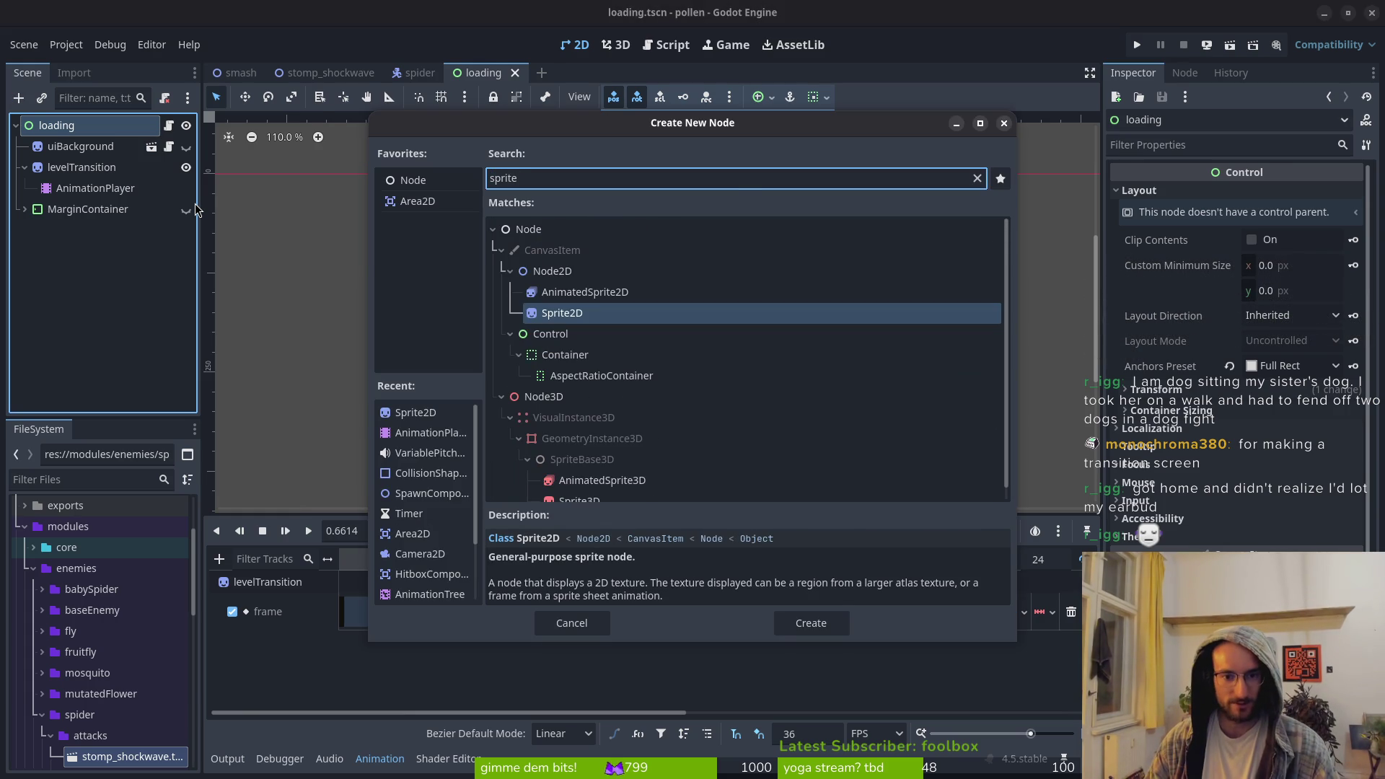
pyautogui.press('Return')
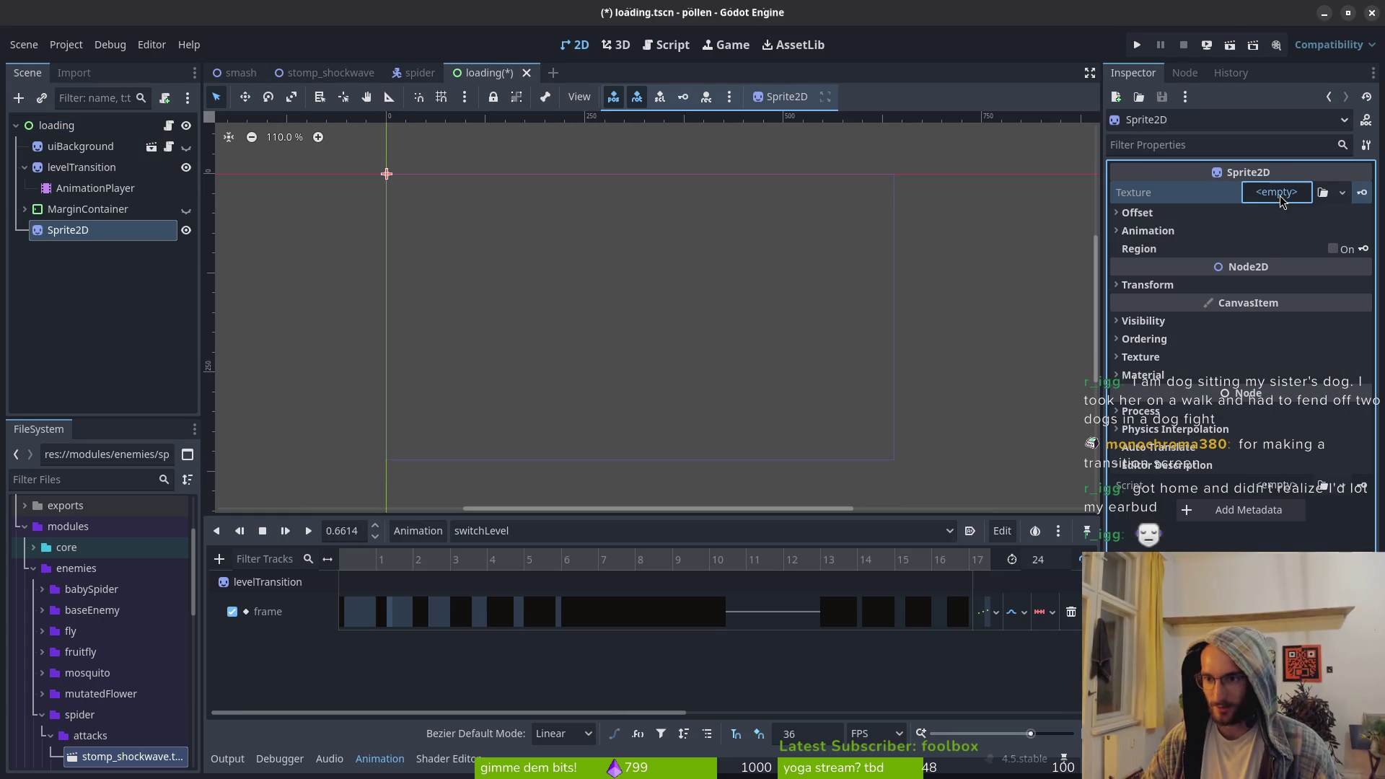
pyautogui.click(1277, 193)
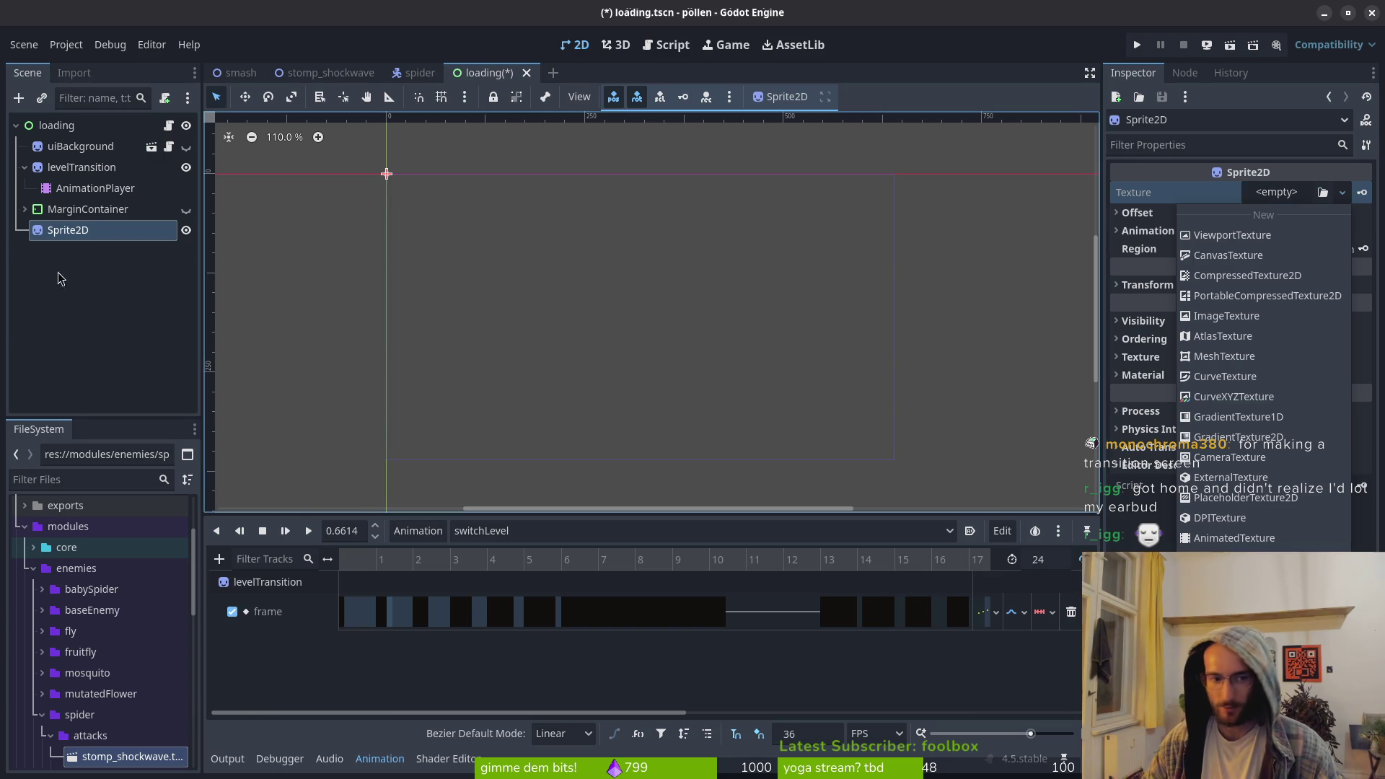
pyautogui.click(64, 296)
pyautogui.write('color')
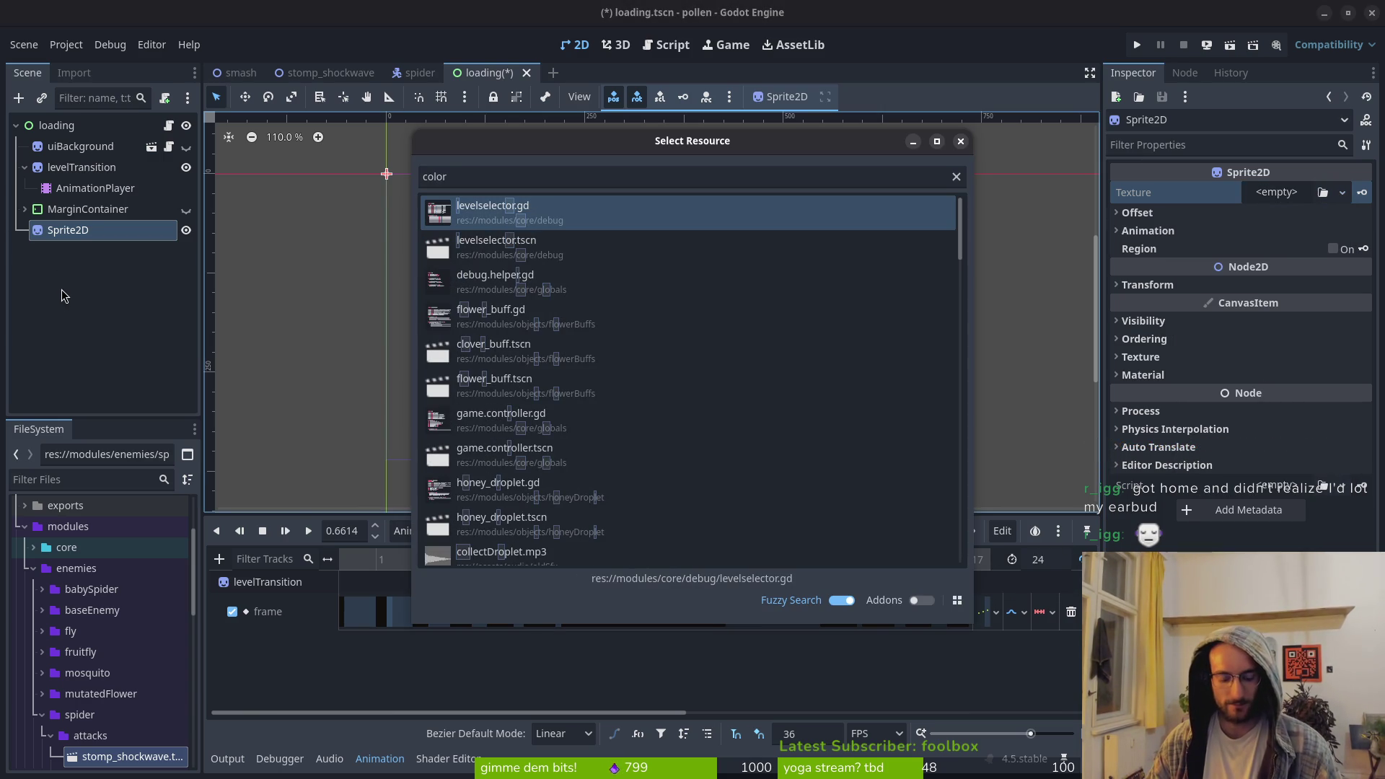
pyautogui.press('Escape')
# Add a ColorRect node to the loading scene via Create New Node
pyautogui.hotkey('ctrl', 'a')
pyautogui.write('coloc')
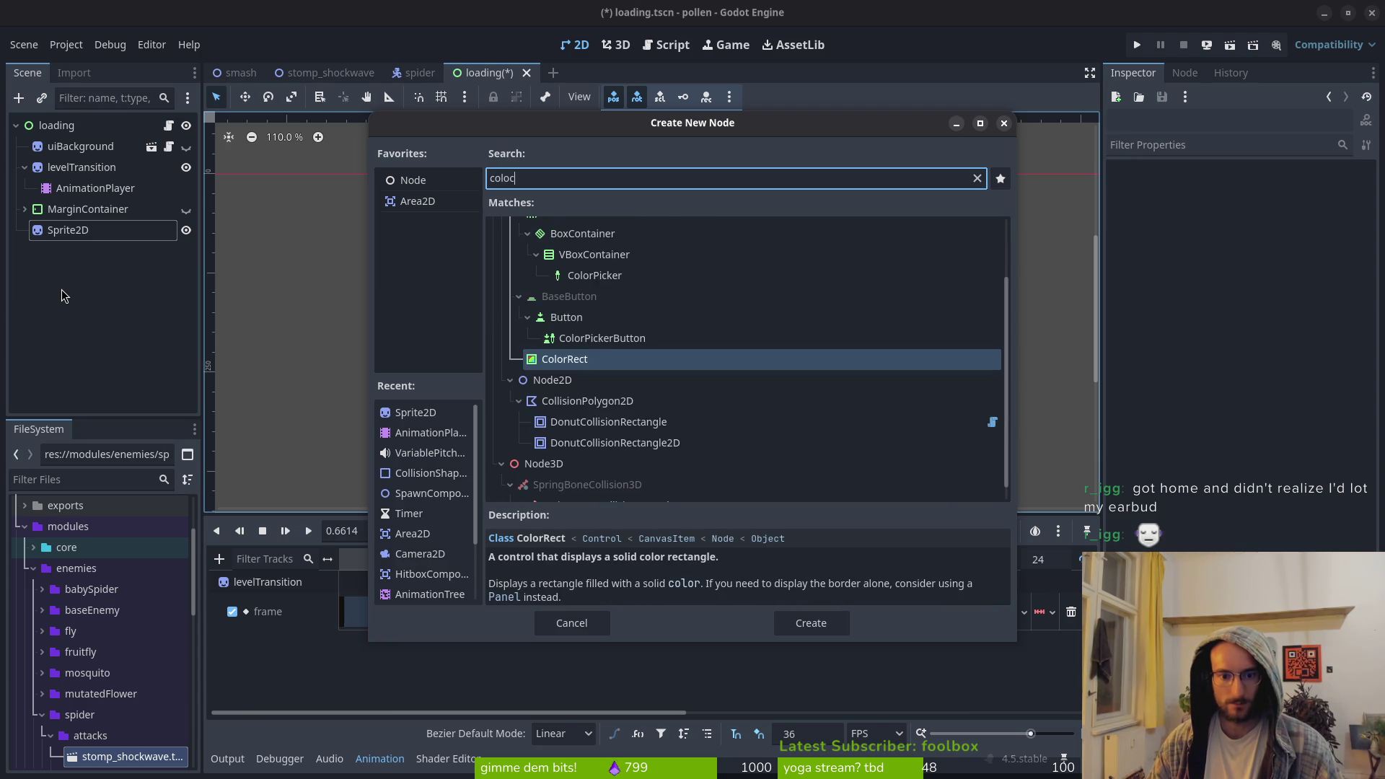
pyautogui.press('Return')
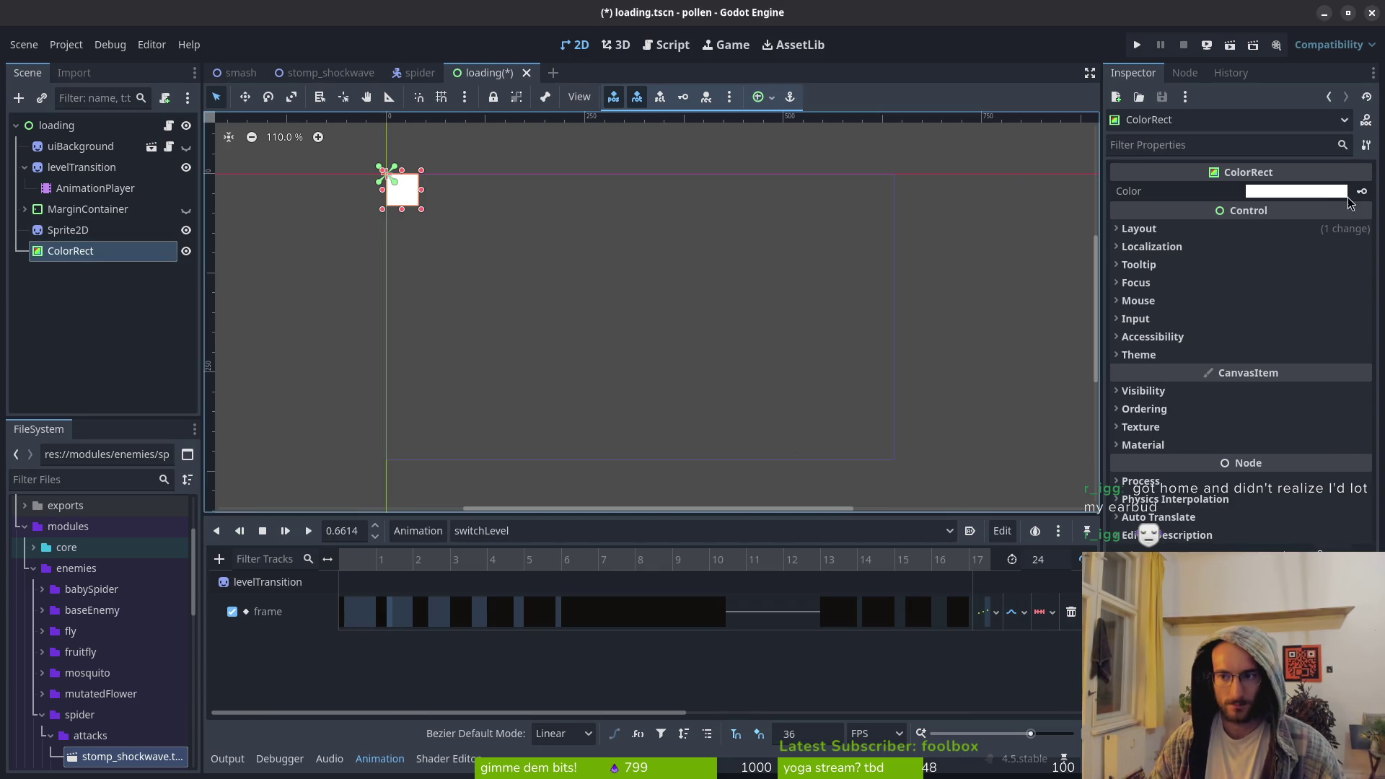
# Set the ColorRect's colour to black
pyautogui.click(1331, 192)
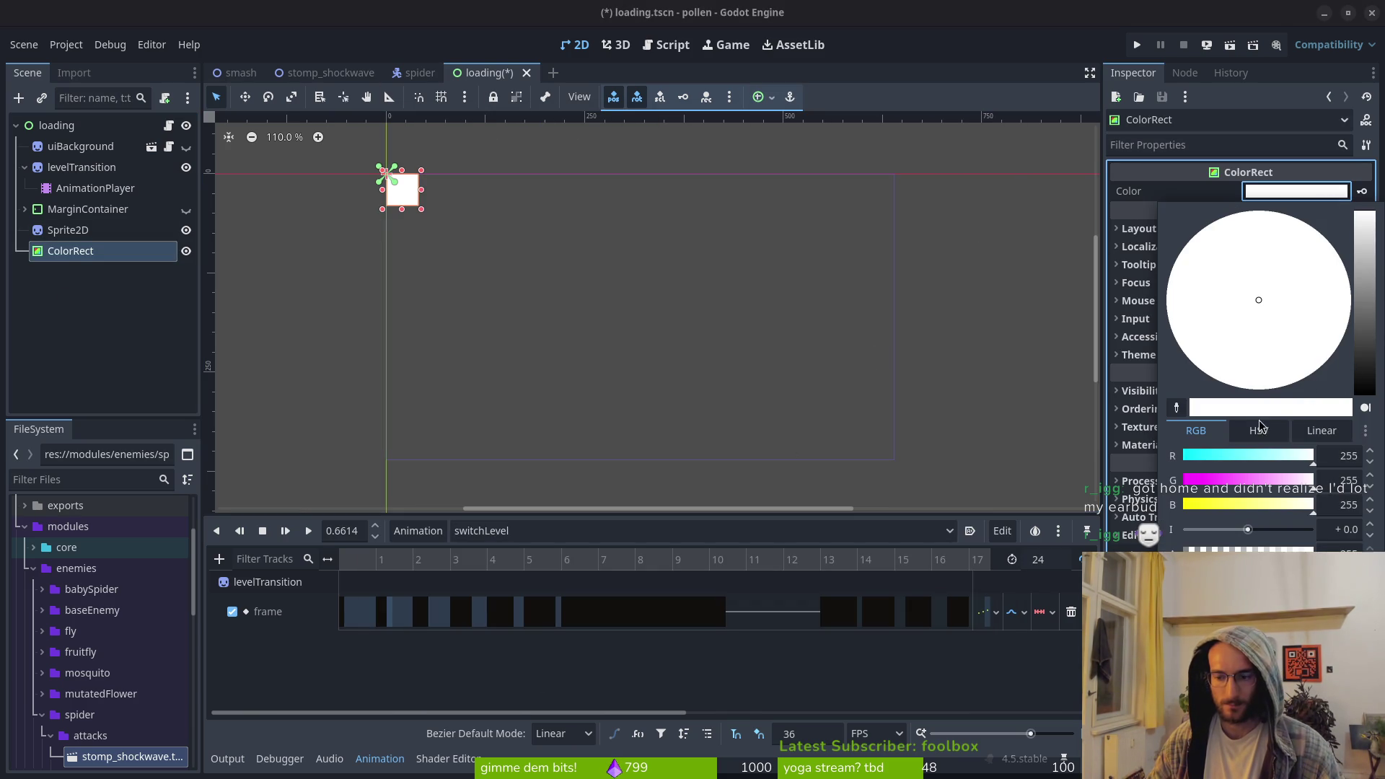
pyautogui.click(1365, 391)
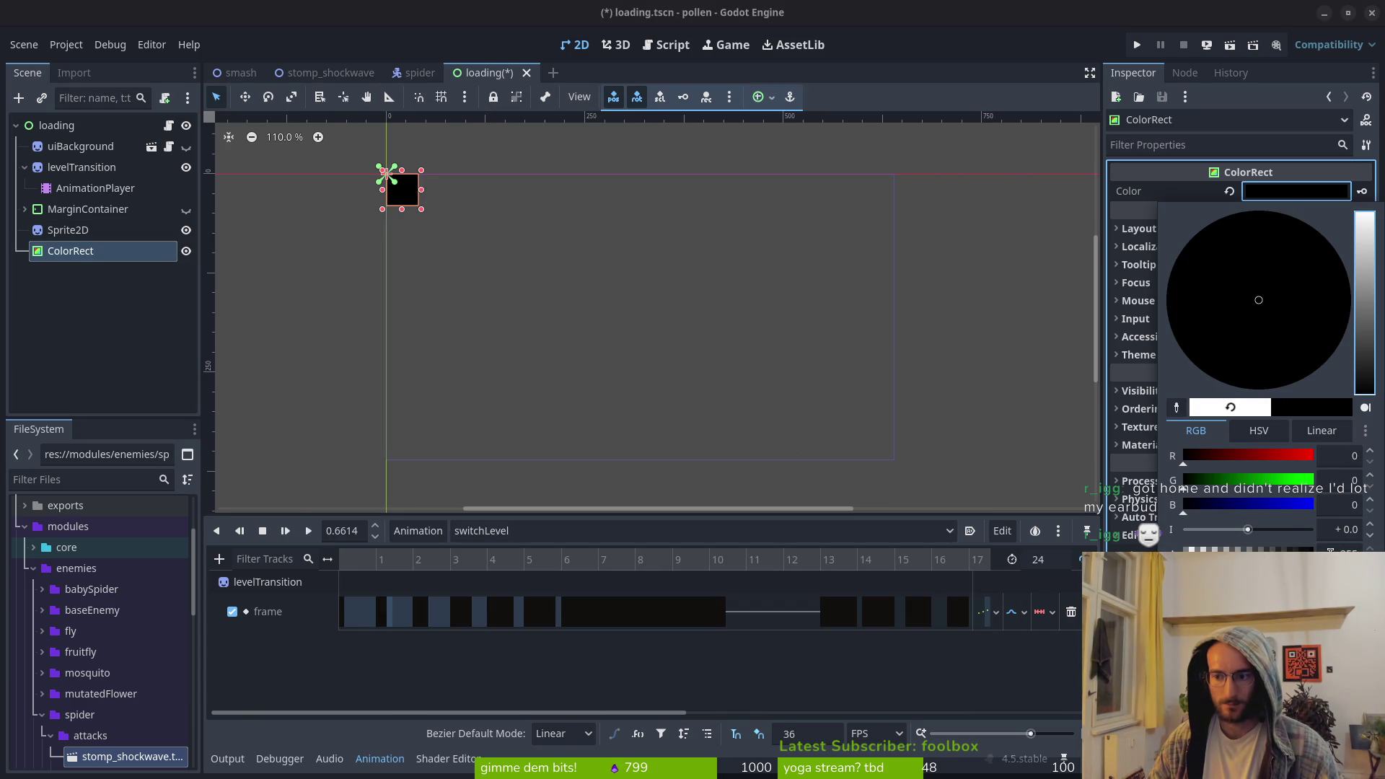
pyautogui.press('Escape')
# Set Layout Mode to Anchors with the Full Rect preset, then save the scene
pyautogui.click(1153, 246)
pyautogui.click(1176, 246)
pyautogui.click(1168, 228)
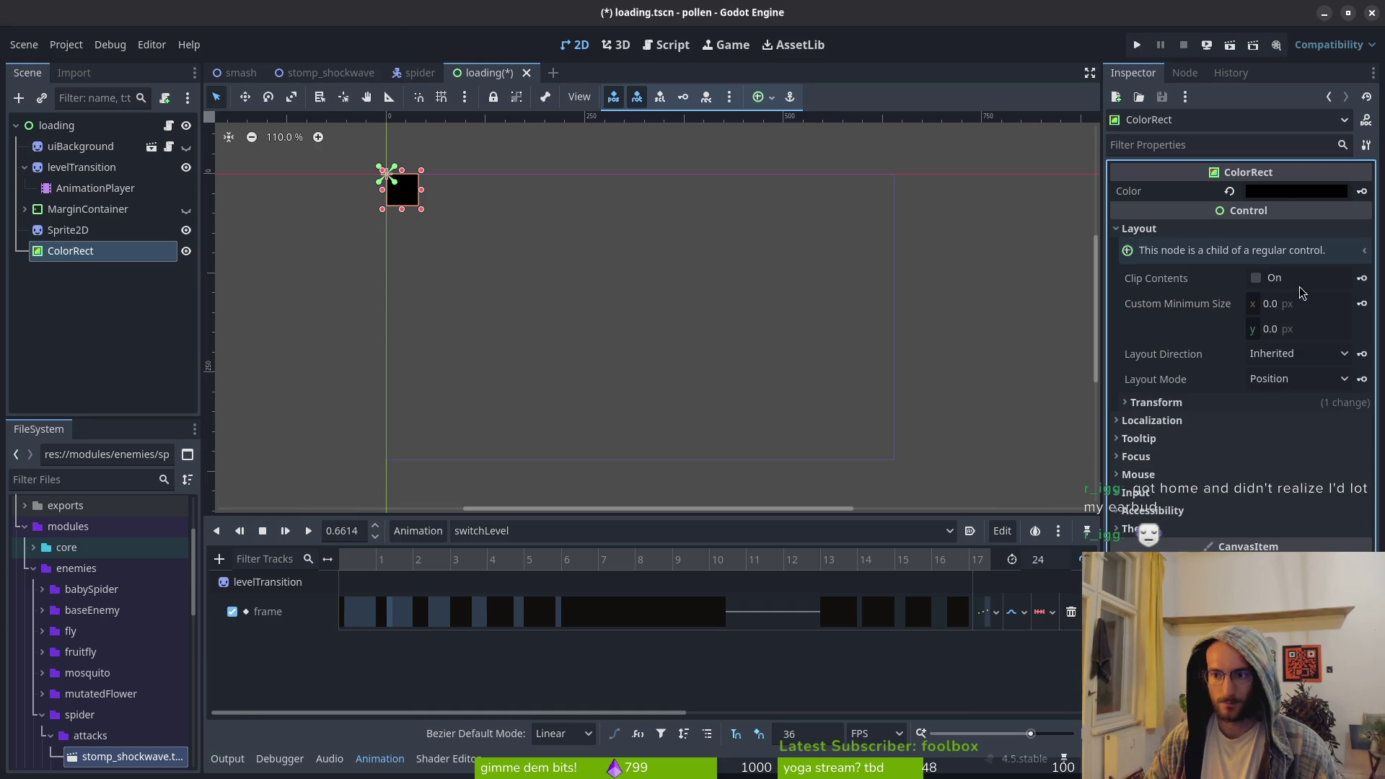
pyautogui.click(1322, 387)
pyautogui.click(1298, 422)
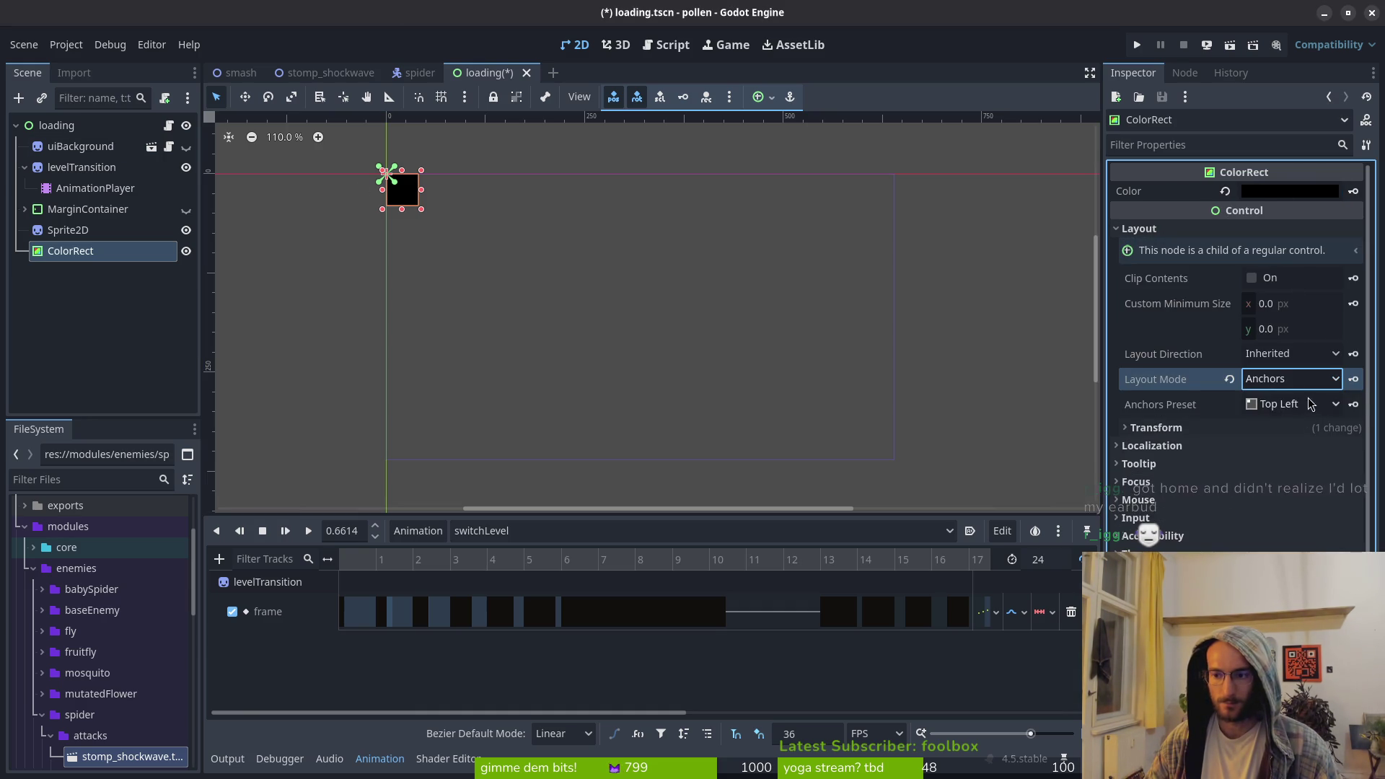
pyautogui.click(1324, 406)
pyautogui.click(1301, 441)
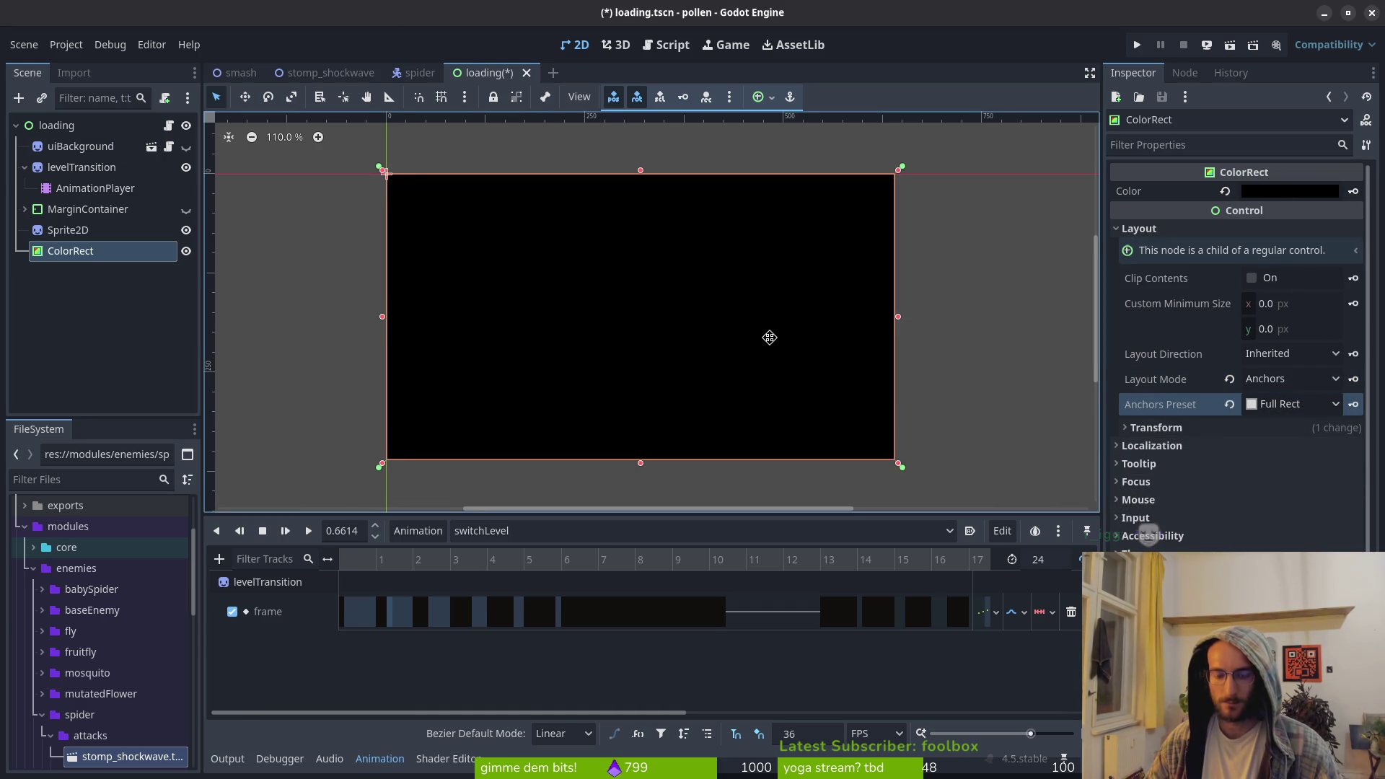
pyautogui.hotkey('ctrl', 's')
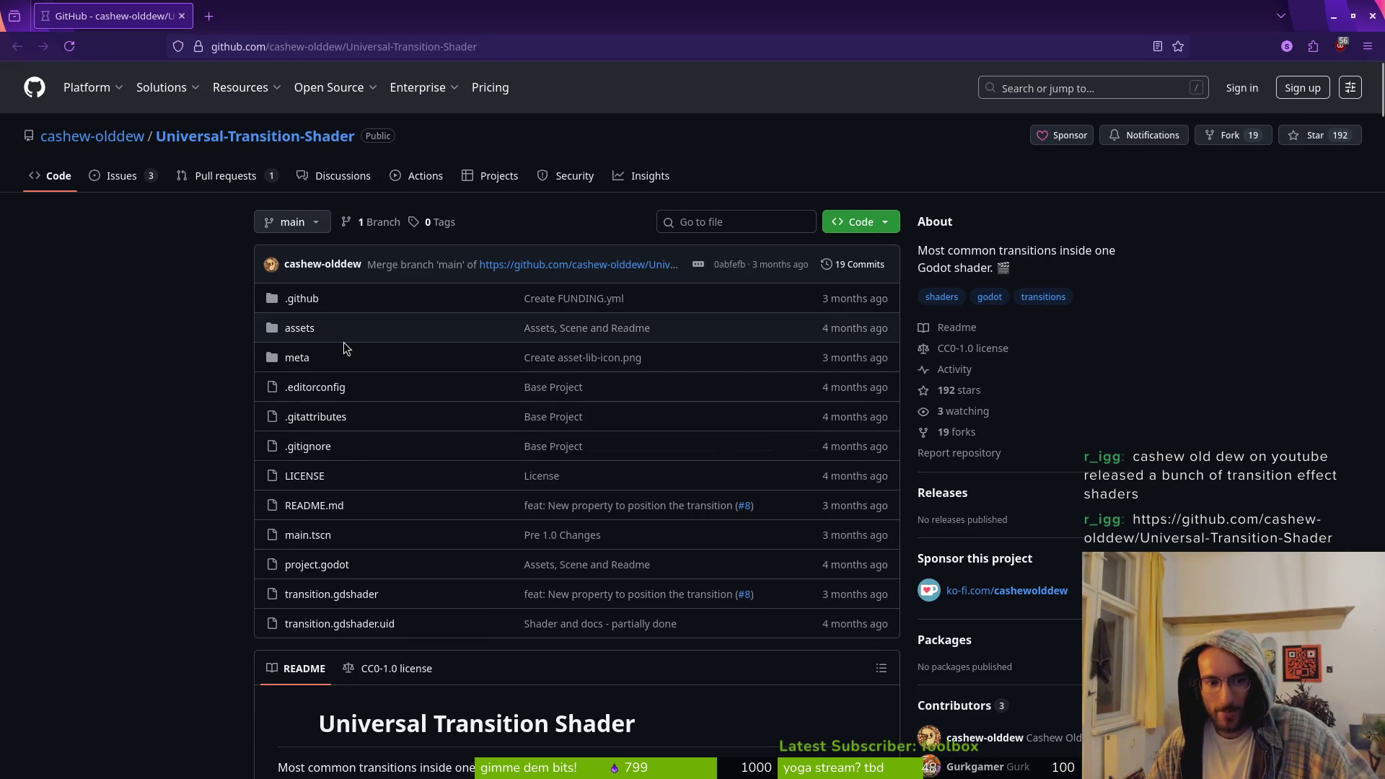
# Scroll to the Universal-Transition-Shader README introduction, then return to Godot
pyautogui.scroll(-5, 346, 346)
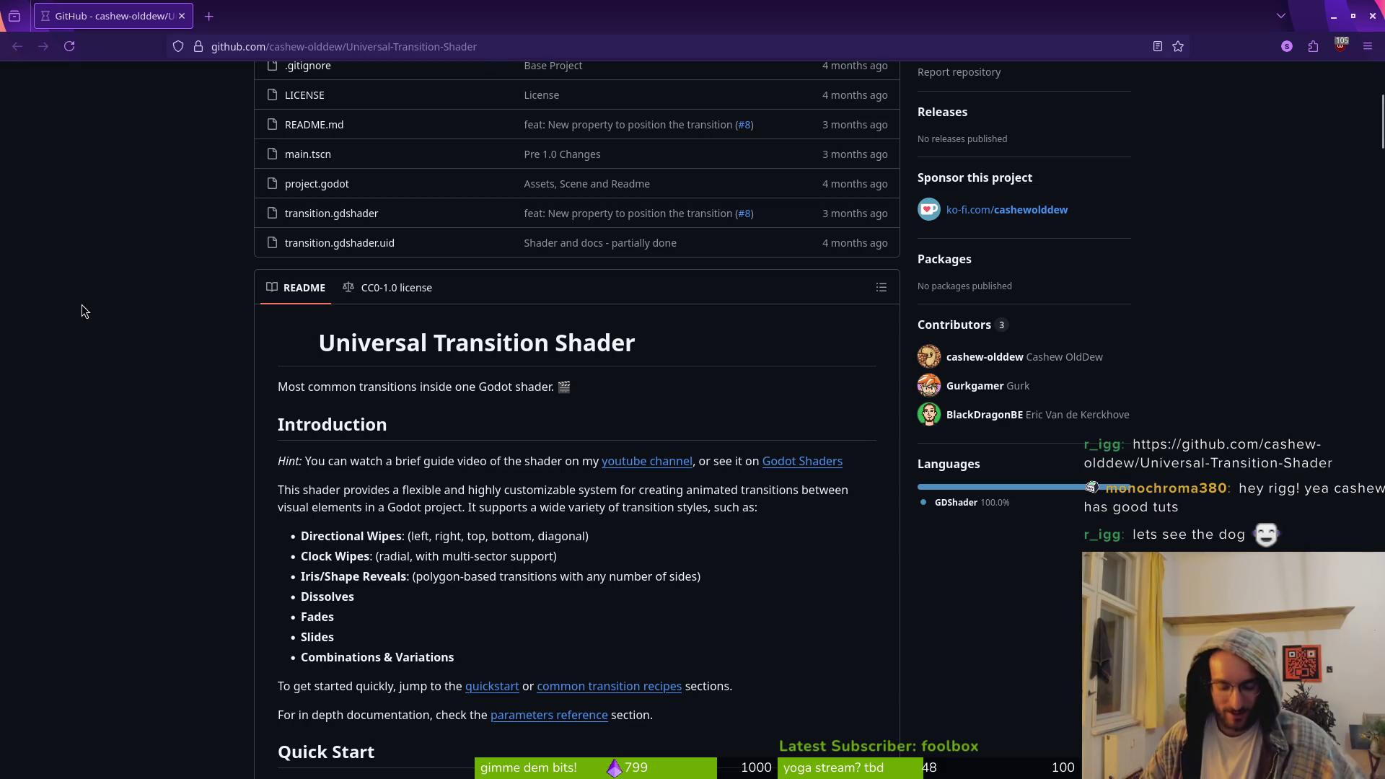
pyautogui.hotkey('alt', 'Tab')
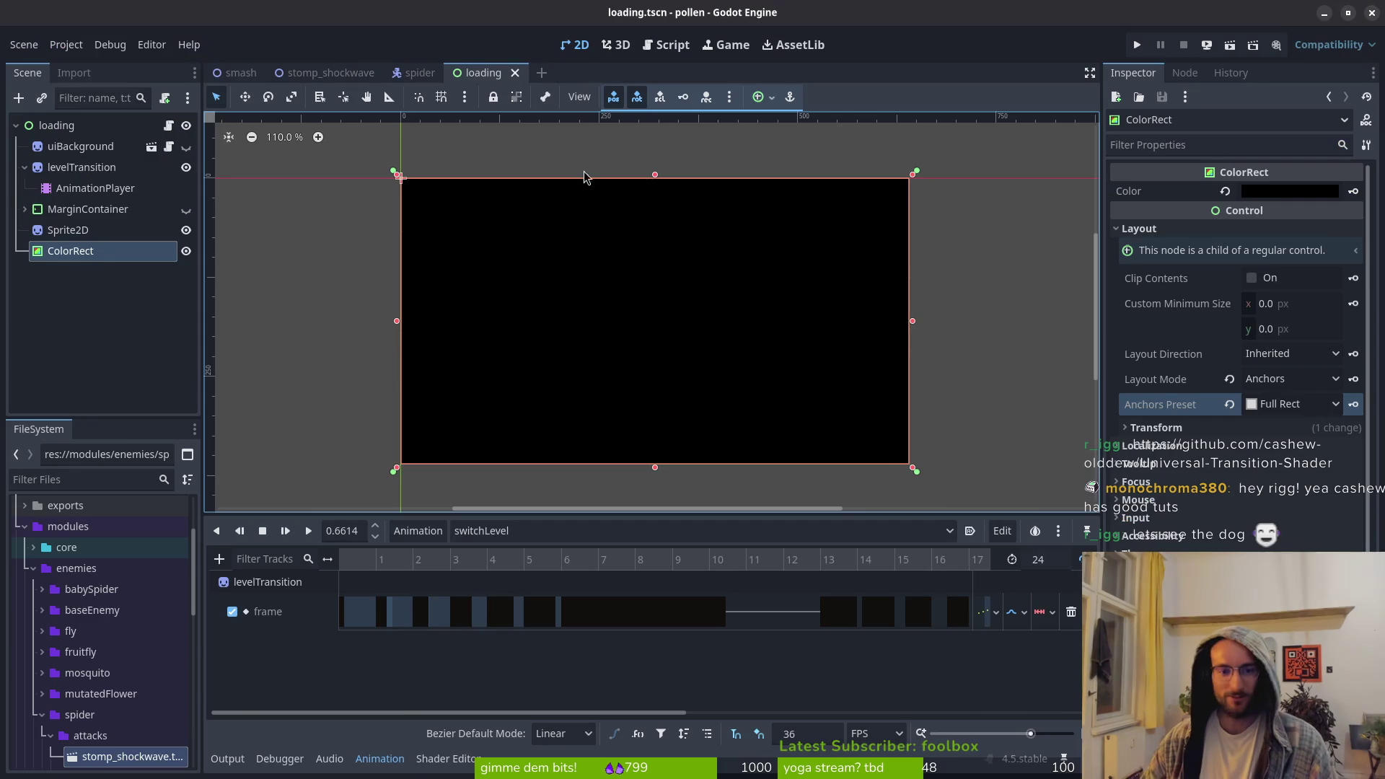
# Try a width of 0 (undone), then set the ColorRect's X position to -640 and save
pyautogui.click(1197, 432)
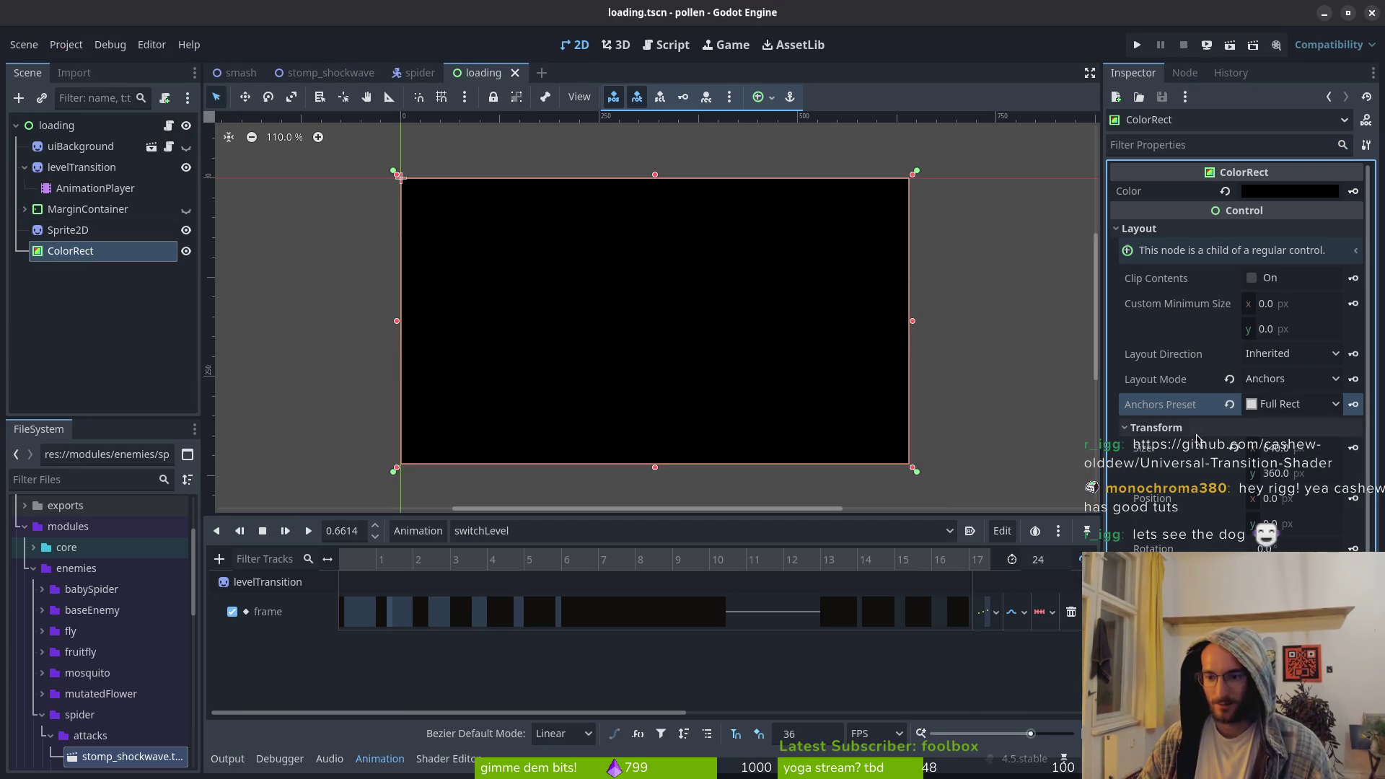
pyautogui.click(1296, 449)
pyautogui.click(1298, 448)
pyautogui.write('0')
pyautogui.press('Return')
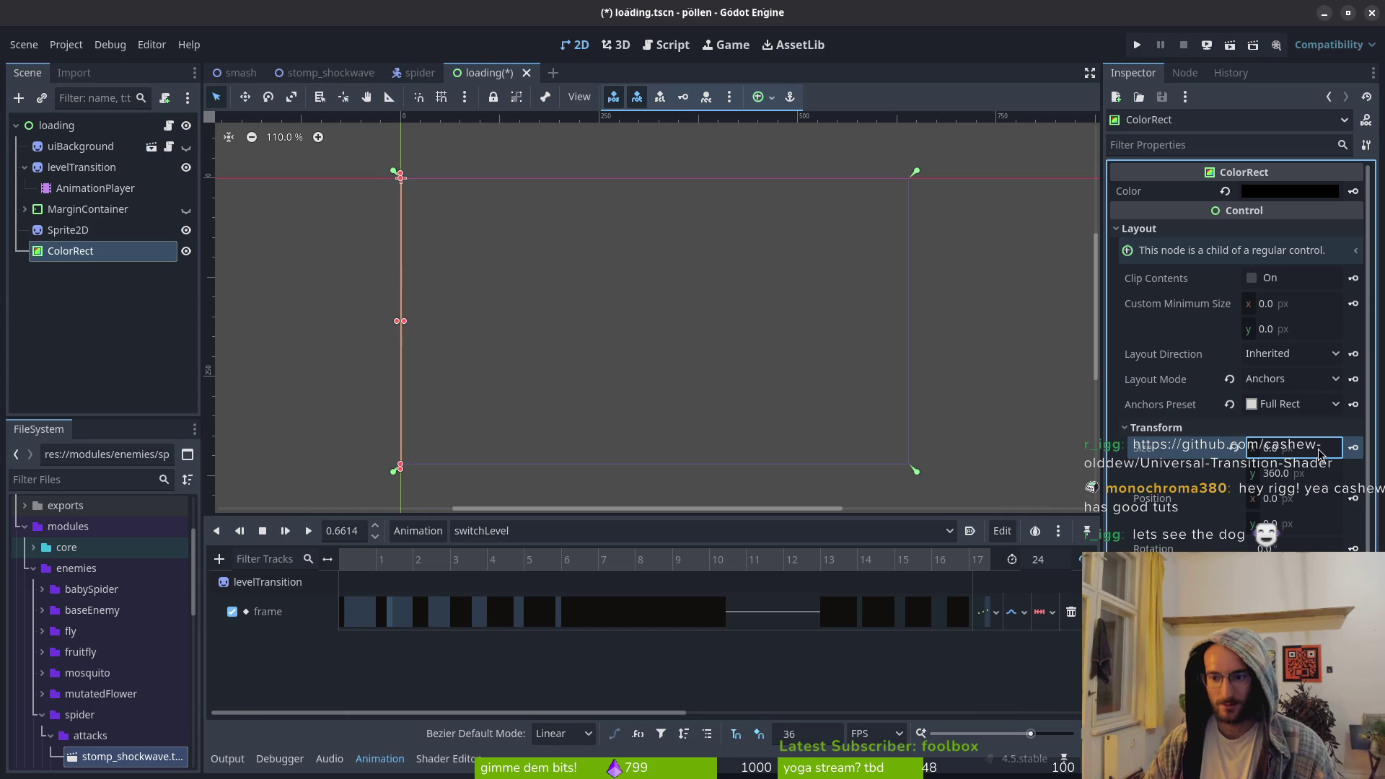
pyautogui.hotkey('ctrl', 'z')
pyautogui.click(1308, 499)
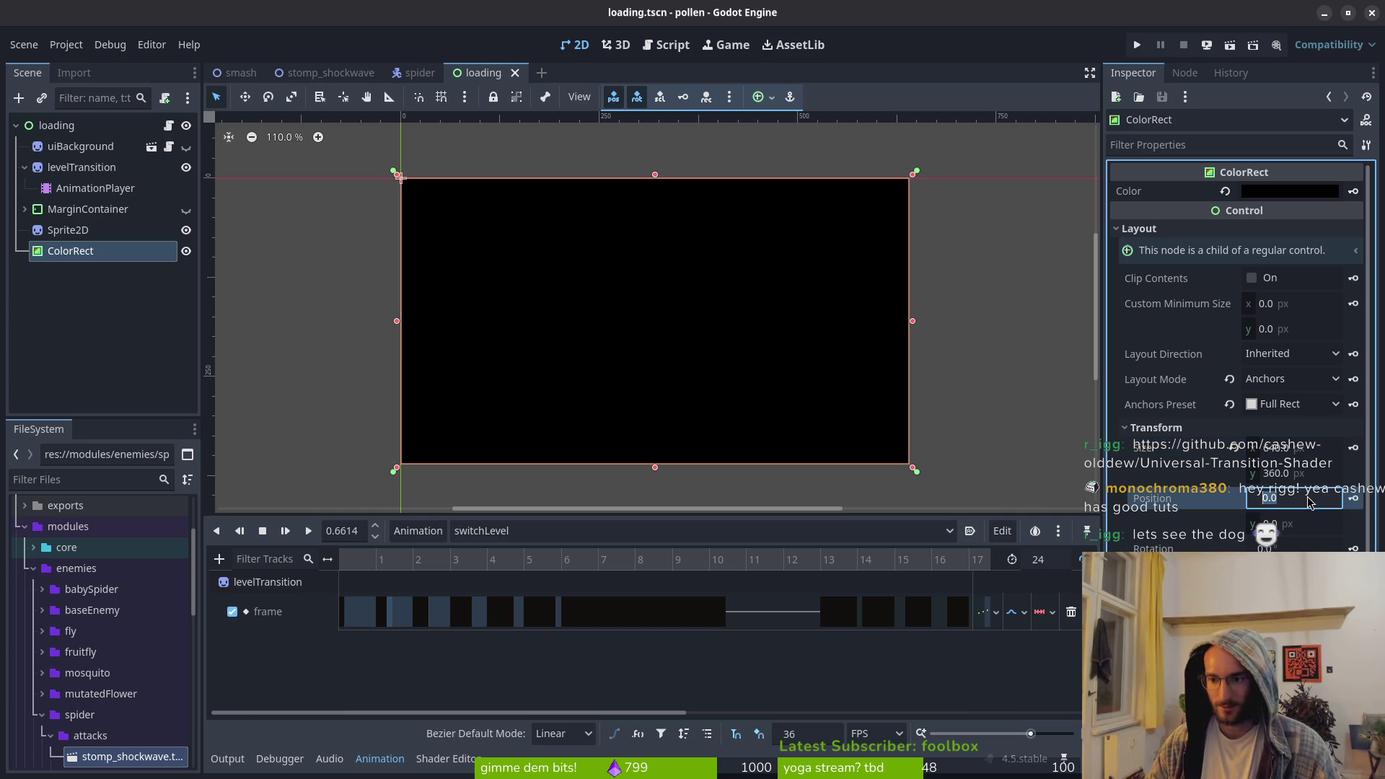
pyautogui.write('-')
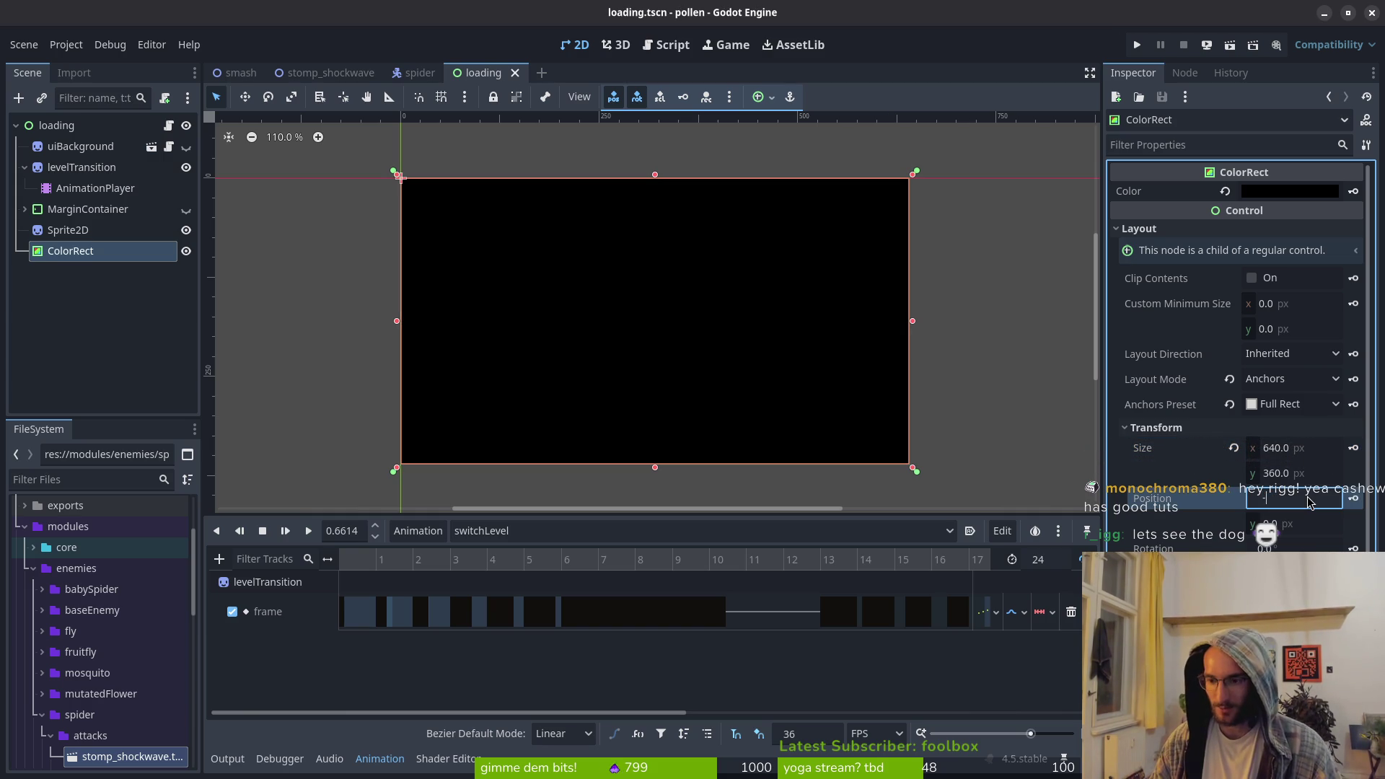
pyautogui.write('64')
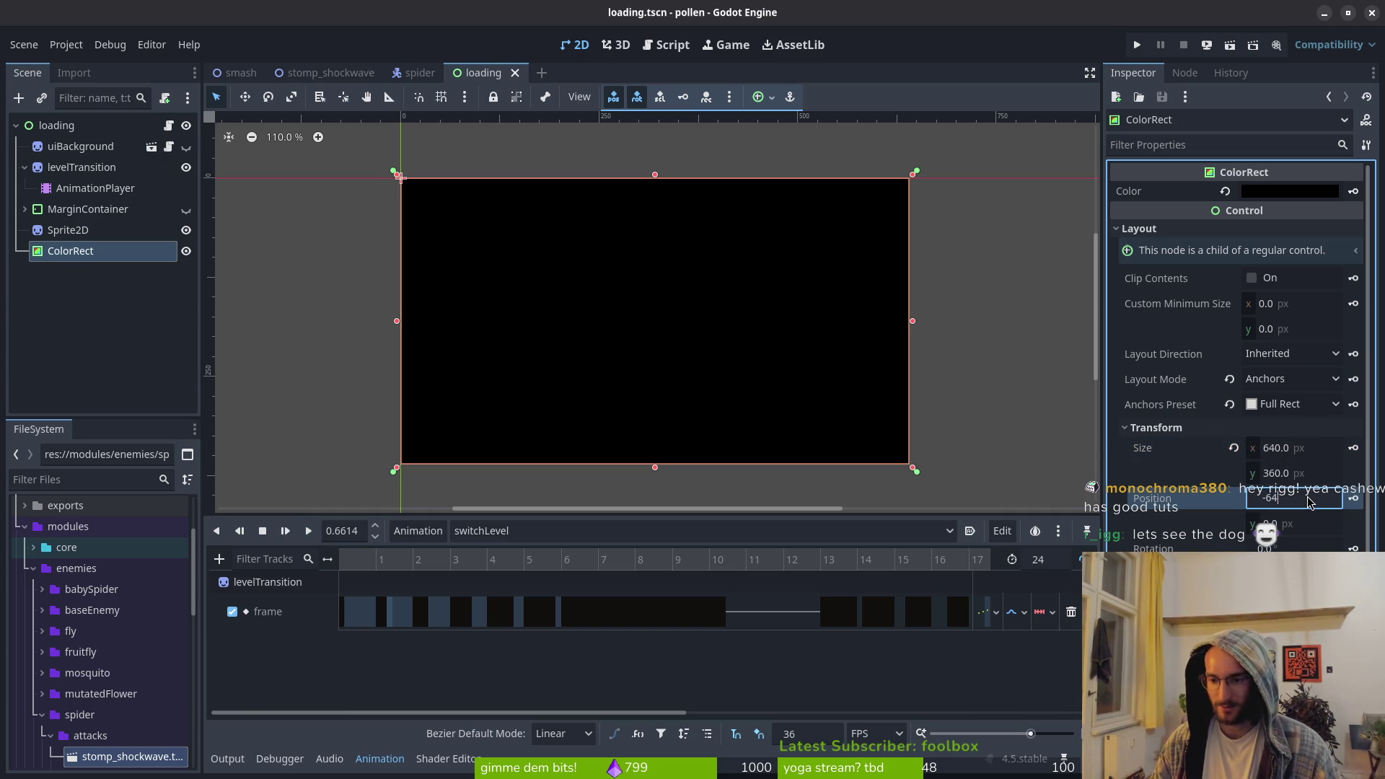
pyautogui.write('0')
pyautogui.press('Return')
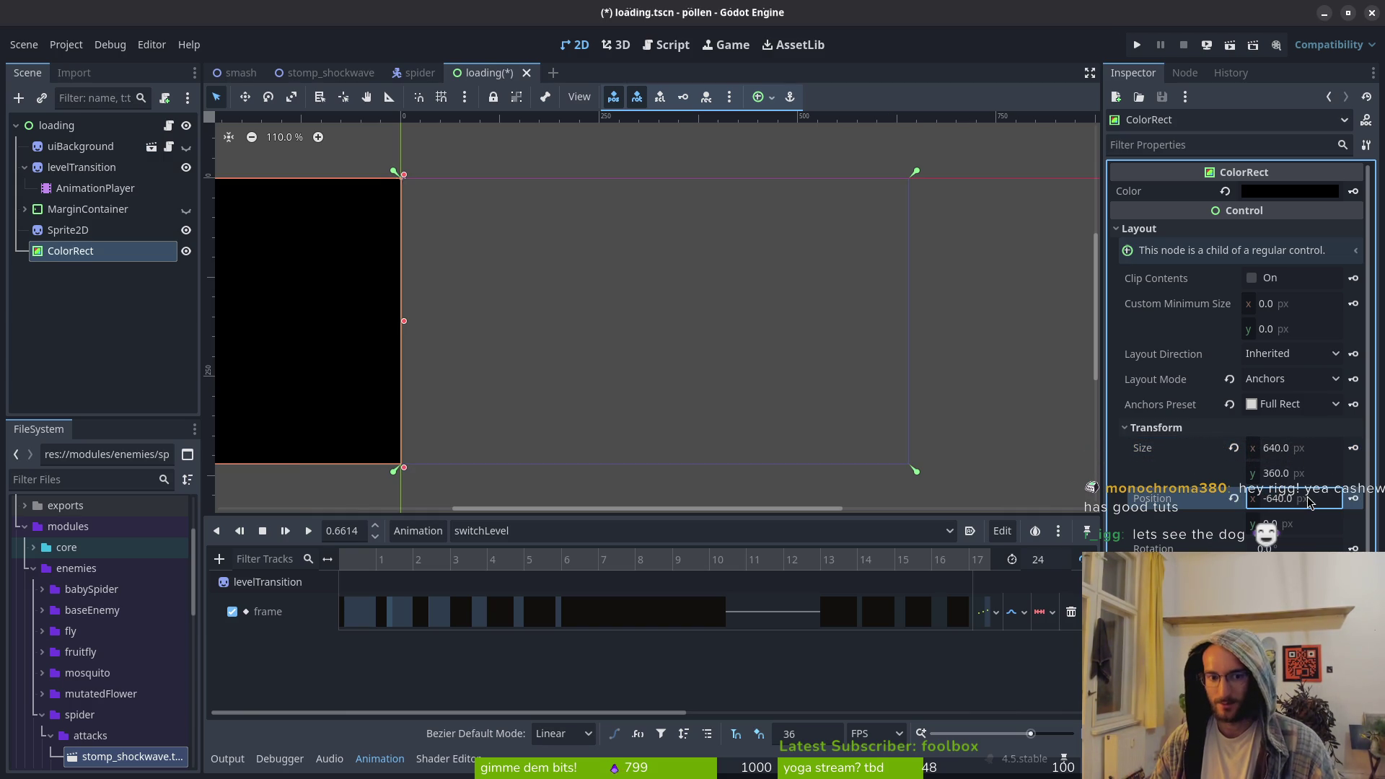
pyautogui.hotkey('ctrl', 's')
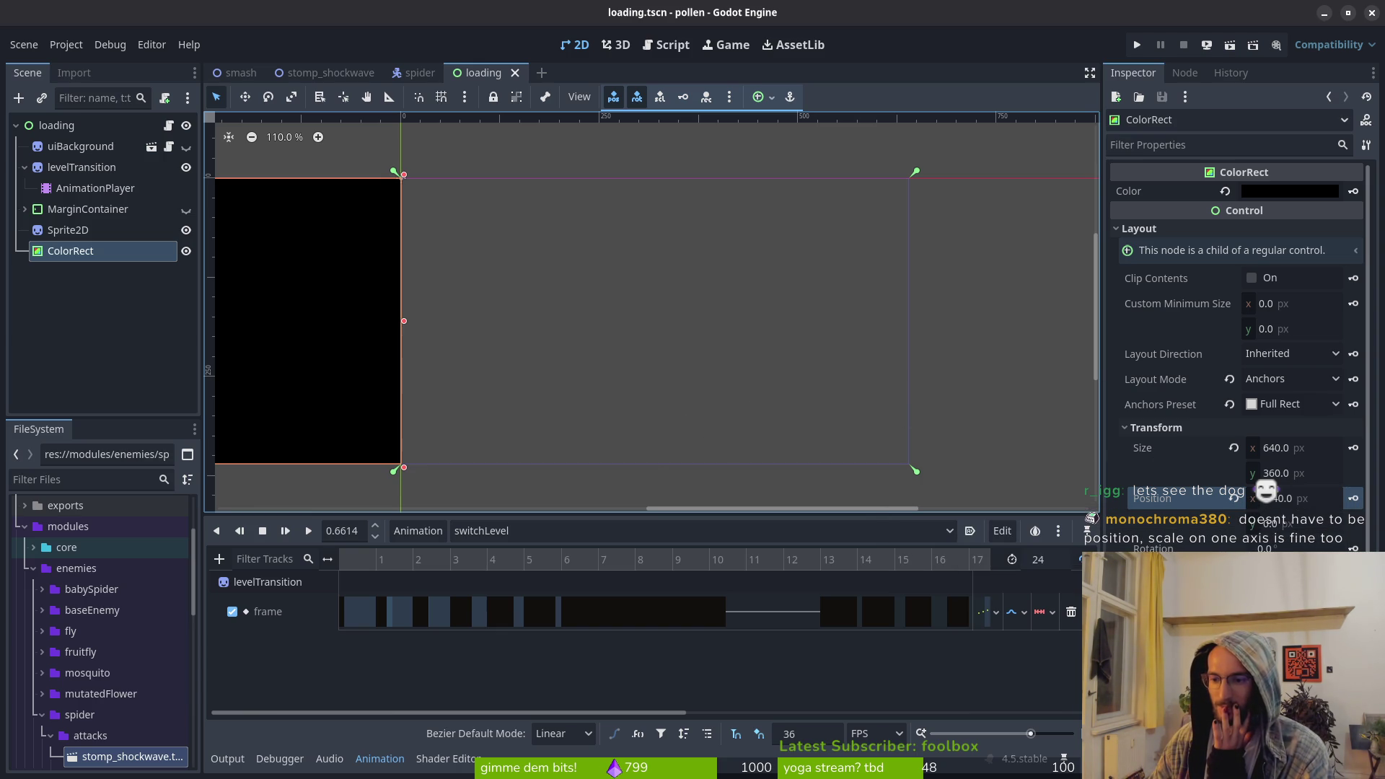
# Reset the position to 0, squeeze the rectangle to zero width at the left edge, and save
pyautogui.click(1234, 497)
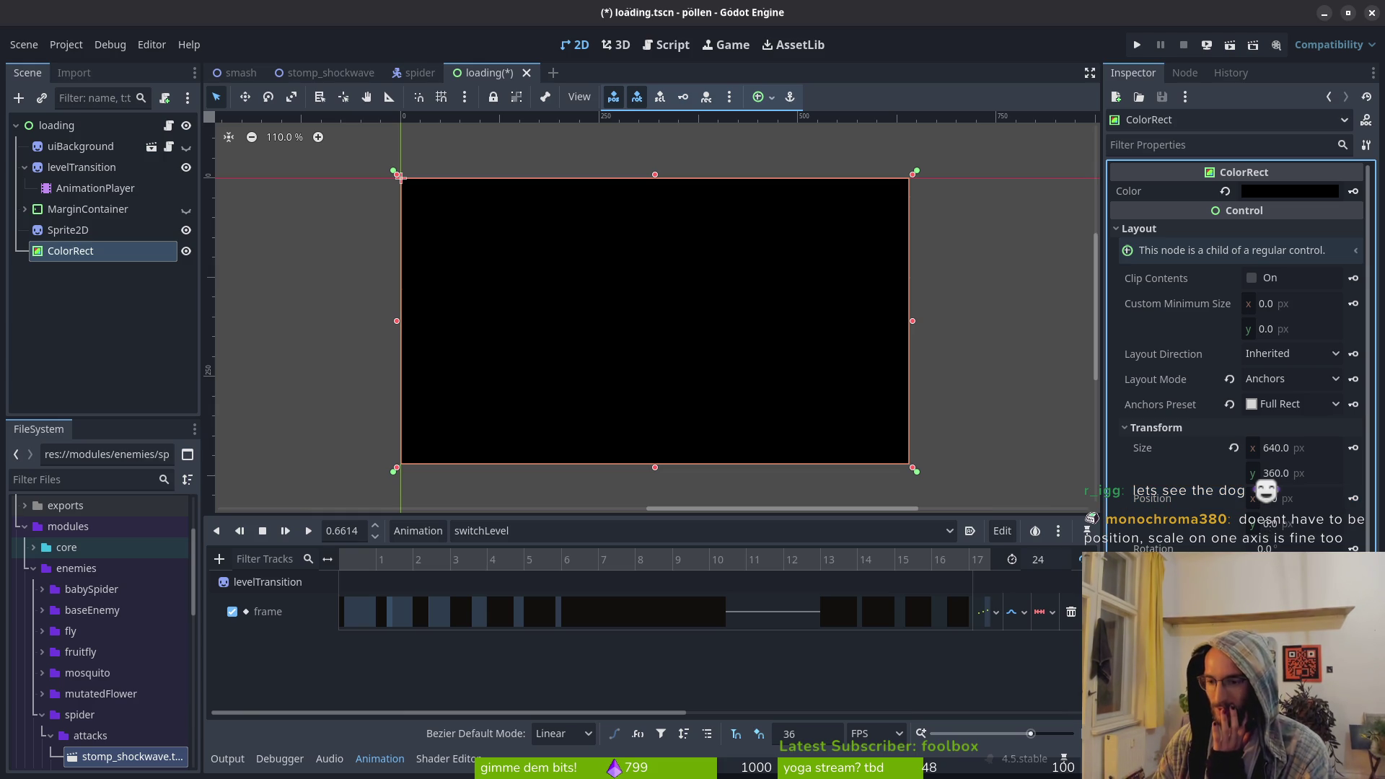
pyautogui.moveTo(397, 175); pyautogui.dragTo(401, 178)
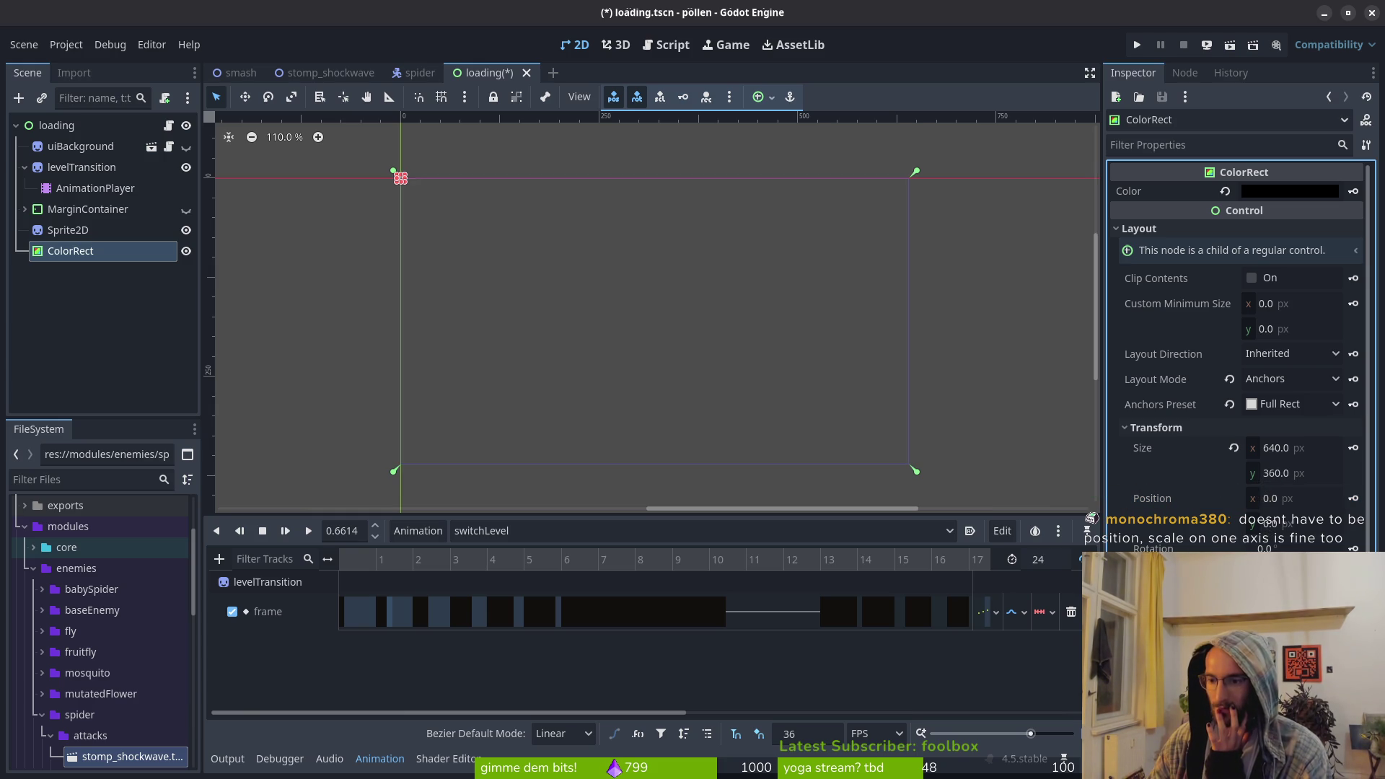
pyautogui.press('Escape')
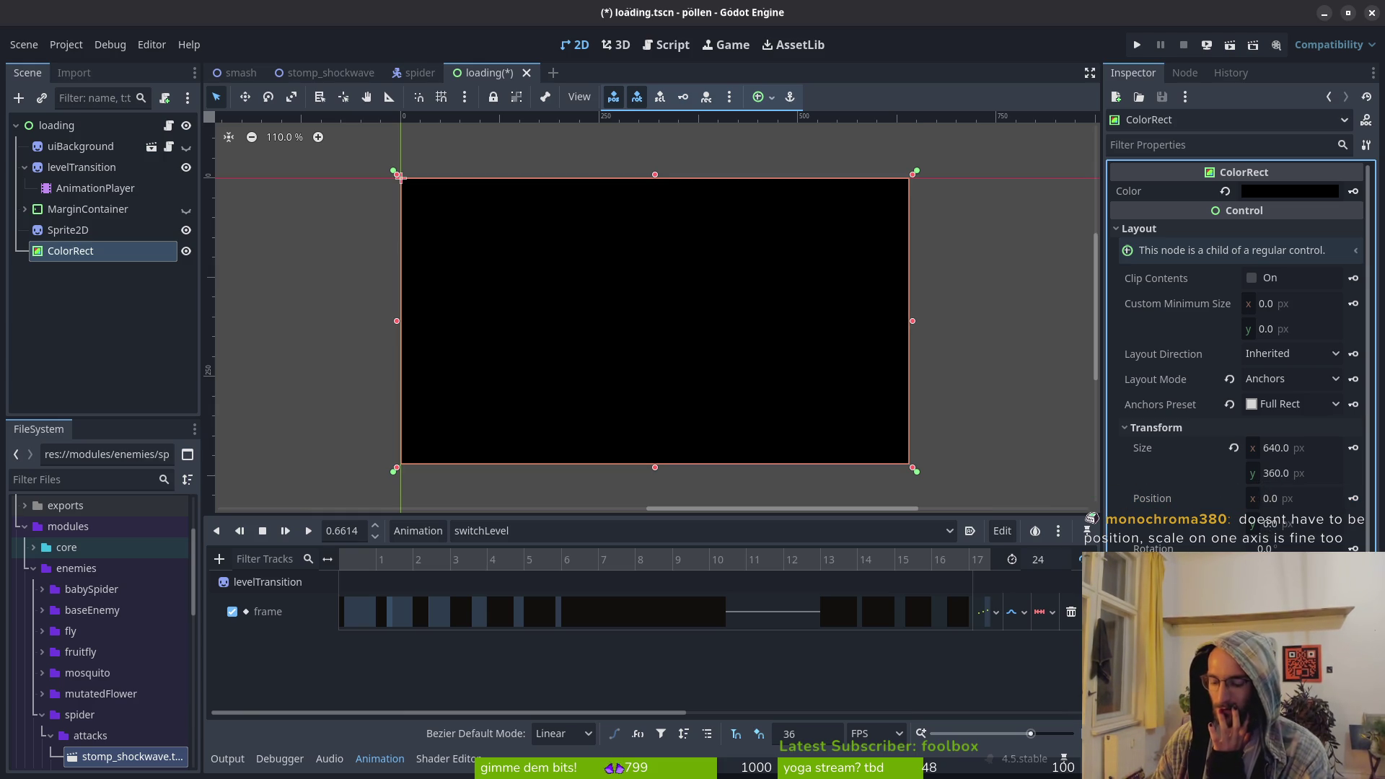
pyautogui.moveTo(399, 176); pyautogui.dragTo(401, 176)
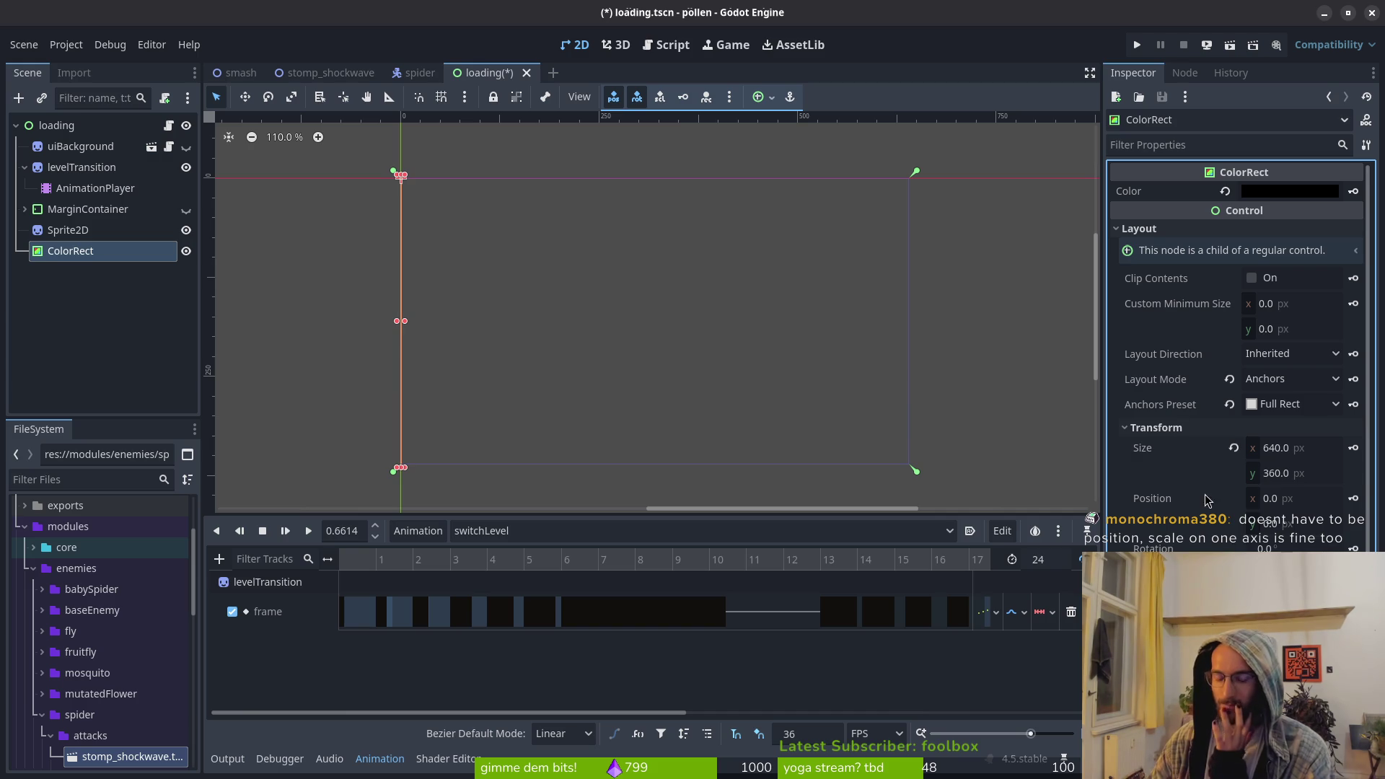
pyautogui.hotkey('ctrl', 's')
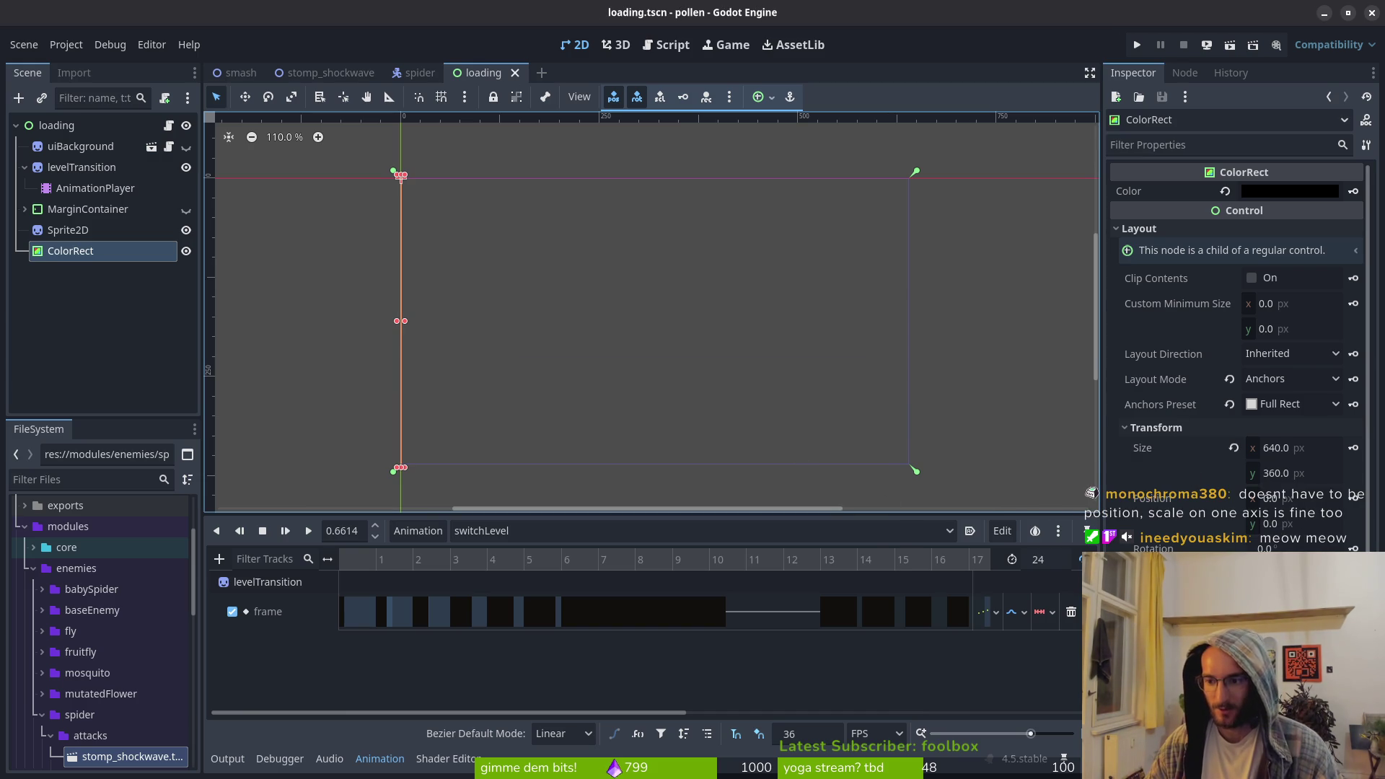
pyautogui.moveTo(1146, 574)
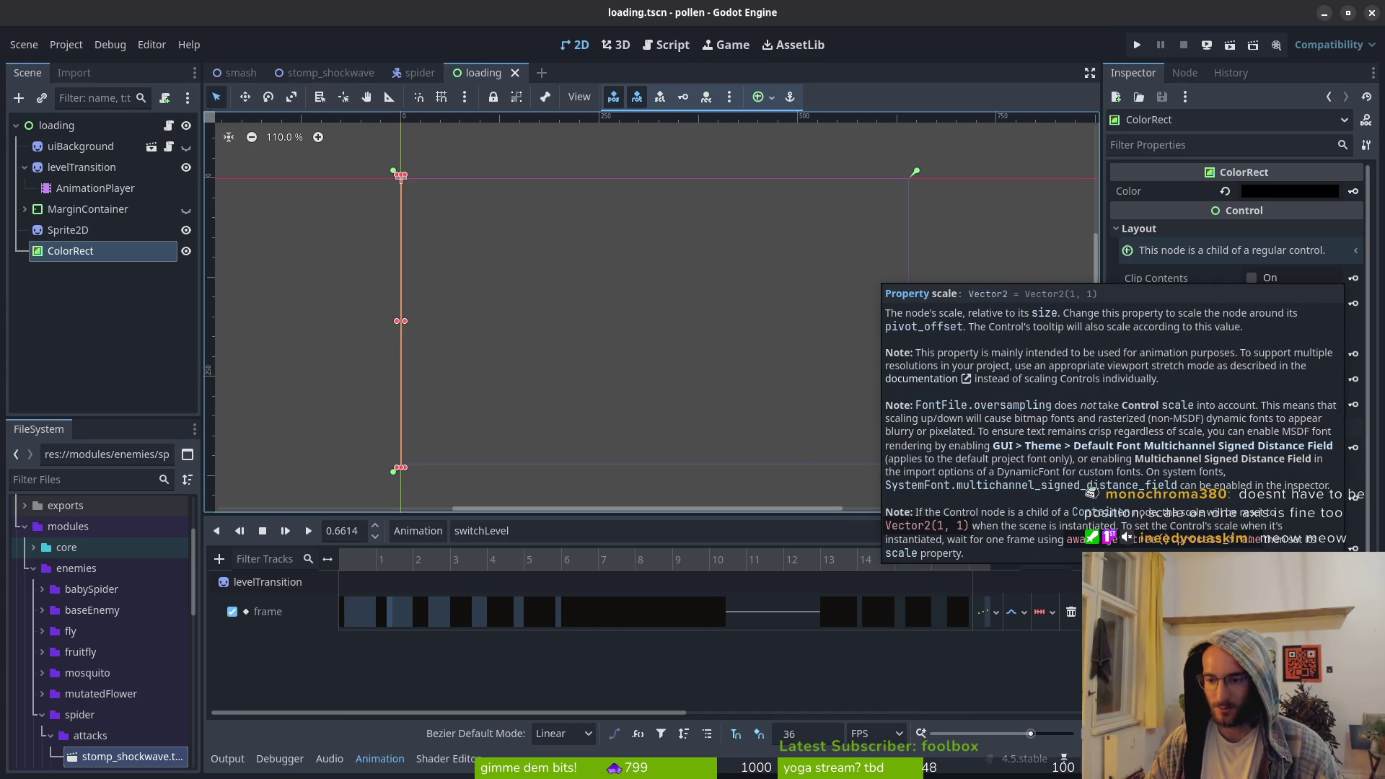
pyautogui.click(433, 534)
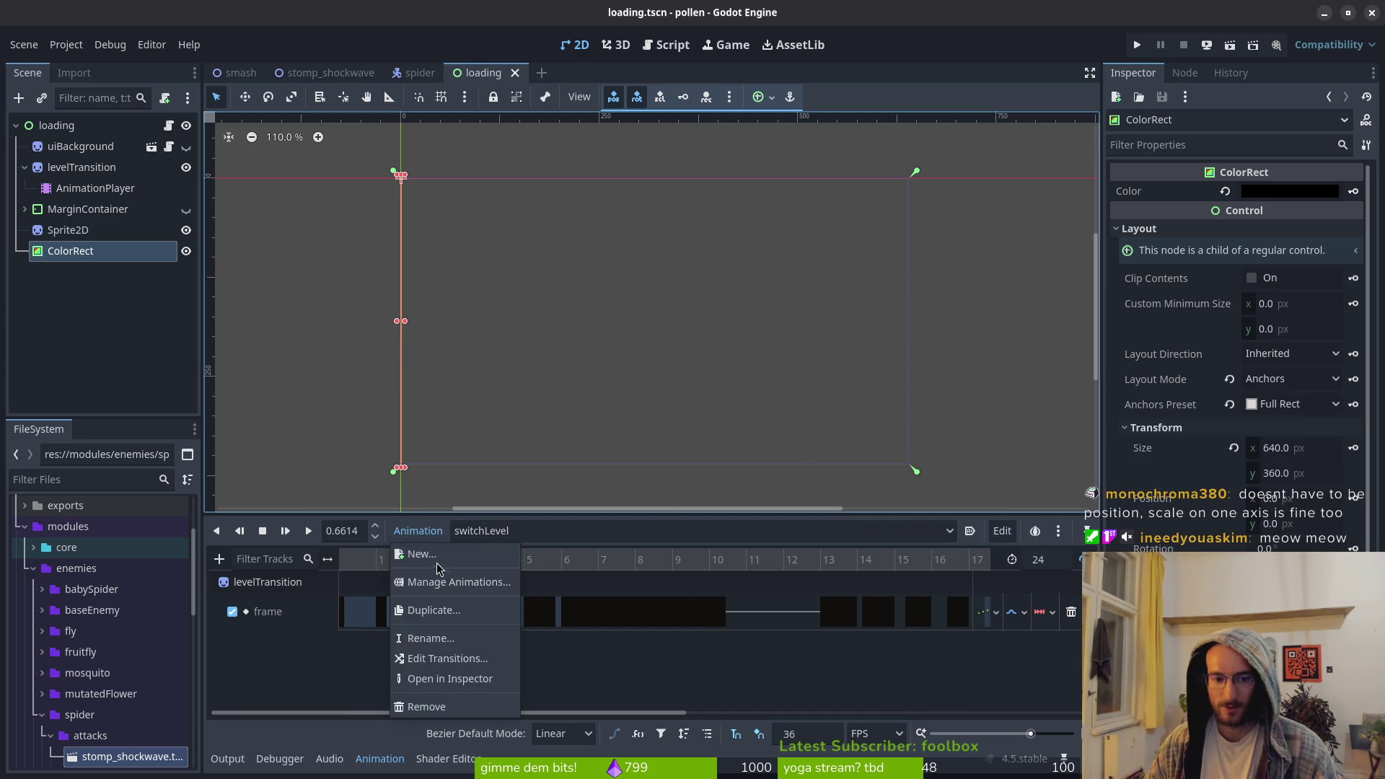
# Add an empty animation named 'transition' and hide the levelTransition node in the Scene dock
pyautogui.click(437, 562)
pyautogui.write('tra')
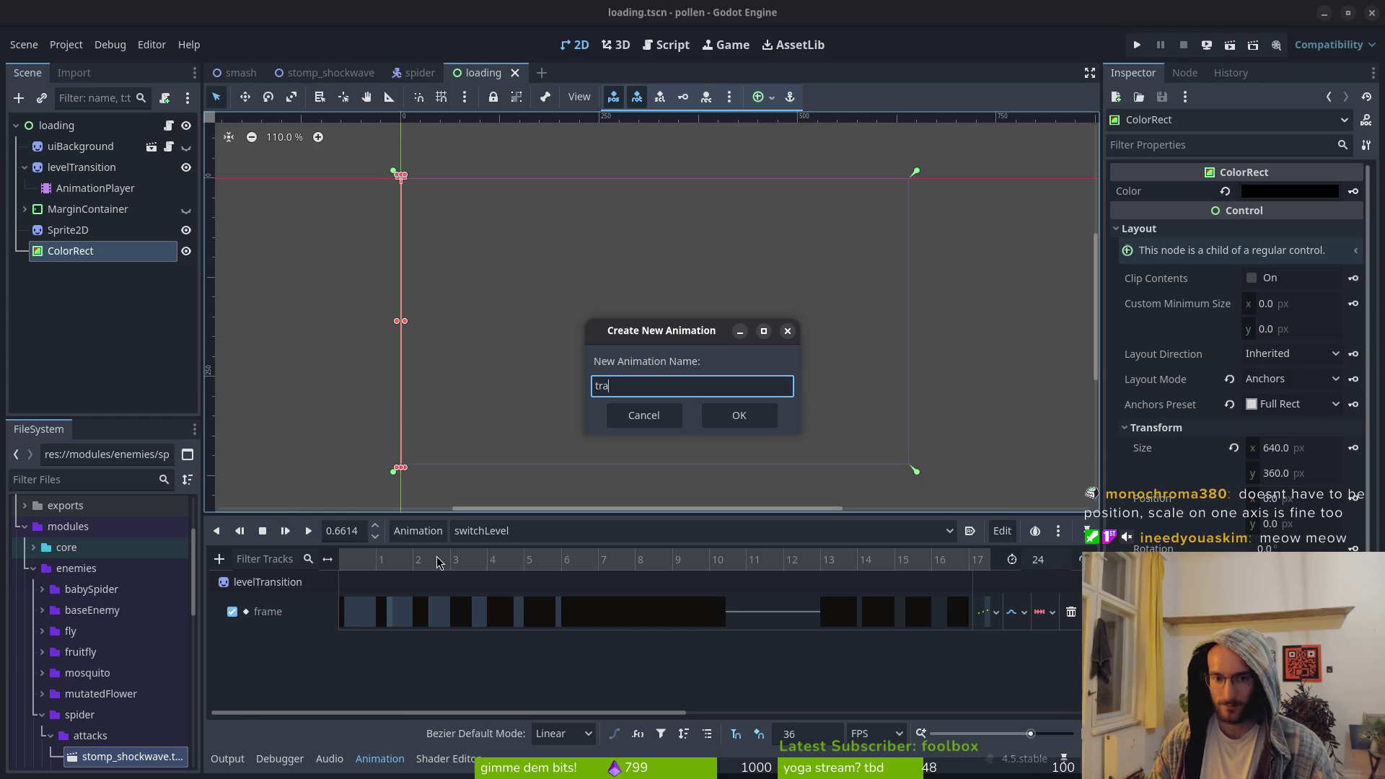
pyautogui.write('nsition')
pyautogui.press('Return')
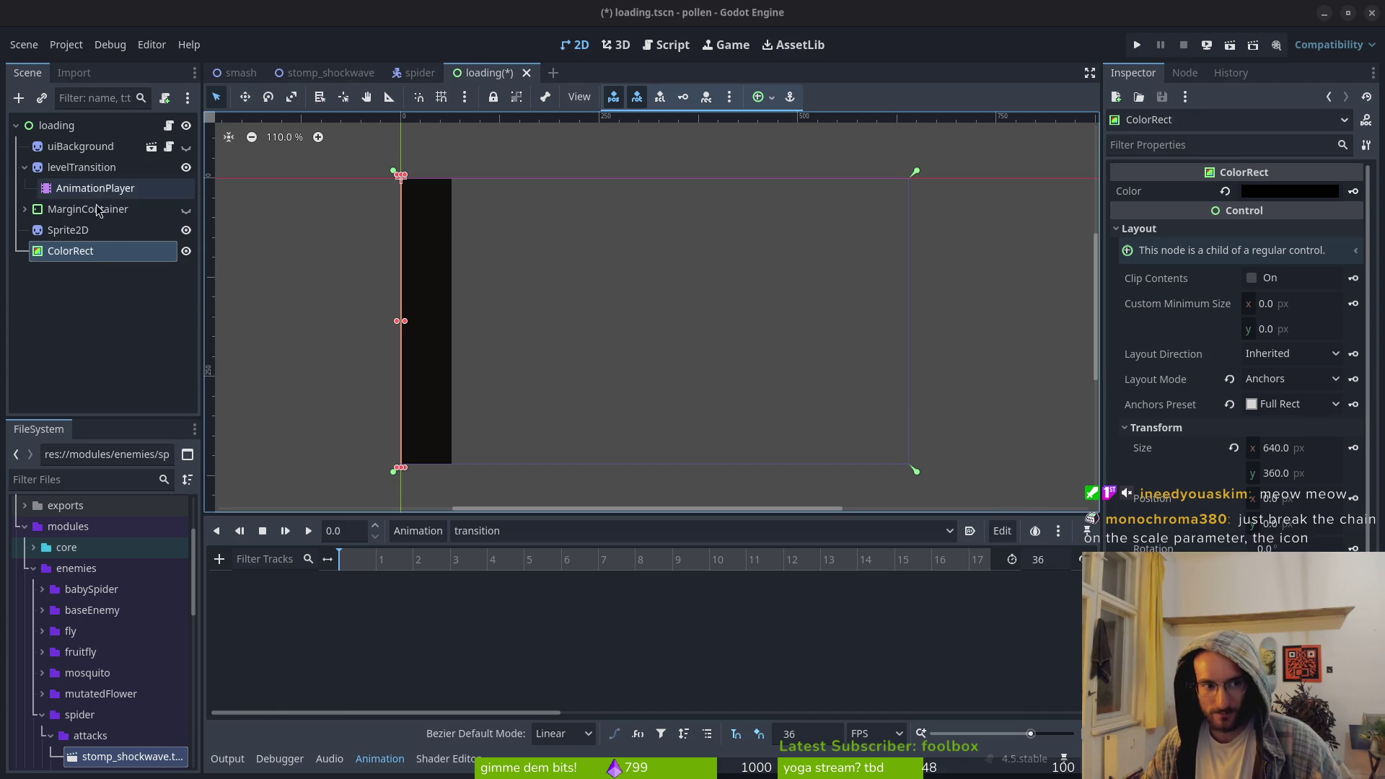
pyautogui.click(186, 167)
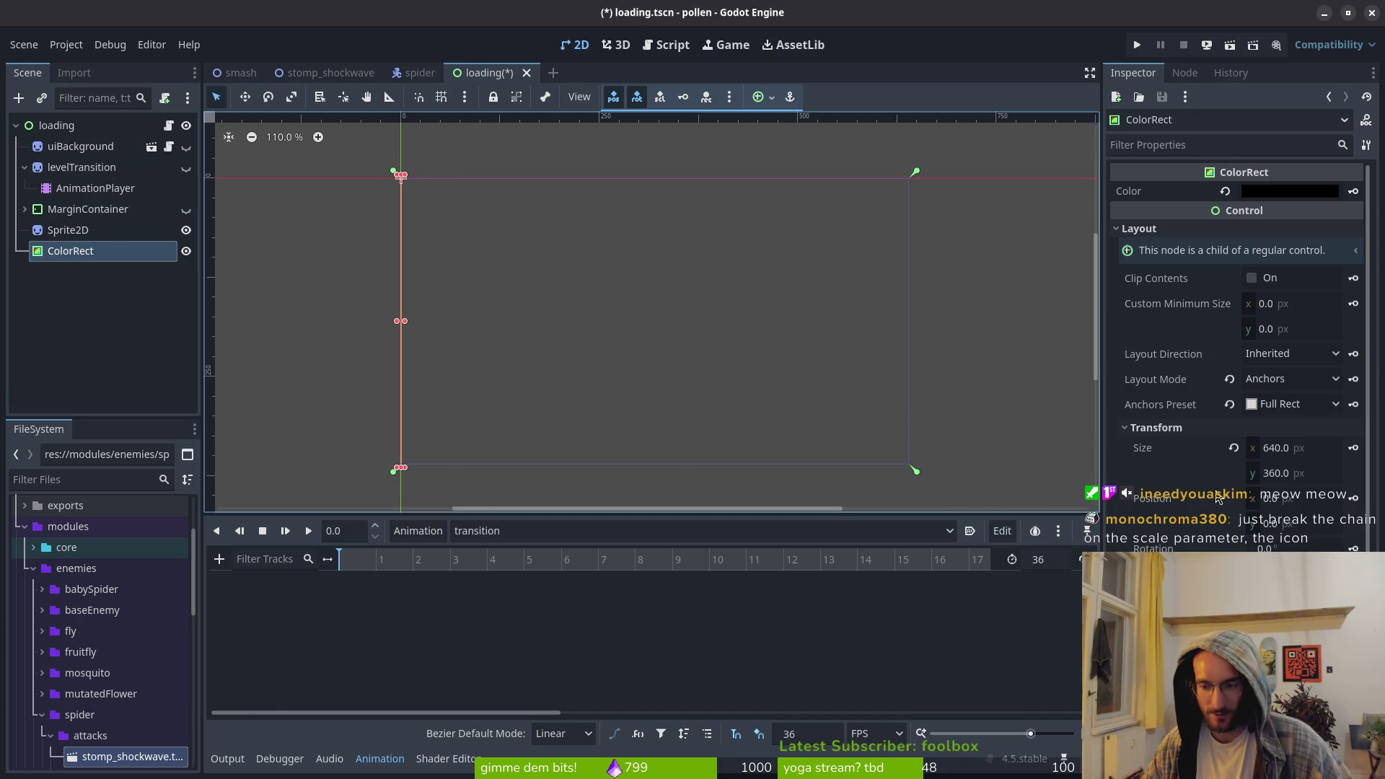
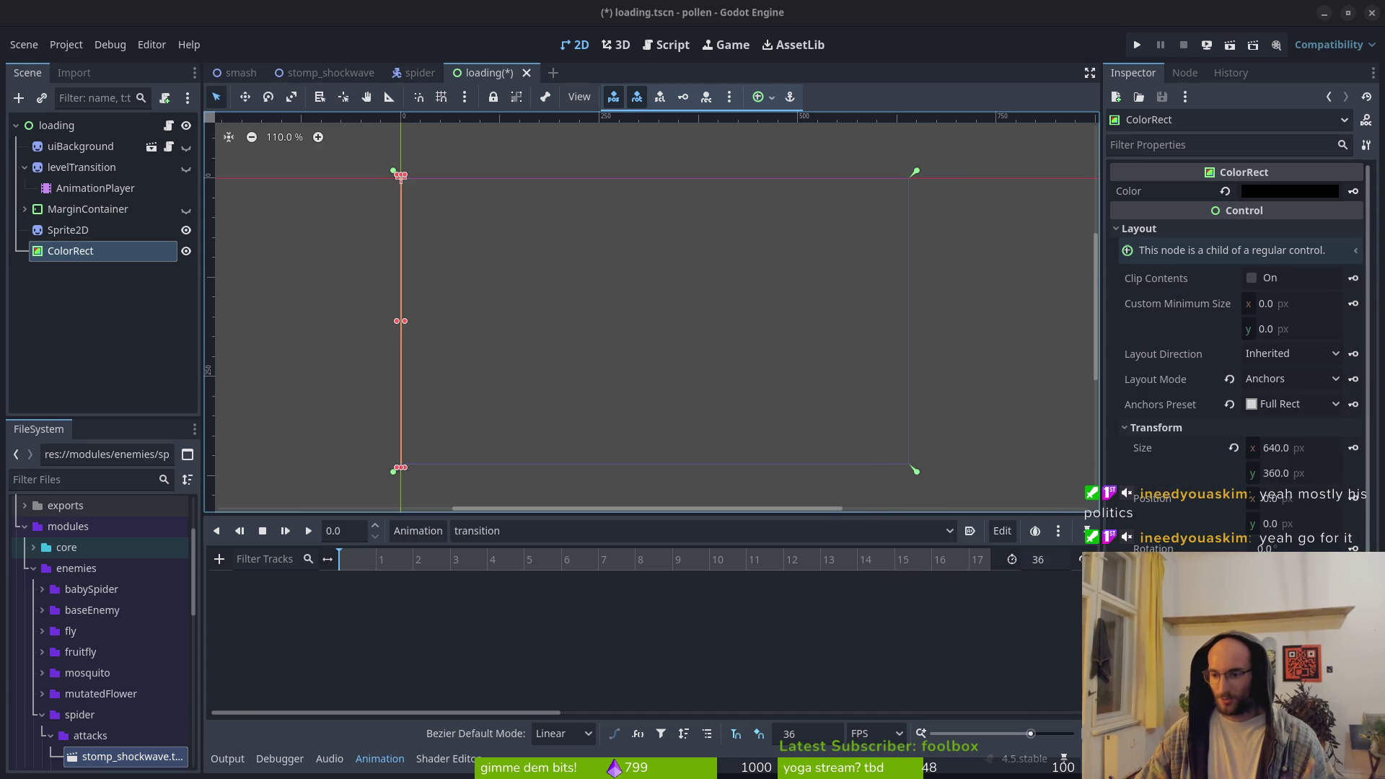
# Create a ColorRect scale track keyed at frame 0 and save the loading scene
pyautogui.click(1353, 574)
pyautogui.click(714, 434)
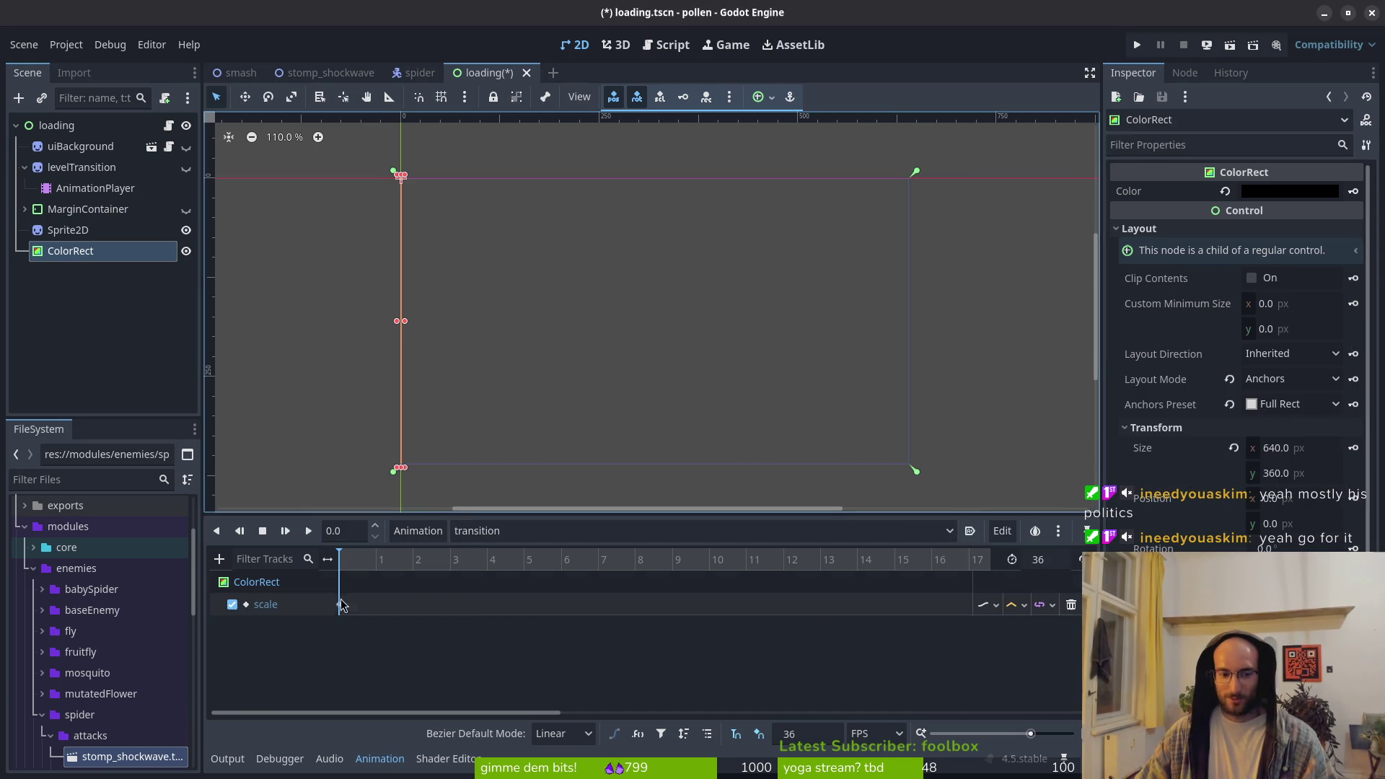
pyautogui.hotkey('ctrl', 's')
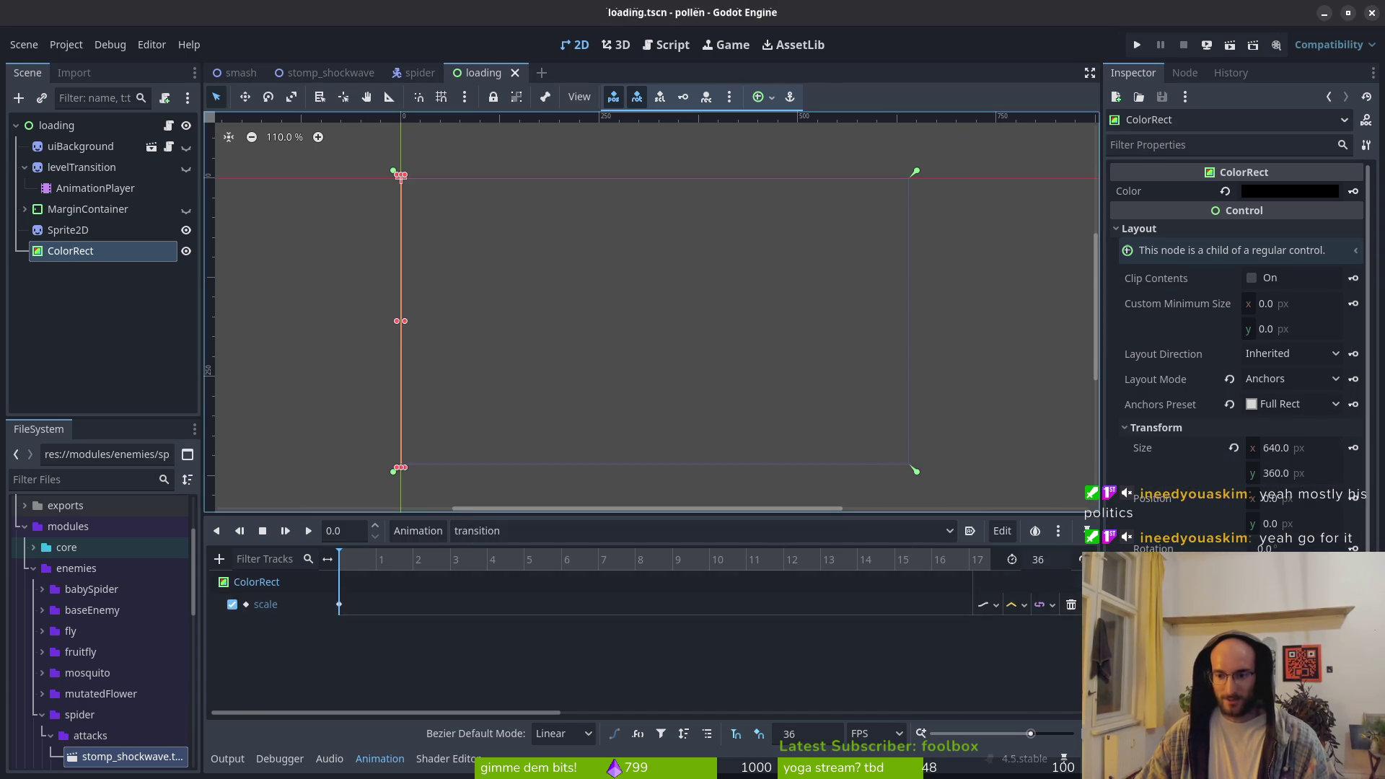
pyautogui.click(1111, 552)
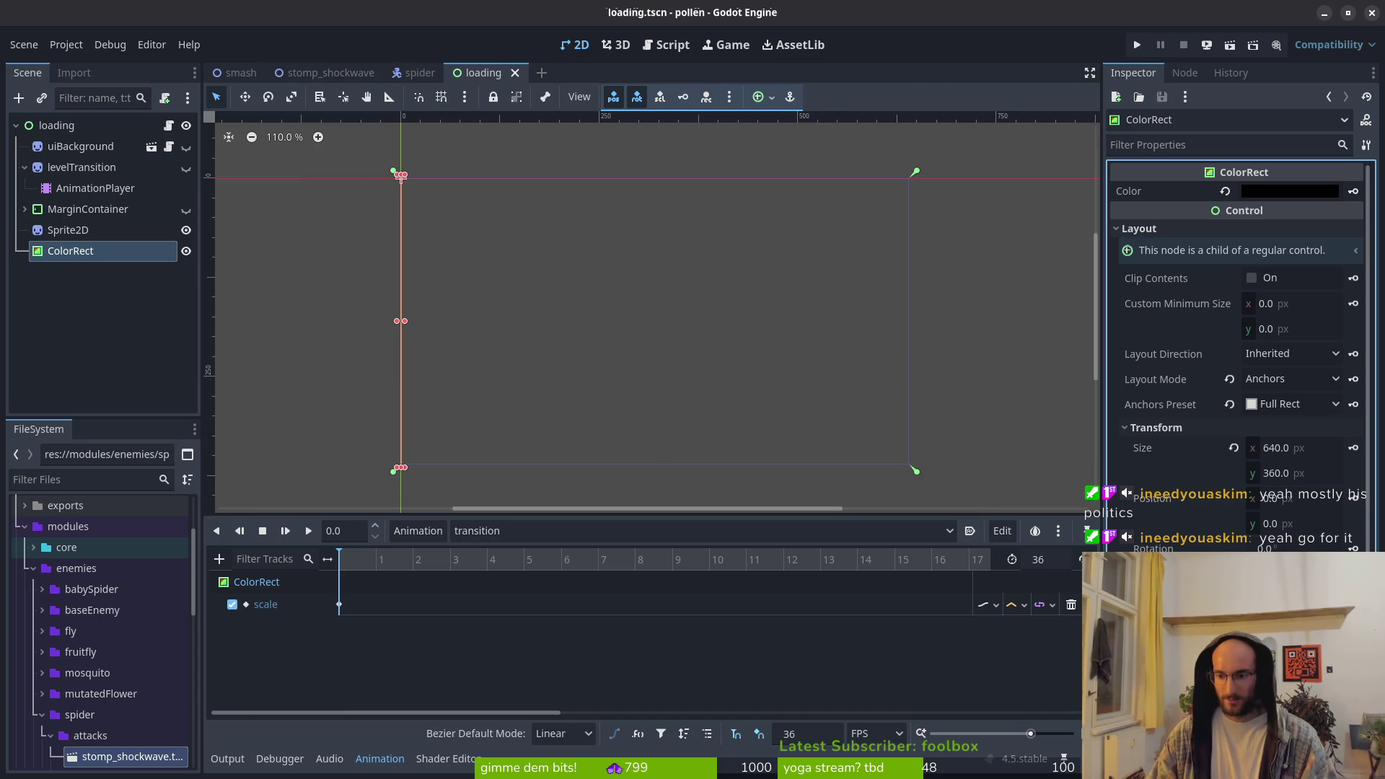
# Key the ColorRect at full scale at frame 9 (0.25 s)
pyautogui.click(1233, 574)
pyautogui.moveTo(677, 559)
pyautogui.mouseDown()
pyautogui.moveTo(712, 571)
pyautogui.moveTo(676, 574)
pyautogui.mouseUp()
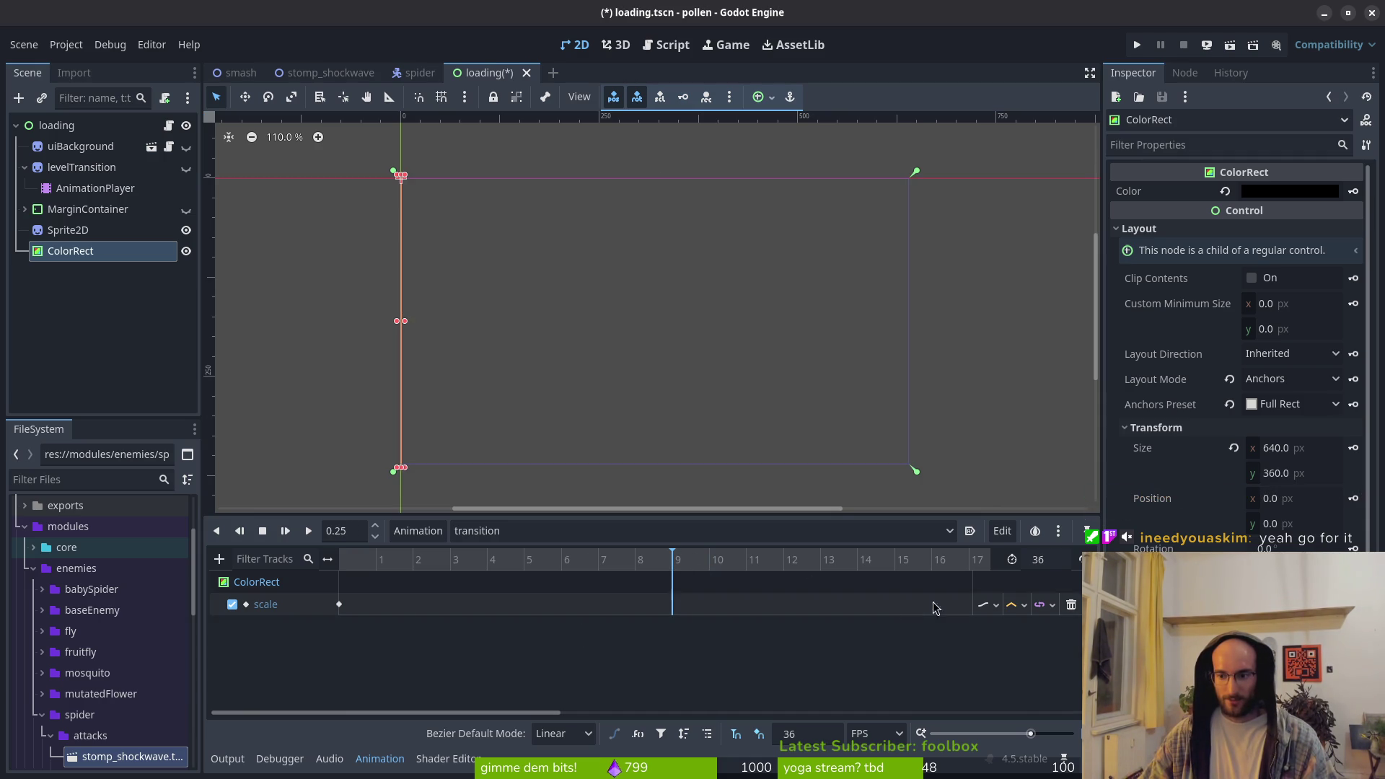
pyautogui.click(1125, 570)
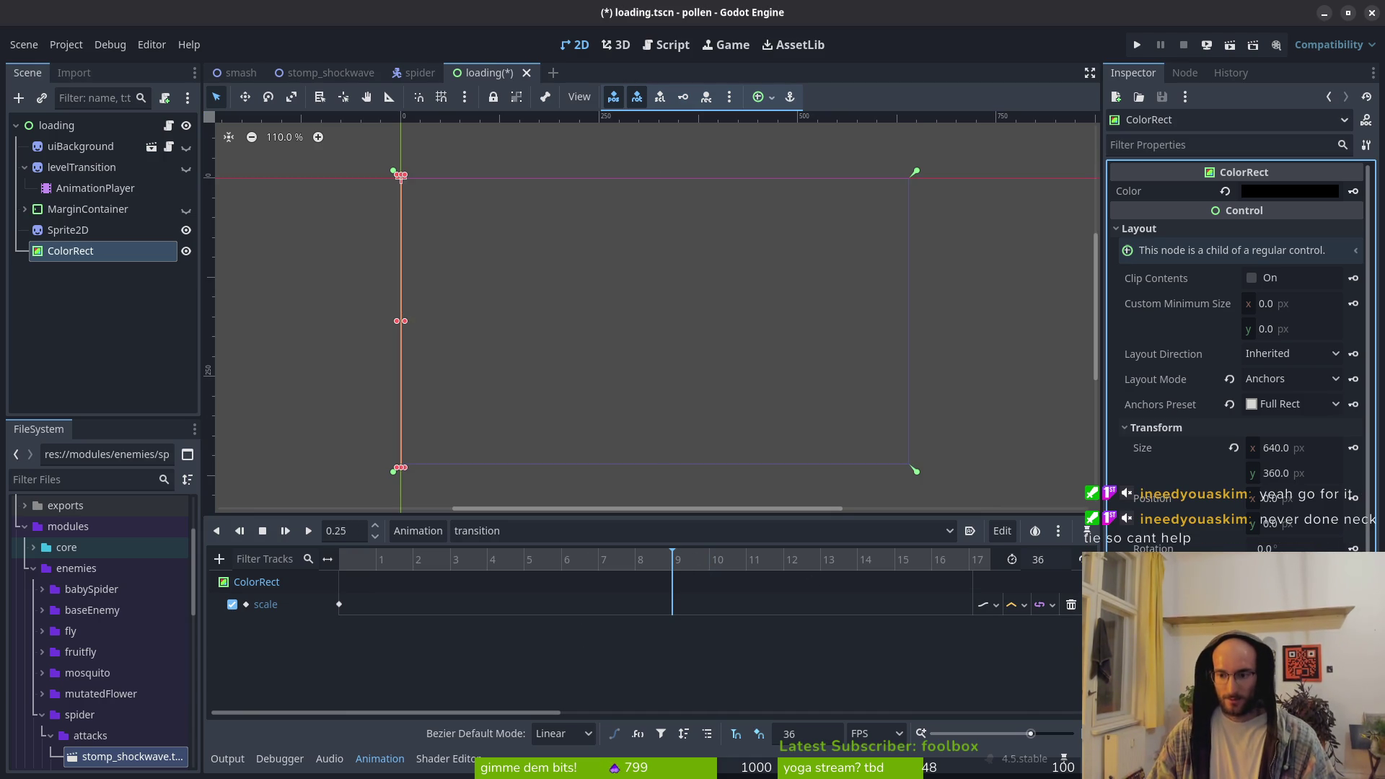
pyautogui.hotkey('ctrl', 'z')
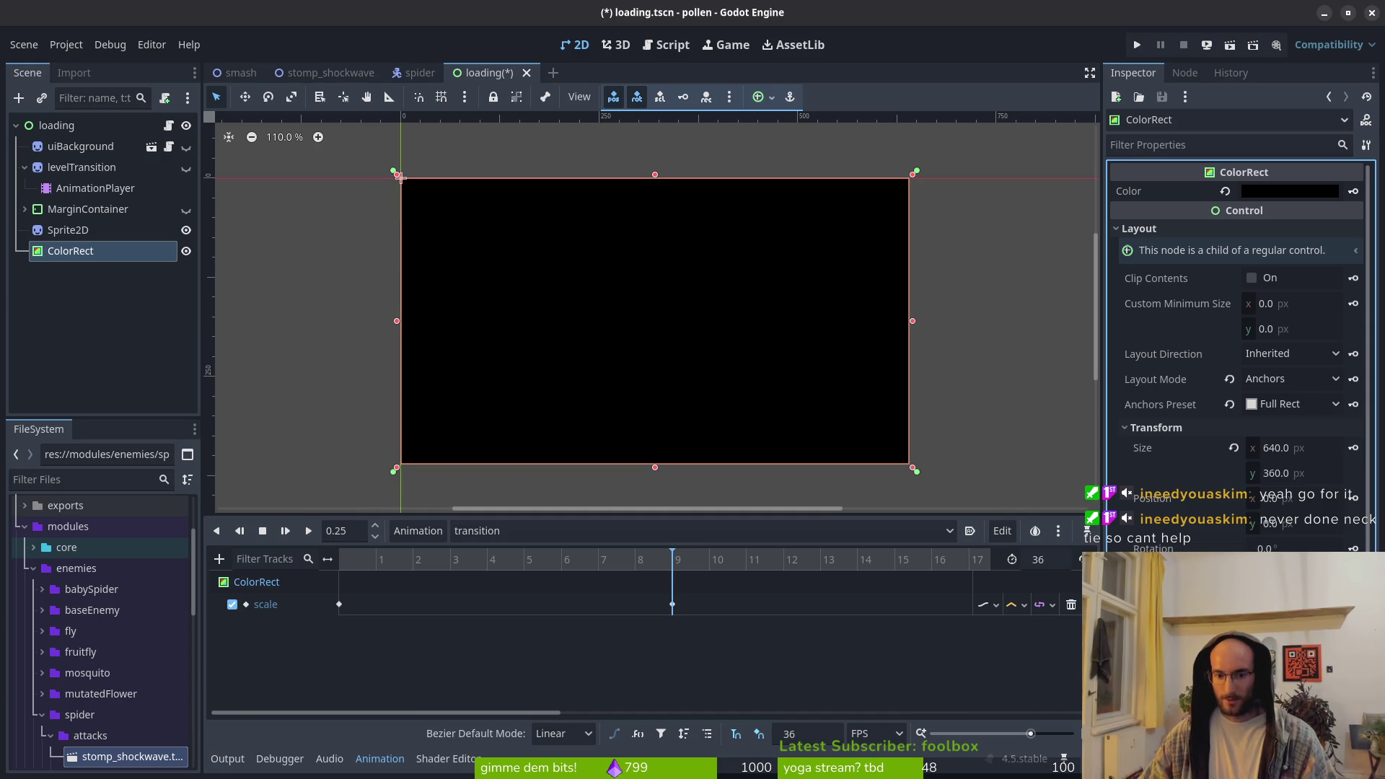
pyautogui.hscroll(5, 791, 566)
pyautogui.hscroll(6, 577, 563)
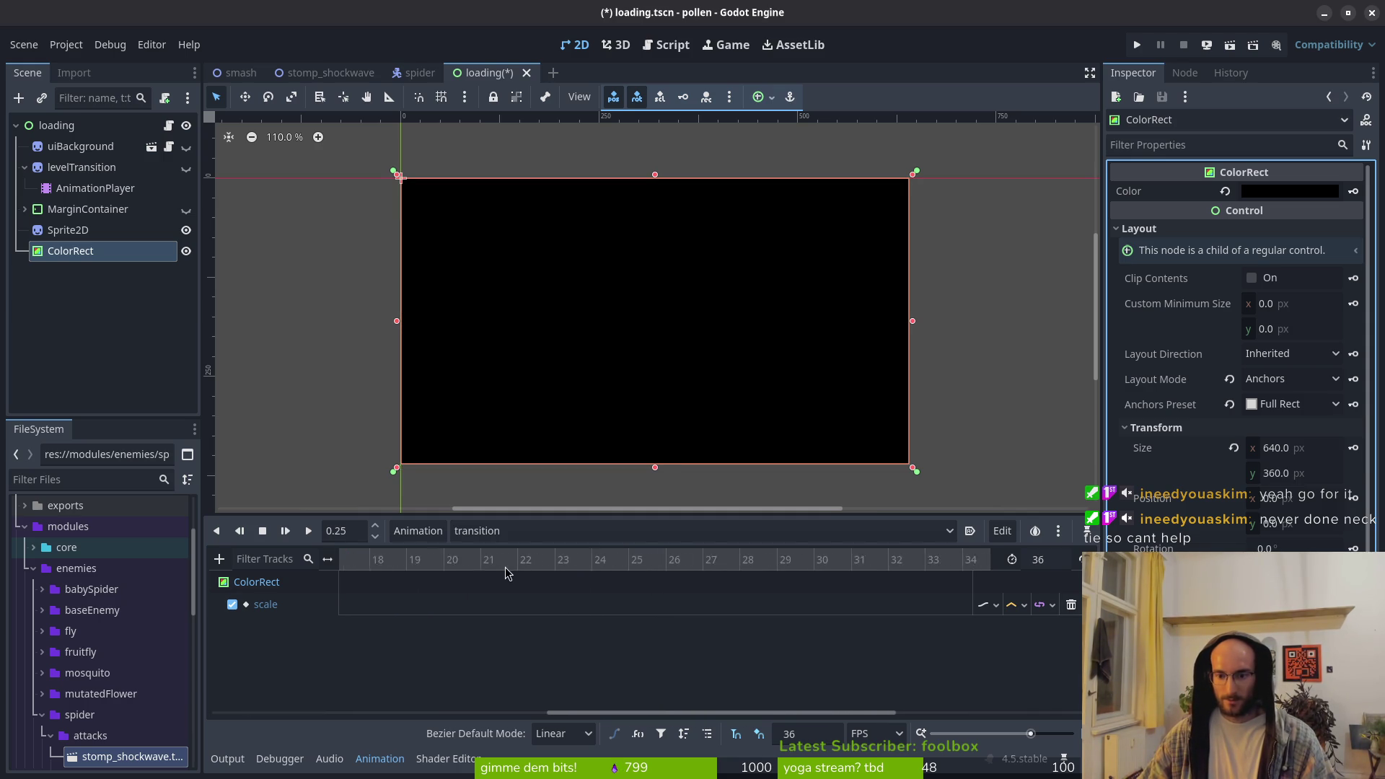
pyautogui.hscroll(2, 505, 573)
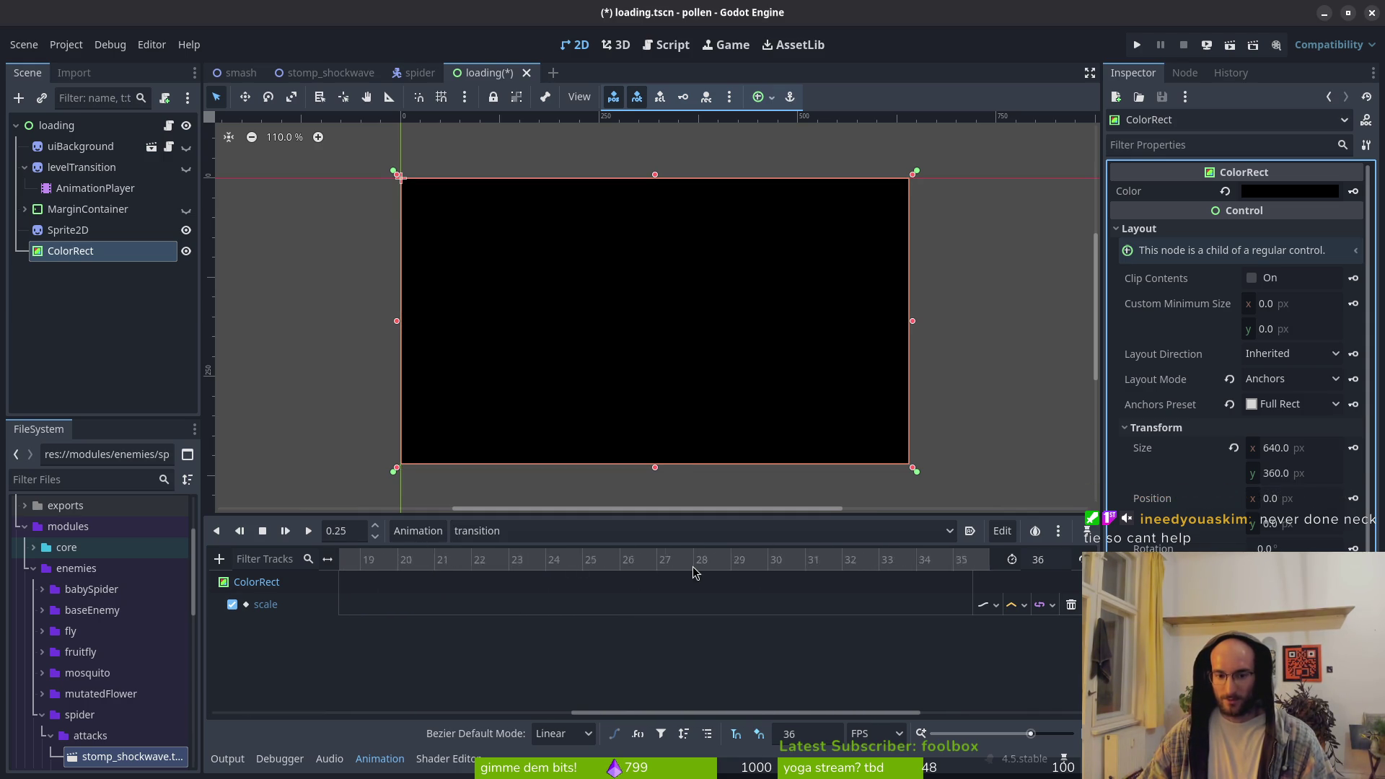
pyautogui.click(1066, 559)
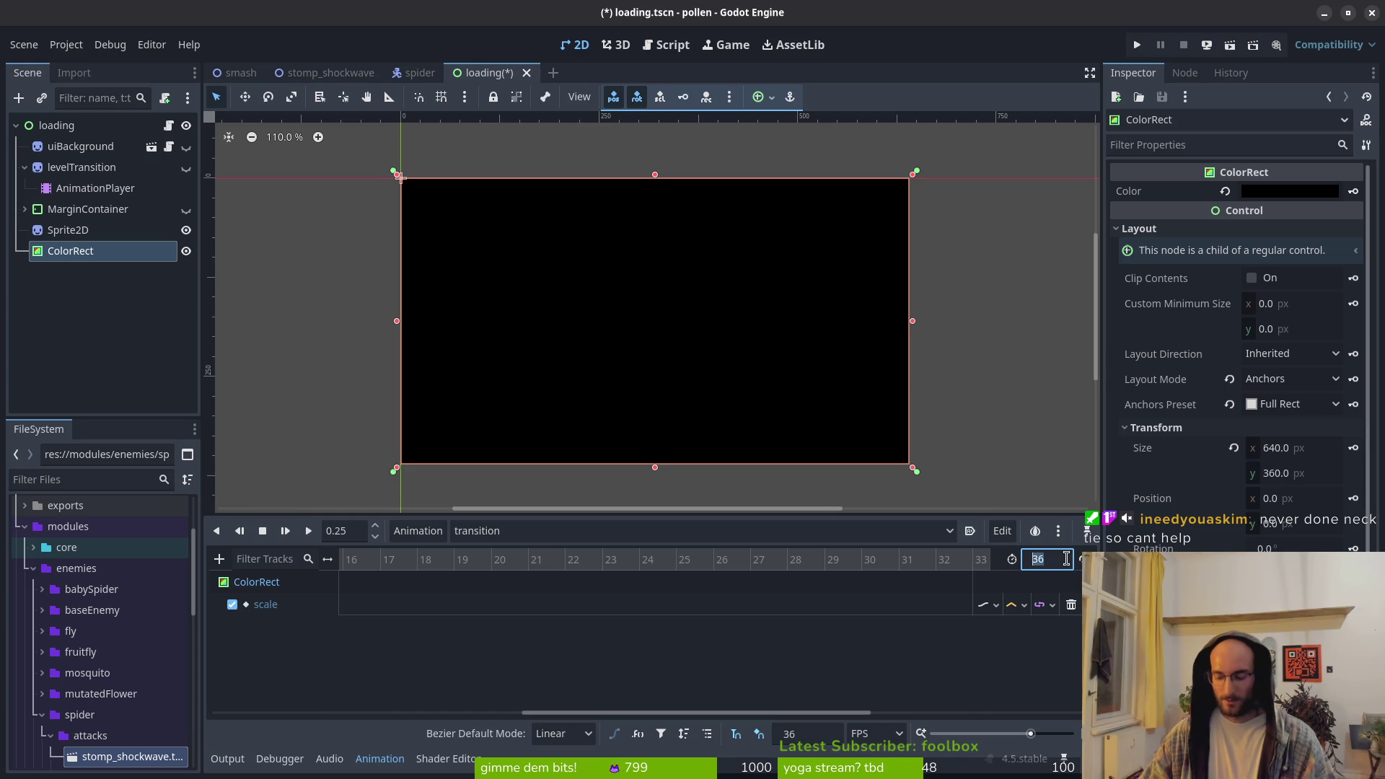
# Set the transition animation length to 24 and save loading.tscn
pyautogui.write('24')
pyautogui.press('Return')
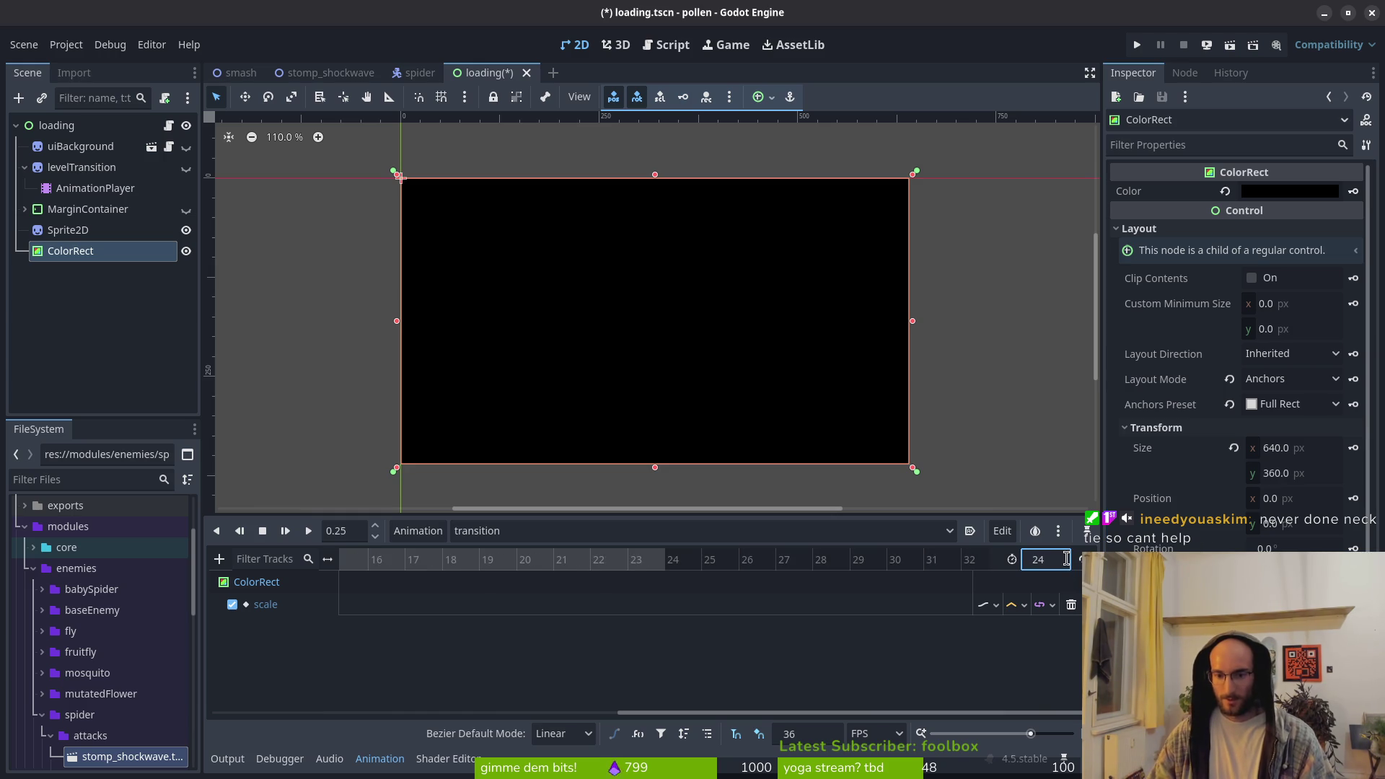
pyautogui.hotkey('ctrl', 's')
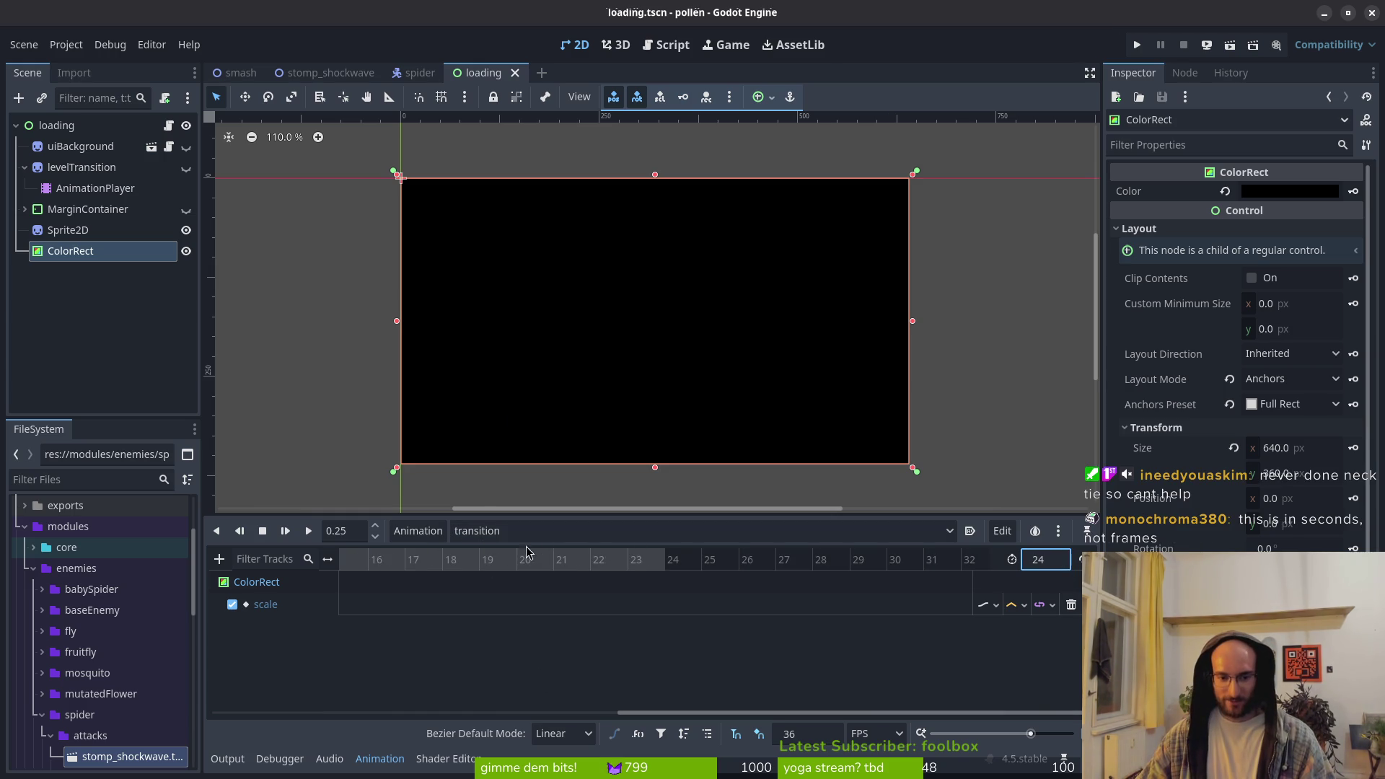
pyautogui.moveTo(458, 576); pyautogui.dragTo(570, 574)
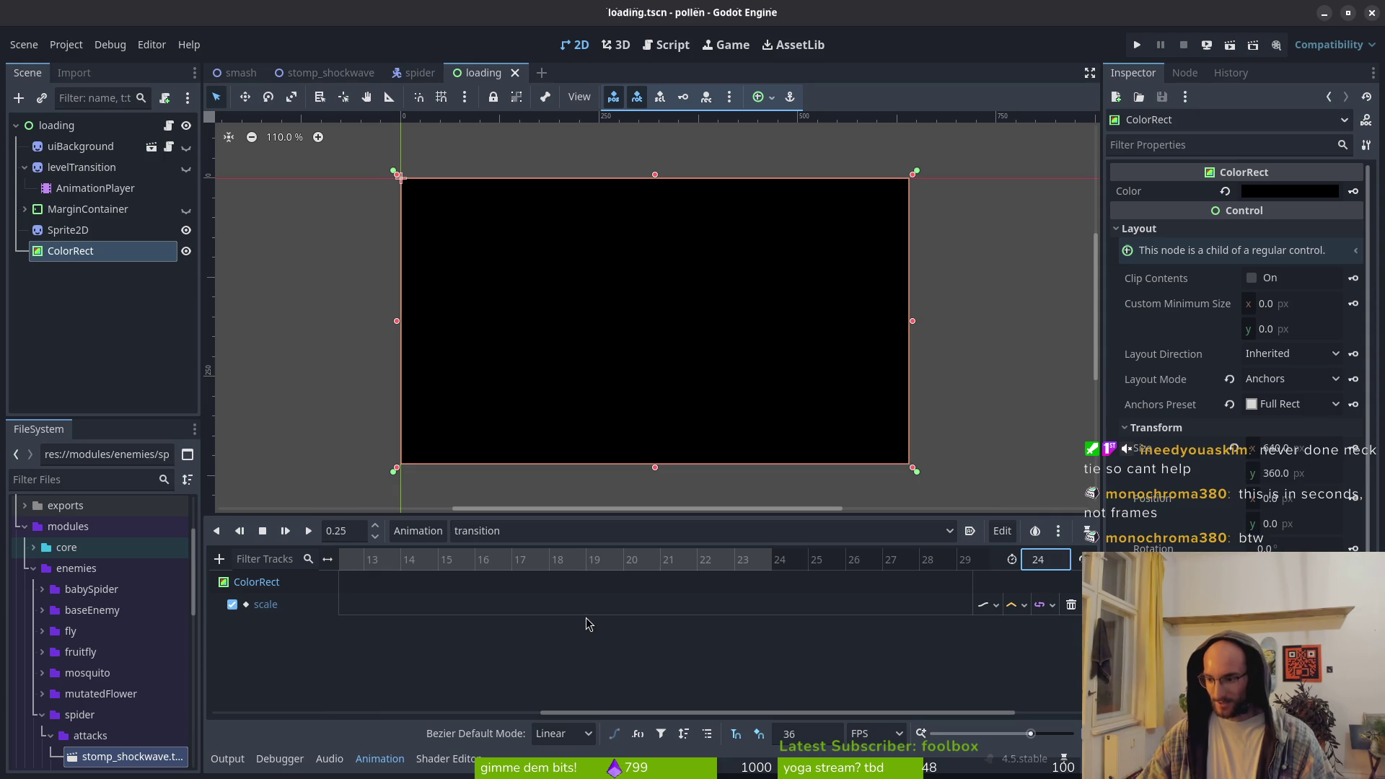
# Keep the timeline snap unit set to FPS rather than Seconds
pyautogui.click(873, 740)
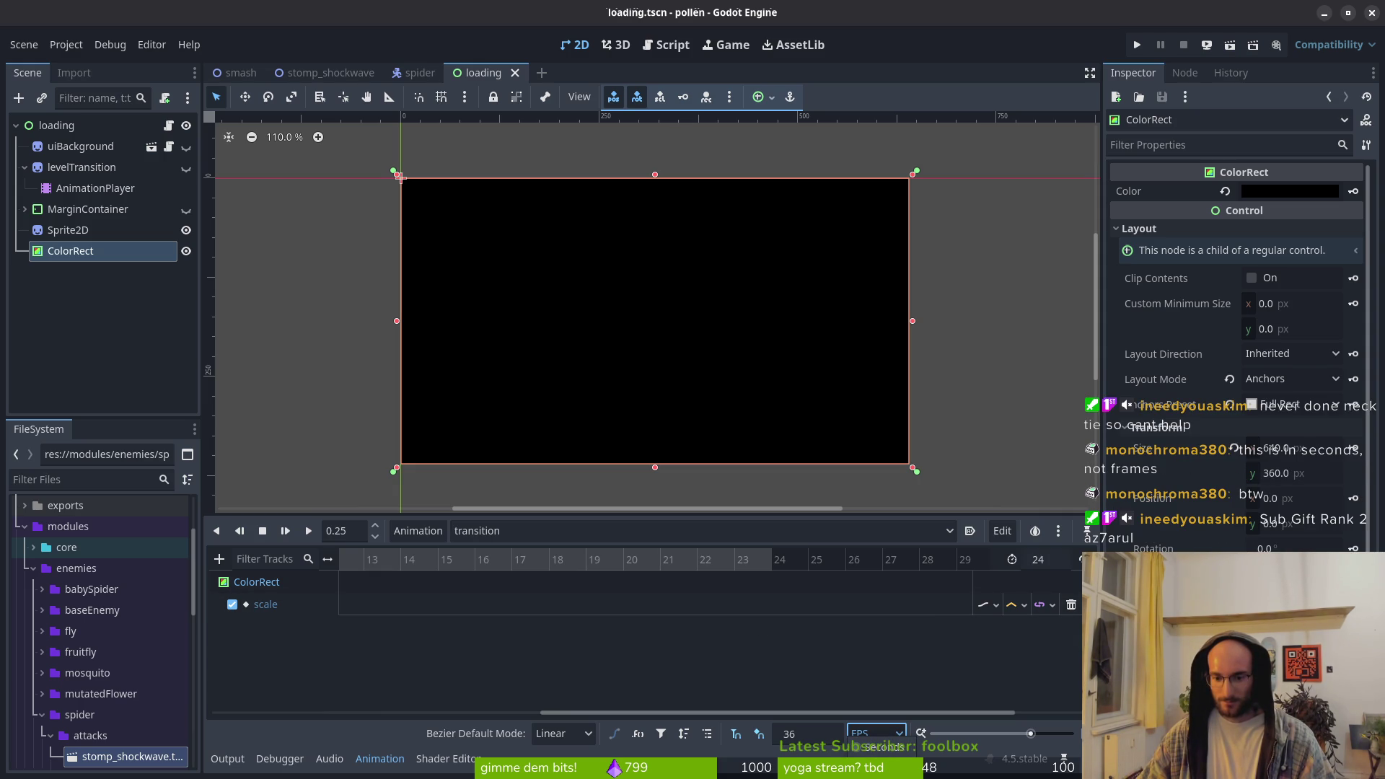
pyautogui.click(799, 662)
pyautogui.hscroll(-3, 552, 570)
pyautogui.hscroll(-2, 621, 577)
pyautogui.scroll(-2, 671, 577)
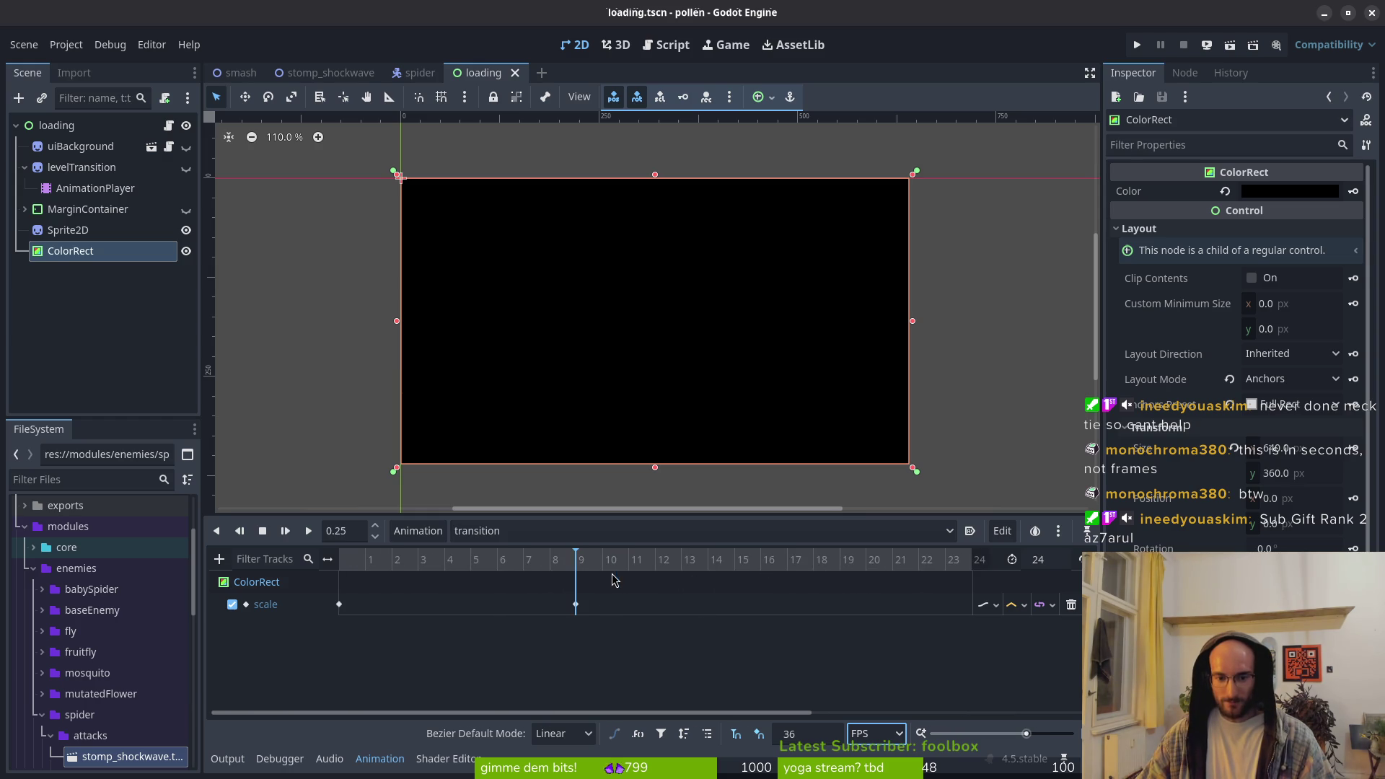
pyautogui.scroll(-2, 691, 591)
pyautogui.scroll(2, 692, 595)
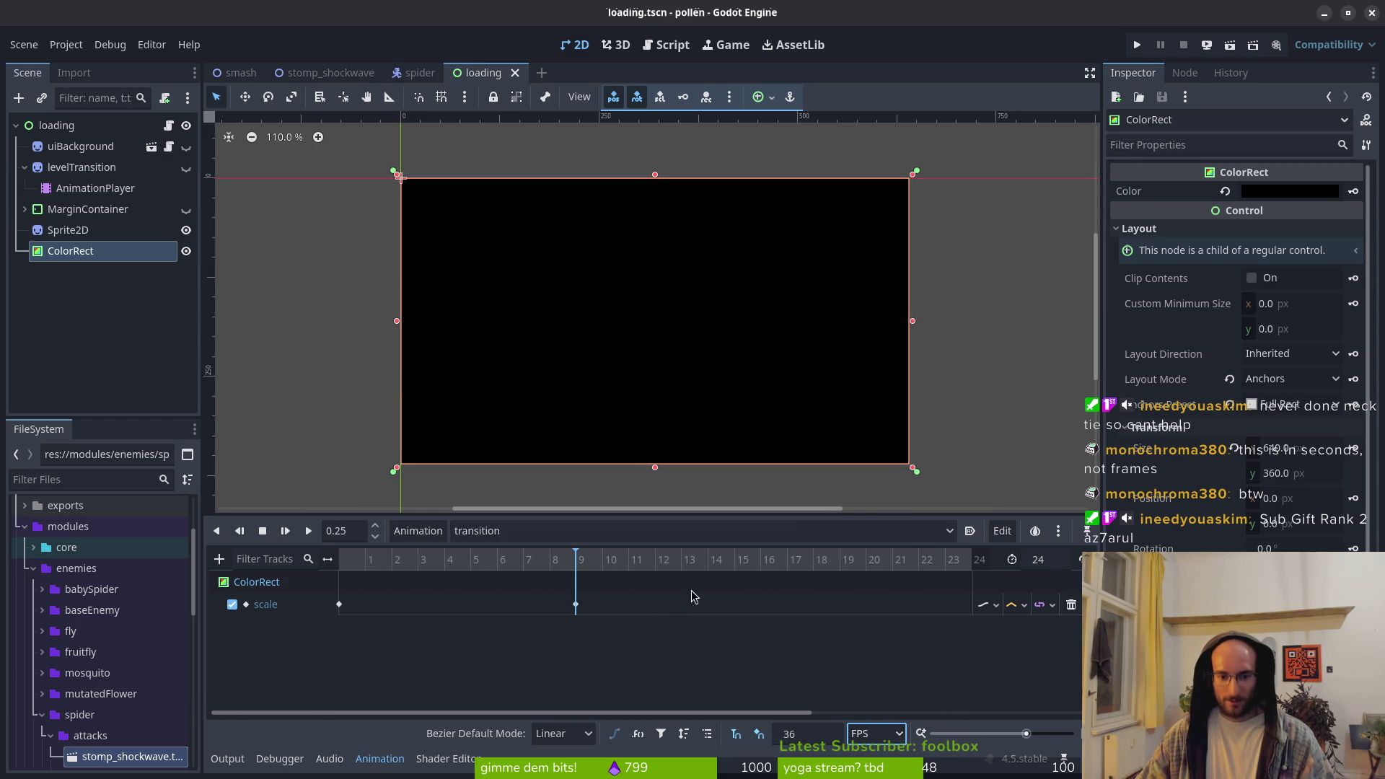
# Duplicate the full-size (1.0, 1.0) frame-9 scale key to frame 13, then jump to frame 24
pyautogui.click(576, 605)
pyautogui.moveTo(601, 607); pyautogui.dragTo(581, 609)
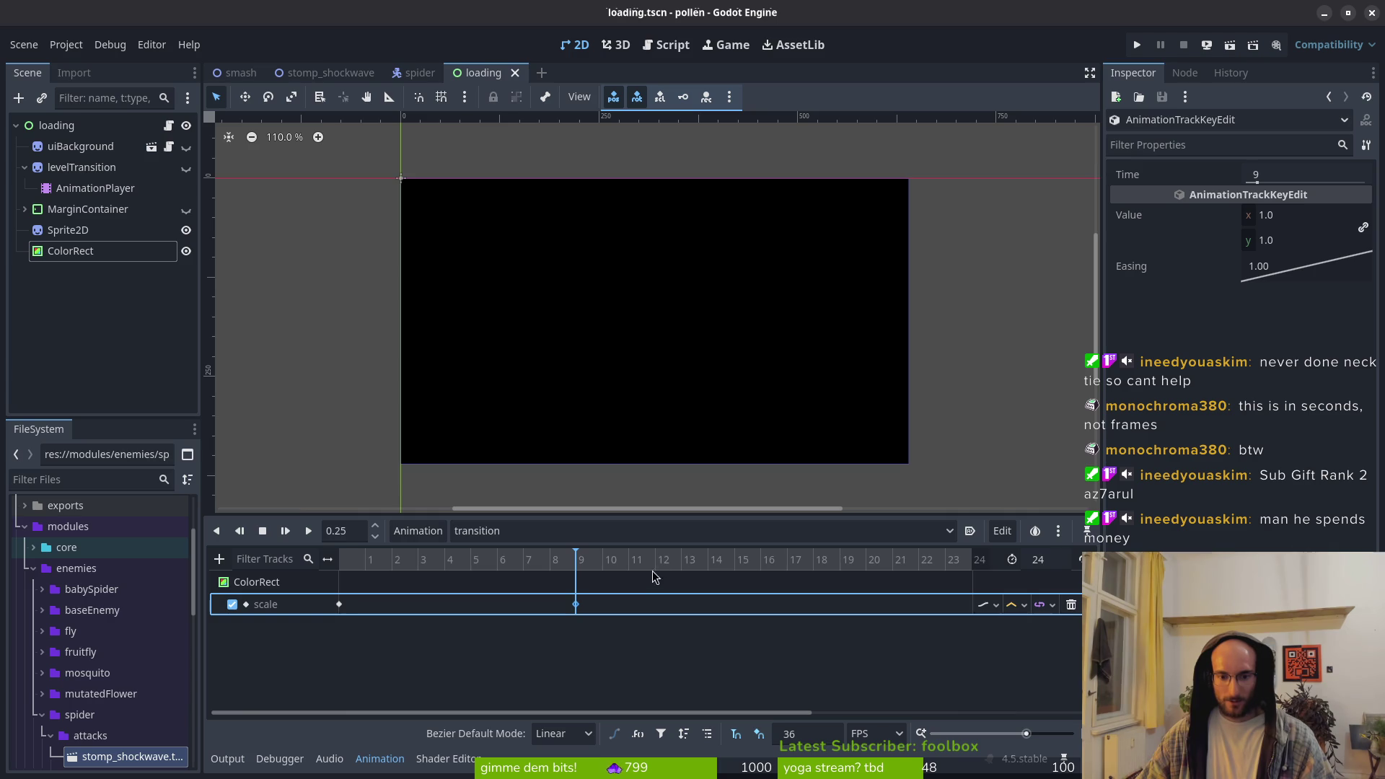
pyautogui.click(684, 569)
pyautogui.hotkey('ctrl', 'd')
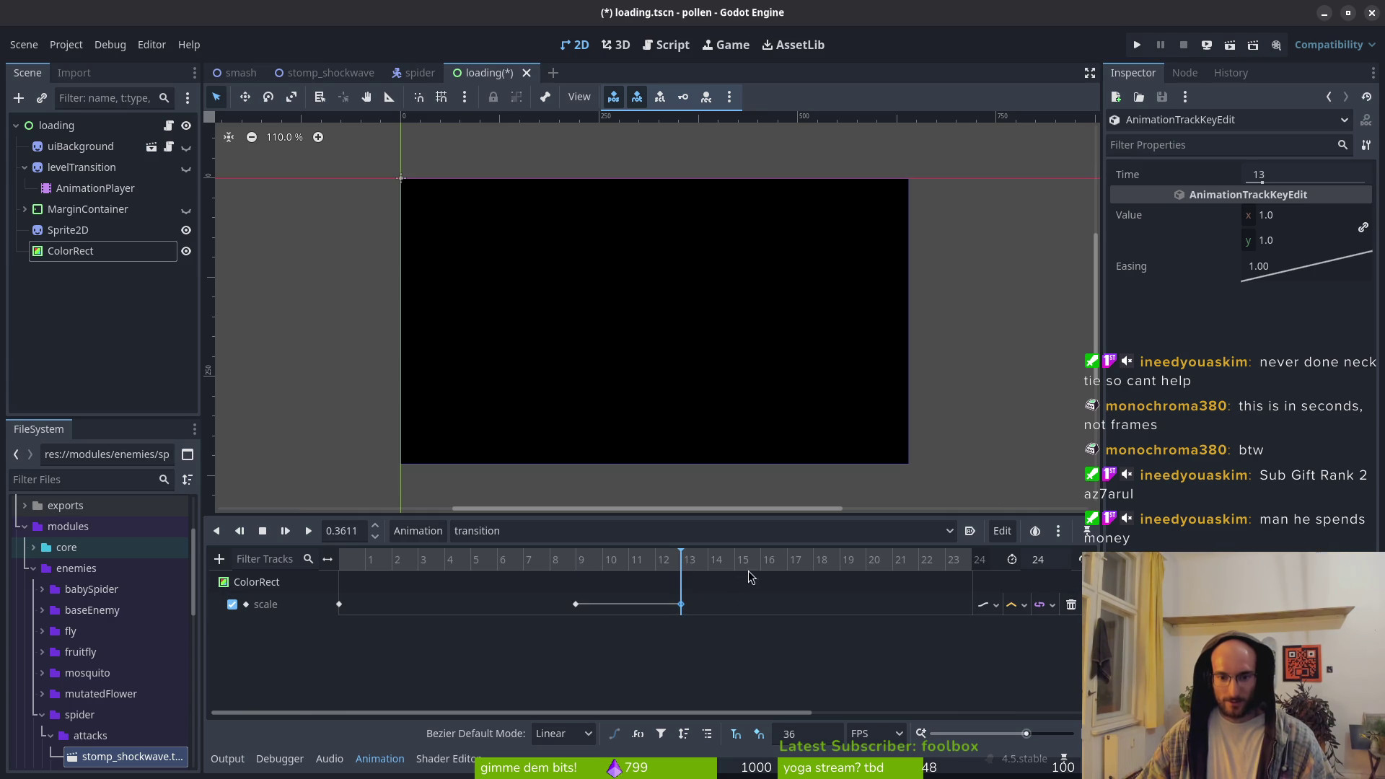
pyautogui.hscroll(2, 630, 572)
pyautogui.click(871, 564)
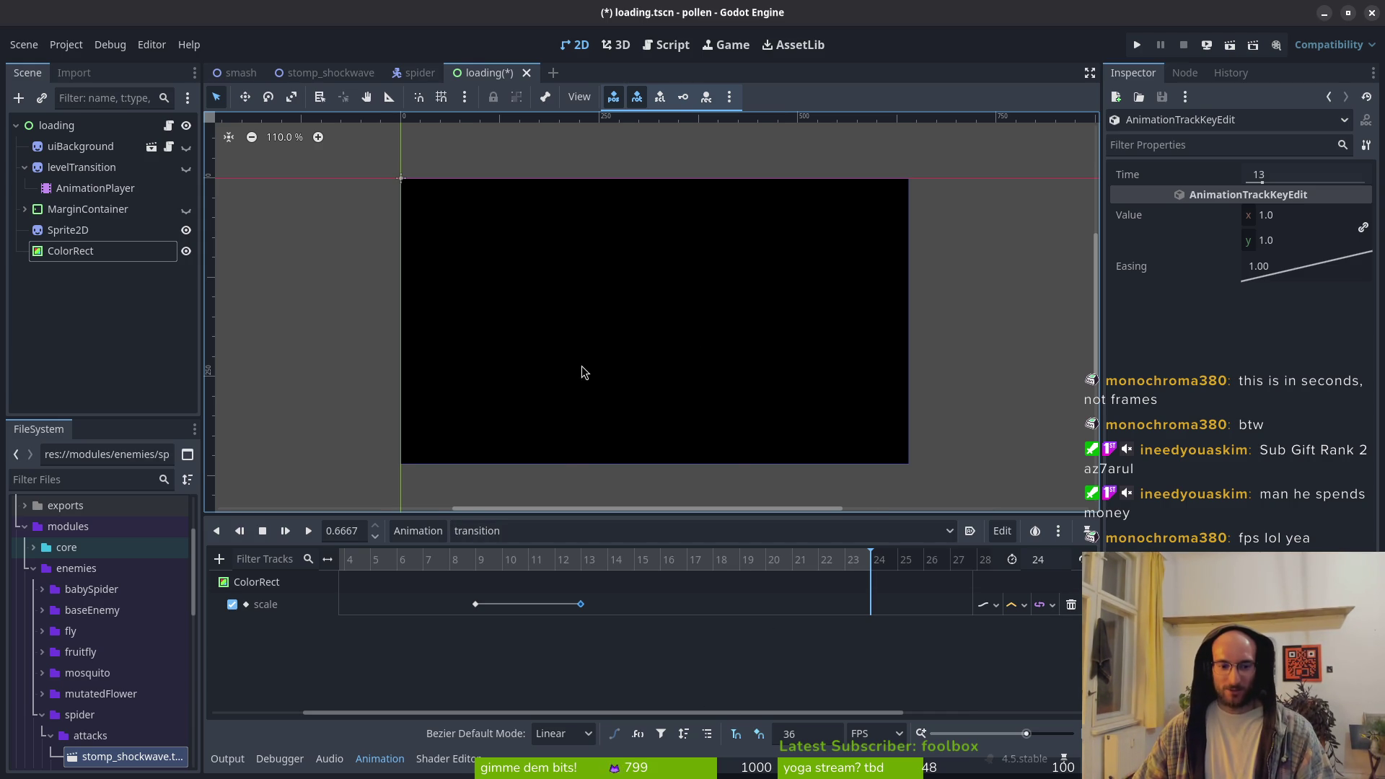
pyautogui.hscroll(1, 577, 379)
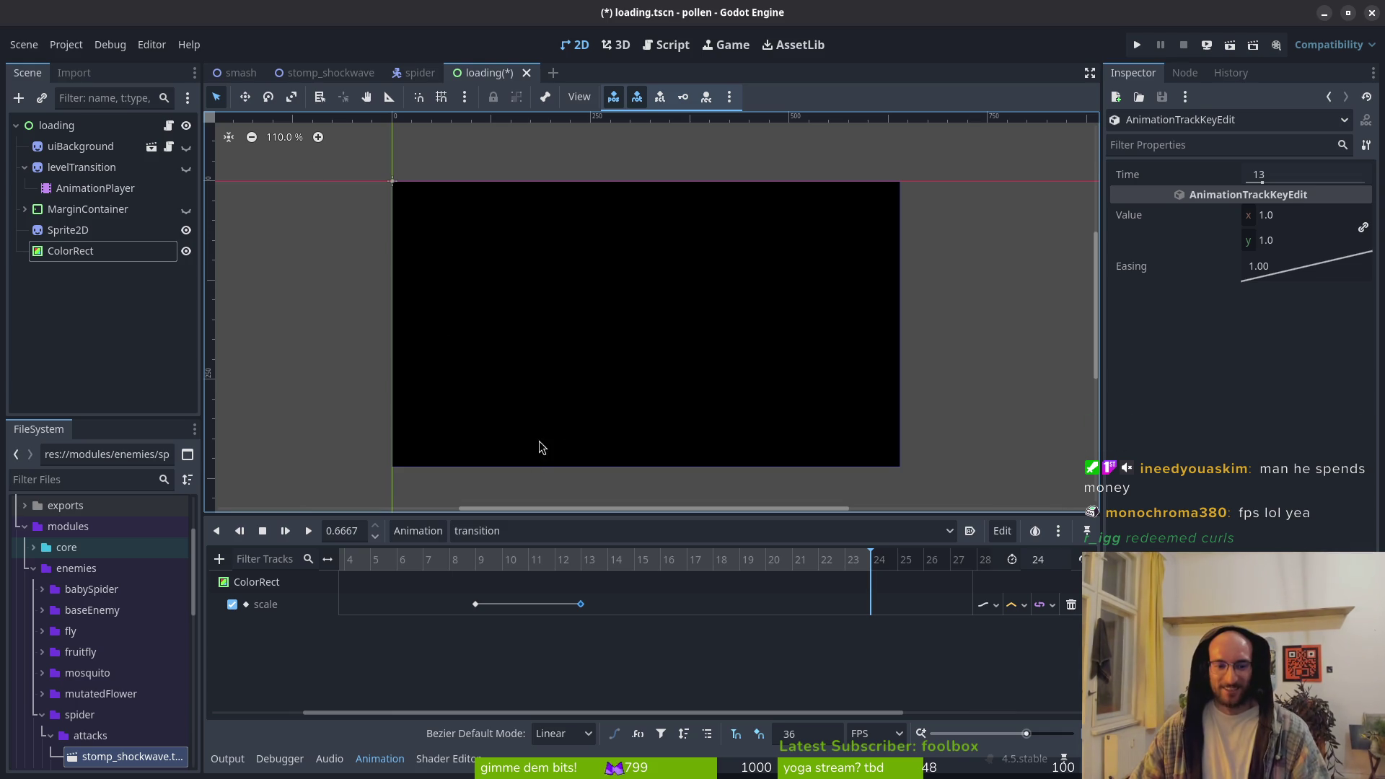
pyautogui.click(70, 250)
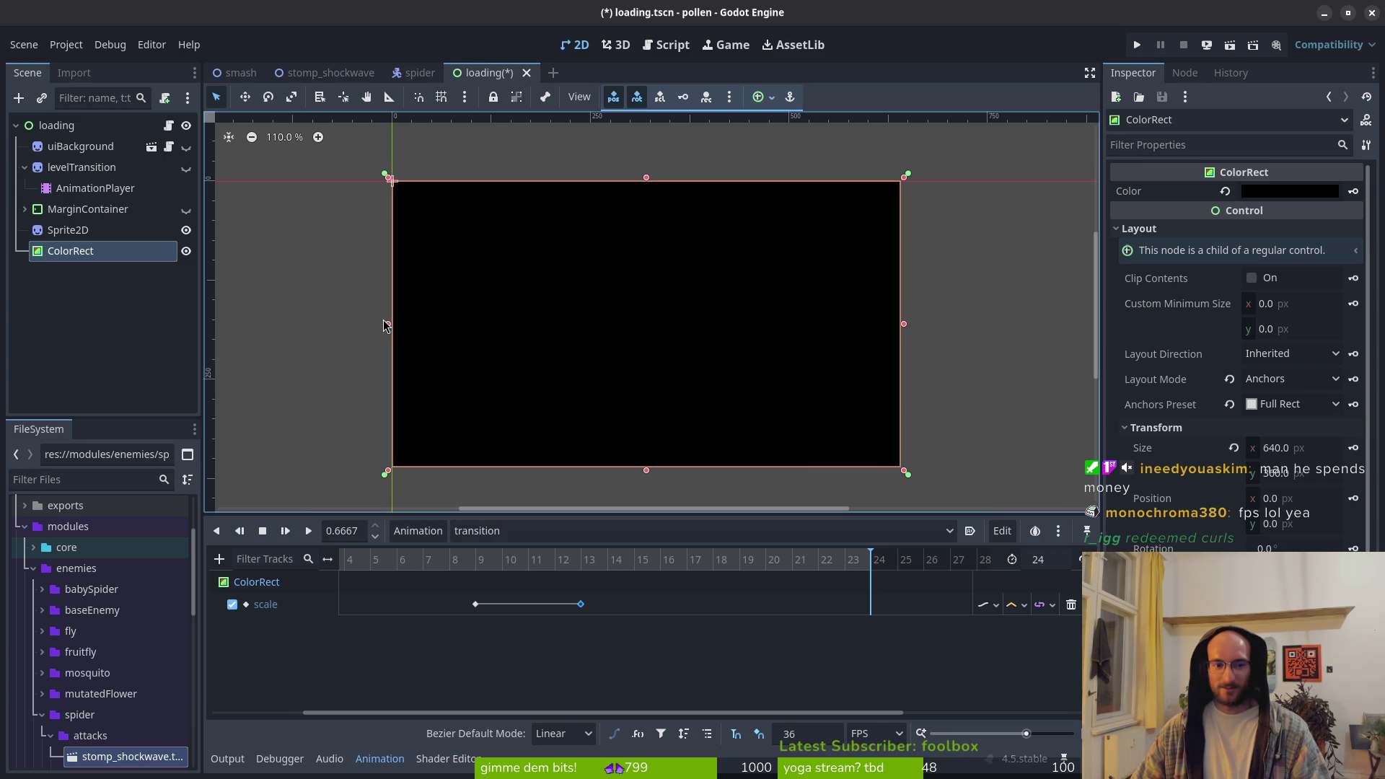
# Delete the scale track from the transition animation, undoing the stray size edits
pyautogui.moveTo(389, 325)
pyautogui.mouseDown()
pyautogui.moveTo(1007, 339)
pyautogui.moveTo(224, 328)
pyautogui.mouseUp()
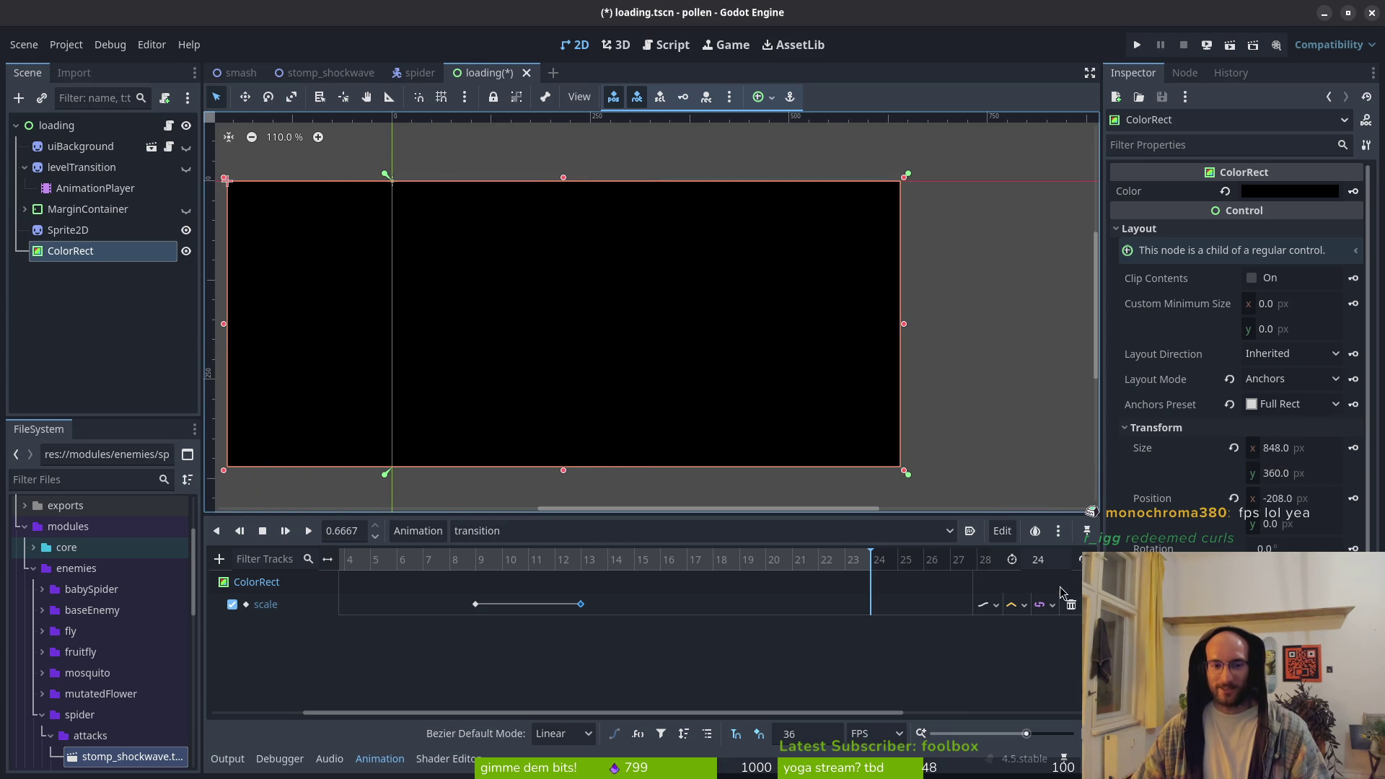
pyautogui.click(1072, 606)
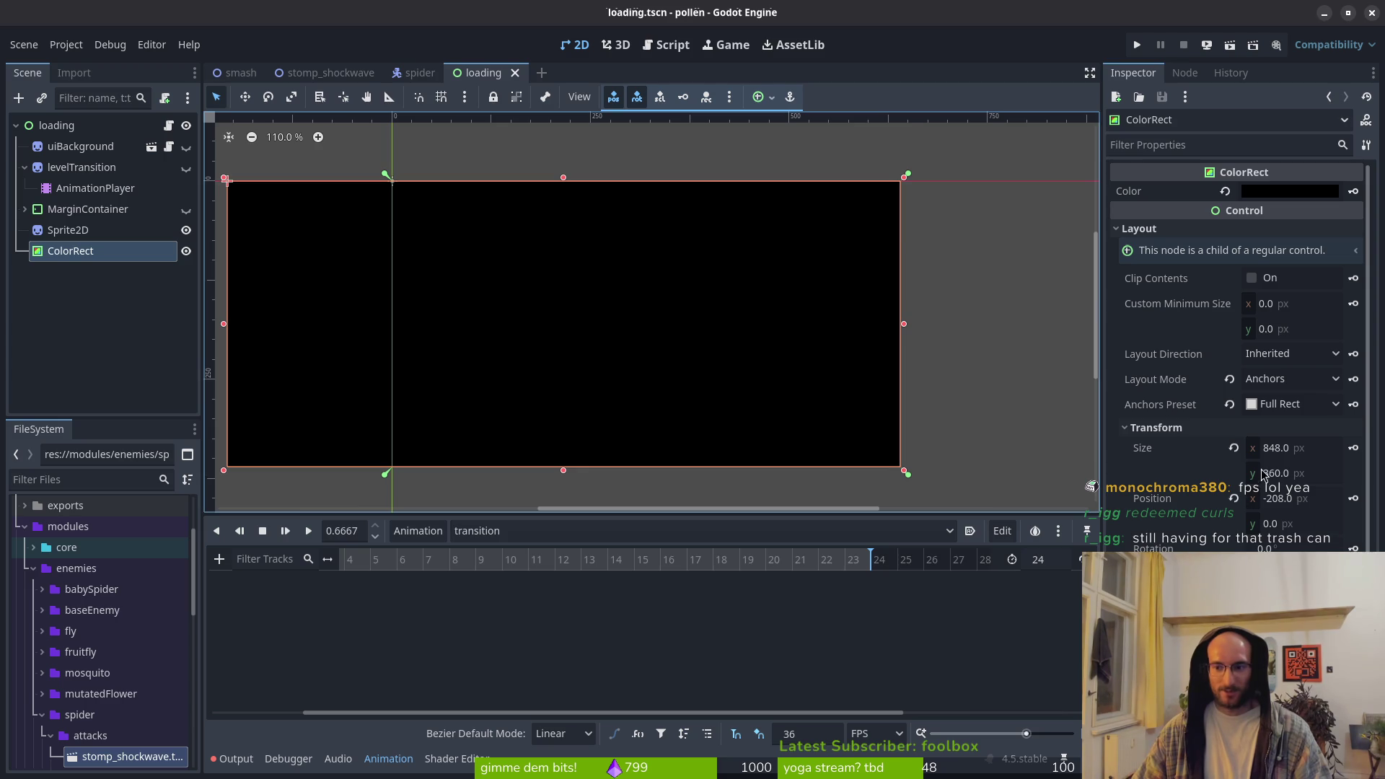
pyautogui.click(1234, 449)
pyautogui.hotkey('ctrl', 's')
pyautogui.click(1314, 453)
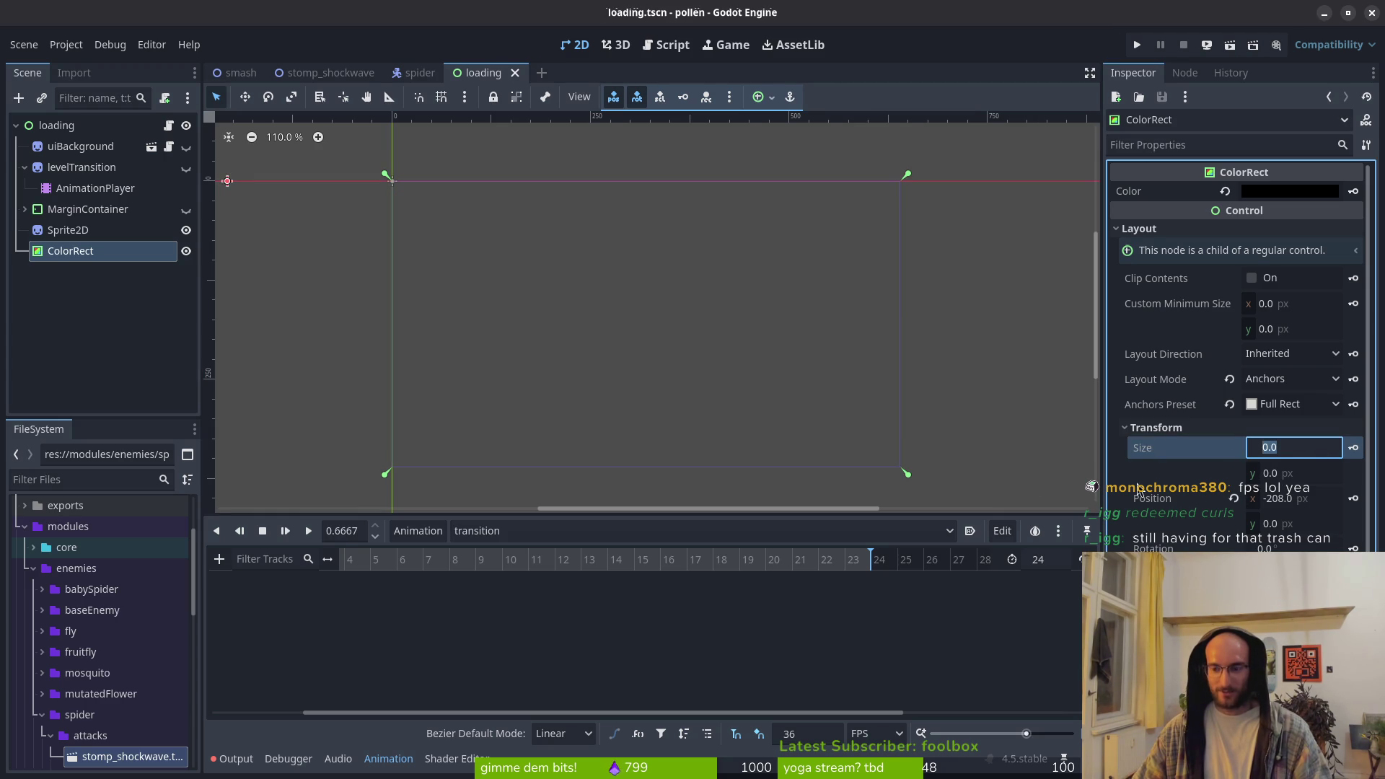
pyautogui.click(625, 427)
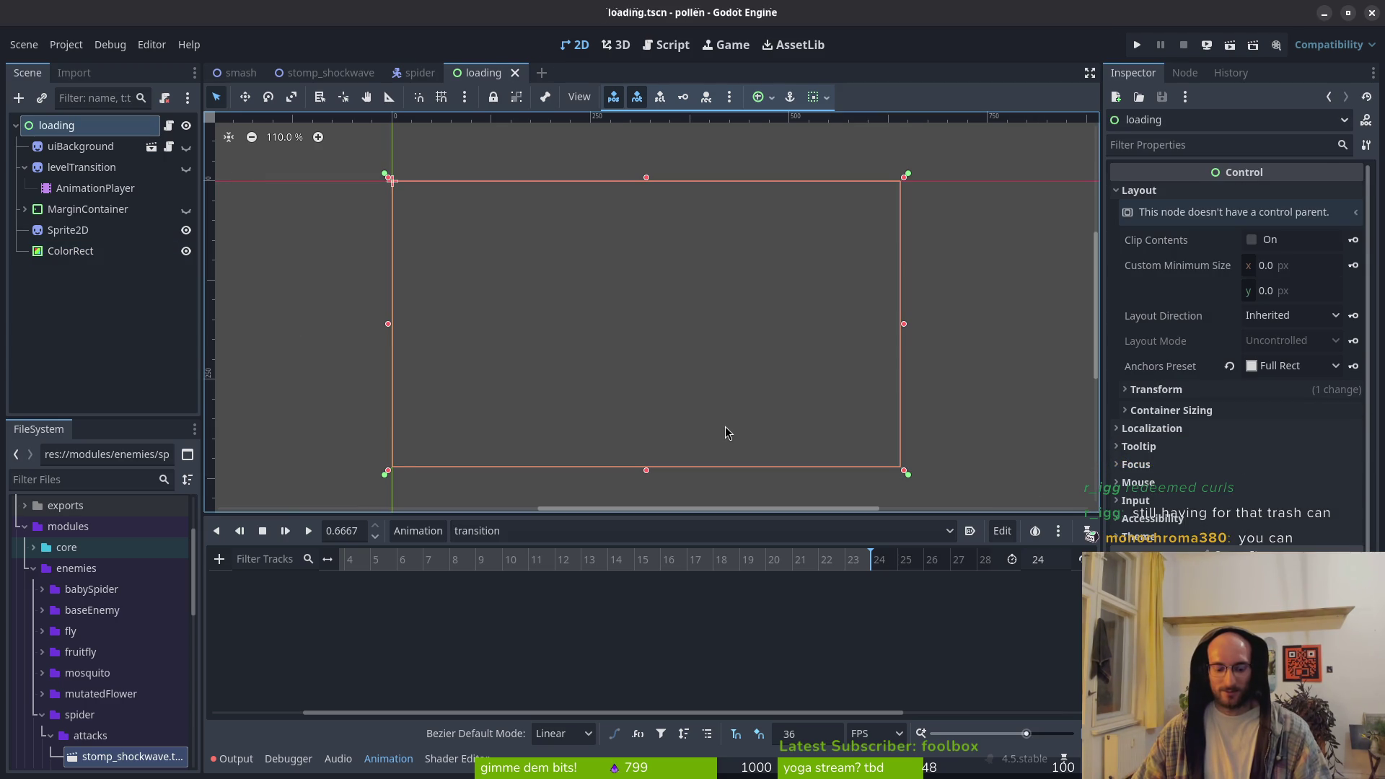
pyautogui.hotkey('ctrl', 'z')
pyautogui.hotkey('ctrl', 'z')
pyautogui.hotkey('ctrl', 'z')
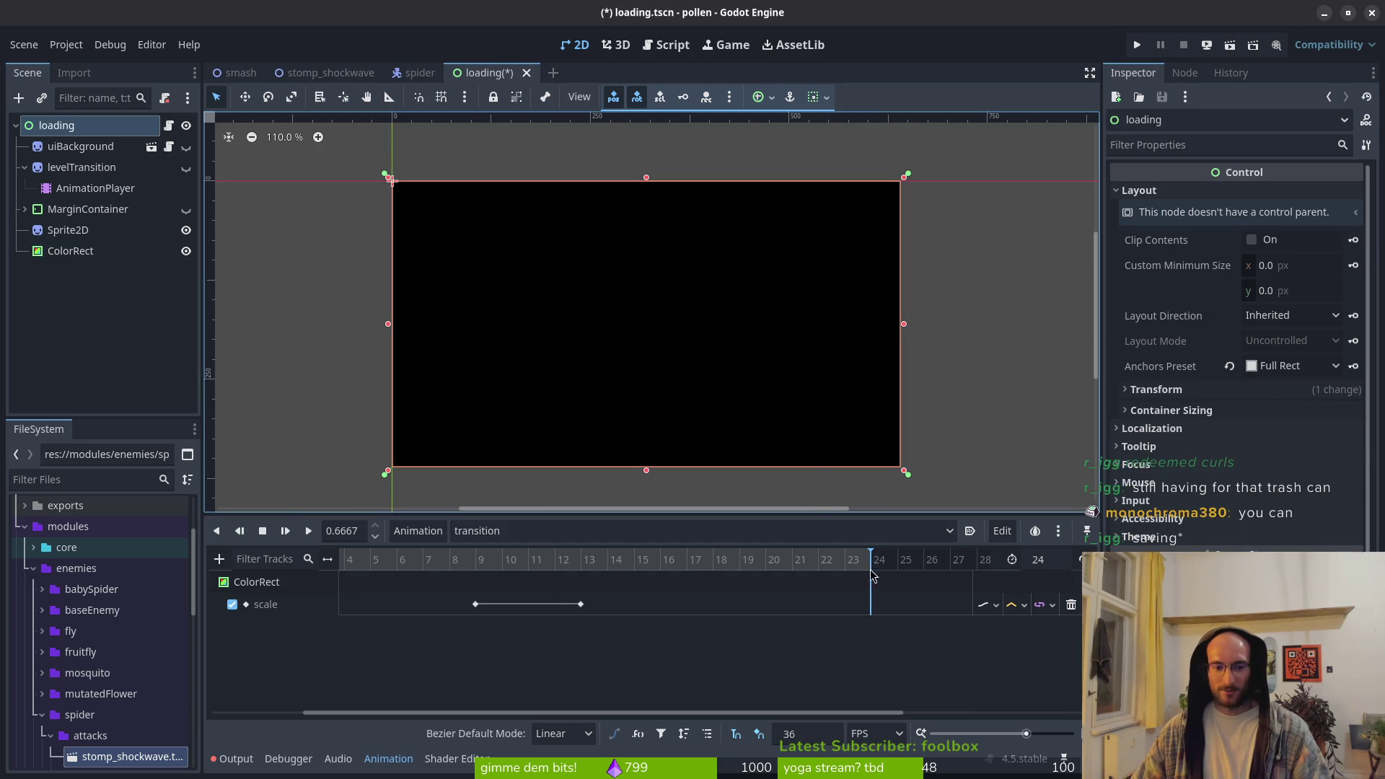
pyautogui.hotkey('ctrl', 'z')
# Set the ColorRect's Size x to 0 and return the playhead to frame 0
pyautogui.click(137, 251)
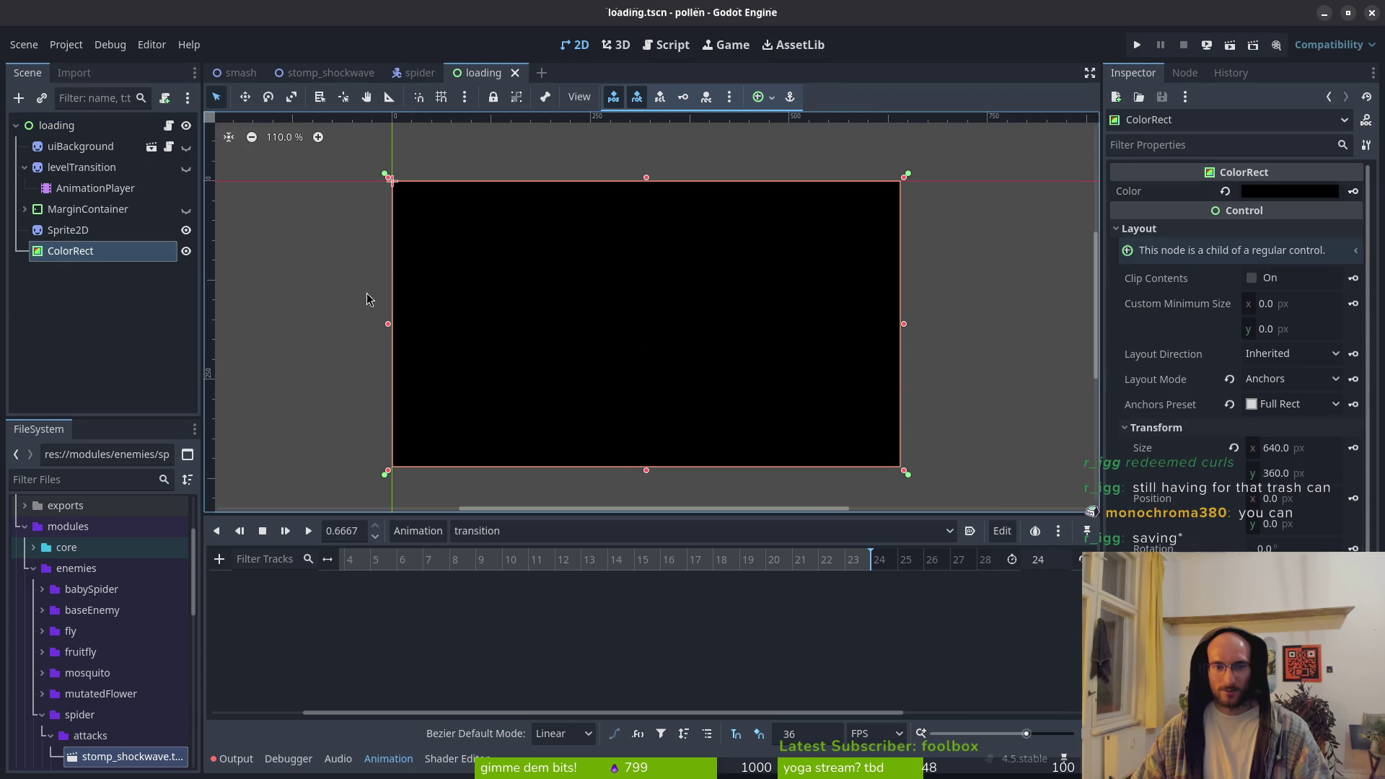
pyautogui.click(1309, 448)
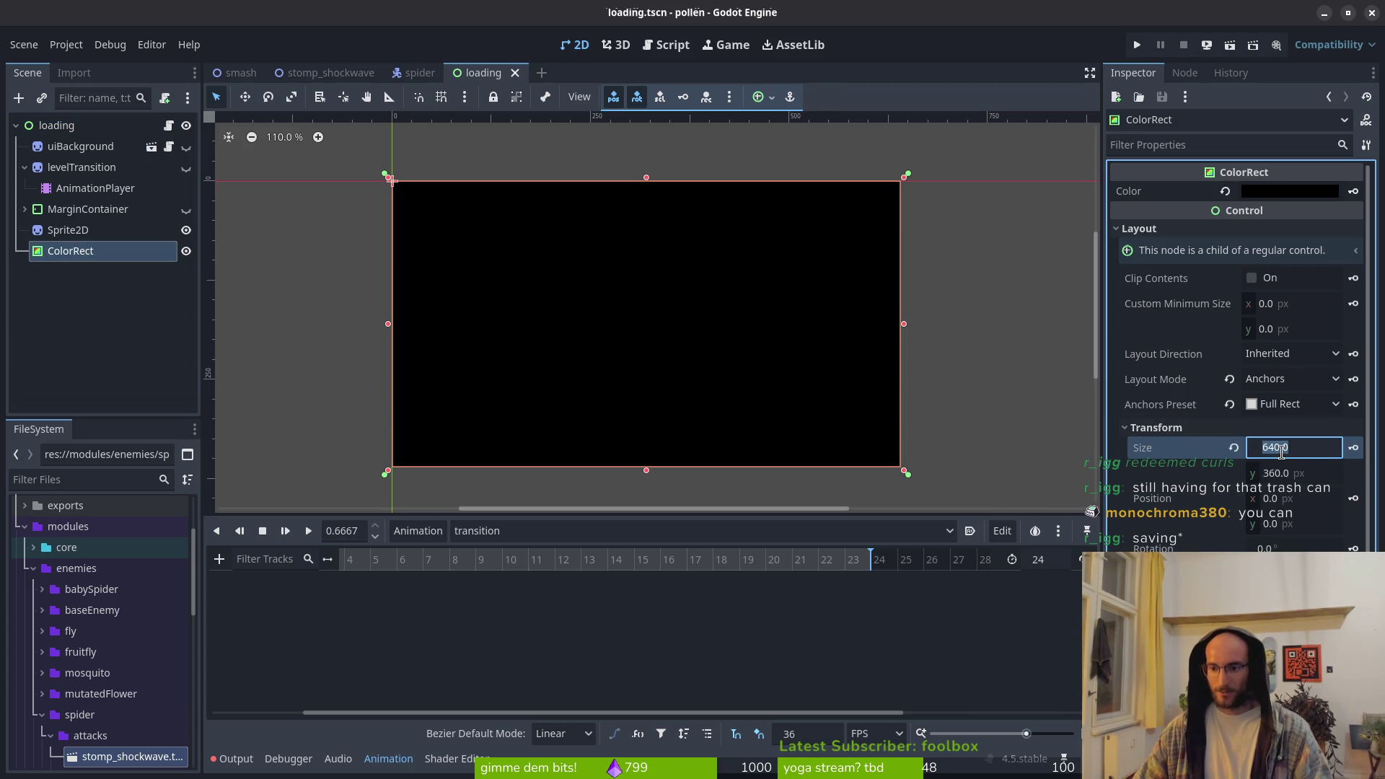
pyautogui.write('0')
pyautogui.press('Return')
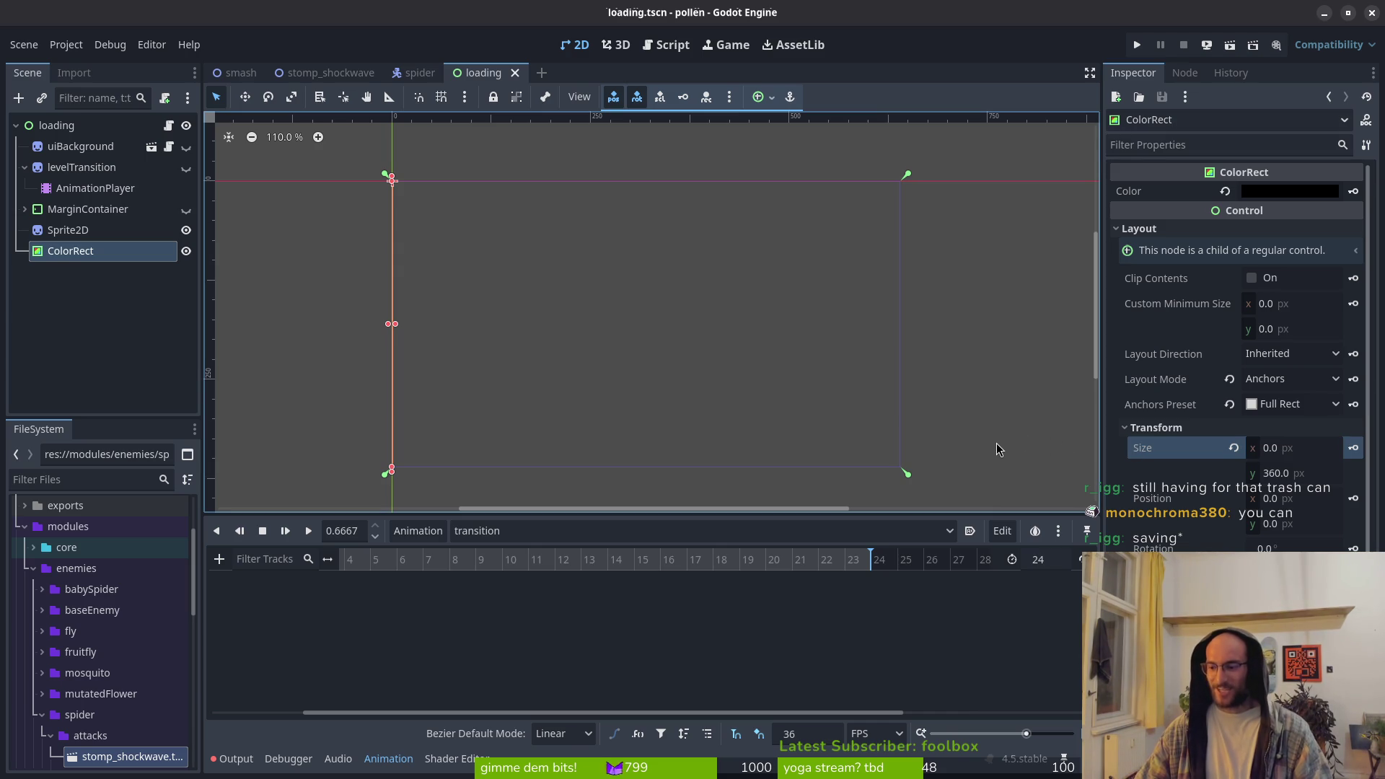
pyautogui.press('s')
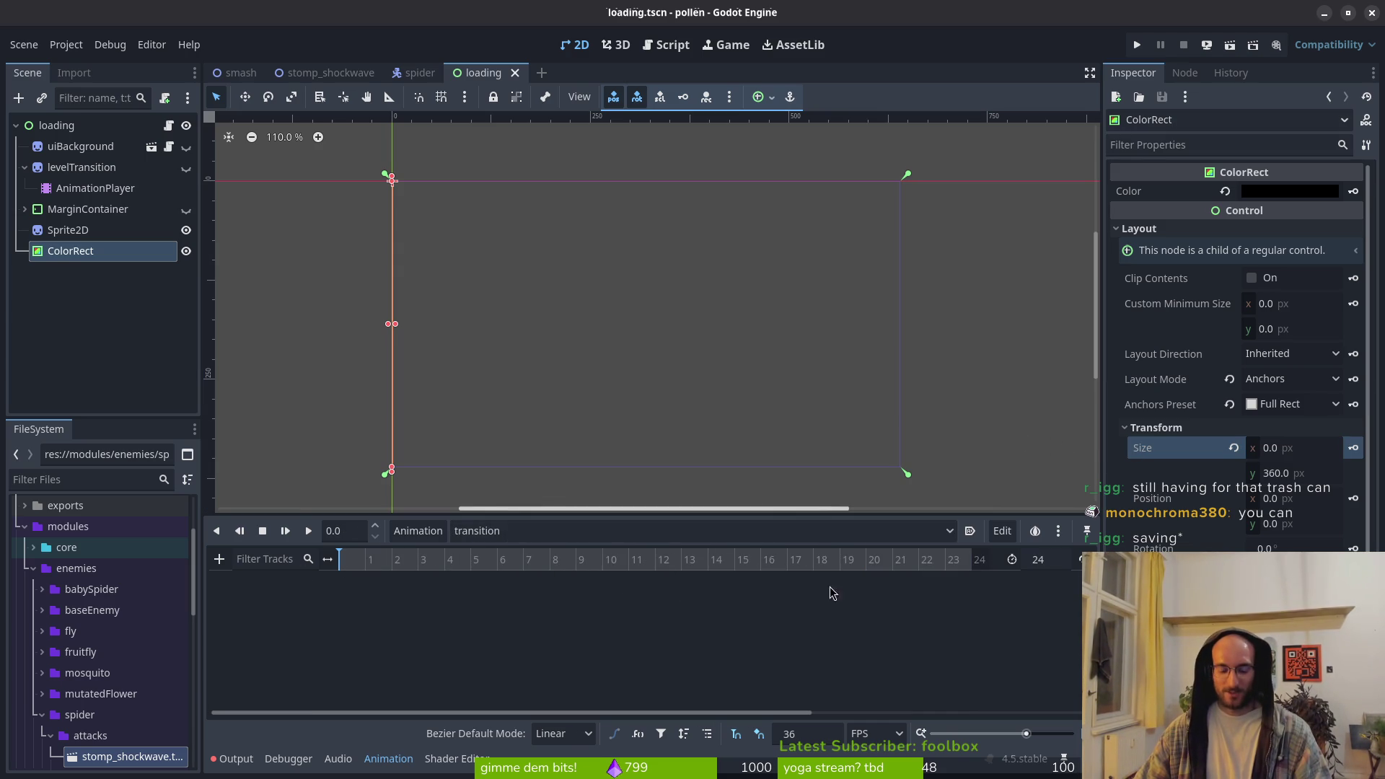
# Create a ColorRect size track with the full 640 width keyed at frames 9 and 13
pyautogui.click(1353, 447)
pyautogui.click(749, 433)
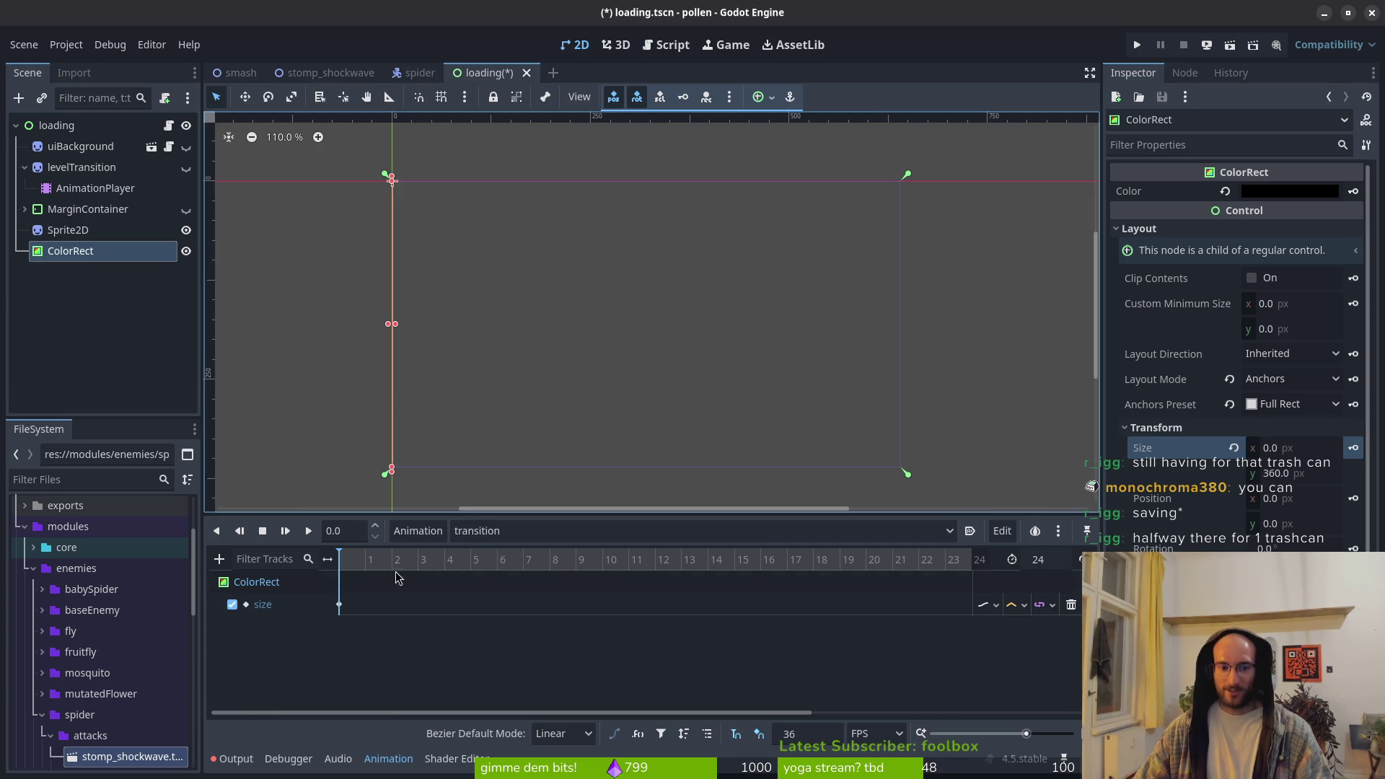
pyautogui.click(1312, 450)
pyautogui.write('640')
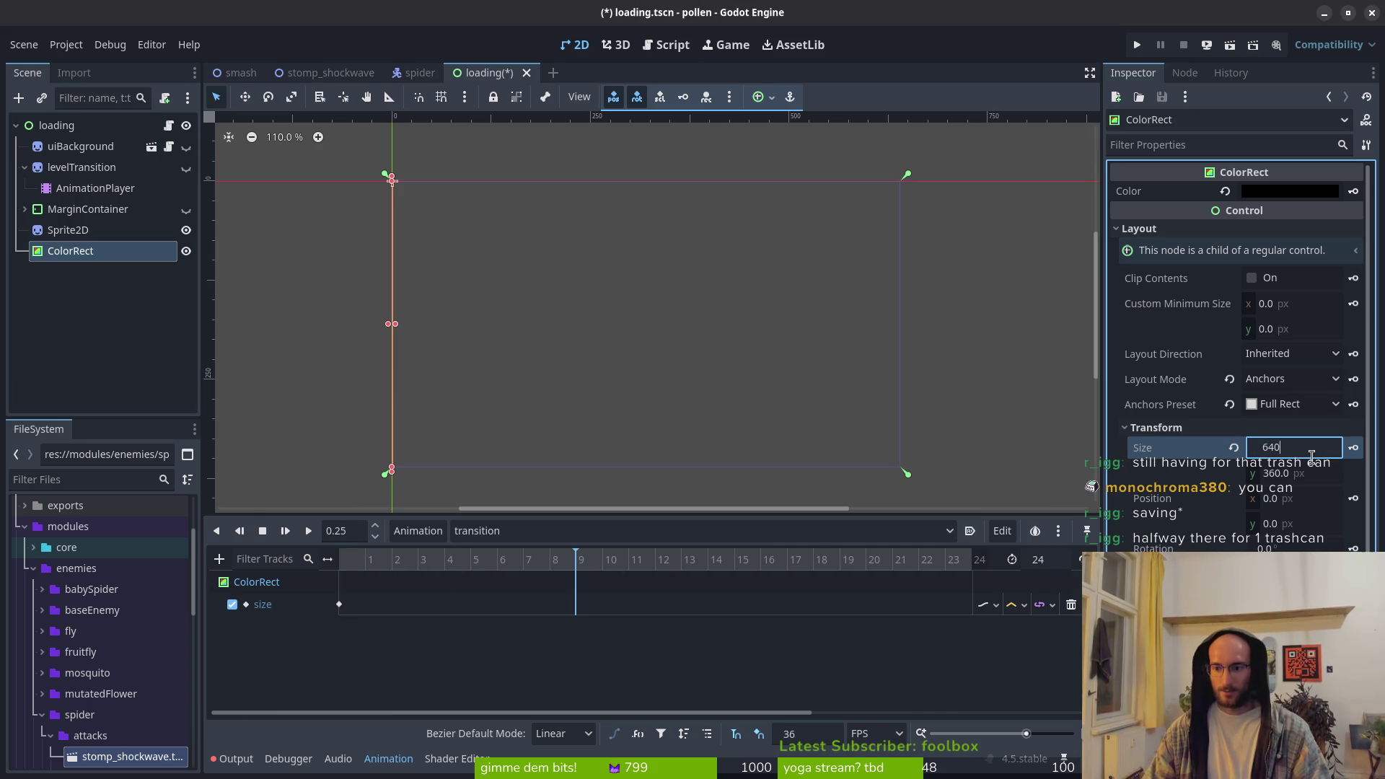
pyautogui.press('Return')
pyautogui.click(1353, 447)
pyautogui.click(680, 564)
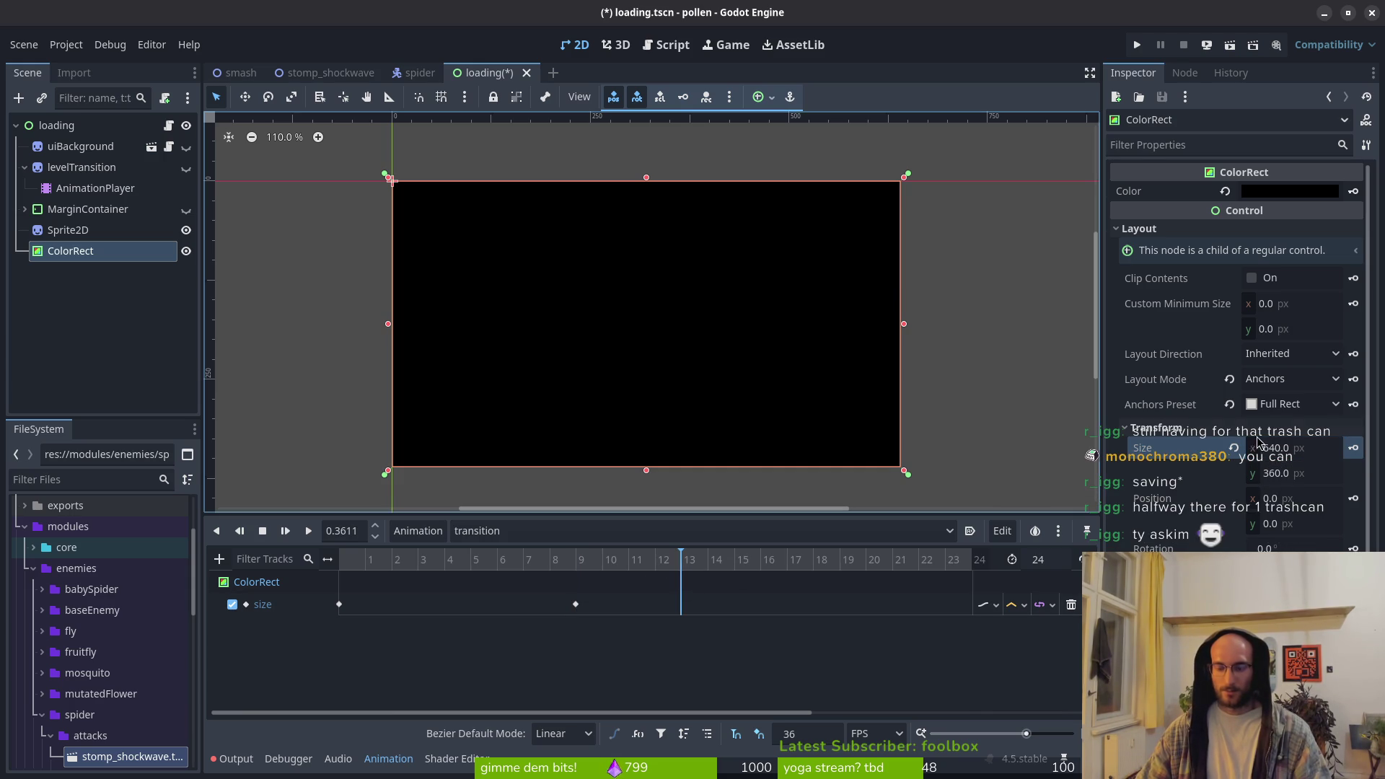
pyautogui.click(1353, 447)
# Key Size x 0 near frame 23, save loading.tscn, and scrub to preview the shrink
pyautogui.hscroll(5, 721, 577)
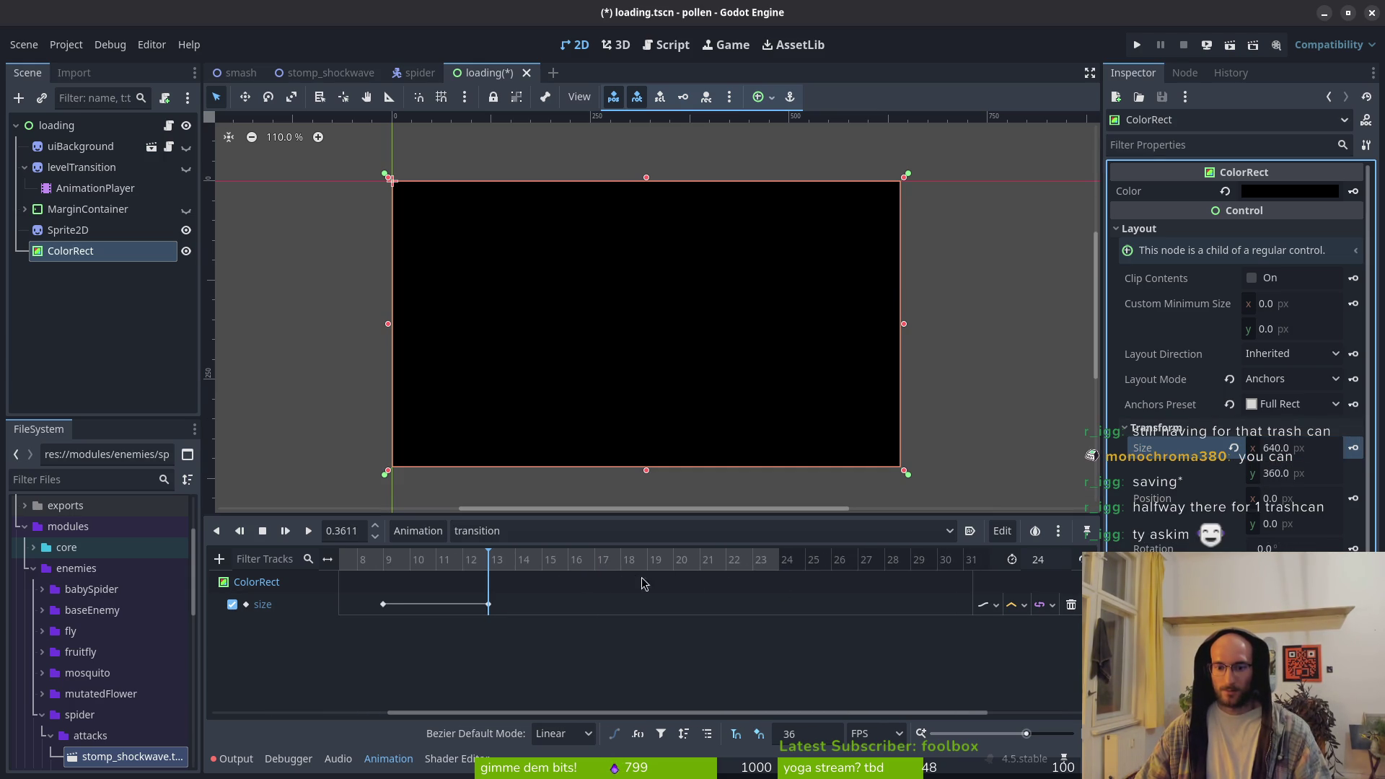
pyautogui.click(754, 570)
pyautogui.click(1312, 447)
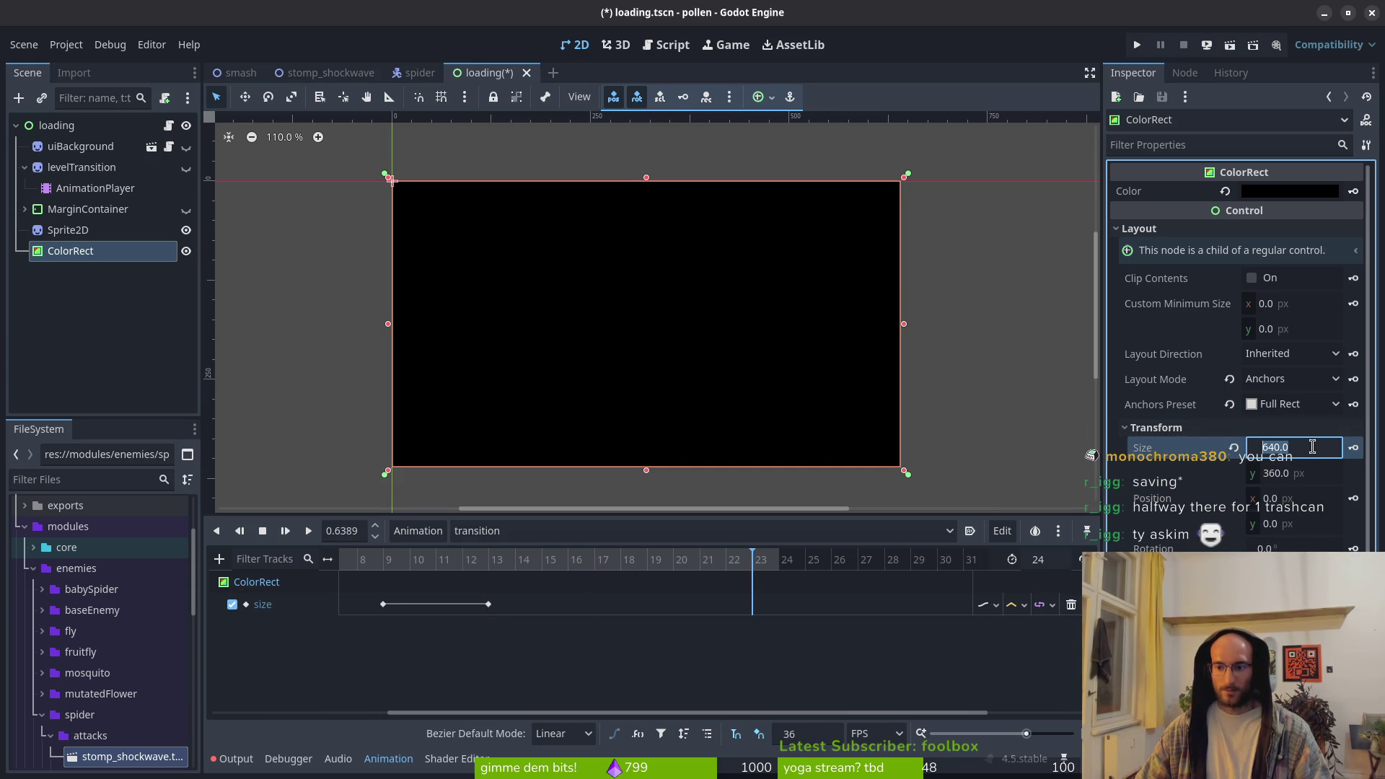
pyautogui.write('0')
pyautogui.press('Return')
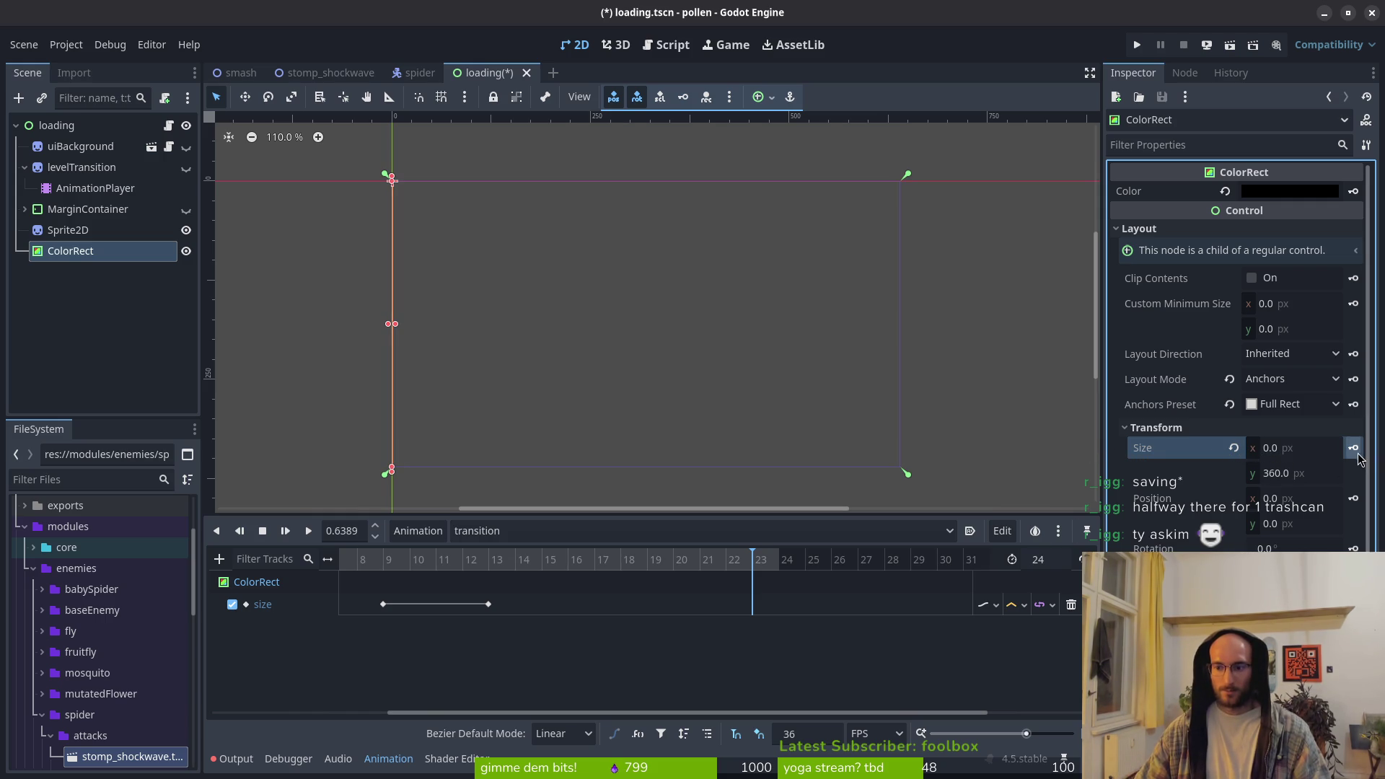
pyautogui.hotkey('ctrl', 's')
pyautogui.hscroll(-3, 449, 566)
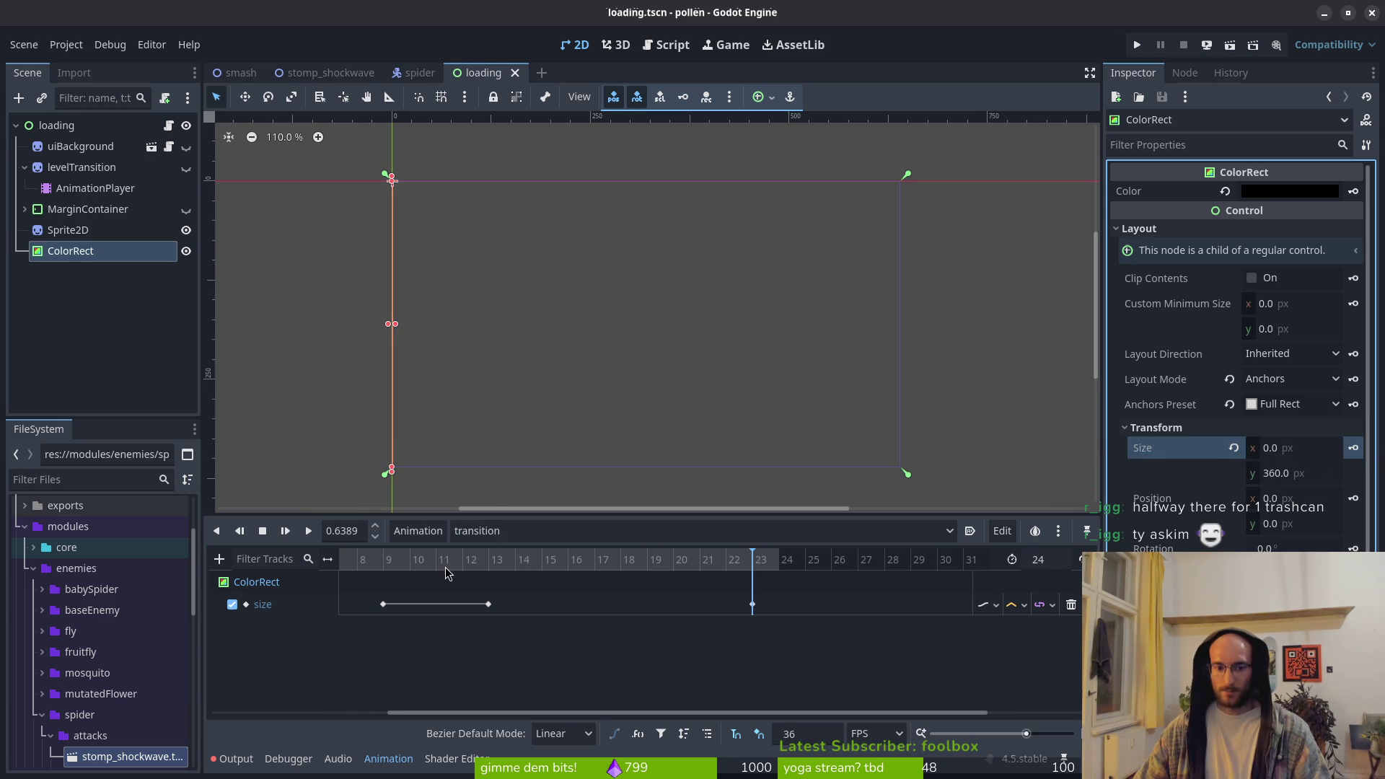
pyautogui.moveTo(681, 565)
pyautogui.mouseDown()
pyautogui.moveTo(772, 569)
pyautogui.moveTo(658, 562)
pyautogui.moveTo(684, 563)
pyautogui.mouseUp()
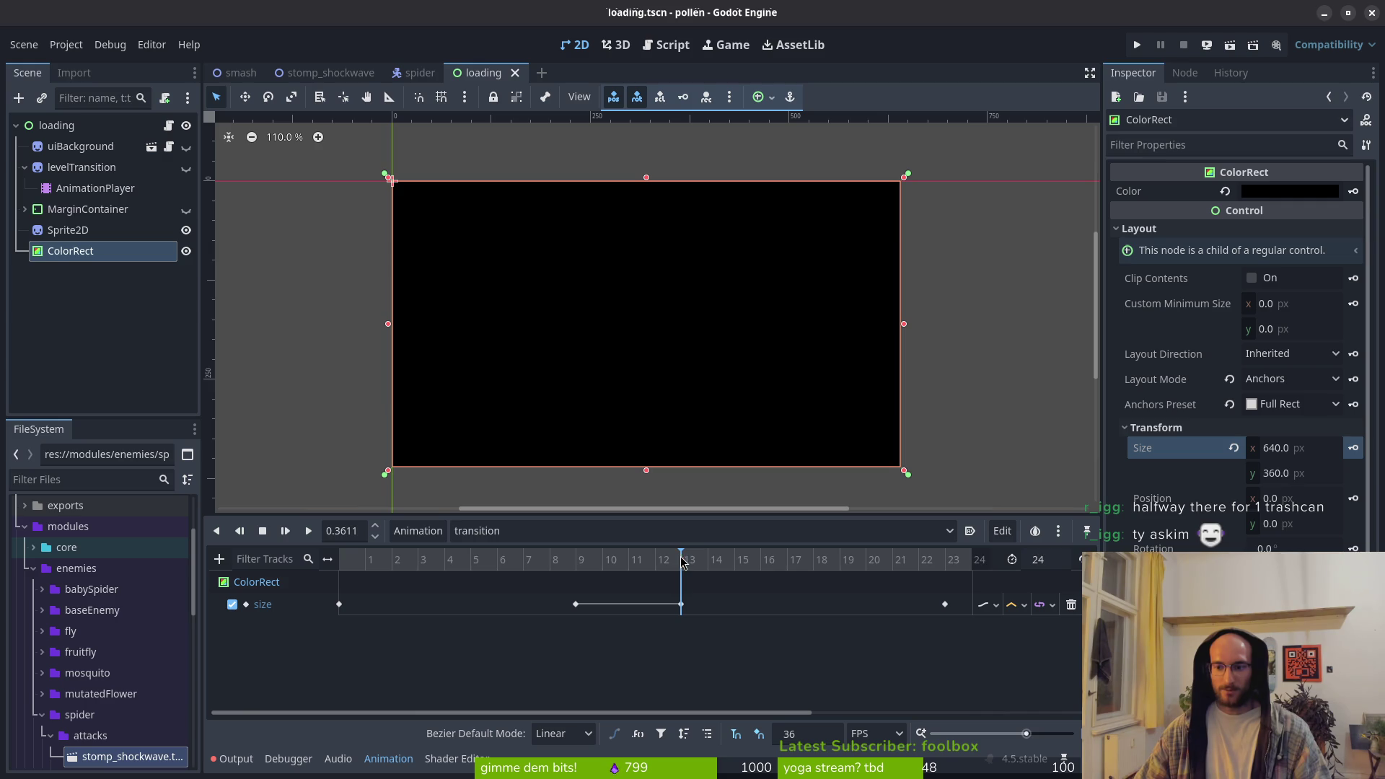
# Delete the size track from the transition animation, undoing stray edits
pyautogui.click(1070, 604)
pyautogui.click(1233, 448)
pyautogui.hotkey('ctrl', 's')
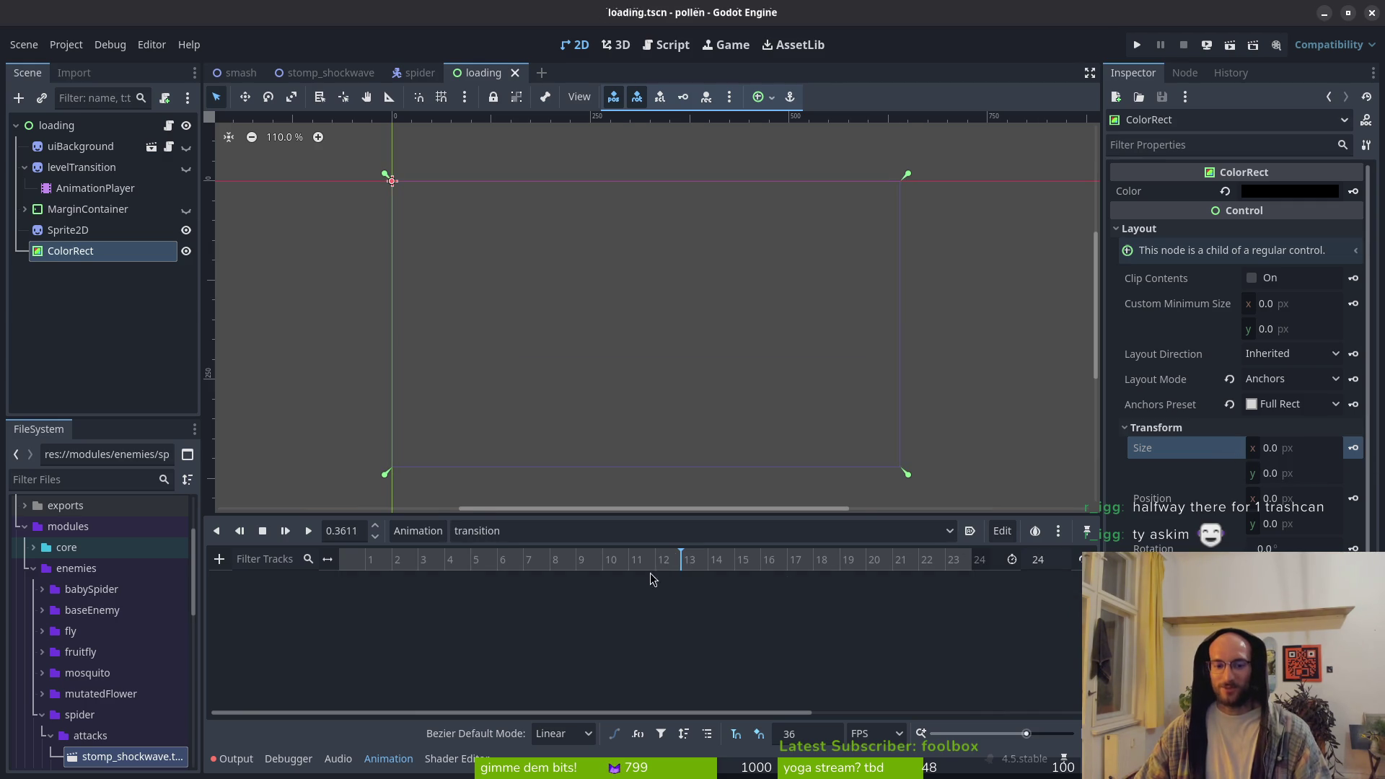
pyautogui.click(1291, 449)
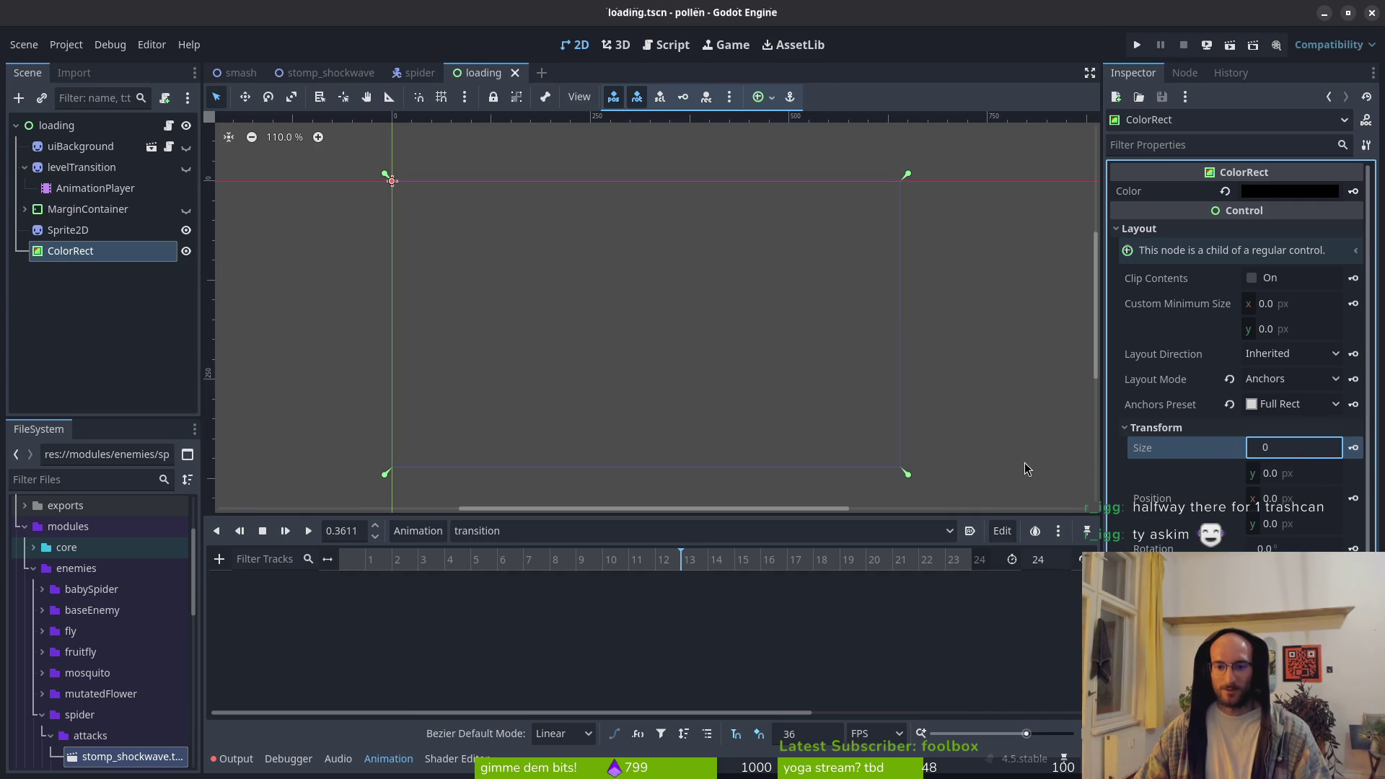
pyautogui.click(916, 444)
pyautogui.hotkey('ctrl', 'z')
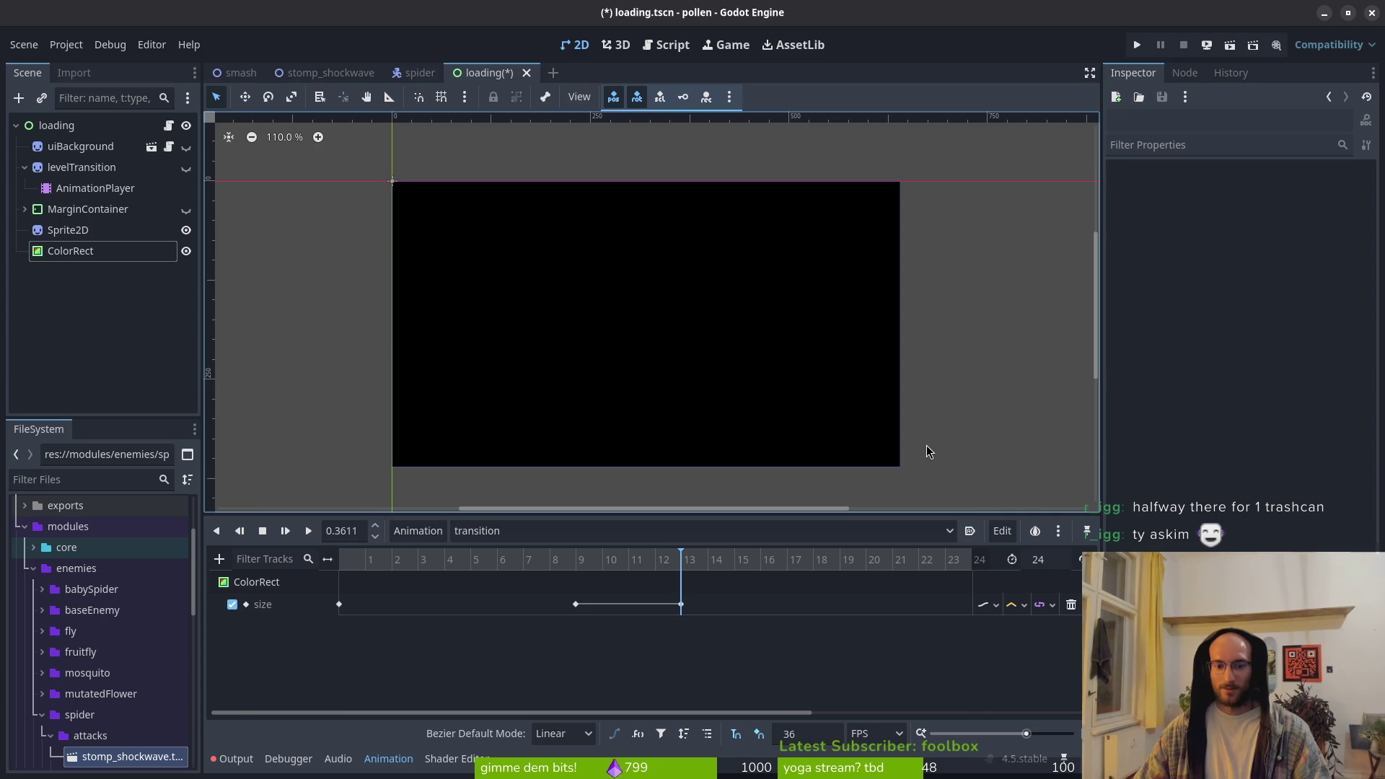
pyautogui.hotkey('ctrl', 'z')
pyautogui.hotkey('ctrl', 'z')
pyautogui.hotkey('ctrl', 'z')
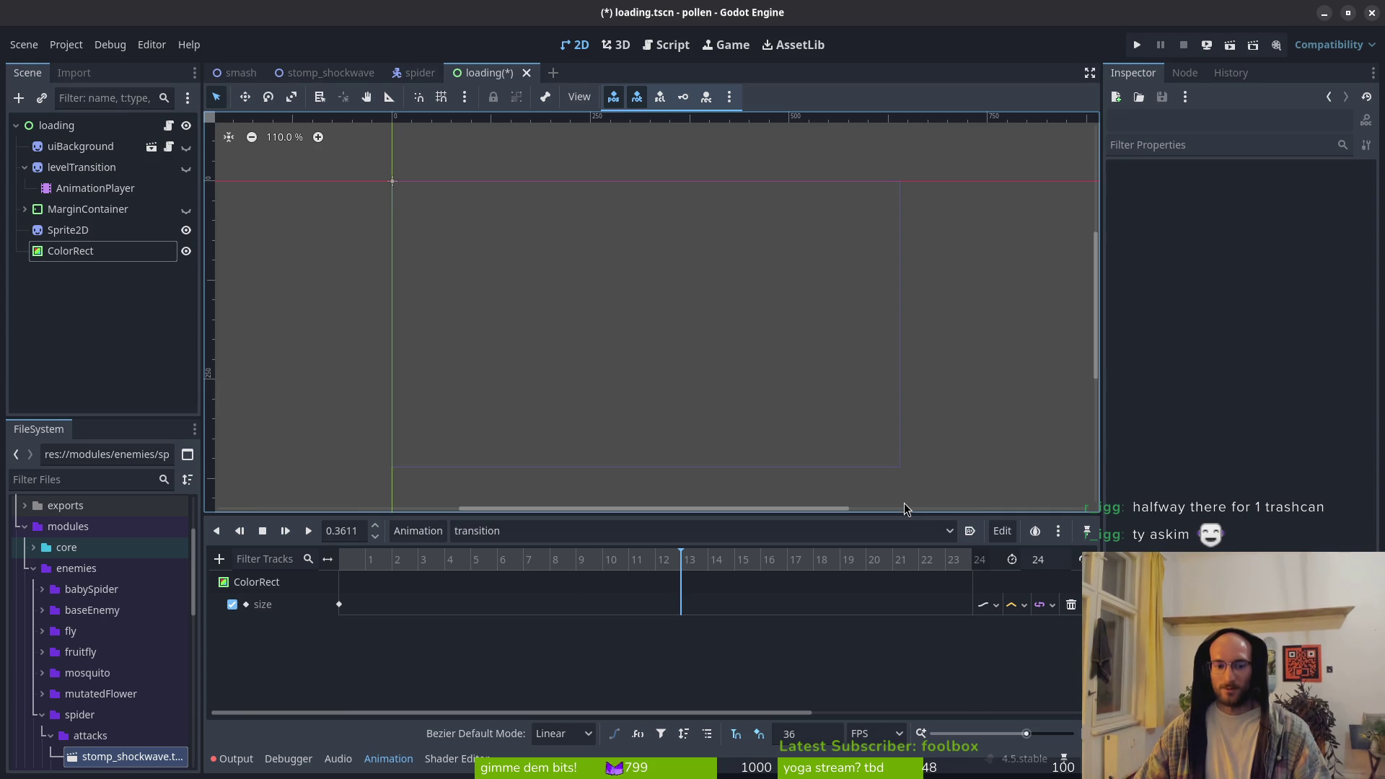
# Set the ColorRect's Size x back to 640 and save
pyautogui.click(85, 253)
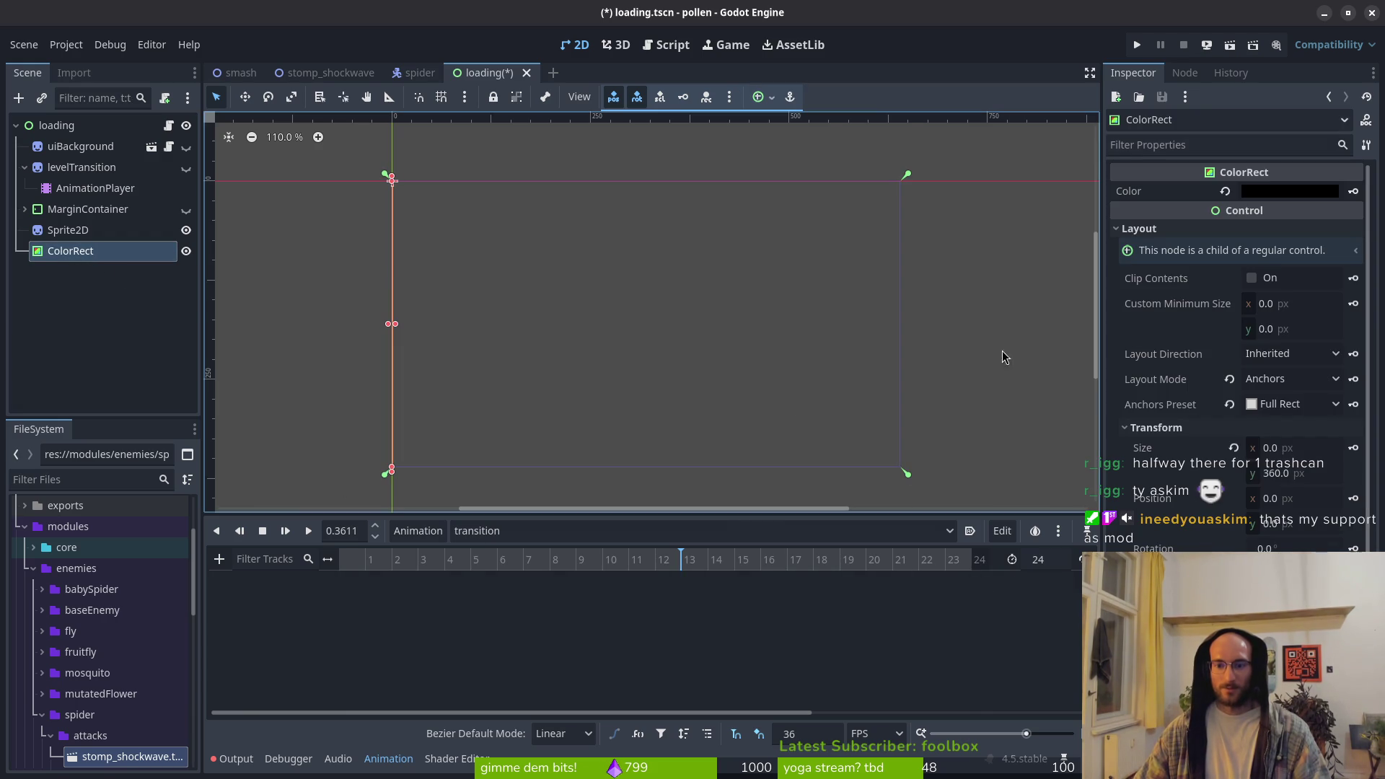
pyautogui.click(1307, 448)
pyautogui.write('6')
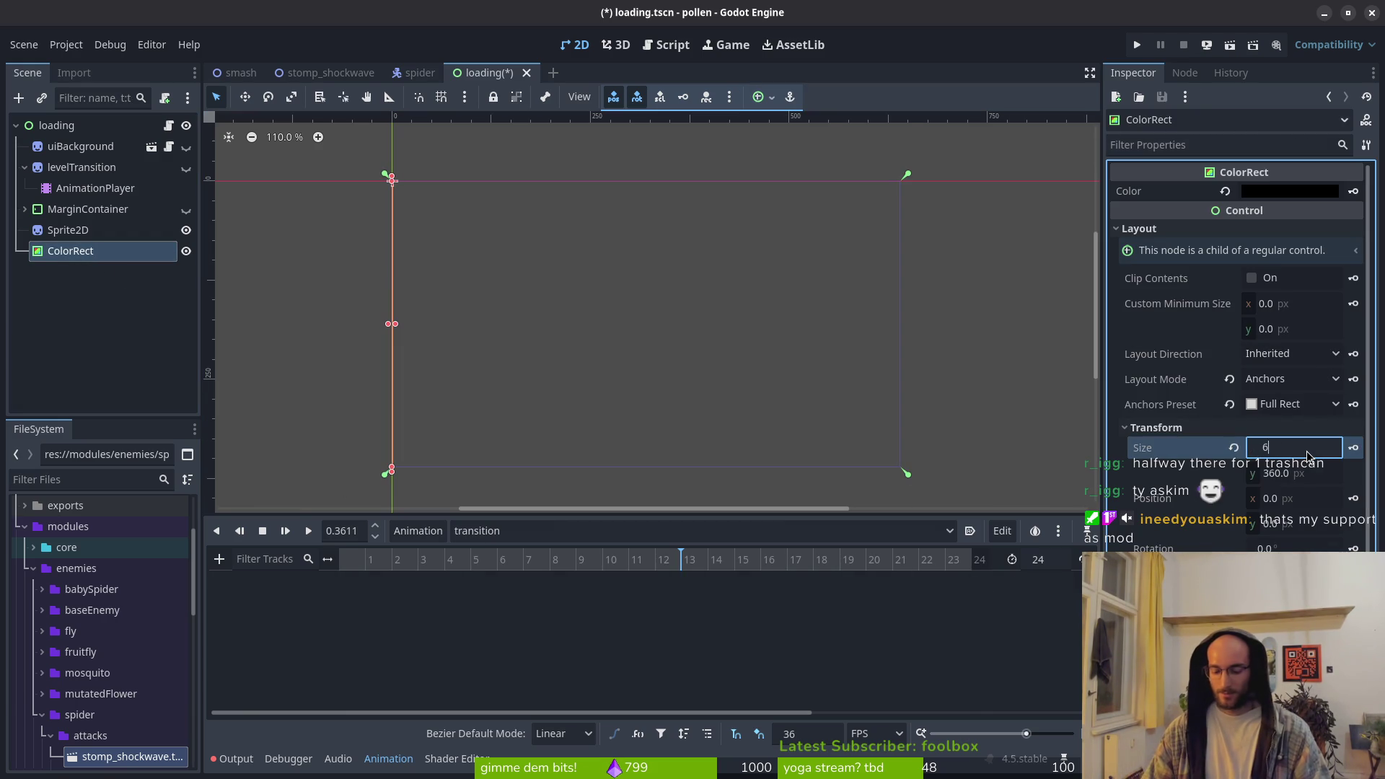
pyautogui.write('40')
pyautogui.press('Return')
pyautogui.hotkey('ctrl', 's')
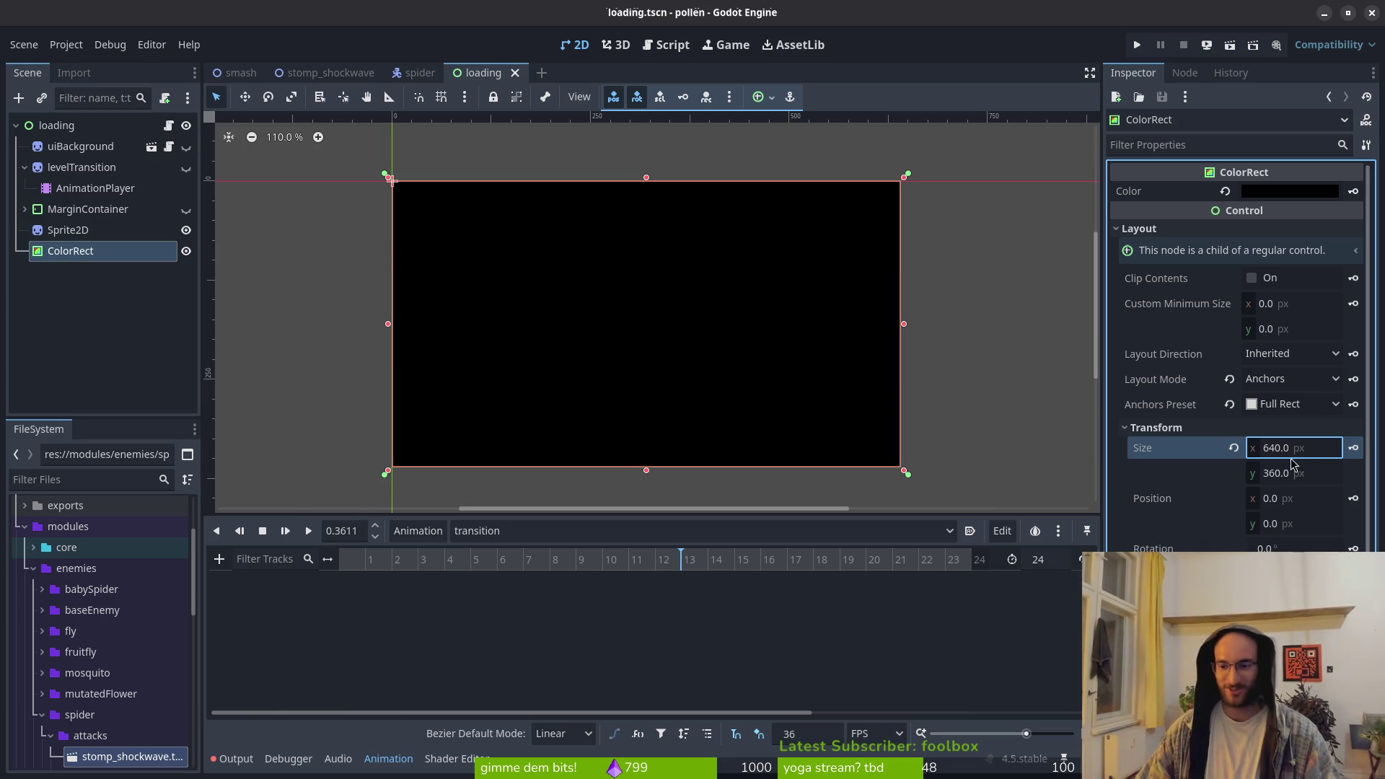
pyautogui.click(1307, 493)
pyautogui.write('-640')
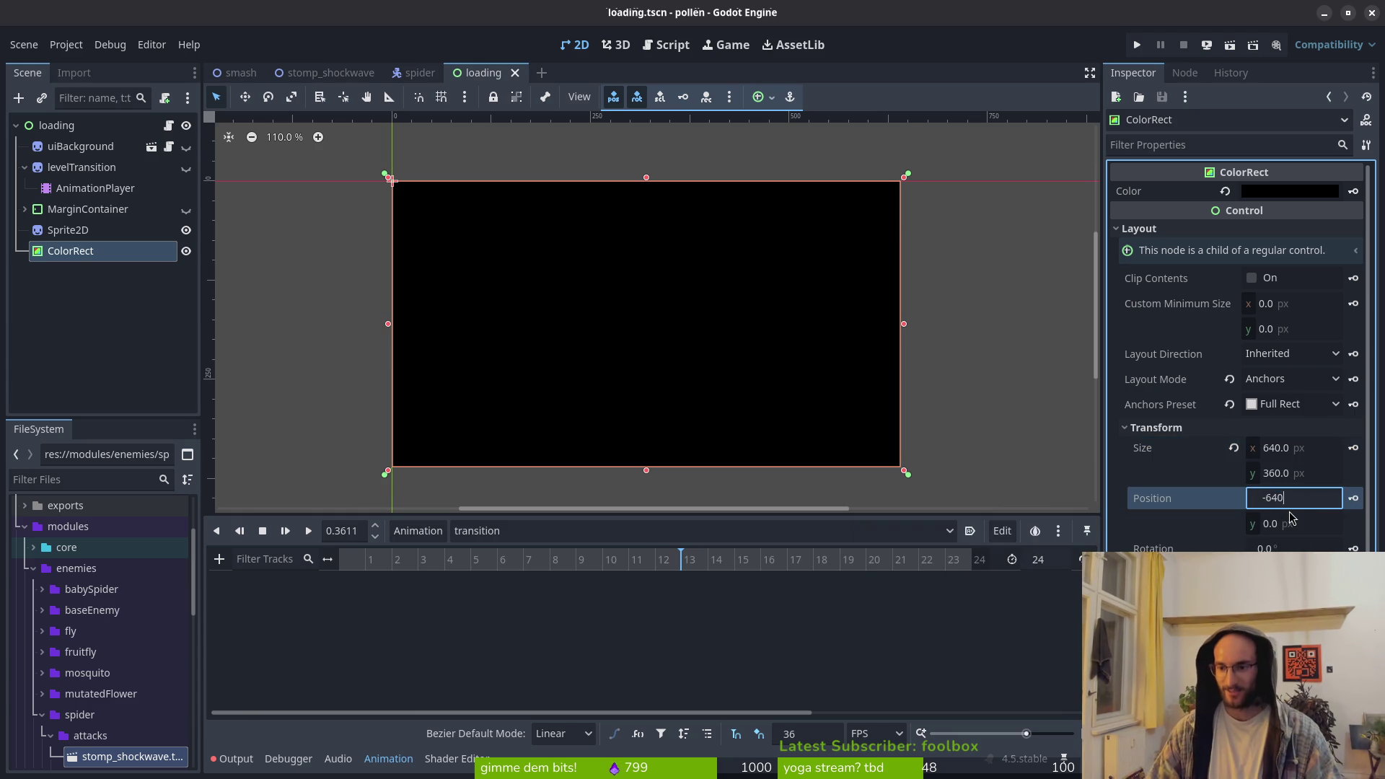
# Key the ColorRect's position at x -640 at frame 0, creating a position track
pyautogui.press('Return')
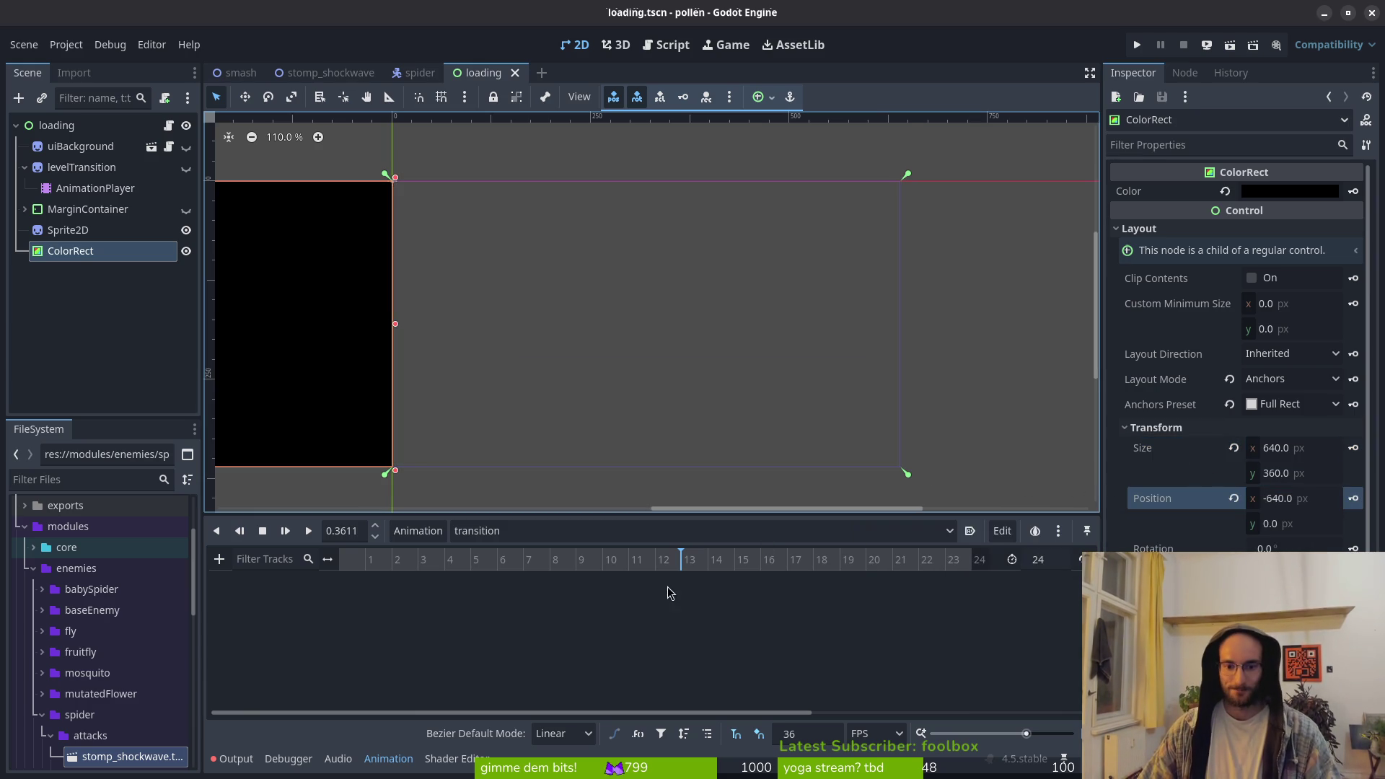
pyautogui.click(1353, 498)
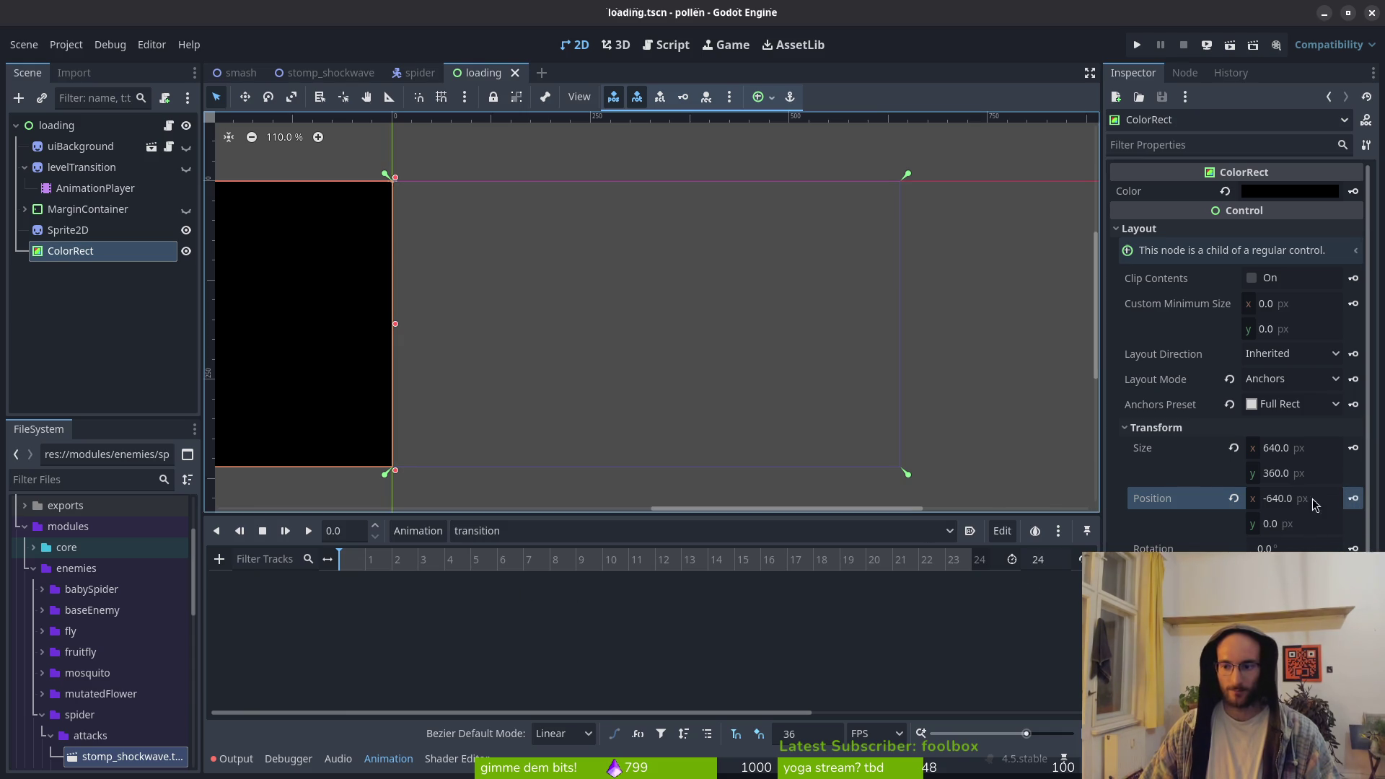
pyautogui.click(1353, 498)
pyautogui.click(770, 424)
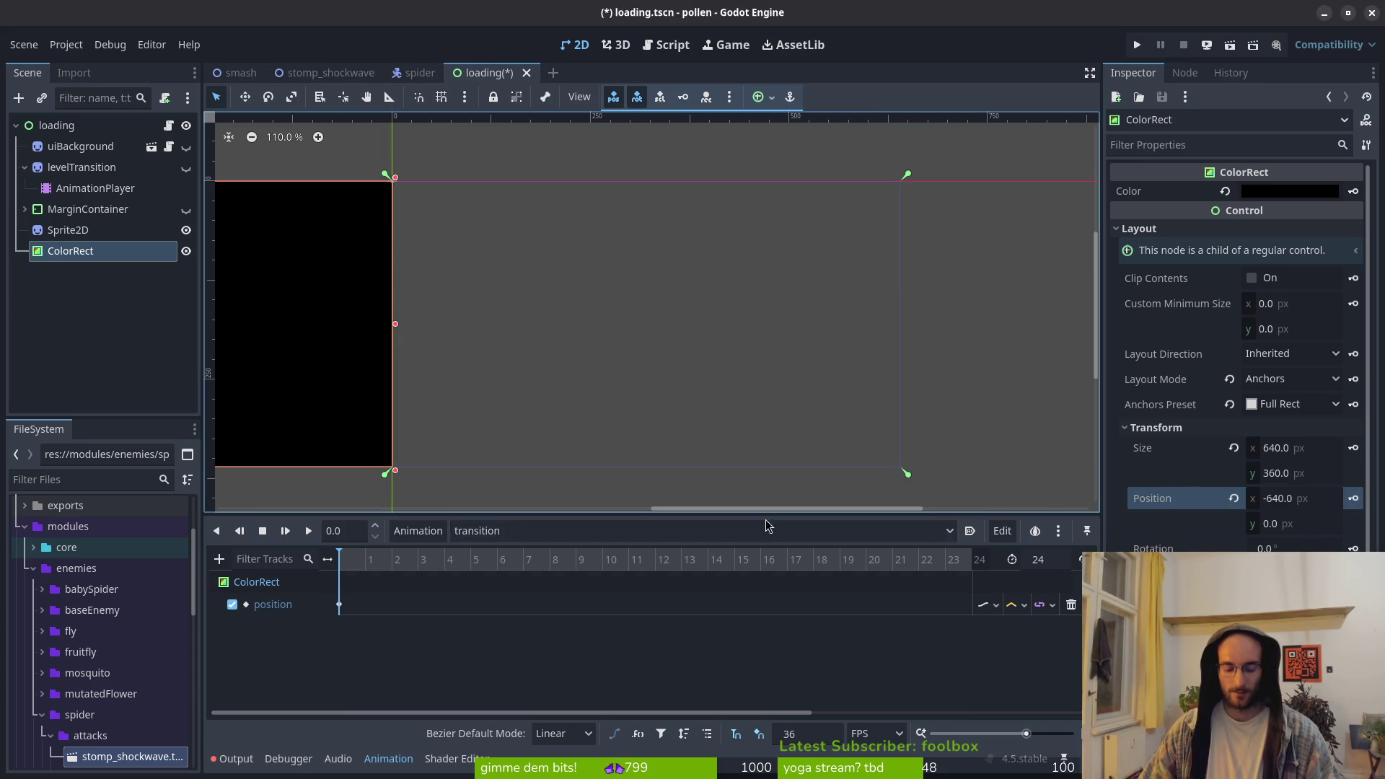
# Key the position reset to (0, 0) and move that key to frame 9
pyautogui.click(604, 567)
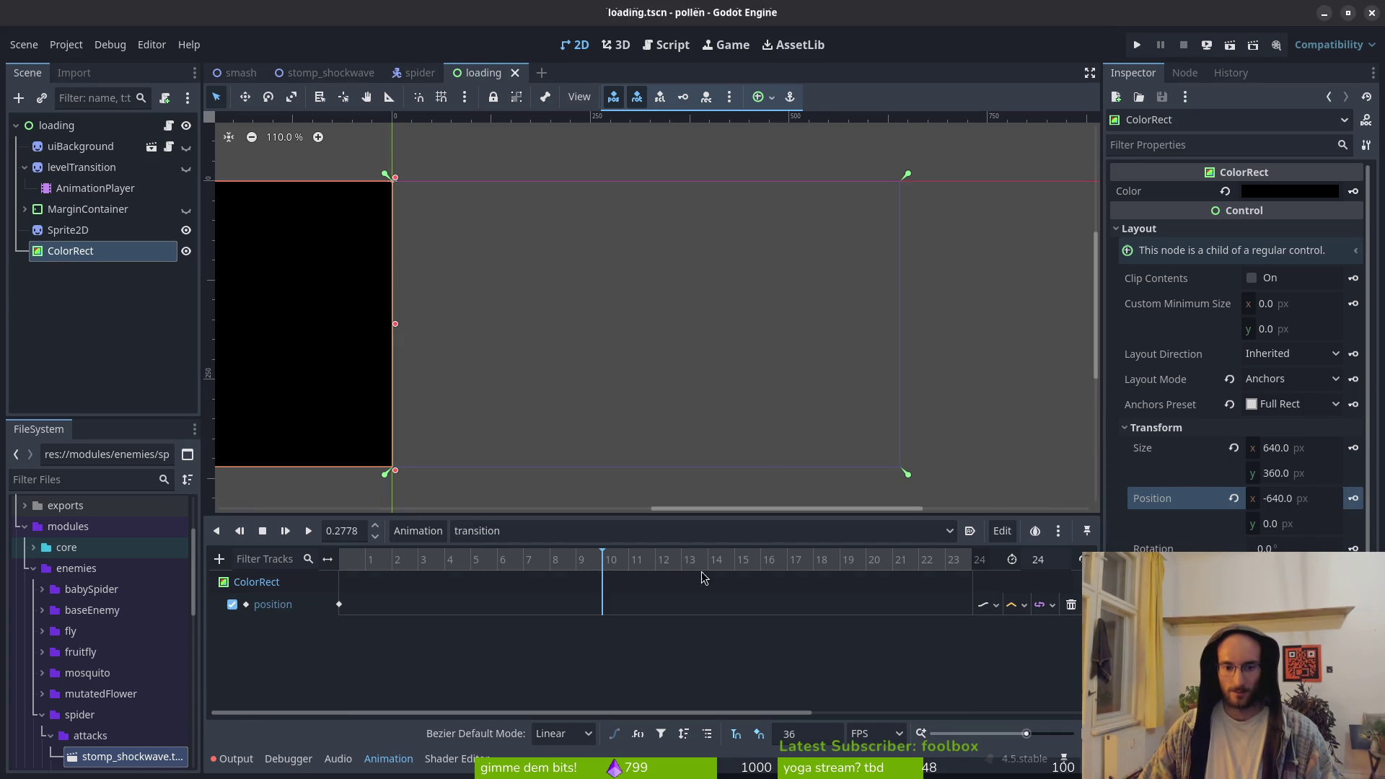
pyautogui.click(1233, 498)
pyautogui.click(1353, 498)
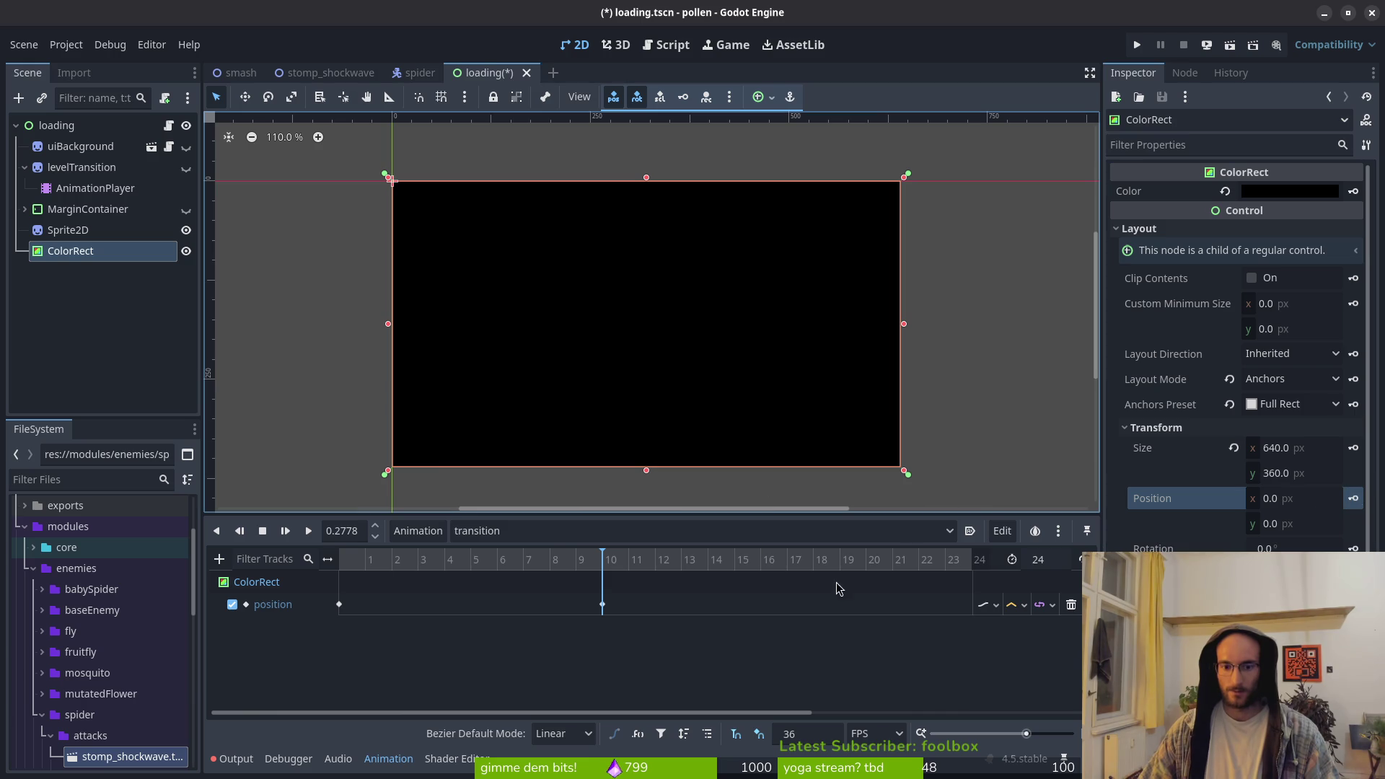
pyautogui.hscroll(2, 602, 565)
pyautogui.moveTo(562, 603); pyautogui.dragTo(535, 603)
pyautogui.click(641, 568)
pyautogui.click(68, 229)
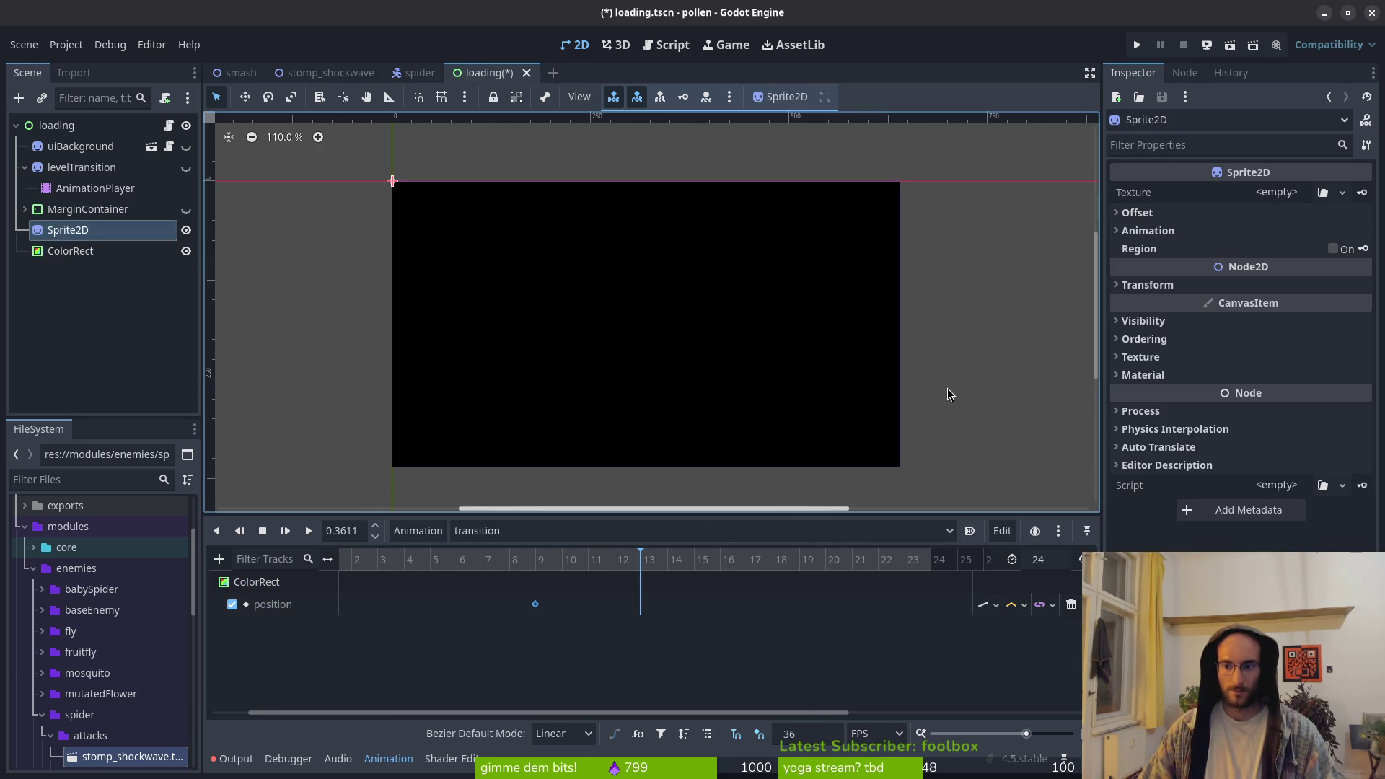
# Remove the size track accidentally added to the ColorRect
pyautogui.click(1185, 284)
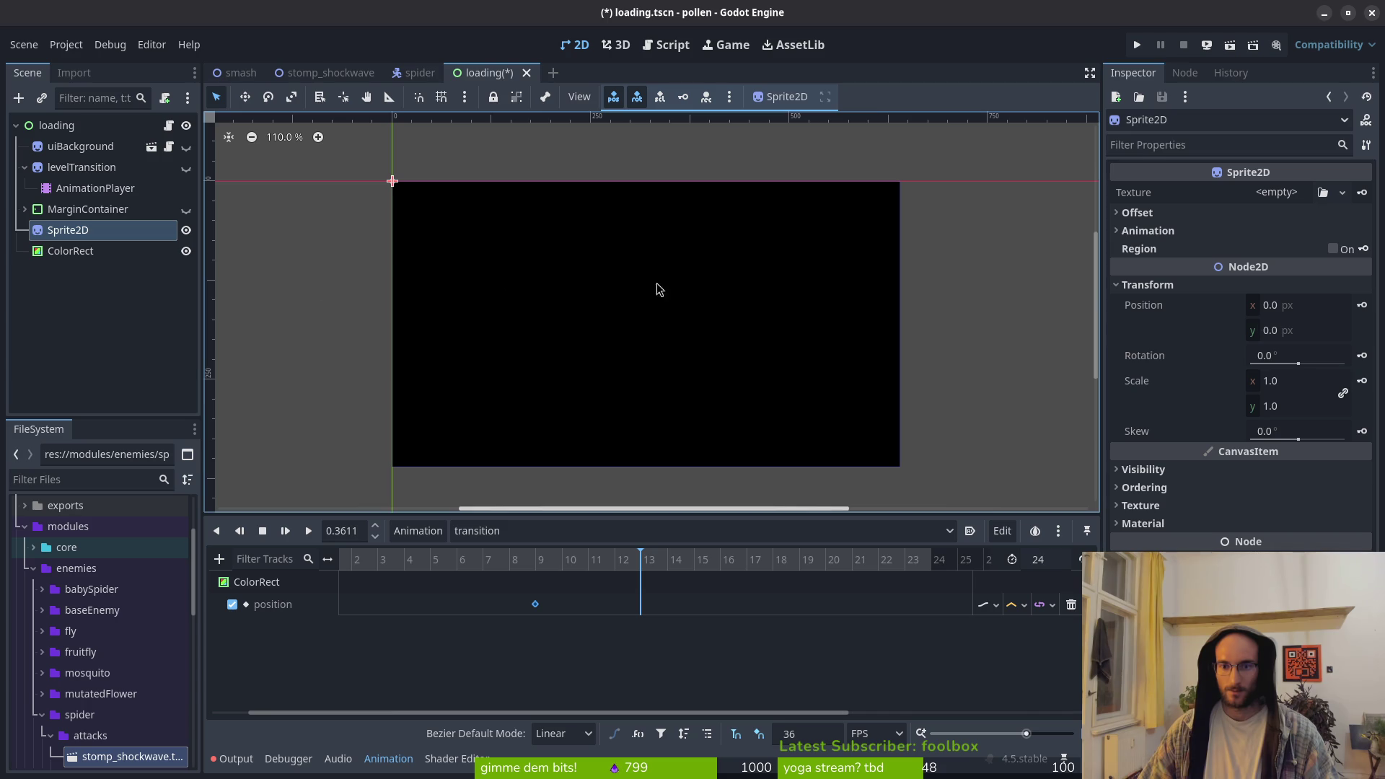
pyautogui.click(72, 250)
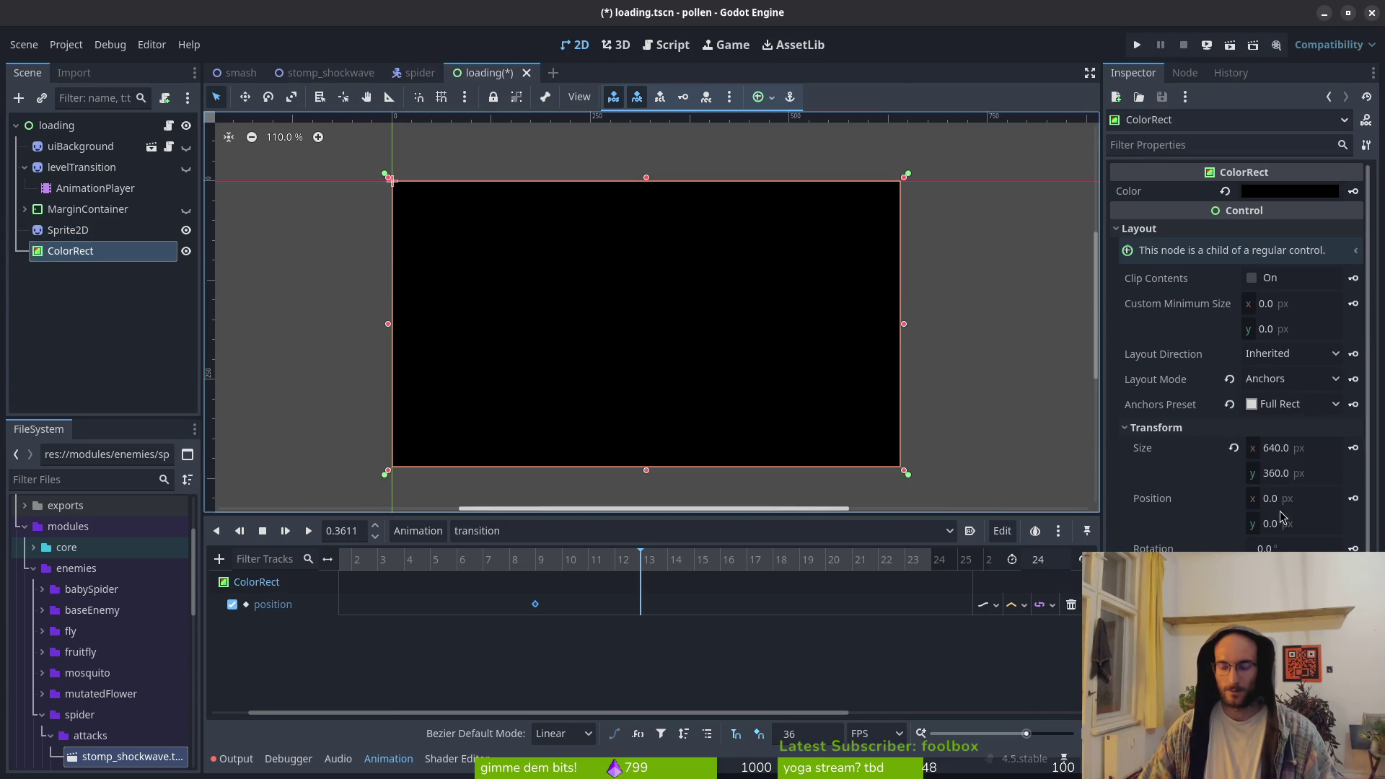
pyautogui.click(1353, 448)
pyautogui.click(716, 440)
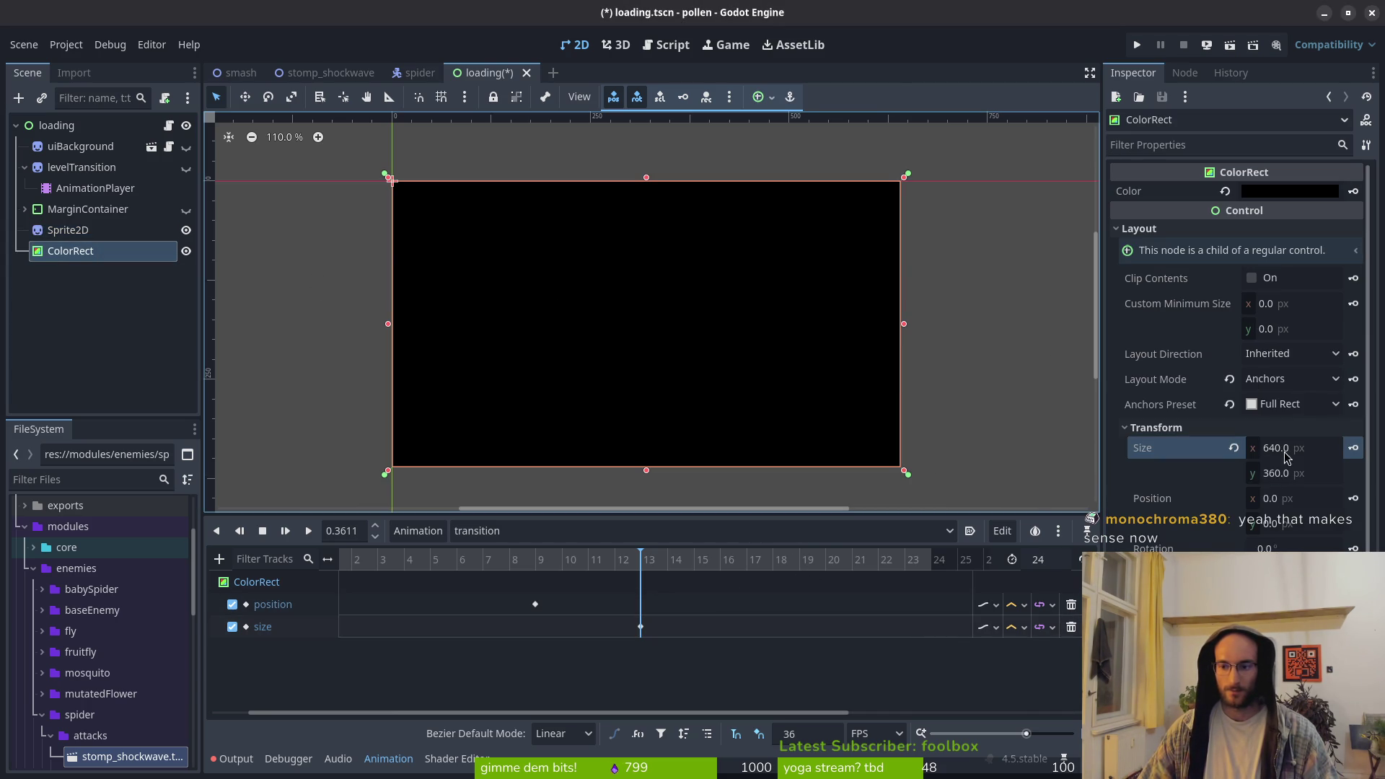
pyautogui.click(1080, 628)
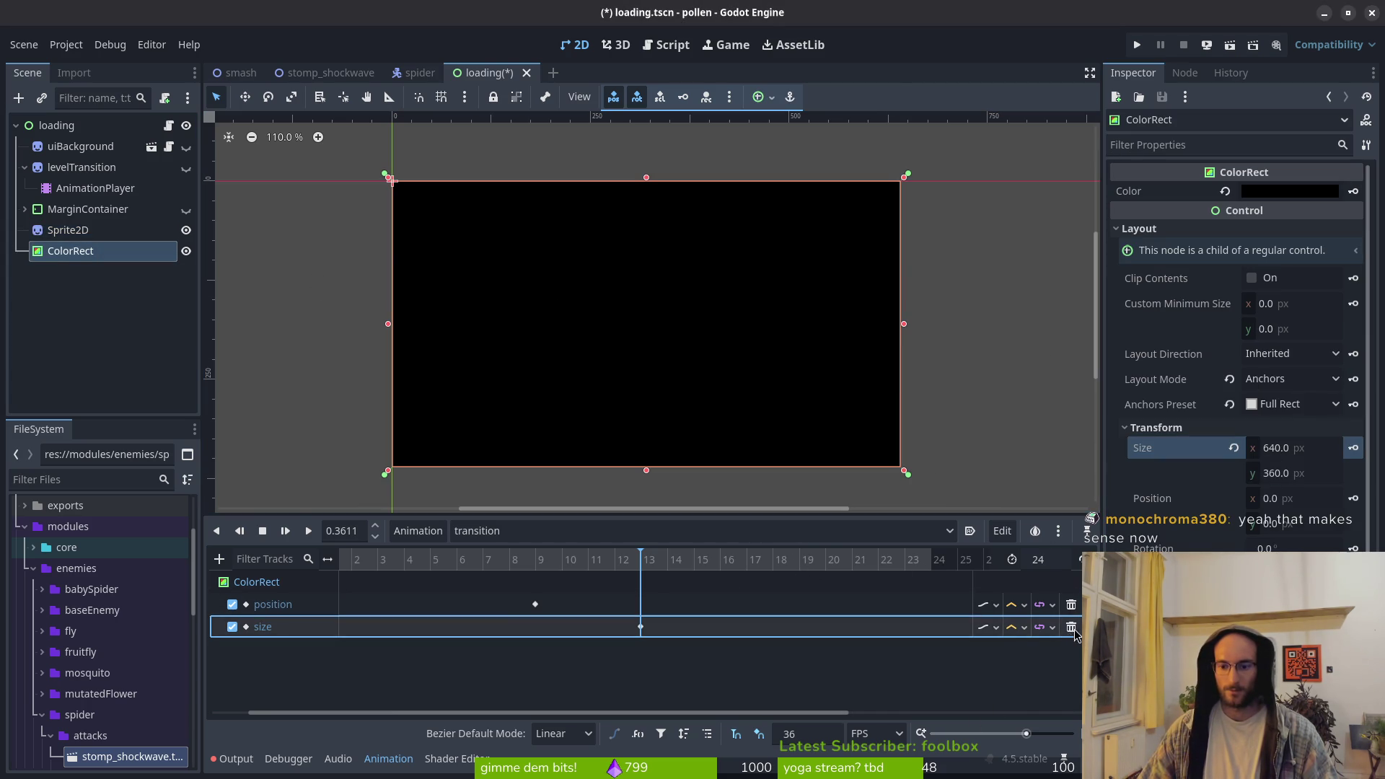
pyautogui.click(1071, 627)
# Key position (0, 0) at frame 13 and x 640 at frame 23, then save loading.tscn
pyautogui.click(1353, 498)
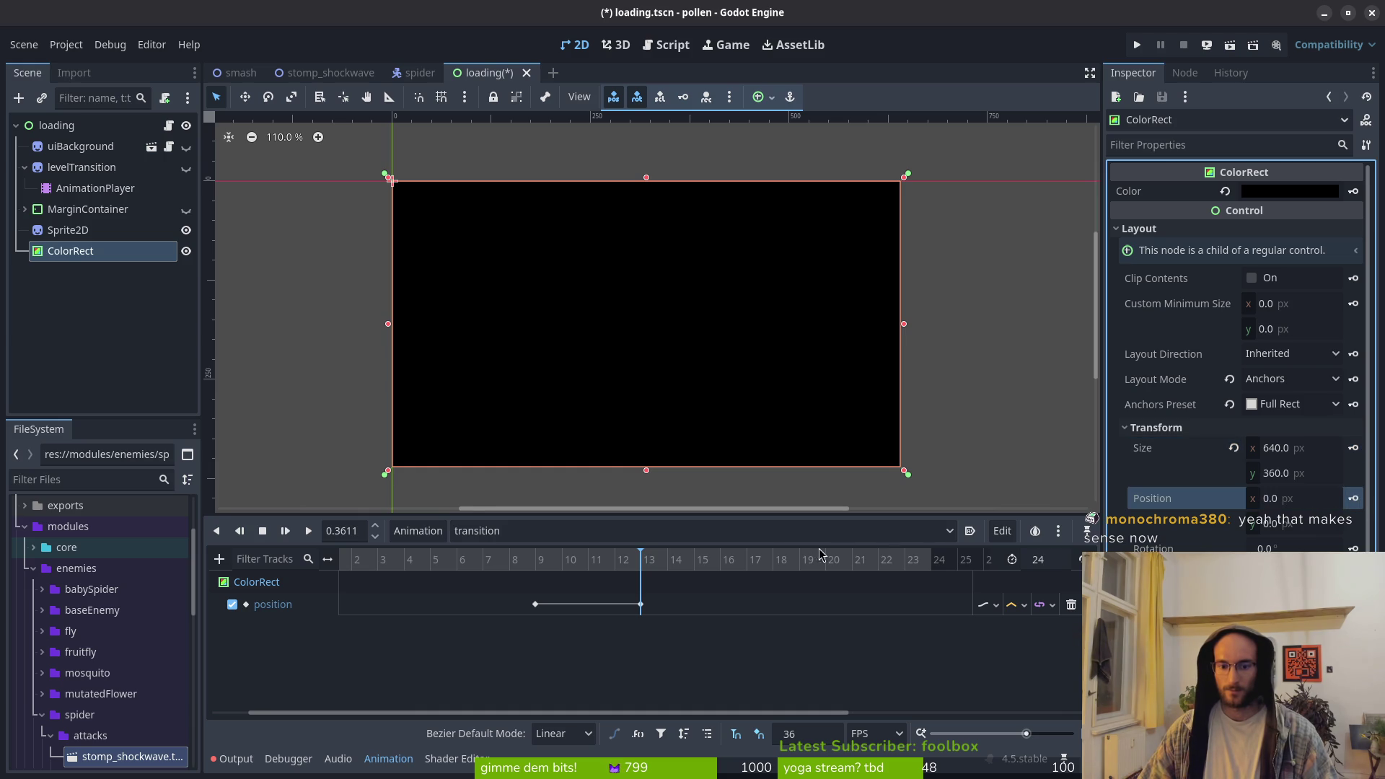
pyautogui.click(904, 566)
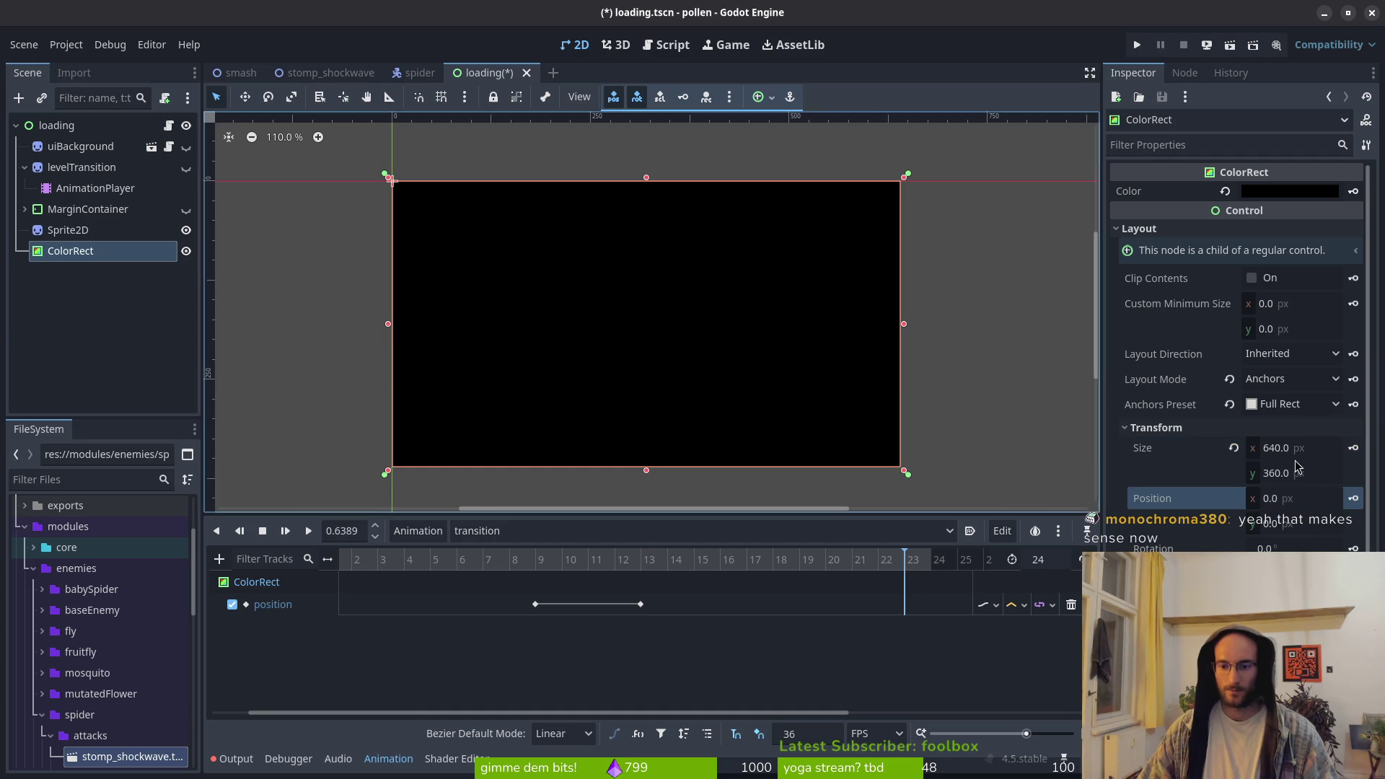
pyautogui.click(1291, 501)
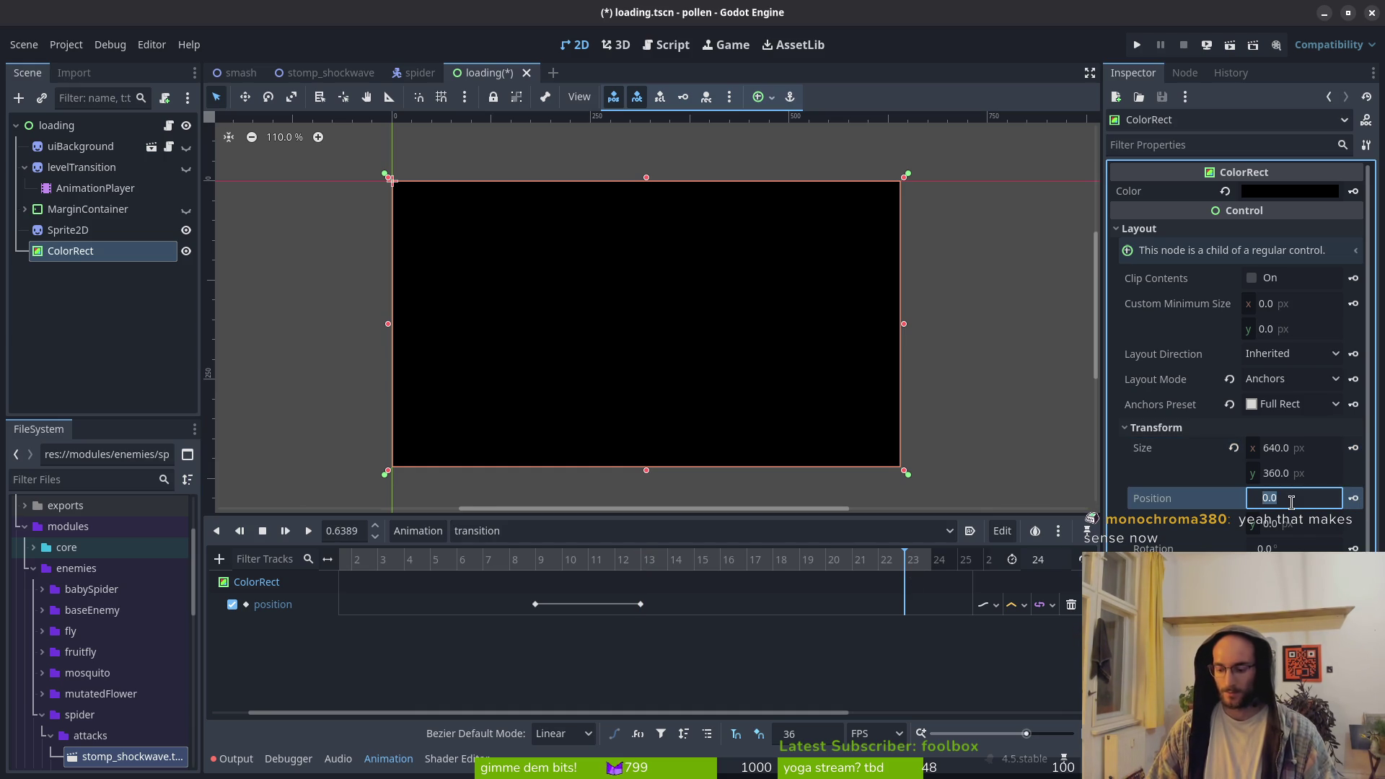
pyautogui.write('640')
pyautogui.press('Return')
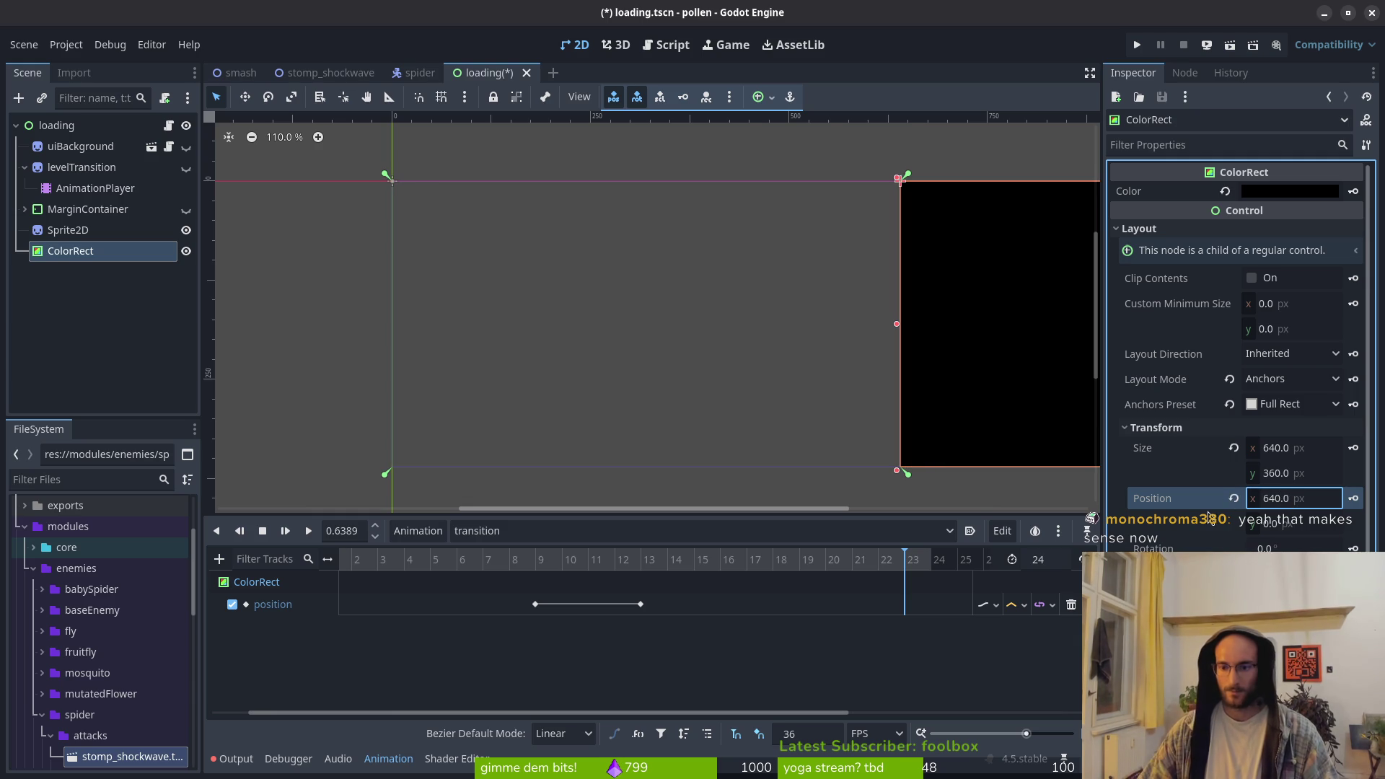
pyautogui.click(1279, 540)
pyautogui.click(1353, 498)
pyautogui.hotkey('ctrl', 's')
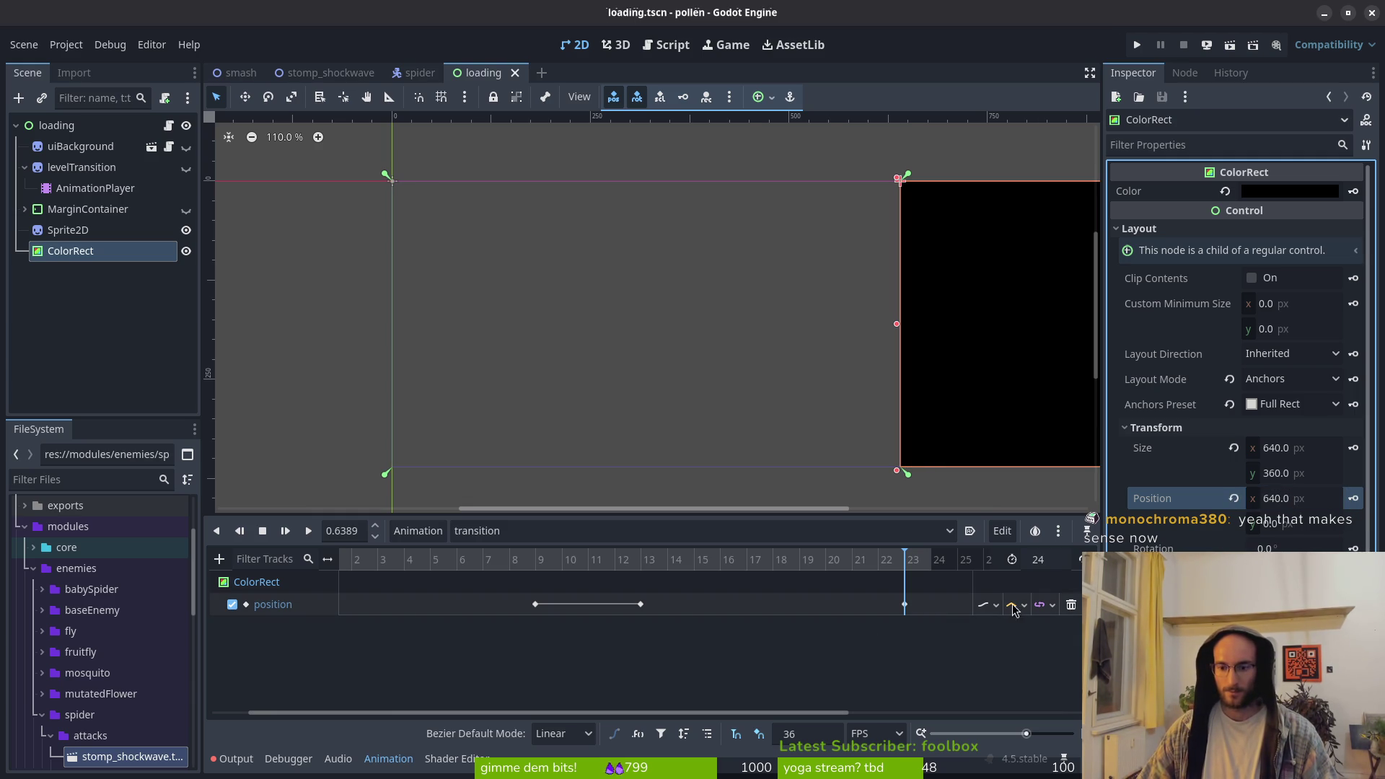
pyautogui.click(998, 606)
pyautogui.click(1007, 639)
pyautogui.hotkey('ctrl', 's')
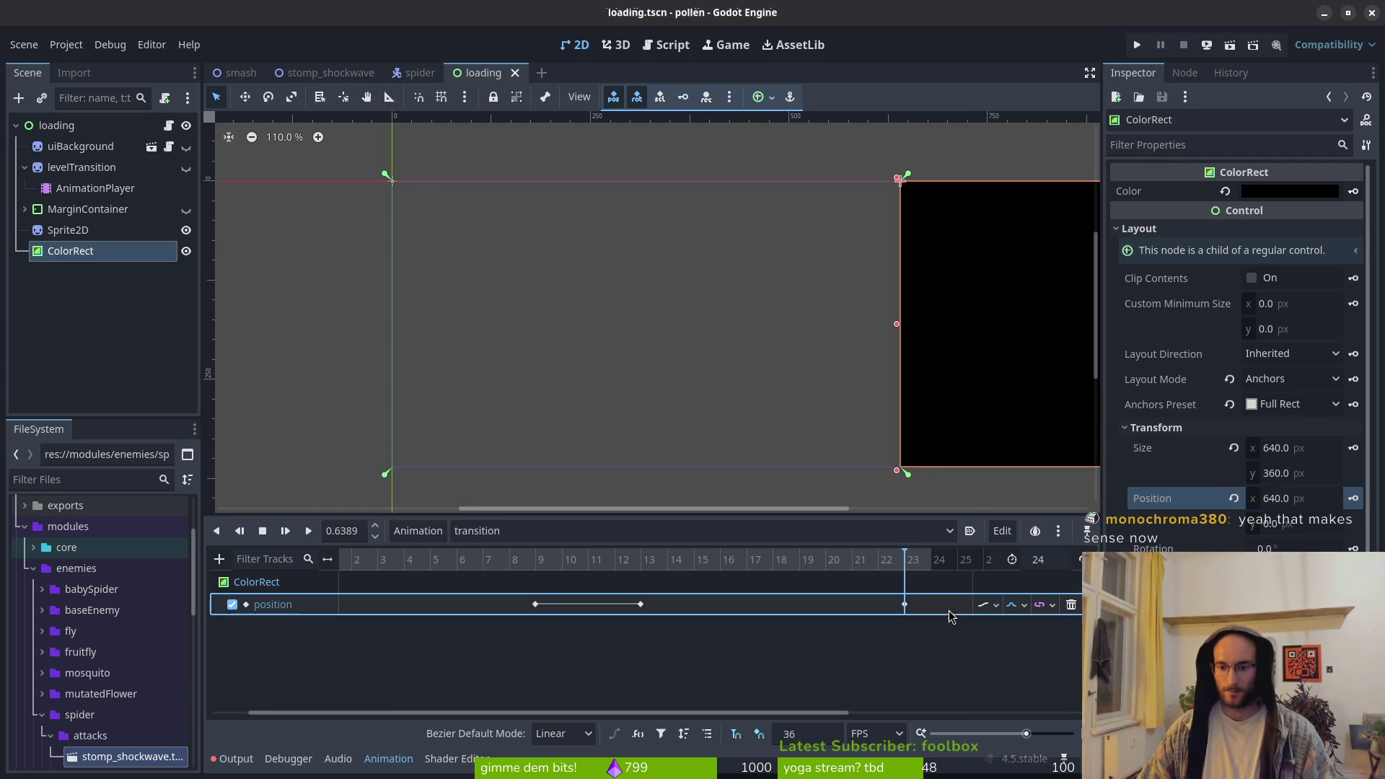
# Play the transition animation from the start several times to preview the slide
pyautogui.click(262, 530)
pyautogui.click(310, 531)
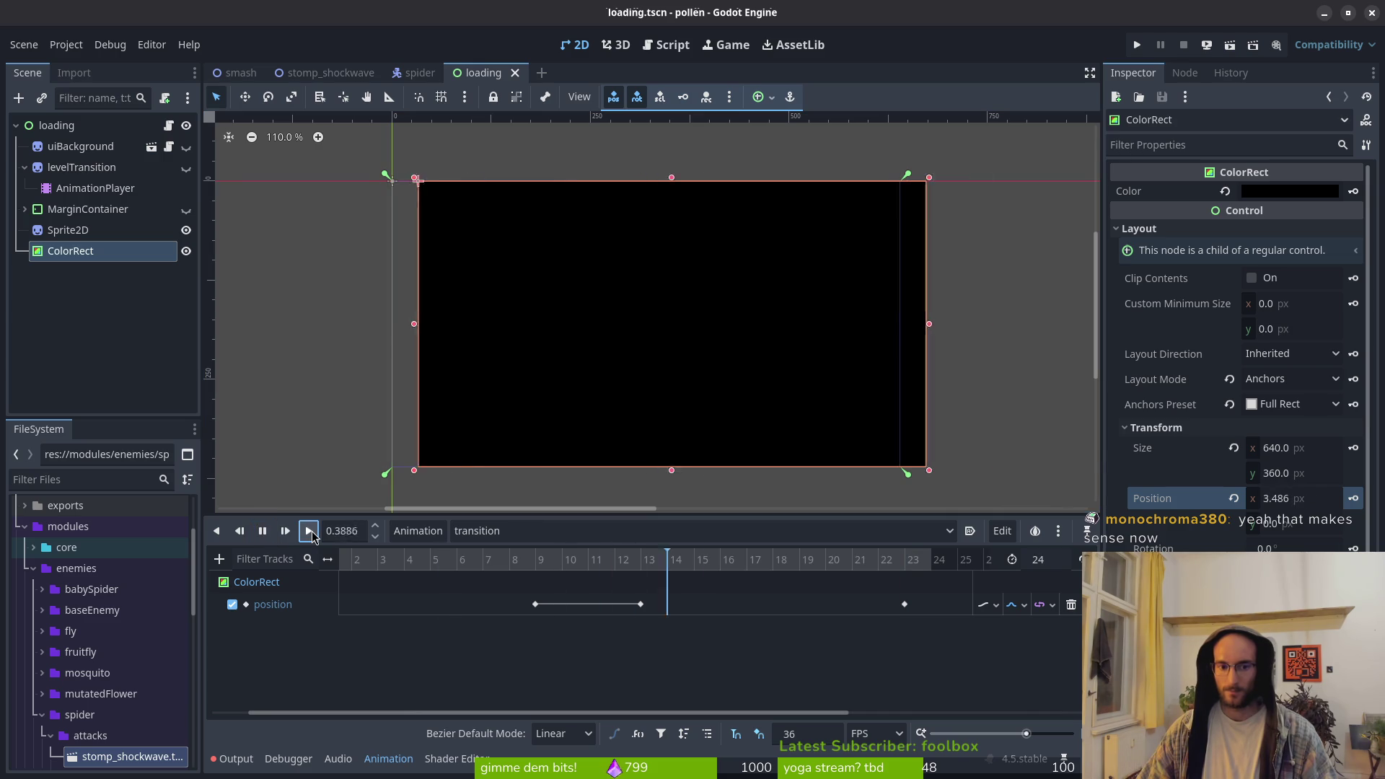
pyautogui.click(310, 531)
pyautogui.click(310, 536)
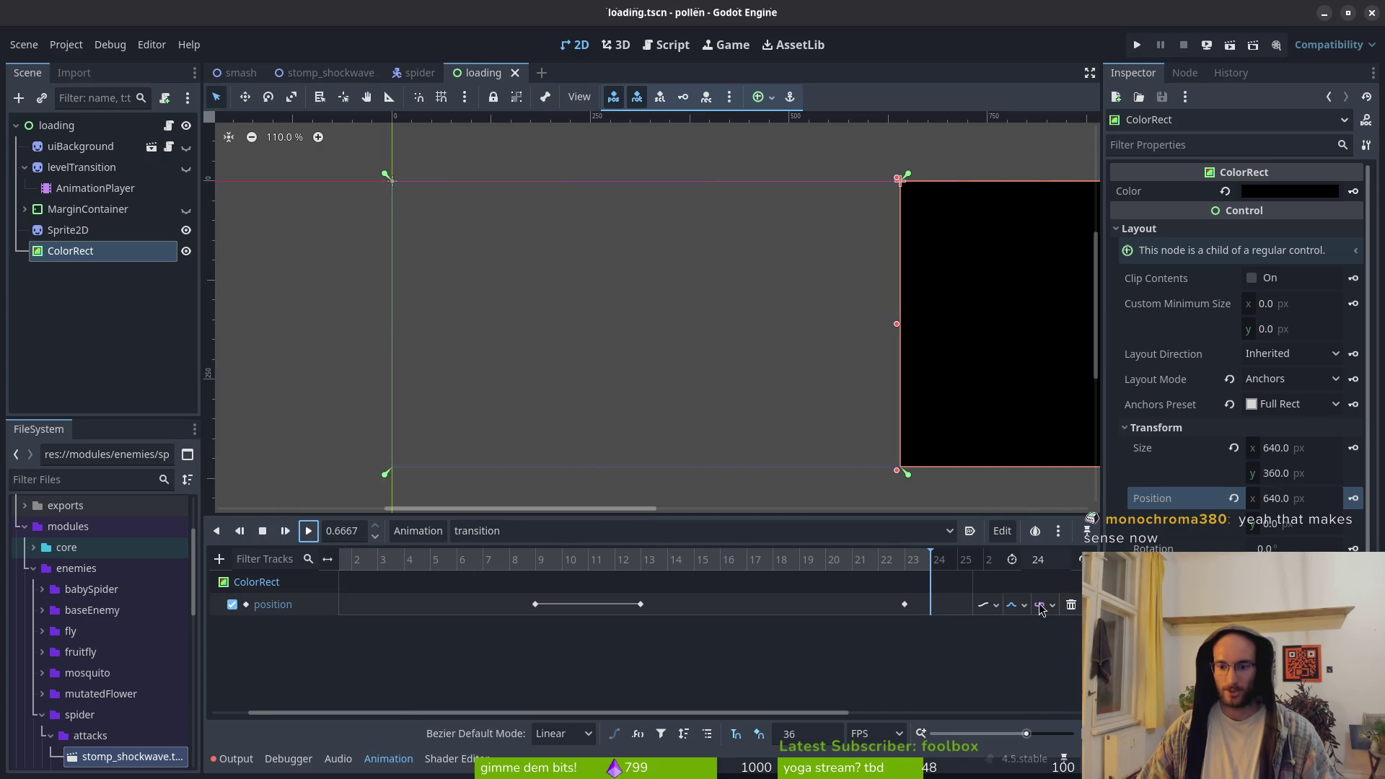
pyautogui.click(1003, 646)
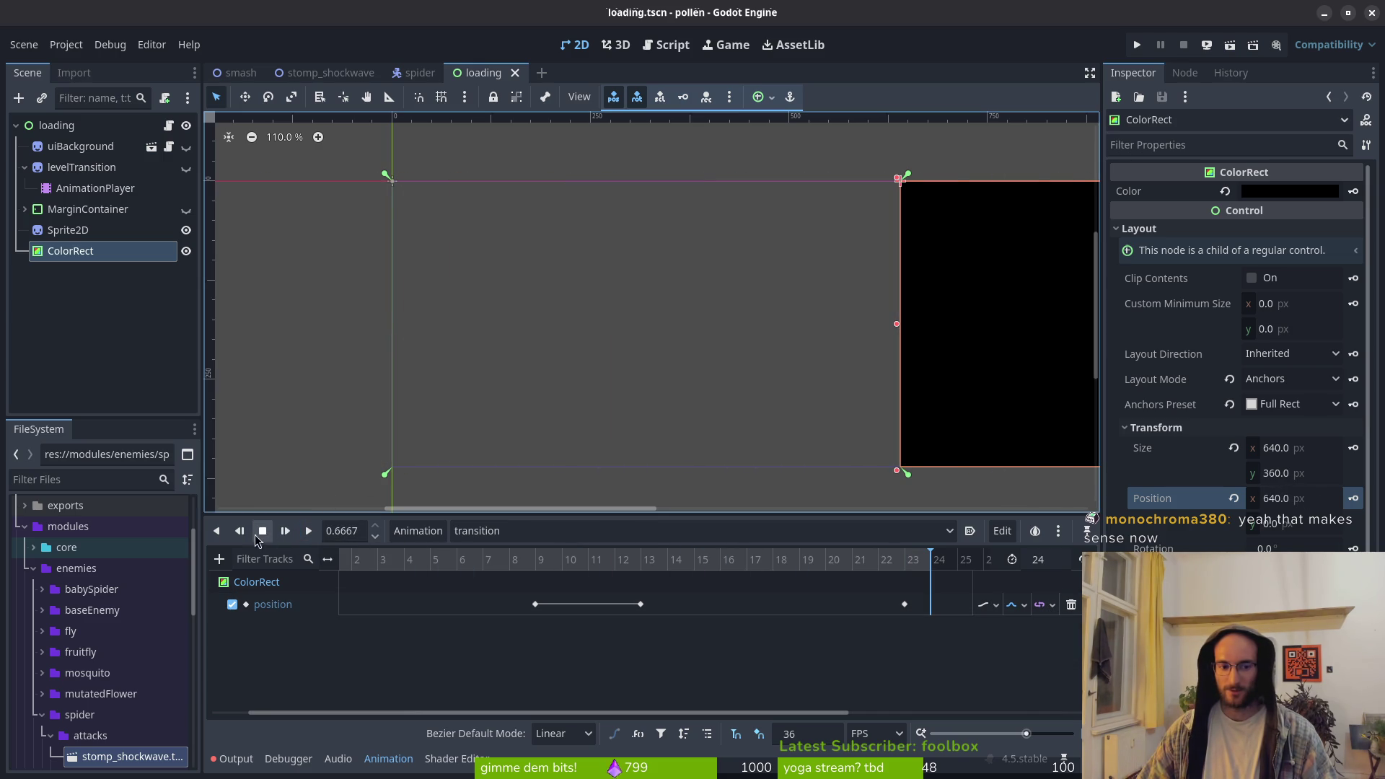
pyautogui.click(309, 533)
pyautogui.click(310, 537)
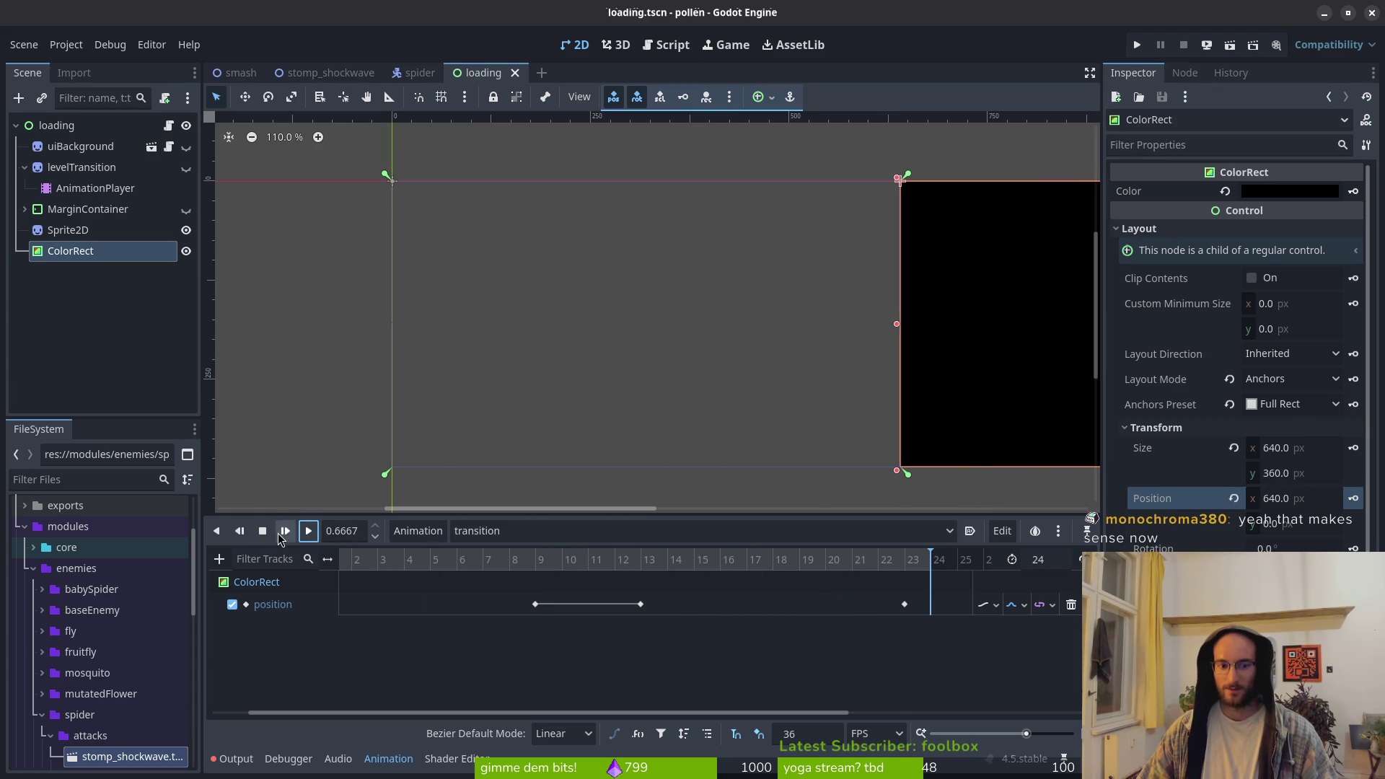
pyautogui.click(308, 536)
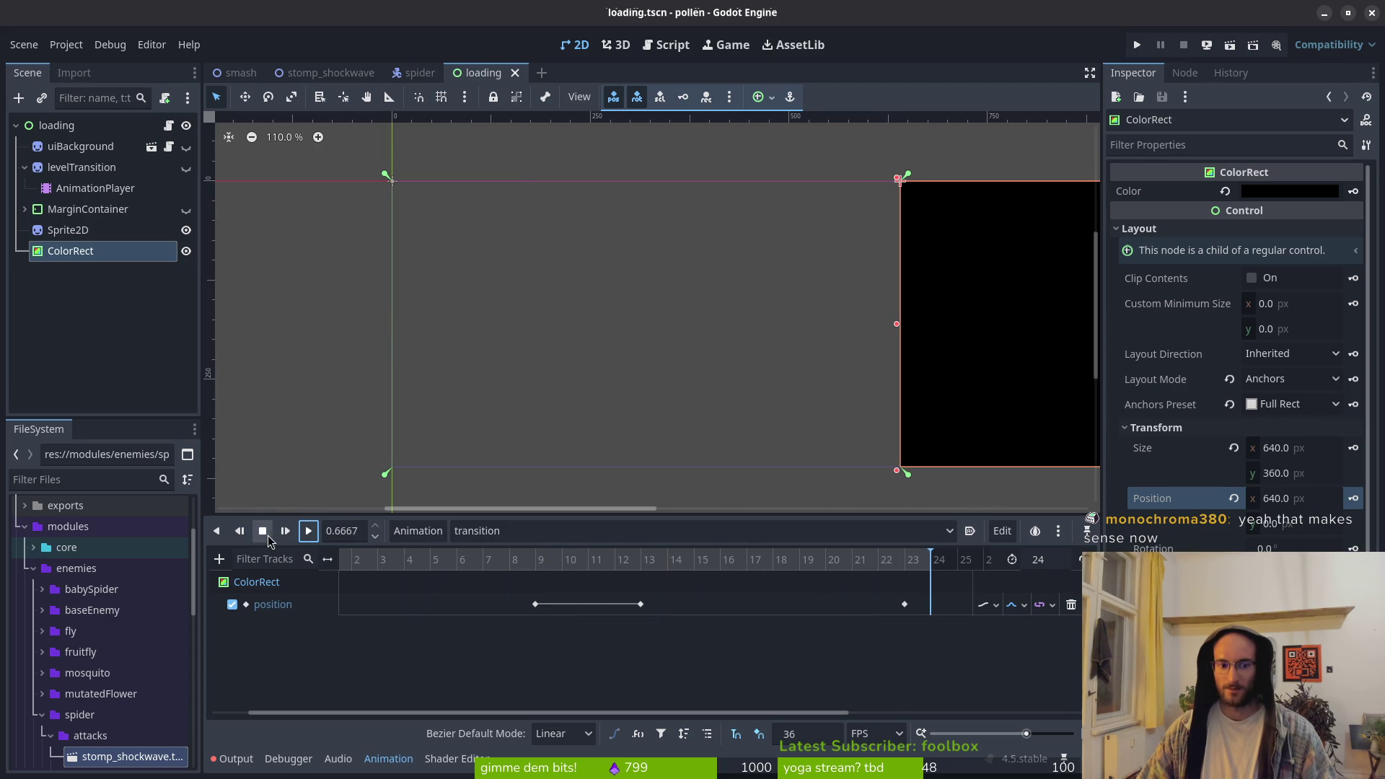
pyautogui.click(310, 535)
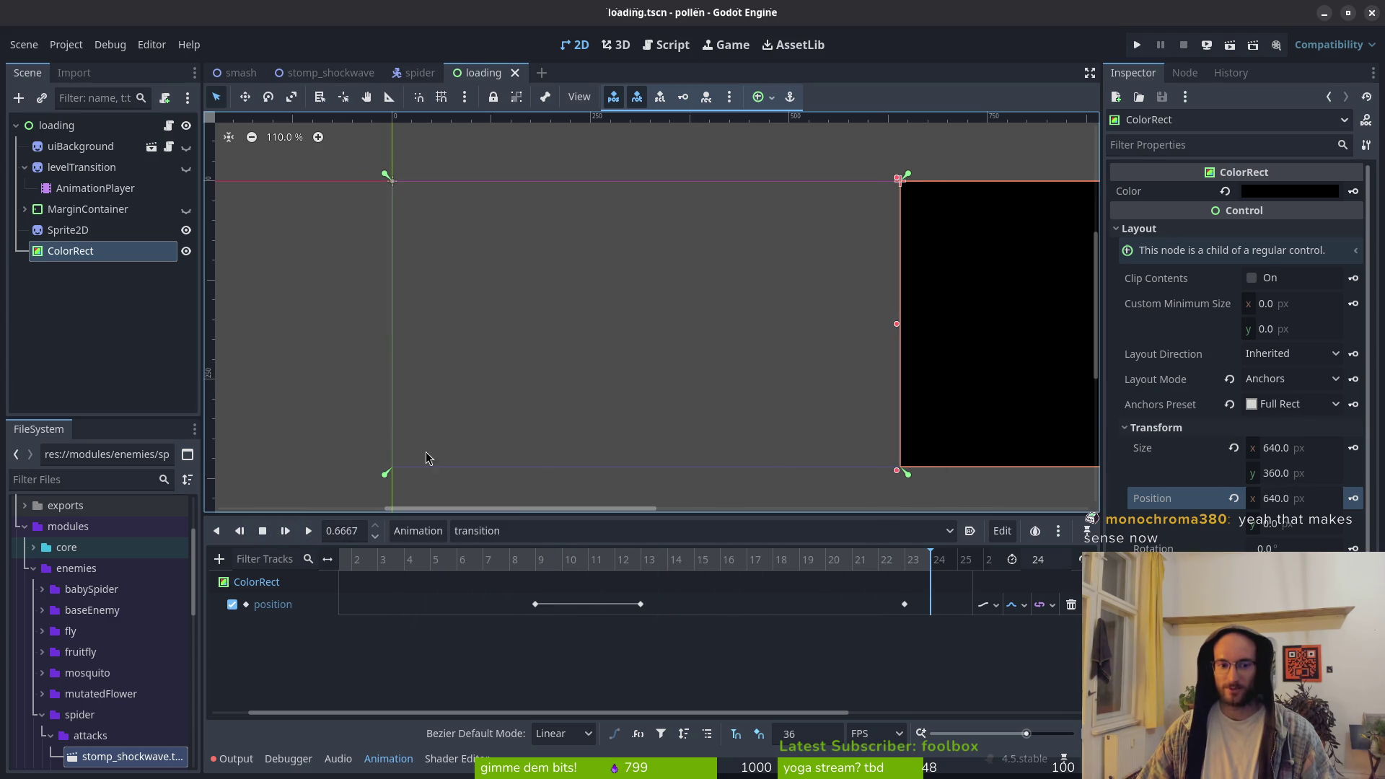
# Rewind the timeline to frame 0 and select the position keyframe there
pyautogui.click(997, 605)
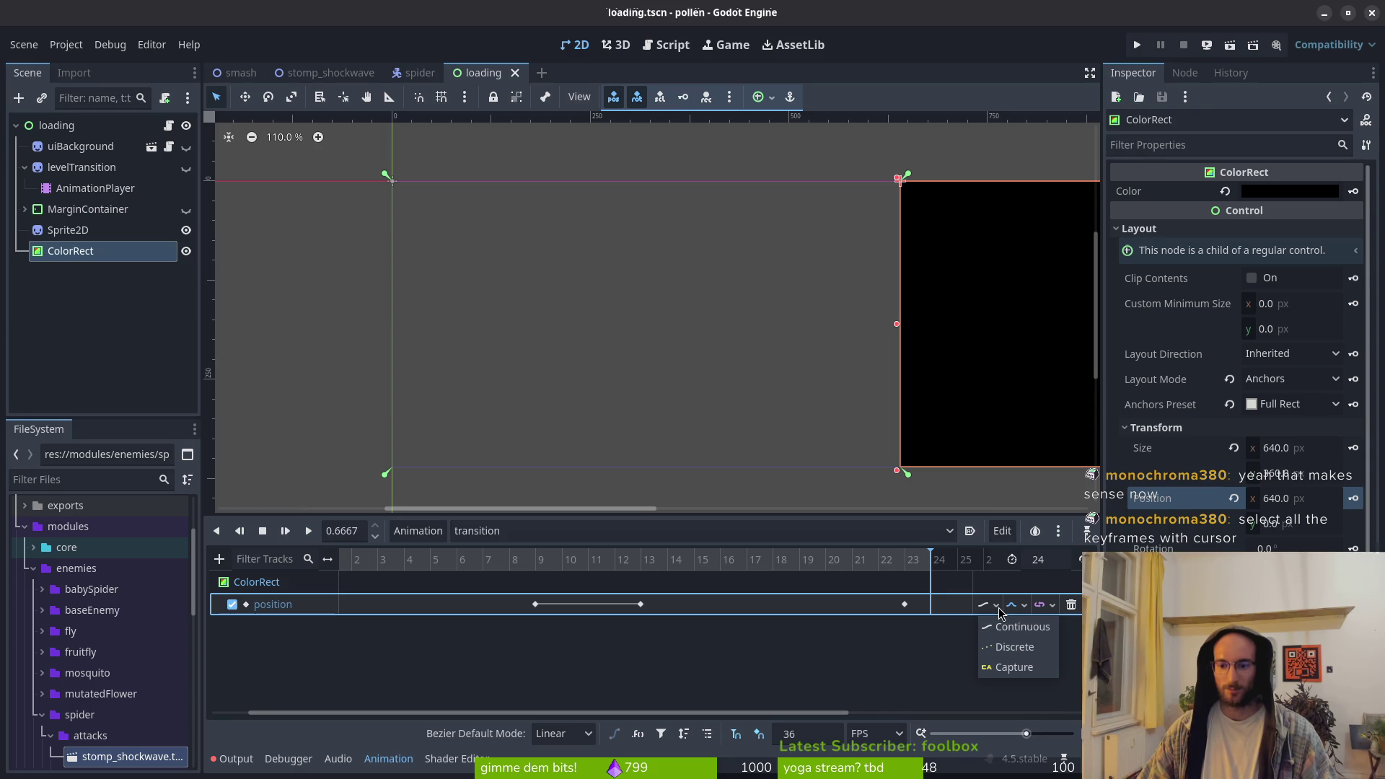
pyautogui.click(998, 611)
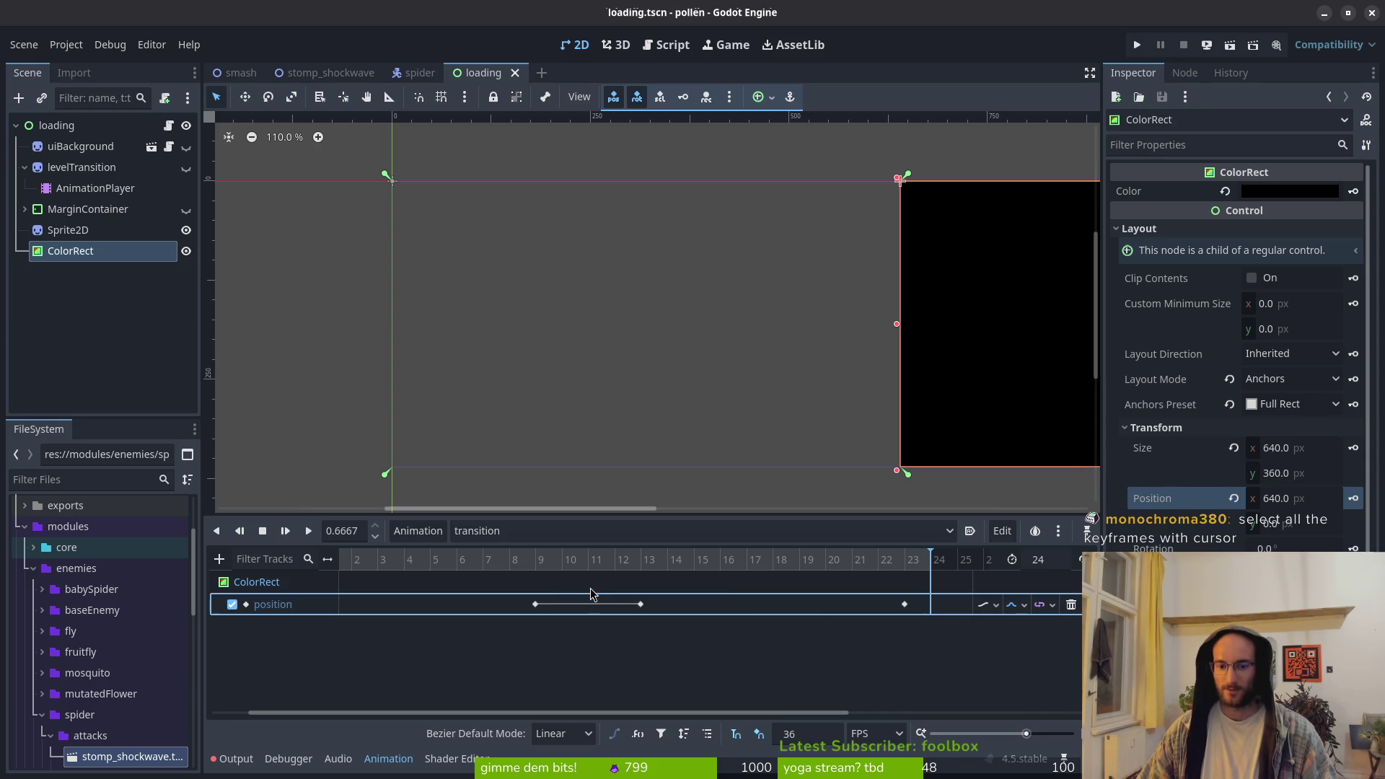
pyautogui.moveTo(355, 562)
pyautogui.mouseDown()
pyautogui.moveTo(432, 563)
pyautogui.moveTo(339, 574)
pyautogui.mouseUp()
pyautogui.click(434, 605)
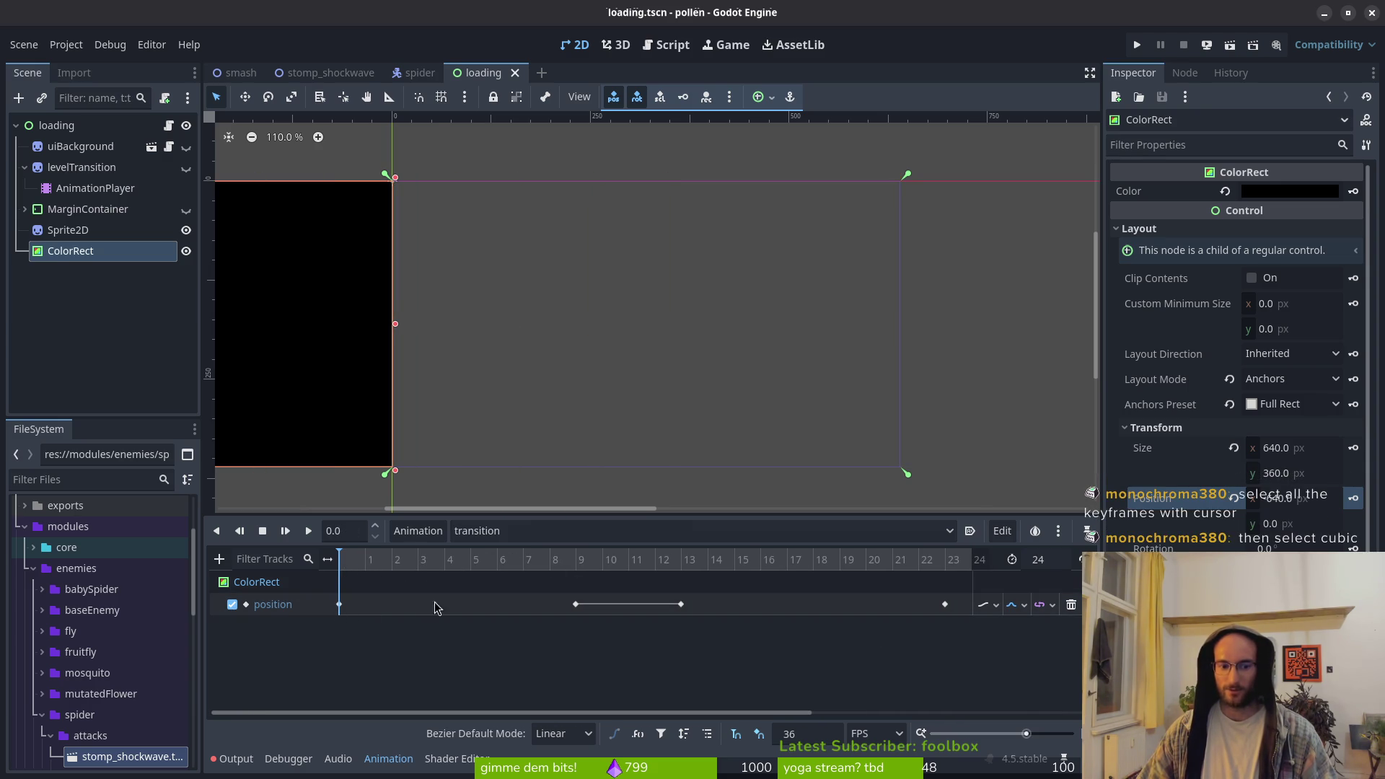
pyautogui.click(339, 604)
# Select the position keyframes, set the track to Cubic interpolation, and save loading.tscn
pyautogui.click(656, 611)
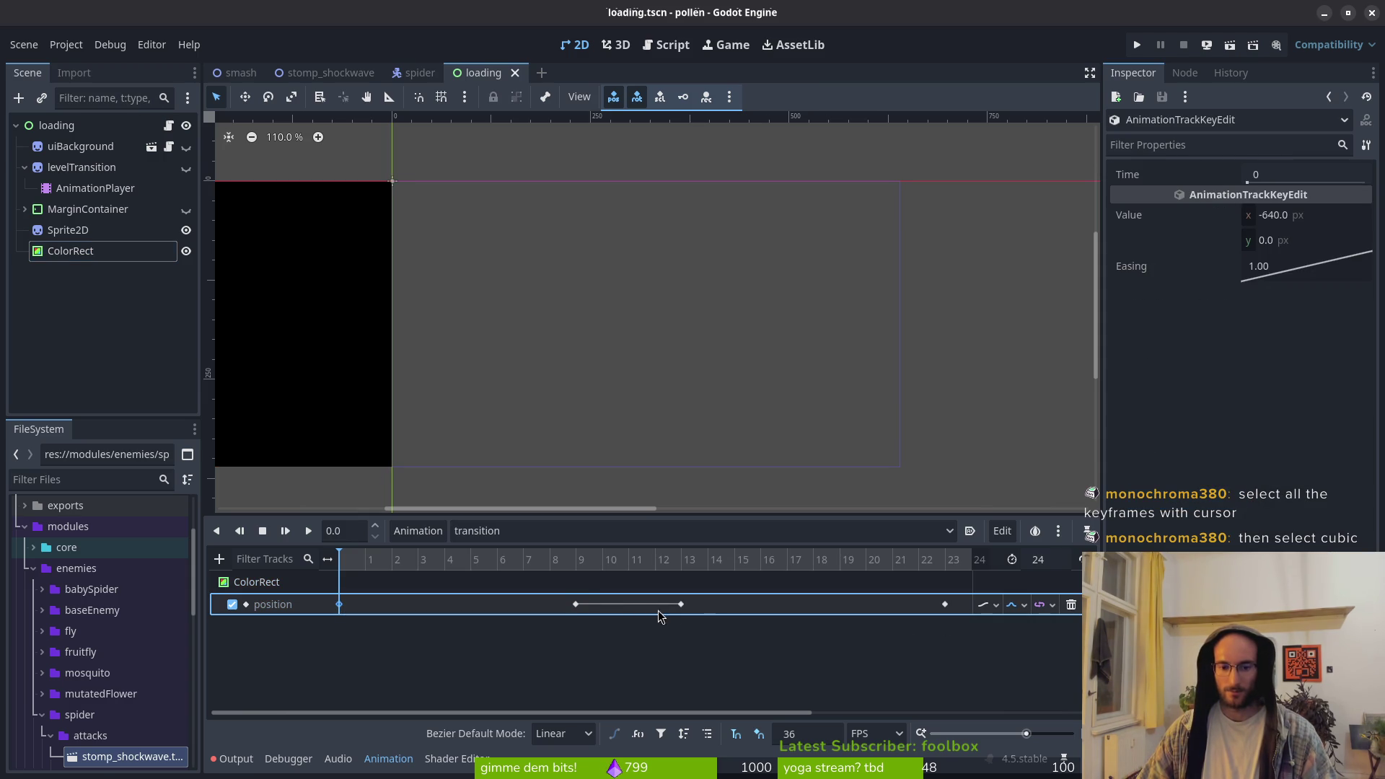
pyautogui.keyDown('shift'); pyautogui.click(575, 604); pyautogui.keyUp('shift')
pyautogui.keyDown('shift'); pyautogui.click(945, 605); pyautogui.keyUp('shift')
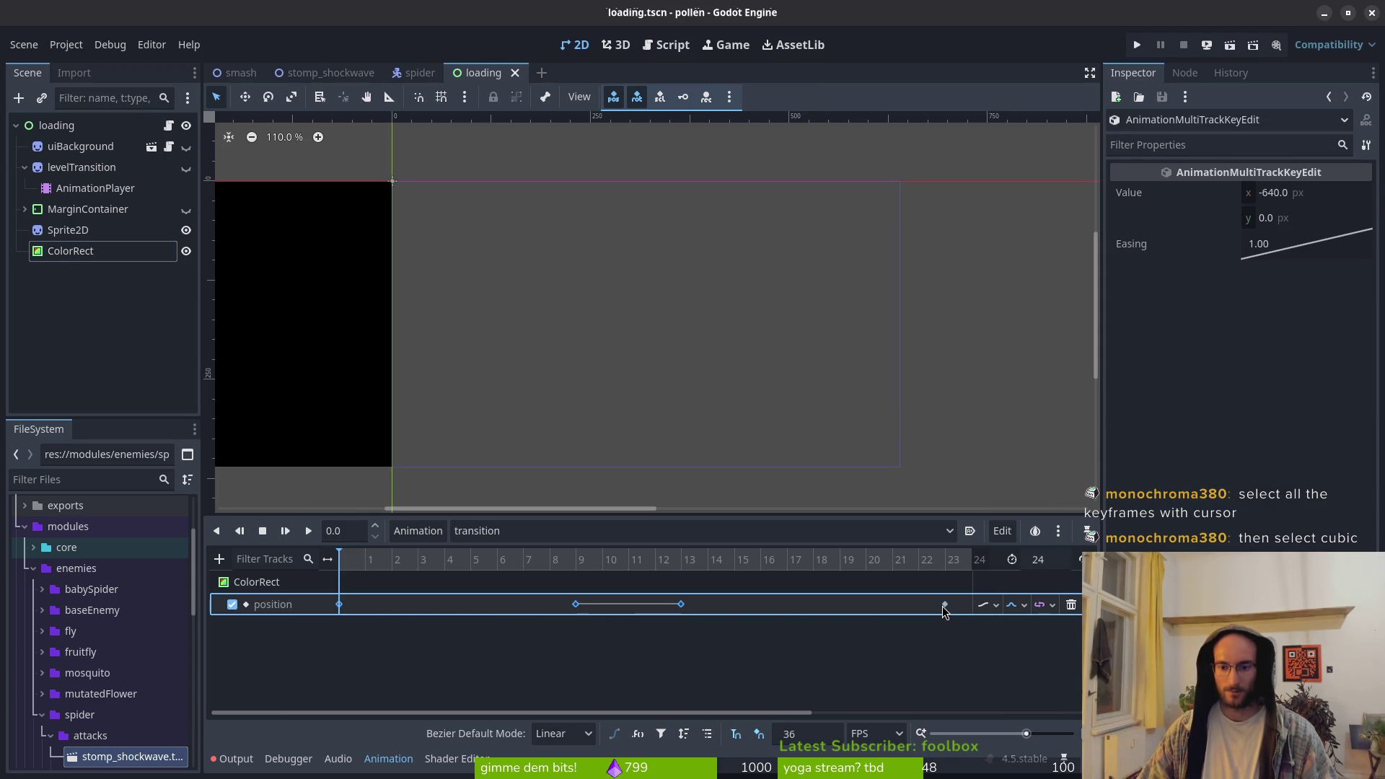
pyautogui.click(1024, 605)
pyautogui.click(1036, 668)
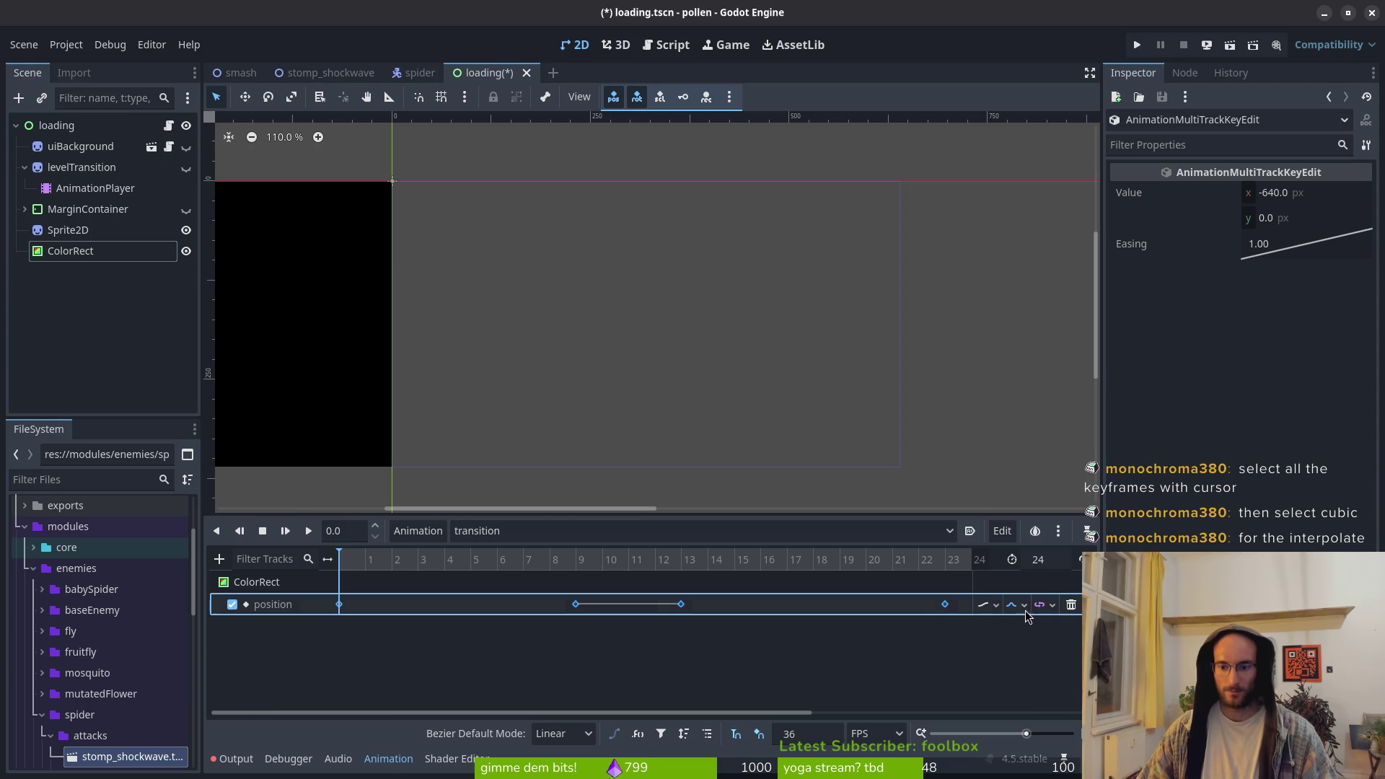
pyautogui.hotkey('ctrl', 's')
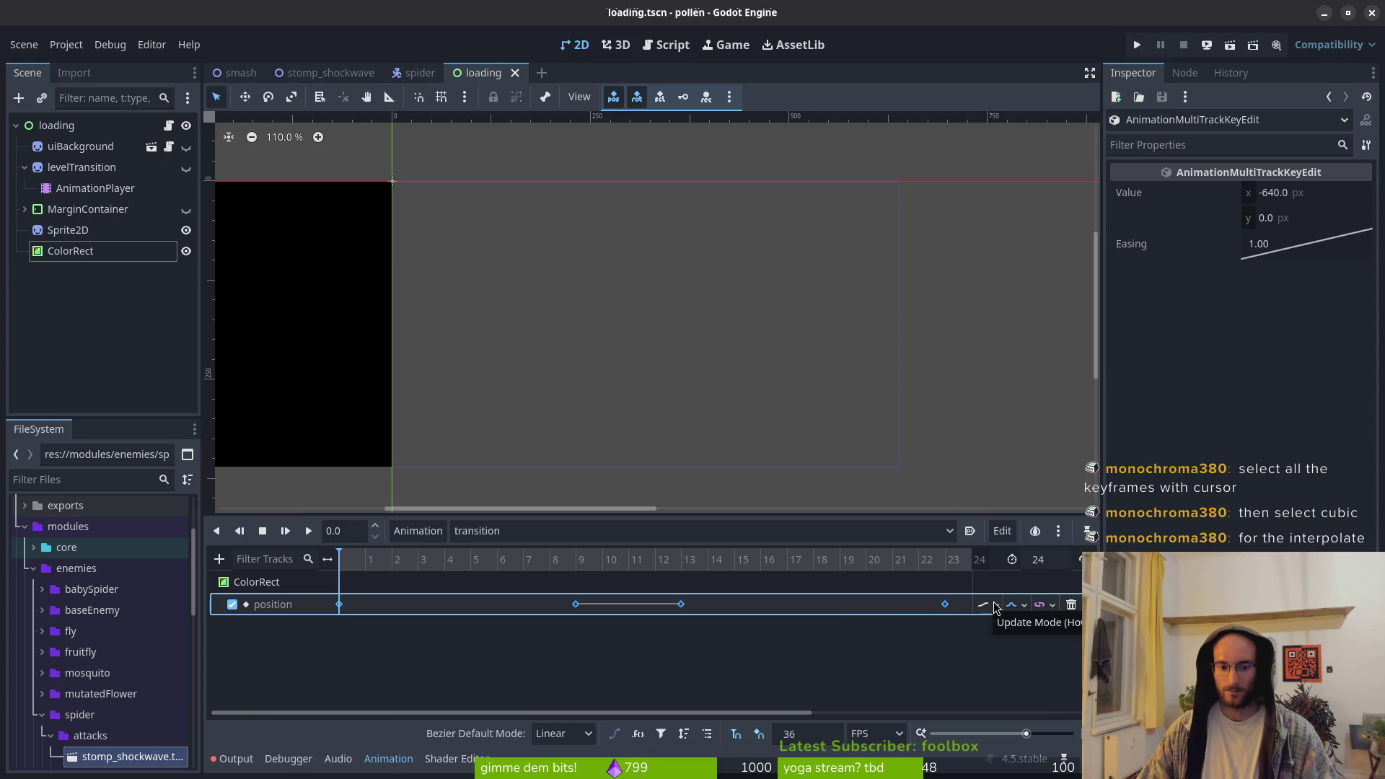
# Play, pause and replay the transition repeatedly to judge the cubic smoothing close up
pyautogui.click(993, 610)
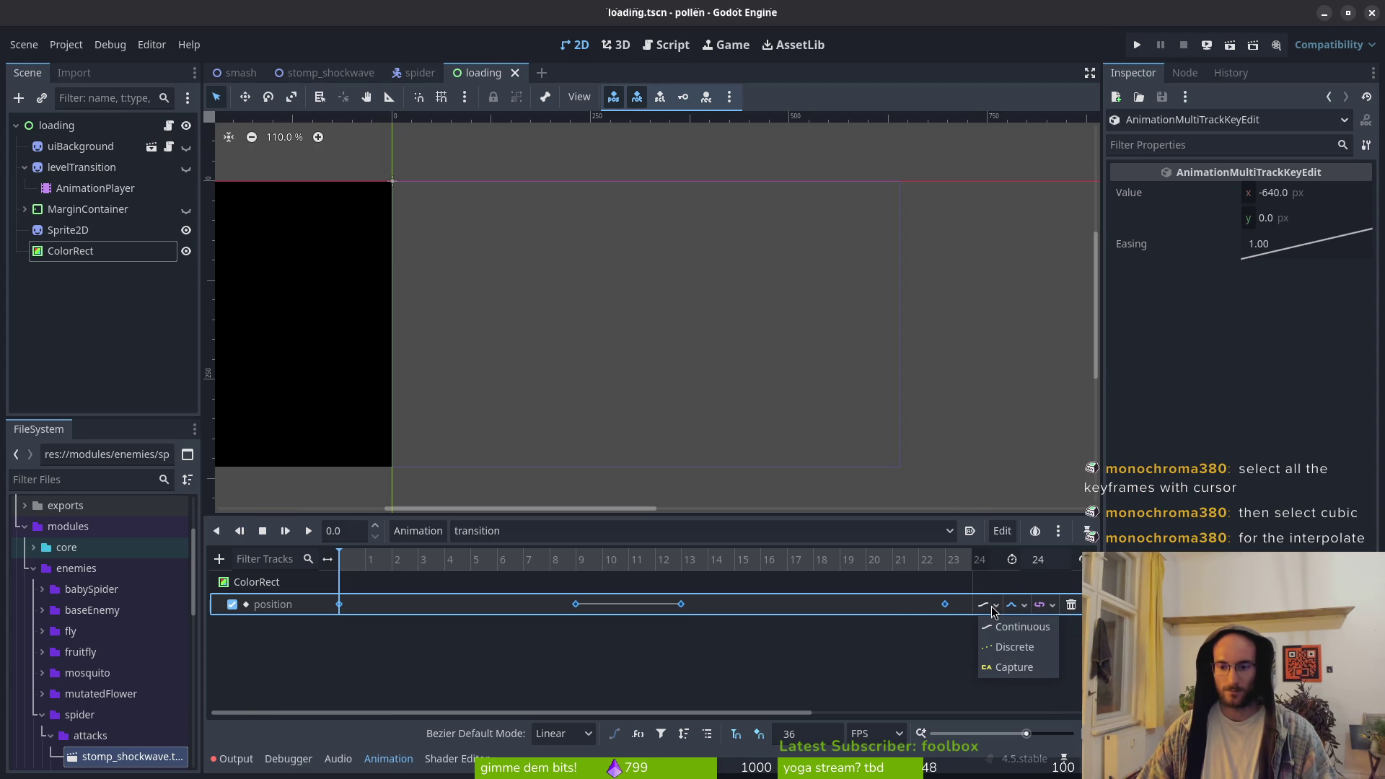
pyautogui.click(839, 675)
pyautogui.click(307, 533)
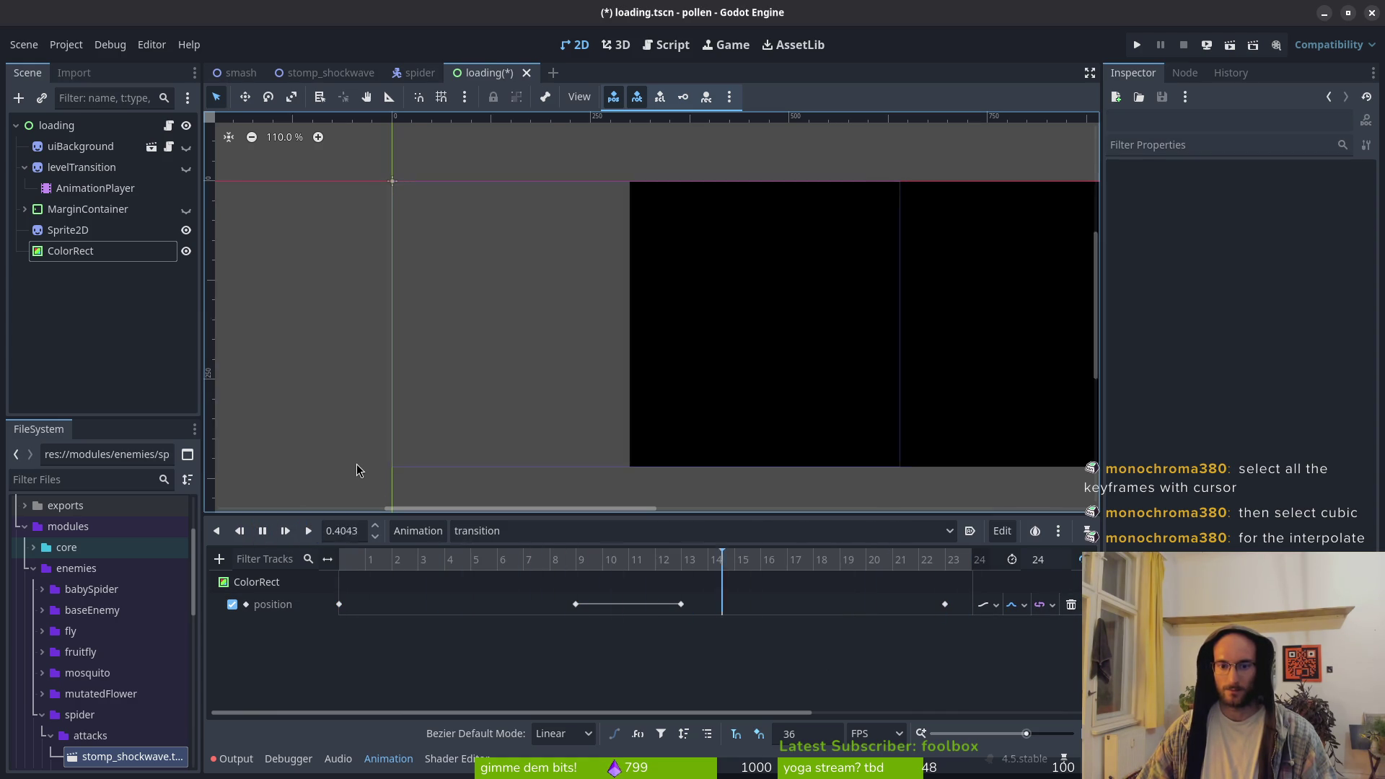
pyautogui.click(264, 532)
pyautogui.click(308, 532)
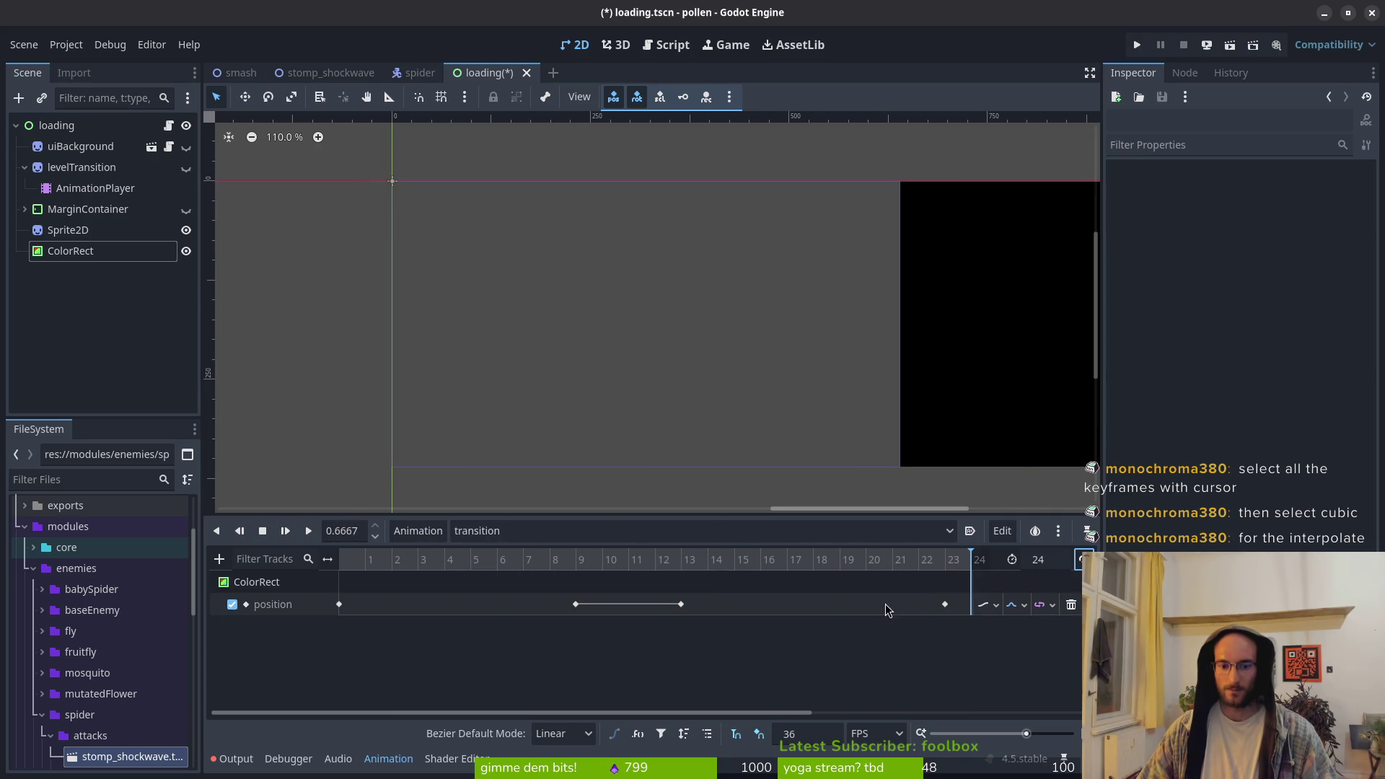
pyautogui.click(308, 532)
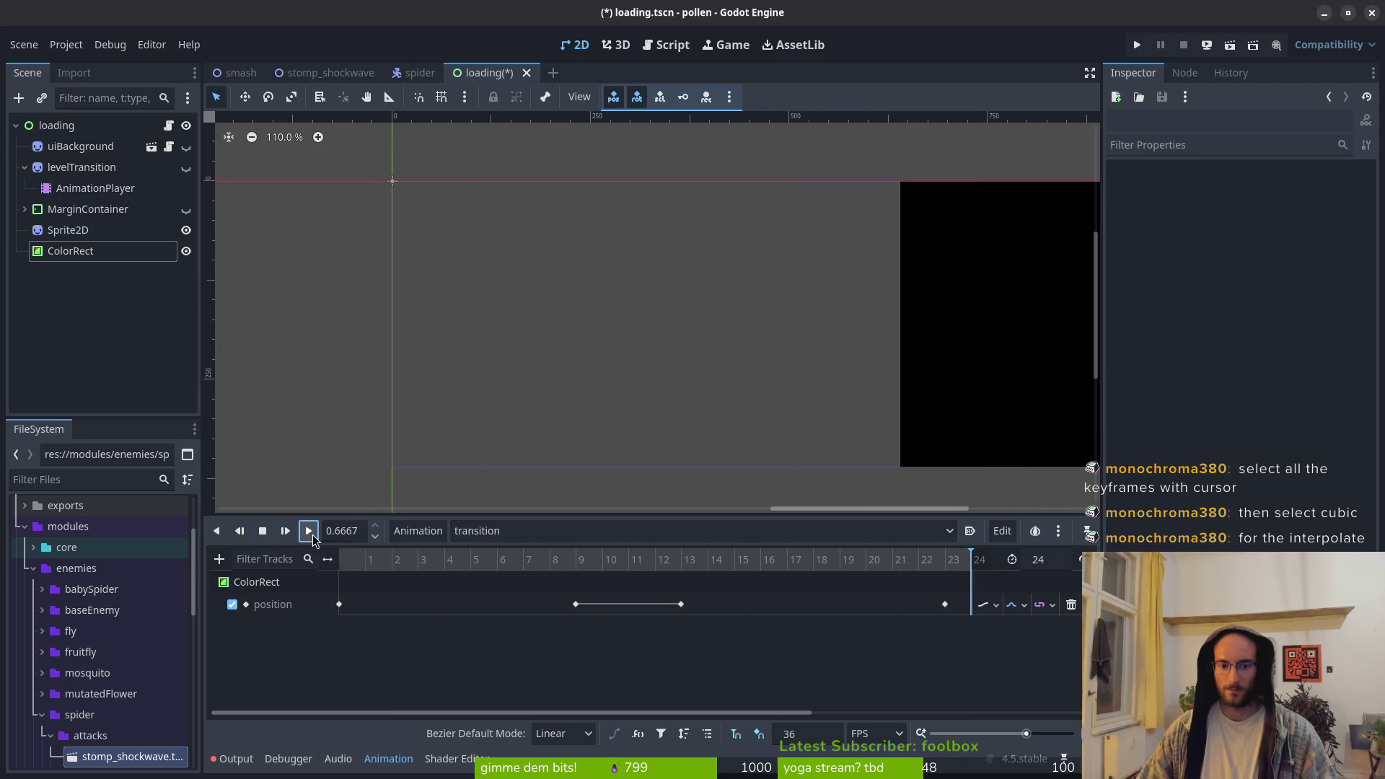
pyautogui.click(310, 534)
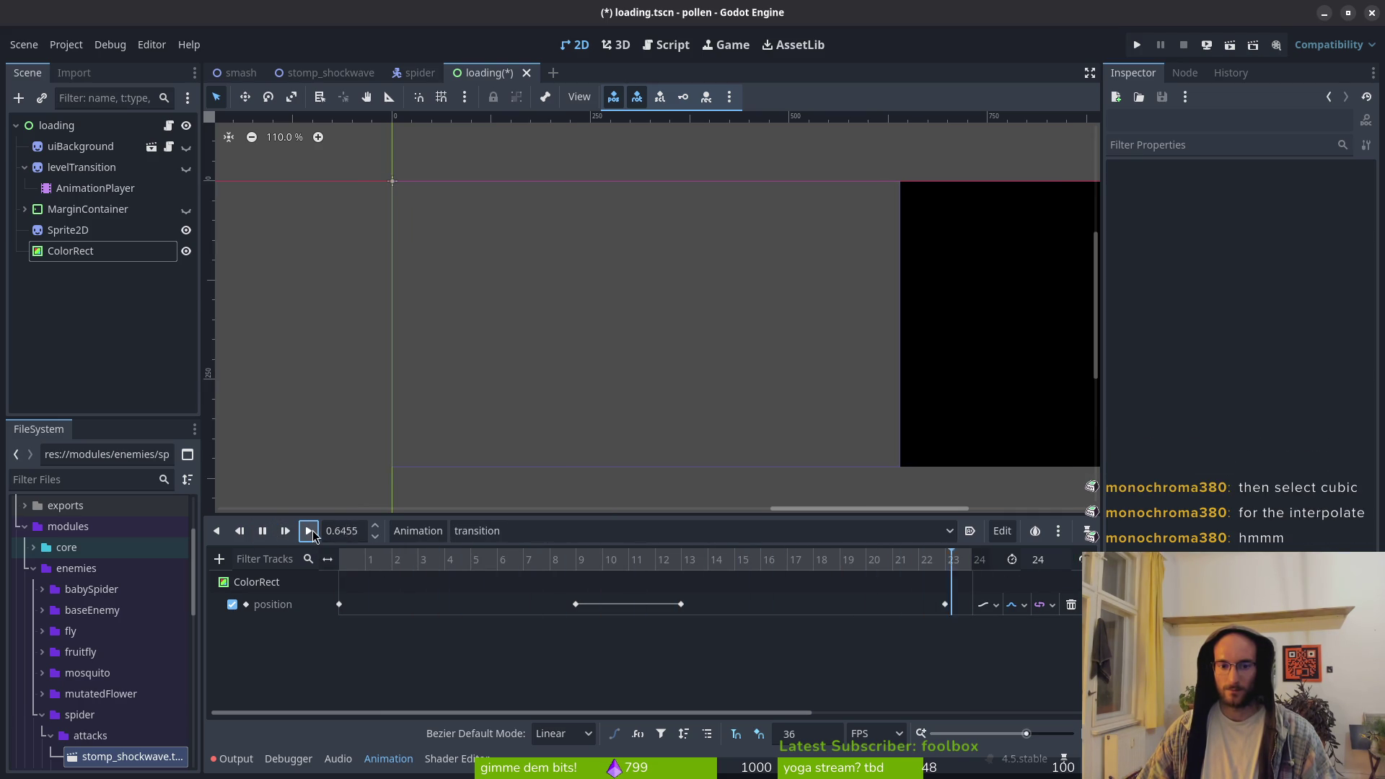
pyautogui.click(260, 537)
pyautogui.click(309, 533)
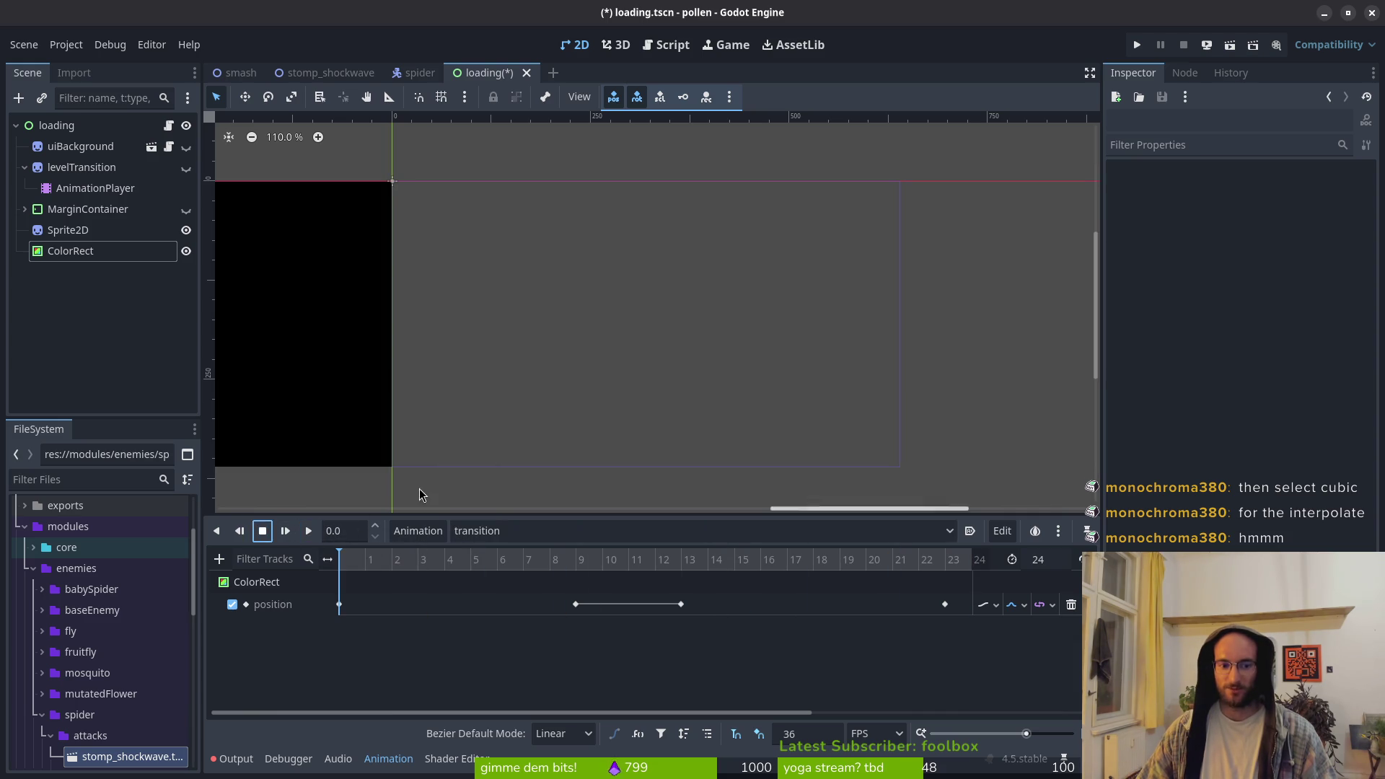
pyautogui.click(308, 530)
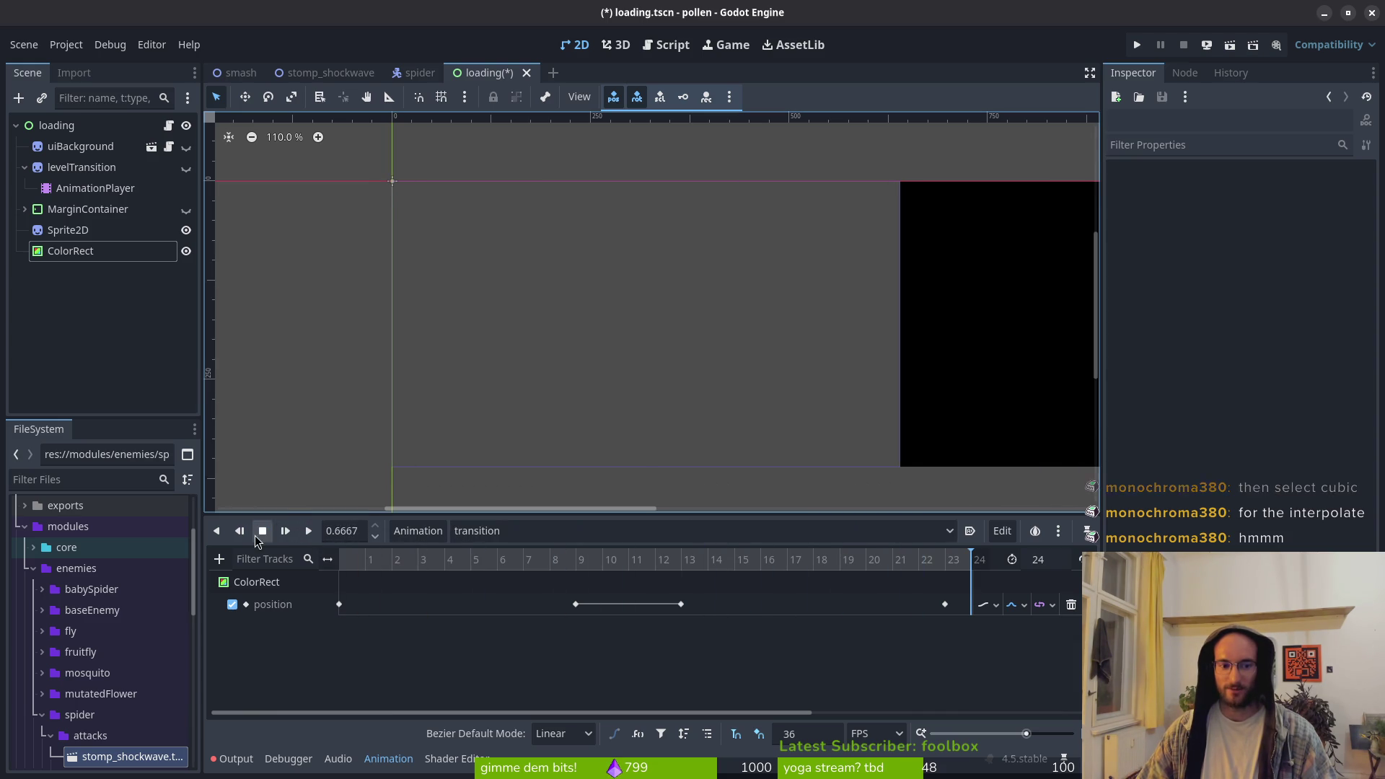
pyautogui.click(258, 534)
pyautogui.click(309, 531)
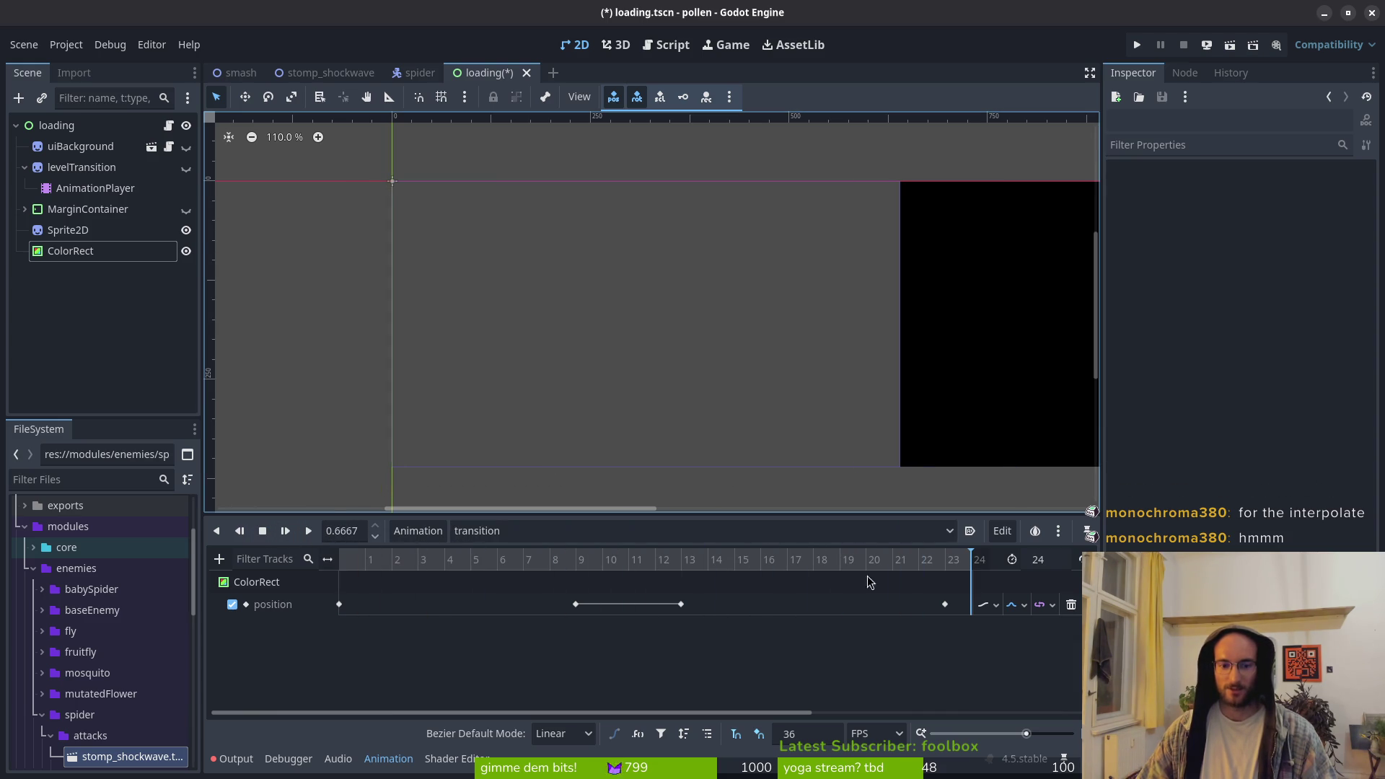
pyautogui.click(264, 532)
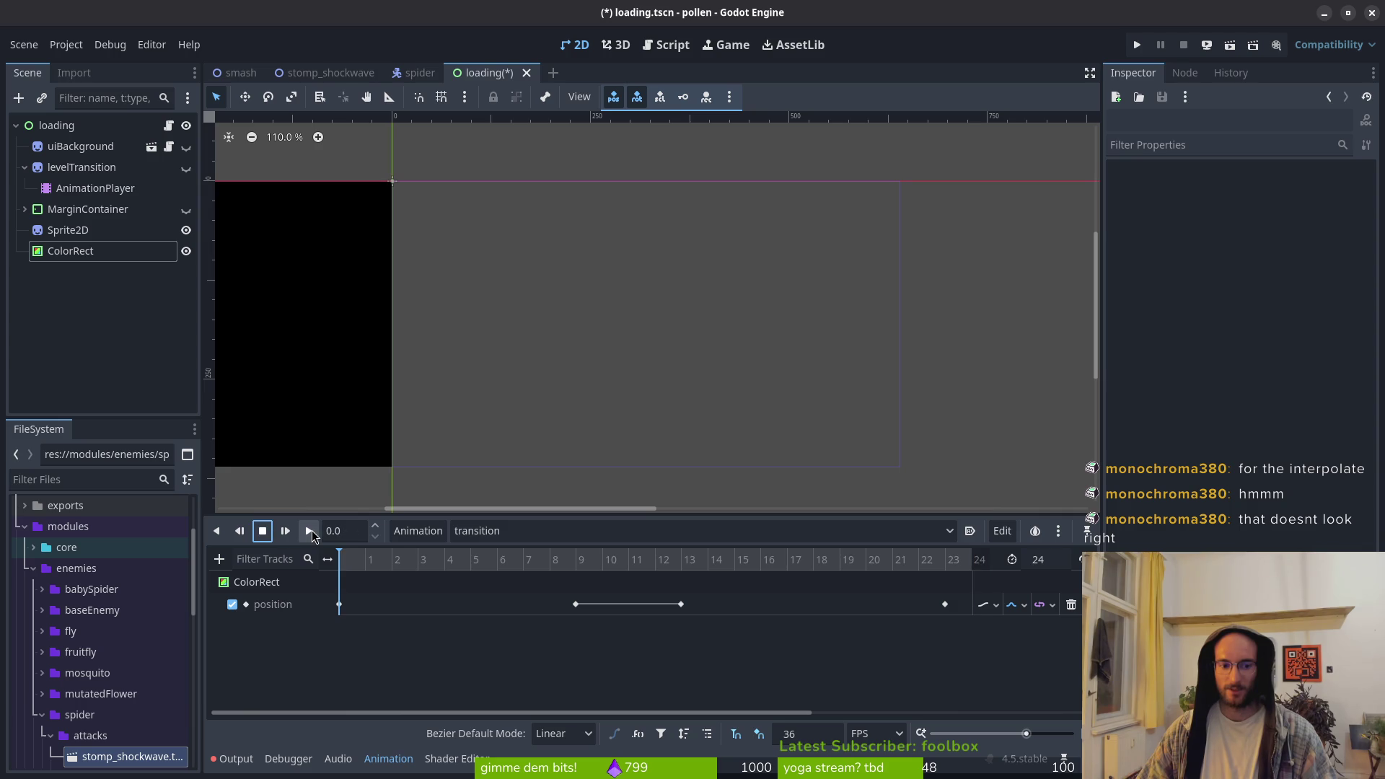
pyautogui.click(310, 531)
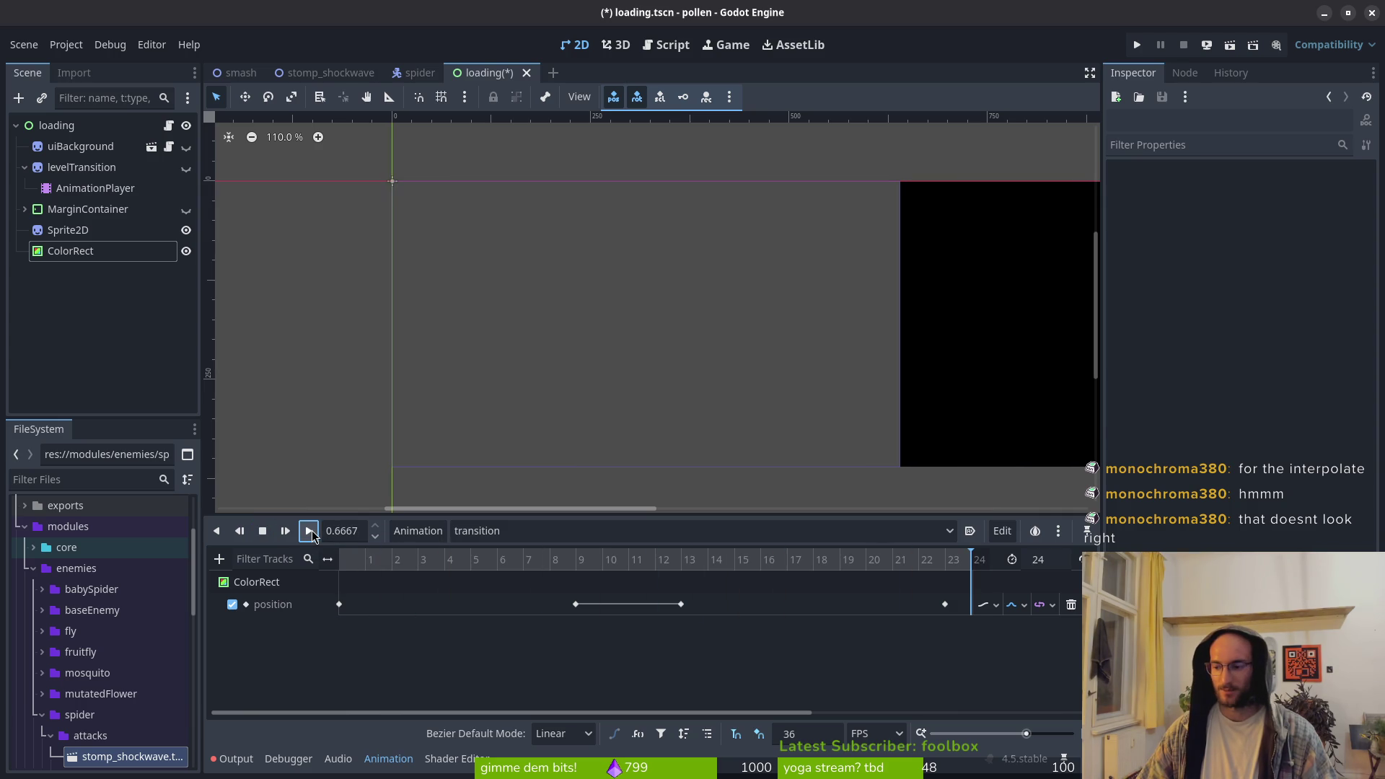
pyautogui.scroll(-3, 569, 377)
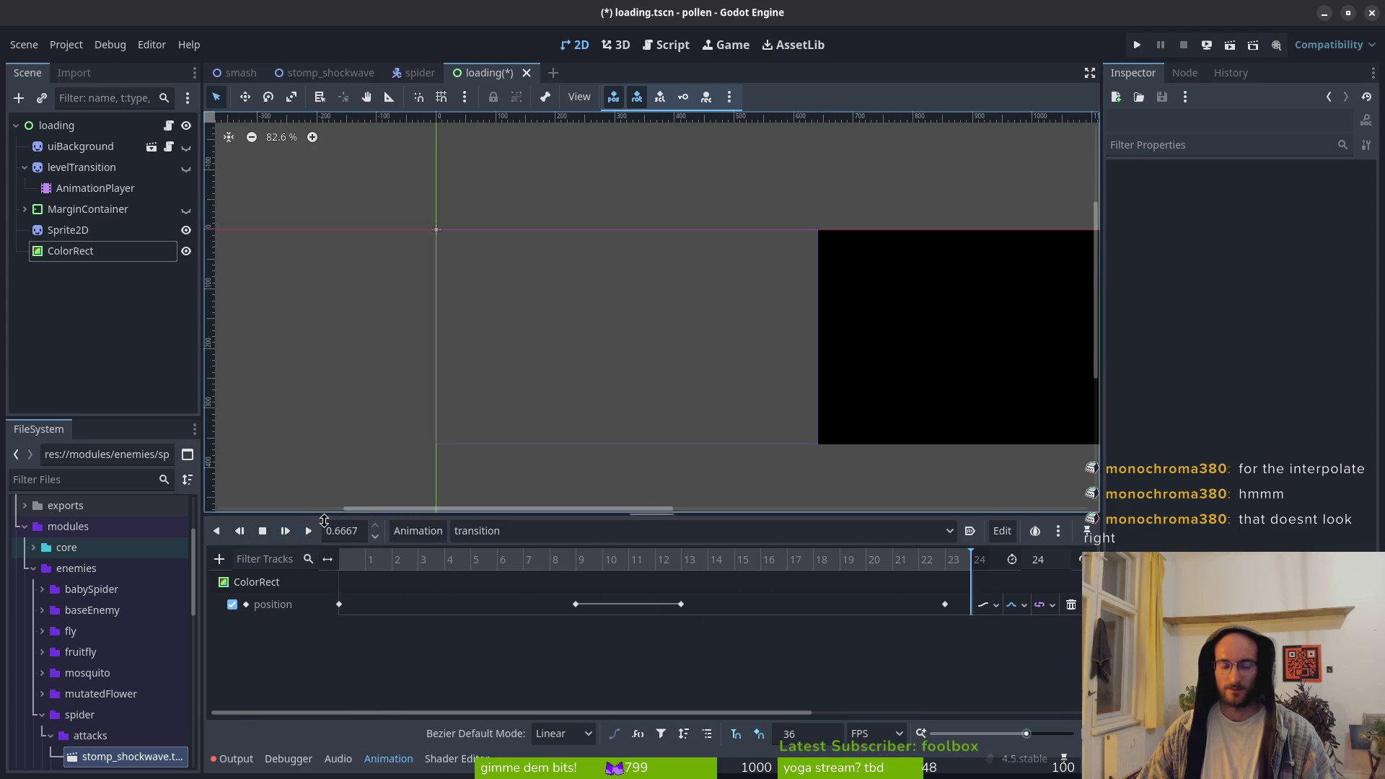
pyautogui.click(263, 530)
pyautogui.click(310, 530)
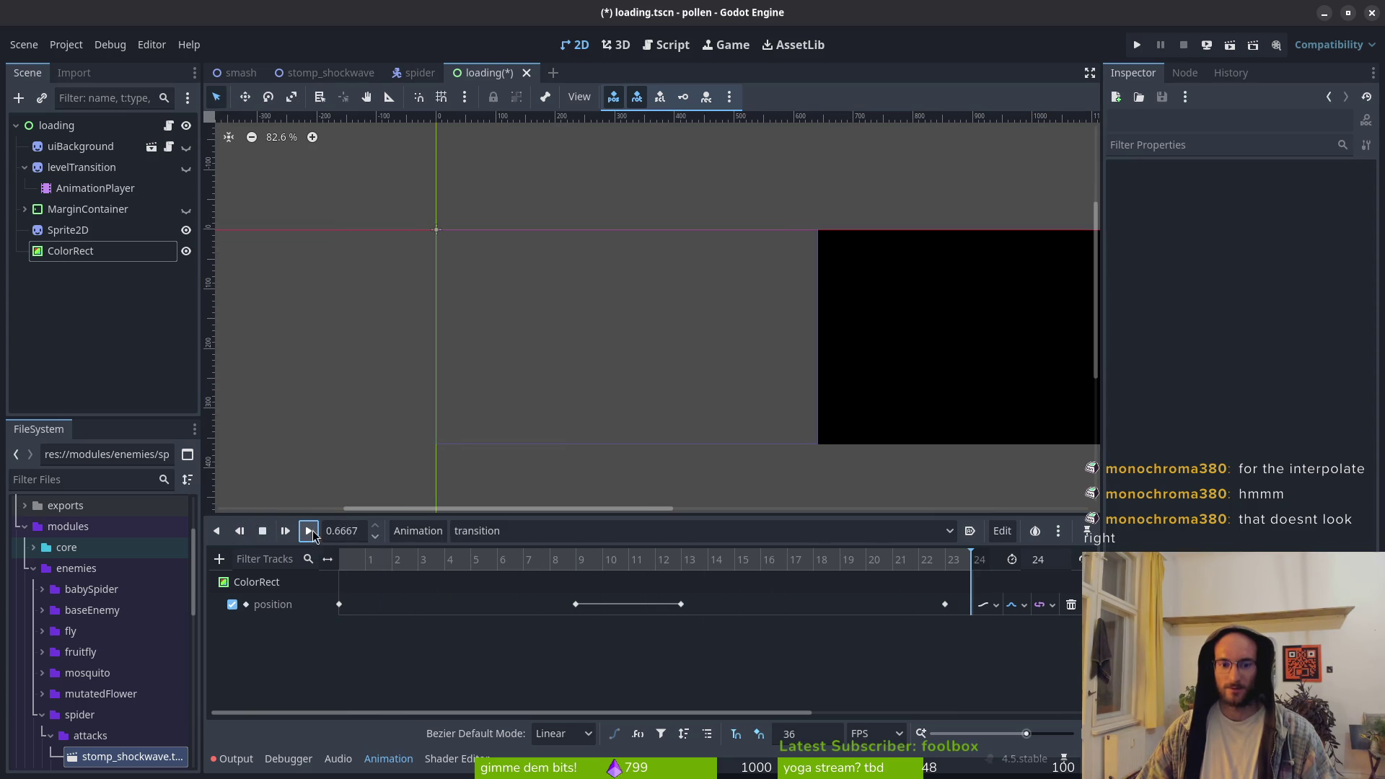
pyautogui.click(308, 532)
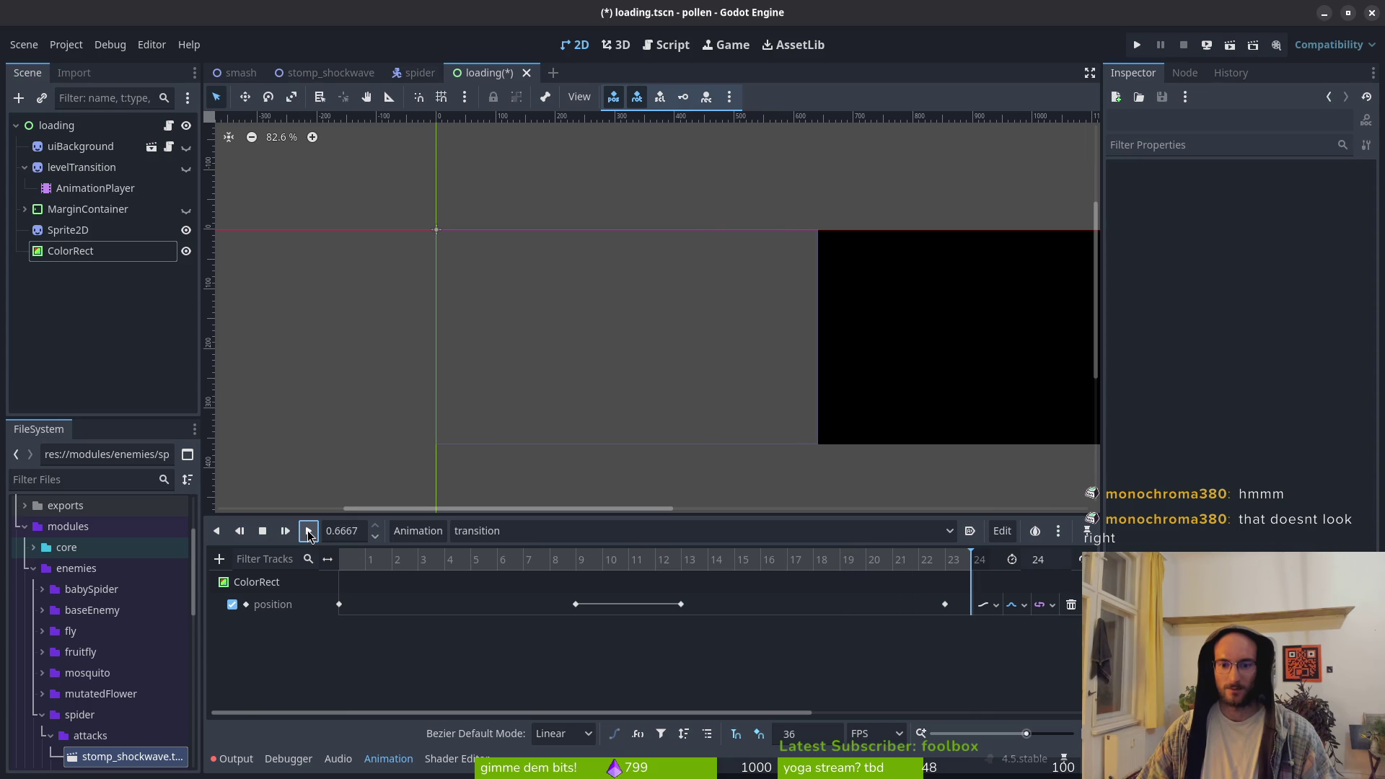
pyautogui.click(263, 531)
pyautogui.scroll(8, 433, 458)
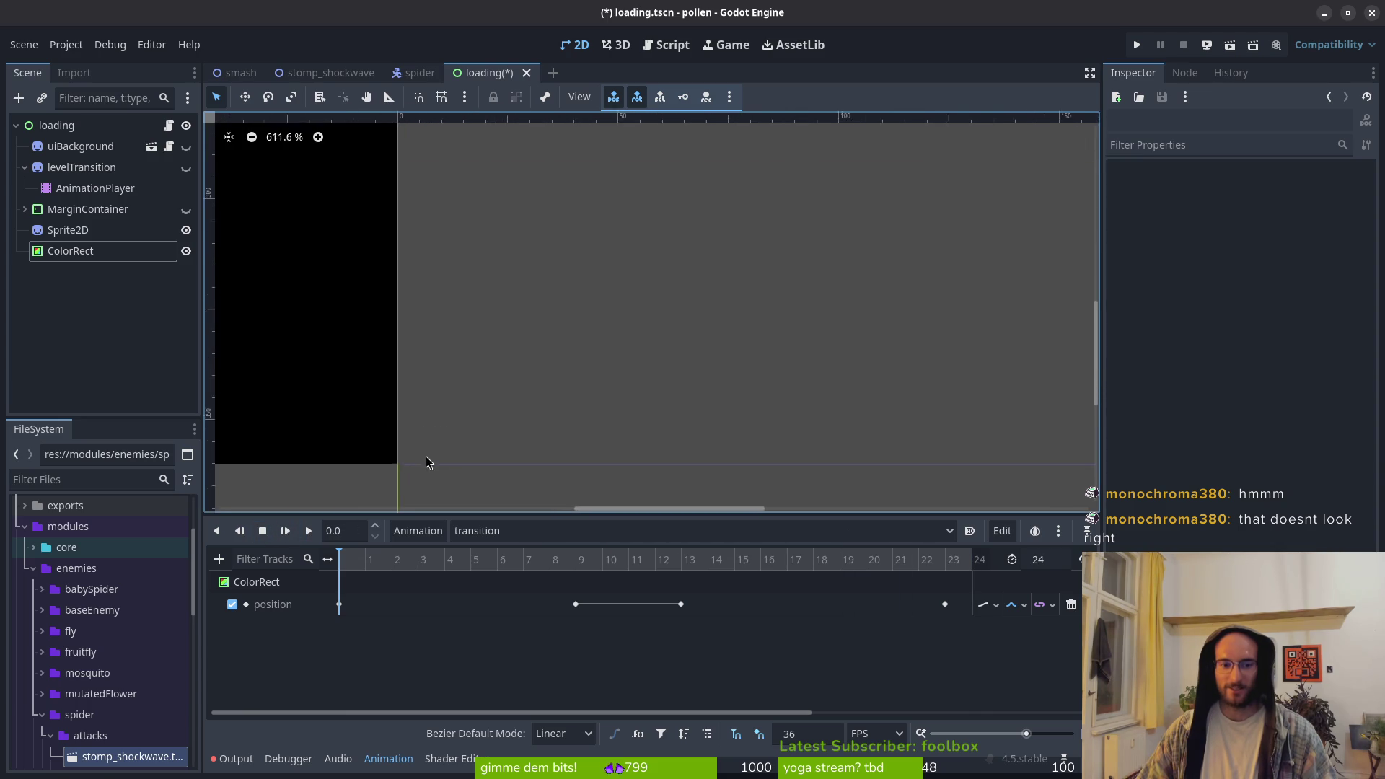
pyautogui.click(308, 531)
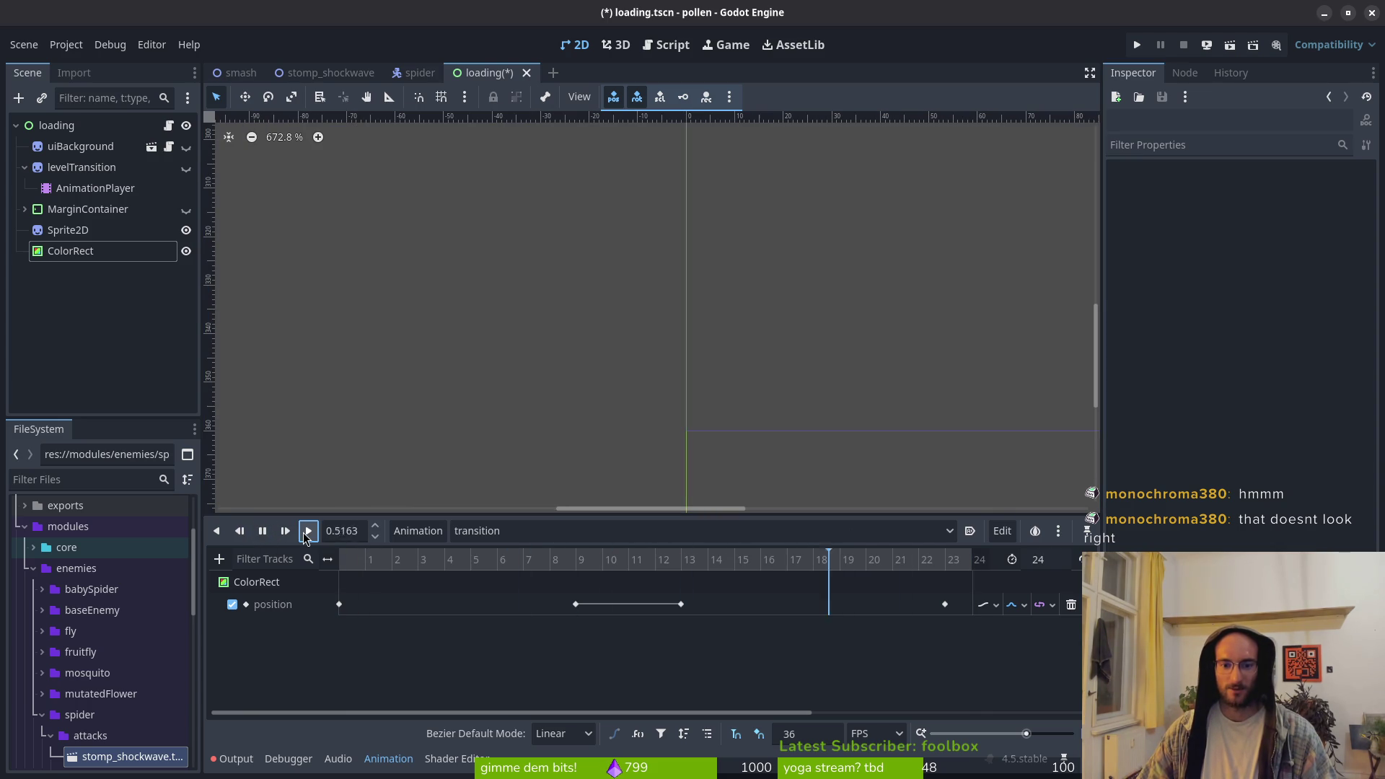
pyautogui.click(263, 531)
pyautogui.scroll(-3, 650, 452)
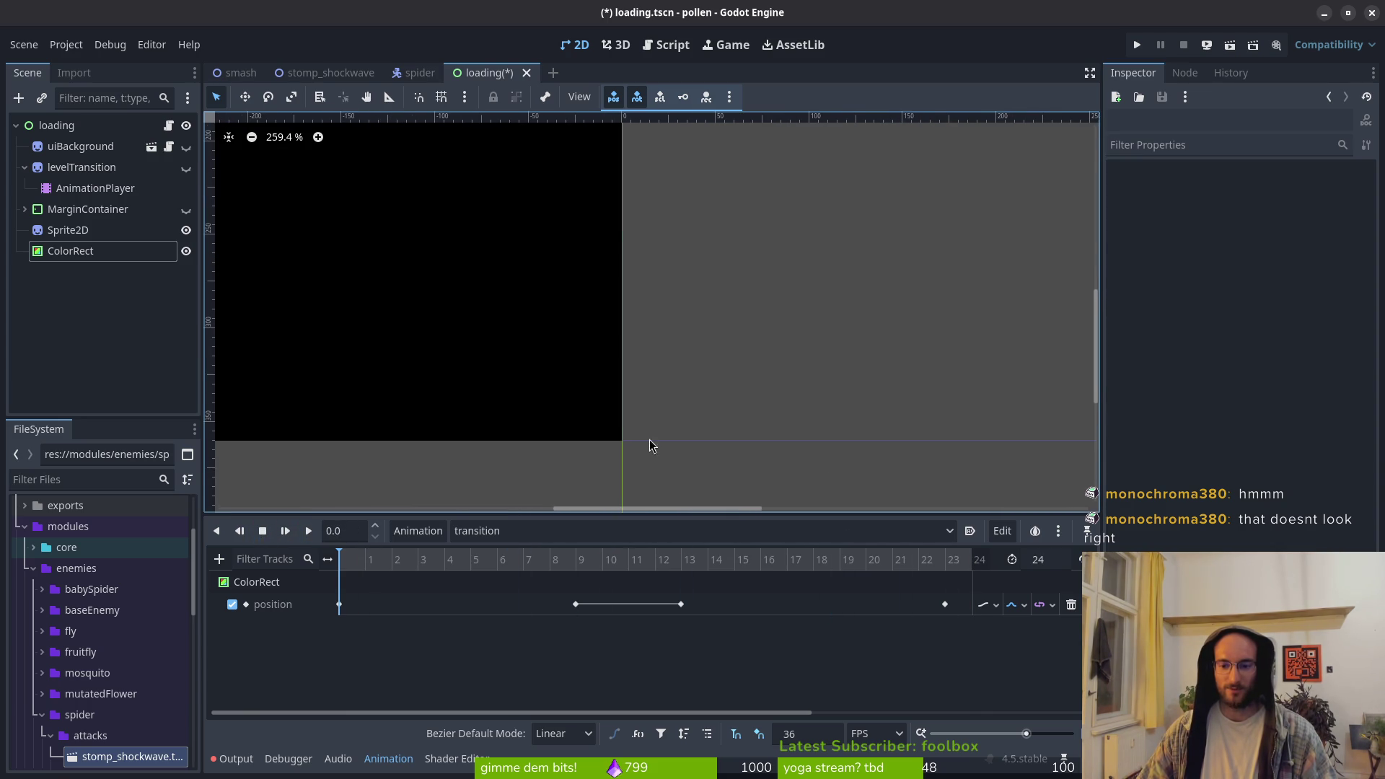
# Switch the position track to Linear interpolation and replay the transition to compare
pyautogui.click(1023, 606)
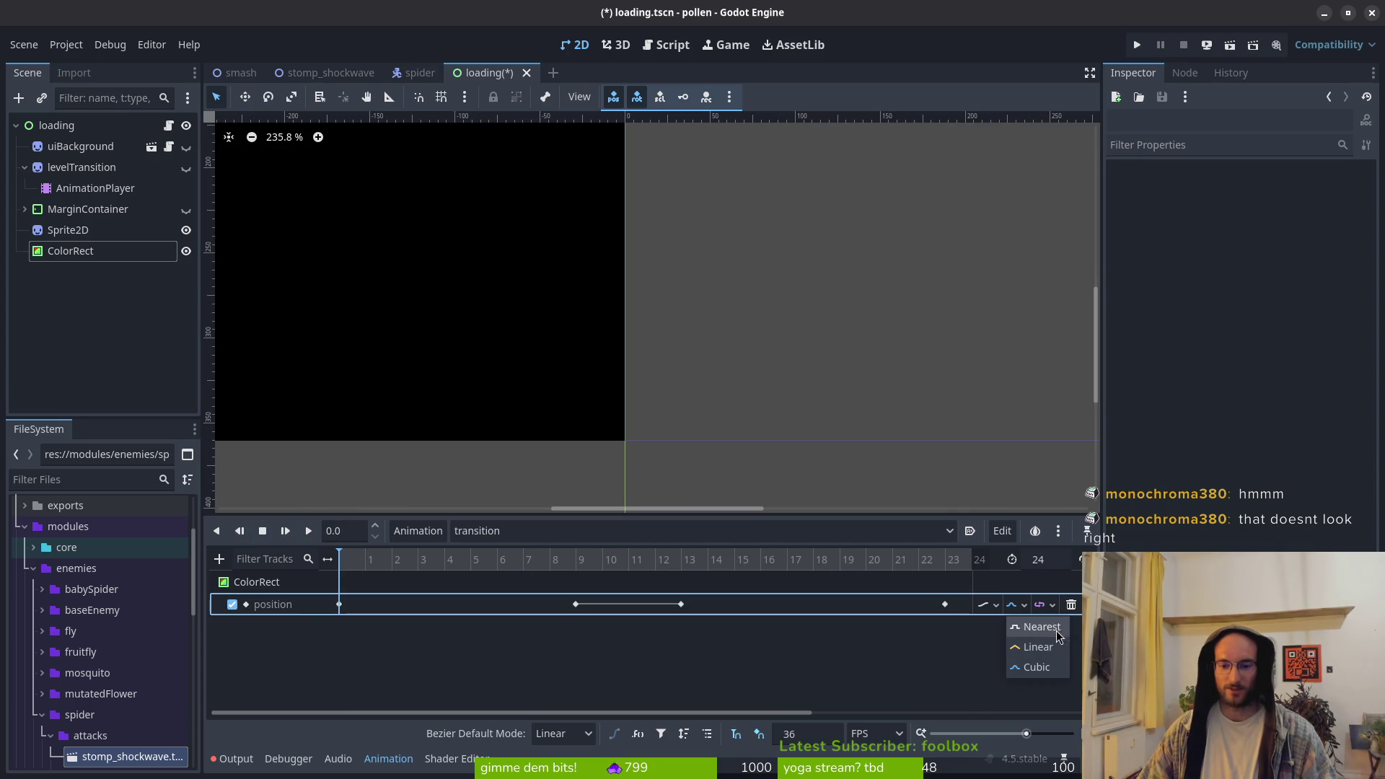
pyautogui.click(1038, 647)
pyautogui.scroll(-1, 673, 360)
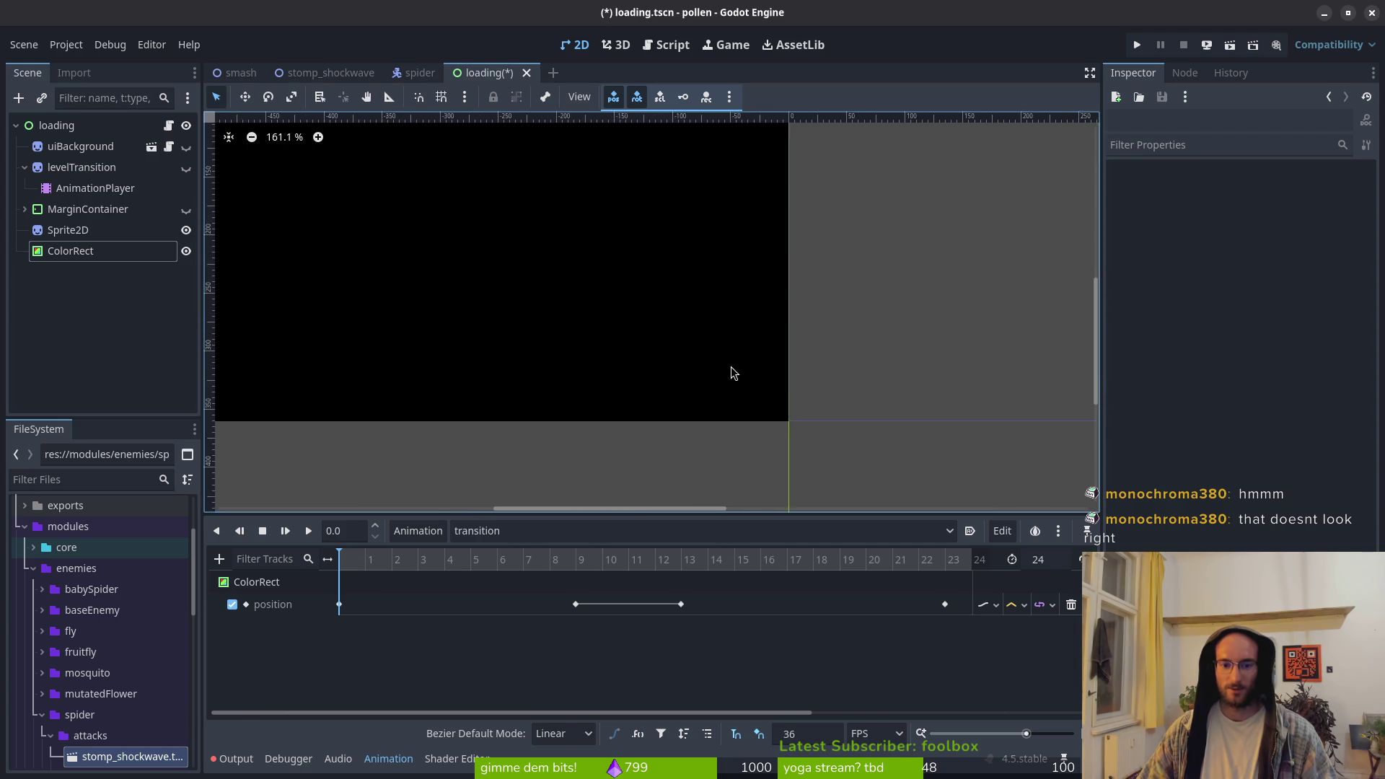
pyautogui.scroll(-2, 735, 385)
pyautogui.moveTo(742, 386); pyautogui.dragTo(646, 408)
pyautogui.scroll(1, 655, 423)
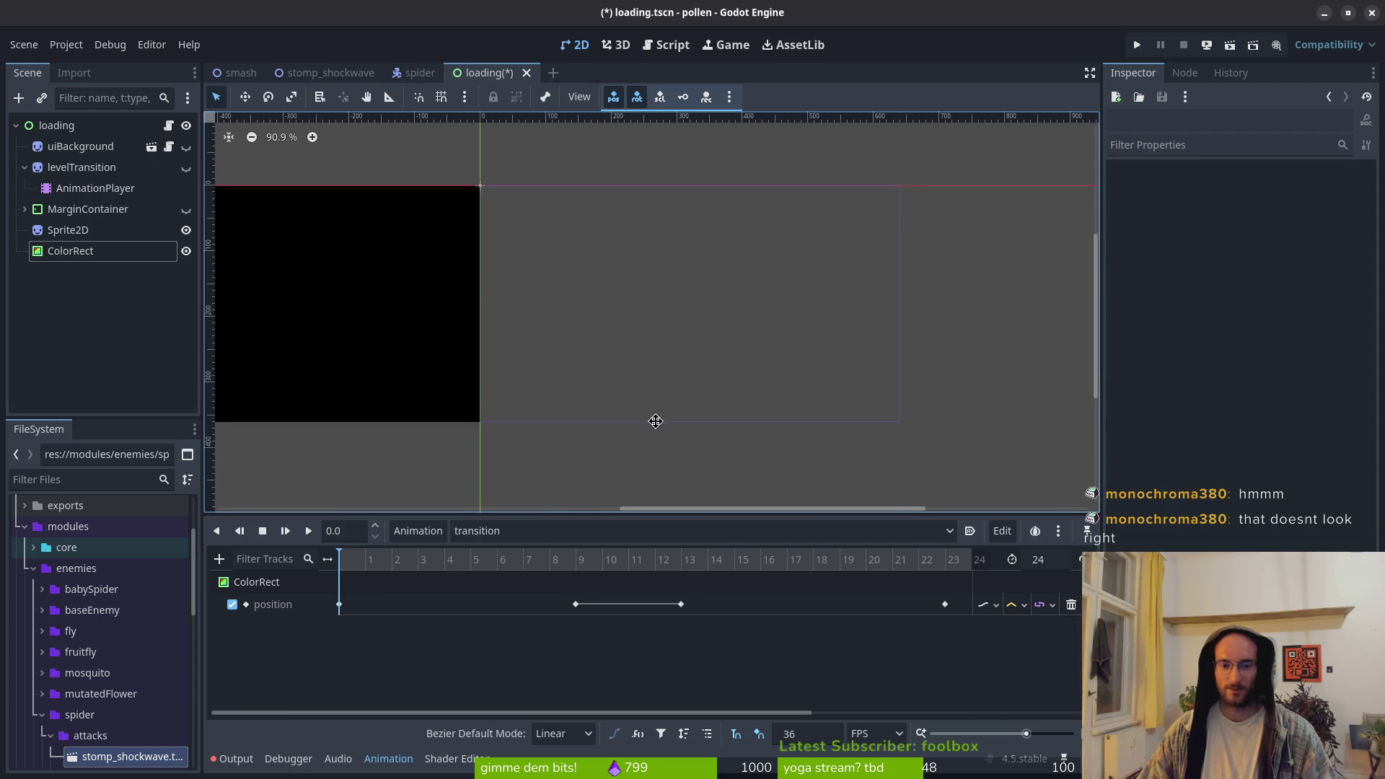
pyautogui.click(309, 531)
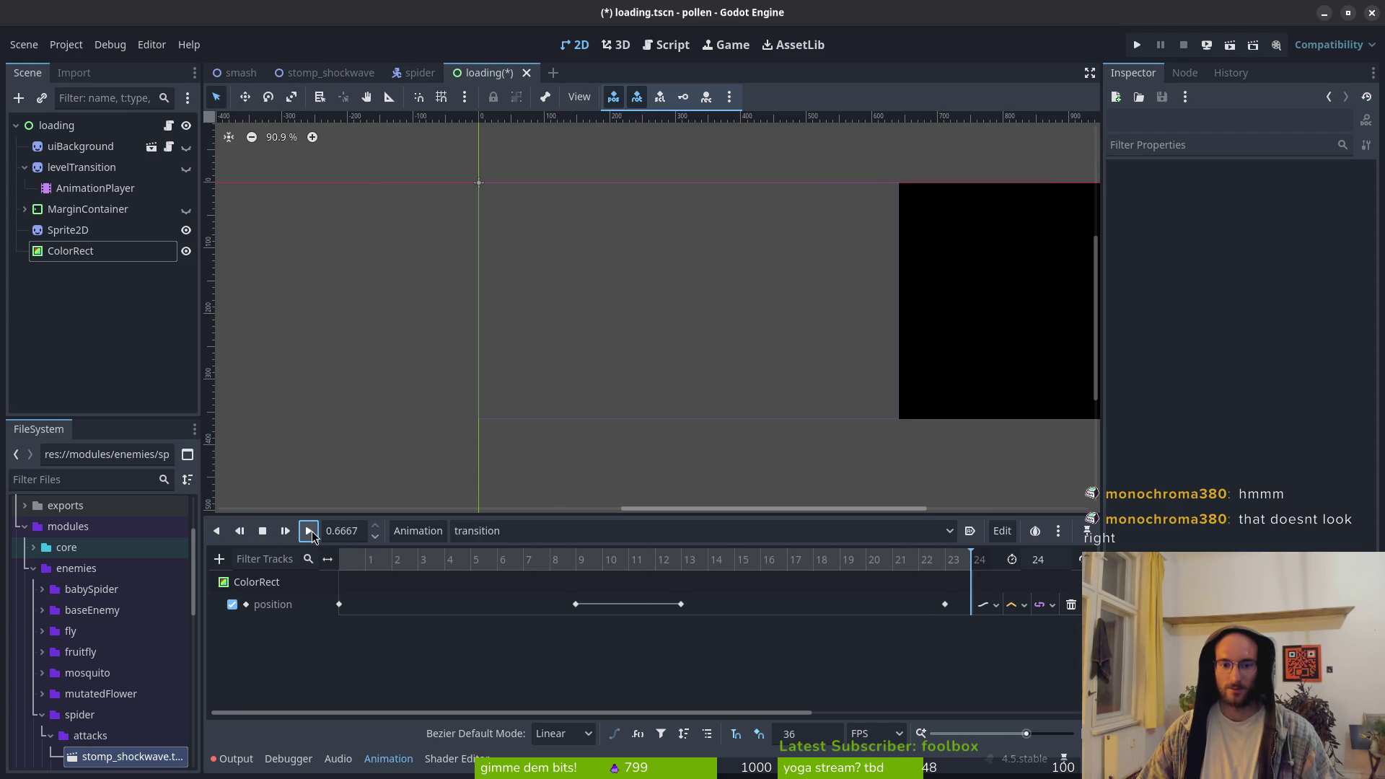
pyautogui.click(261, 532)
pyautogui.click(309, 531)
pyautogui.click(262, 531)
pyautogui.click(309, 530)
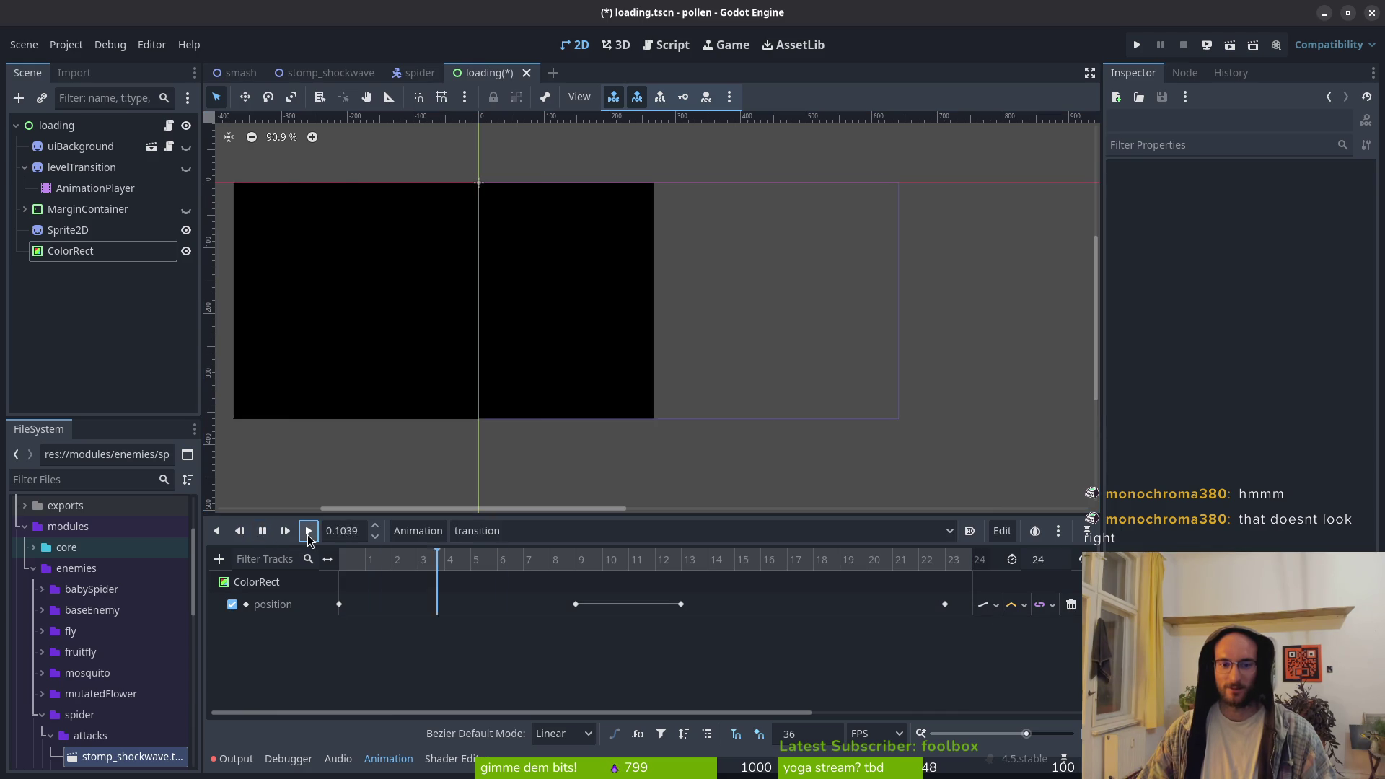
# Try Nearest interpolation on the position track and replay the slide
pyautogui.click(1024, 607)
pyautogui.click(1025, 628)
pyautogui.click(262, 531)
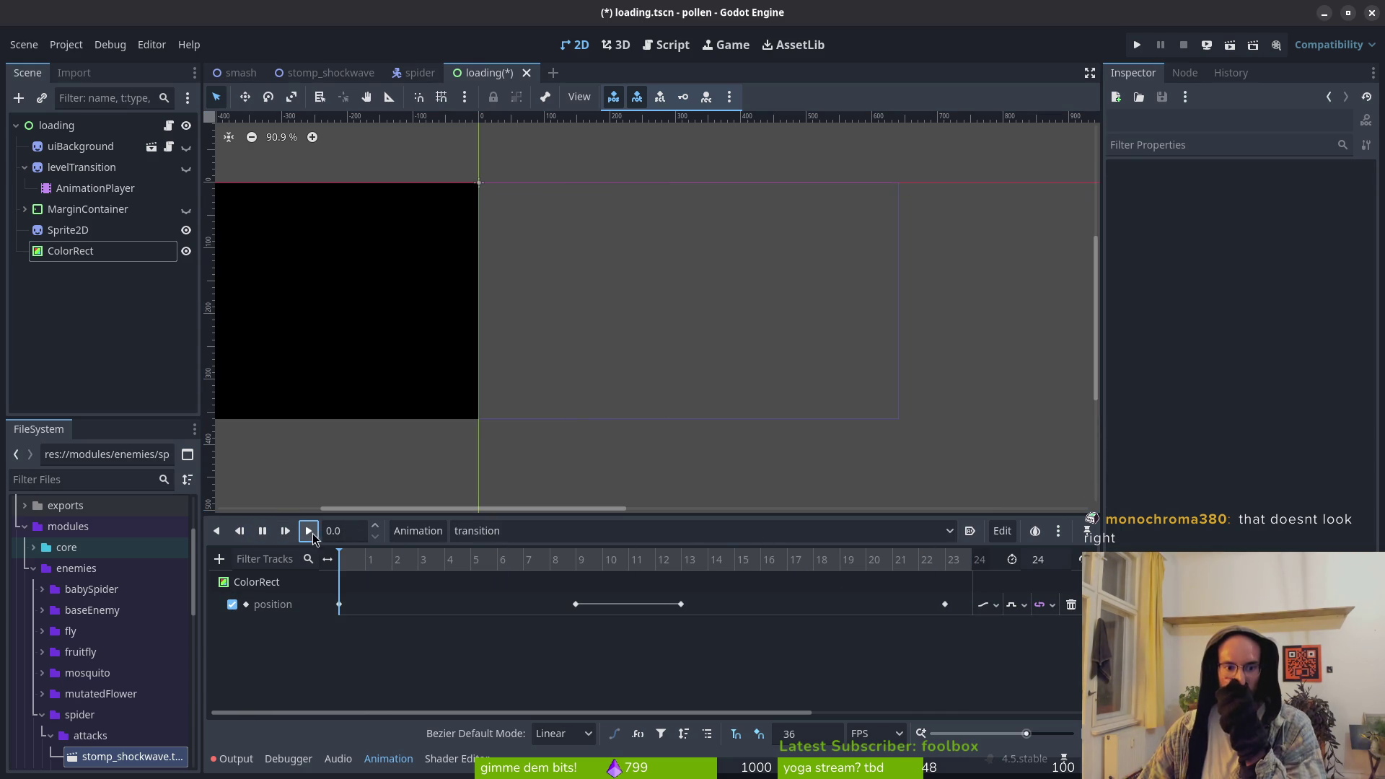
pyautogui.click(309, 531)
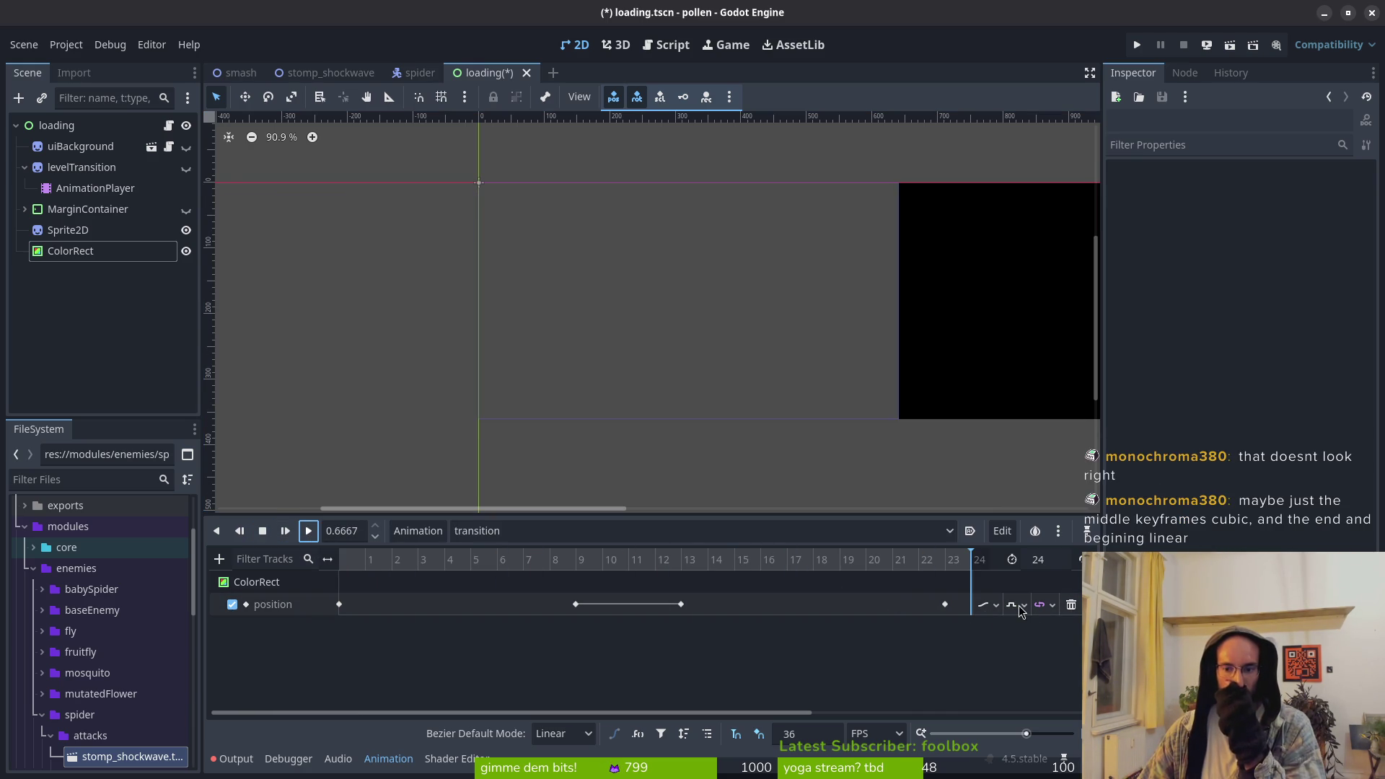
# Return the position track to Cubic interpolation and replay the smoother motion
pyautogui.click(1015, 606)
pyautogui.click(1024, 672)
pyautogui.click(262, 531)
pyautogui.click(308, 531)
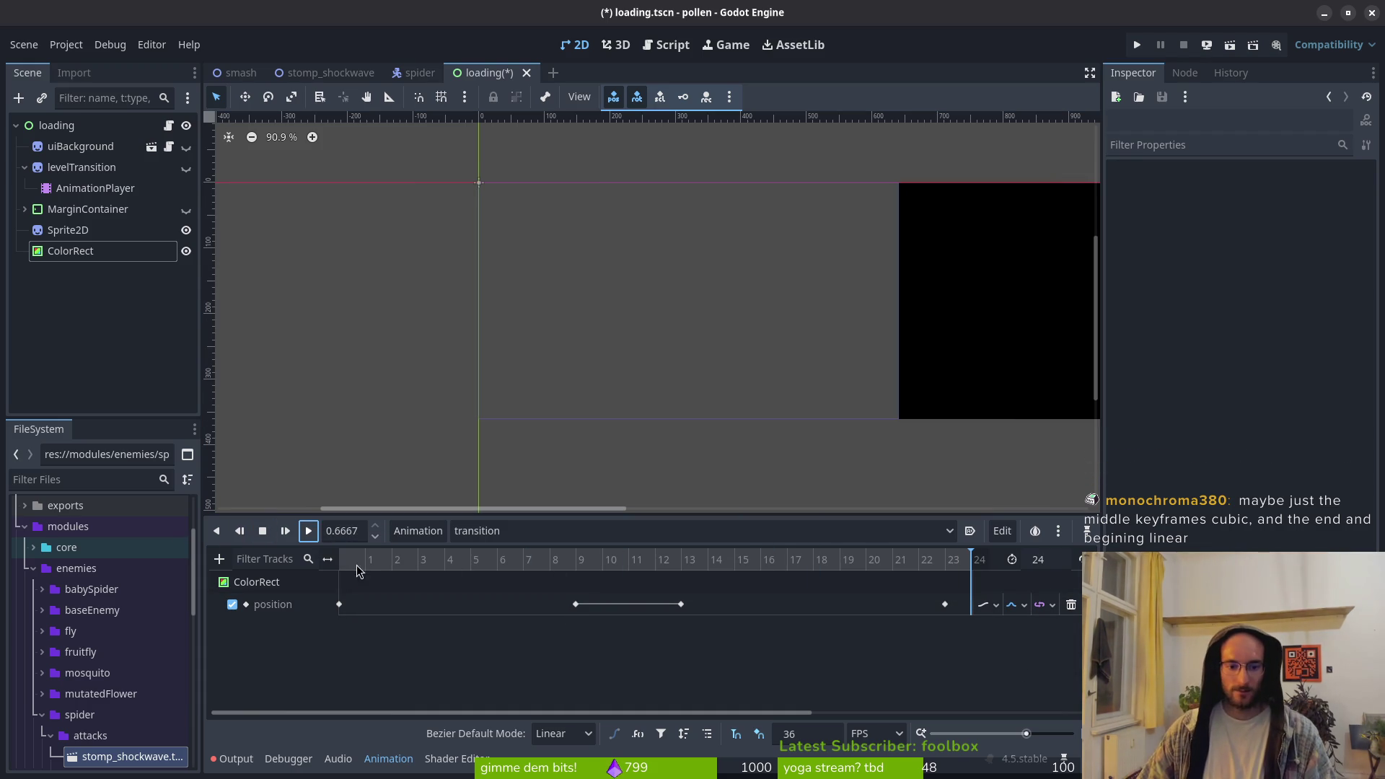
pyautogui.click(340, 604)
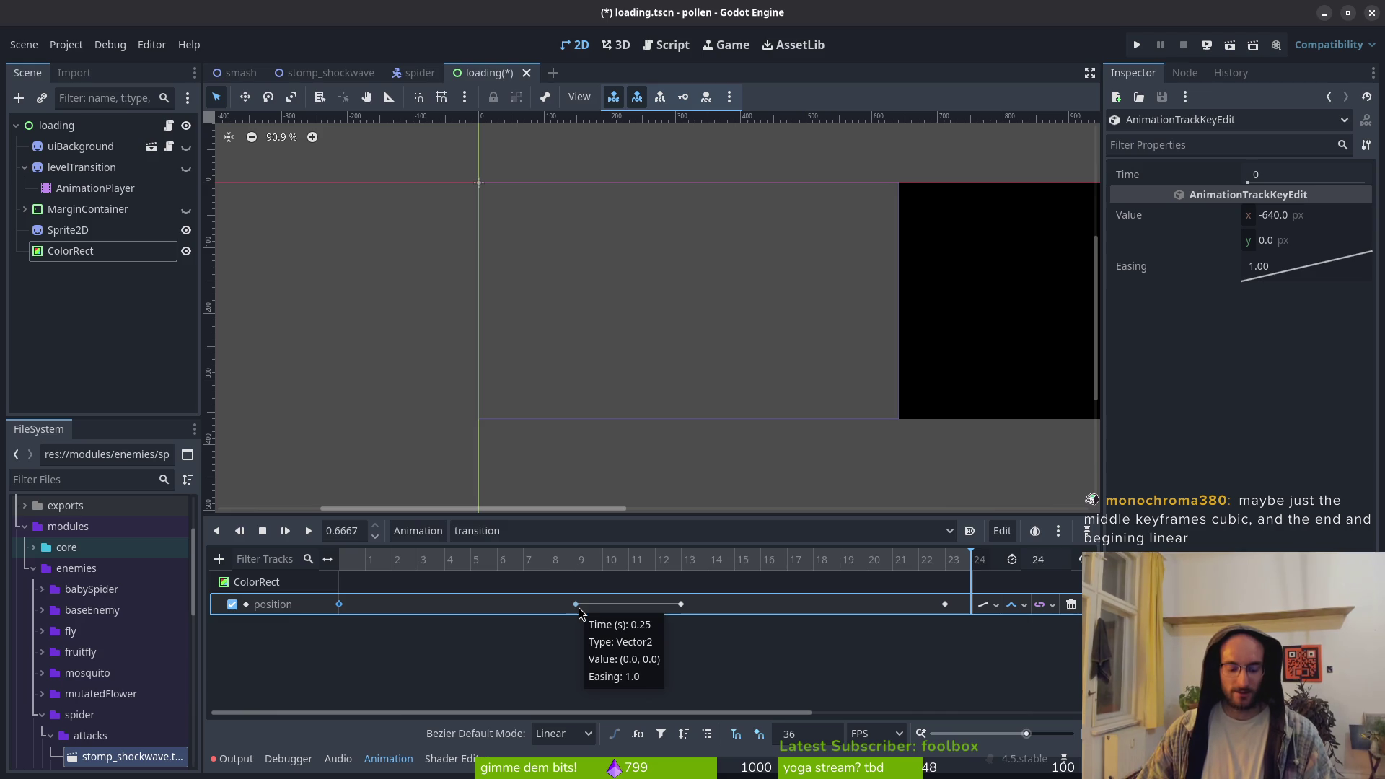
# Select the middle keyframes, reapply Cubic interpolation, and inspect the last key's values
pyautogui.keyDown('shift'); pyautogui.click(577, 607); pyautogui.keyUp('shift')
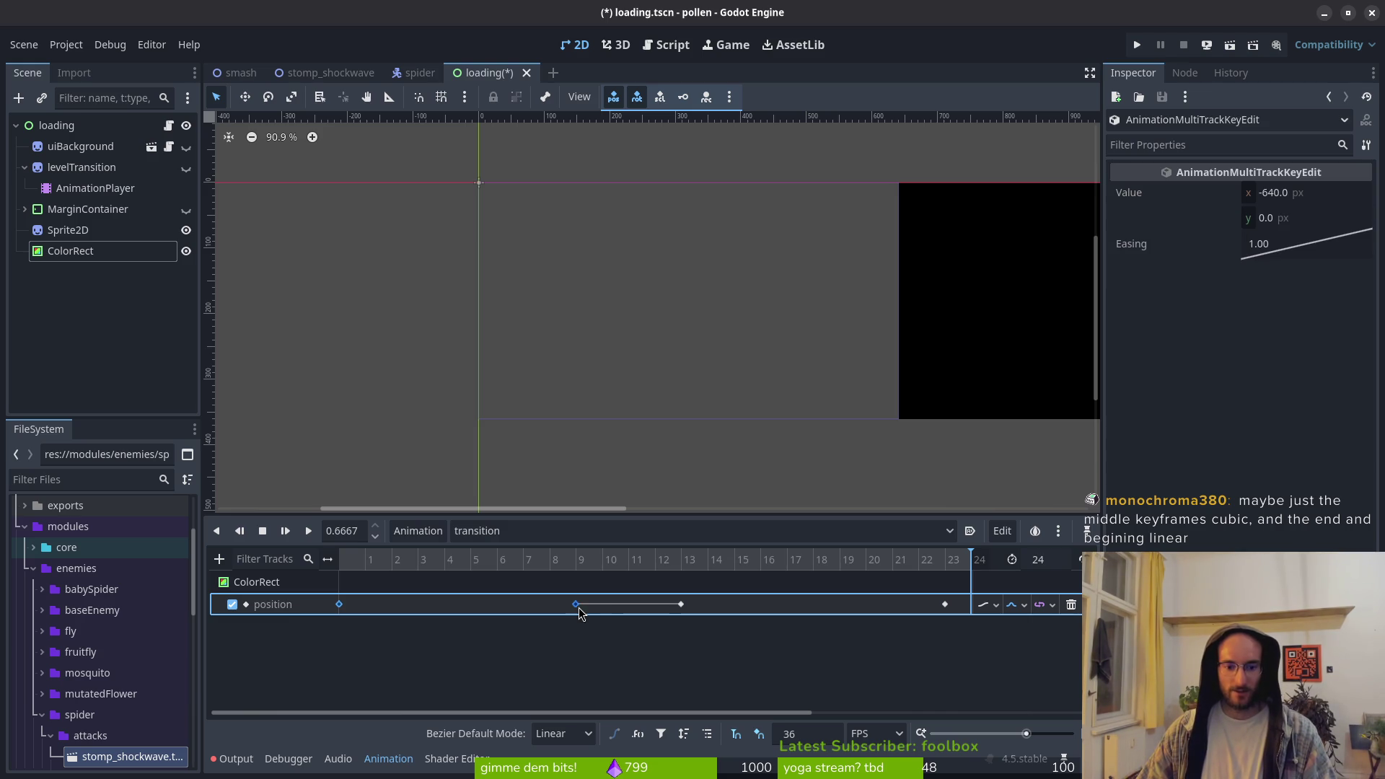
pyautogui.click(1023, 606)
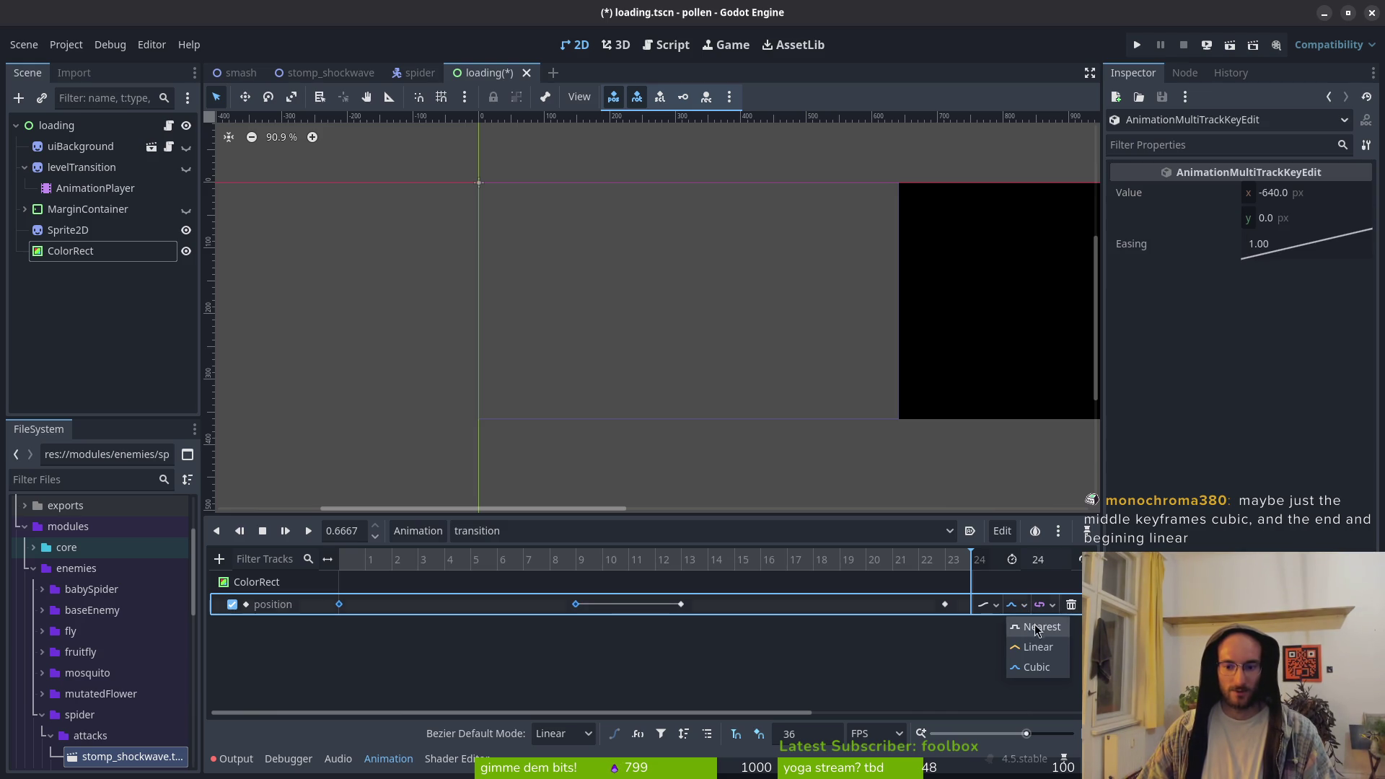
pyautogui.click(1044, 667)
pyautogui.click(577, 604)
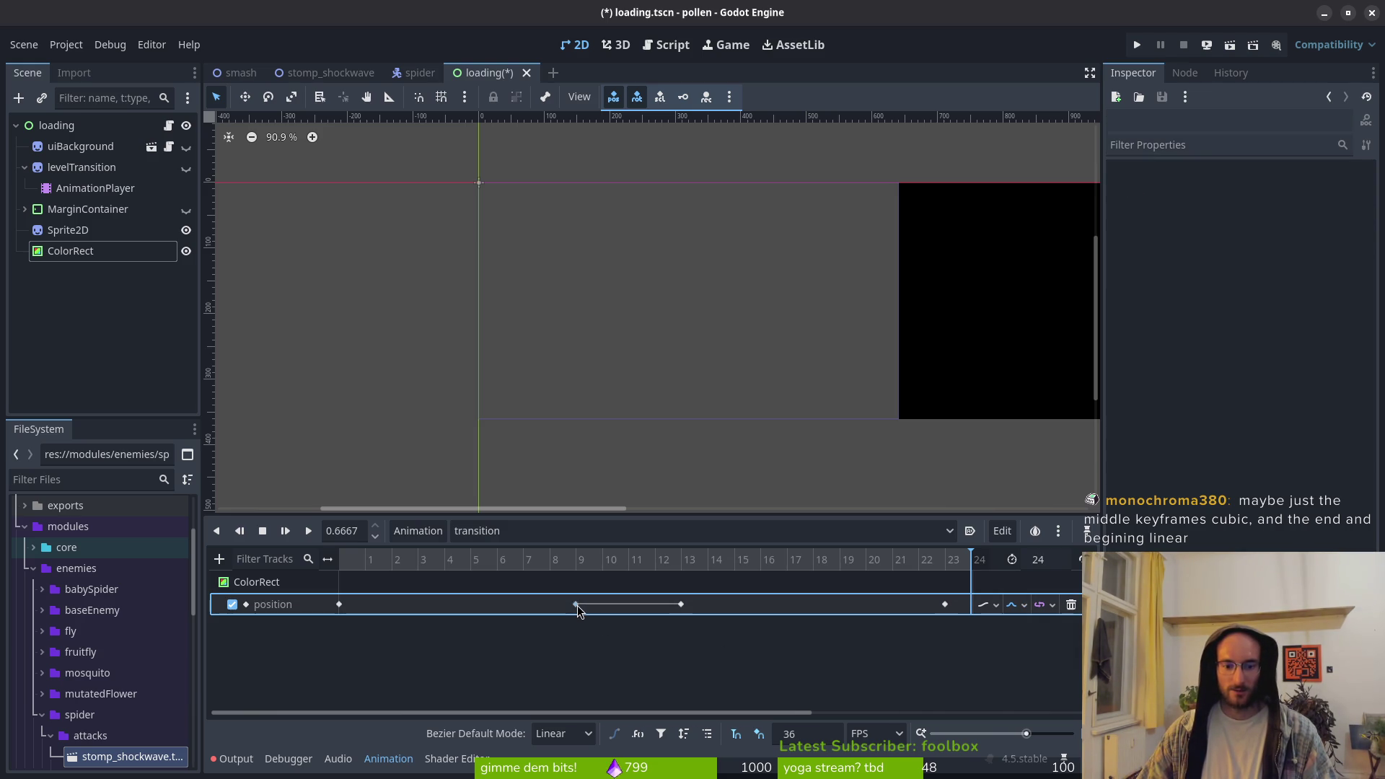
pyautogui.keyDown('shift'); pyautogui.click(679, 605); pyautogui.keyUp('shift')
pyautogui.click(1023, 606)
pyautogui.click(1043, 658)
pyautogui.click(945, 604)
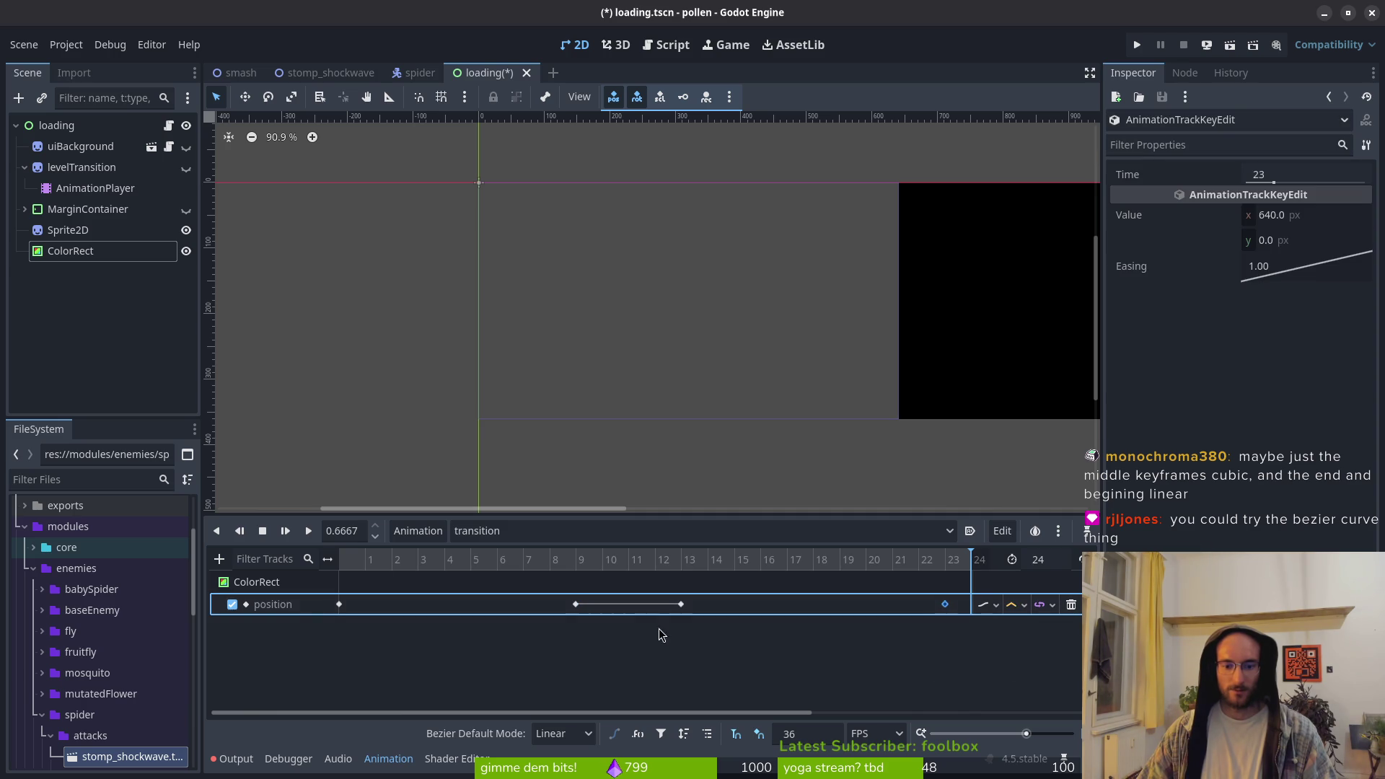
pyautogui.click(671, 671)
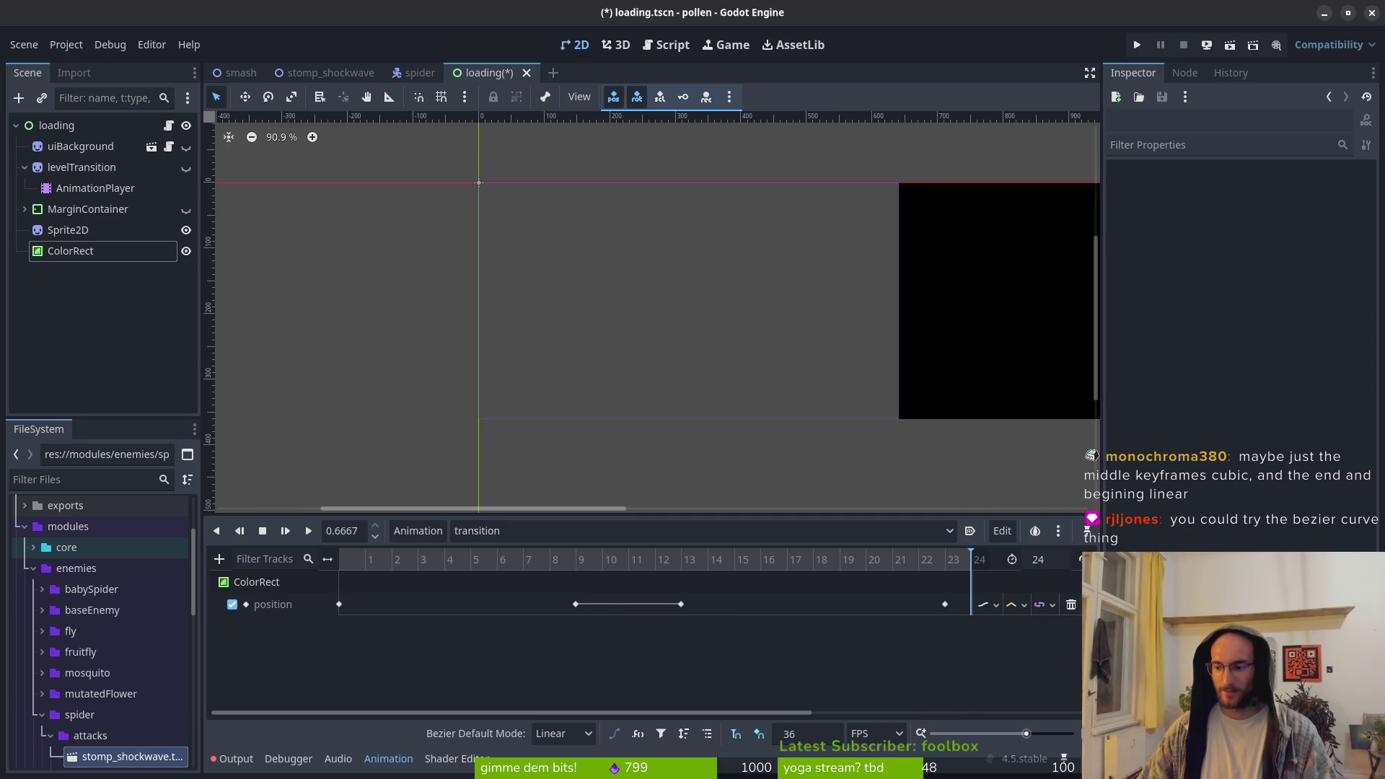
# Set the Bezier Default Mode to Balanced and play the transition
pyautogui.click(570, 733)
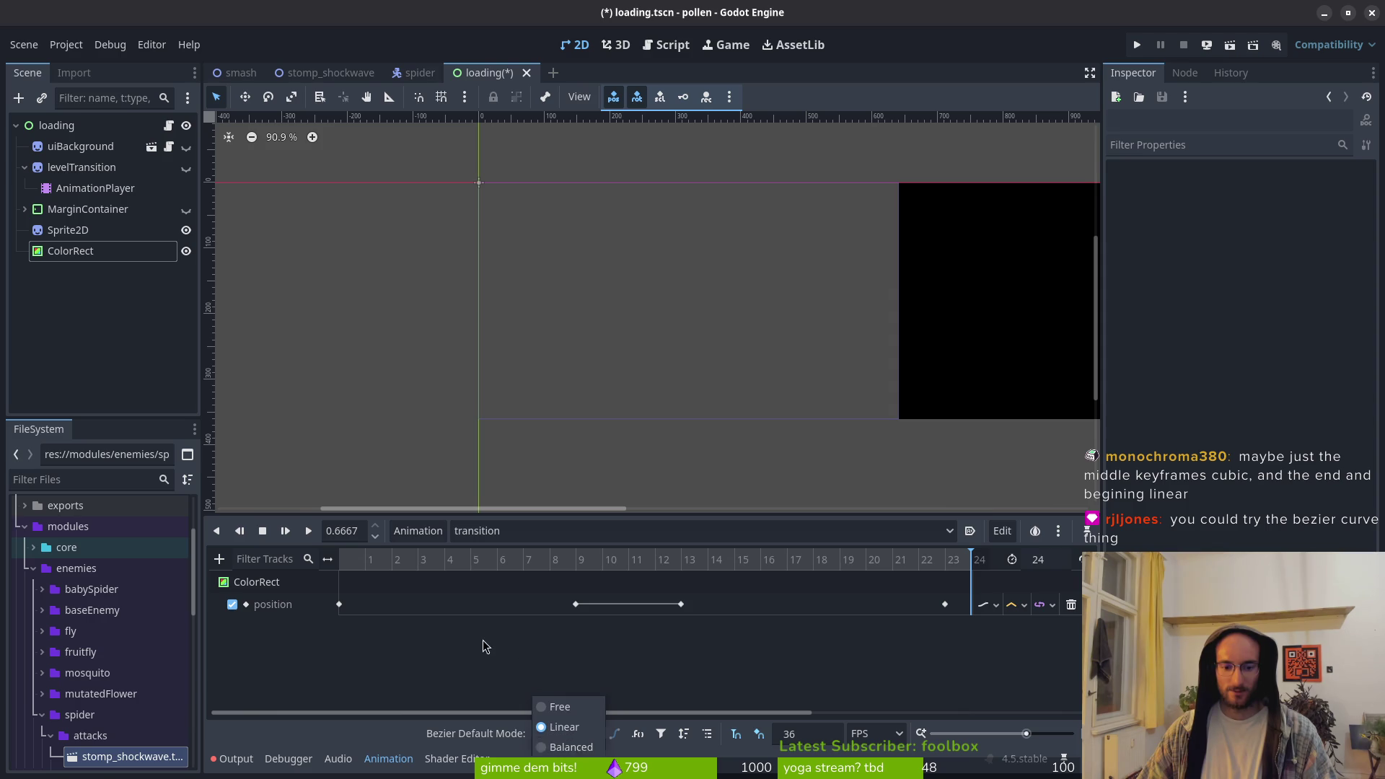
pyautogui.click(520, 666)
pyautogui.click(1023, 606)
pyautogui.click(1049, 660)
pyautogui.click(570, 733)
pyautogui.click(573, 745)
pyautogui.click(308, 531)
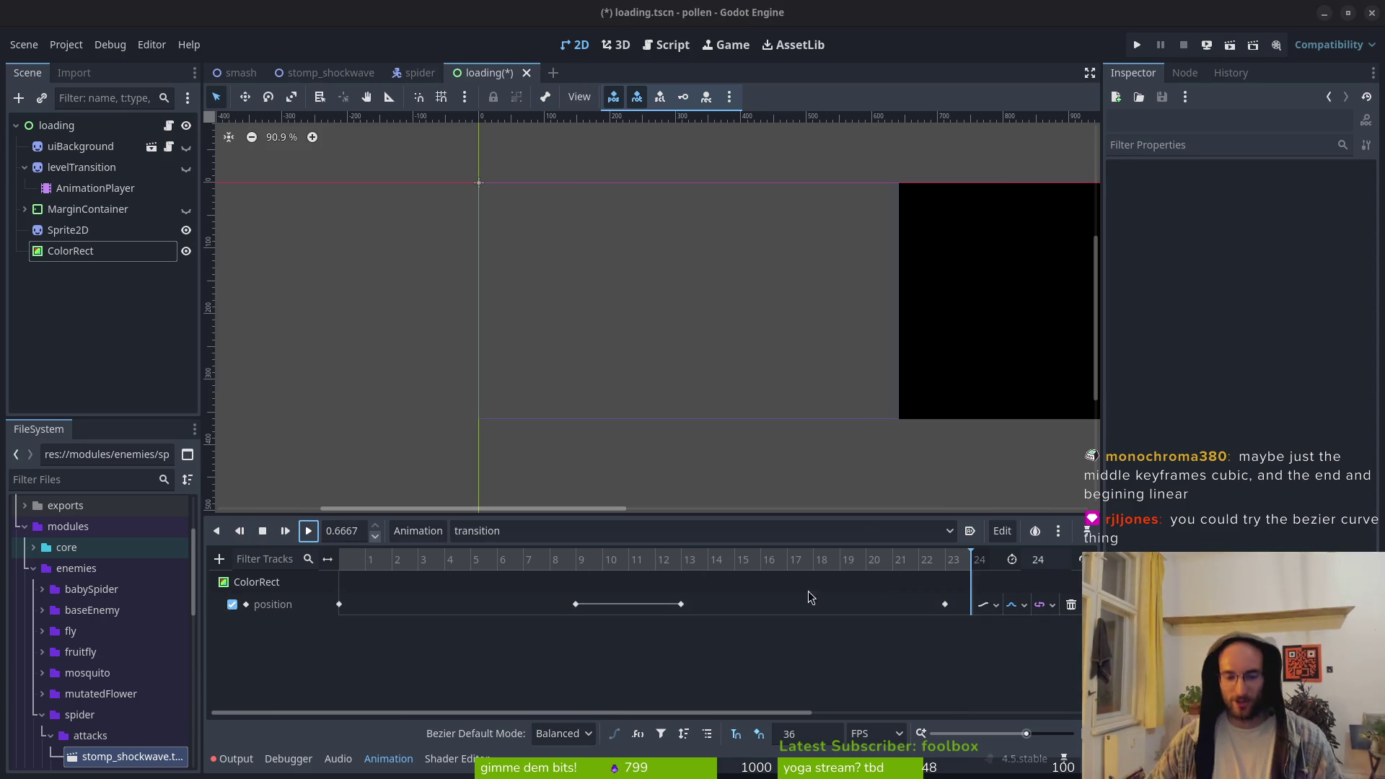
# Inspect the keys at frames 9 and 13, then replay the transition and rewind it
pyautogui.click(603, 609)
pyautogui.moveTo(605, 567)
pyautogui.mouseDown()
pyautogui.moveTo(578, 566)
pyautogui.moveTo(656, 574)
pyautogui.moveTo(577, 570)
pyautogui.mouseUp()
pyautogui.click(576, 604)
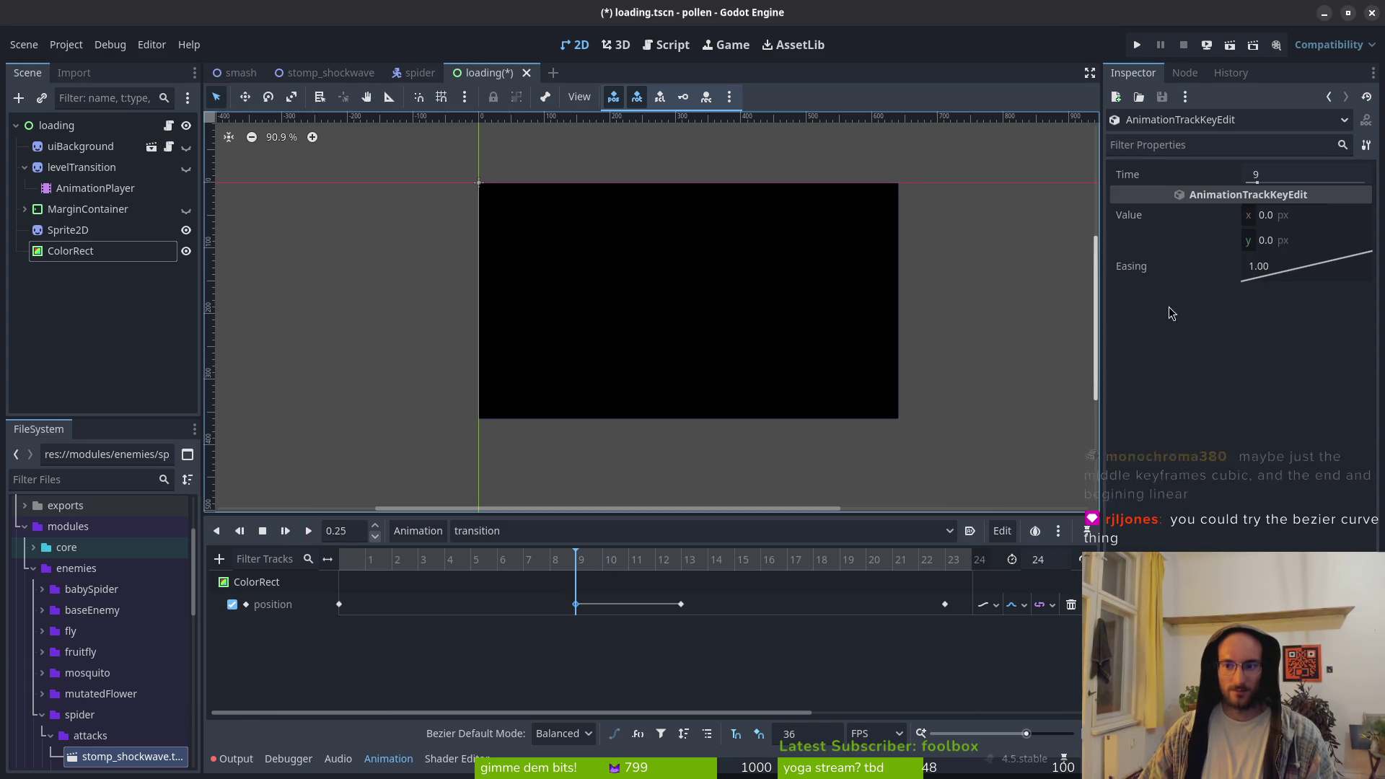
pyautogui.click(682, 565)
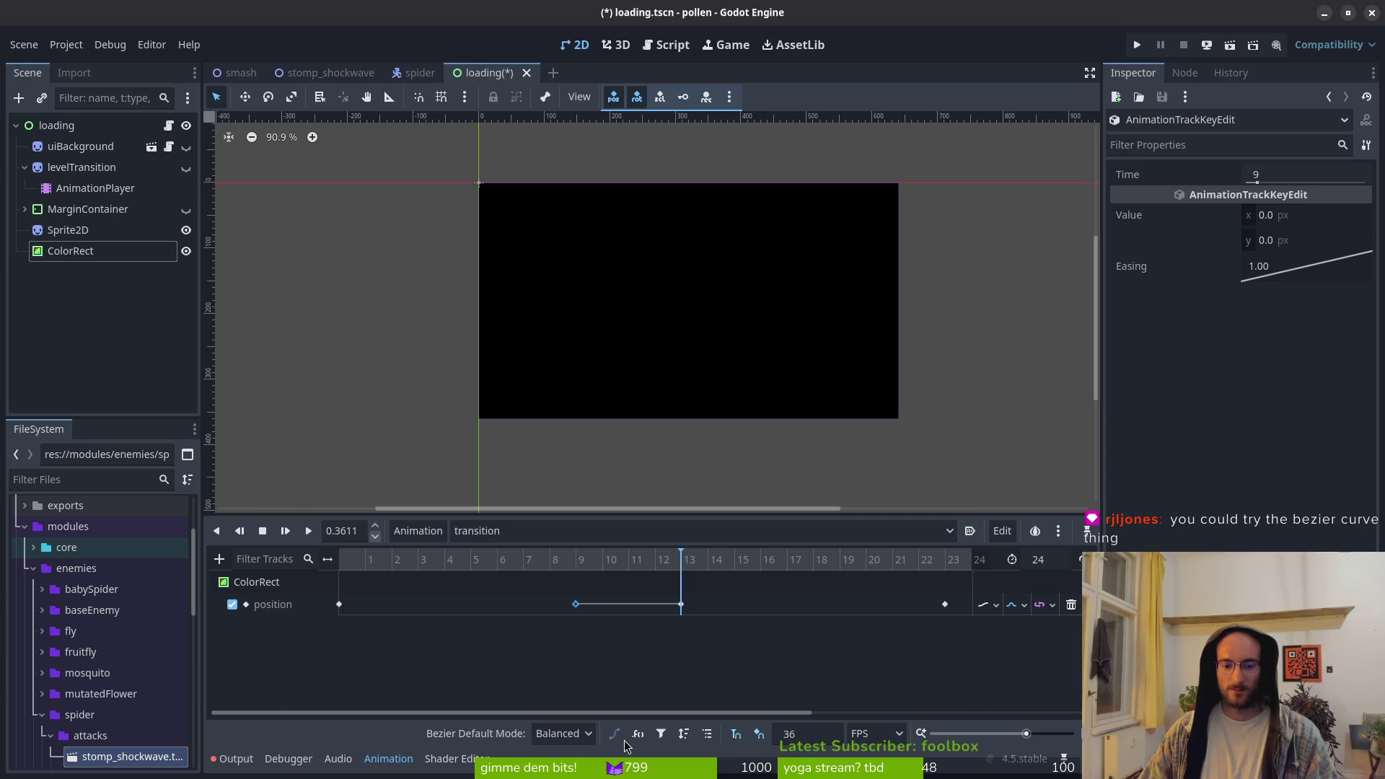
pyautogui.click(1025, 605)
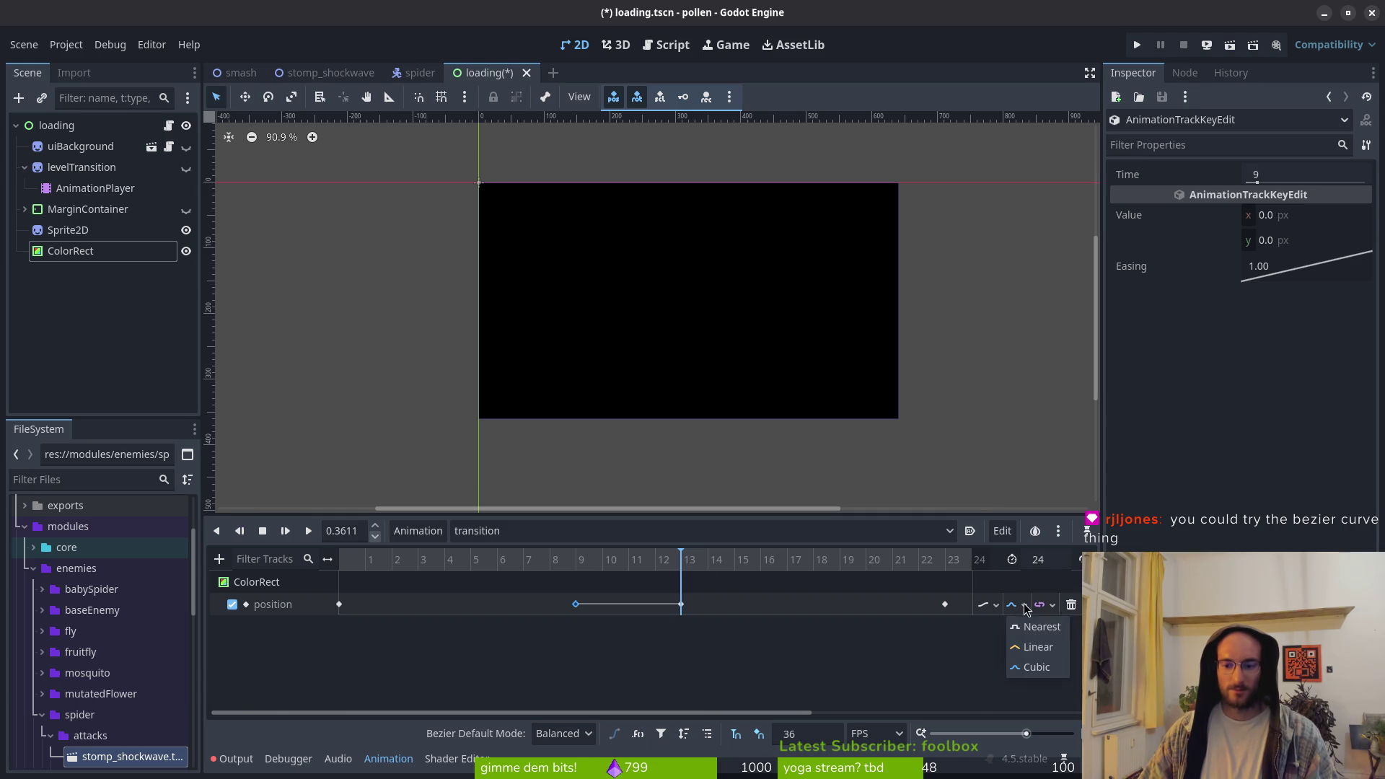
pyautogui.click(521, 705)
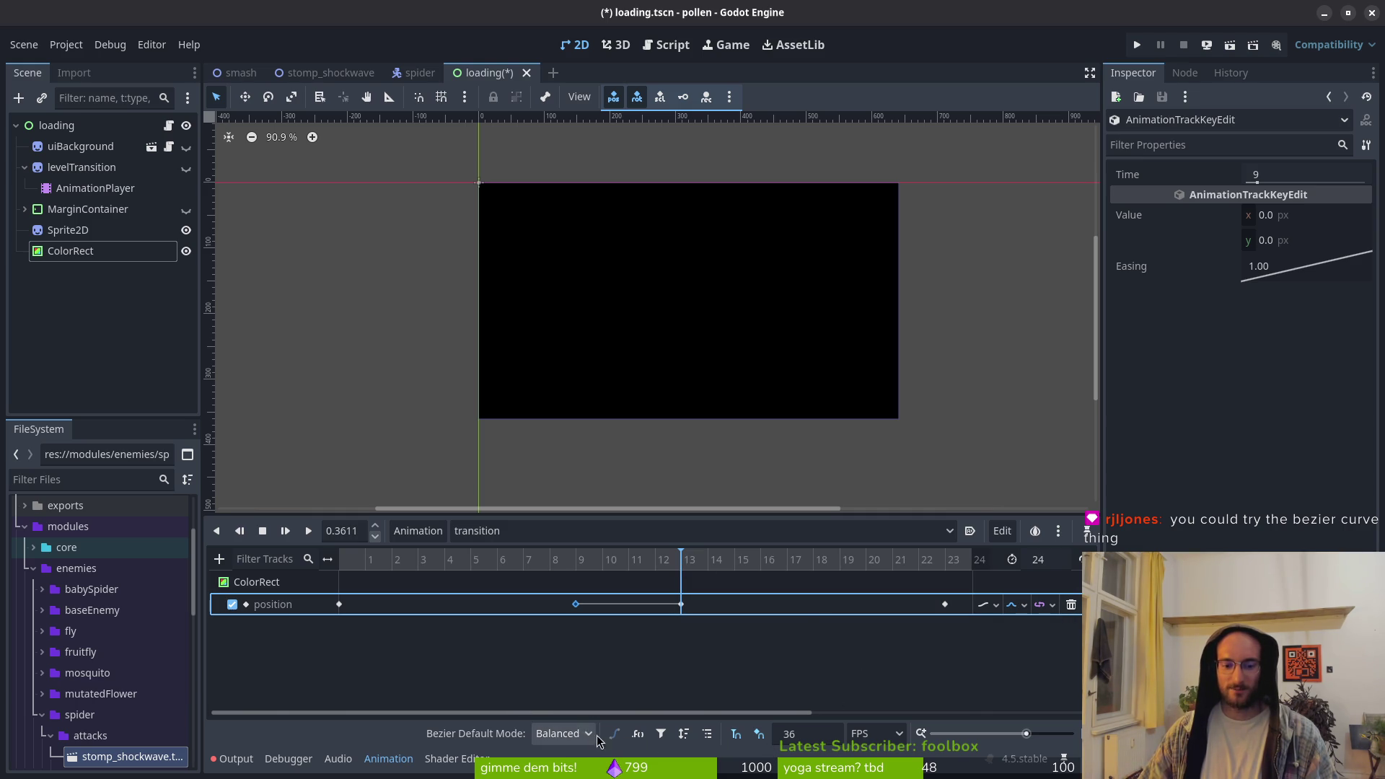
pyautogui.click(308, 530)
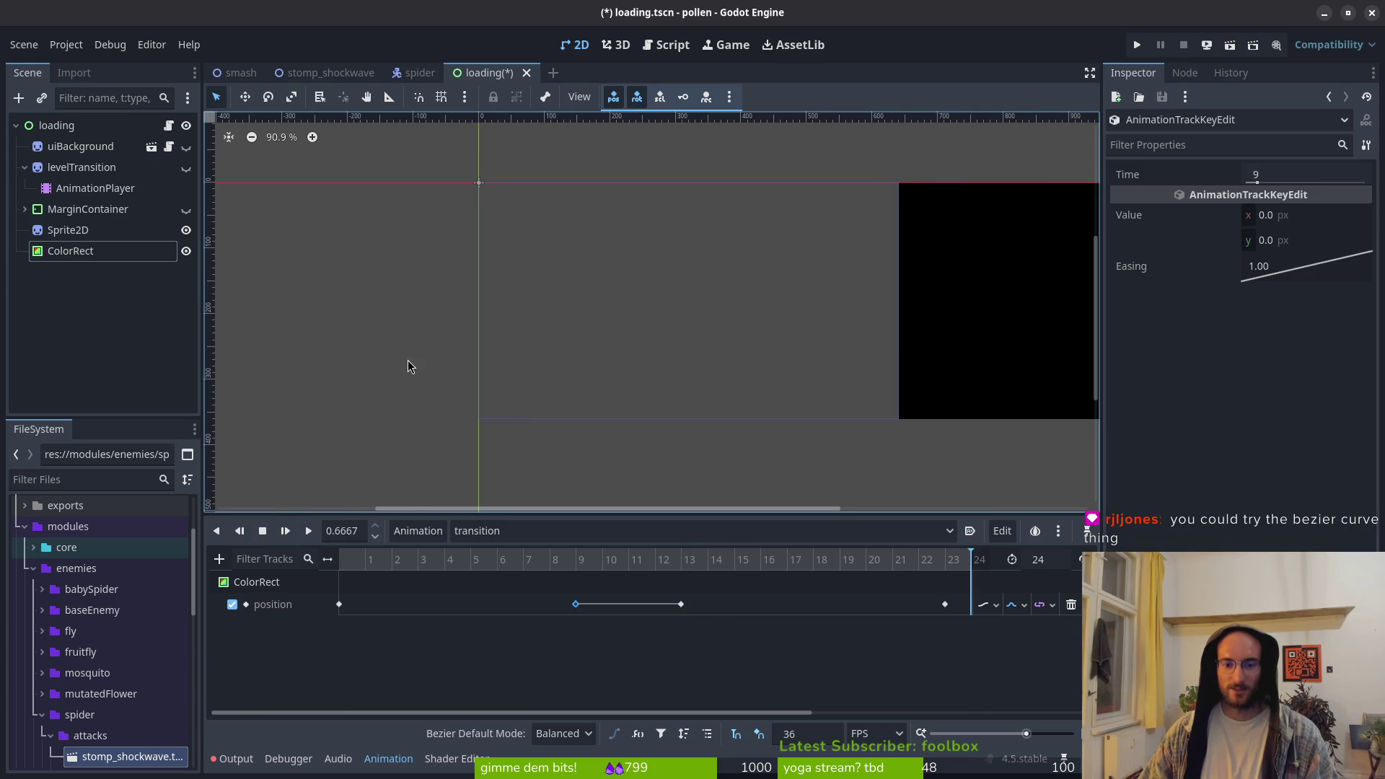
pyautogui.click(308, 530)
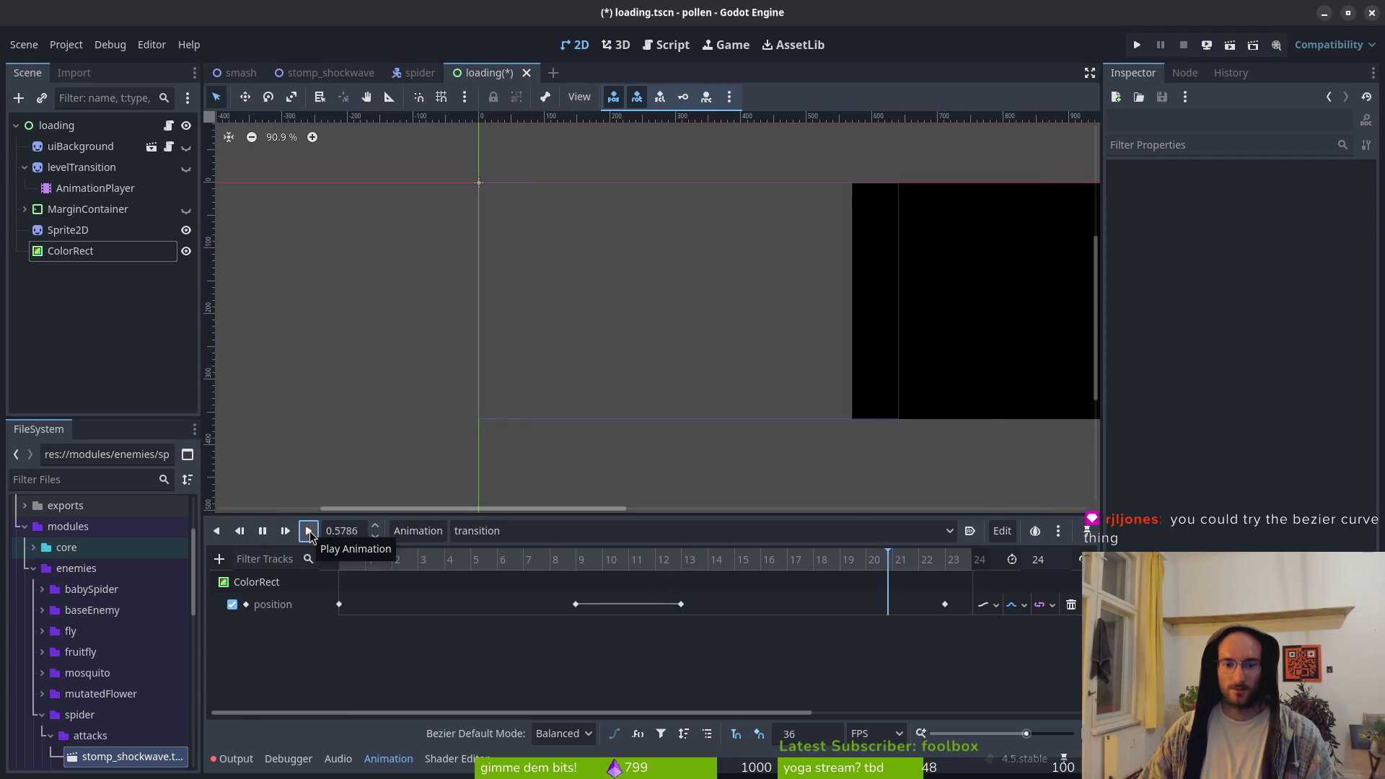
pyautogui.click(308, 530)
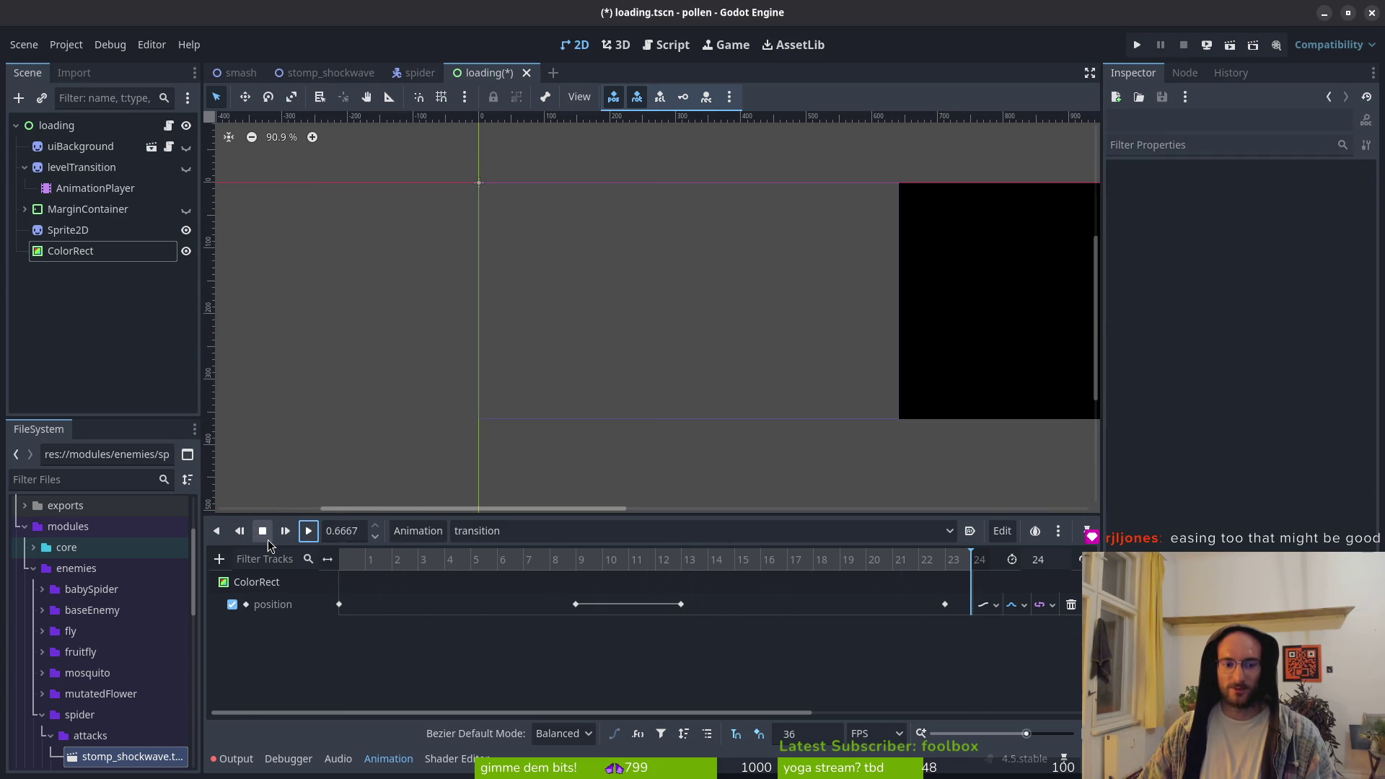
pyautogui.click(266, 537)
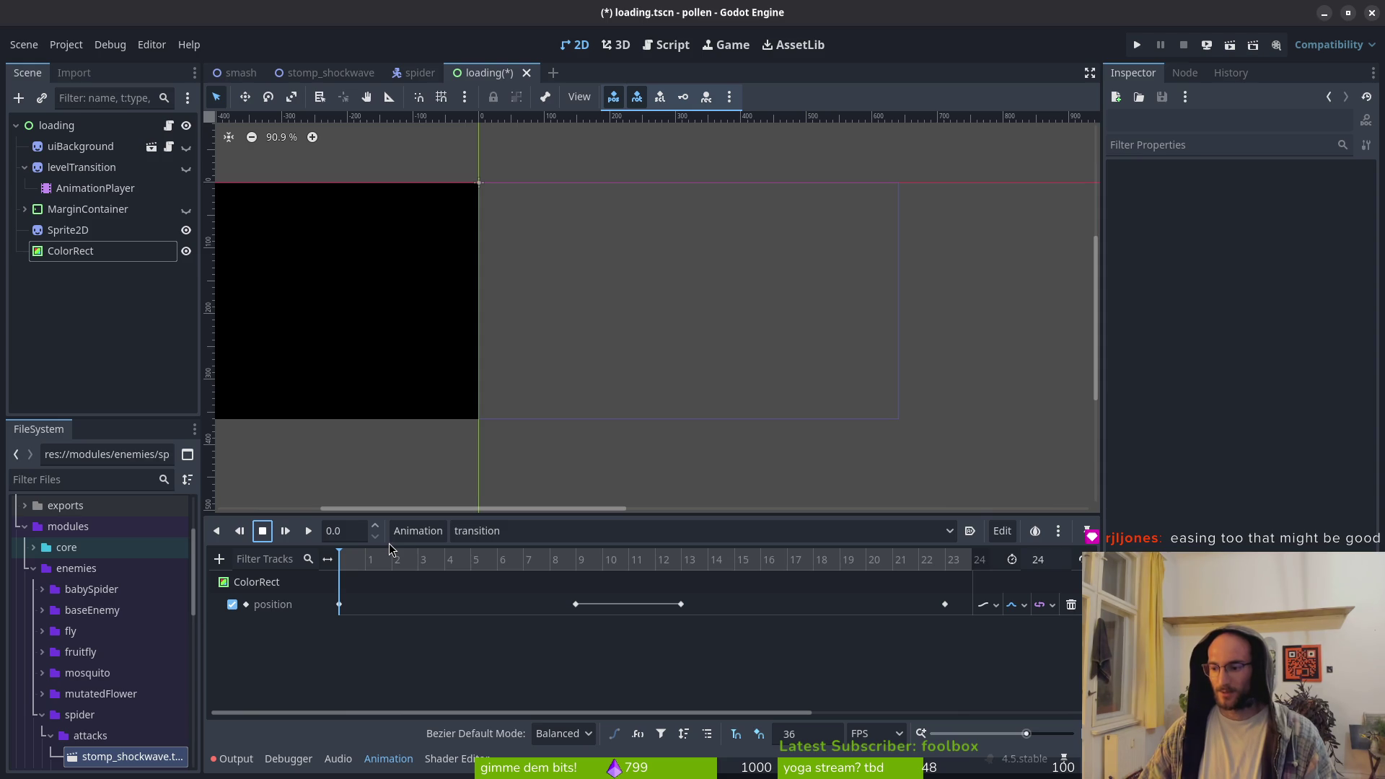
pyautogui.click(588, 734)
pyautogui.click(587, 728)
pyautogui.click(996, 607)
pyautogui.click(1061, 607)
pyautogui.click(1051, 610)
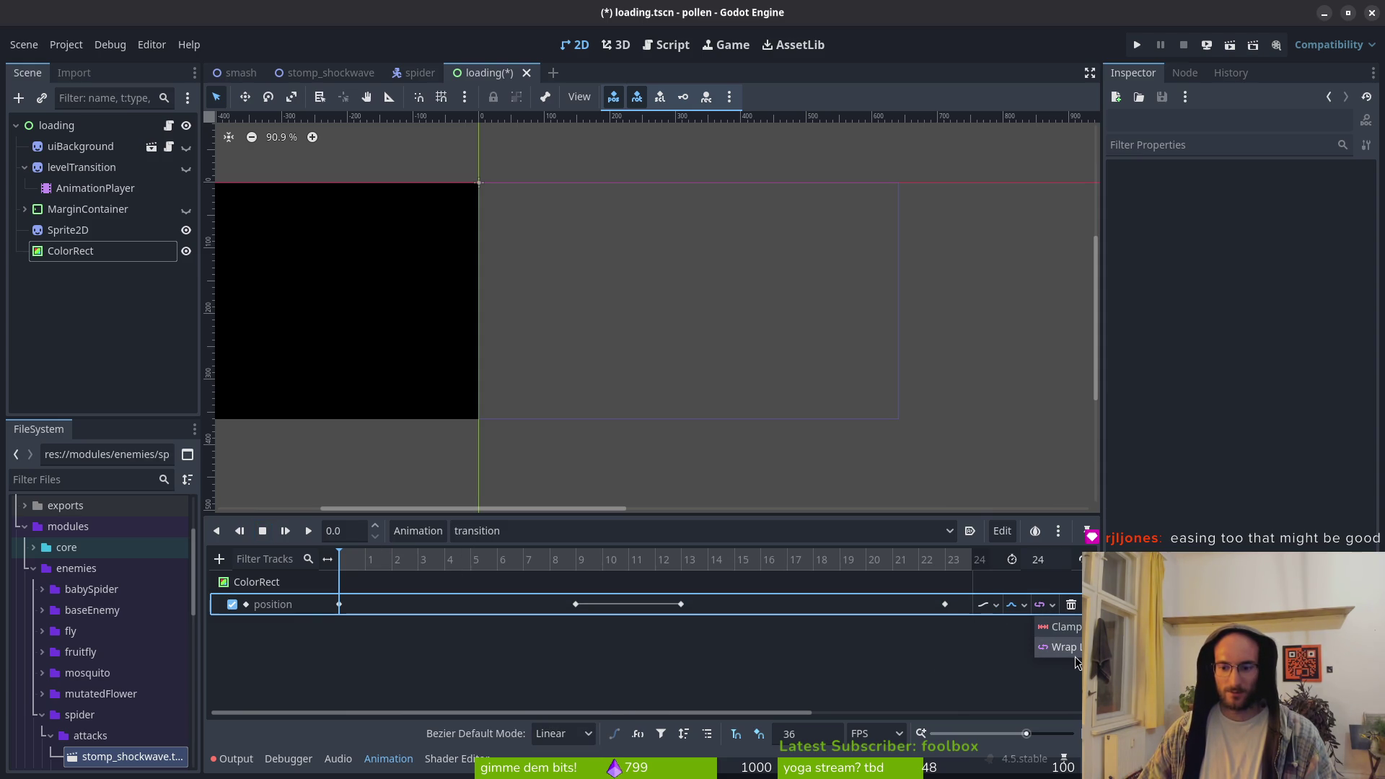
pyautogui.click(1061, 627)
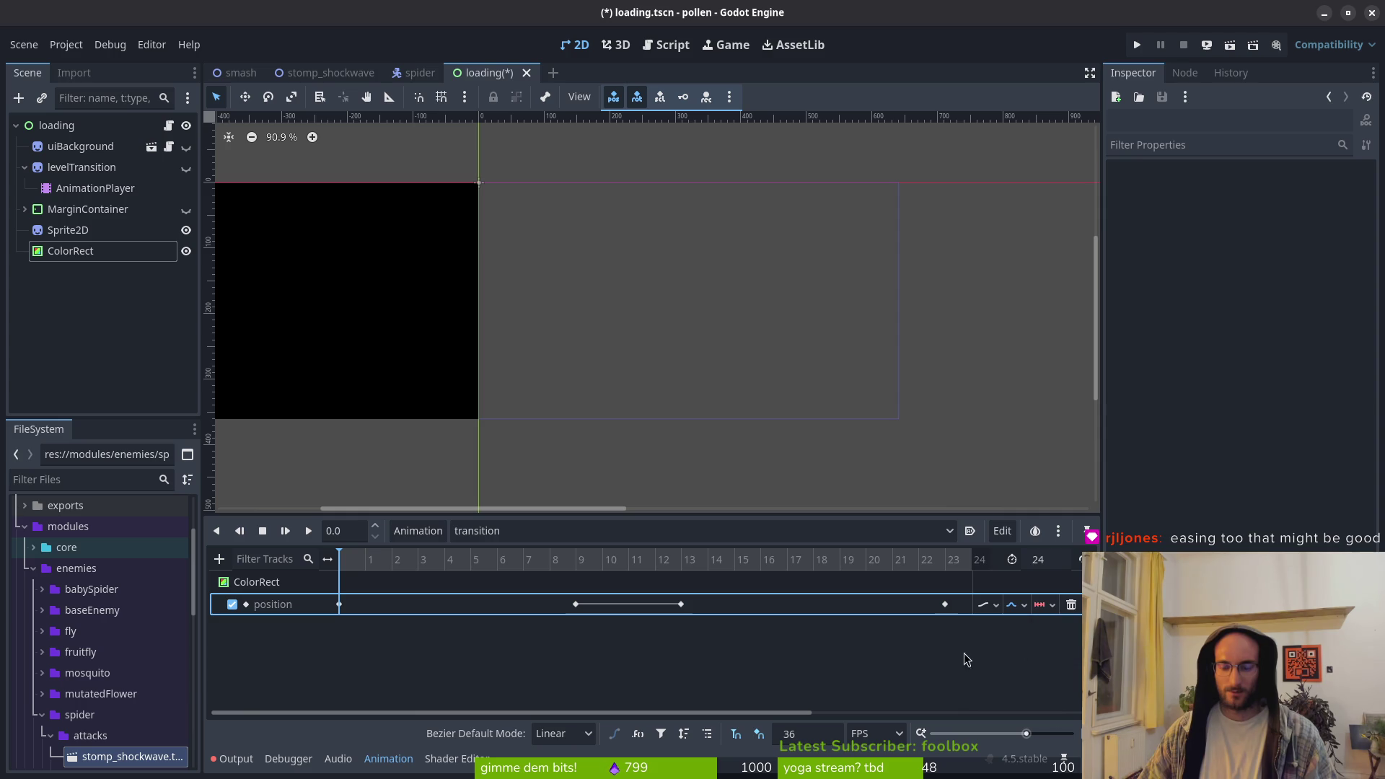
pyautogui.click(309, 530)
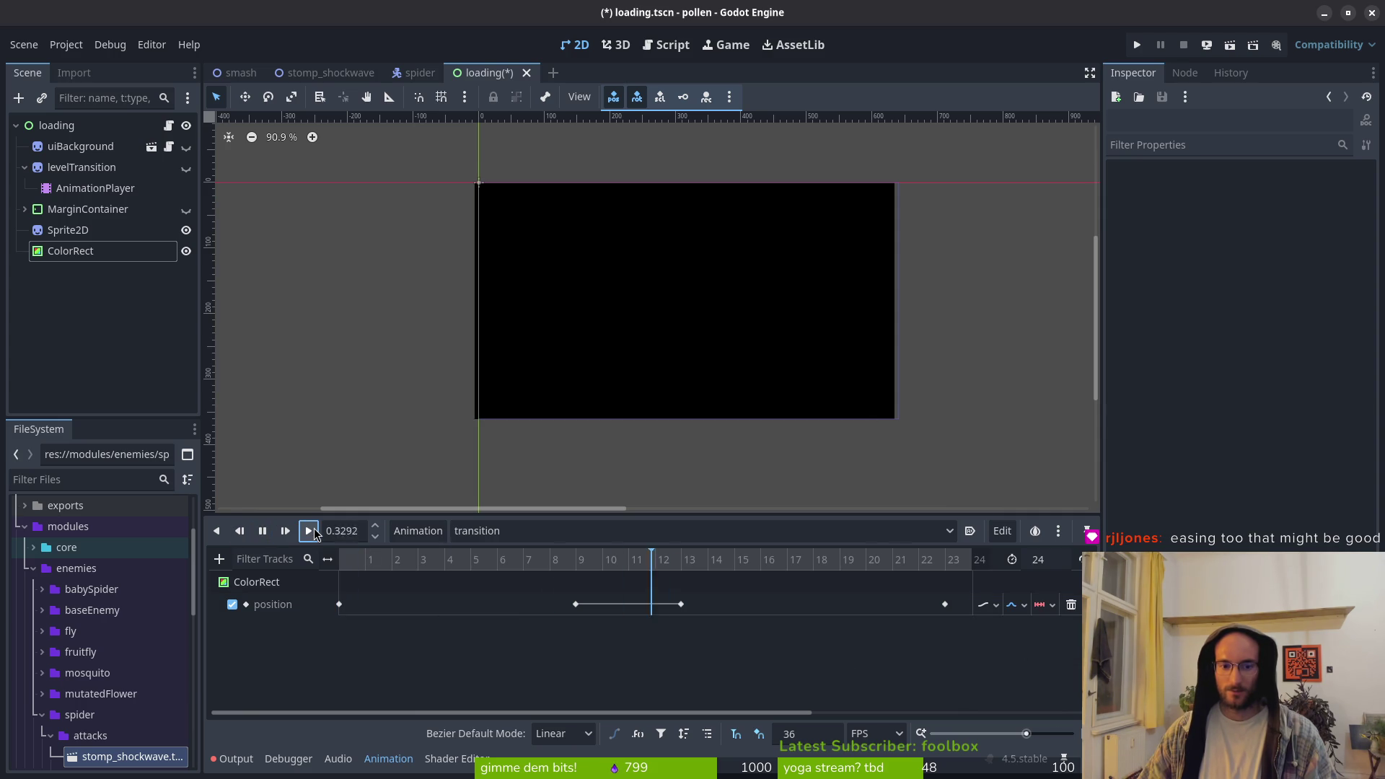
pyautogui.click(1051, 608)
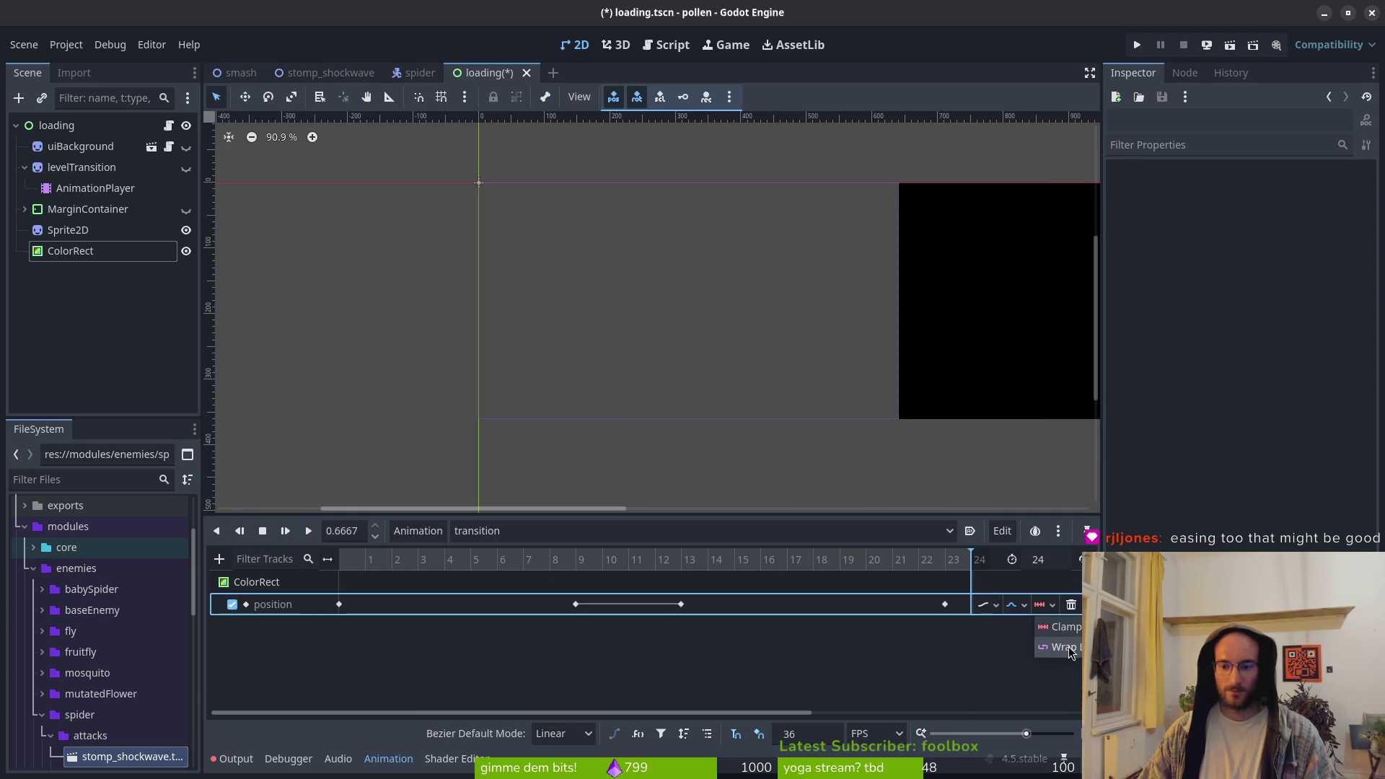
pyautogui.click(1062, 647)
pyautogui.click(311, 531)
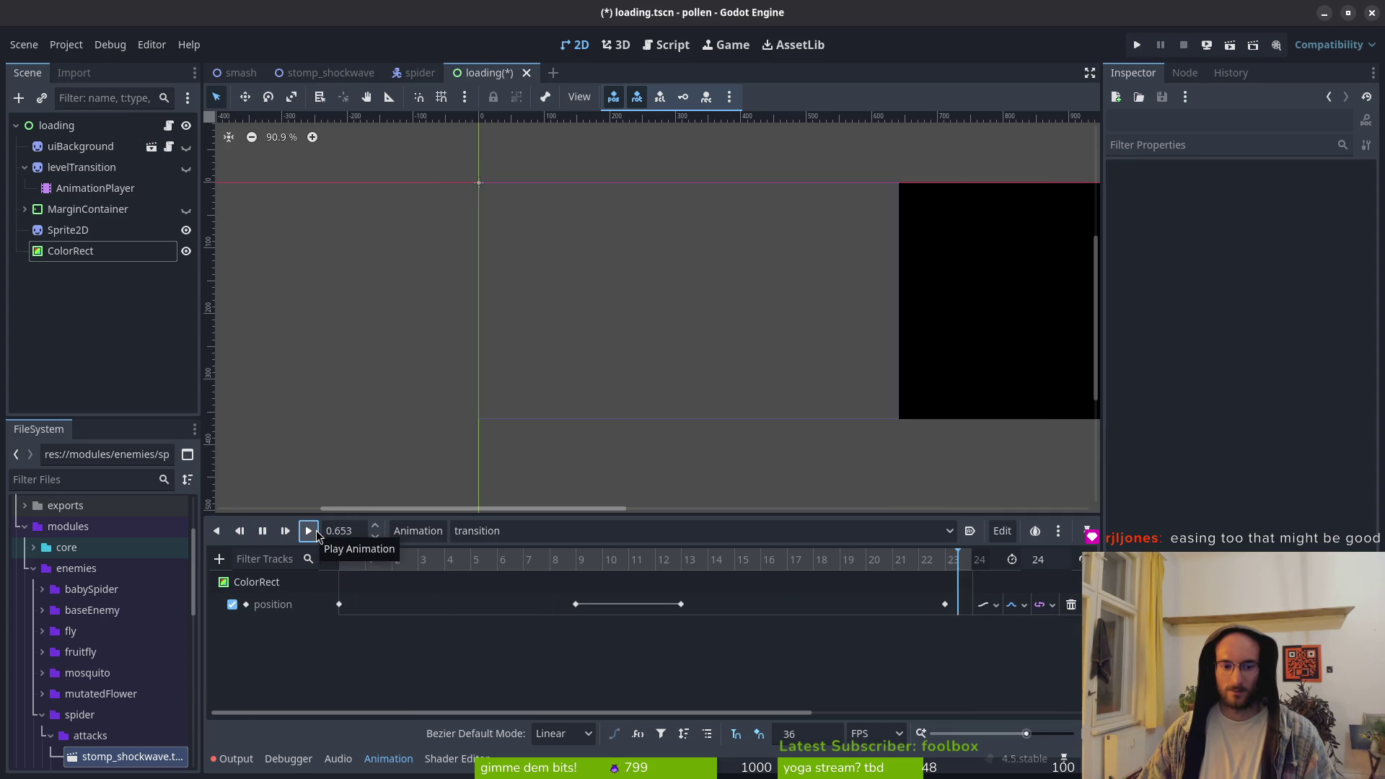
pyautogui.click(266, 604)
pyautogui.click(648, 638)
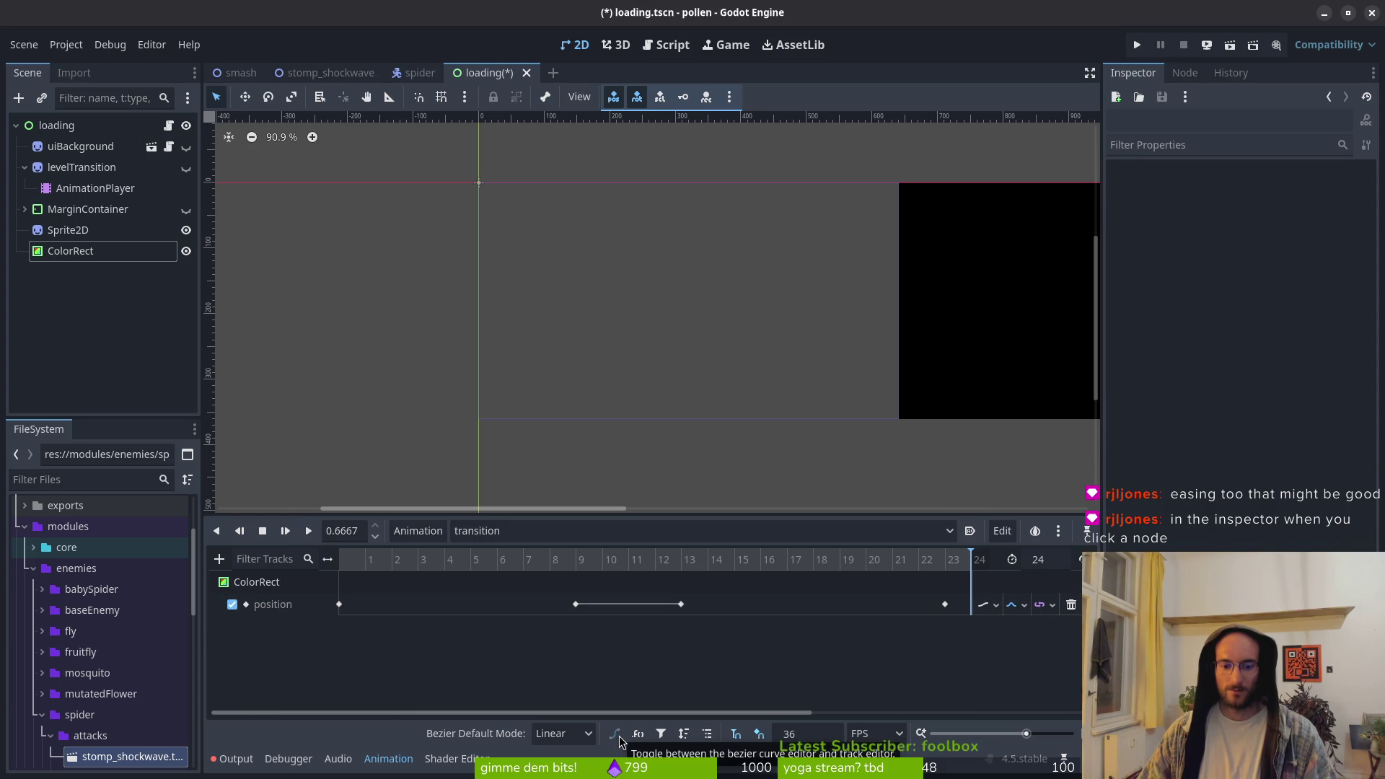
pyautogui.click(577, 734)
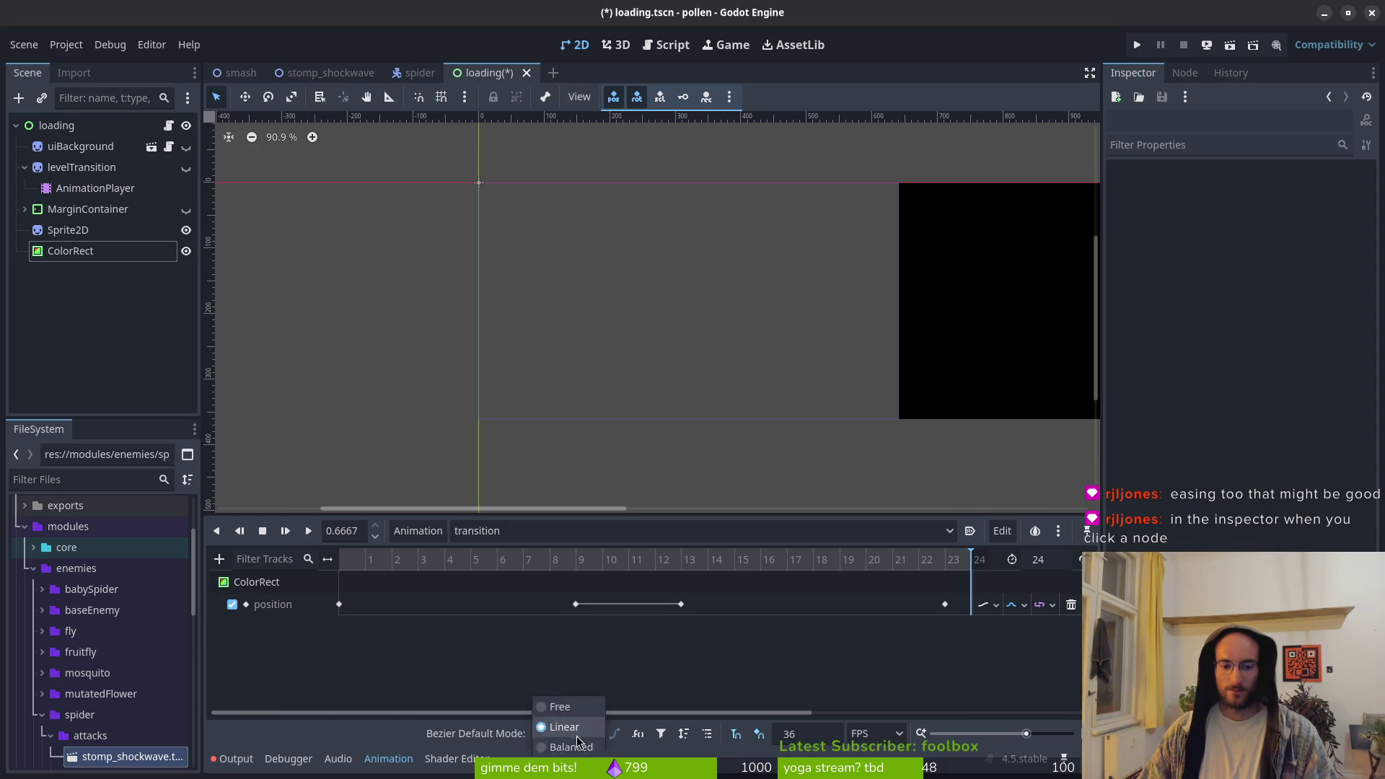
pyautogui.click(570, 705)
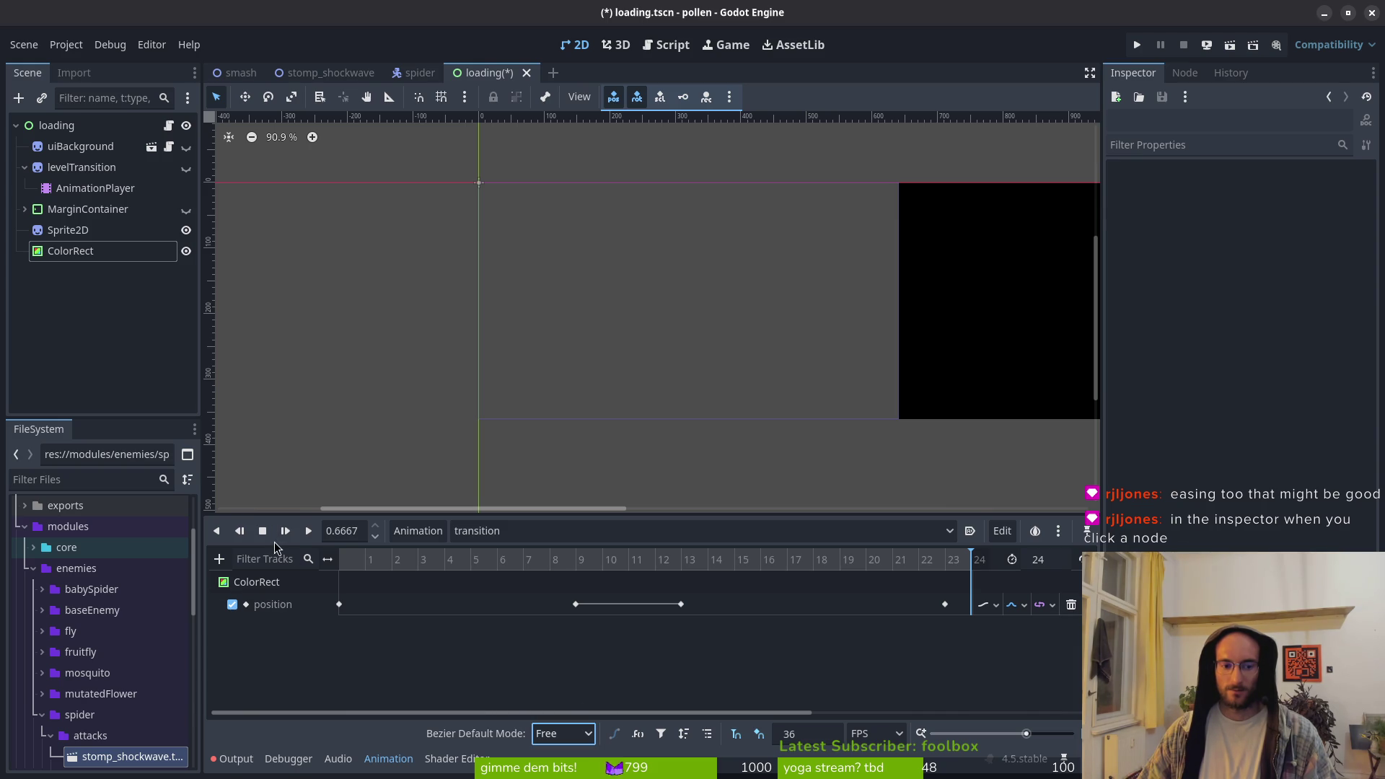
pyautogui.click(308, 531)
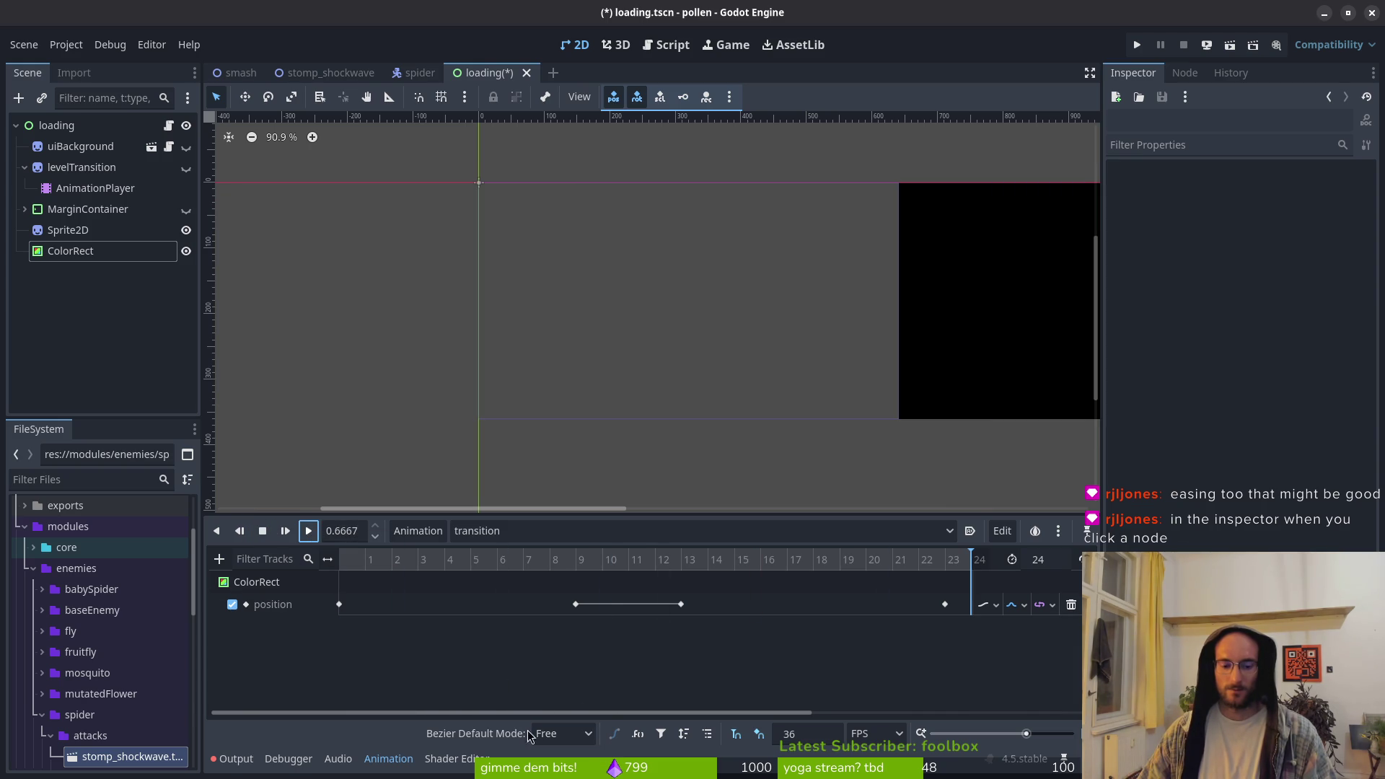
pyautogui.click(580, 734)
pyautogui.click(570, 766)
pyautogui.click(308, 531)
pyautogui.click(308, 531)
pyautogui.click(307, 531)
pyautogui.click(563, 734)
pyautogui.click(569, 746)
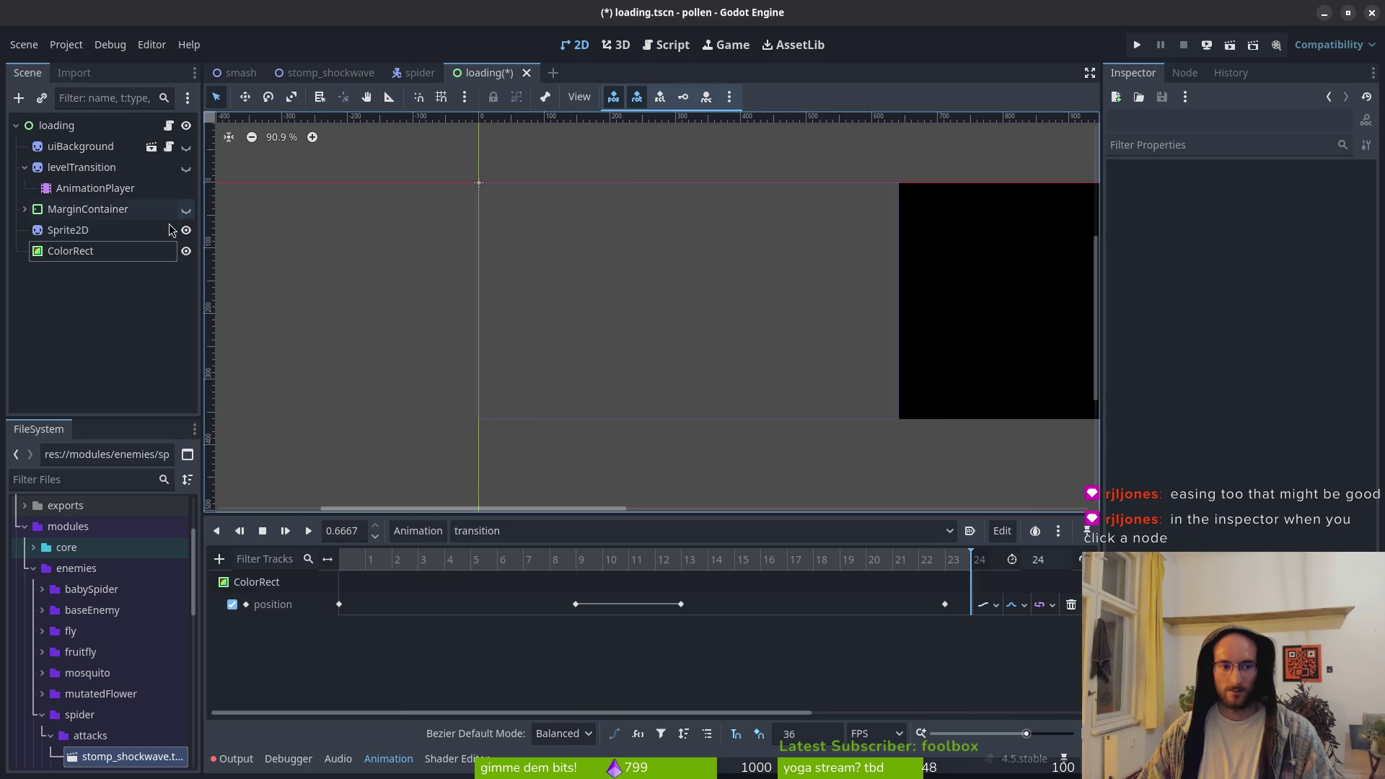
# Review the ColorRect's Layout, Transform, Accessibility and Visibility sections, then select the AnimationPlayer node
pyautogui.click(942, 338)
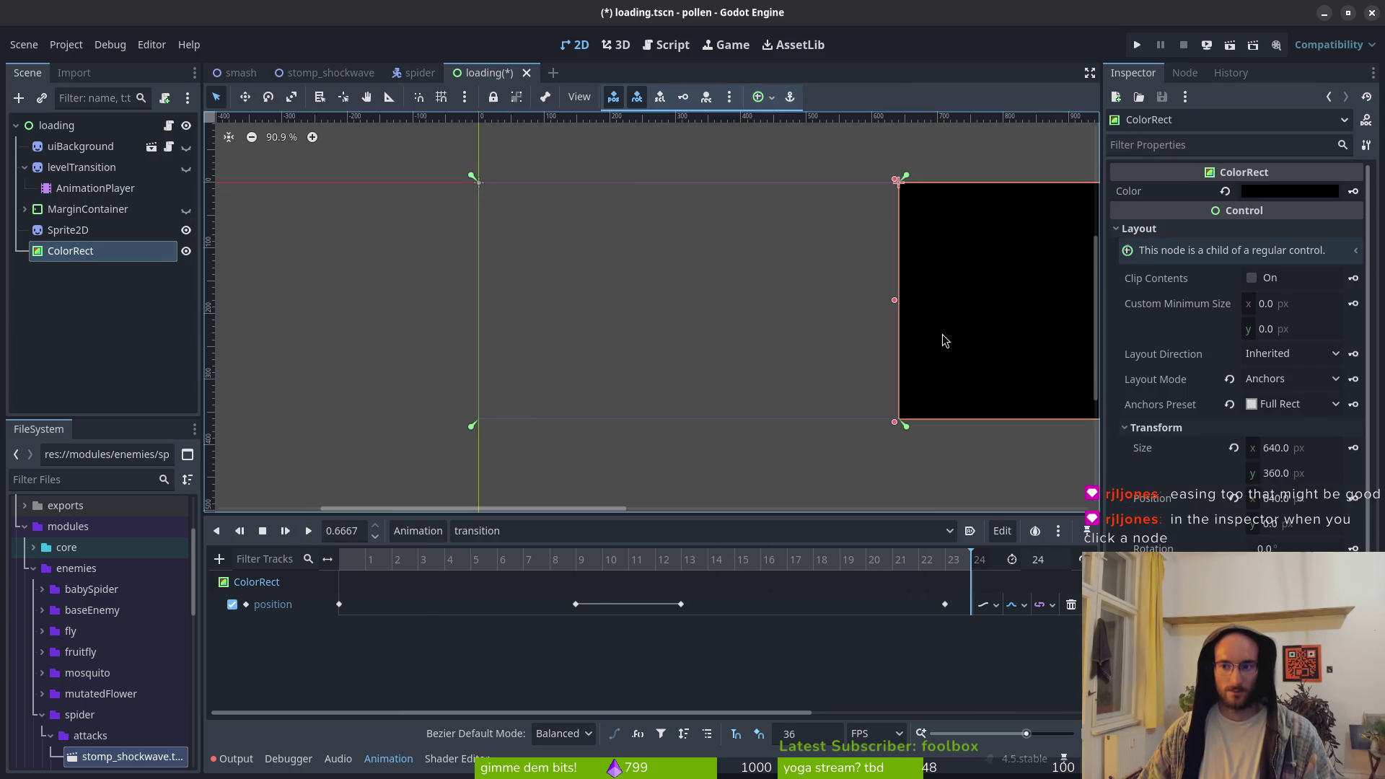
pyautogui.click(1165, 230)
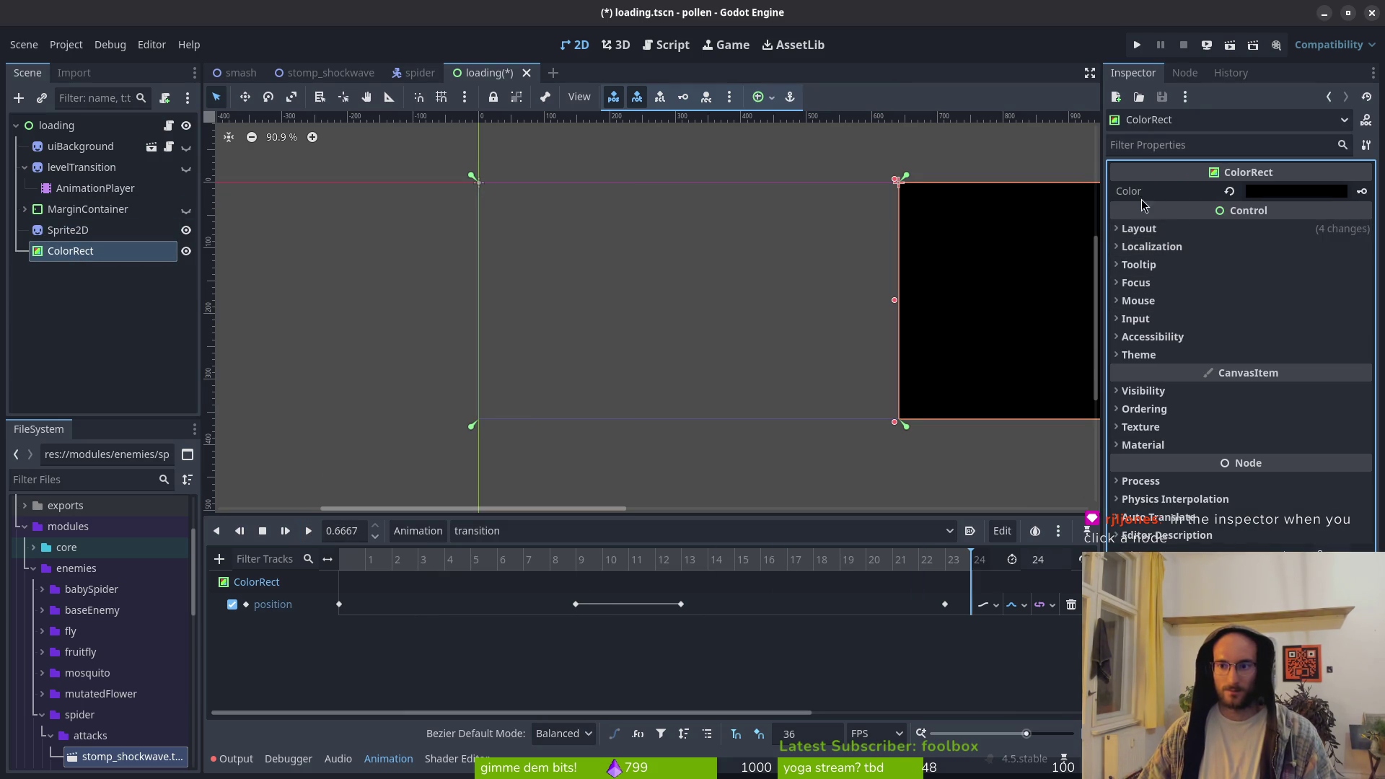
pyautogui.click(1168, 230)
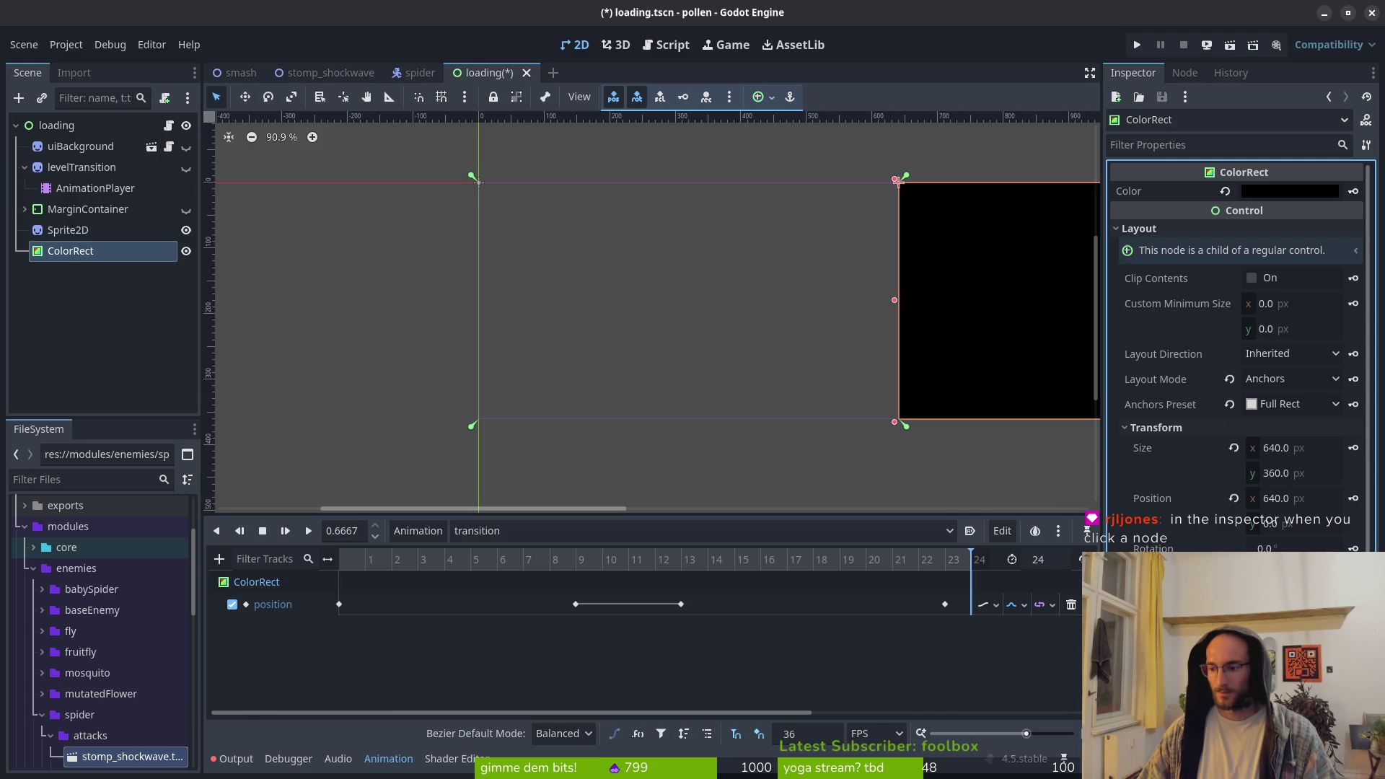
pyautogui.click(1138, 432)
pyautogui.click(1207, 228)
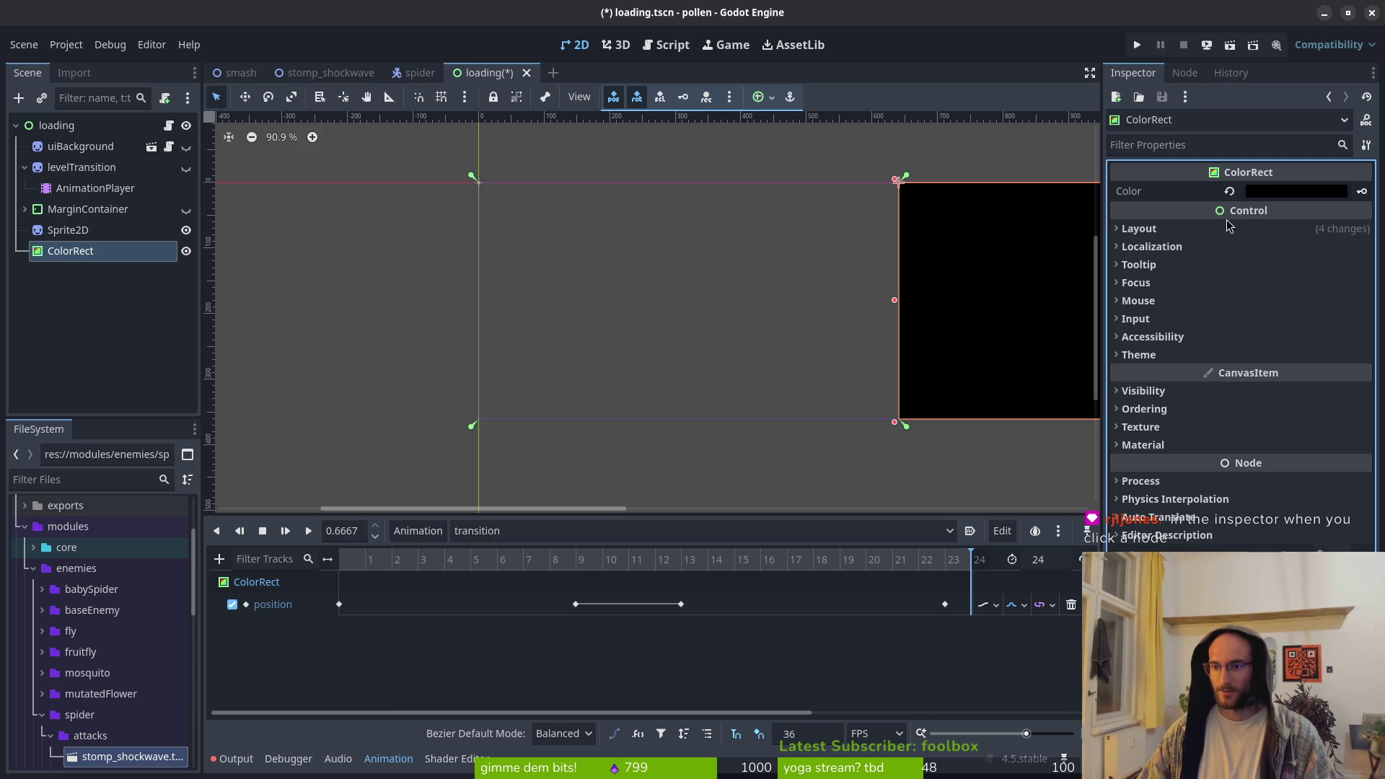
pyautogui.click(1162, 339)
pyautogui.click(1162, 339)
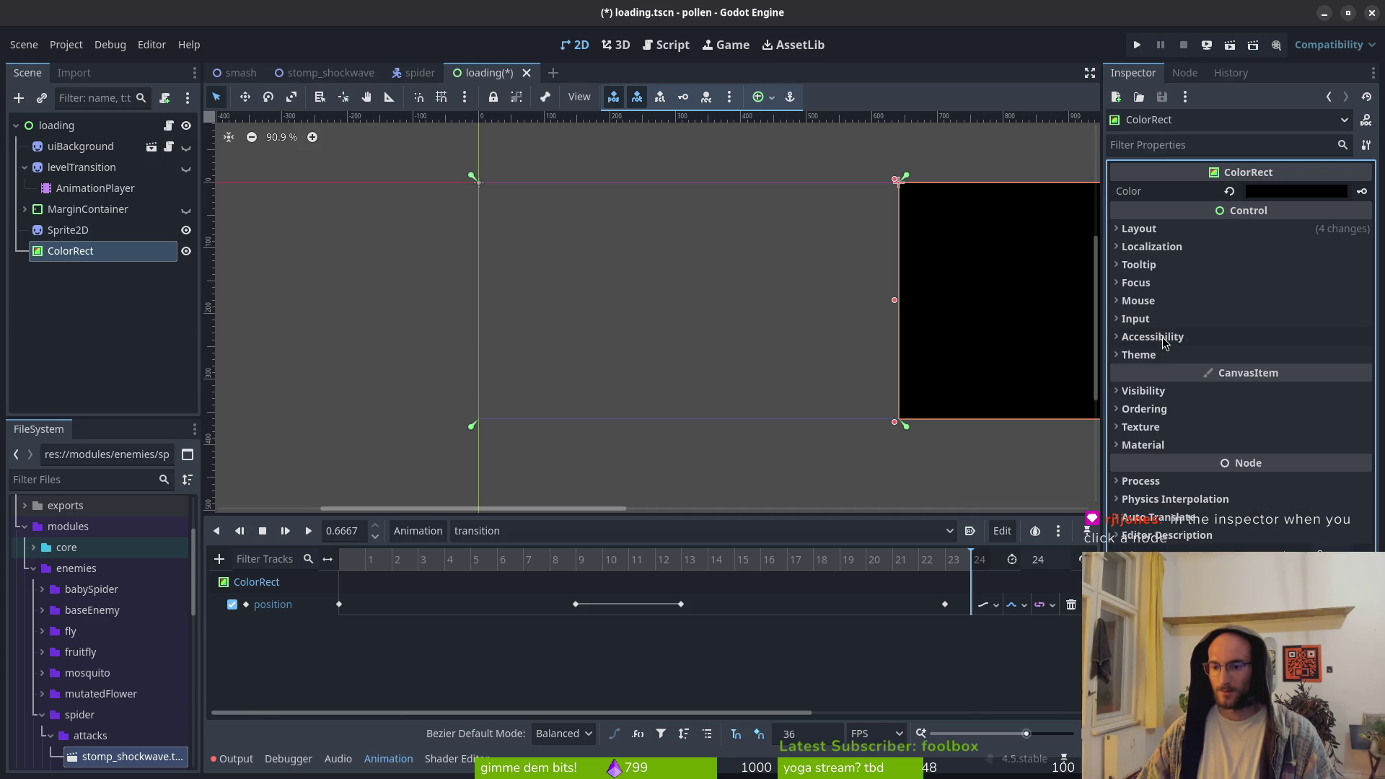
pyautogui.click(1153, 391)
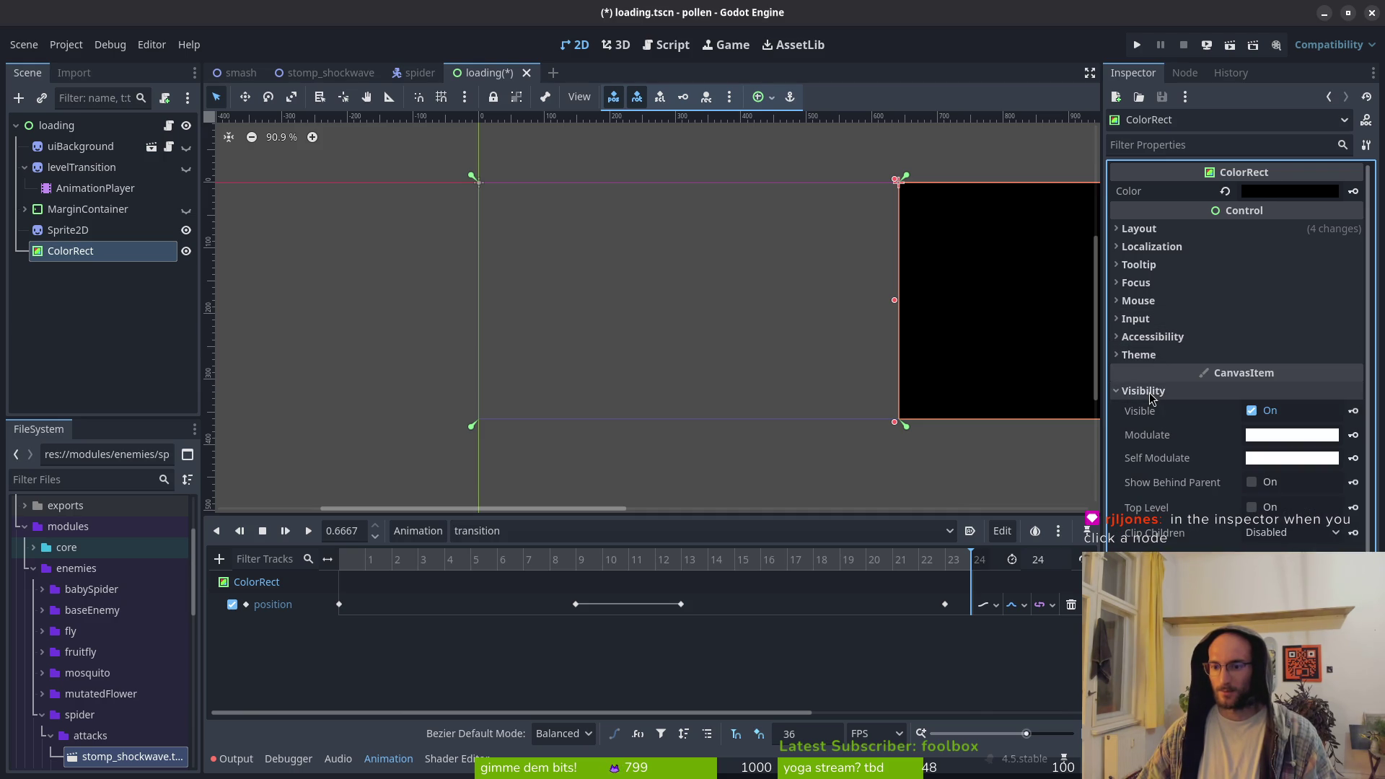
pyautogui.click(1161, 390)
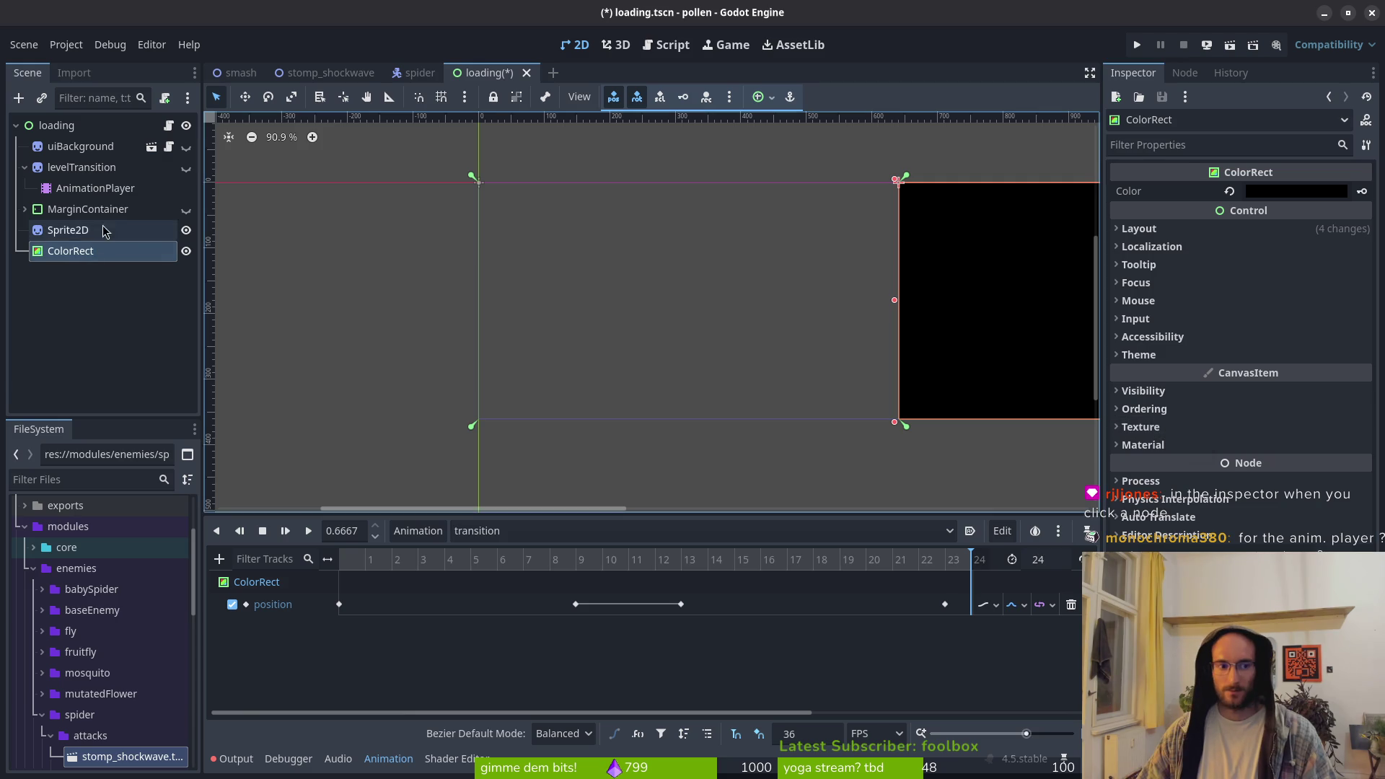
pyautogui.click(108, 190)
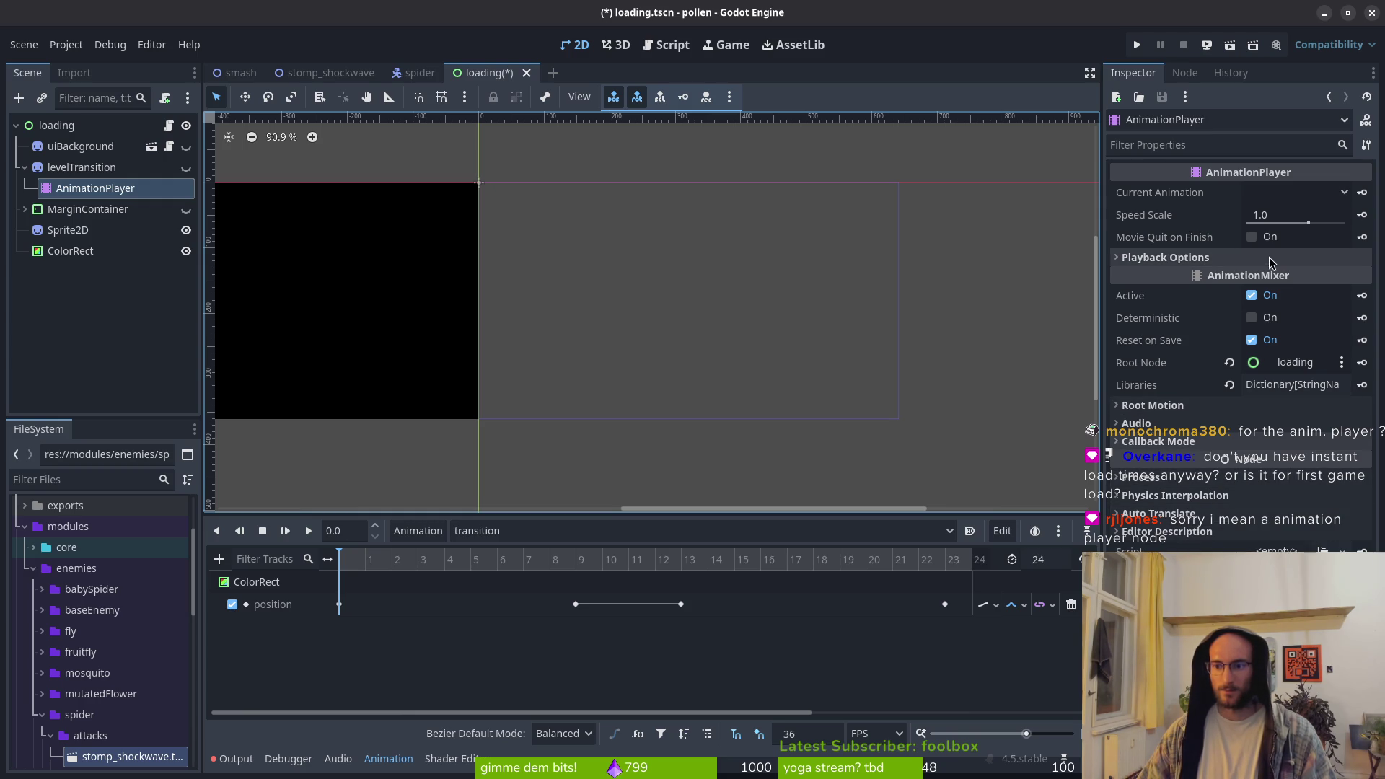
# Under Playback Options, keep Linear transition and set Auto Capture Ease Type to InOut
pyautogui.click(1227, 255)
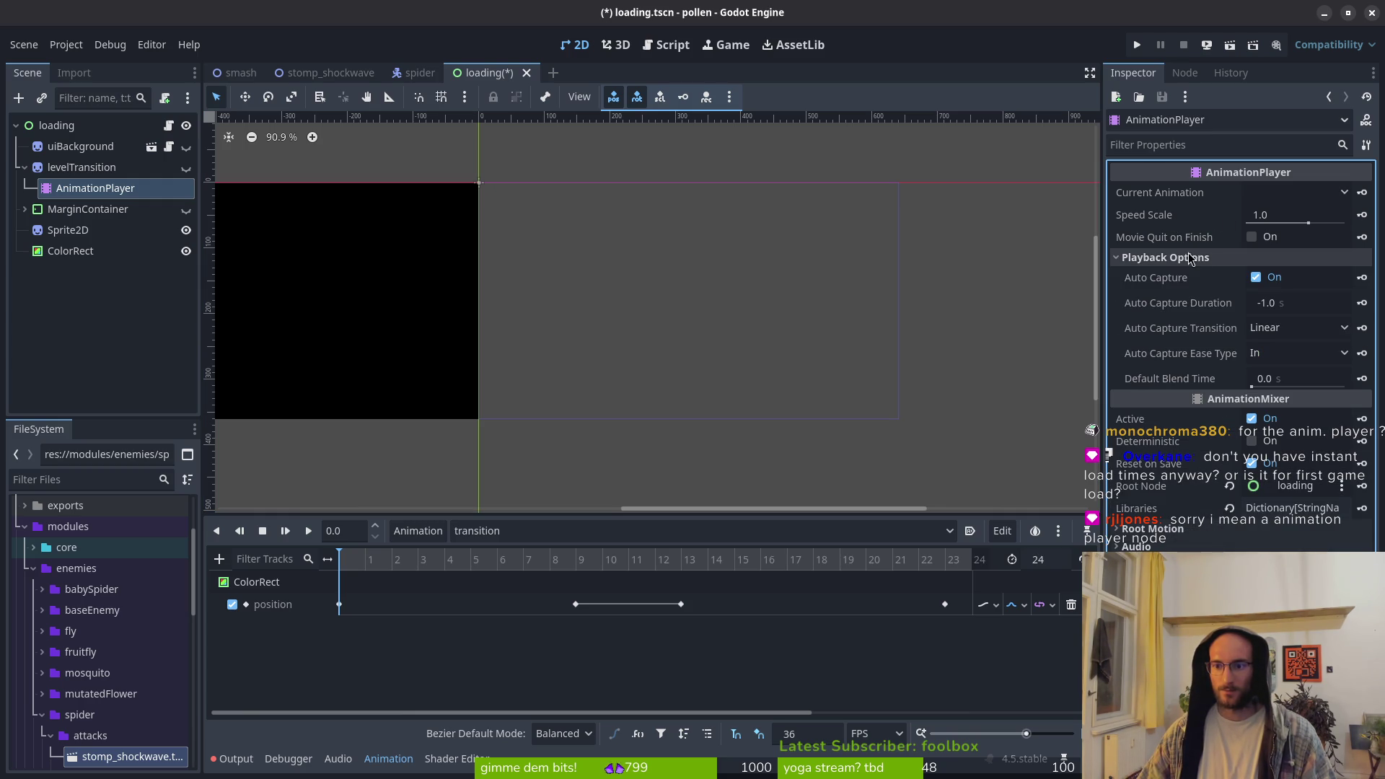
pyautogui.click(1277, 329)
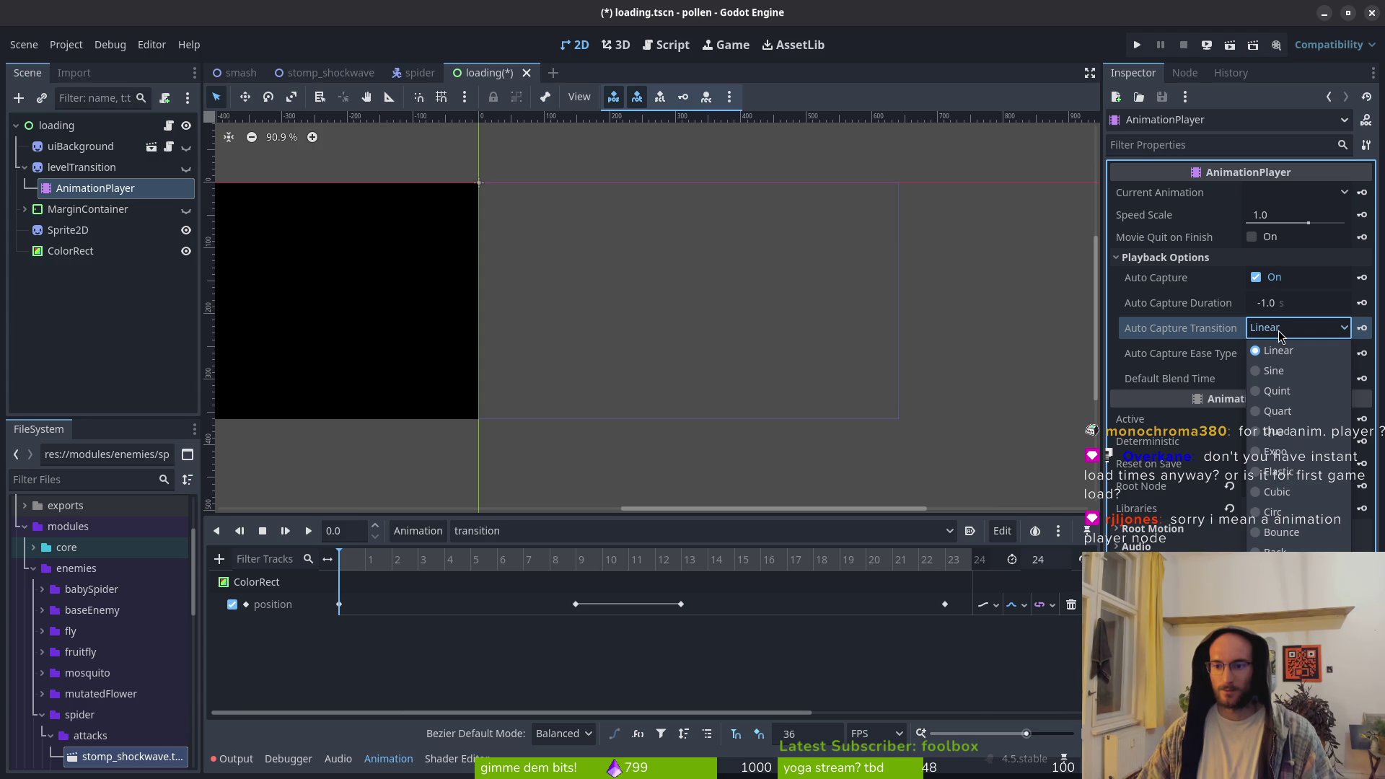
pyautogui.click(1281, 334)
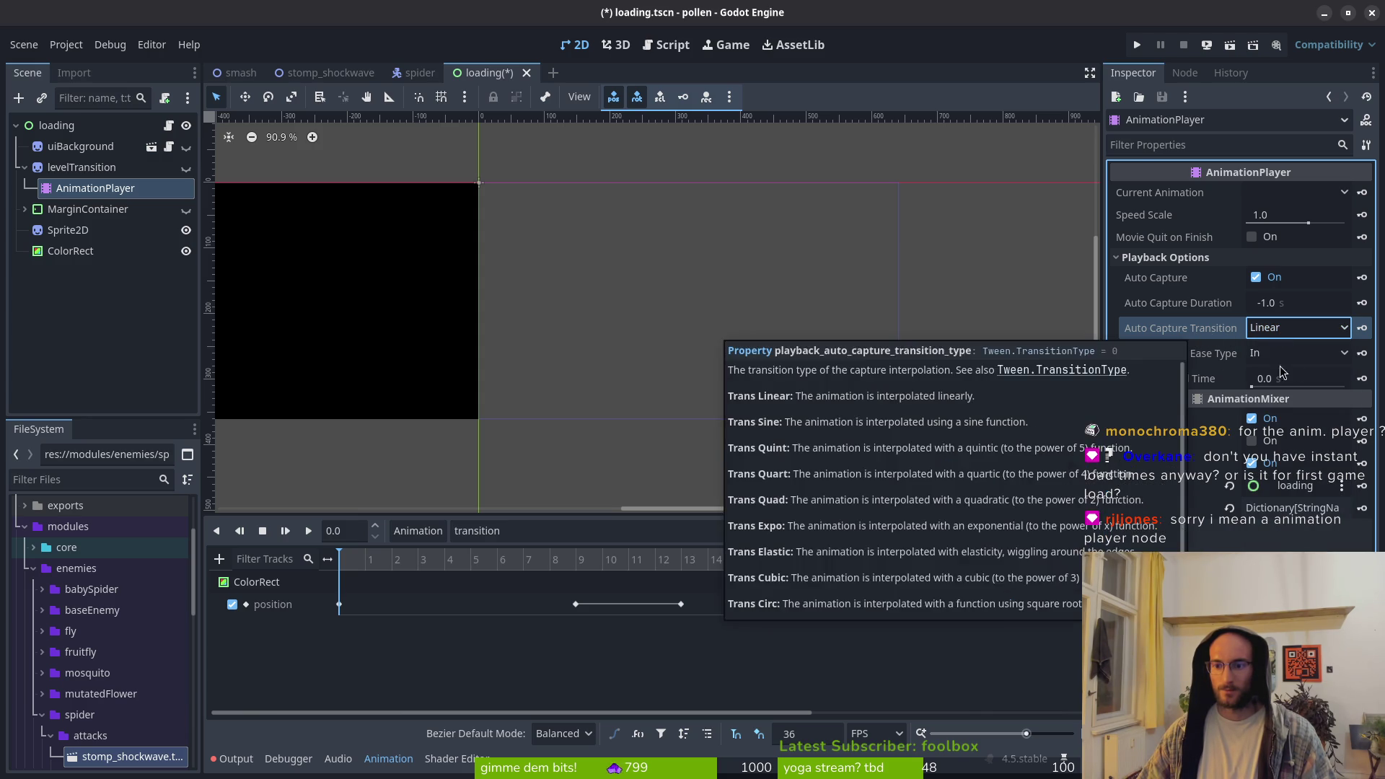
pyautogui.click(1307, 356)
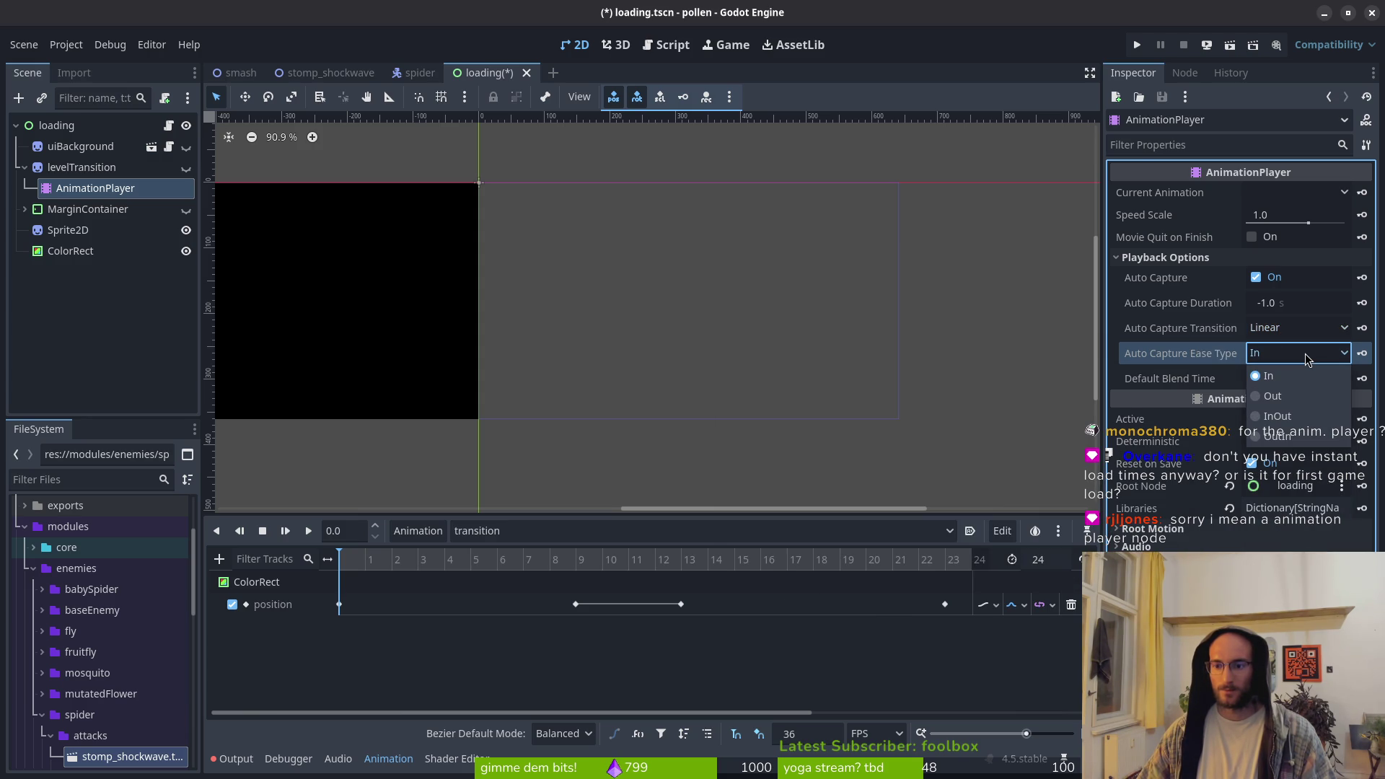
pyautogui.click(1307, 358)
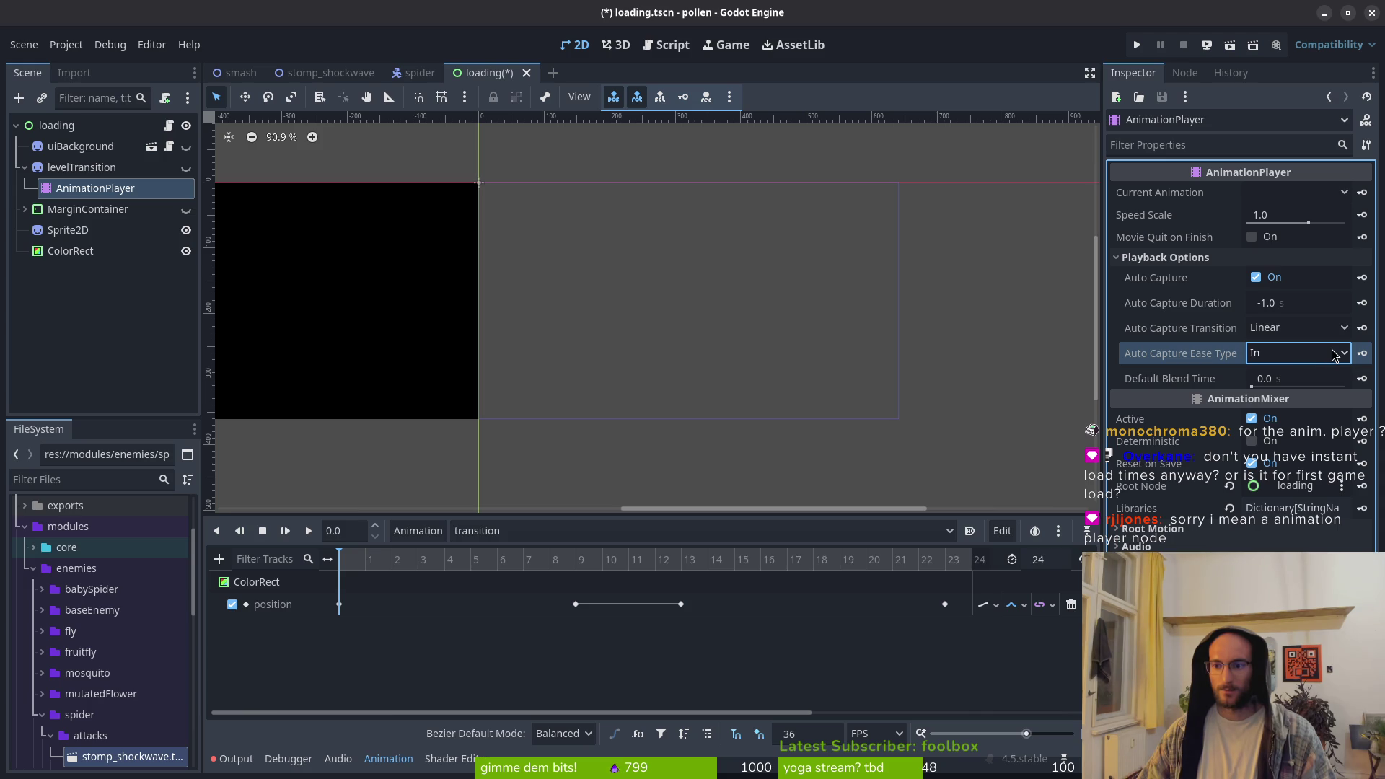
pyautogui.click(1334, 355)
pyautogui.click(1290, 424)
# Replay the transition several times, confirming the ease type stays InOut
pyautogui.click(308, 532)
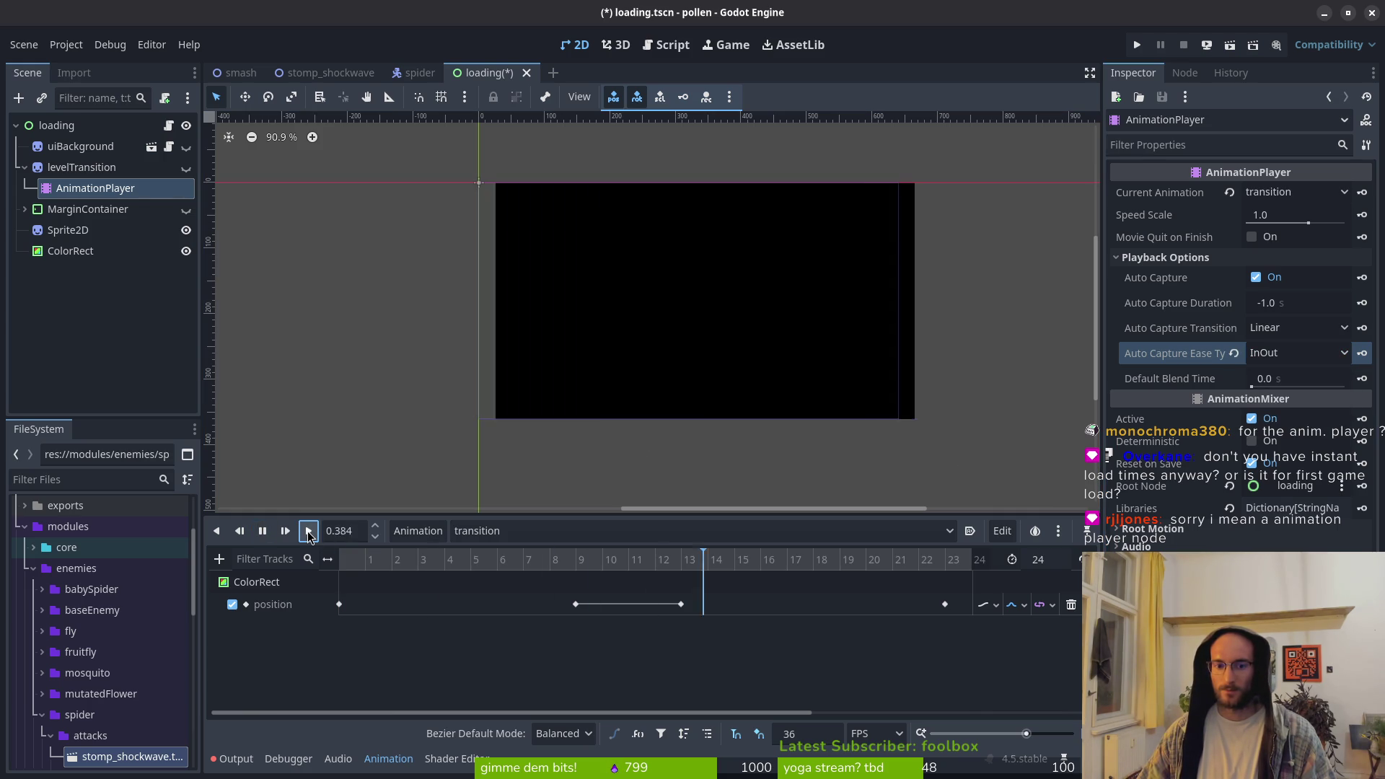
pyautogui.click(309, 532)
pyautogui.click(309, 532)
pyautogui.click(308, 532)
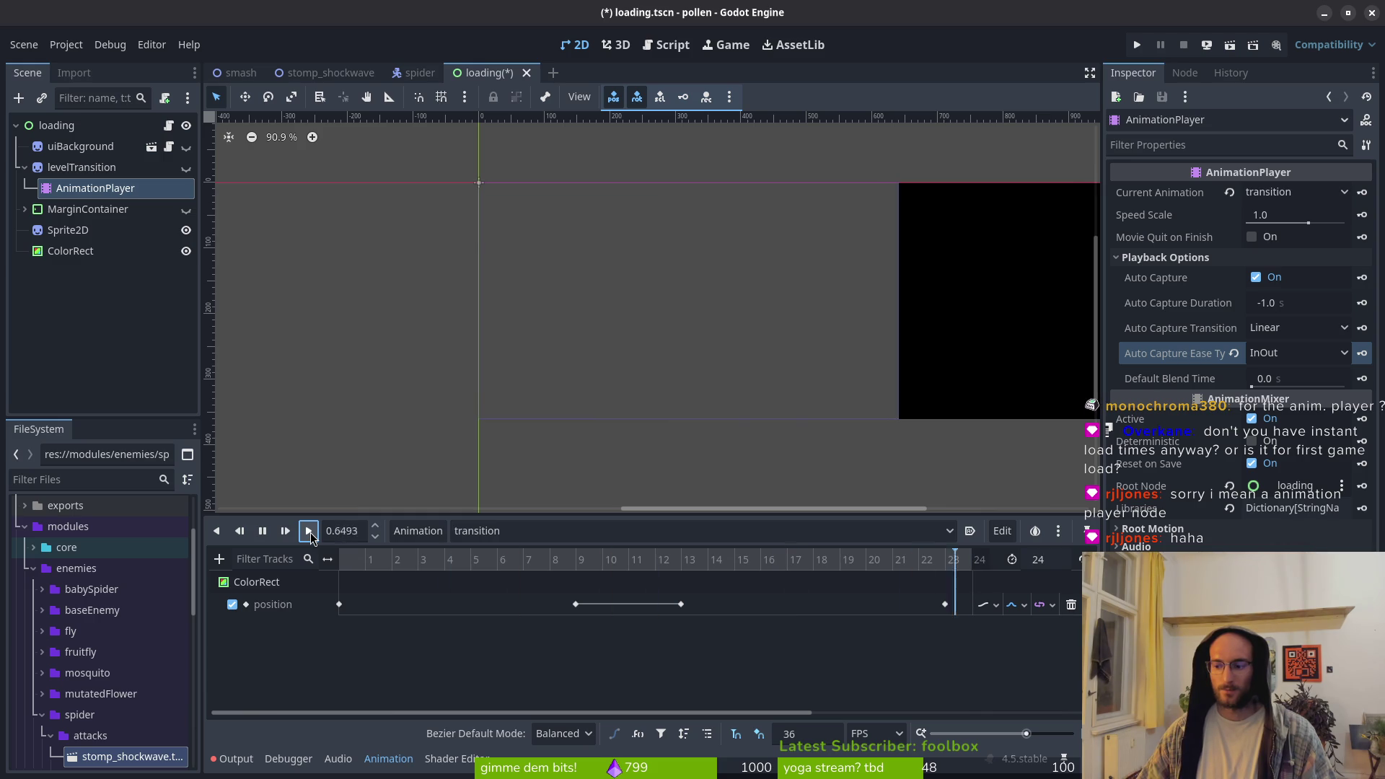
pyautogui.click(309, 531)
pyautogui.click(309, 532)
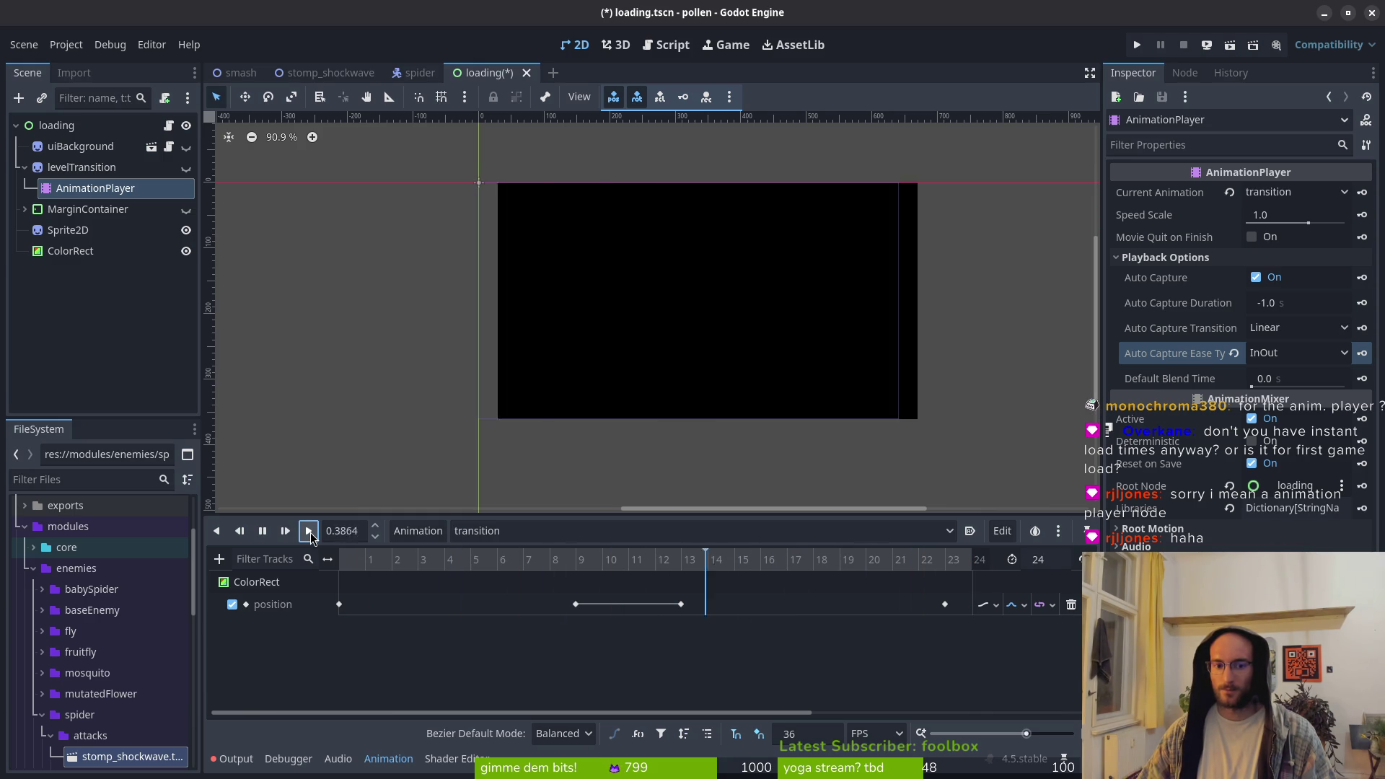
pyautogui.click(309, 532)
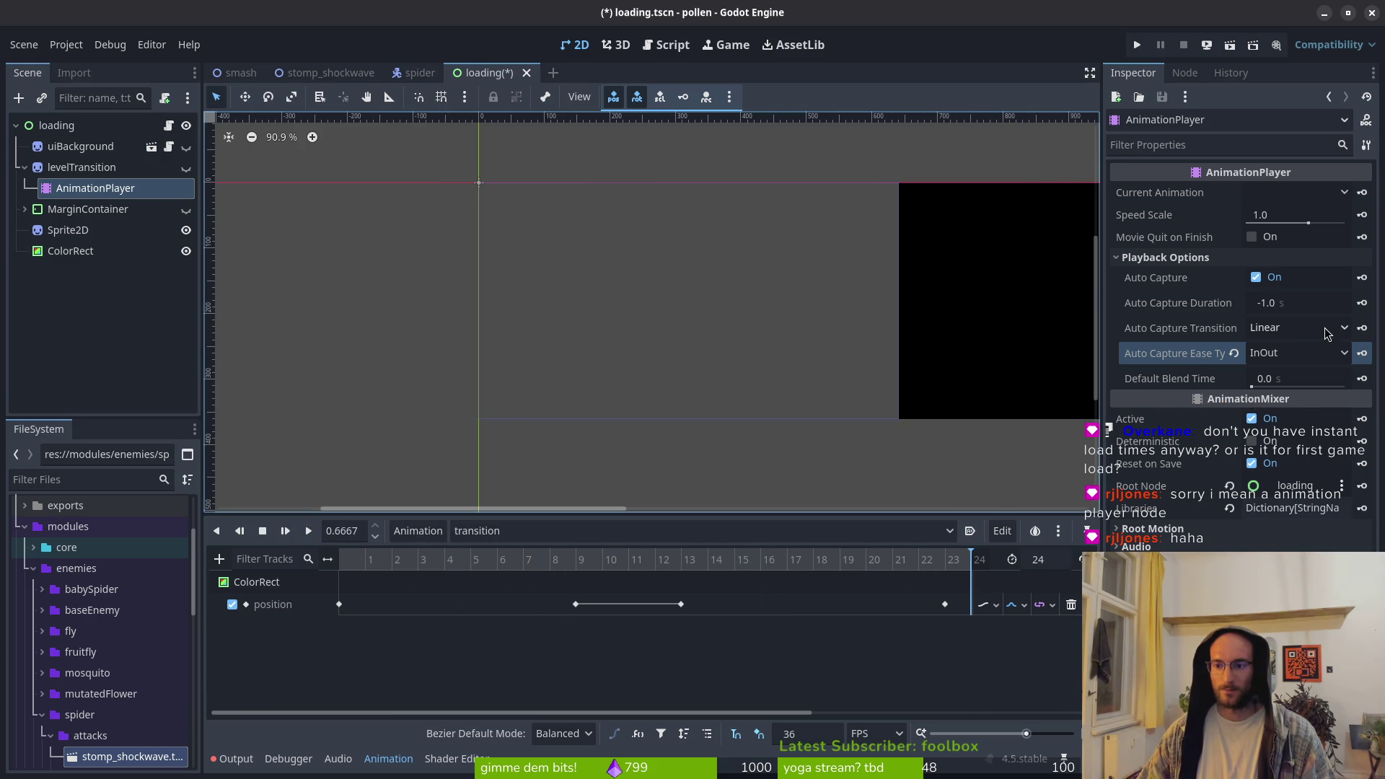
pyautogui.moveTo(1183, 308)
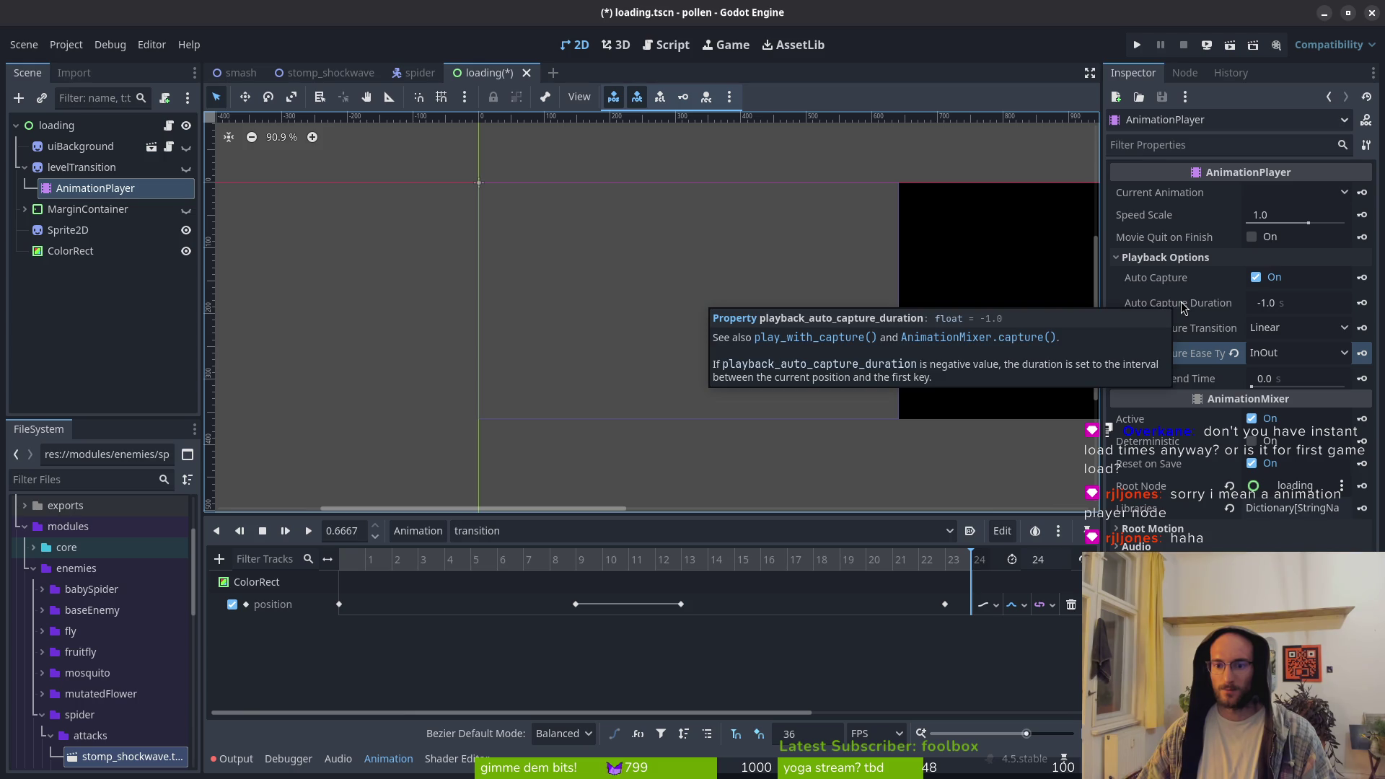
pyautogui.click(1305, 353)
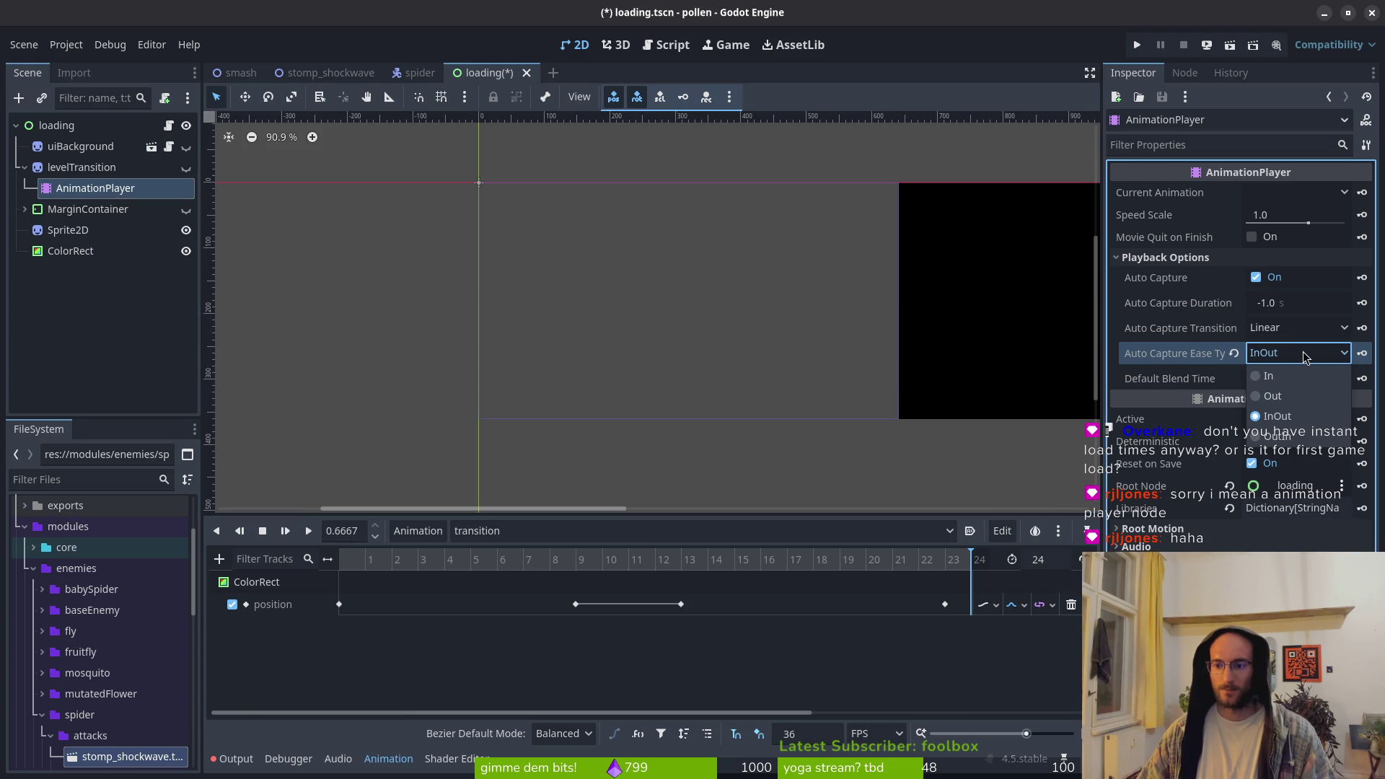
pyautogui.click(1305, 356)
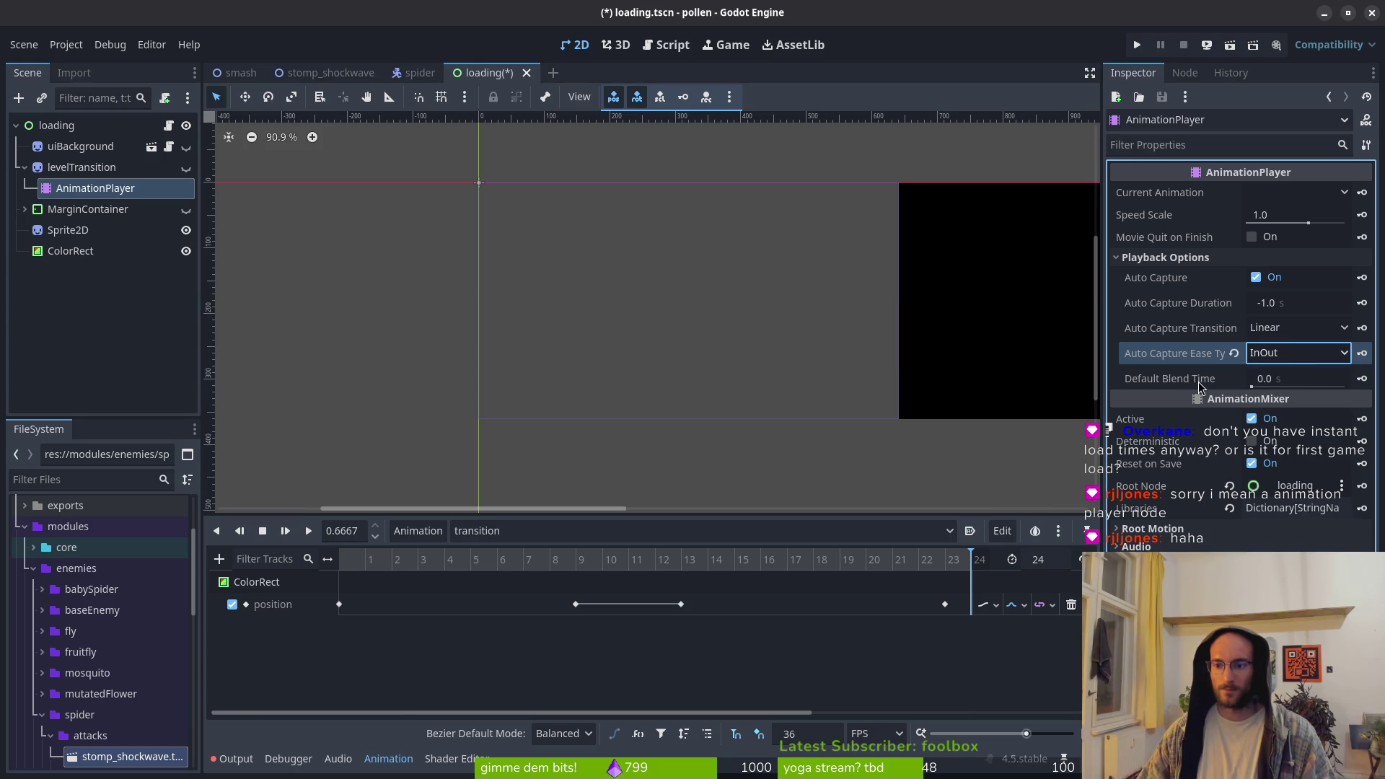
# Set the Bezier Default Mode to Linear, preview, and select the frame-9 position key
pyautogui.moveTo(1201, 387)
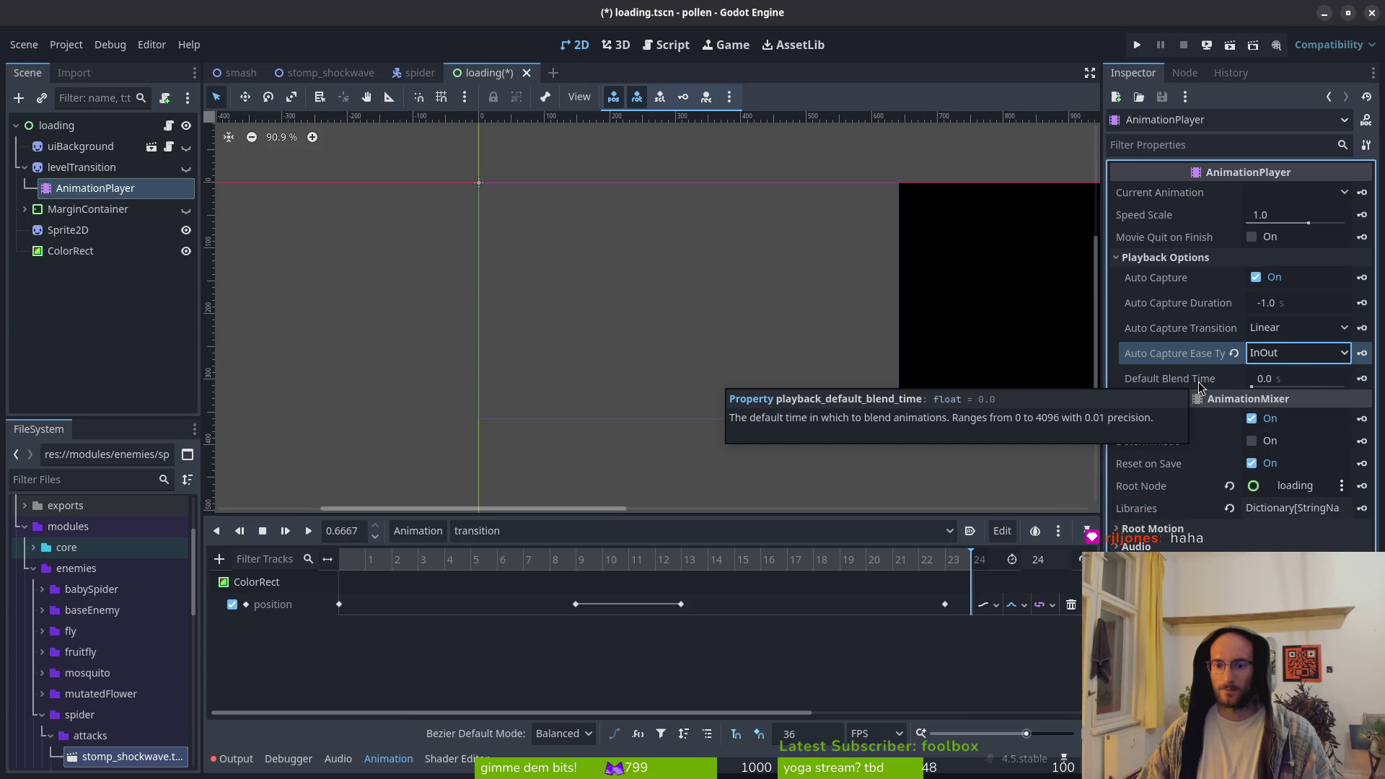
pyautogui.moveTo(1176, 356)
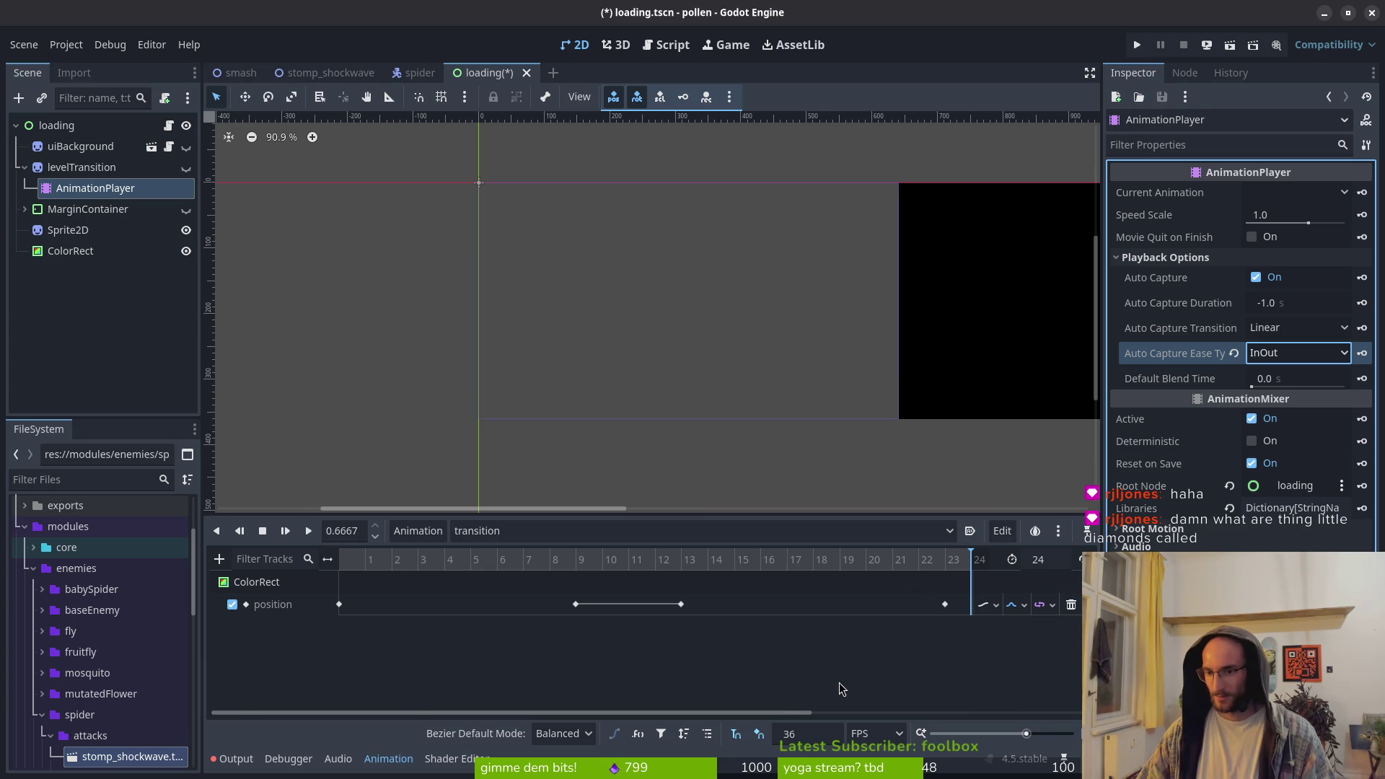
pyautogui.click(997, 607)
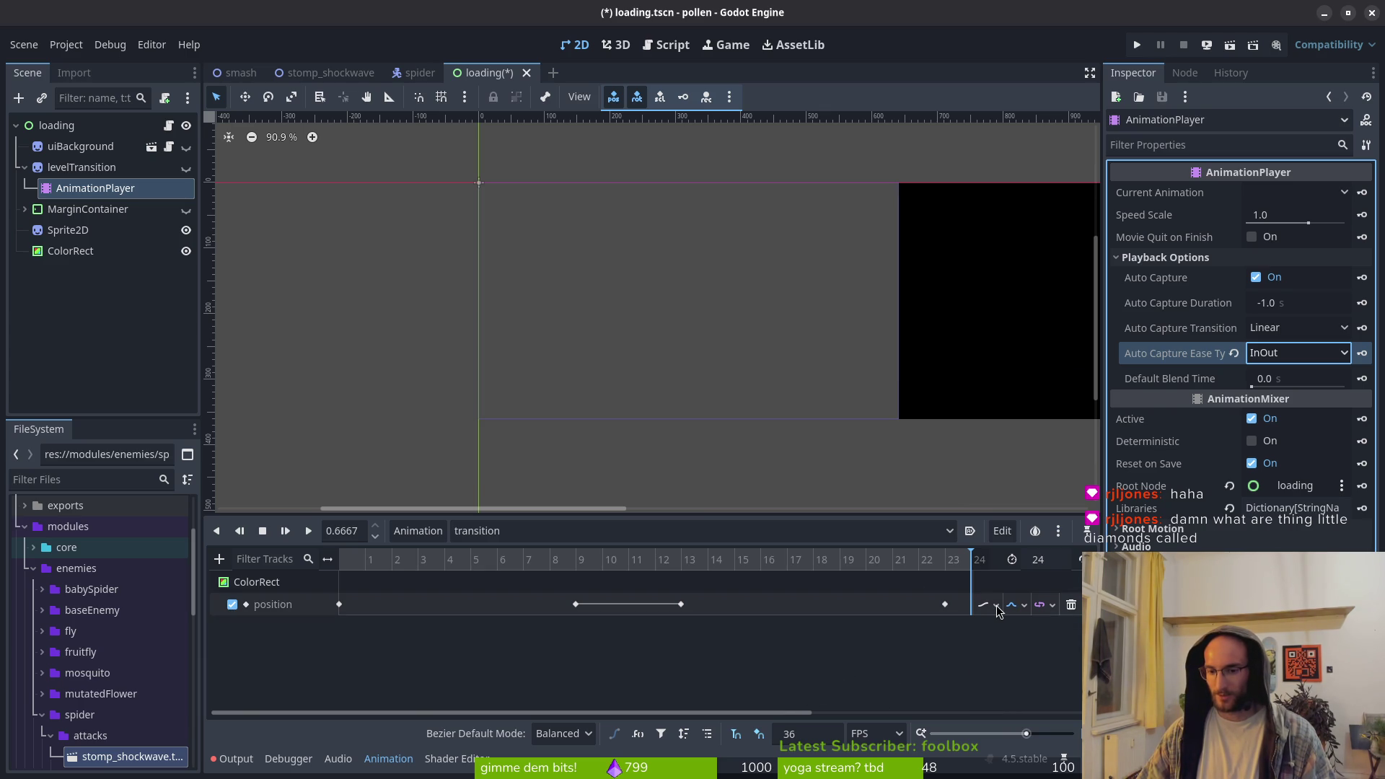
pyautogui.click(864, 664)
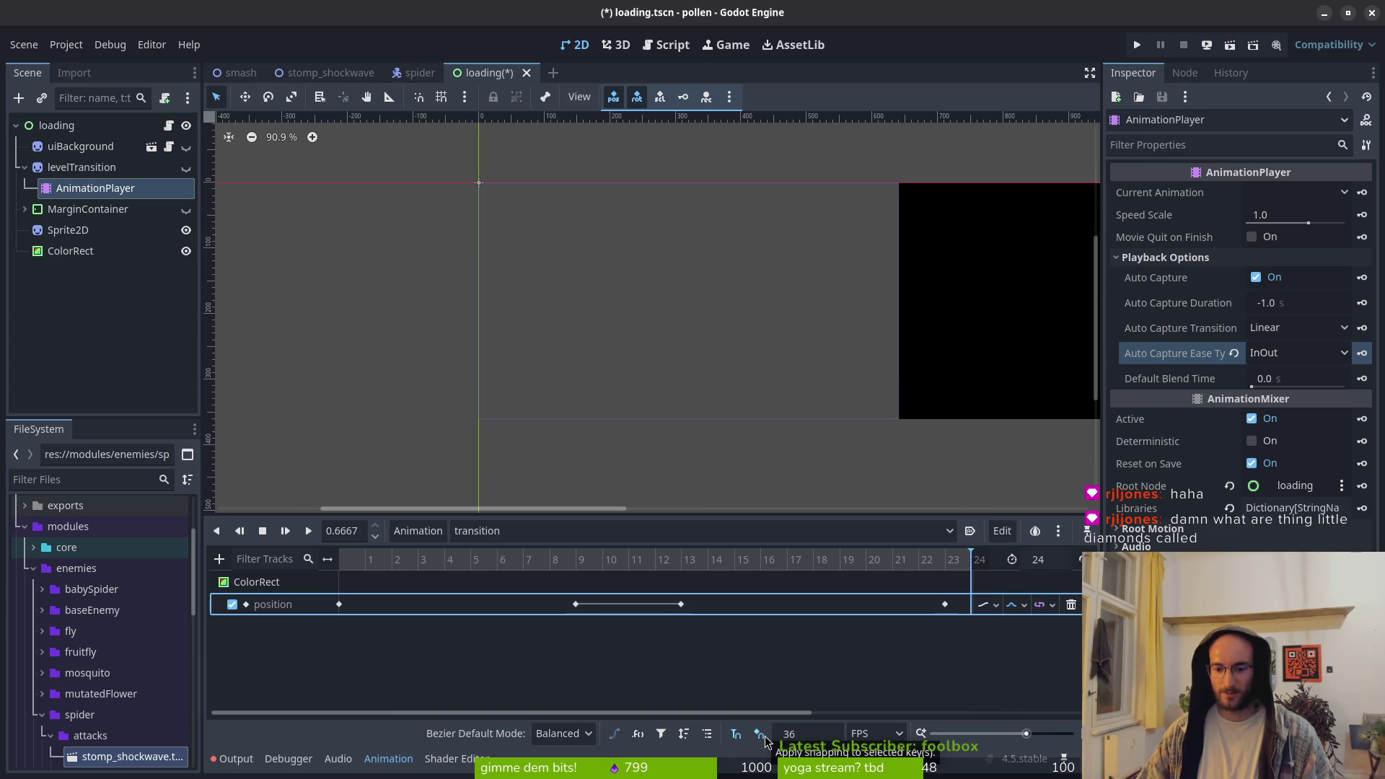
pyautogui.click(583, 736)
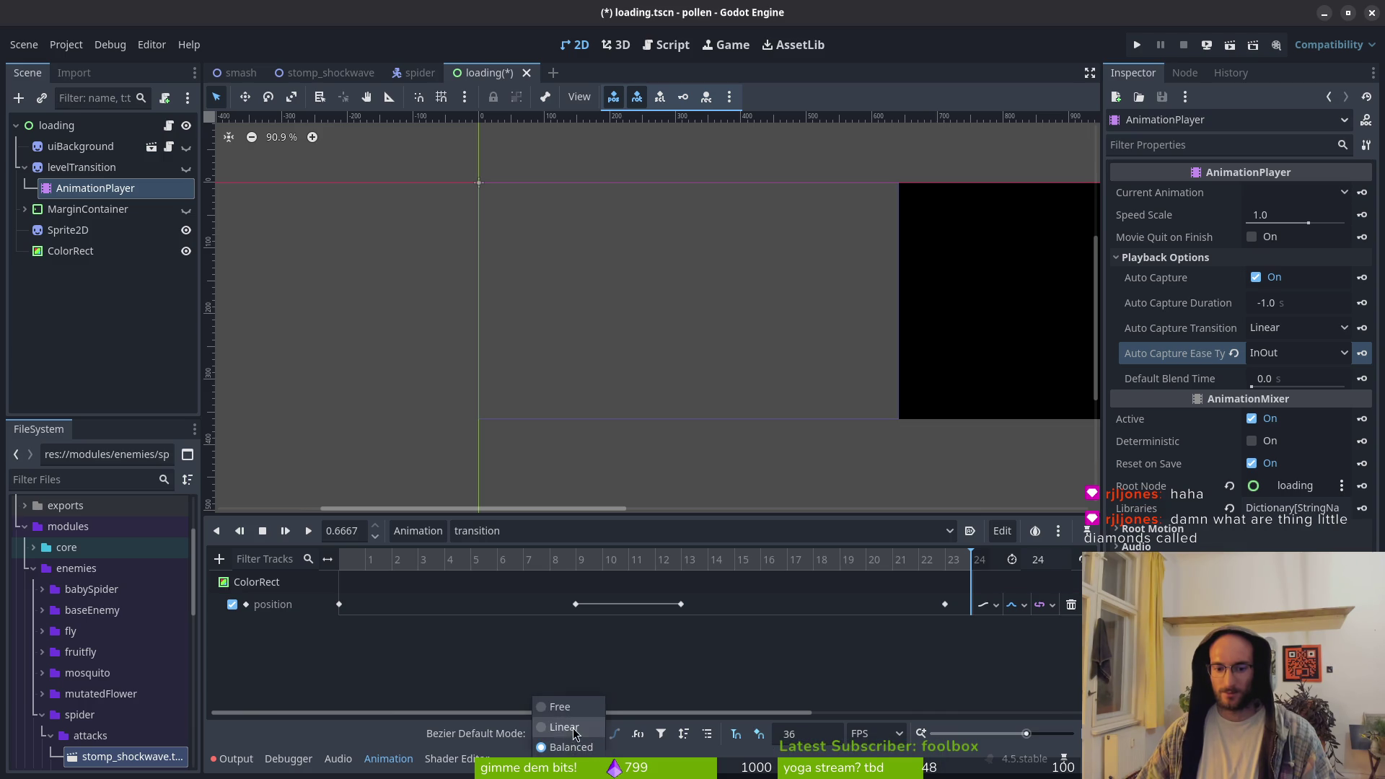
pyautogui.click(308, 531)
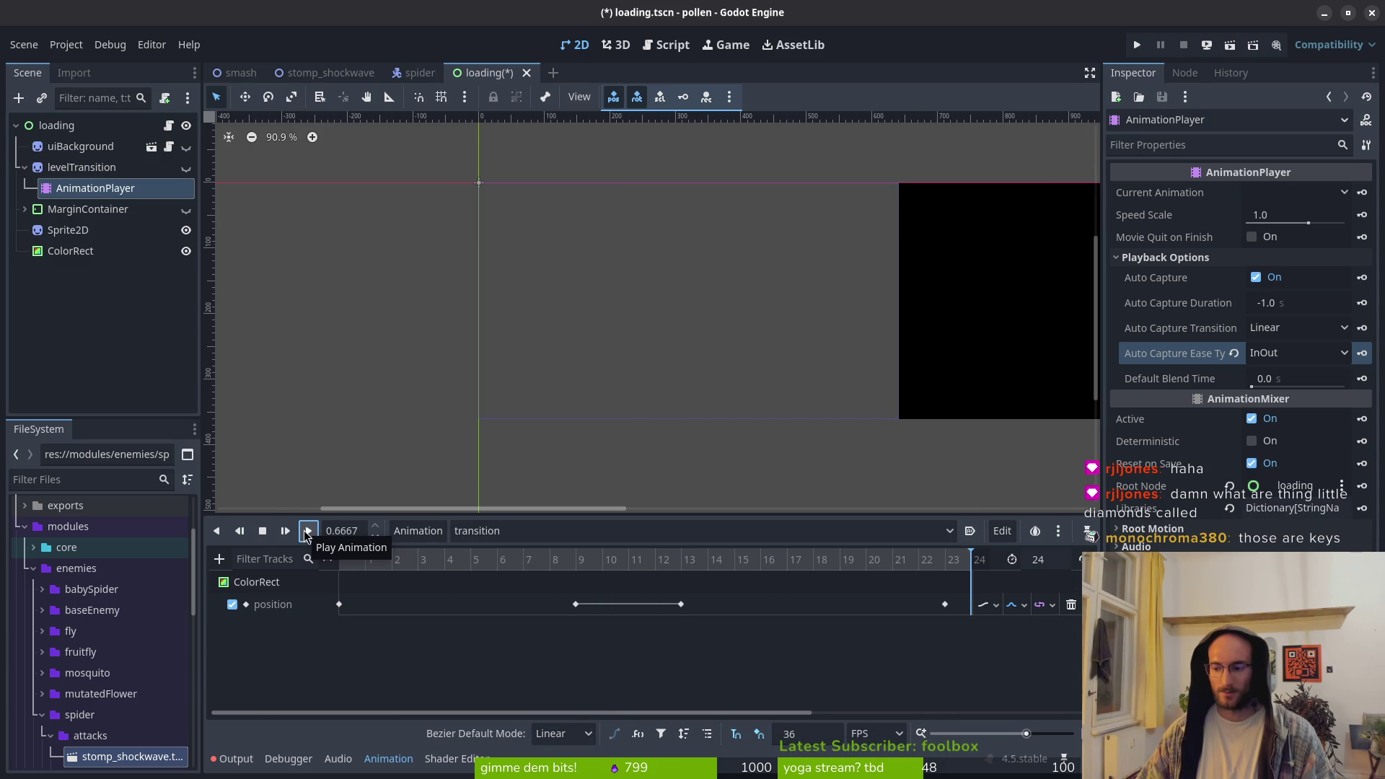
pyautogui.click(751, 649)
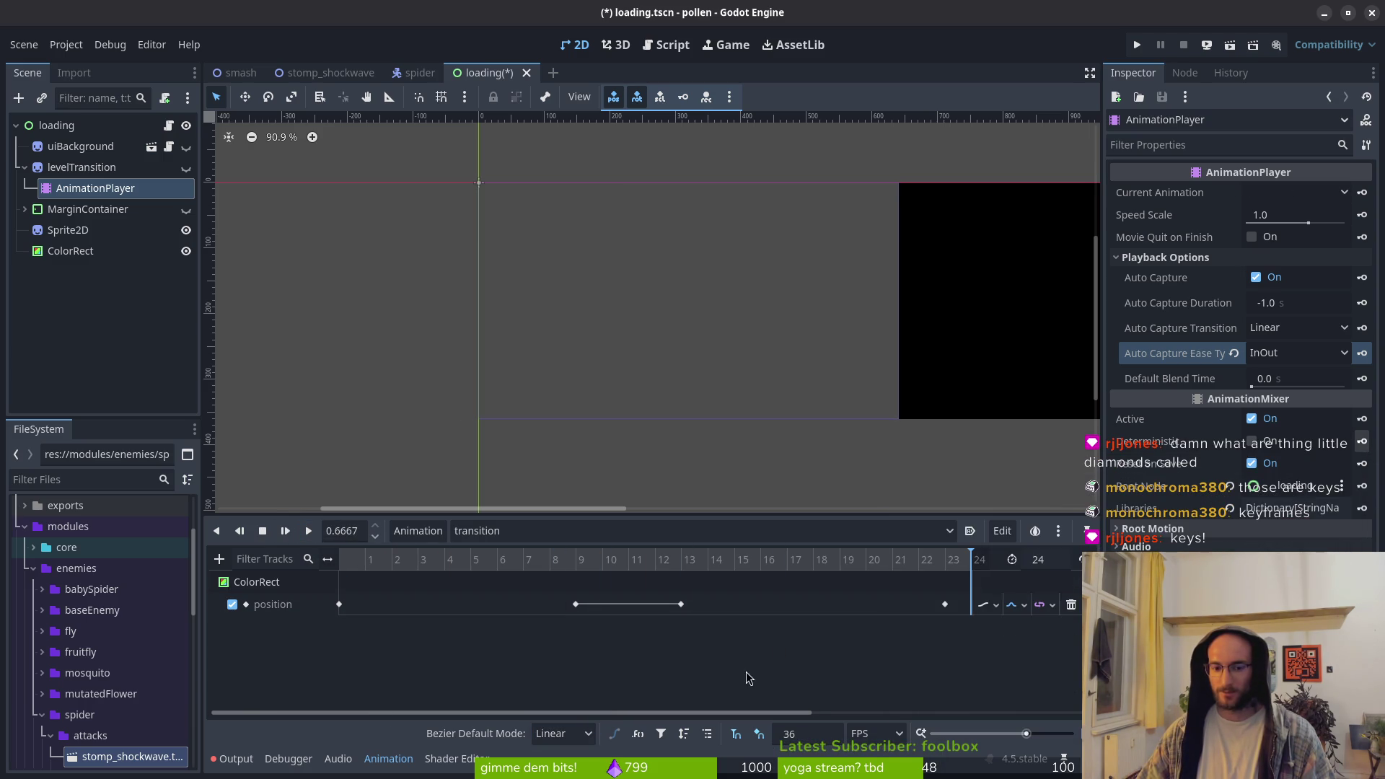
pyautogui.click(576, 604)
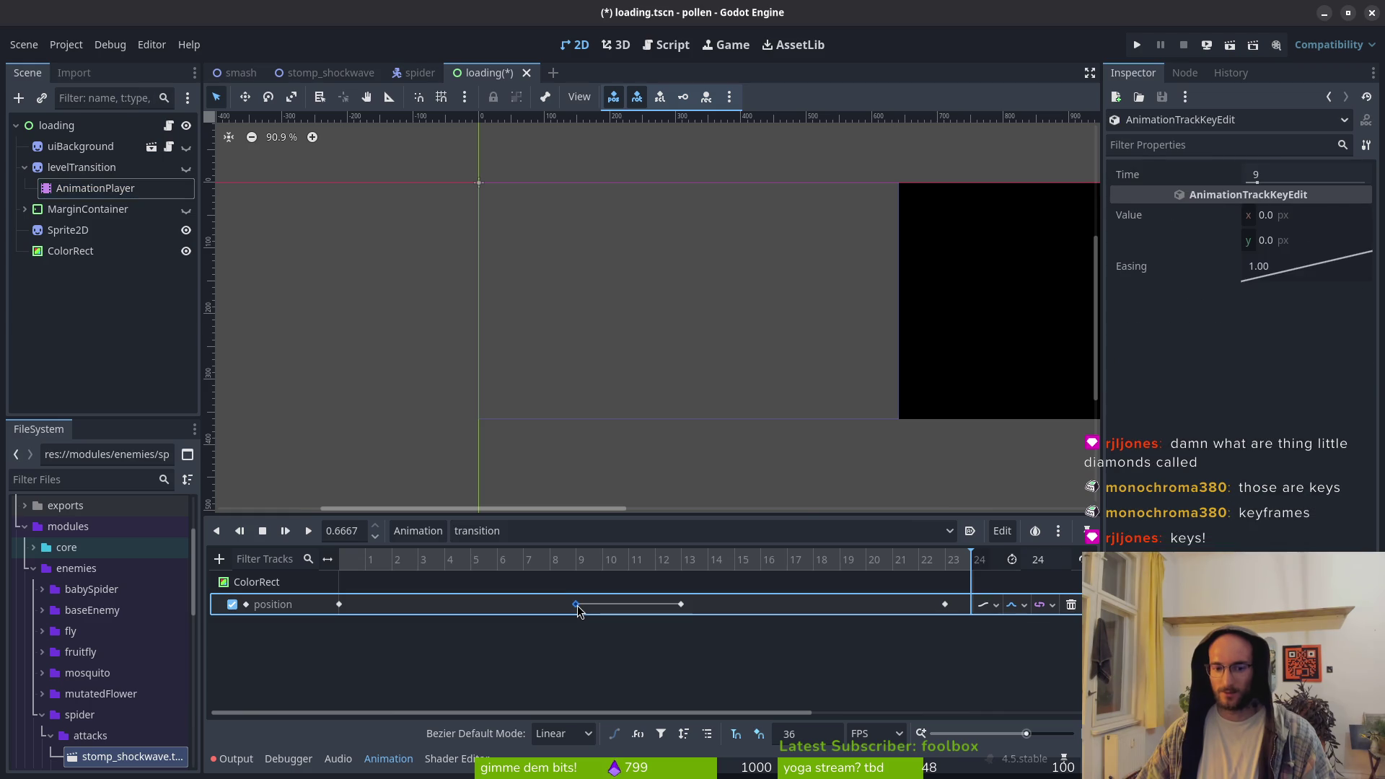
pyautogui.doubleClick(1271, 272)
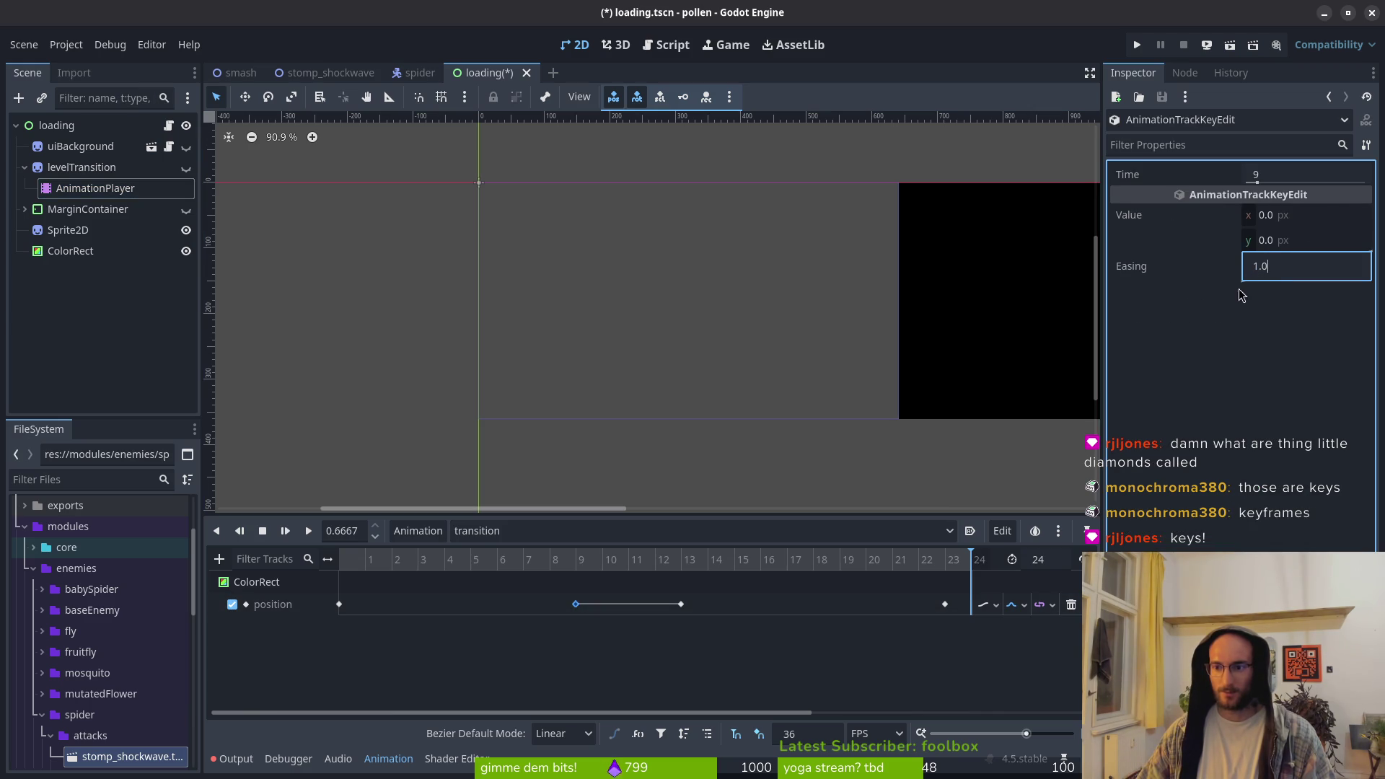
pyautogui.click(680, 604)
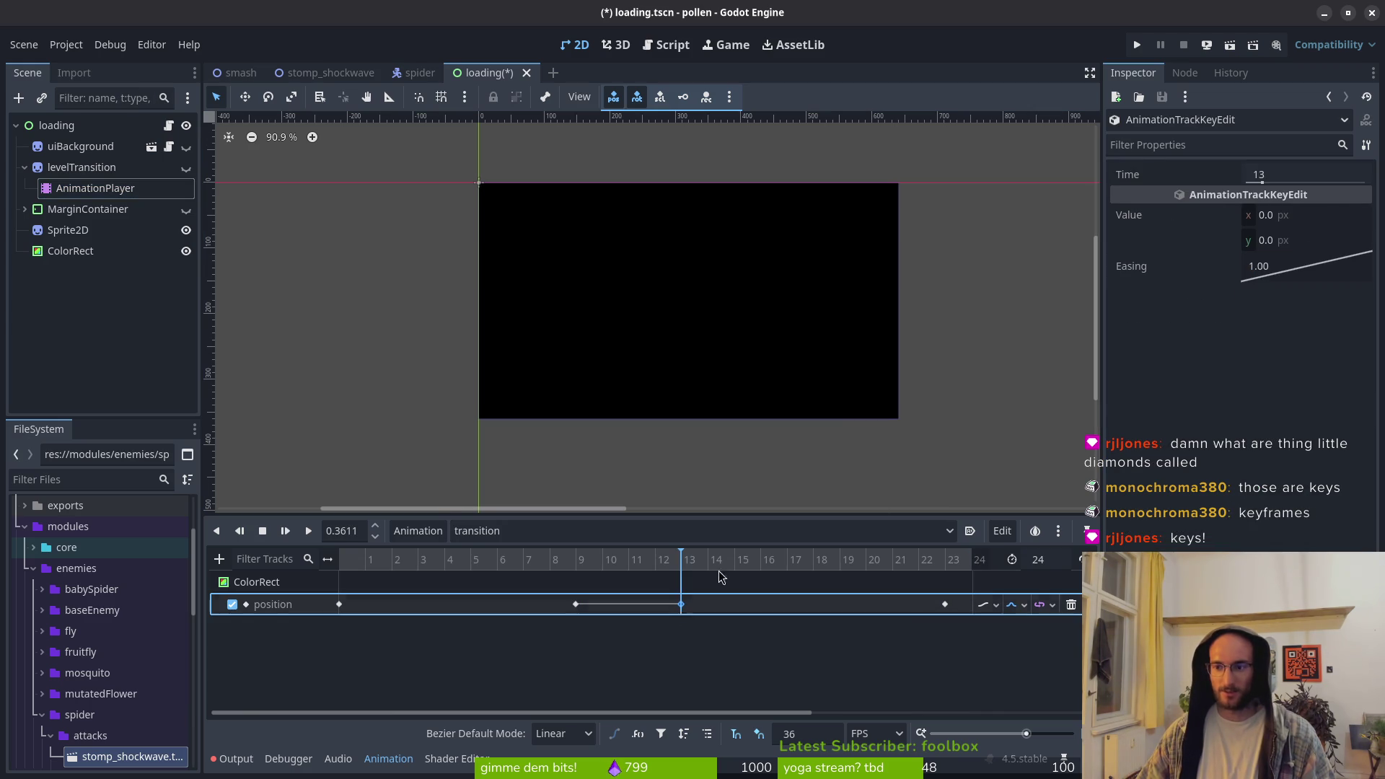
pyautogui.click(340, 604)
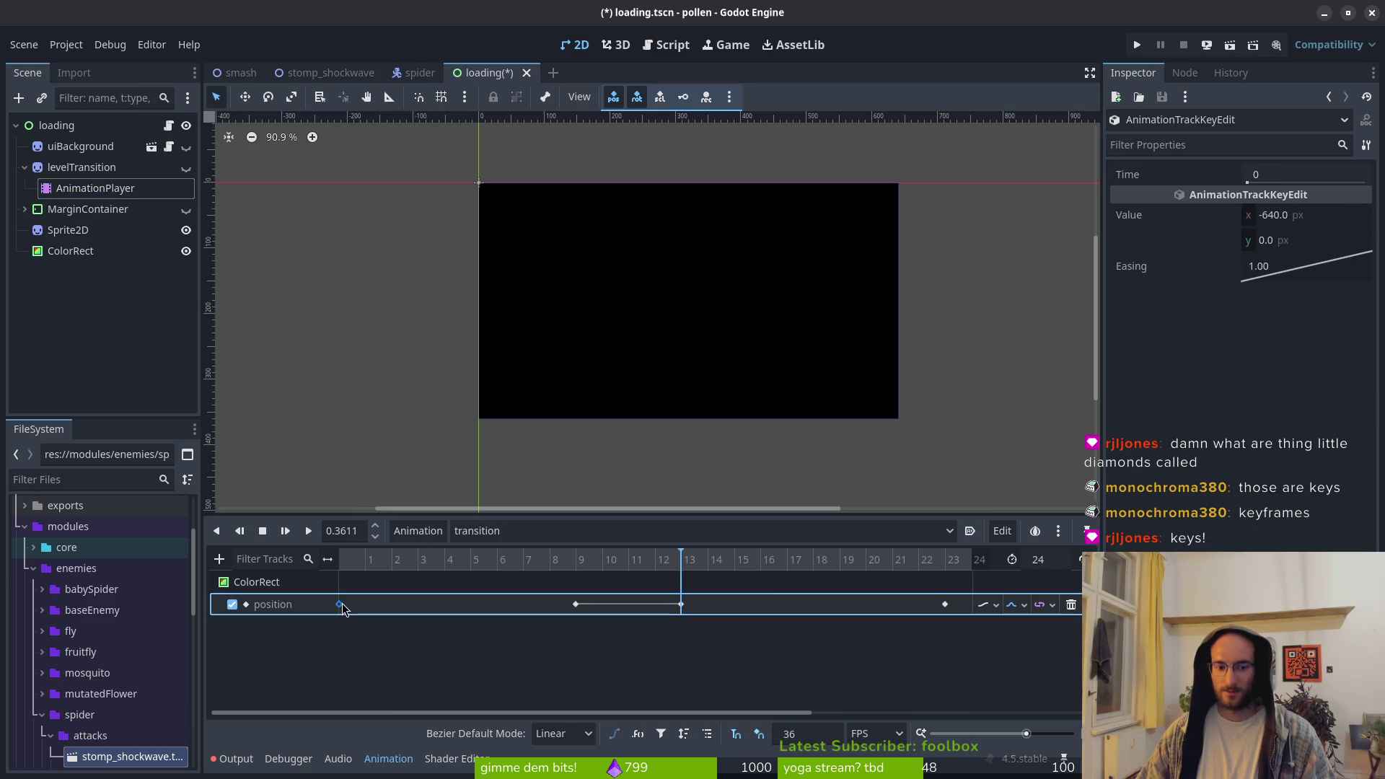
pyautogui.click(945, 605)
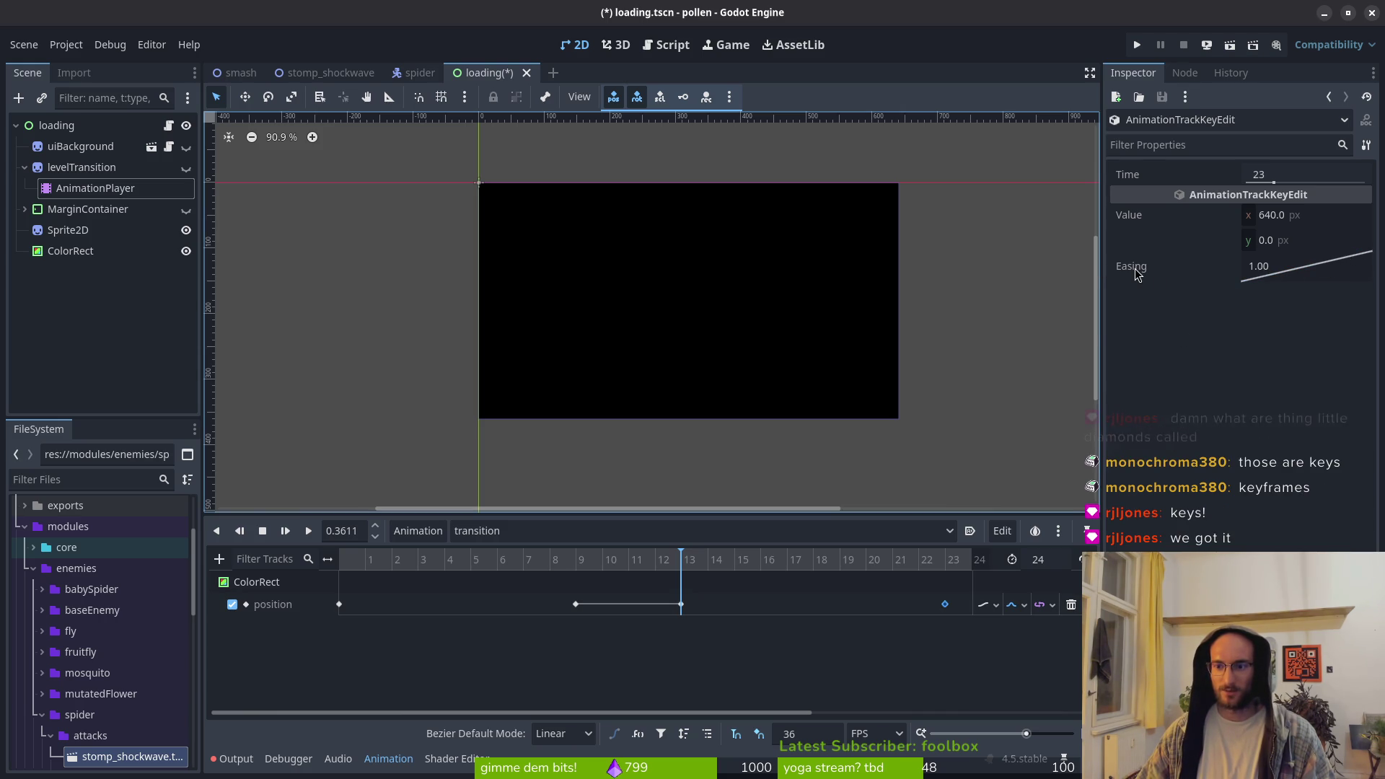
pyautogui.click(338, 605)
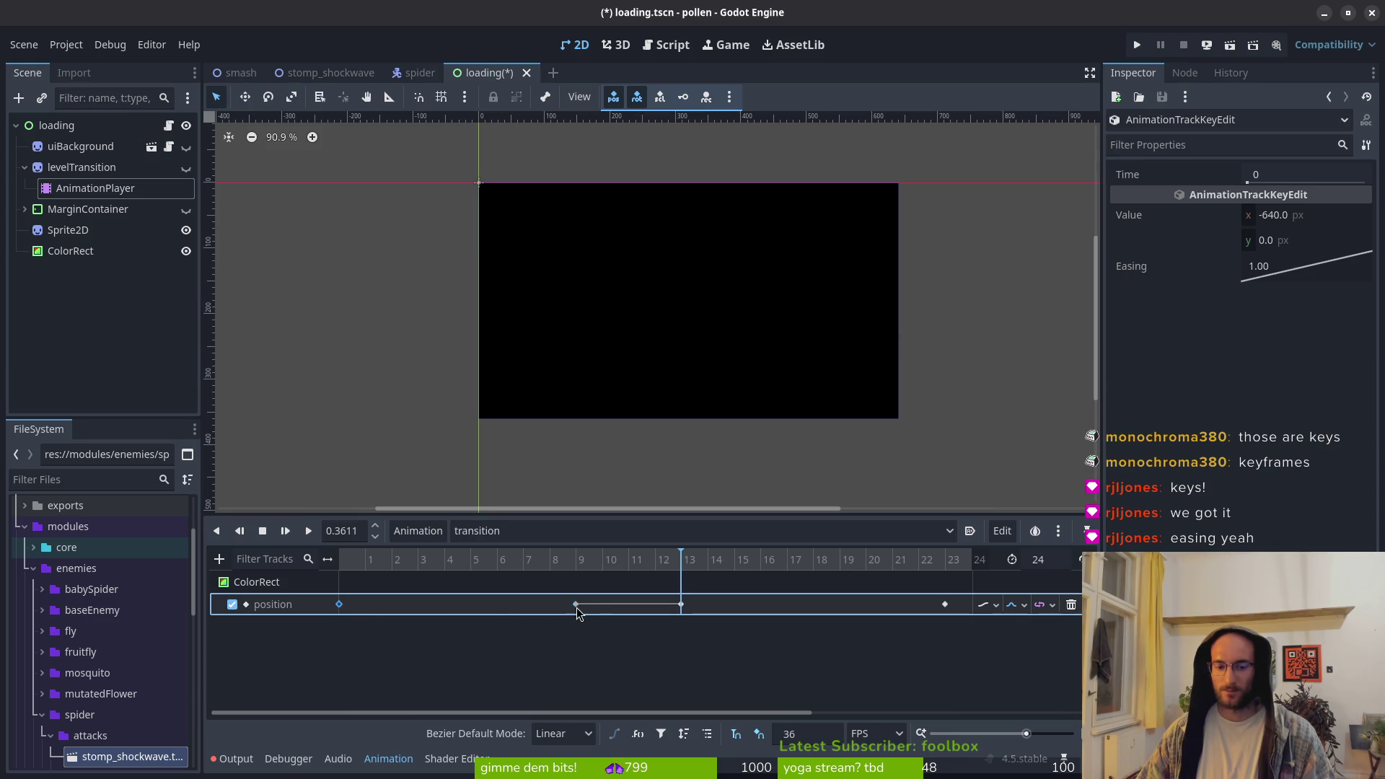
pyautogui.moveTo(577, 608)
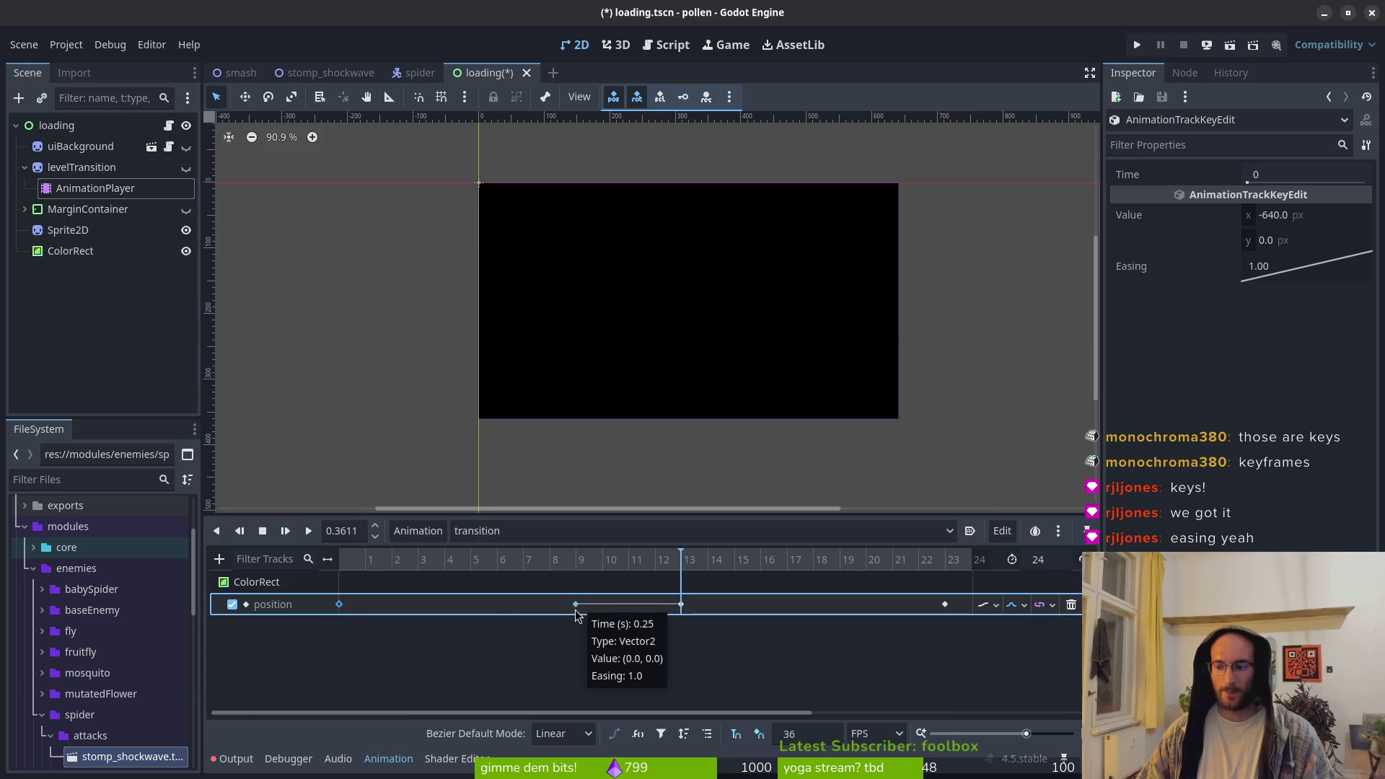
pyautogui.click(576, 608)
pyautogui.click(340, 605)
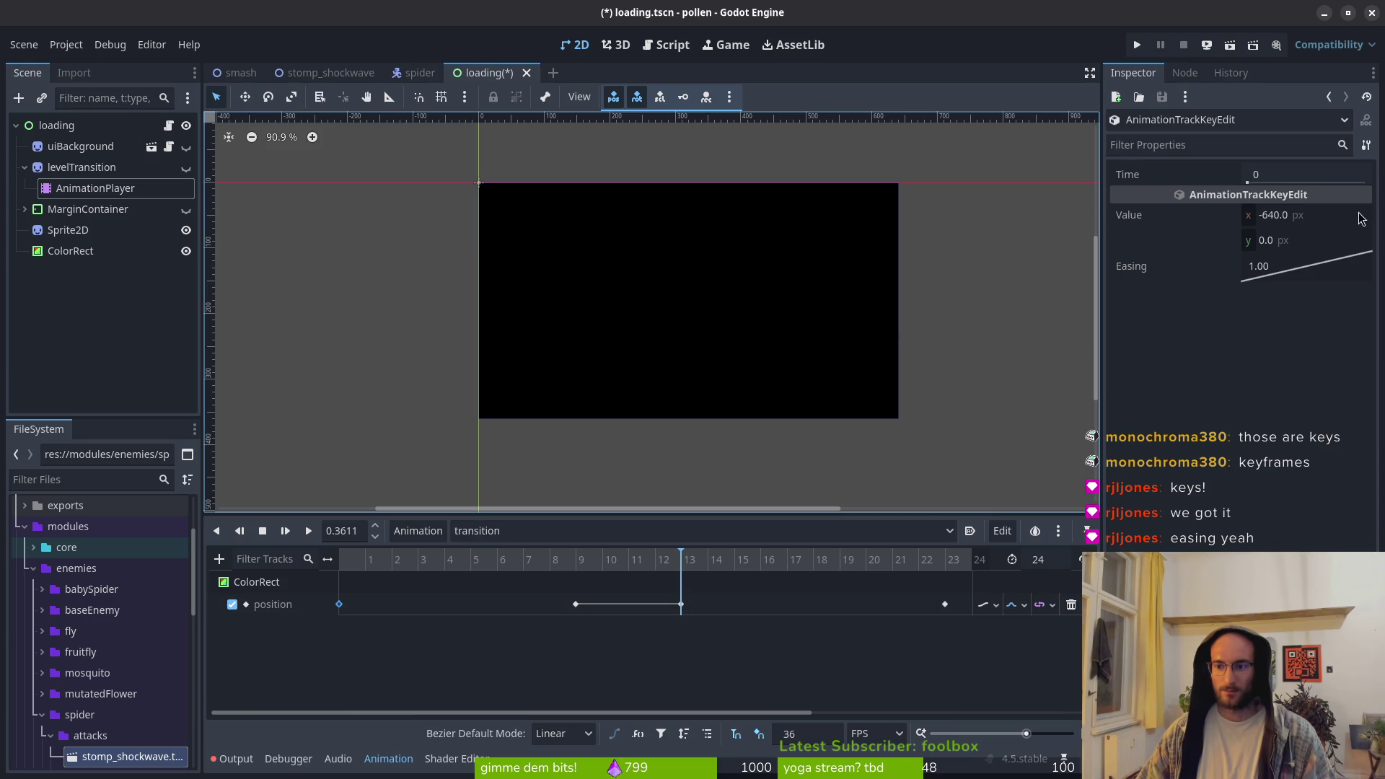
pyautogui.click(575, 606)
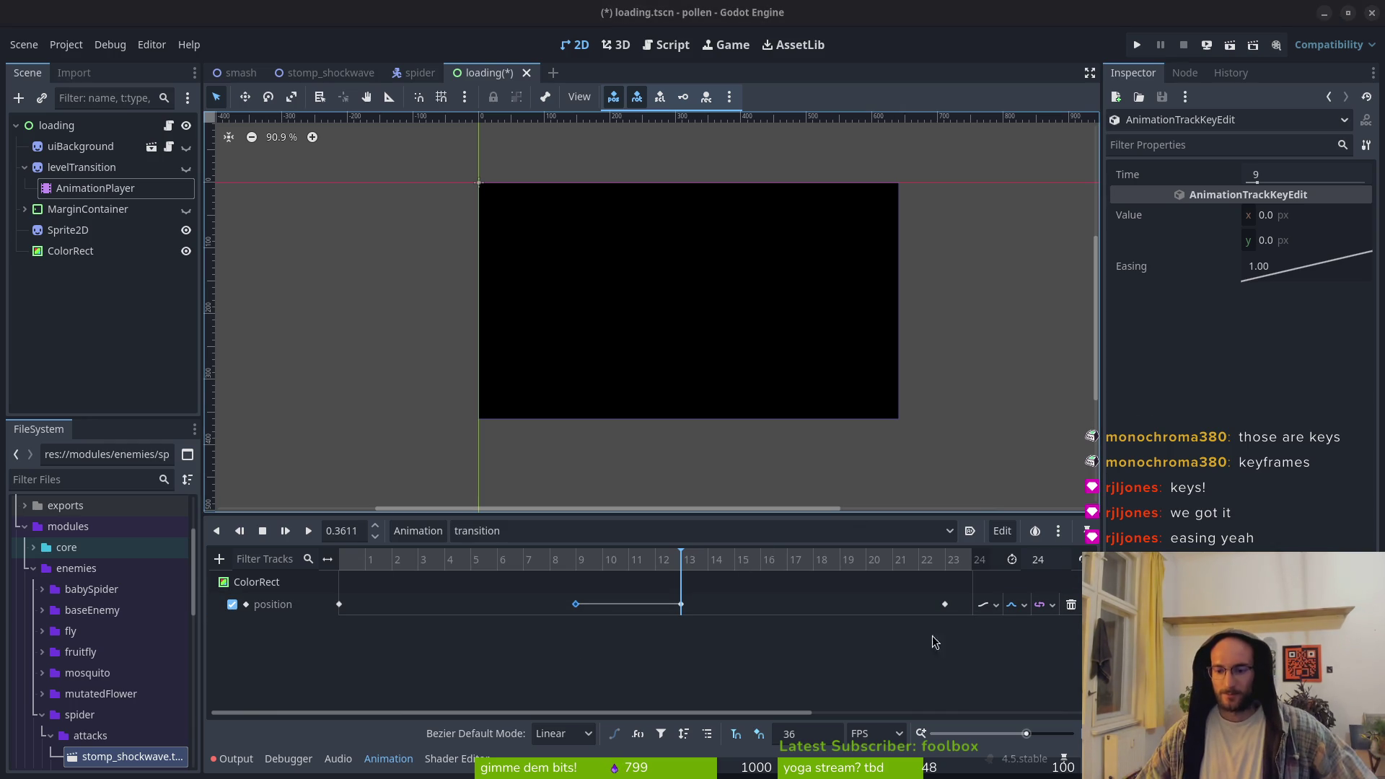
pyautogui.click(308, 531)
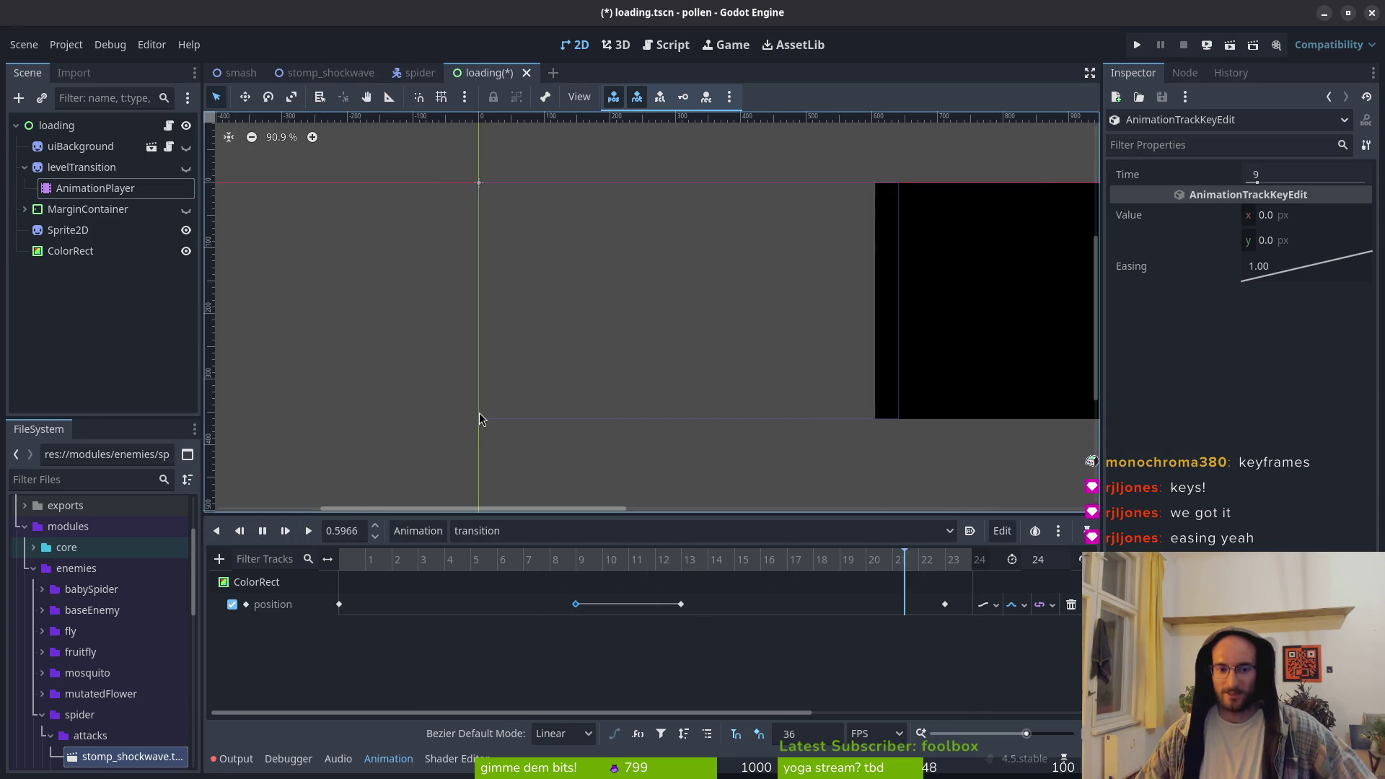
pyautogui.click(312, 530)
pyautogui.click(308, 532)
pyautogui.click(310, 533)
pyautogui.click(310, 532)
pyautogui.click(269, 536)
pyautogui.click(309, 534)
pyautogui.click(309, 539)
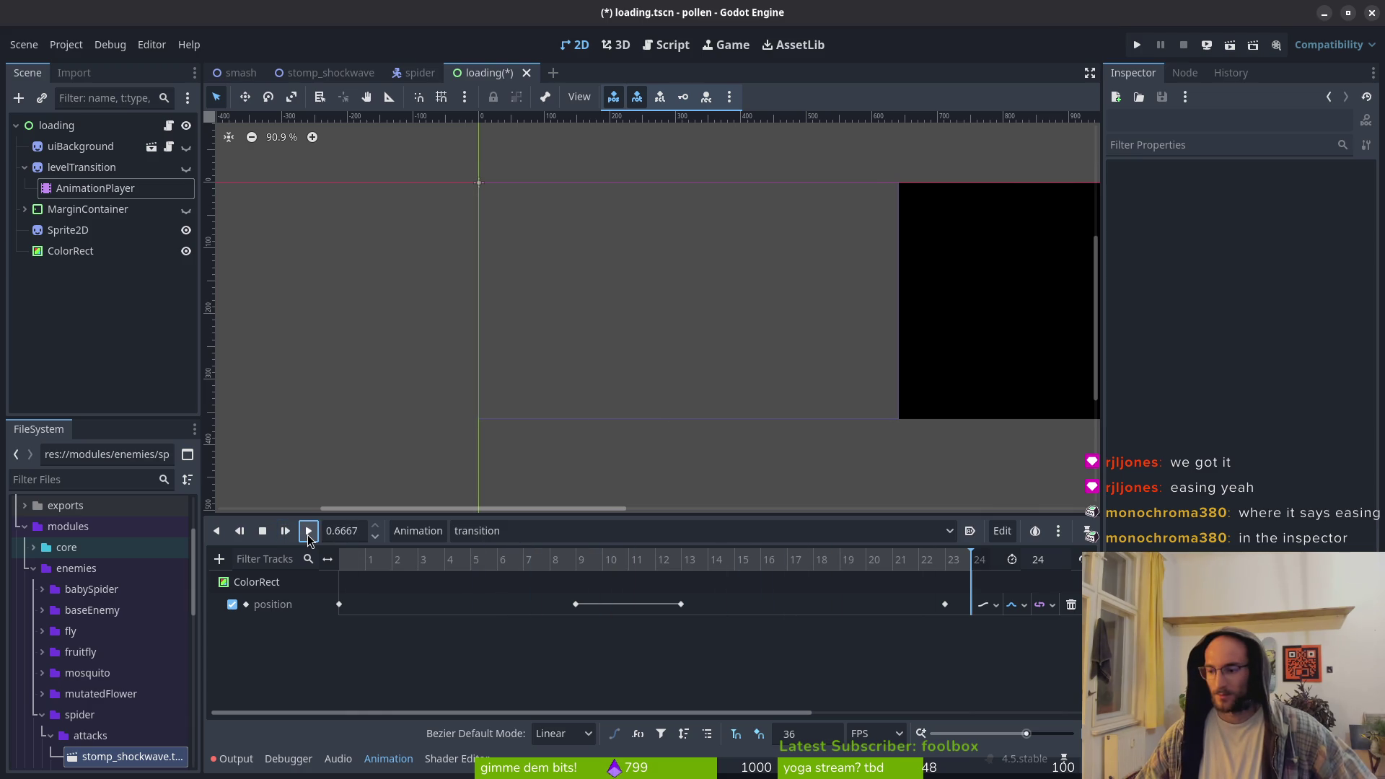
pyautogui.click(308, 534)
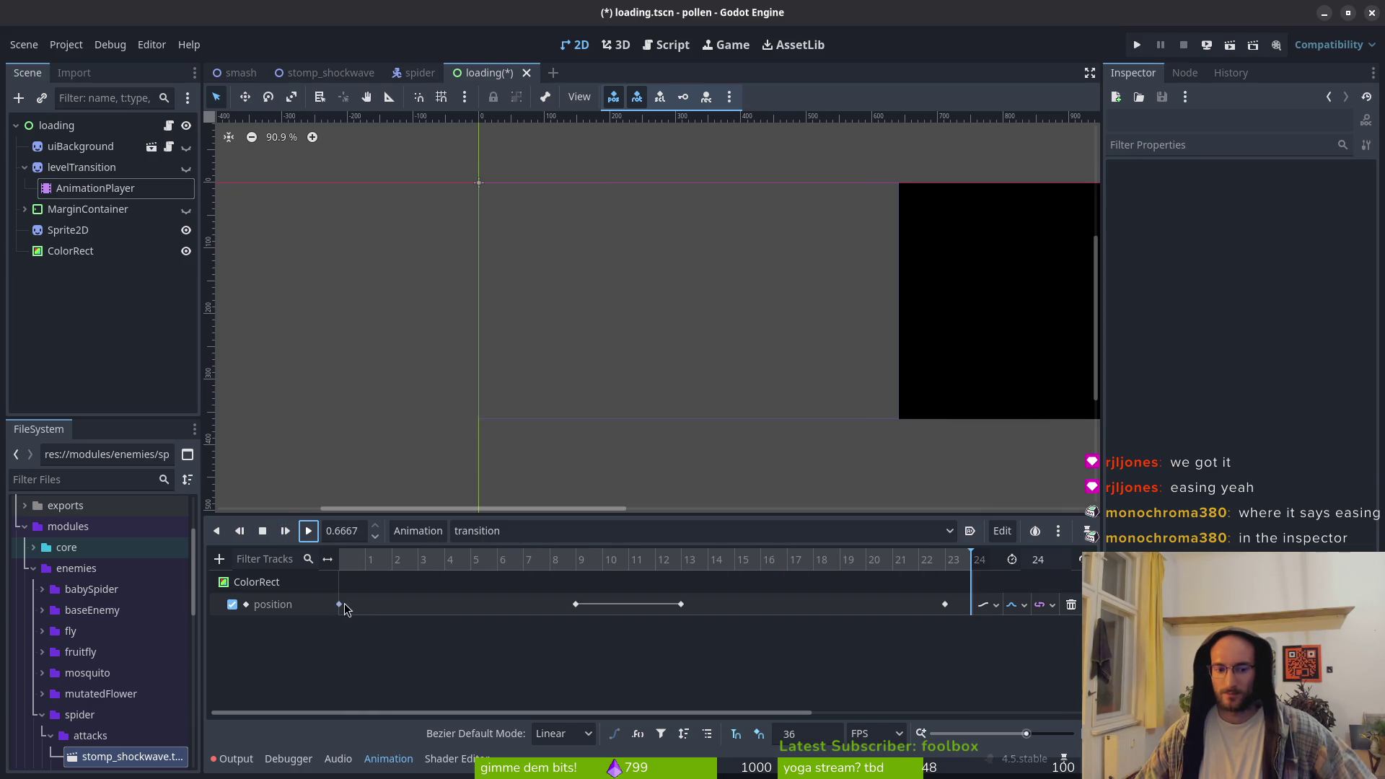
# Experiment with the frame-0 position key's easing curve, previewing the transition
pyautogui.click(339, 603)
pyautogui.doubleClick(1280, 265)
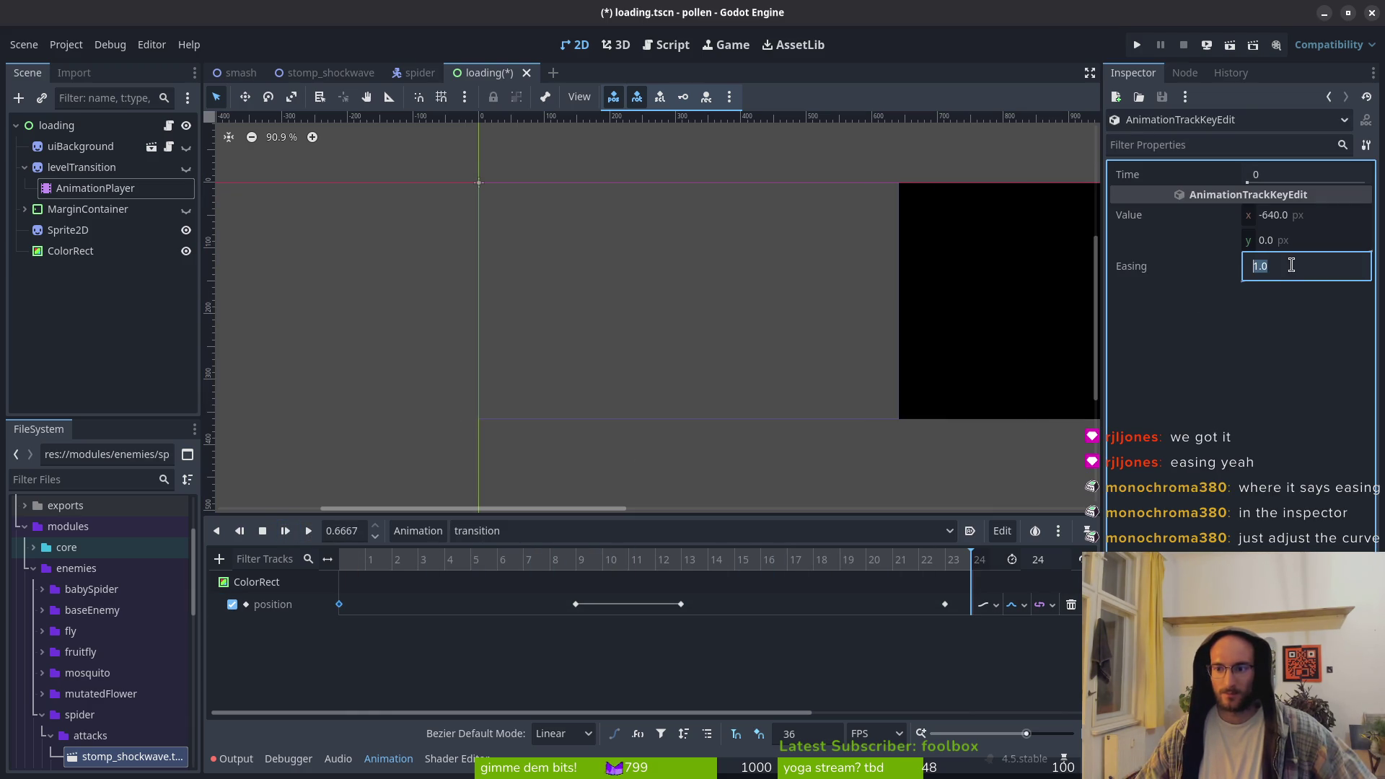
pyautogui.click(1268, 332)
pyautogui.moveTo(1337, 287); pyautogui.dragTo(1348, 273)
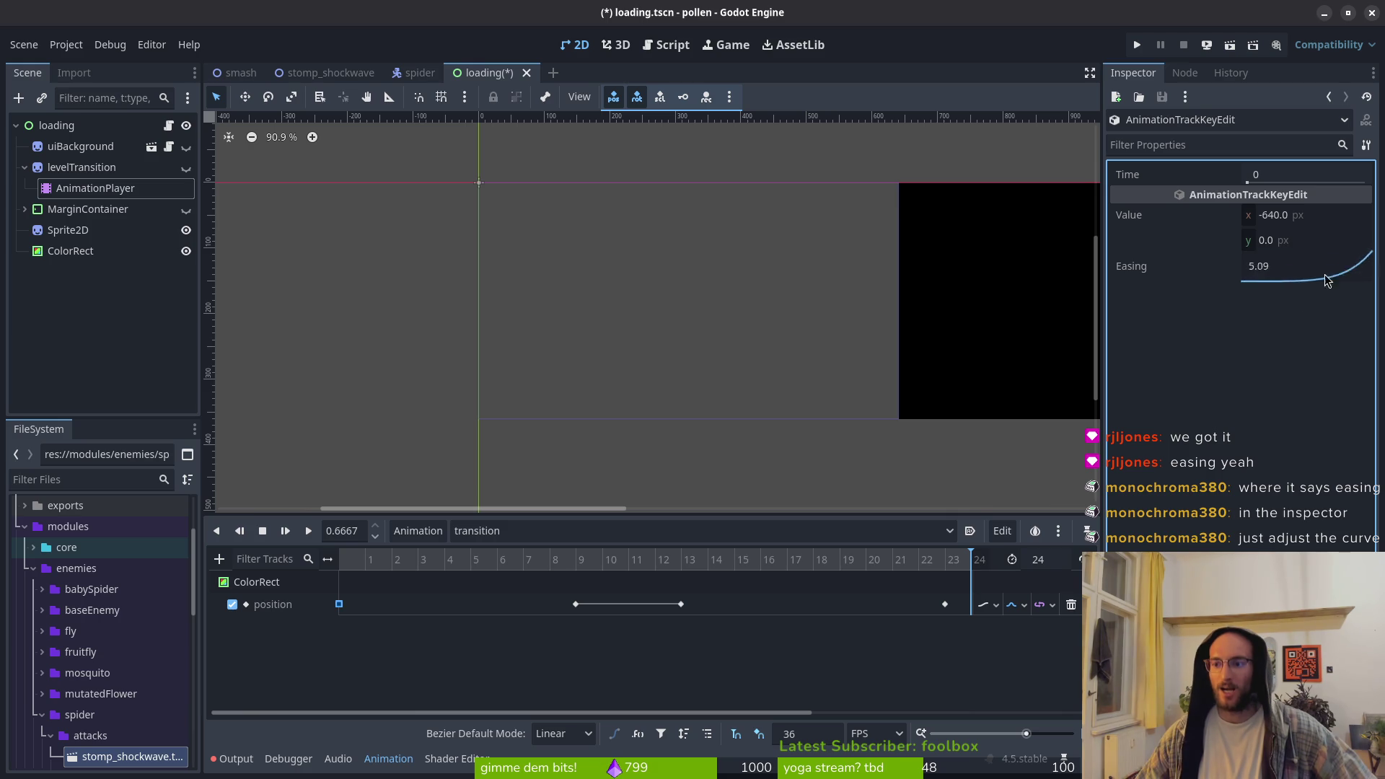
pyautogui.moveTo(1248, 268)
pyautogui.mouseDown()
pyautogui.moveTo(1298, 268)
pyautogui.moveTo(1291, 280)
pyautogui.moveTo(1329, 330)
pyautogui.moveTo(1348, 298)
pyautogui.moveTo(1313, 287)
pyautogui.mouseUp()
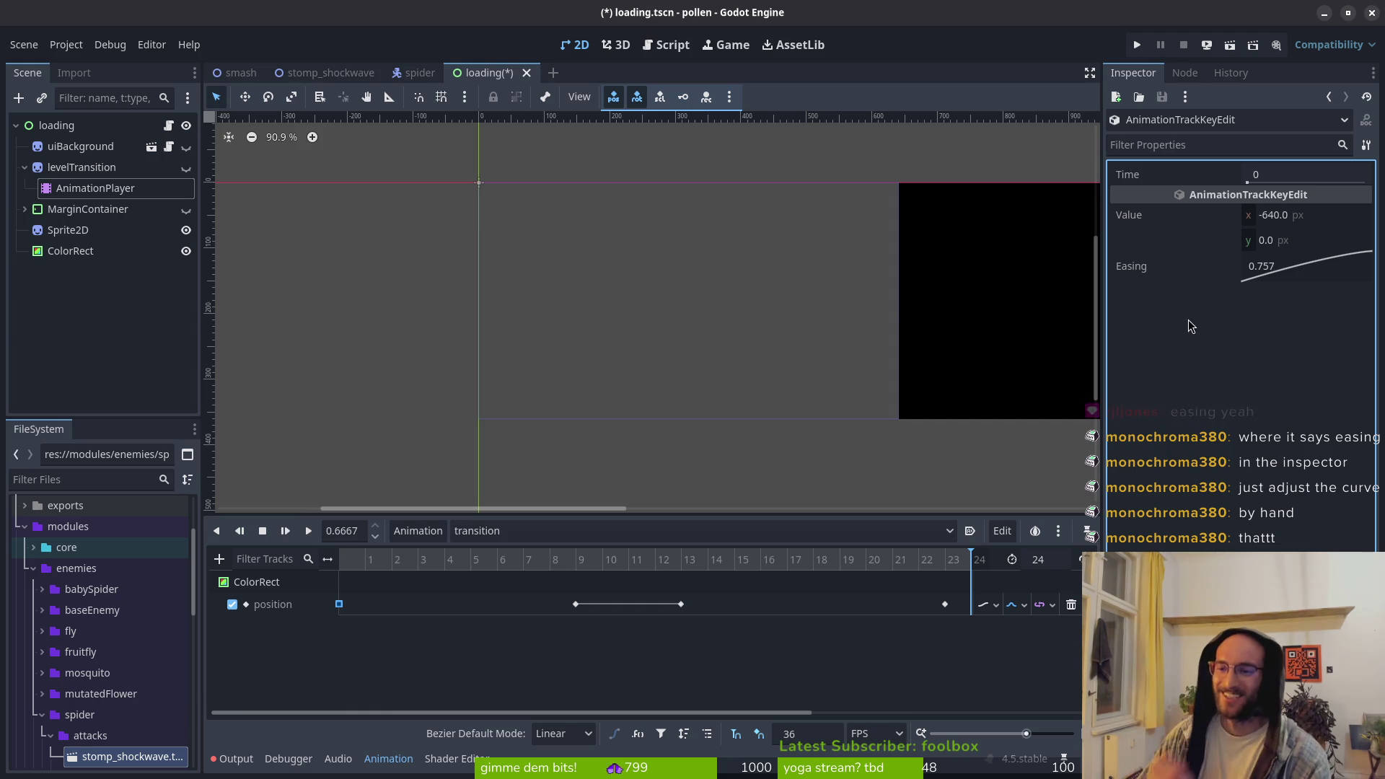
pyautogui.moveTo(1324, 259); pyautogui.dragTo(1321, 277)
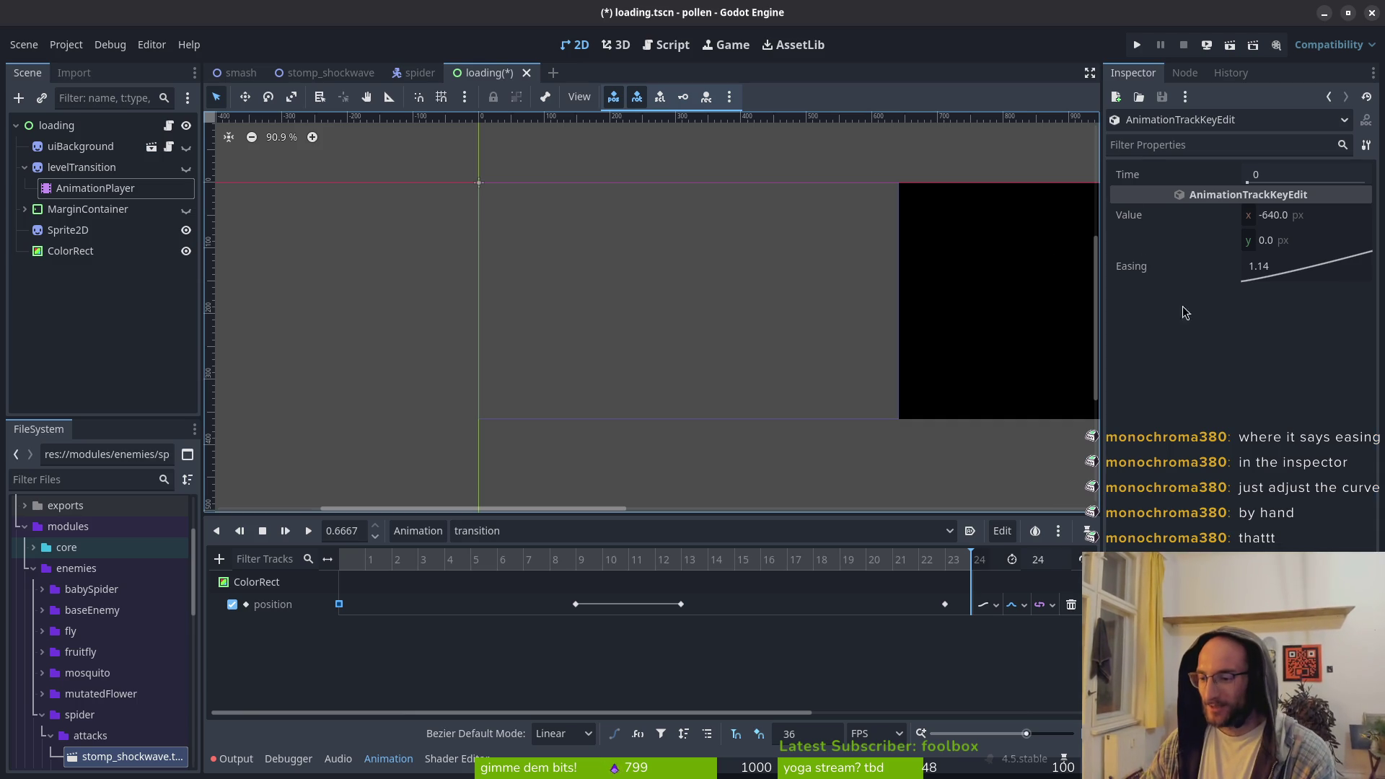
pyautogui.moveTo(1317, 273); pyautogui.dragTo(1288, 264)
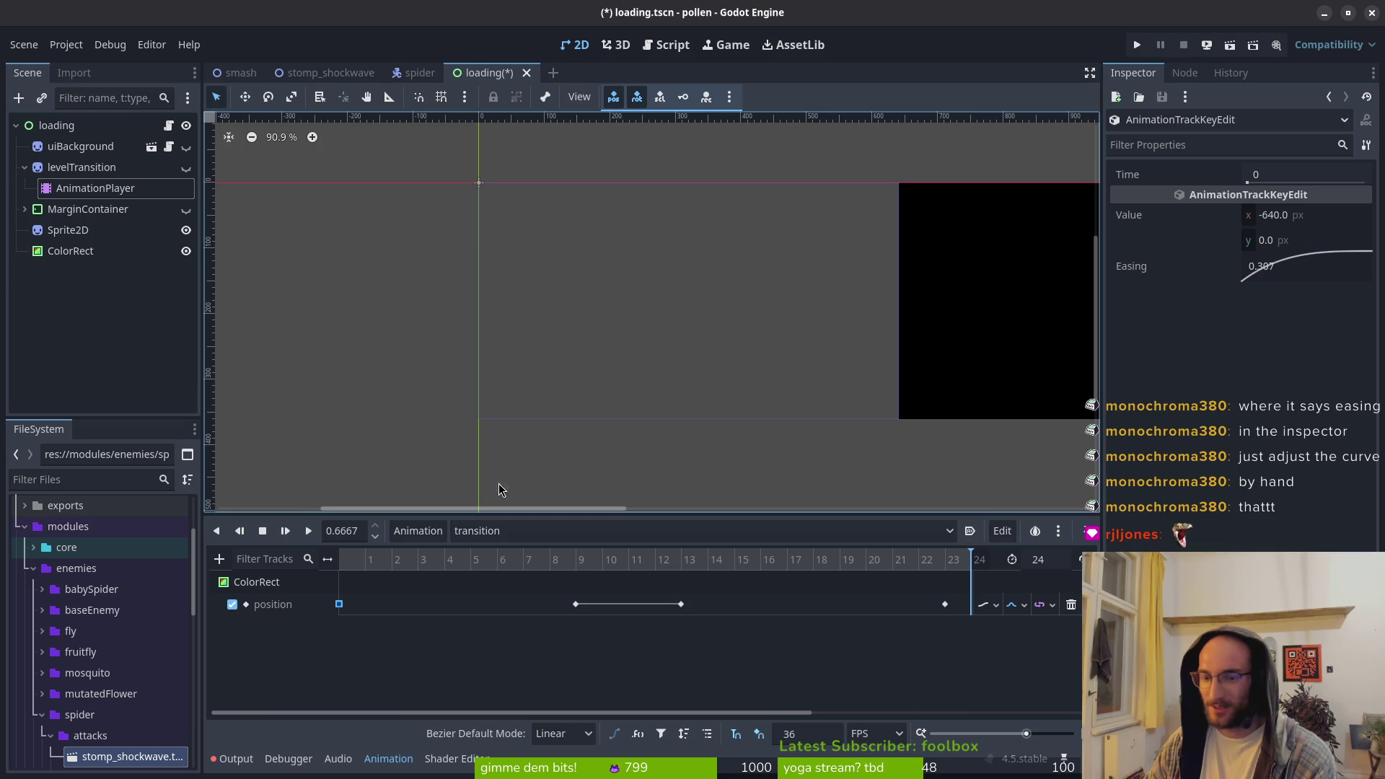
pyautogui.click(308, 531)
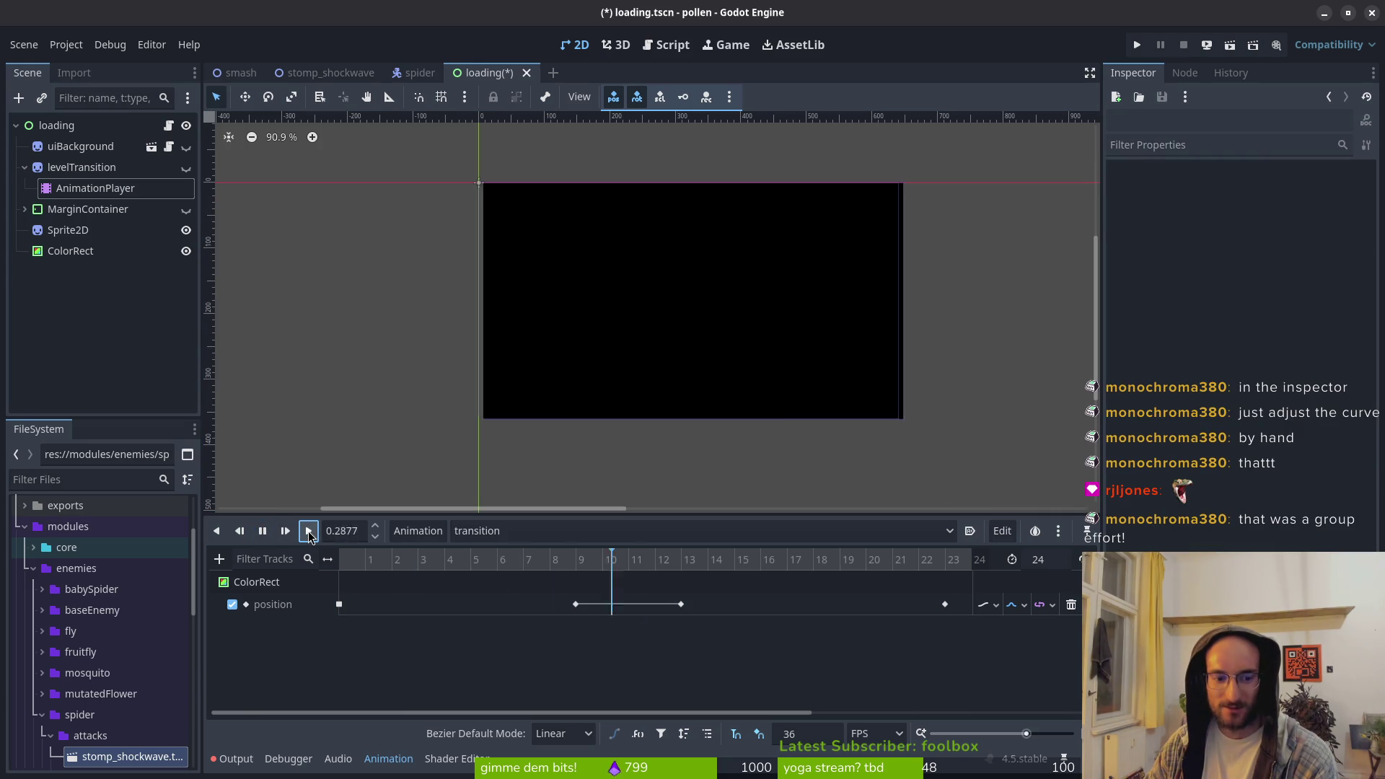
pyautogui.click(308, 531)
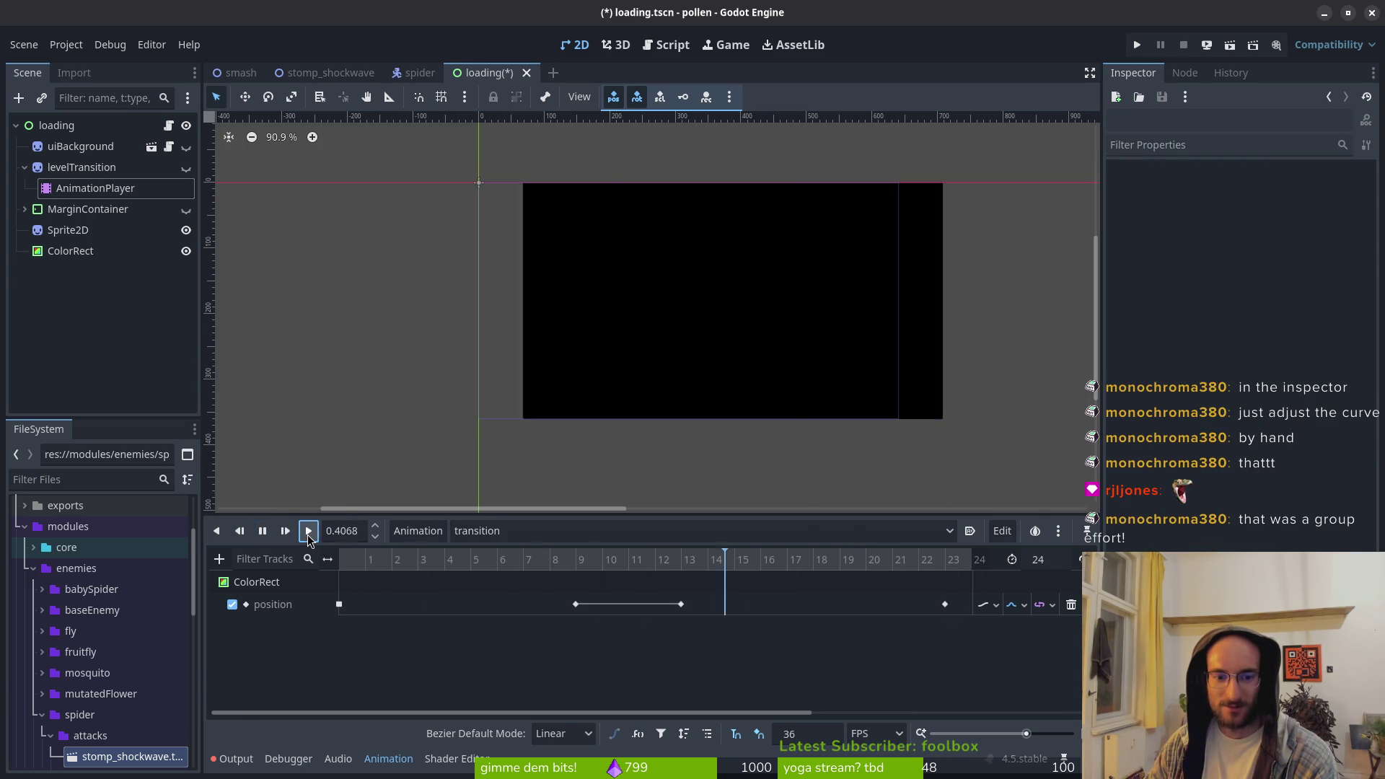
pyautogui.click(282, 534)
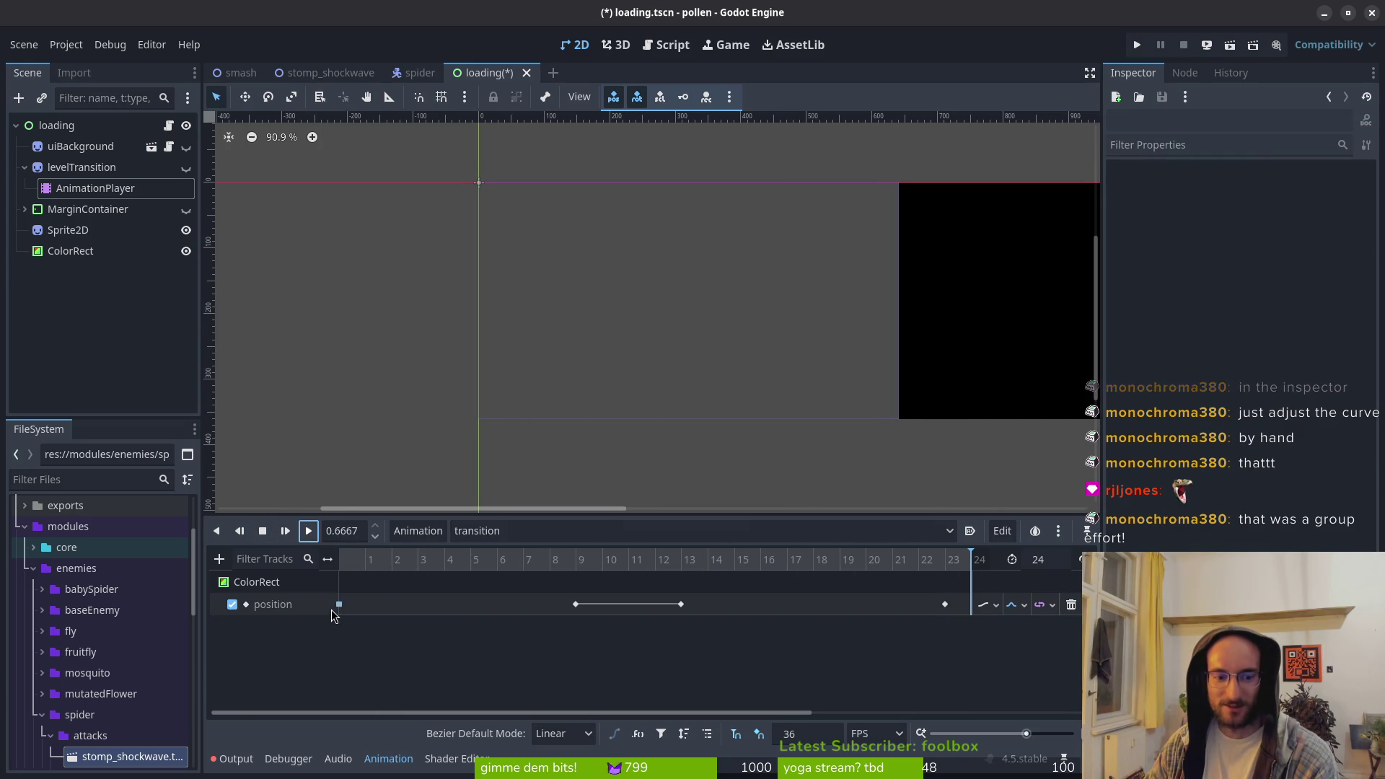
# Set the frame-0 key's easing to 5.27 and replay the transition
pyautogui.click(339, 604)
pyautogui.moveTo(1309, 264)
pyautogui.mouseDown()
pyautogui.moveTo(1377, 295)
pyautogui.moveTo(1363, 296)
pyautogui.mouseUp()
pyautogui.click(309, 537)
pyautogui.click(304, 537)
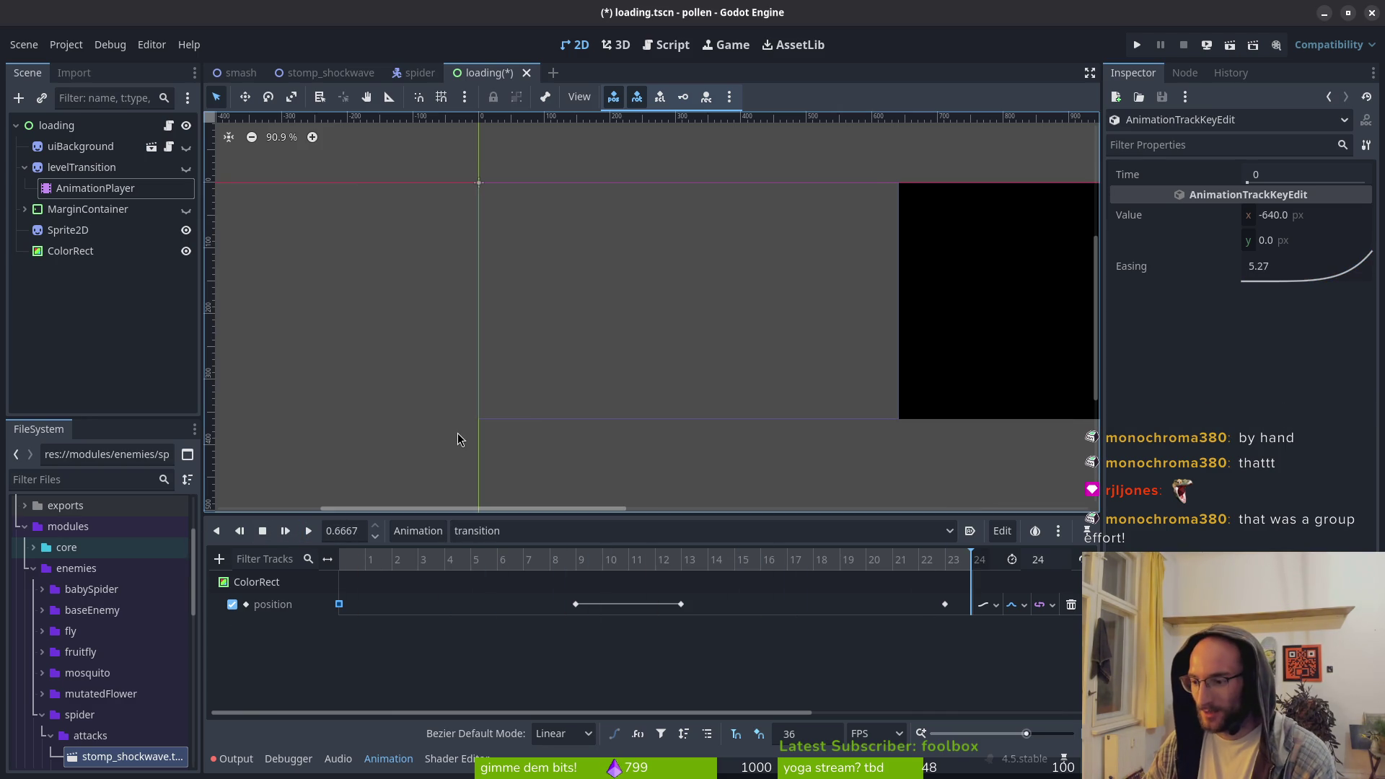
pyautogui.click(944, 603)
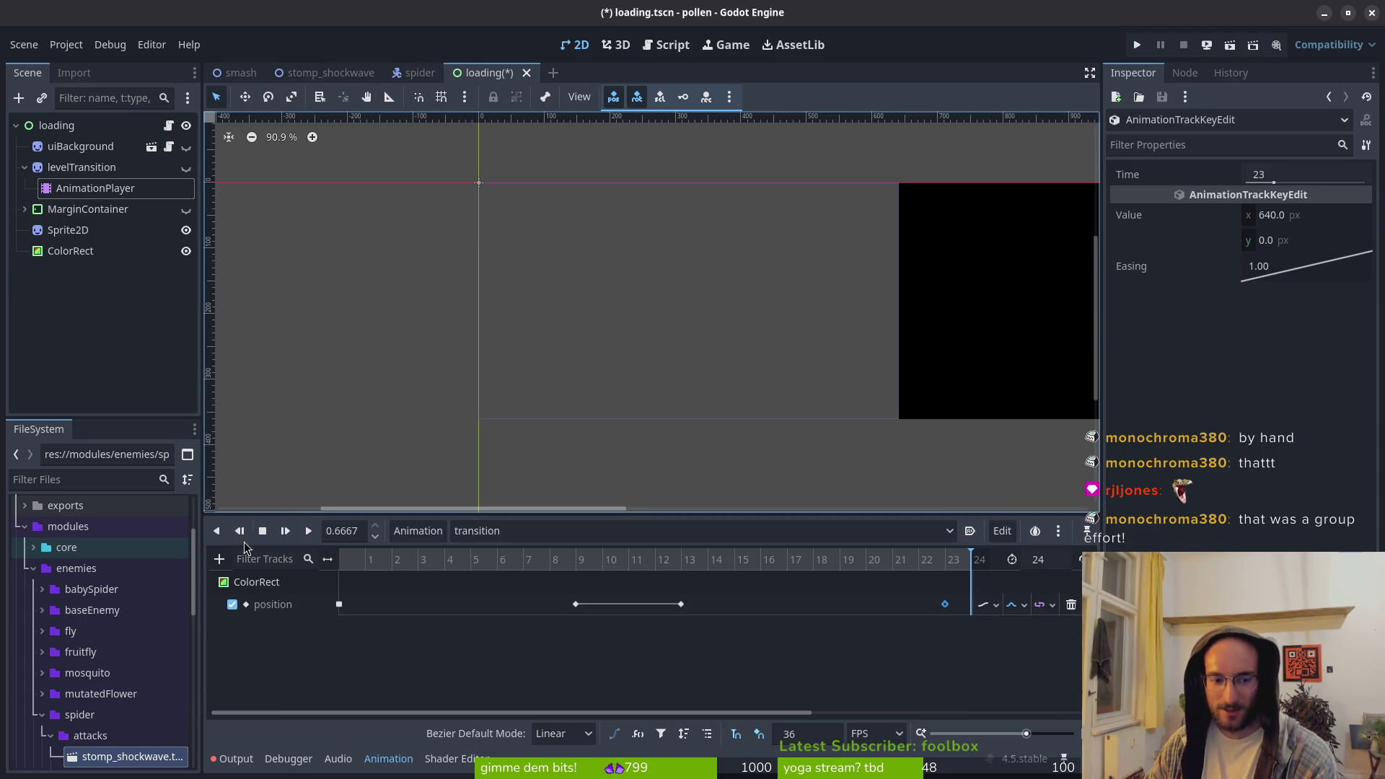
# Lower the frame-0 position key's easing toward 0.5 and preview the animation
pyautogui.click(309, 531)
pyautogui.click(339, 604)
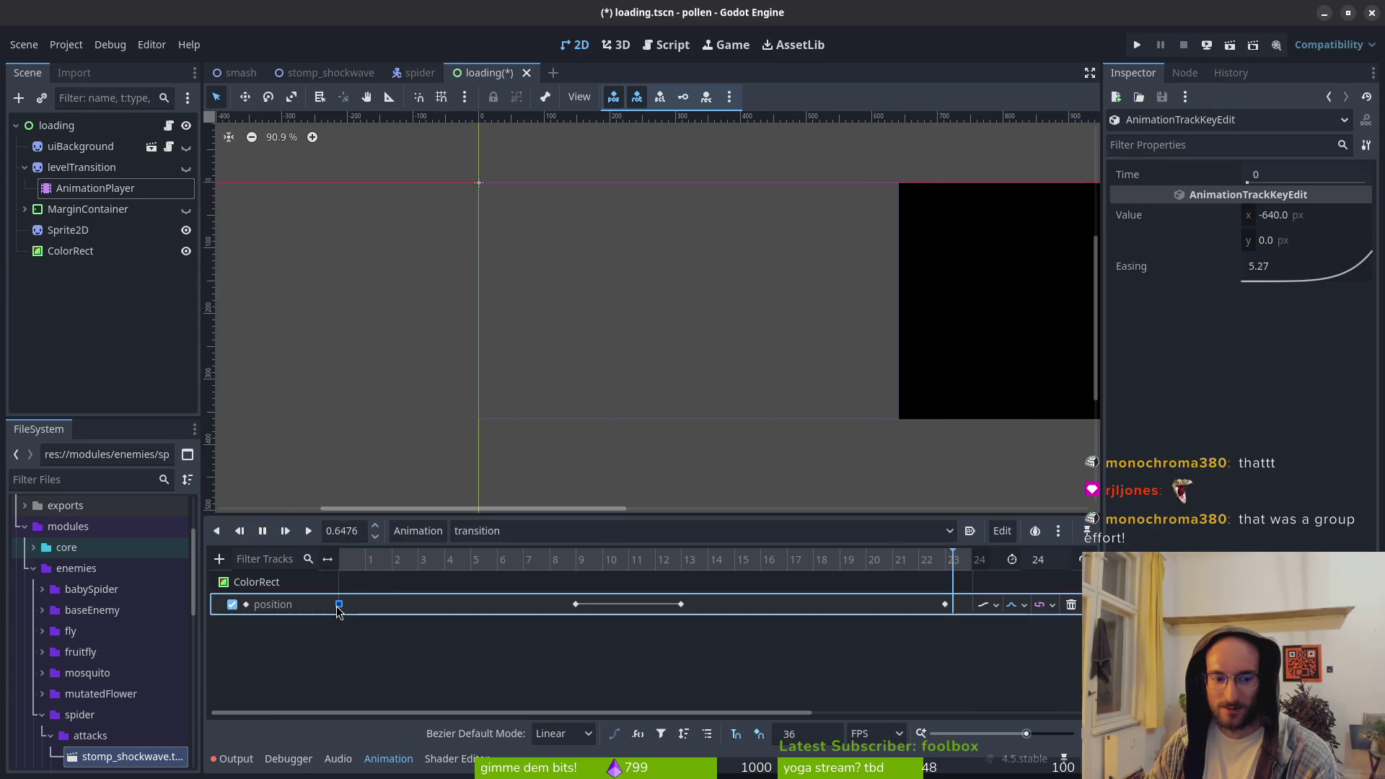
pyautogui.moveTo(1329, 283); pyautogui.dragTo(1283, 267)
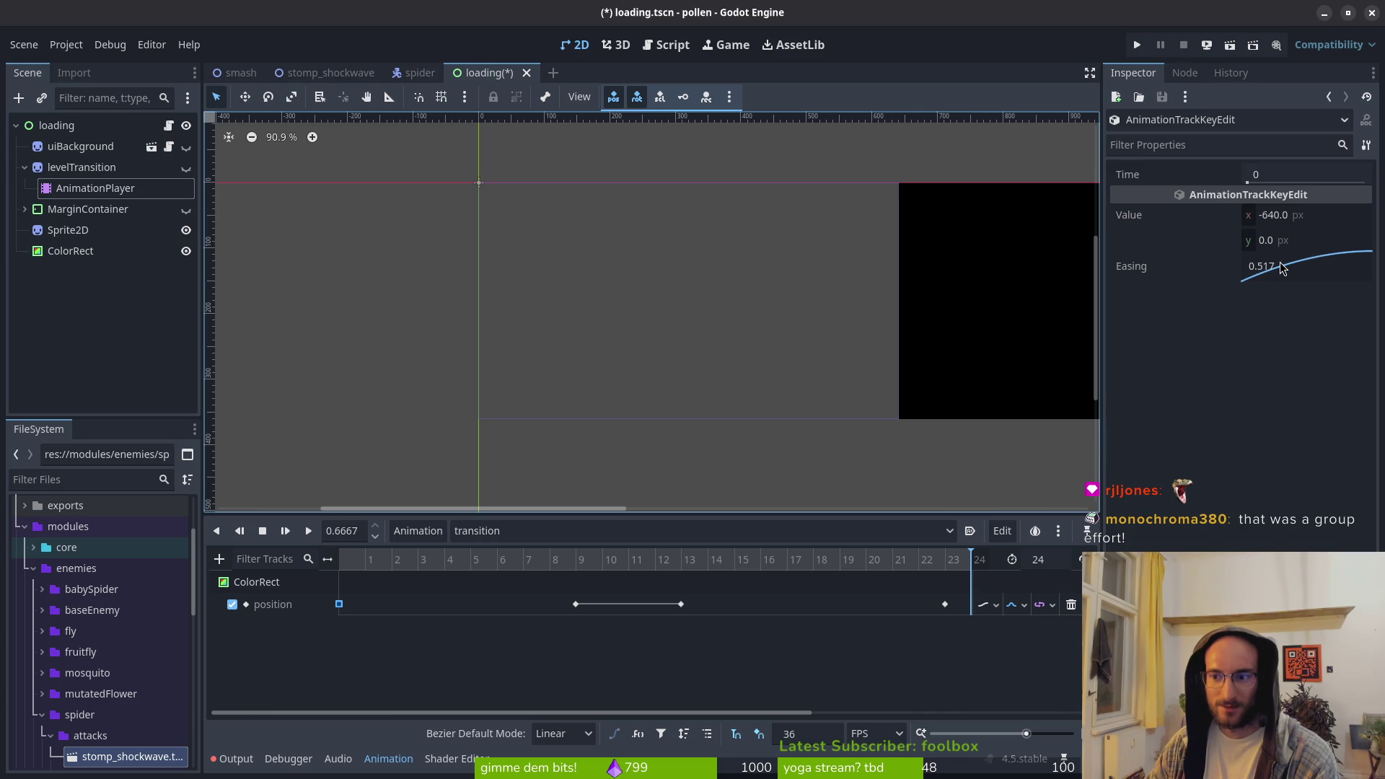
pyautogui.click(307, 531)
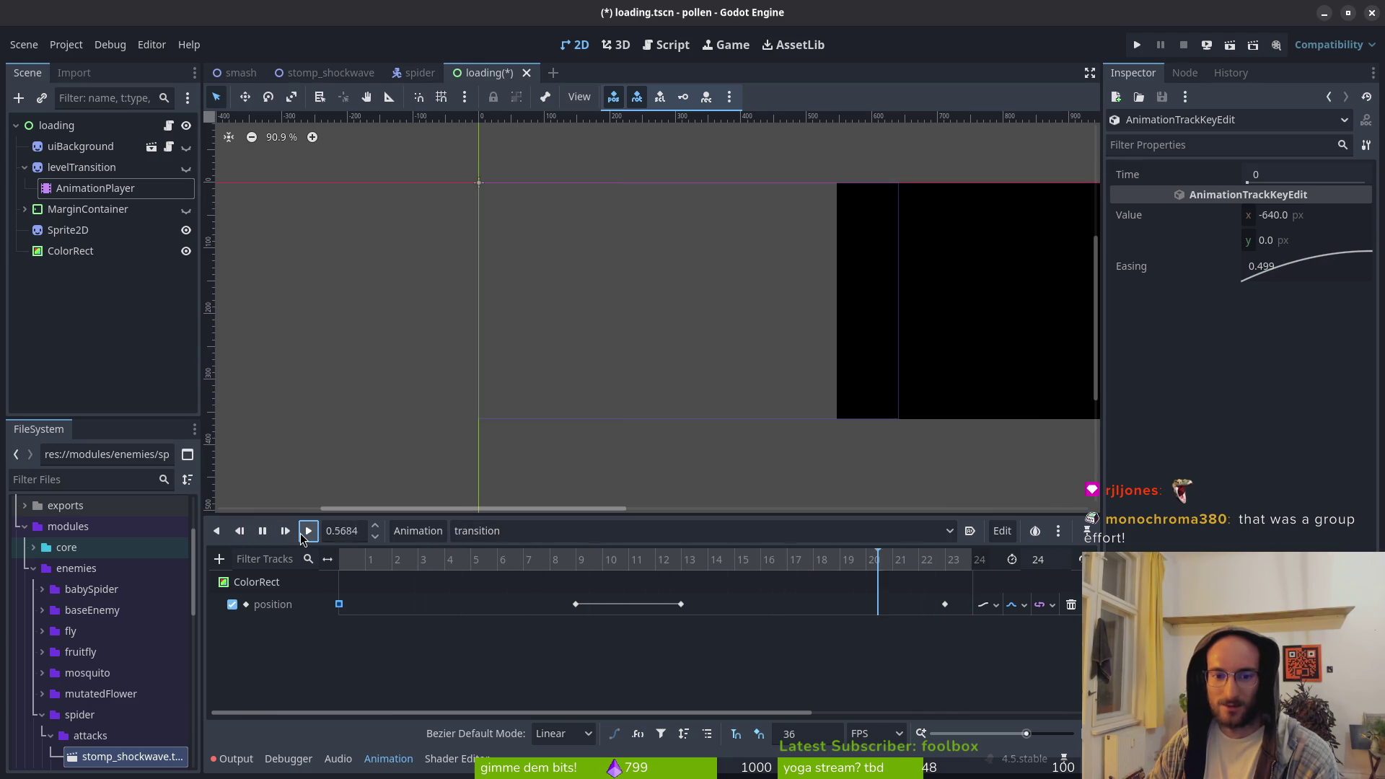
# Give the frame-23 key an ease-out easing curve and replay the transition
pyautogui.click(945, 606)
pyautogui.moveTo(1298, 272); pyautogui.dragTo(1293, 267)
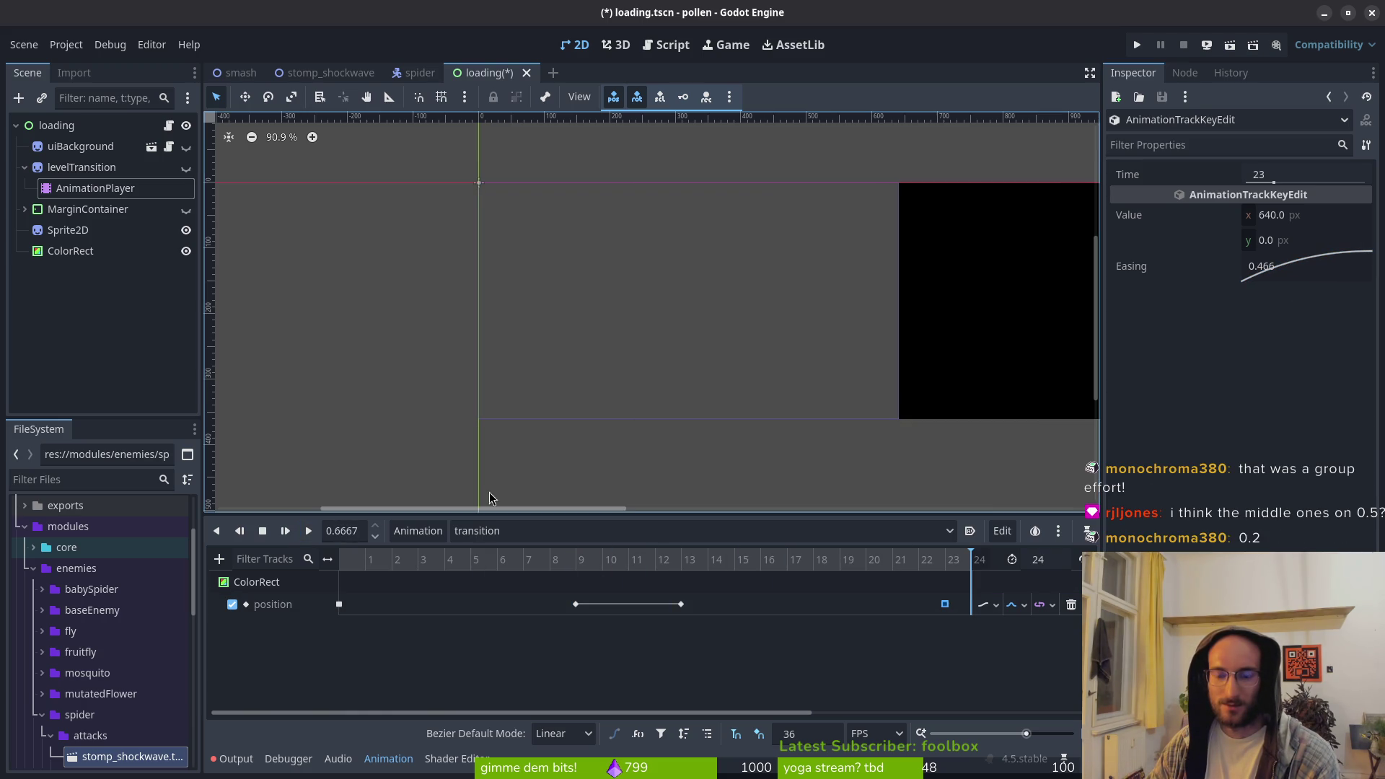
pyautogui.click(288, 534)
pyautogui.click(306, 534)
pyautogui.click(306, 534)
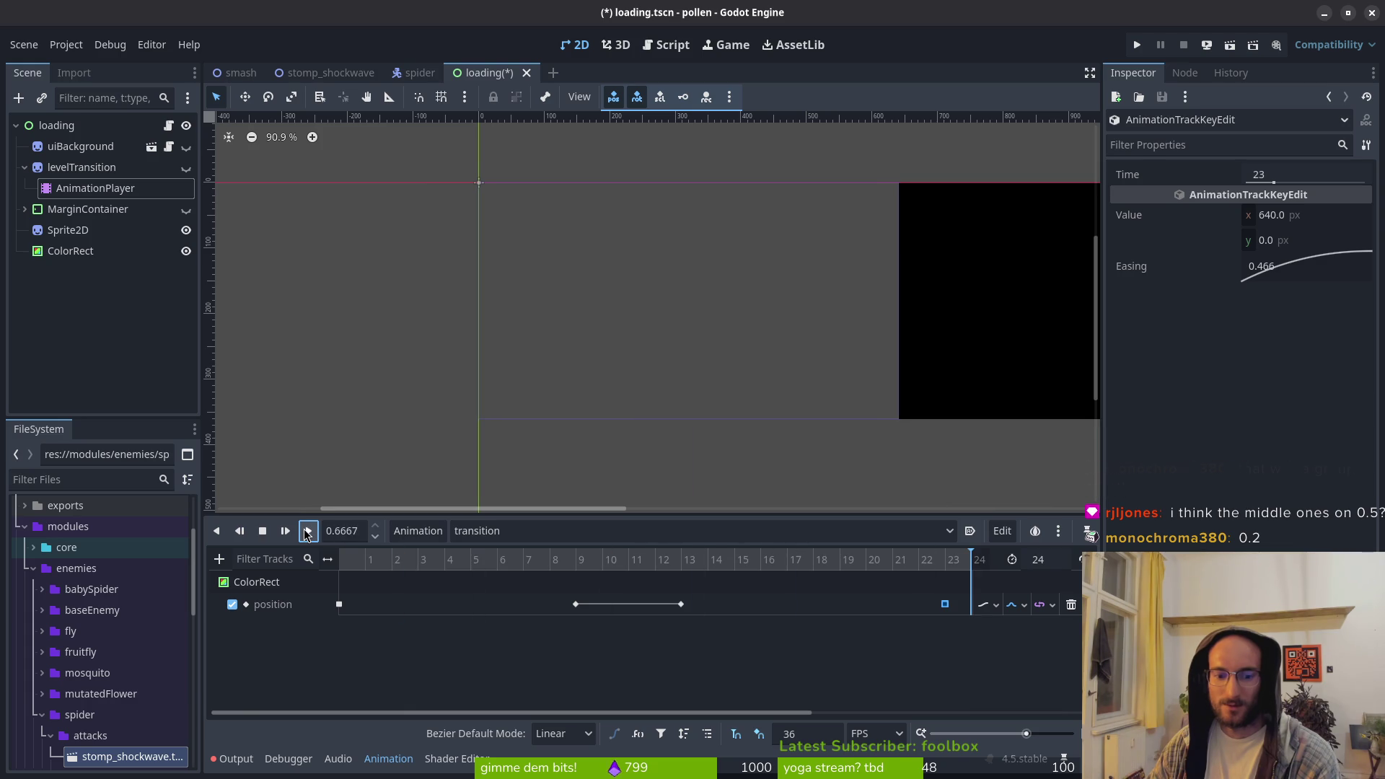
pyautogui.click(307, 534)
pyautogui.click(307, 534)
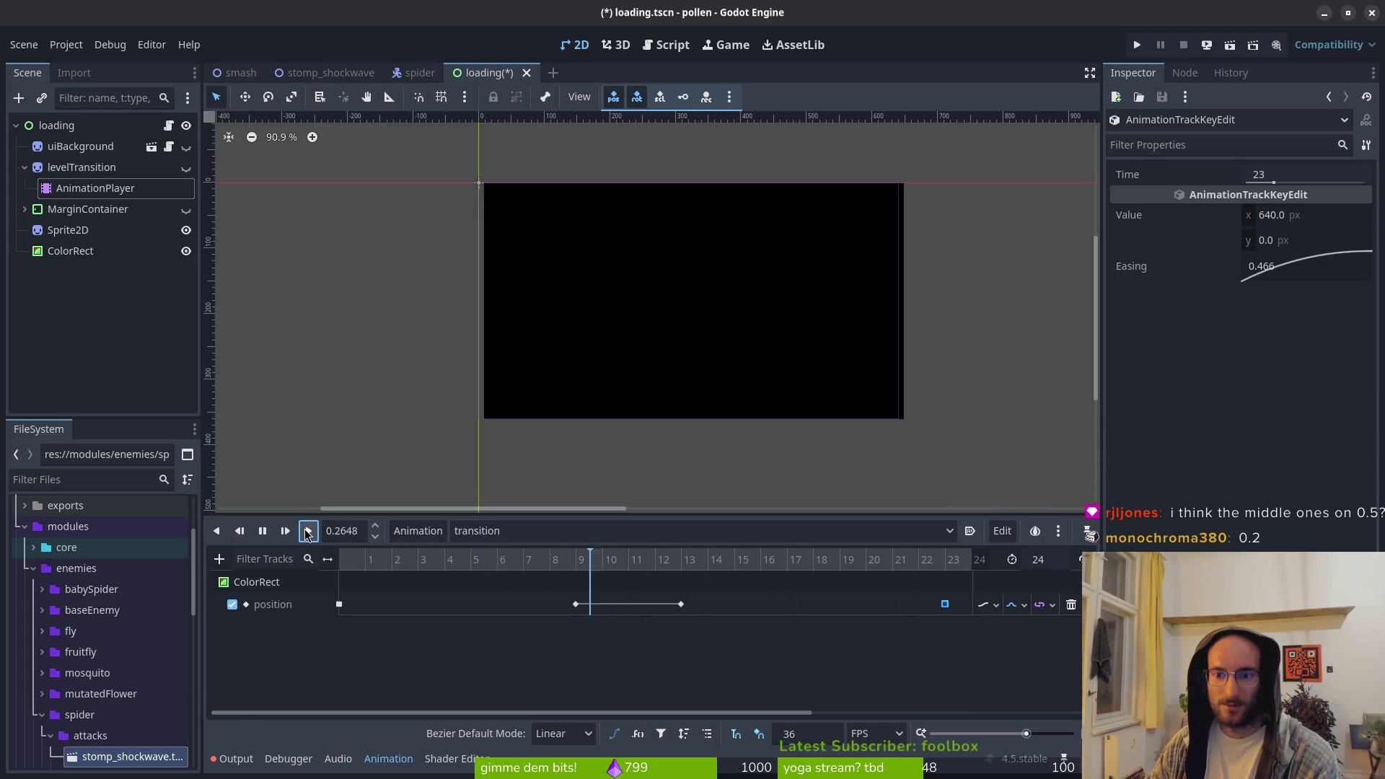
# Adjust the frame-13 key's easing curve and save loading.tscn
pyautogui.click(683, 606)
pyautogui.moveTo(1319, 272); pyautogui.dragTo(1298, 270)
pyautogui.hotkey('ctrl', 's')
pyautogui.doubleClick(1320, 268)
# Set the first position keyframe's easing to 0.2 and save loading.tscn
pyautogui.write('.2')
pyautogui.press('Return')
pyautogui.hotkey('ctrl', 's')
# Preview the transition with easing 0.2, then check the timeline snap step options
pyautogui.click(308, 532)
pyautogui.click(310, 532)
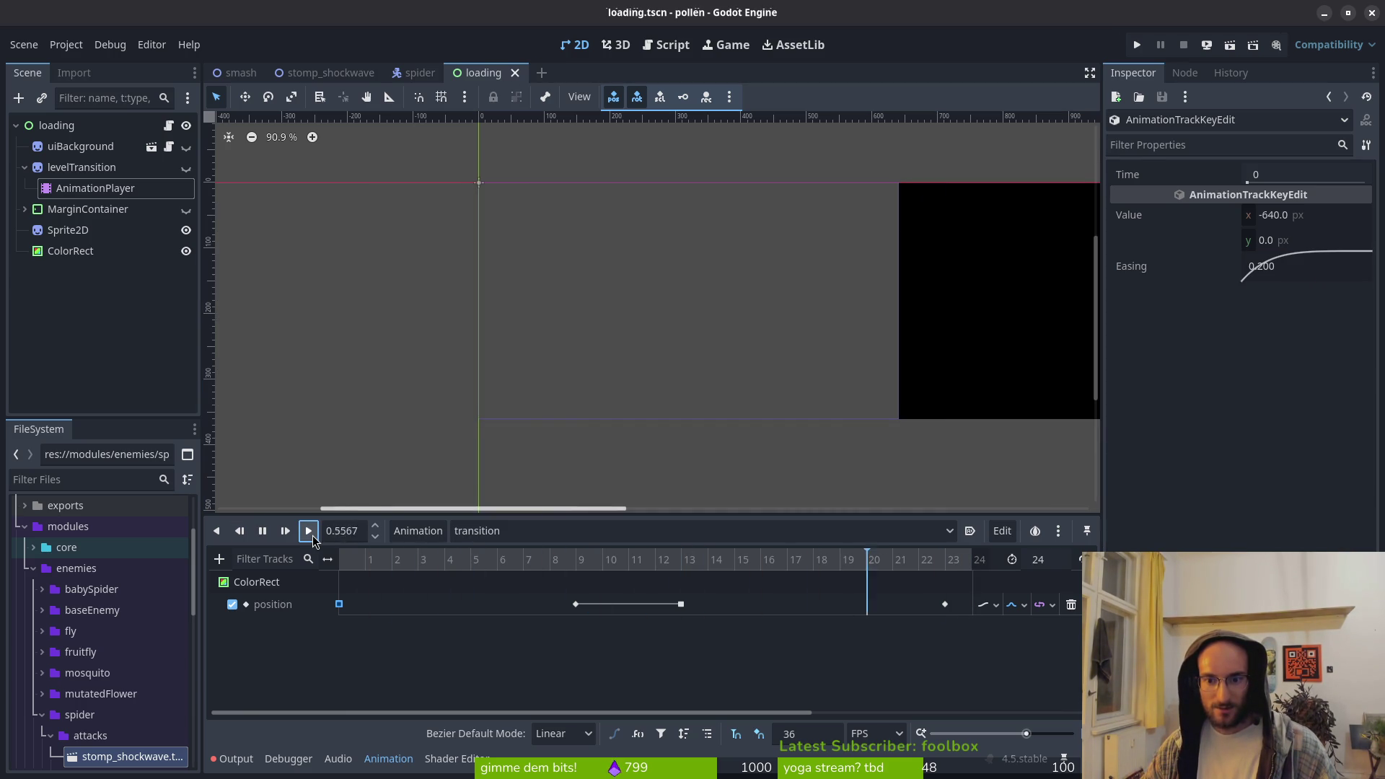
pyautogui.click(309, 532)
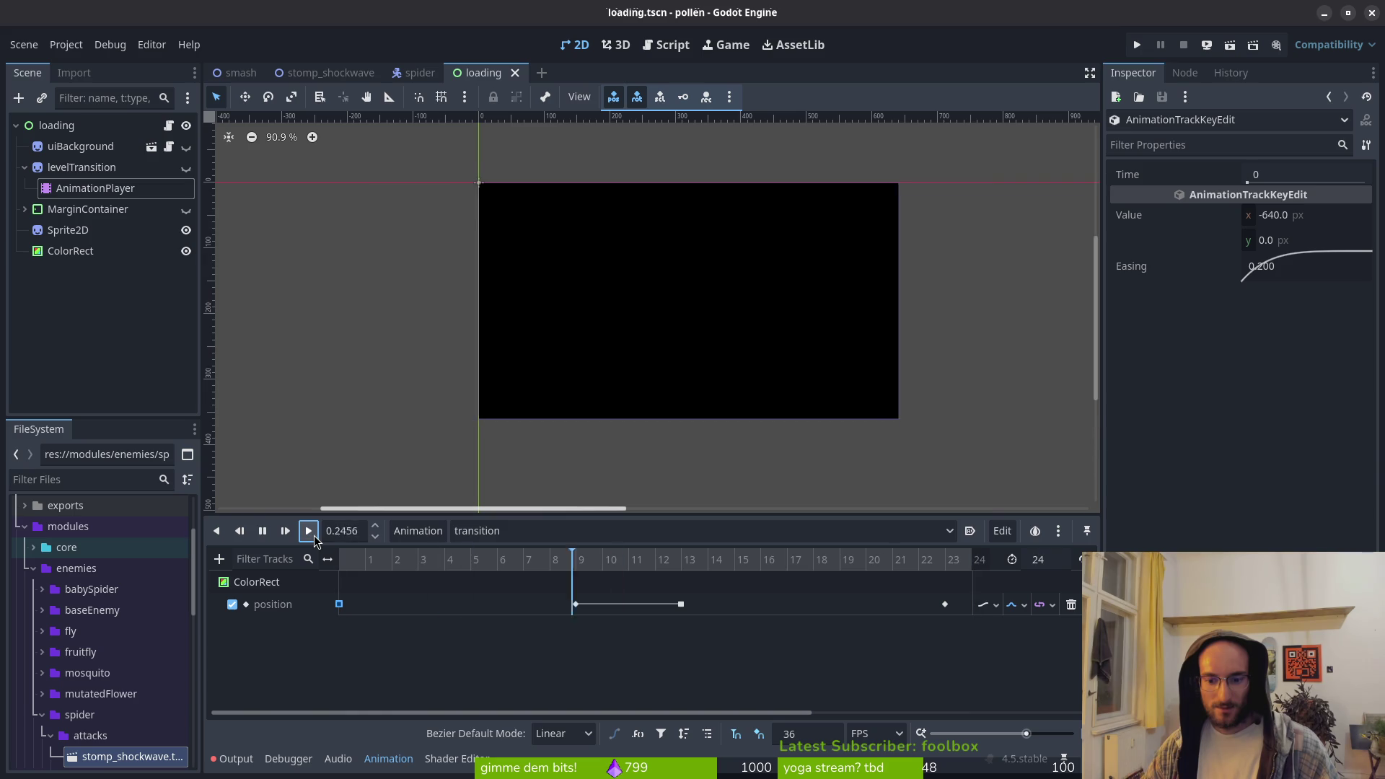
pyautogui.click(865, 735)
pyautogui.click(814, 735)
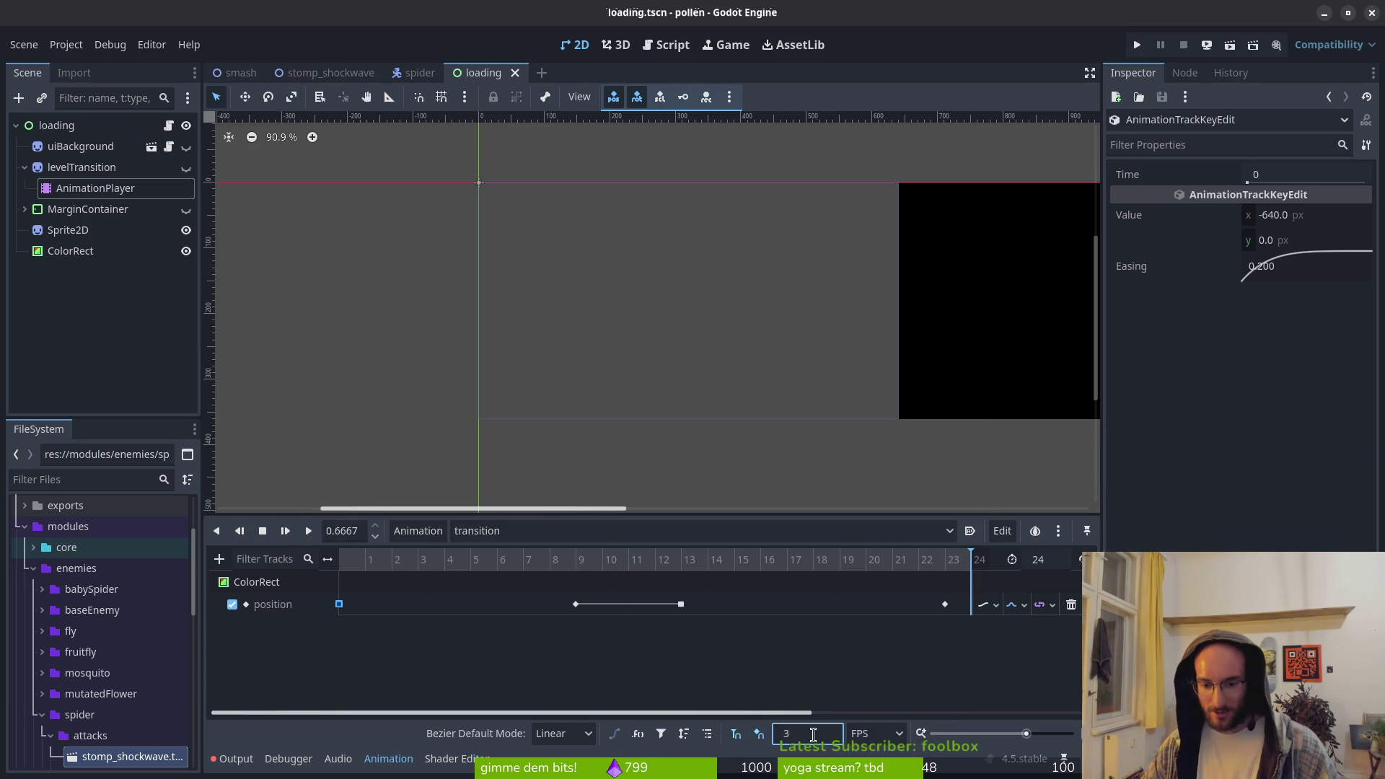
pyautogui.write('24')
# Apply a 24 FPS snap, move a position key to frame 9, and set the animation length to 24
pyautogui.press('Return')
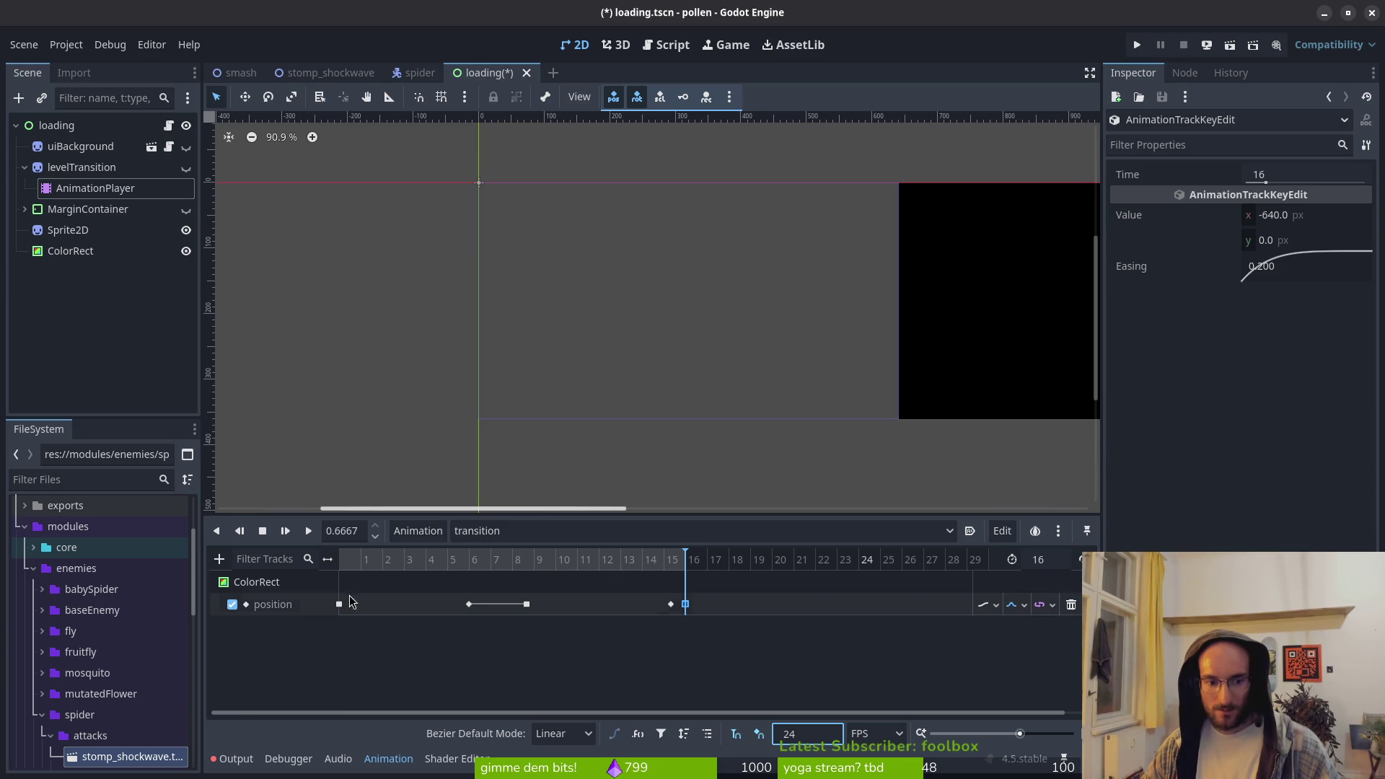
pyautogui.moveTo(522, 604); pyautogui.dragTo(531, 603)
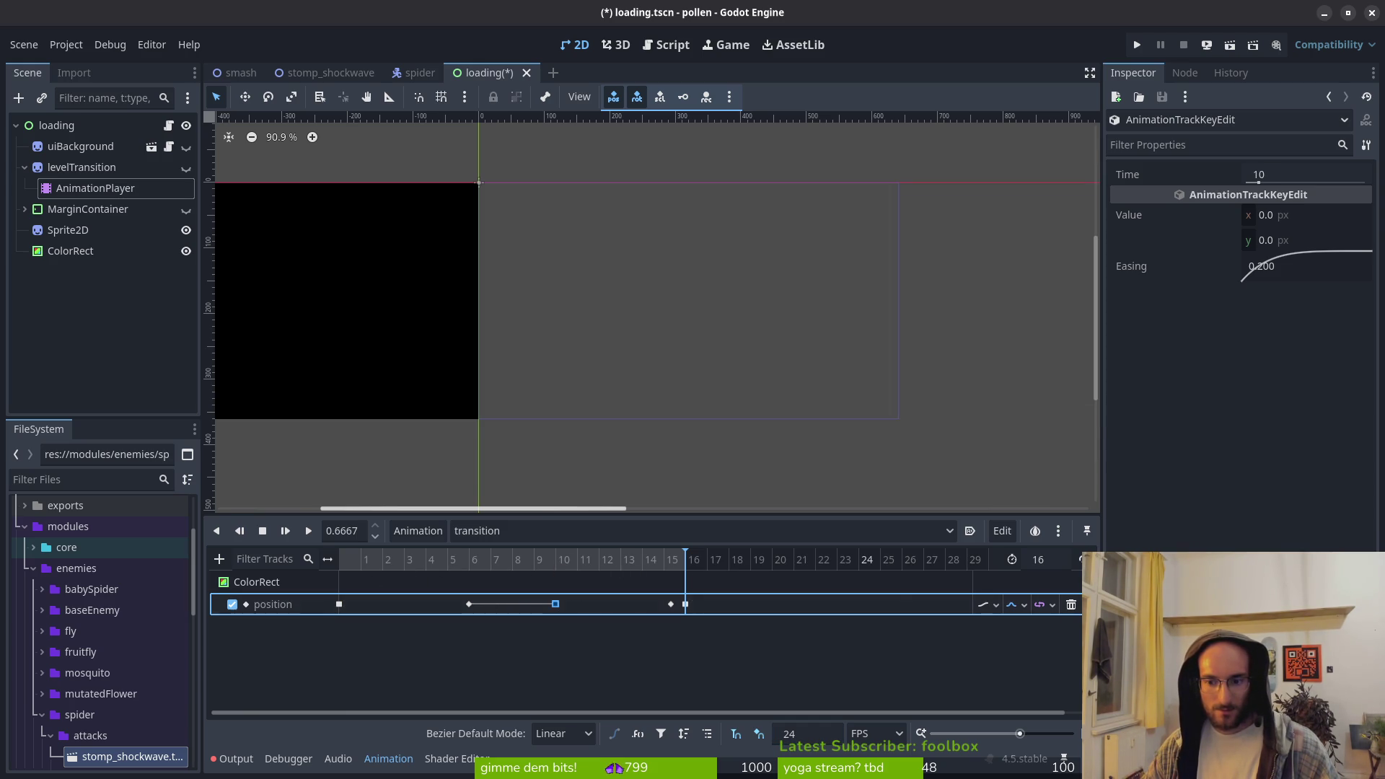
pyautogui.click(1063, 566)
pyautogui.write('24')
pyautogui.press('Return')
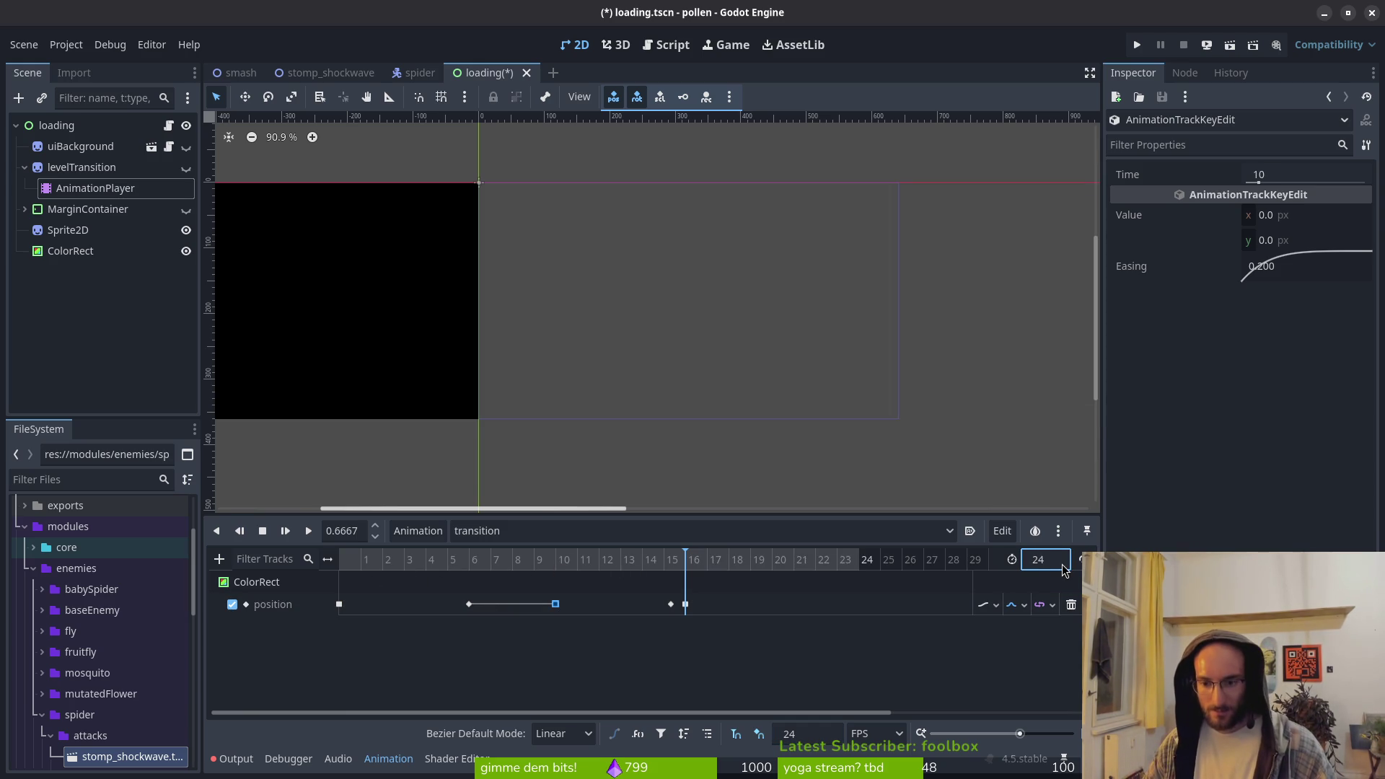
# Respace the middle keys, delete the redundant key, move the last key to frame 23, save, and preview
pyautogui.click(686, 604)
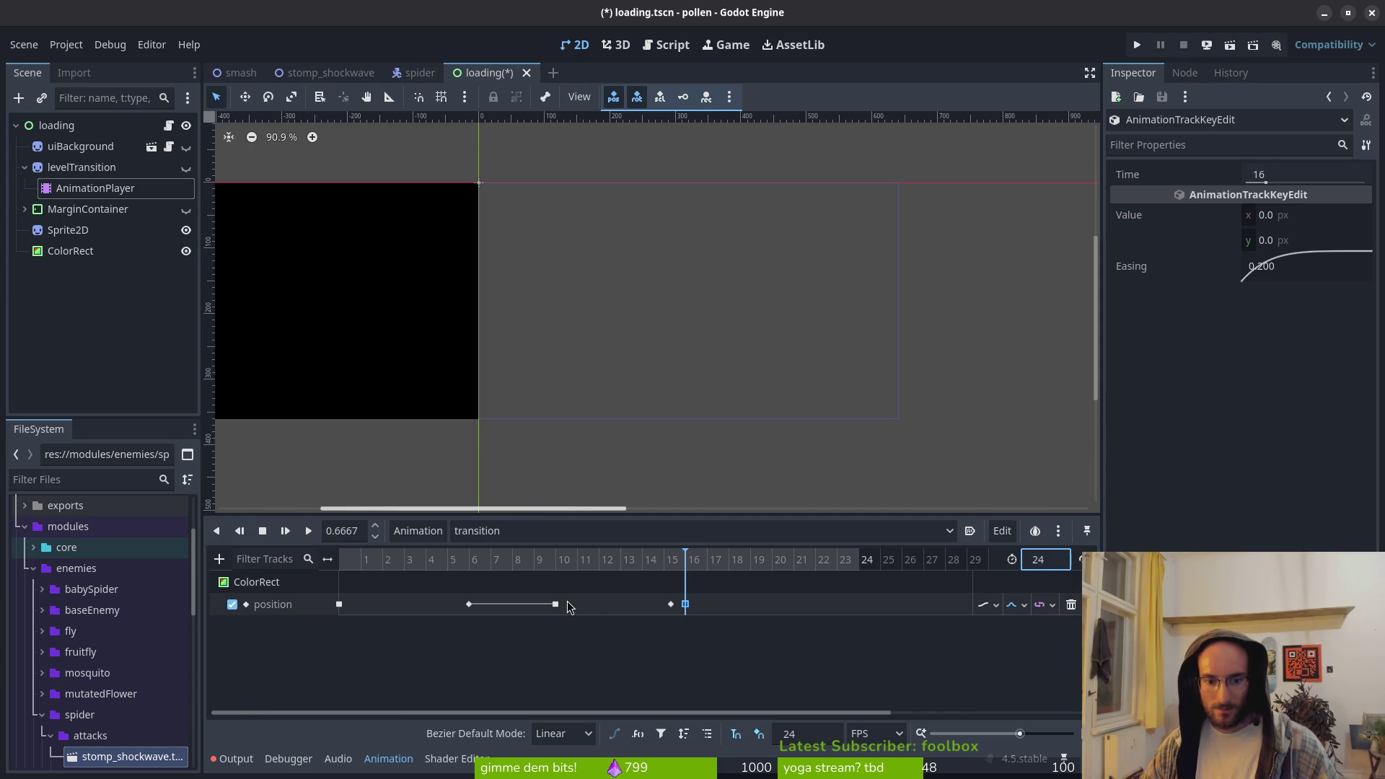
pyautogui.moveTo(557, 610); pyautogui.dragTo(621, 610)
pyautogui.moveTo(468, 606); pyautogui.dragTo(514, 613)
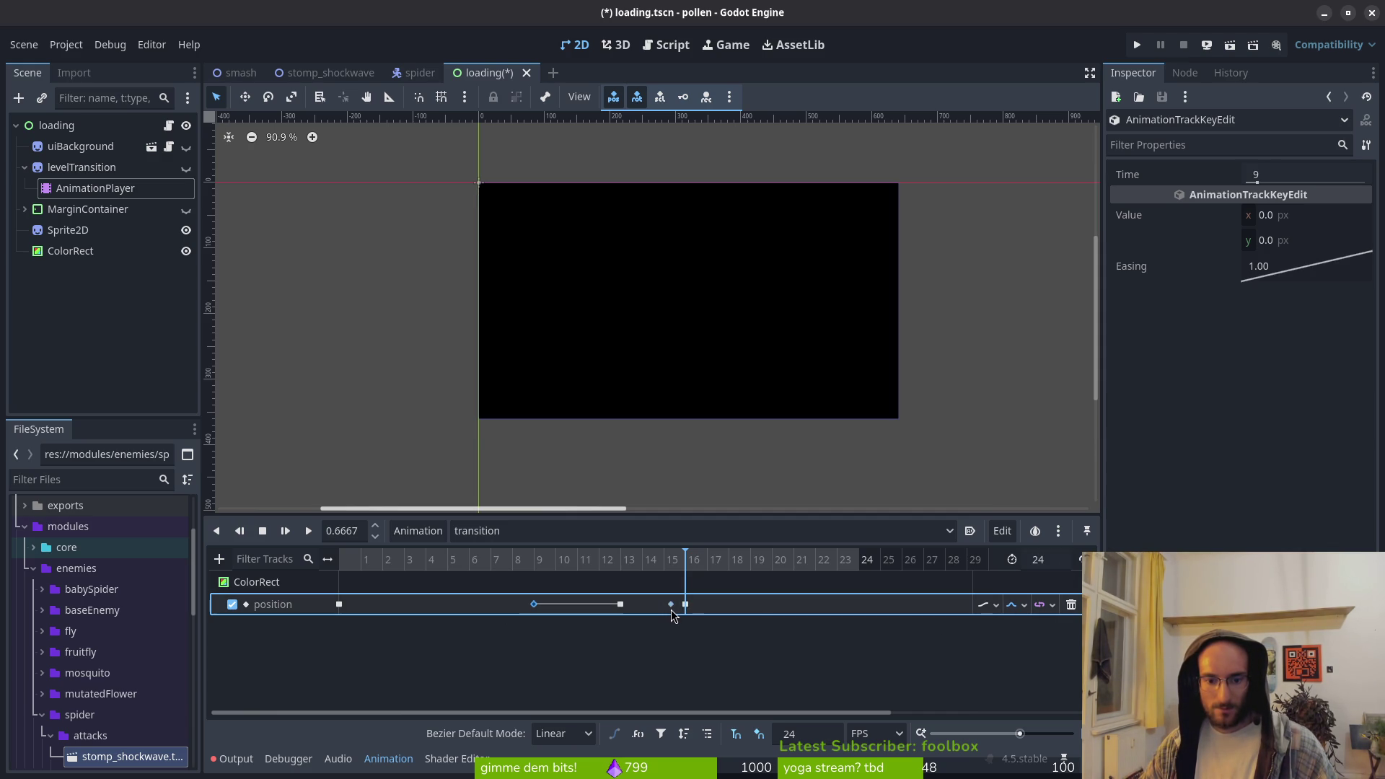
pyautogui.moveTo(688, 608); pyautogui.dragTo(837, 607)
pyautogui.click(671, 605)
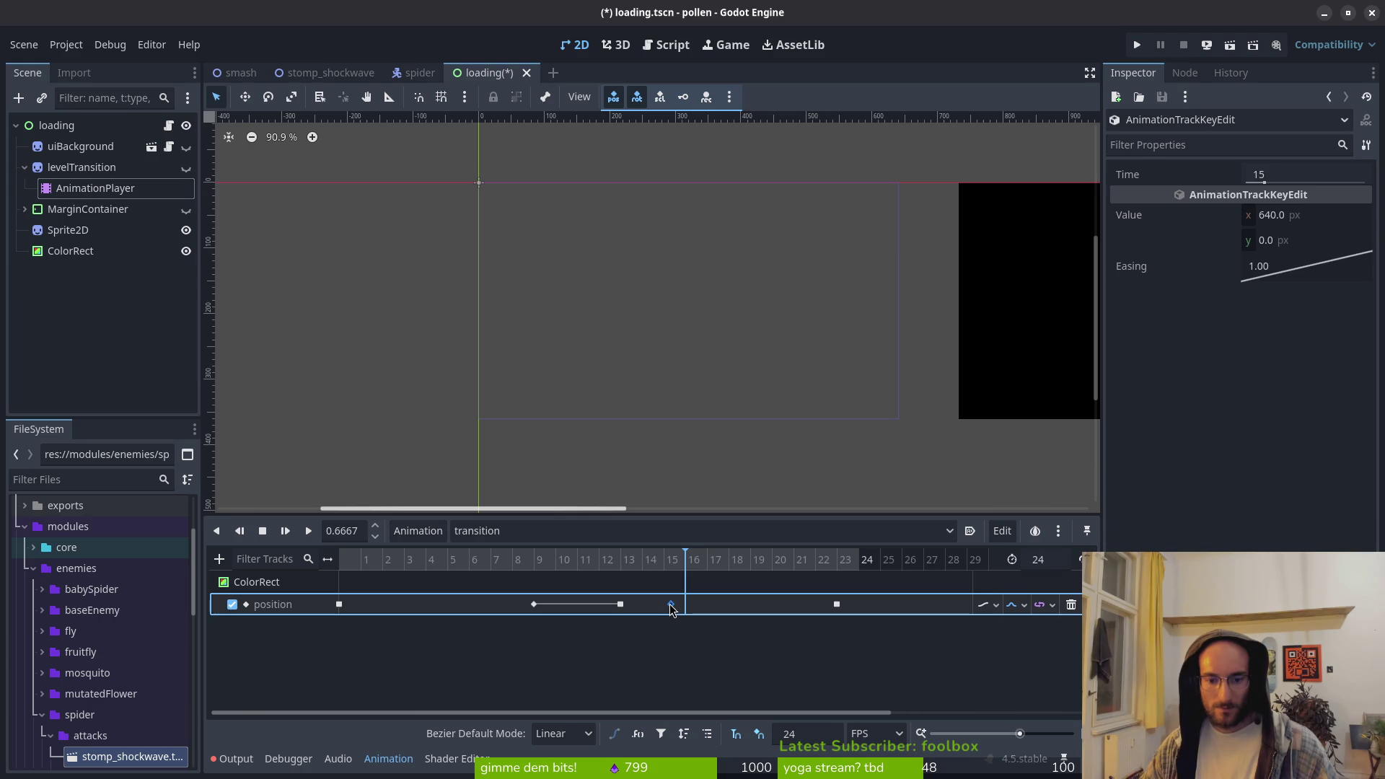
pyautogui.moveTo(670, 608); pyautogui.dragTo(689, 608)
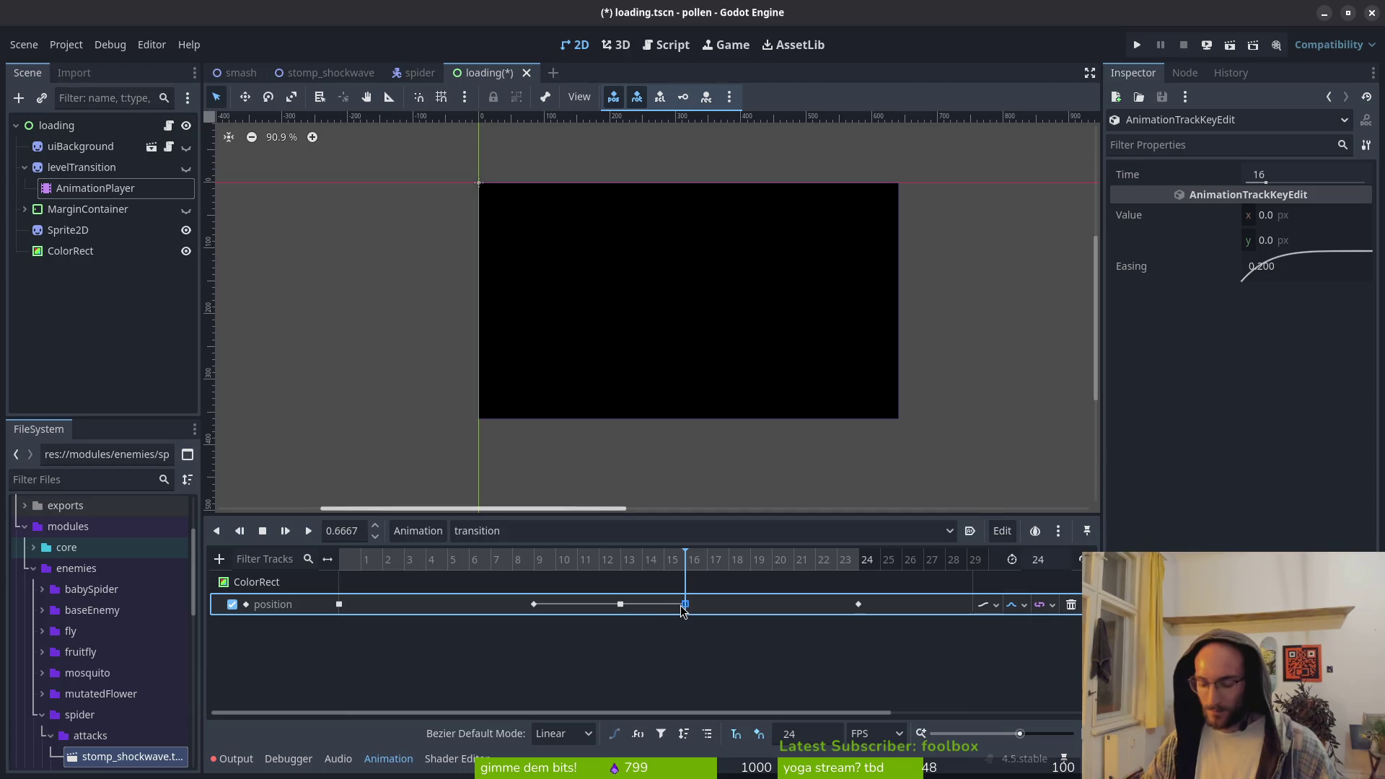
pyautogui.press('Delete')
pyautogui.moveTo(858, 606); pyautogui.dragTo(838, 606)
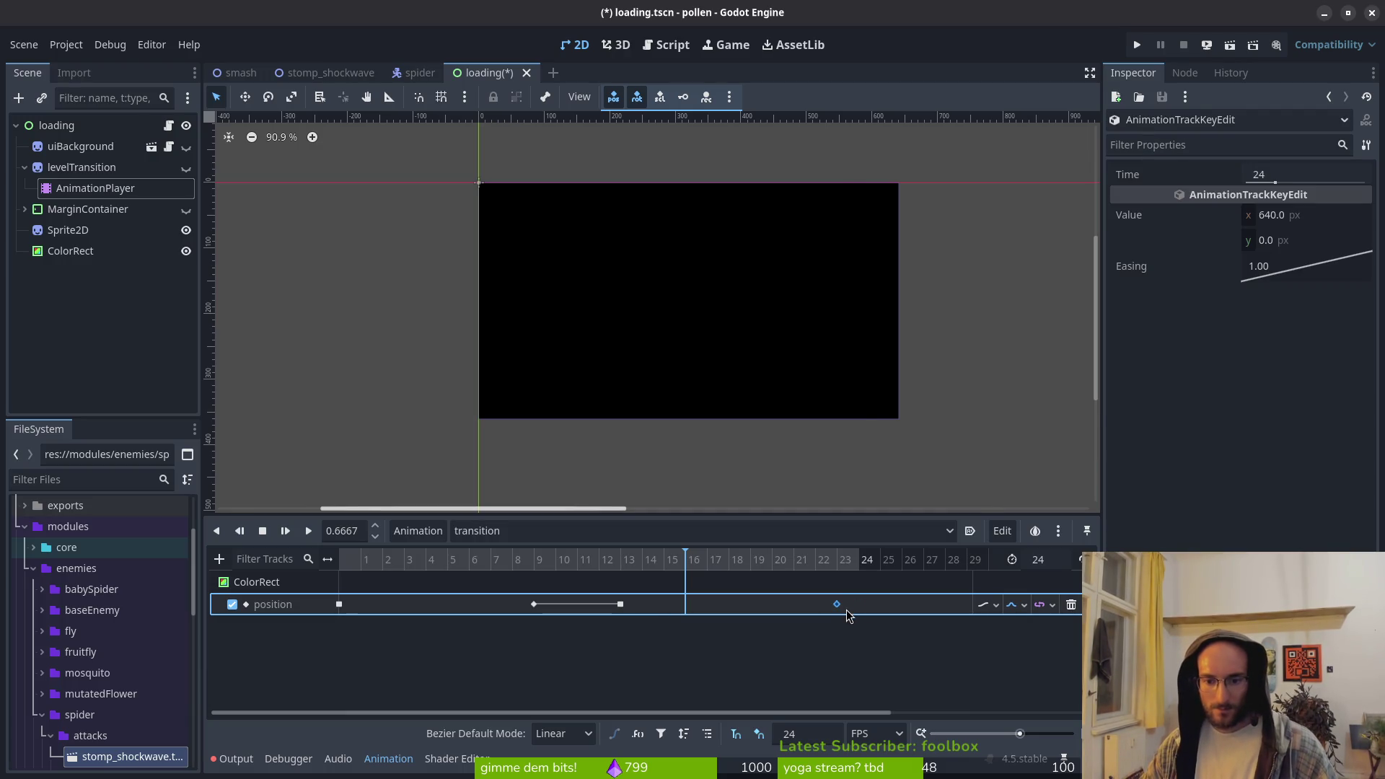
pyautogui.hotkey('ctrl', 's')
pyautogui.click(308, 531)
pyautogui.click(307, 531)
pyautogui.click(307, 532)
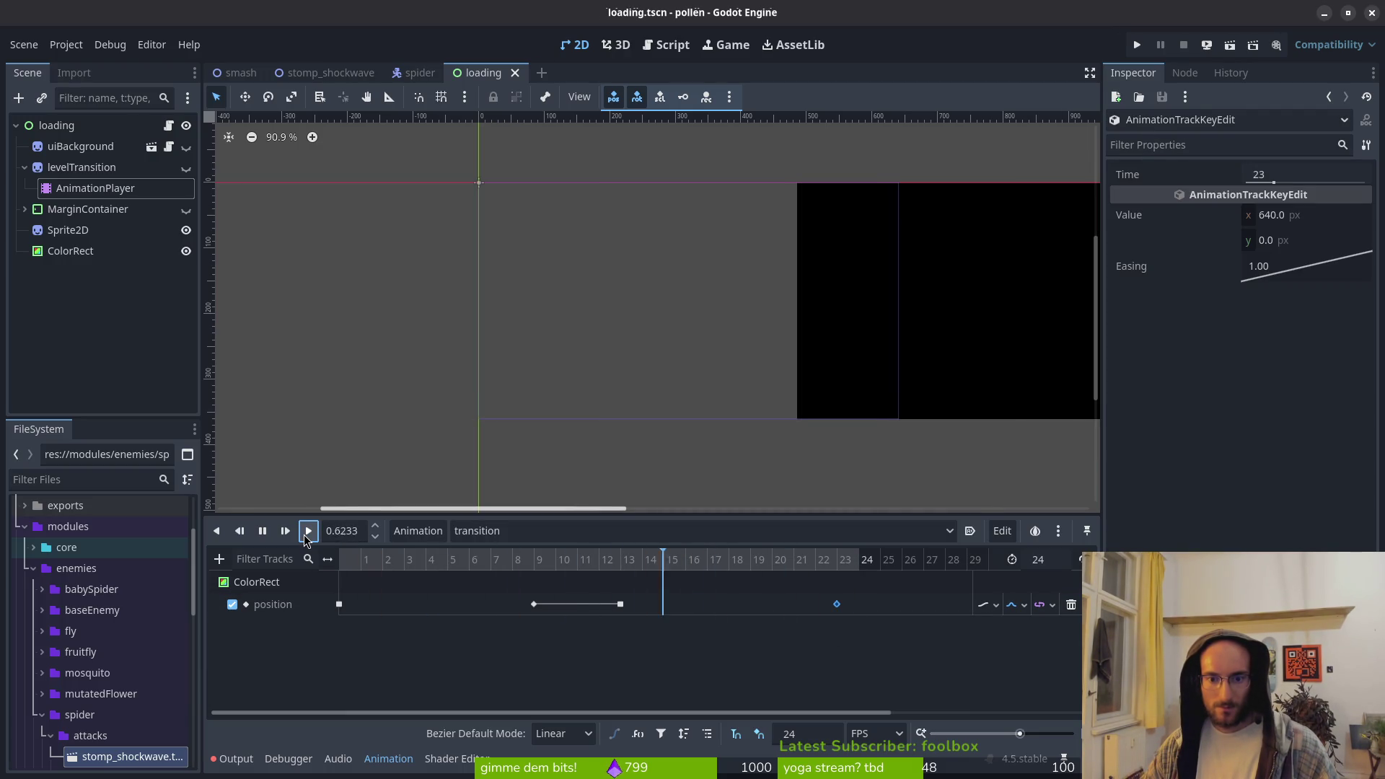
pyautogui.click(306, 537)
pyautogui.click(306, 537)
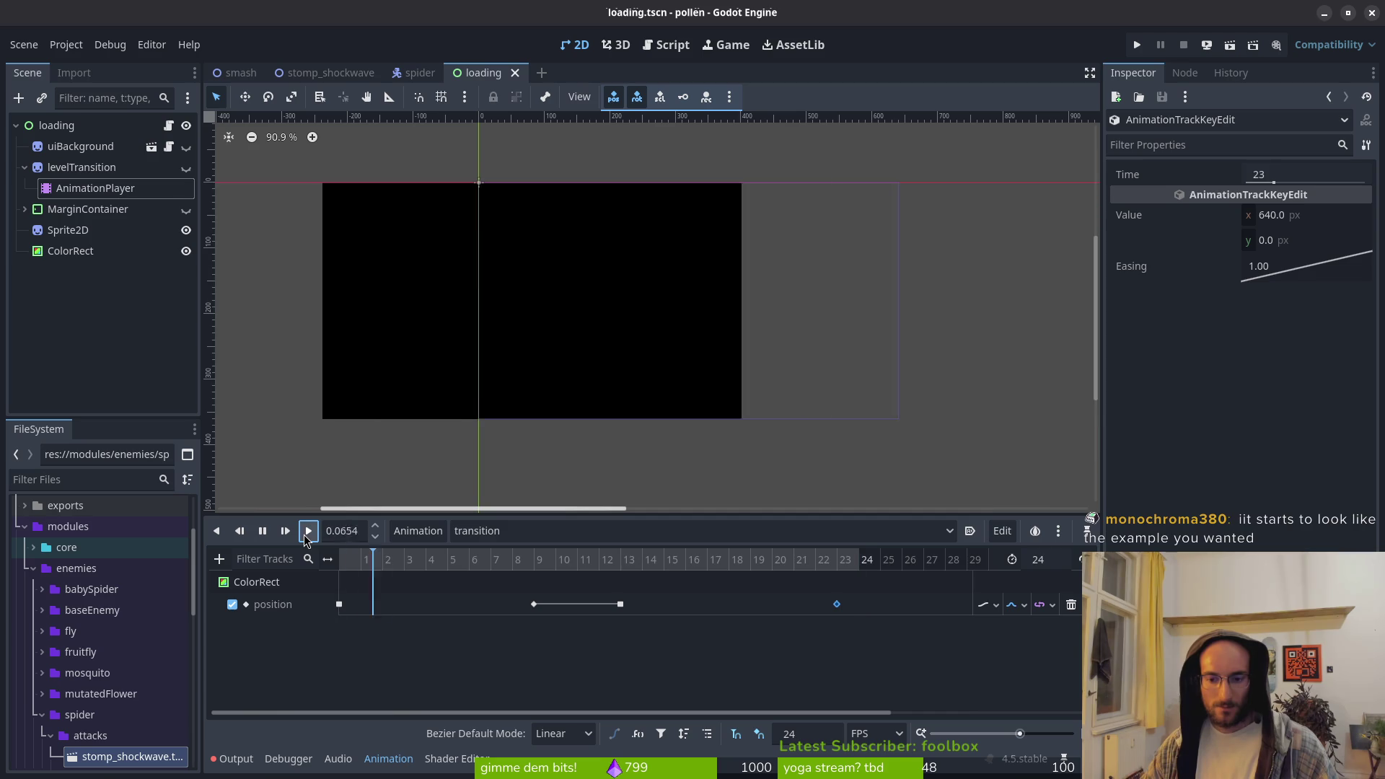
pyautogui.click(306, 536)
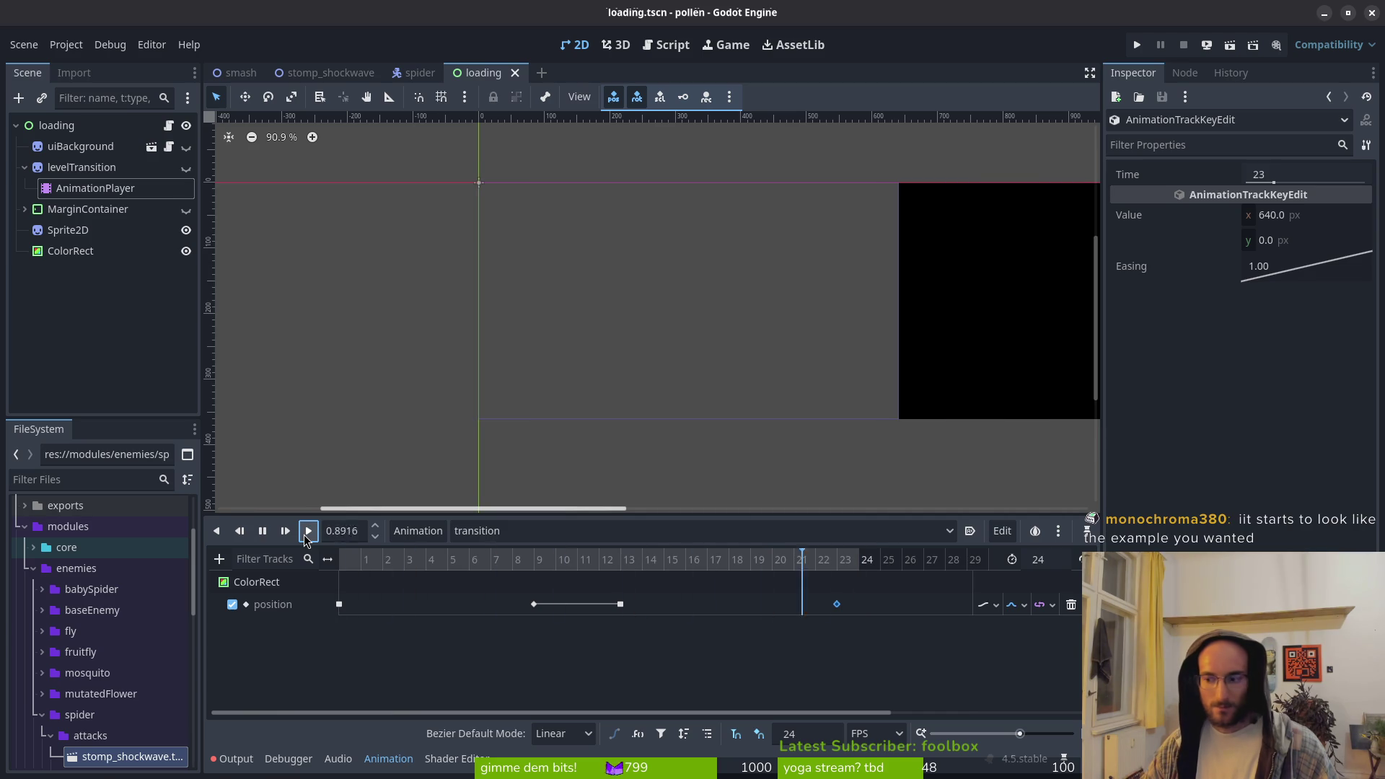
pyautogui.click(307, 534)
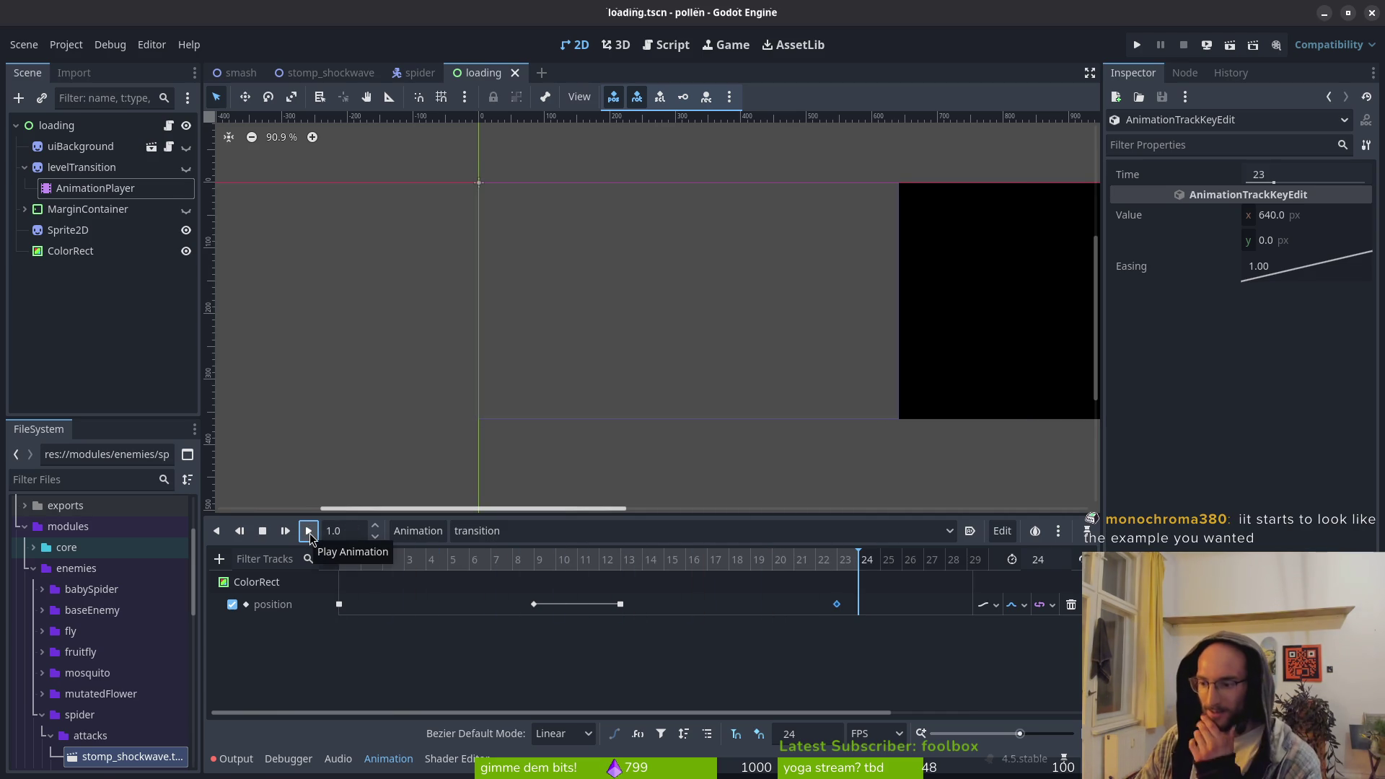
pyautogui.click(308, 532)
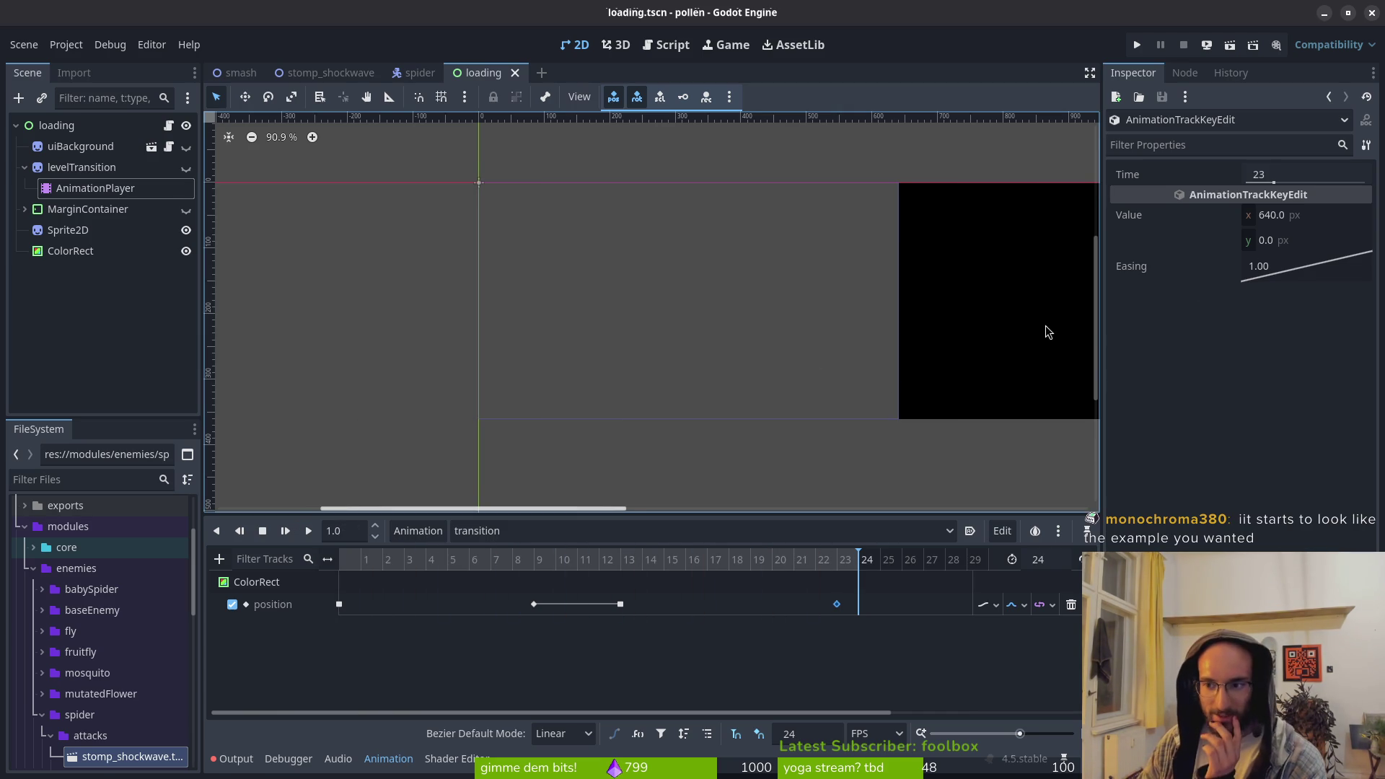
pyautogui.click(309, 533)
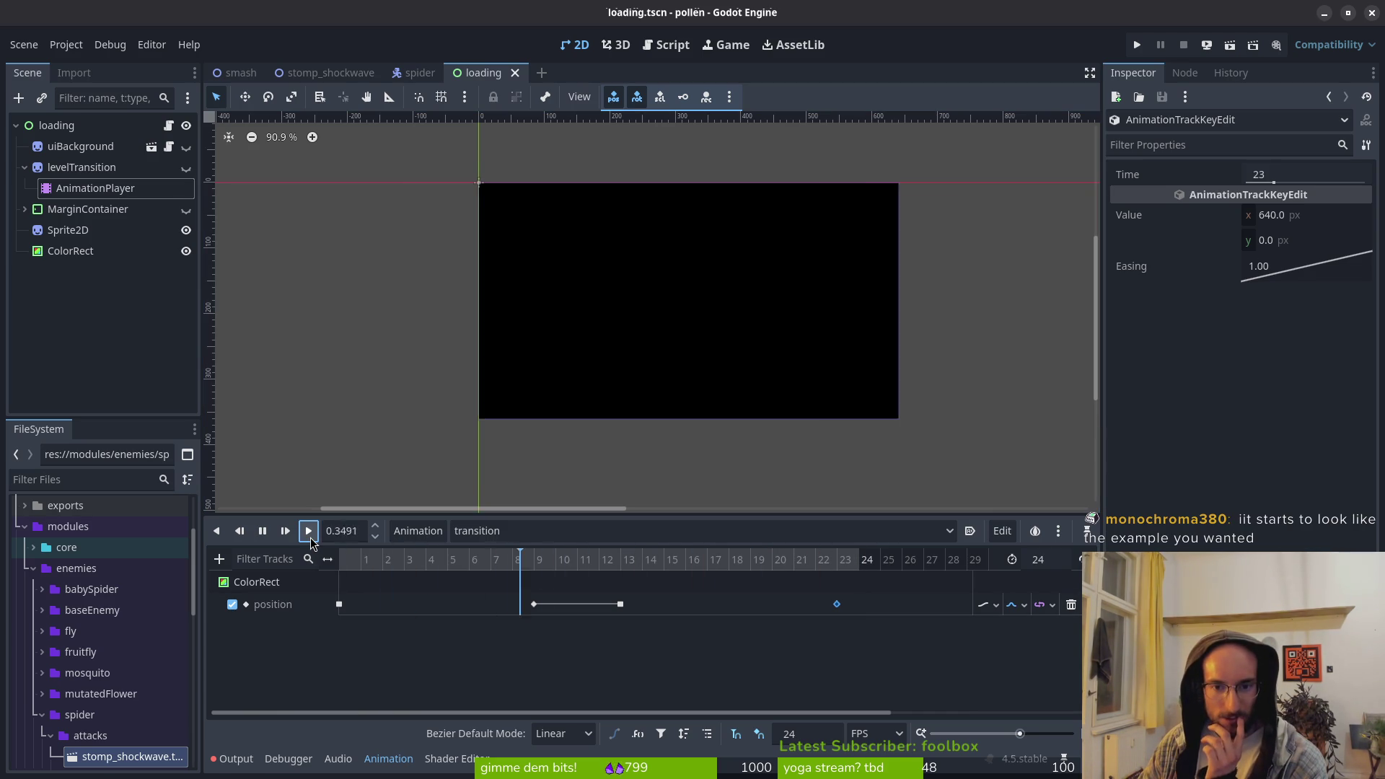
pyautogui.click(308, 532)
# Move the centred position key to frame 11, set length 22, and move the final key to frame 21
pyautogui.moveTo(620, 604); pyautogui.dragTo(577, 604)
pyautogui.click(1036, 560)
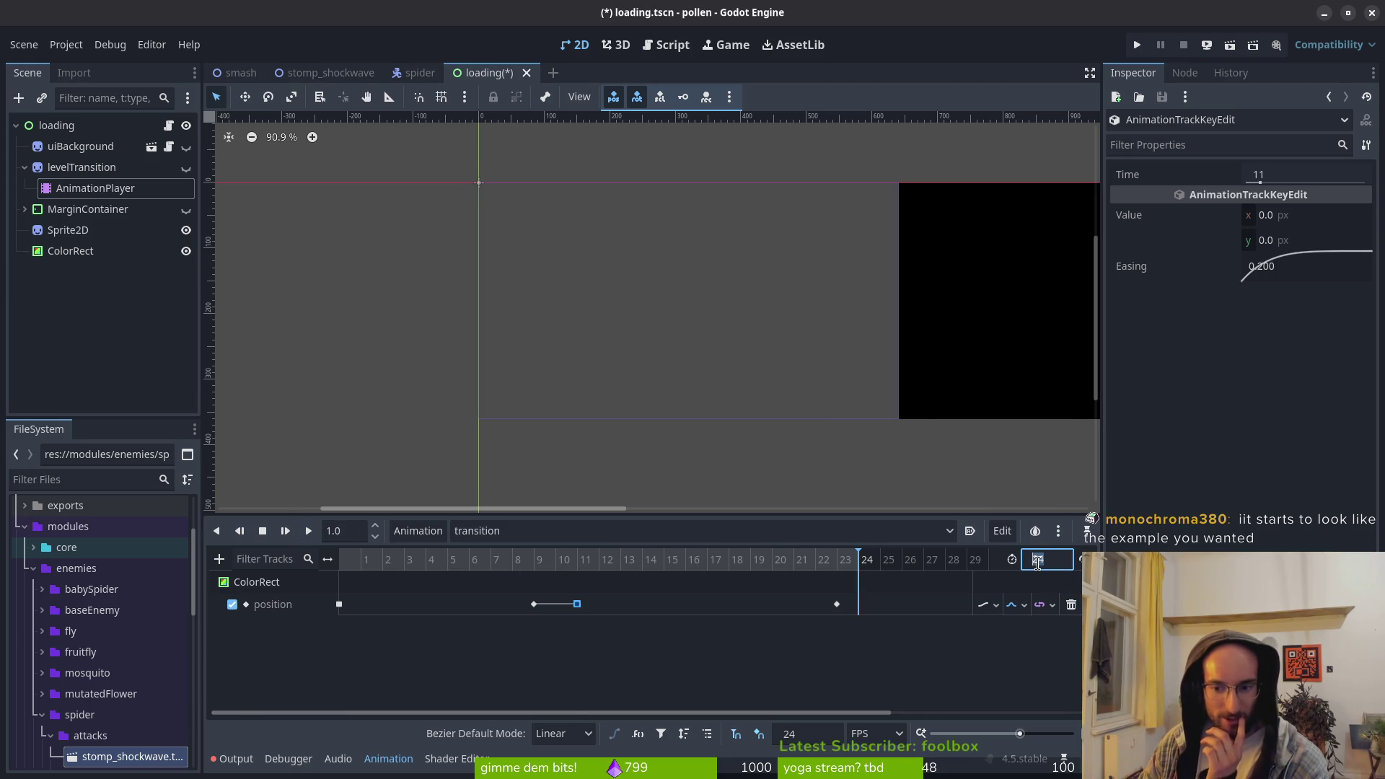
pyautogui.write('22')
pyautogui.press('Return')
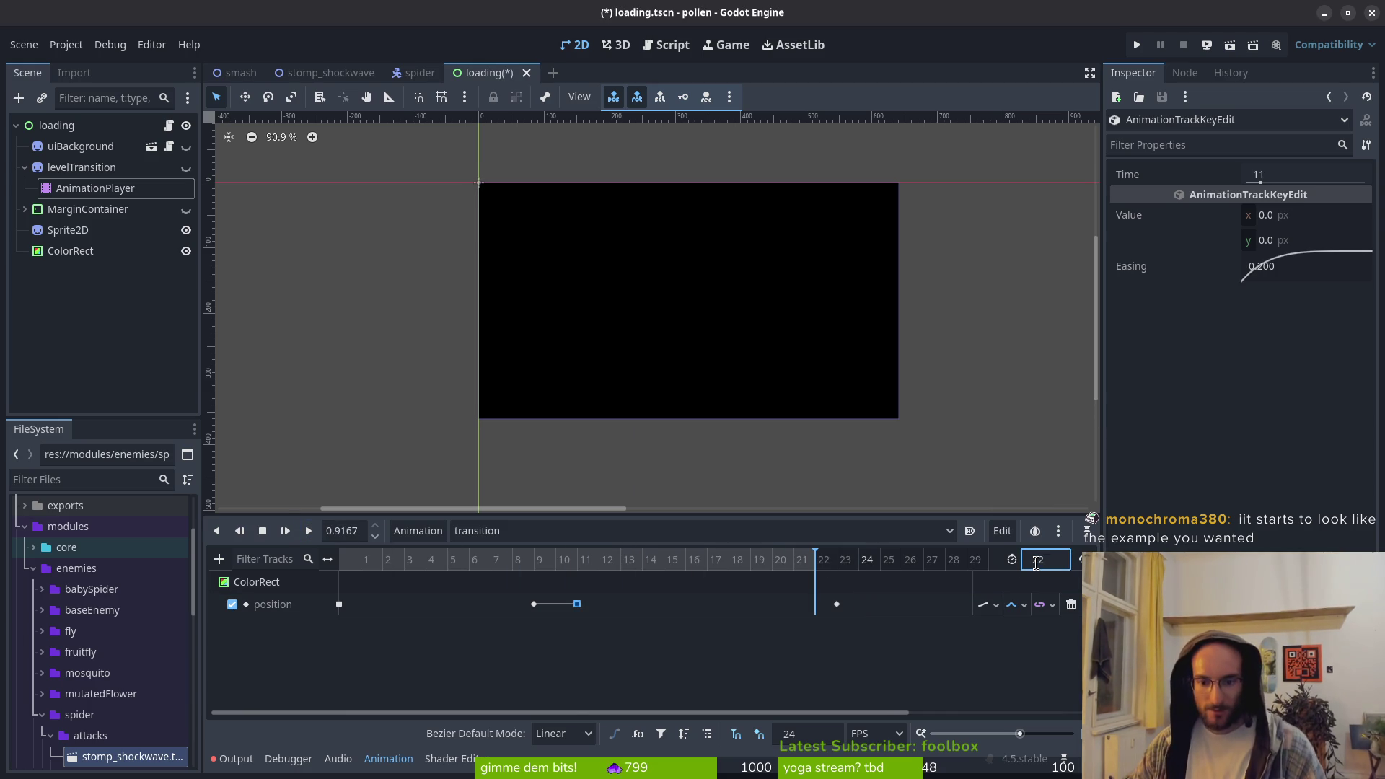
pyautogui.moveTo(837, 603); pyautogui.dragTo(794, 604)
# Replay the 22-frame transition repeatedly to check the timing, then save loading.tscn
pyautogui.click(308, 531)
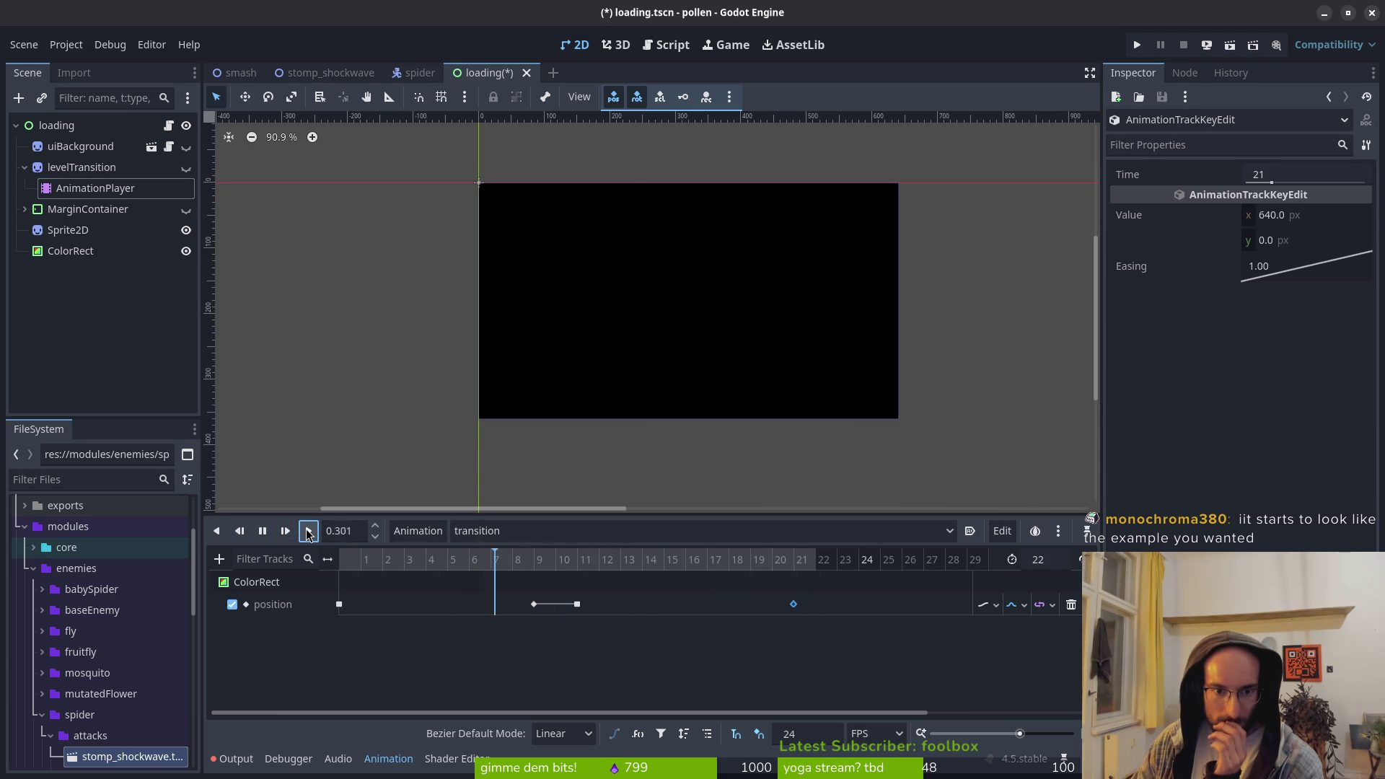
pyautogui.click(308, 531)
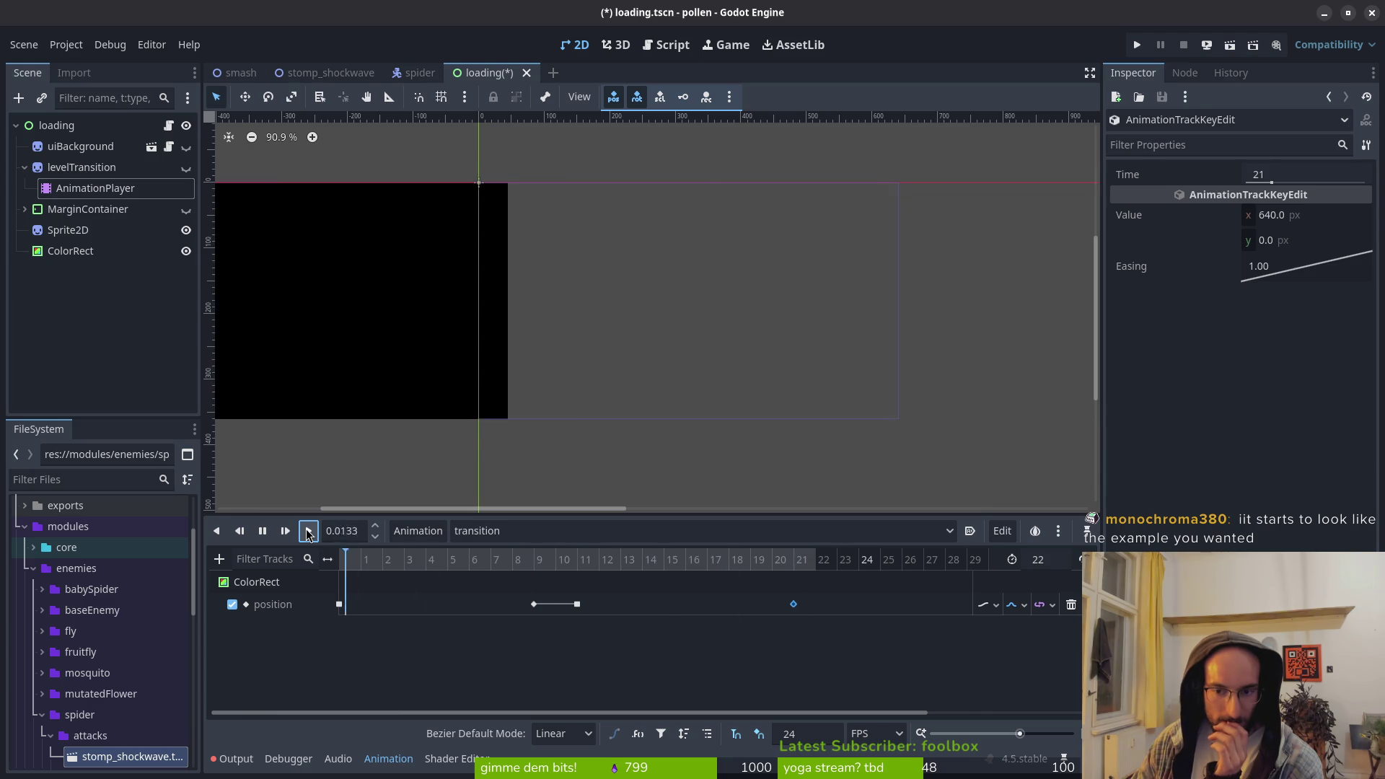
pyautogui.click(308, 531)
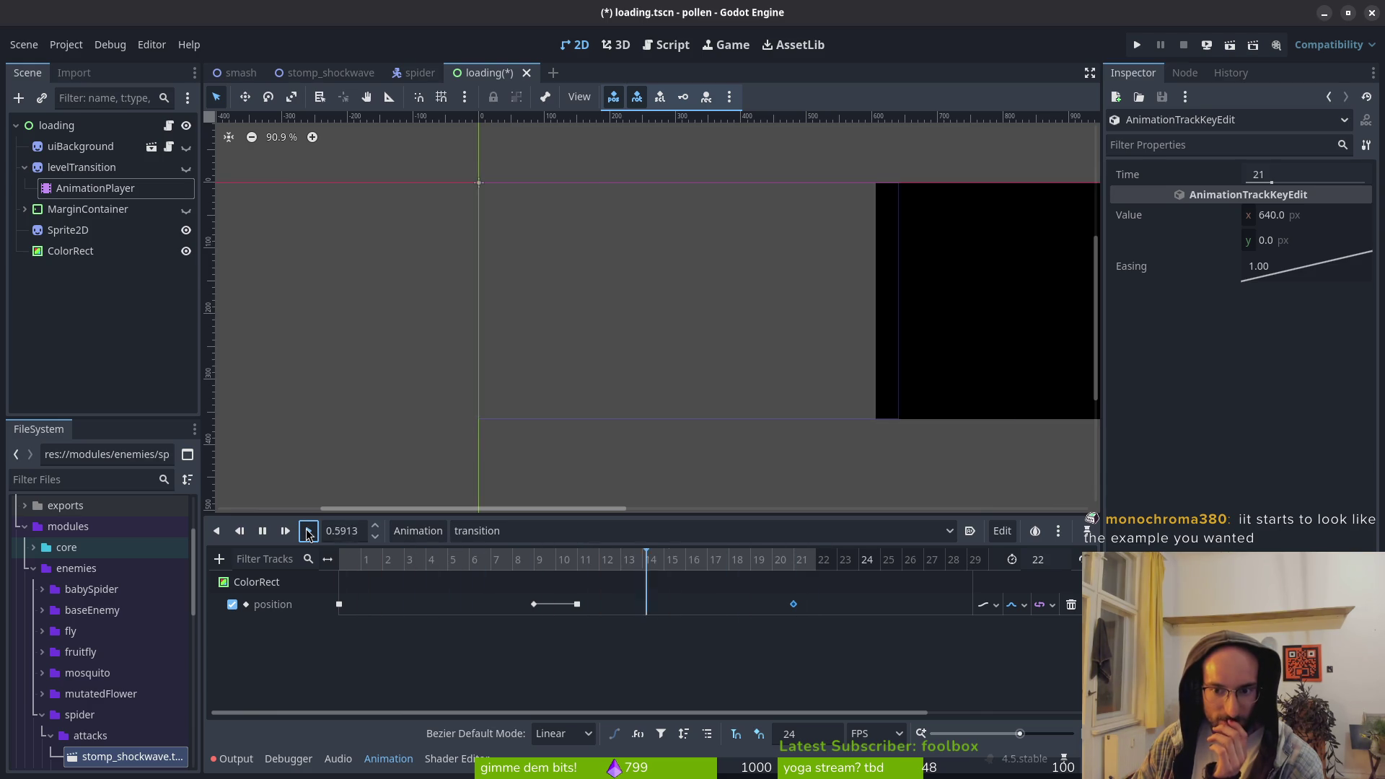
pyautogui.click(308, 531)
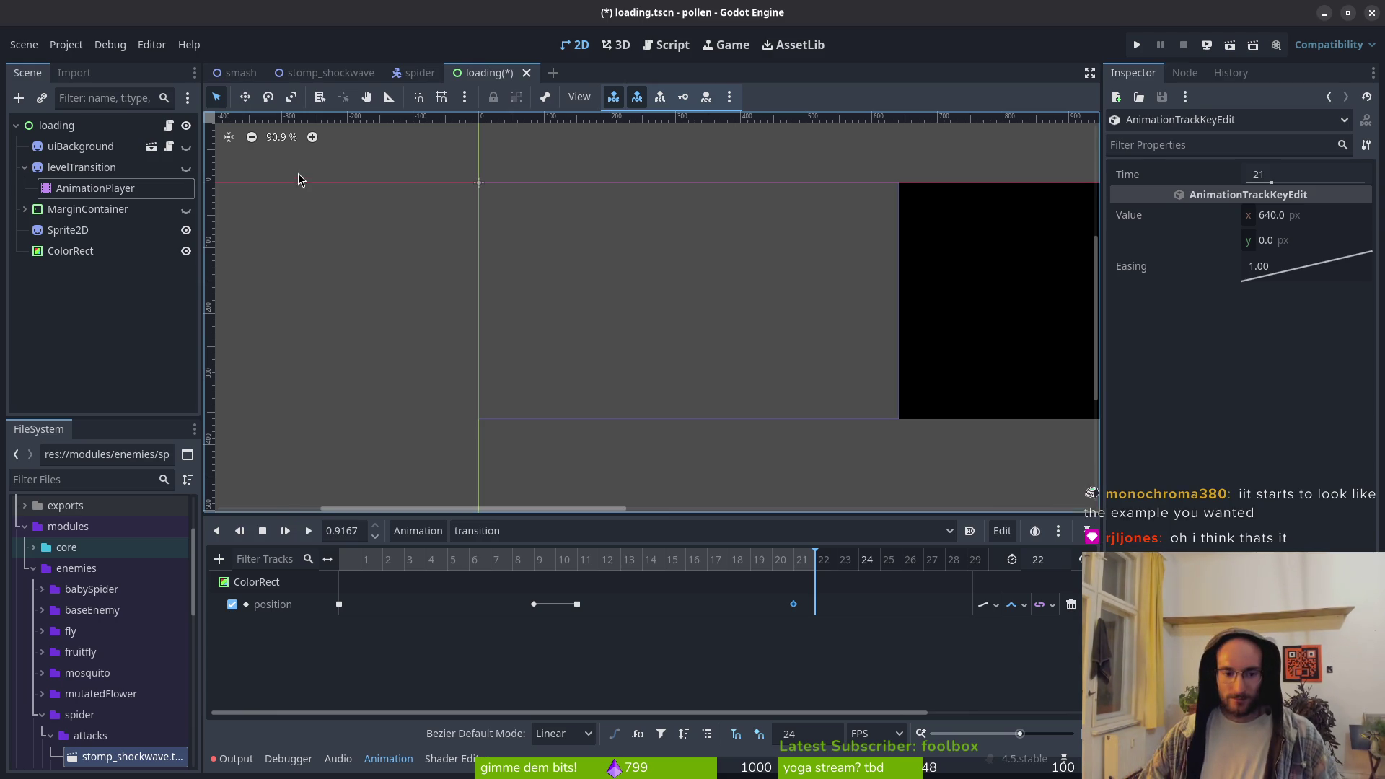
pyautogui.click(308, 530)
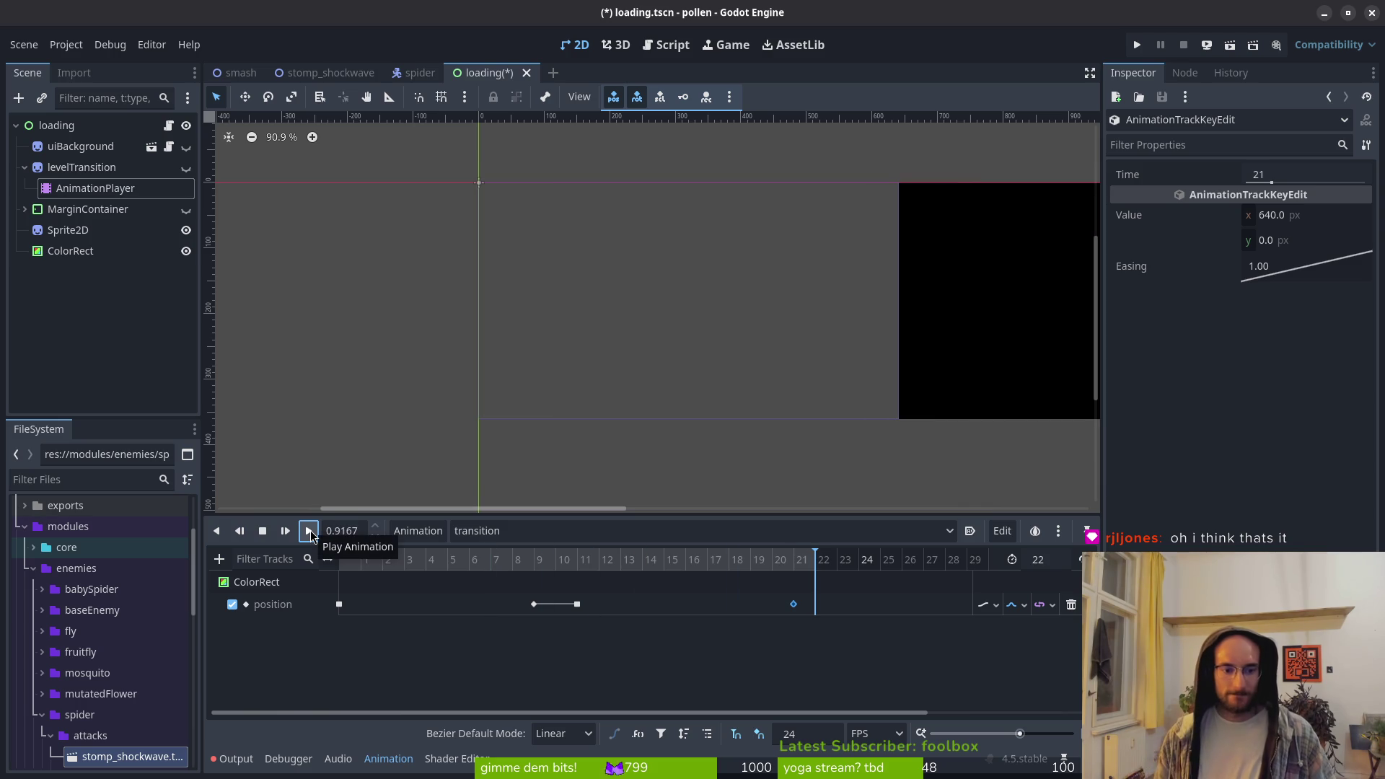
pyautogui.click(308, 531)
pyautogui.click(308, 530)
pyautogui.click(308, 531)
pyautogui.click(307, 530)
pyautogui.click(308, 530)
pyautogui.click(310, 532)
pyautogui.click(310, 532)
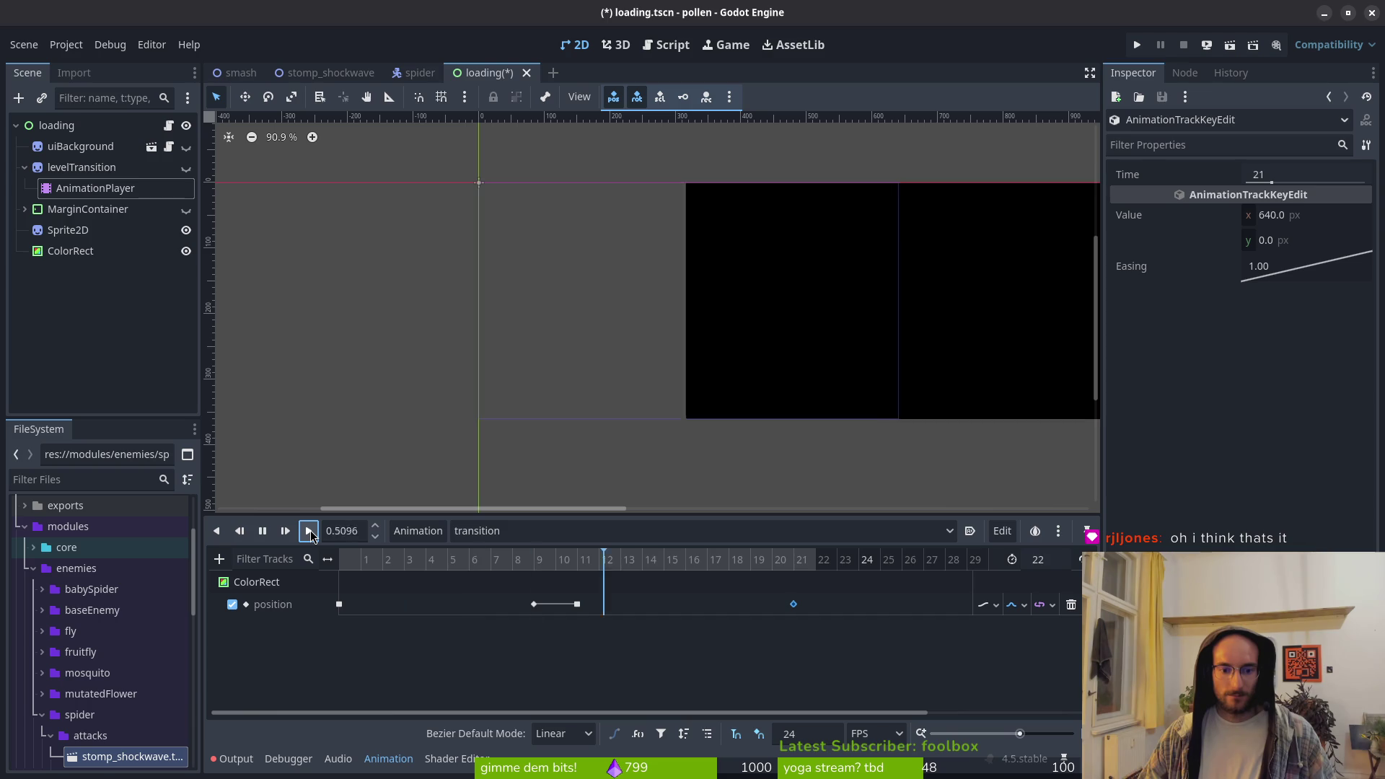
pyautogui.click(309, 532)
pyautogui.hotkey('ctrl', 's')
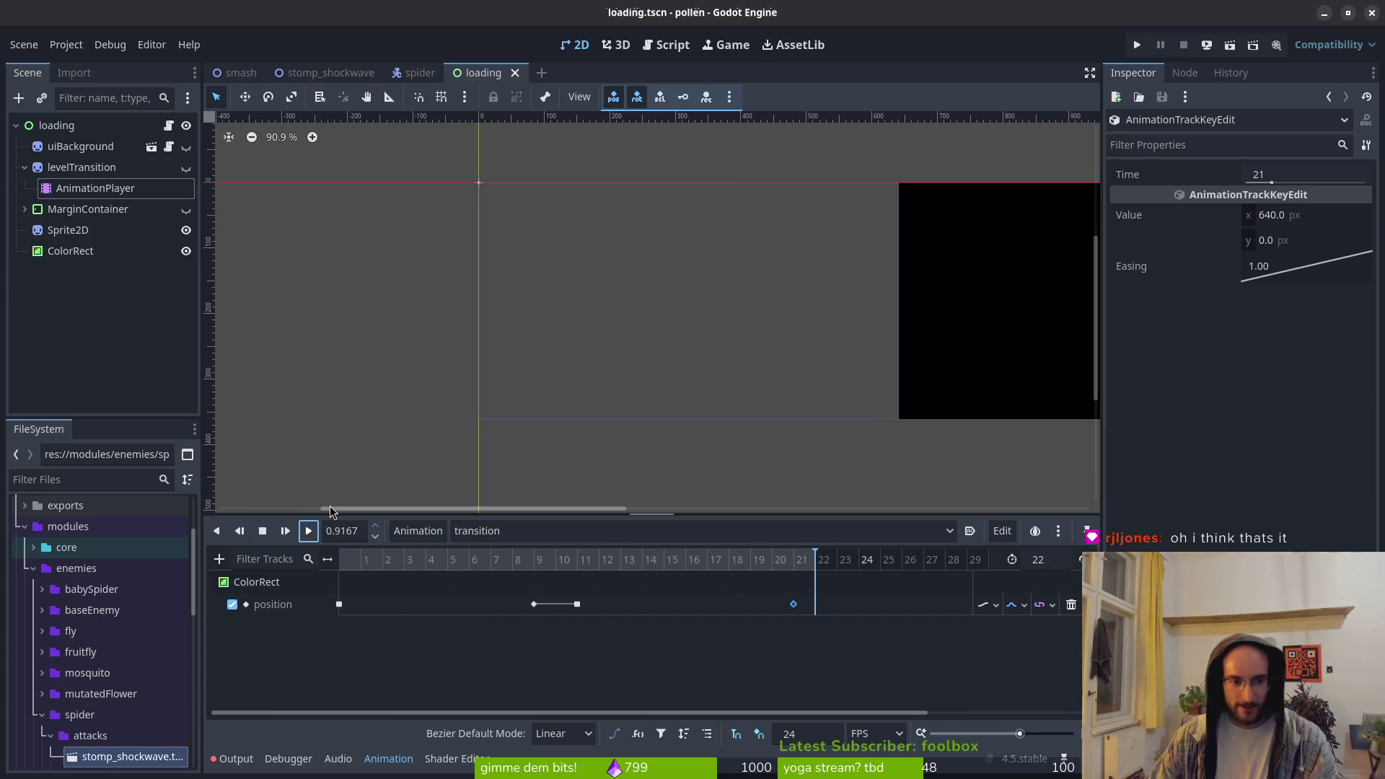
pyautogui.click(72, 251)
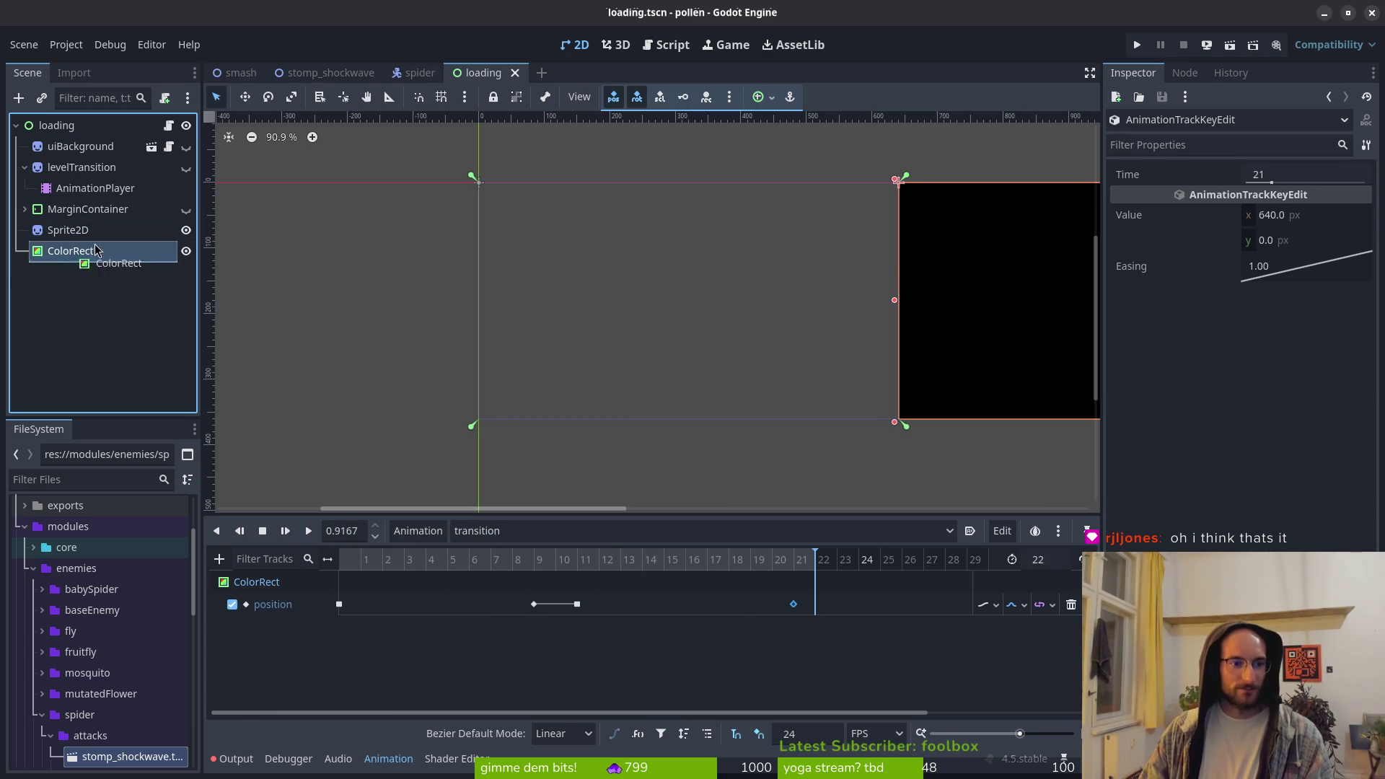
pyautogui.doubleClick(72, 251)
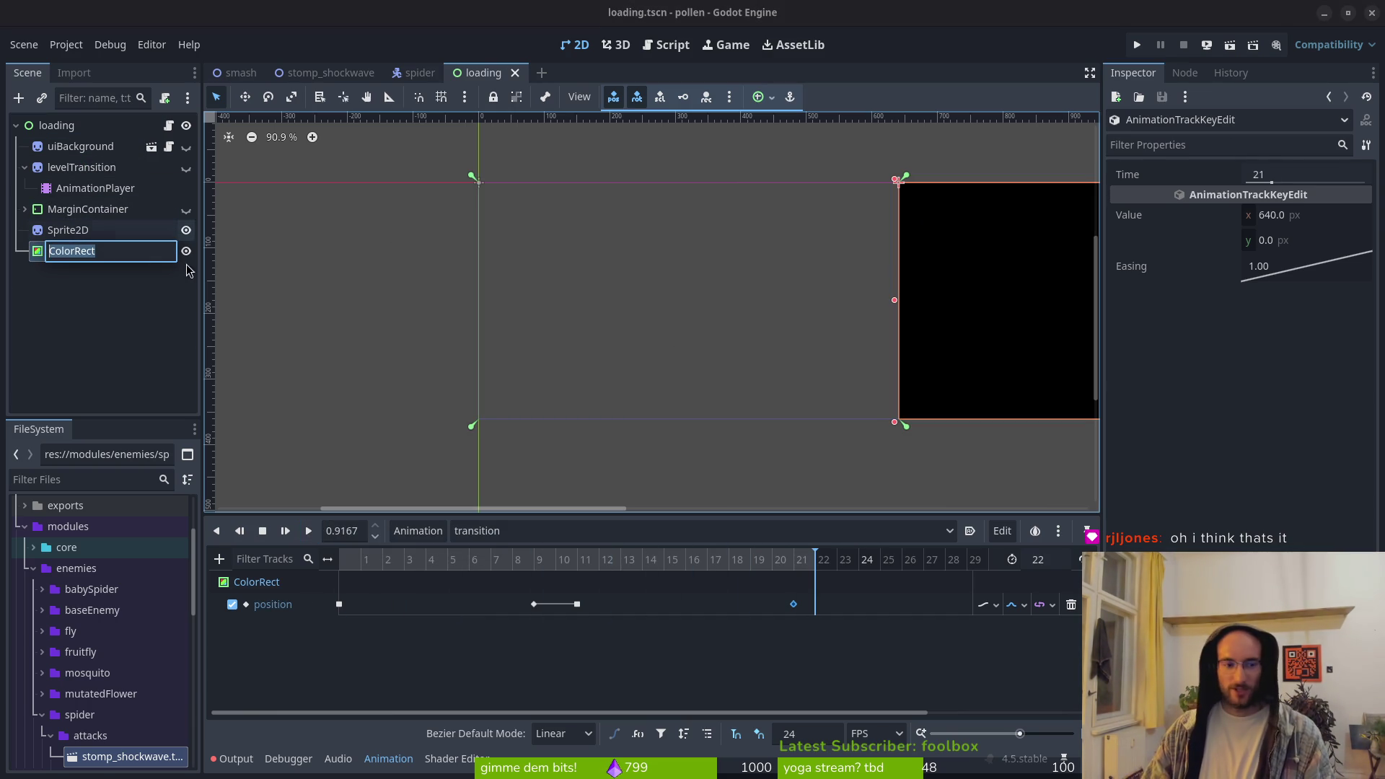
pyautogui.click(133, 251)
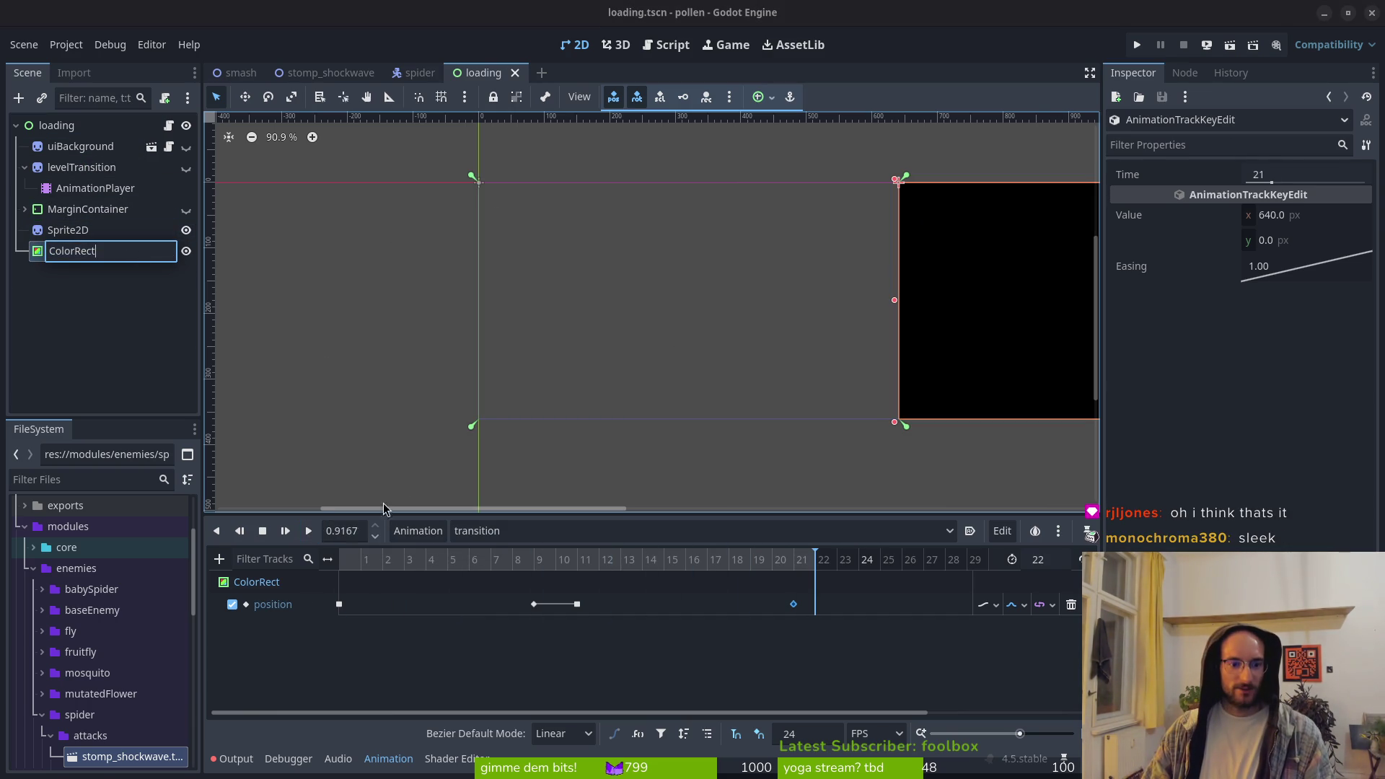
pyautogui.press('Return')
pyautogui.click(68, 230)
pyautogui.click(71, 251)
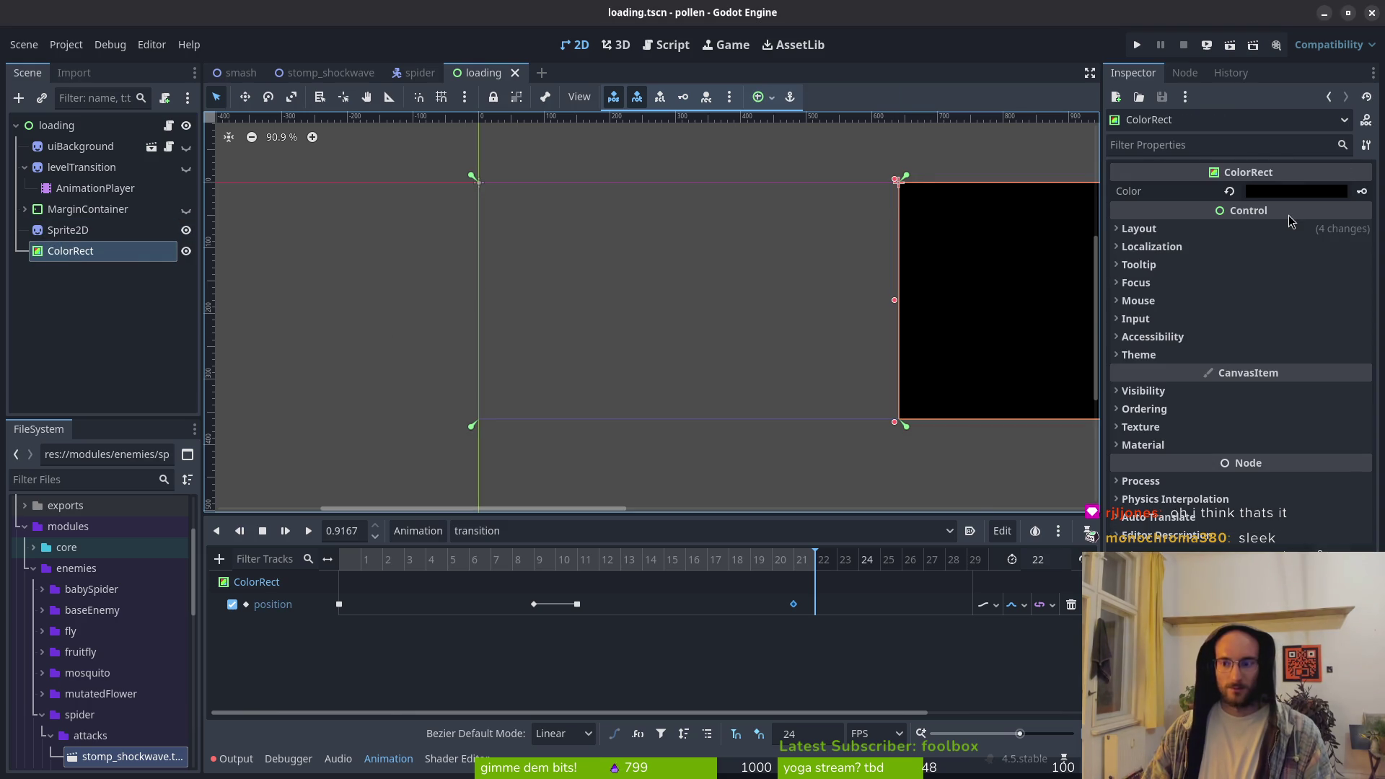
pyautogui.hotkey('alt', 'Tab')
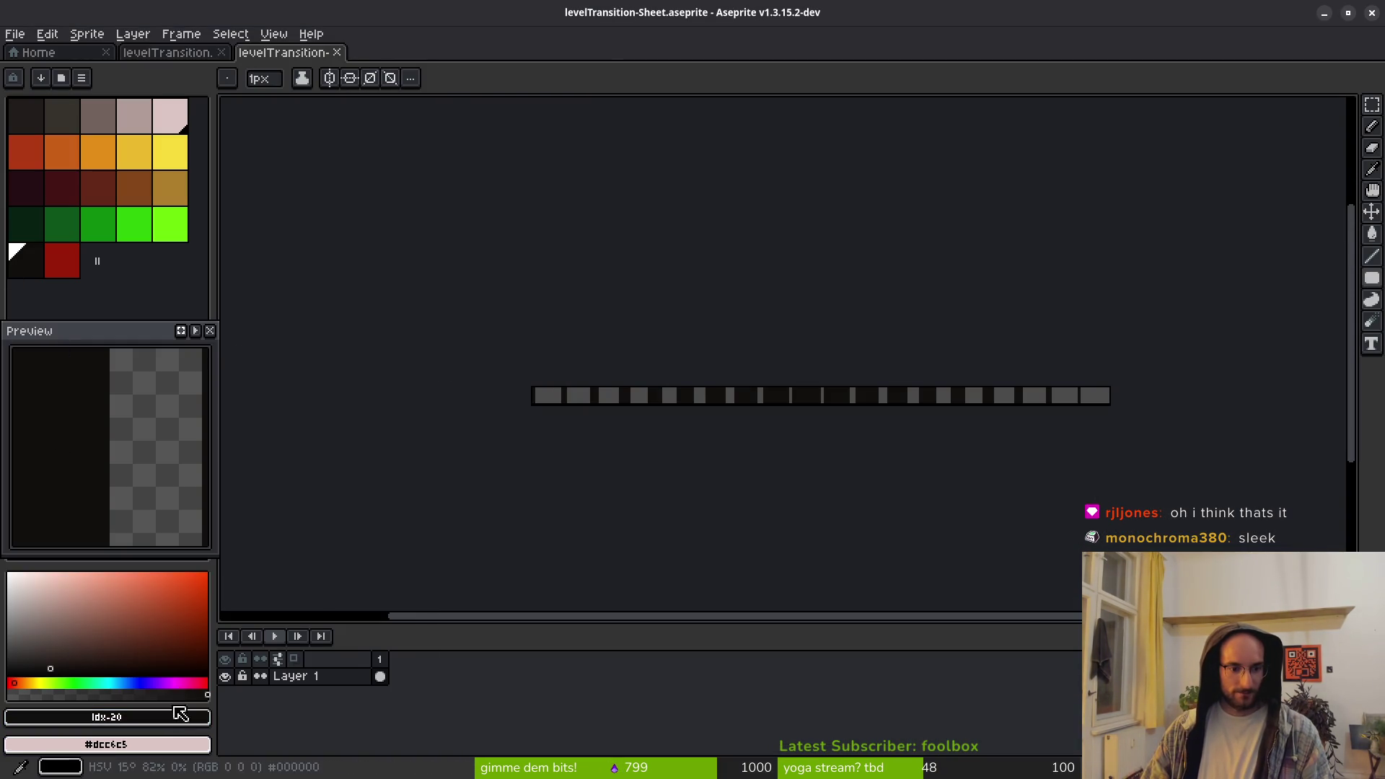
pyautogui.click(184, 717)
pyautogui.click(251, 599)
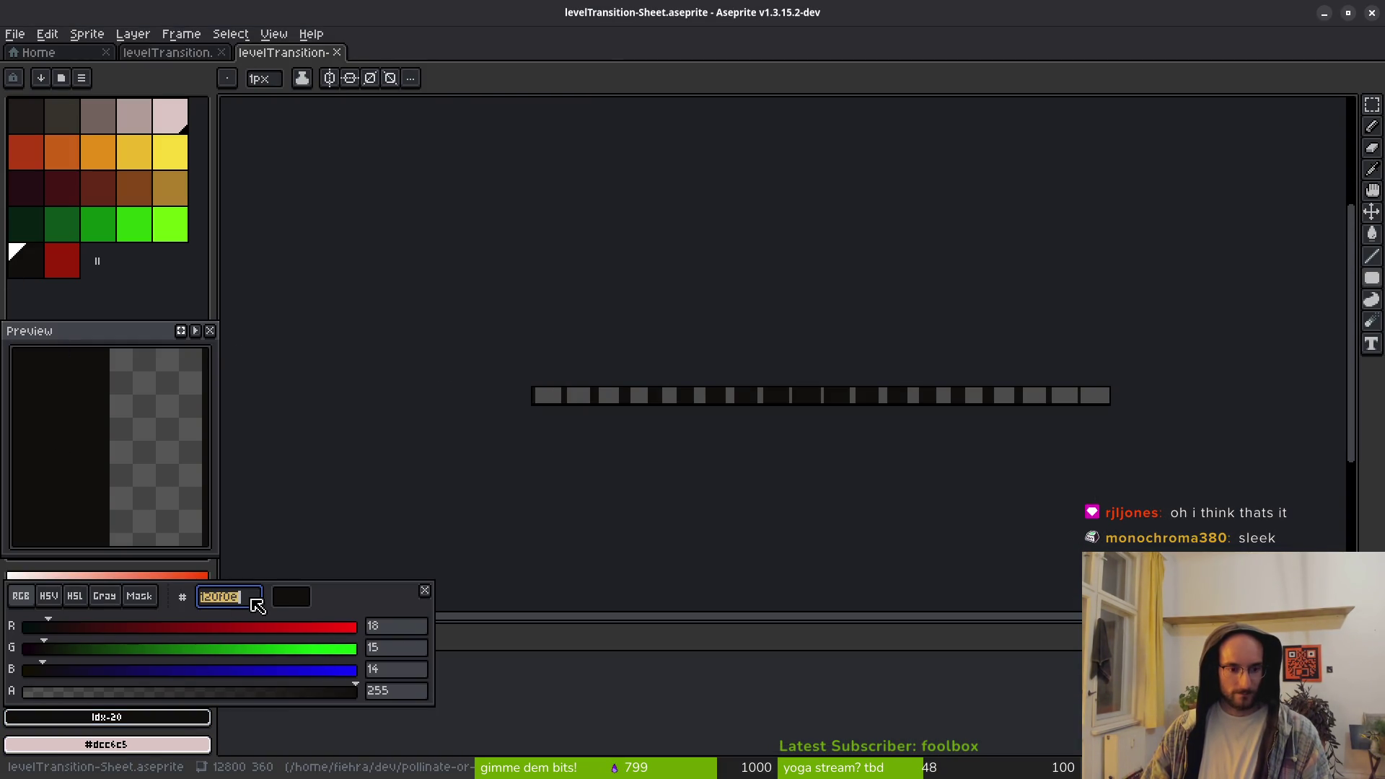
pyautogui.press('Escape')
pyautogui.hotkey('alt', 'Tab')
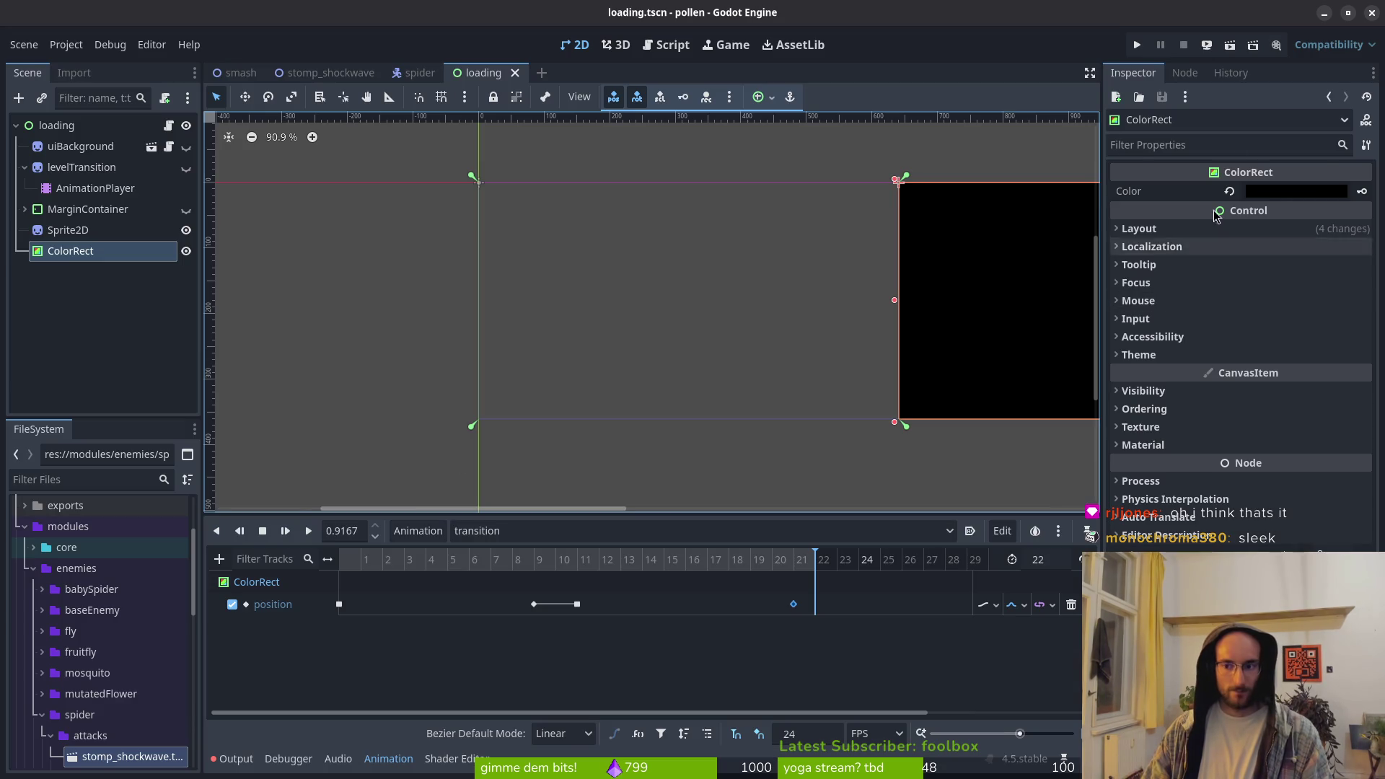
# Tint the ColorRect very dark grey and save the loading scene
pyautogui.click(1275, 193)
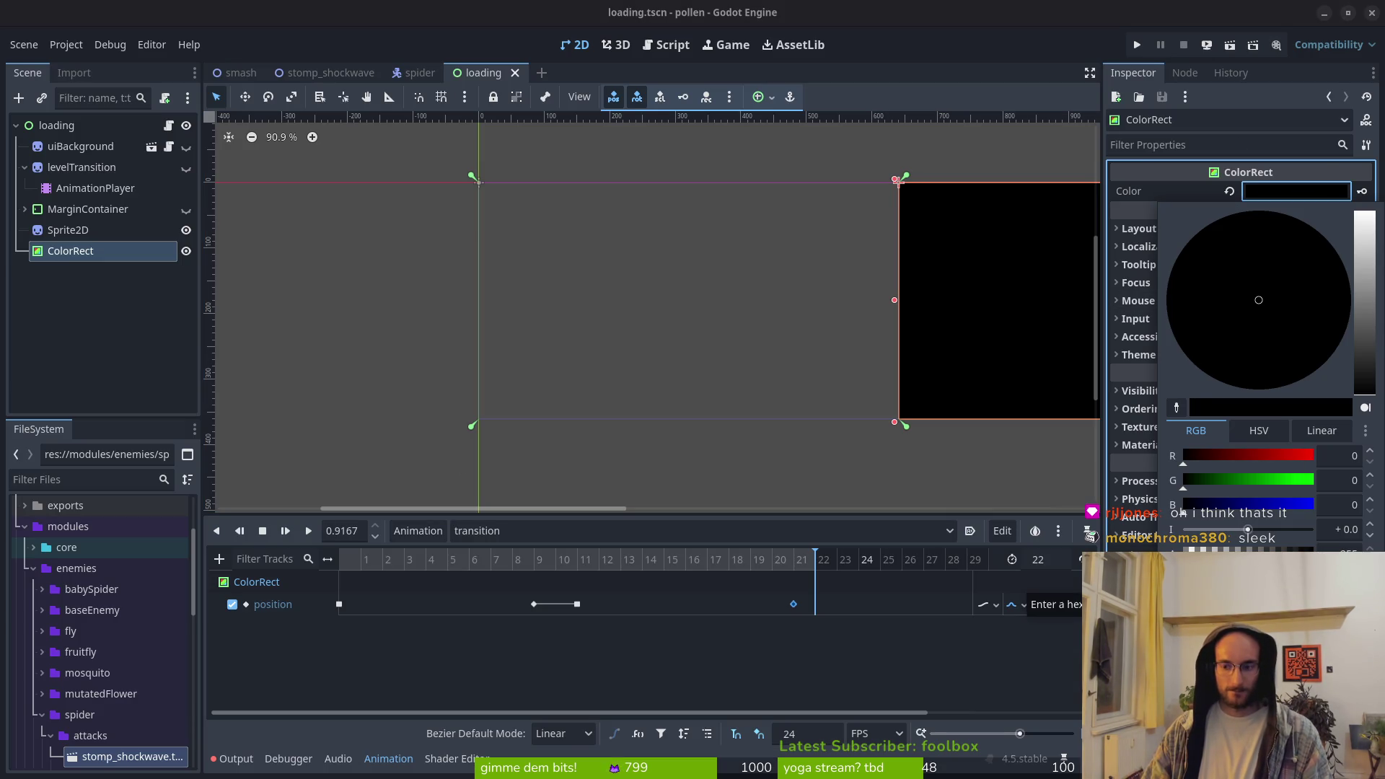
pyautogui.press('Escape')
pyautogui.hotkey('ctrl', 's')
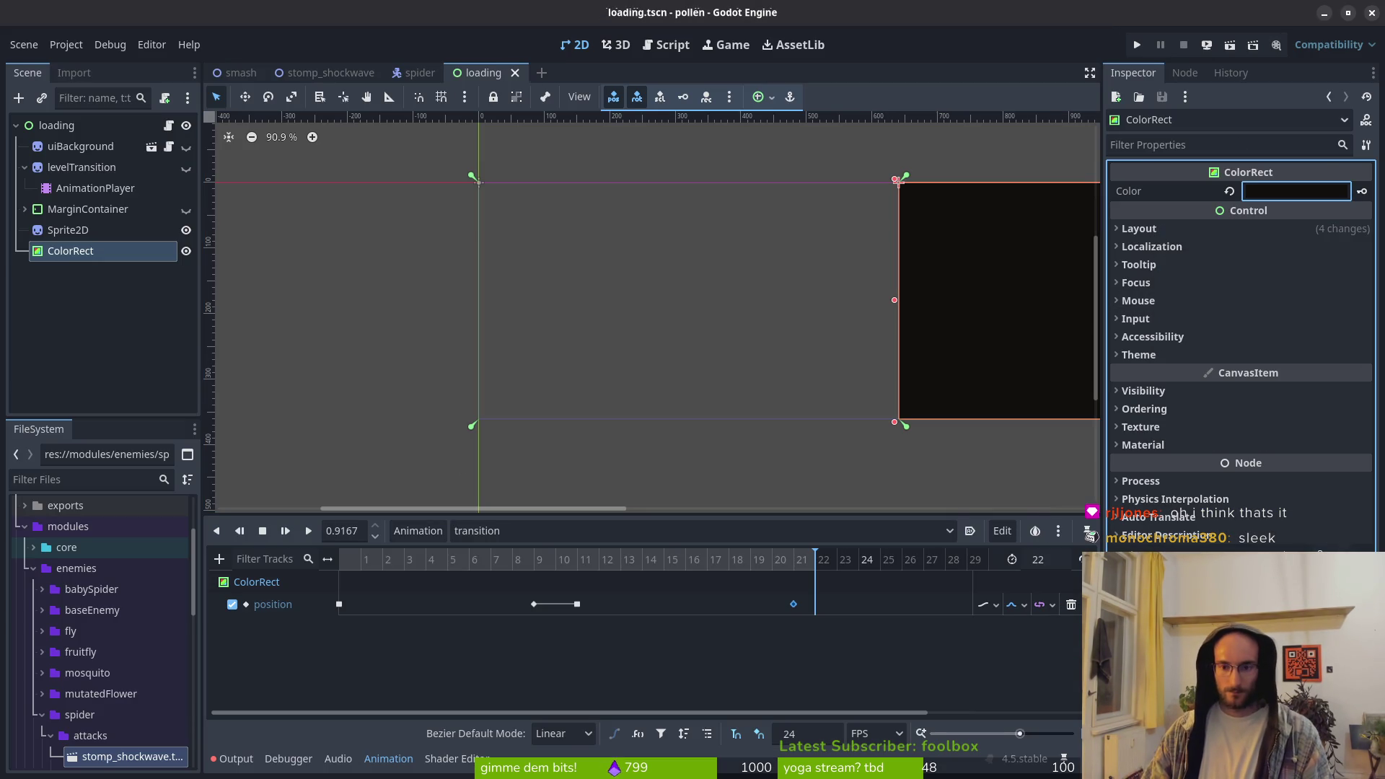
# Delete the Sprite2D node and move AnimationPlayer to the end under loading
pyautogui.click(68, 231)
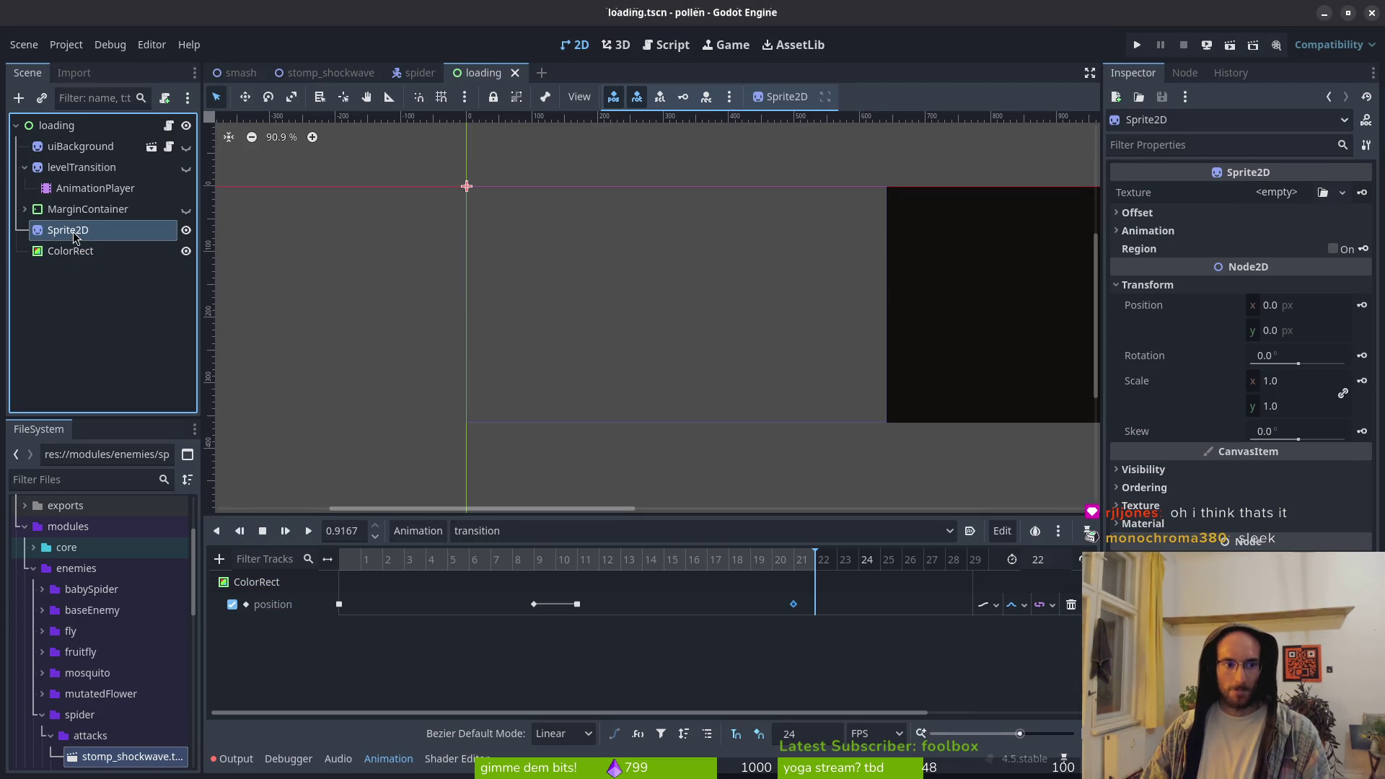
pyautogui.press('Delete')
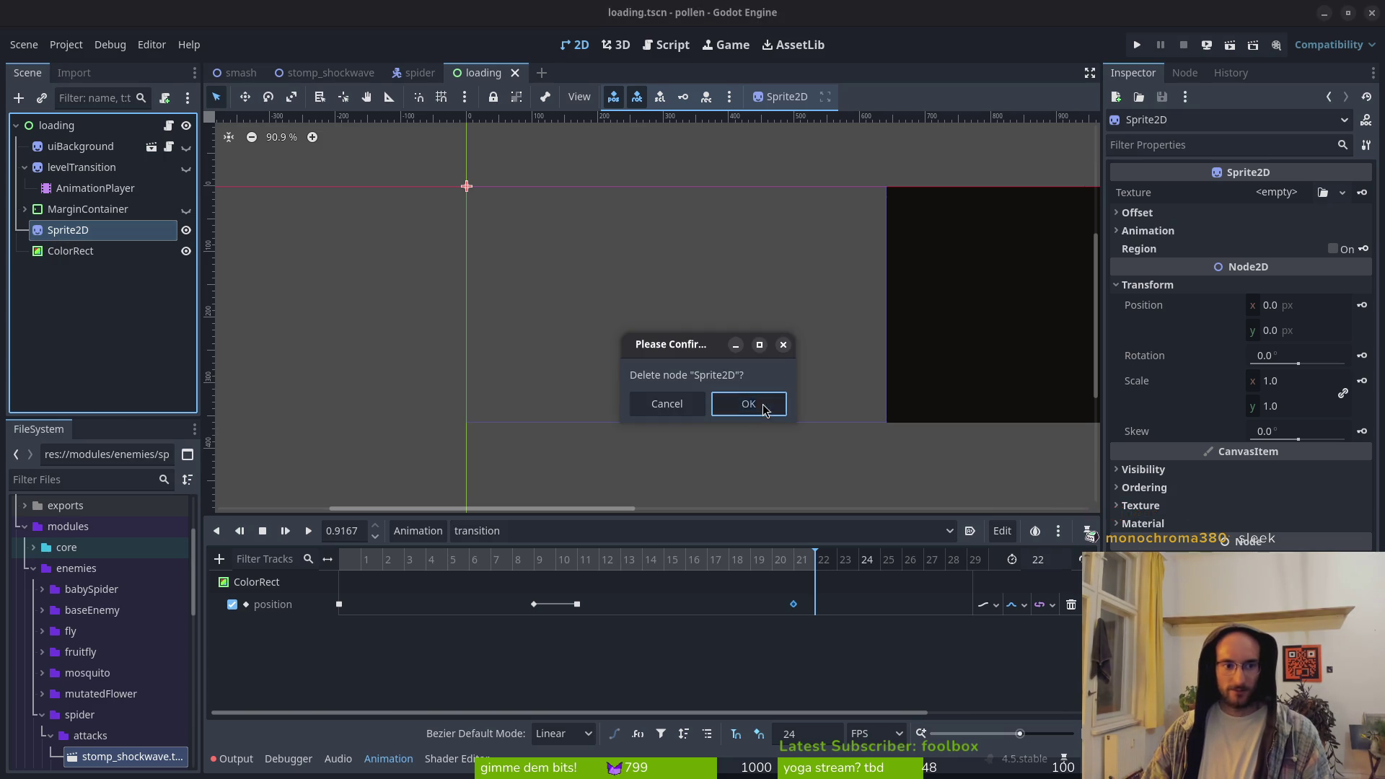
pyautogui.click(749, 404)
pyautogui.click(94, 189)
pyautogui.click(82, 166)
pyautogui.moveTo(83, 189); pyautogui.dragTo(88, 242)
# Delete the levelTransition node, frame the ColorRect in the canvas, and save
pyautogui.click(137, 167)
pyautogui.press('Delete')
pyautogui.press('Return')
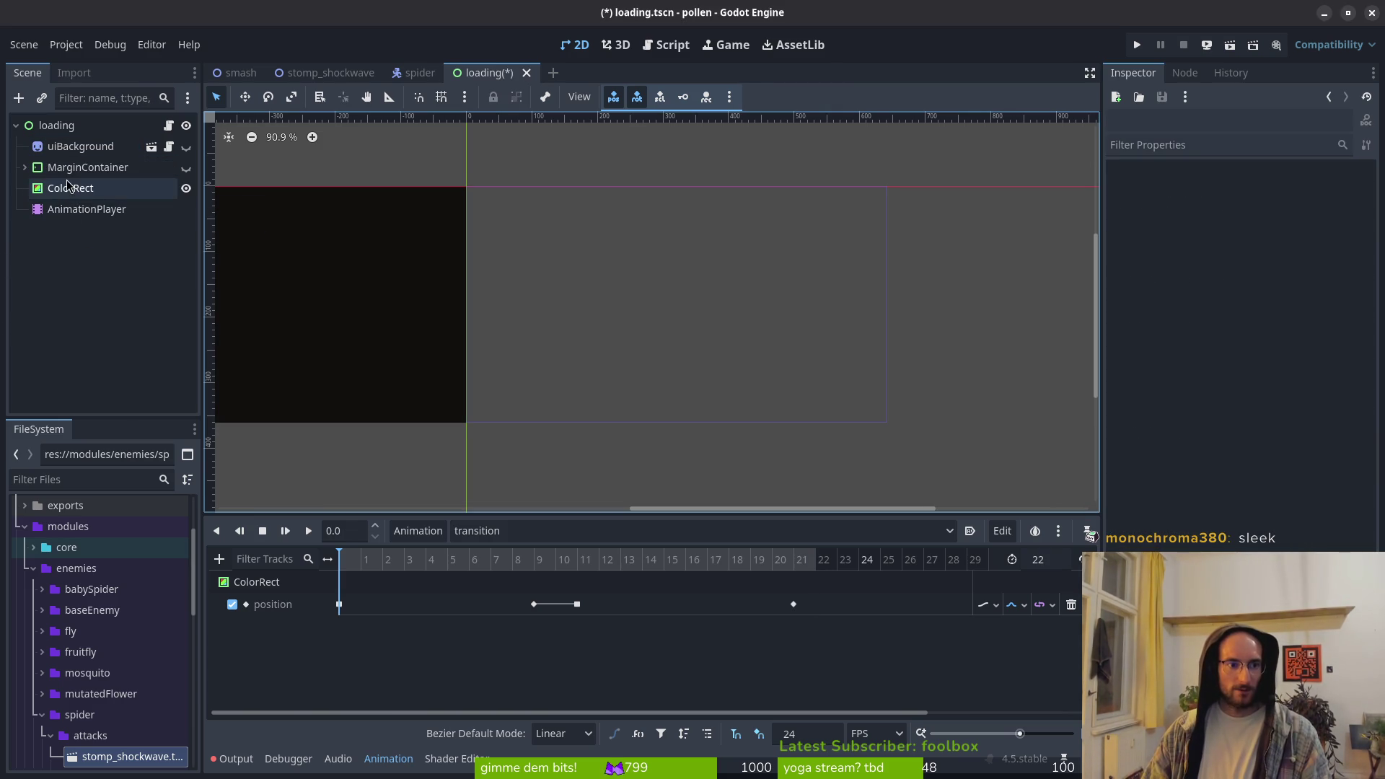
pyautogui.click(70, 187)
pyautogui.scroll(-3, 454, 299)
pyautogui.moveTo(476, 307); pyautogui.dragTo(550, 328)
pyautogui.hotkey('ctrl', 's')
# Keep 'transition' as the AnimationPlayer's selected animation before switching to Neovim
pyautogui.moveTo(643, 321); pyautogui.dragTo(647, 375)
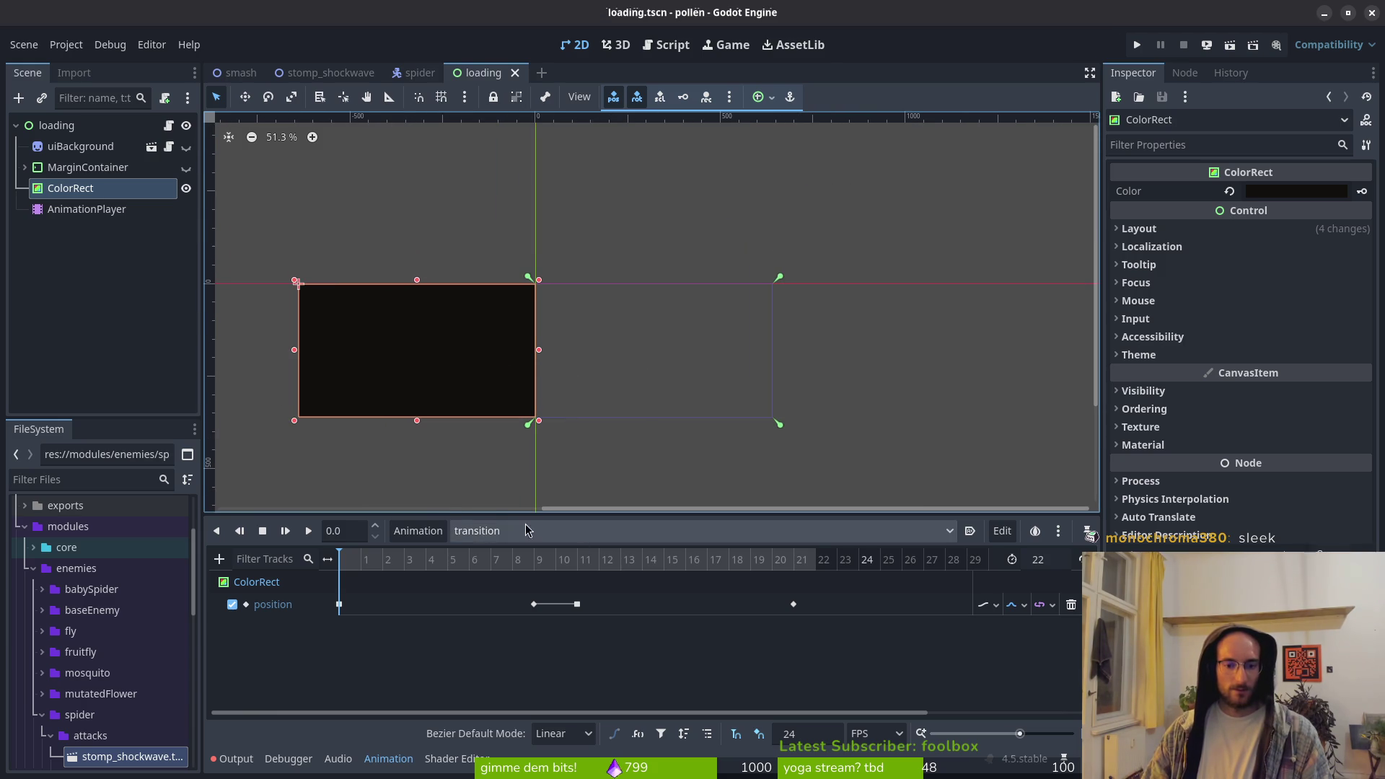
pyautogui.click(627, 537)
pyautogui.click(591, 594)
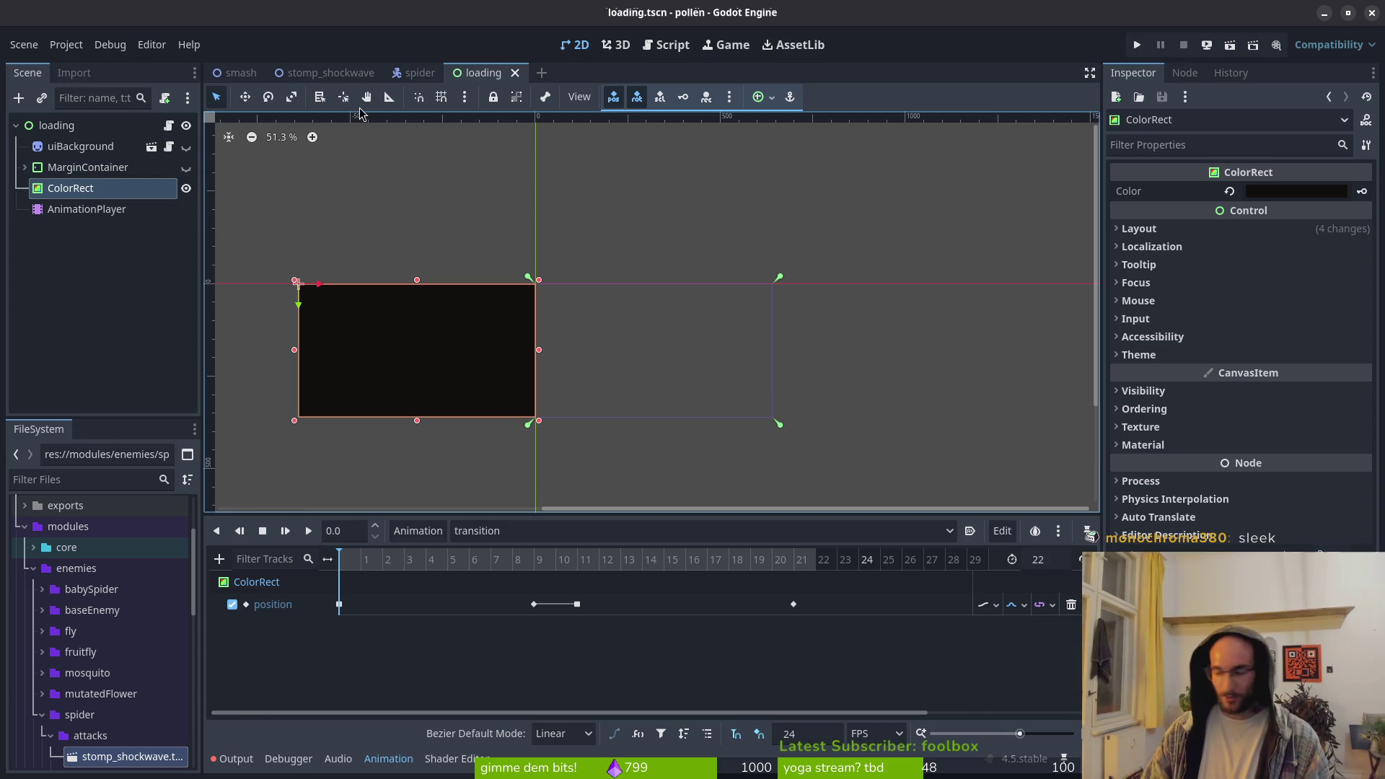
pyautogui.hotkey('alt', 'Tab')
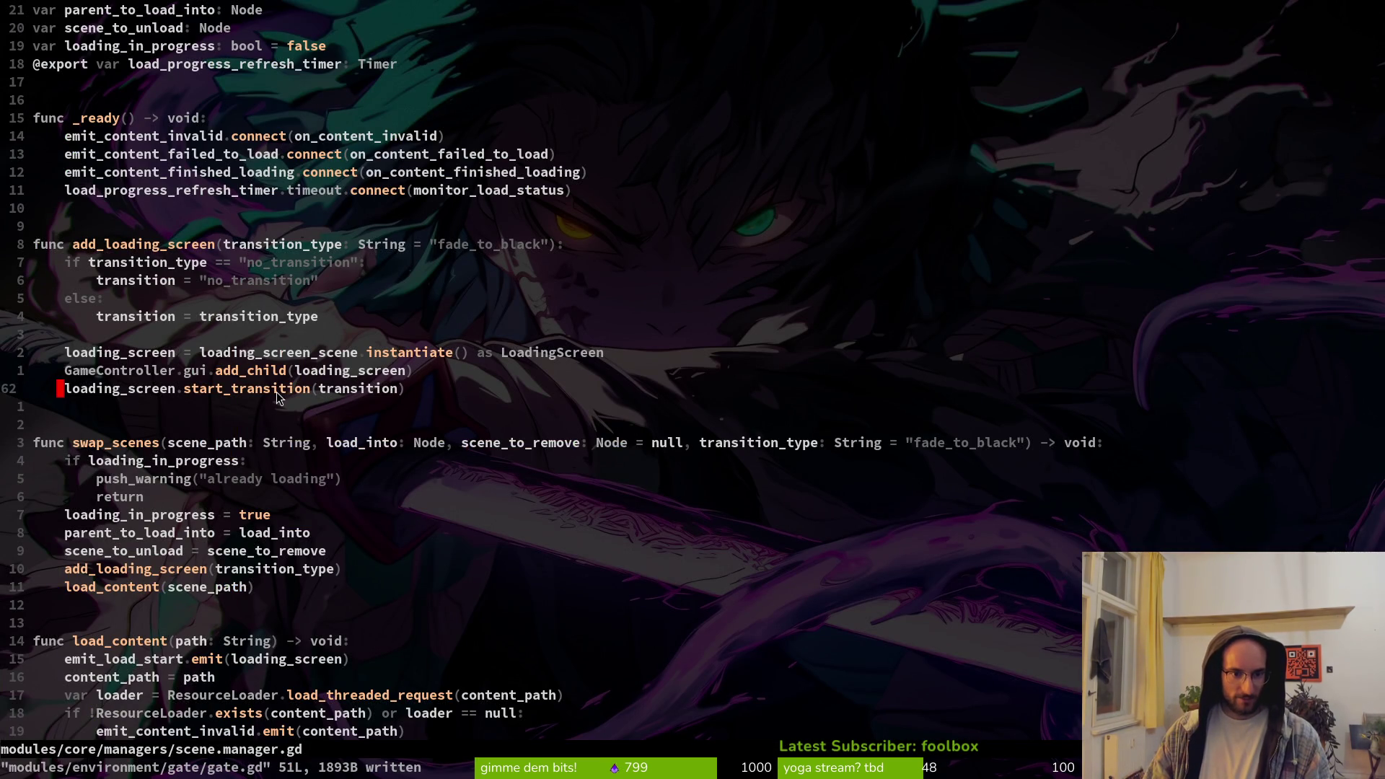
# Replace add_loading_screen's default "fade_to_black" with "transition" and write scene.manager.gd with :w
pyautogui.click(483, 249)
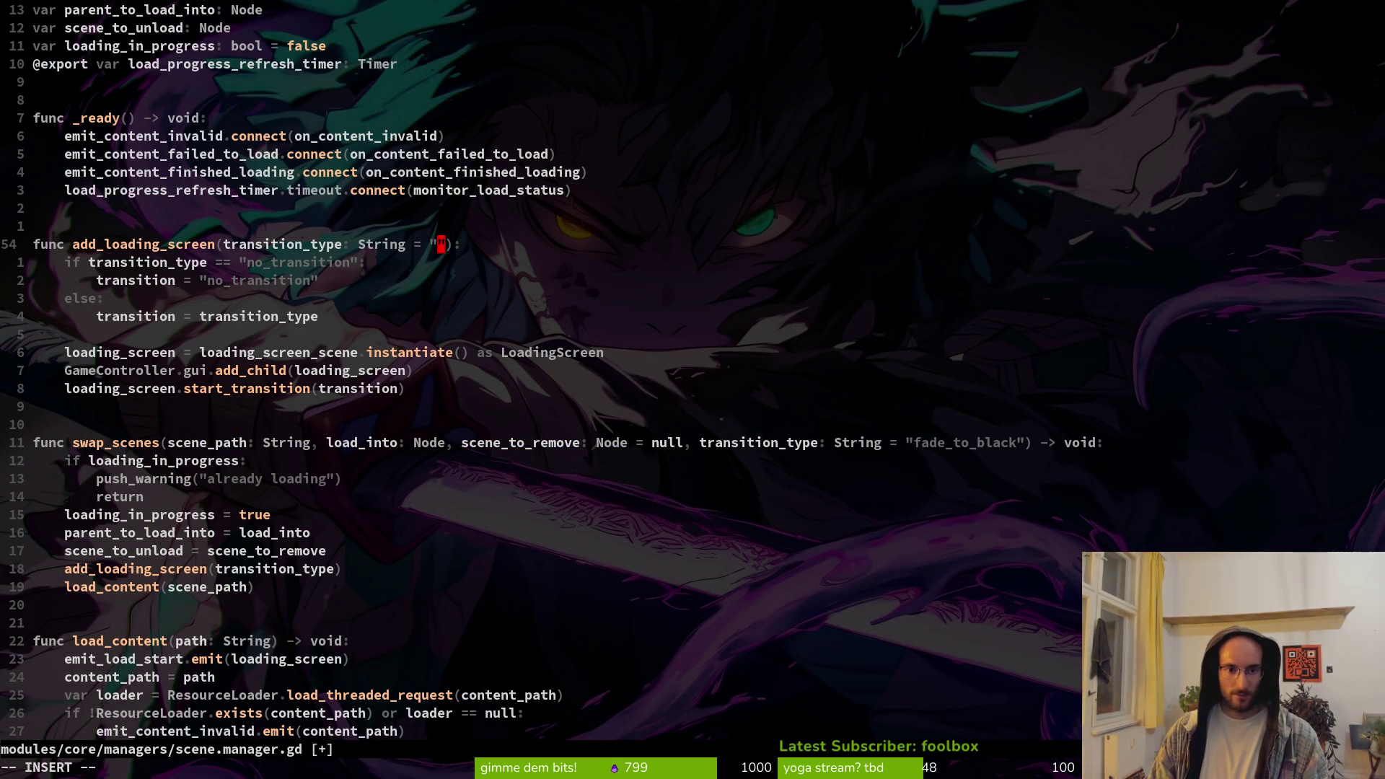
pyautogui.hotkey('alt', 'Tab')
pyautogui.hotkey('alt', 'Tab')
pyautogui.write('transition')
pyautogui.press('BackSpace')
pyautogui.press('BackSpace')
pyautogui.press('BackSpace')
pyautogui.write('ion')
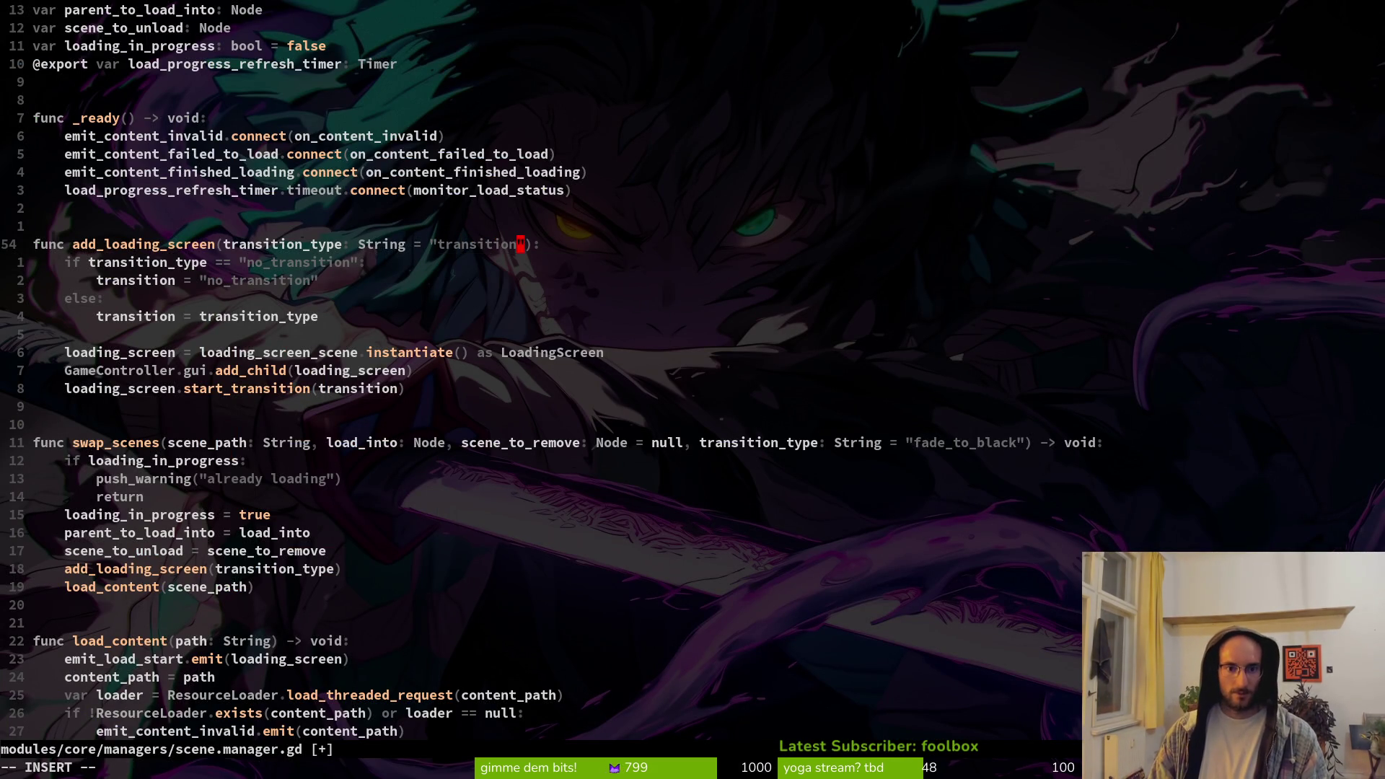
pyautogui.press('BackSpace')
pyautogui.press('BackSpace')
pyautogui.press('BackSpace')
pyautogui.press('Escape')
pyautogui.write(':w')
pyautogui.press('Return')
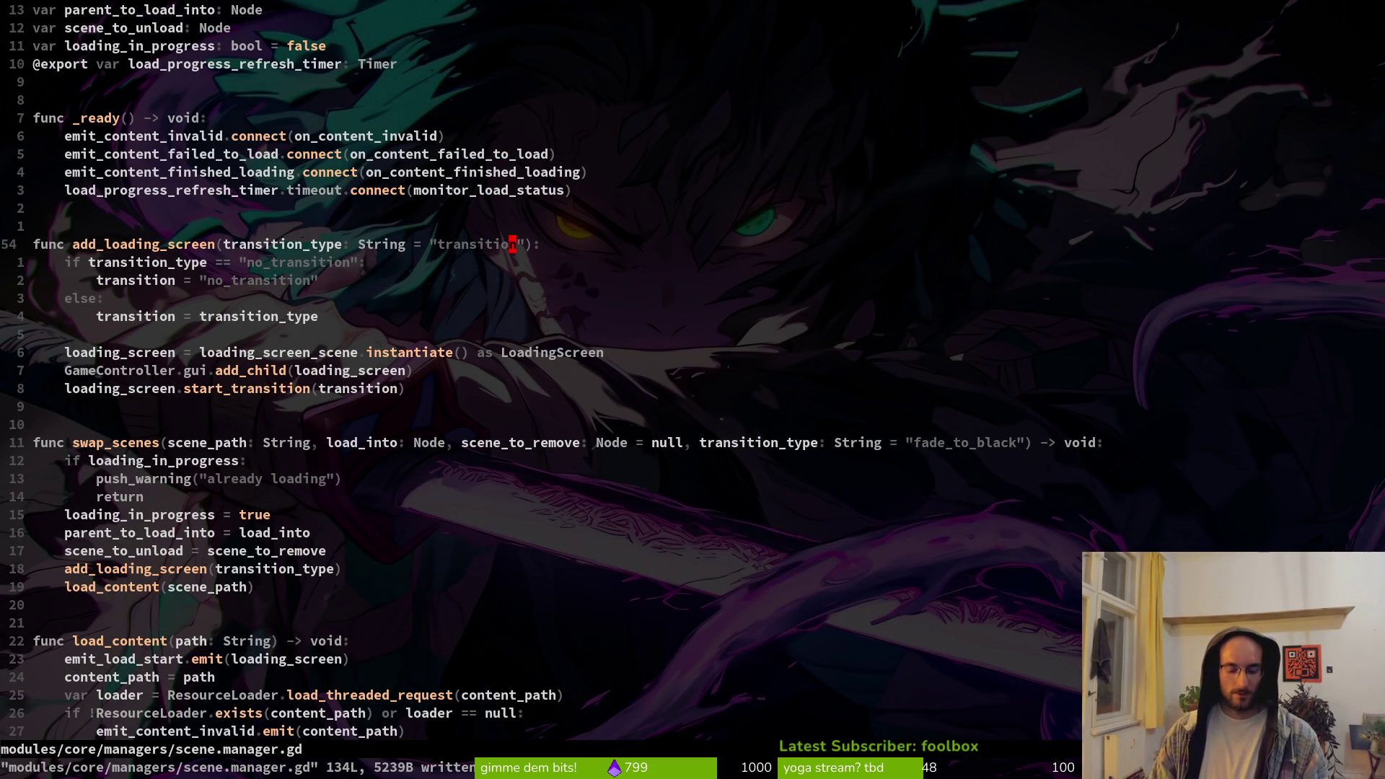
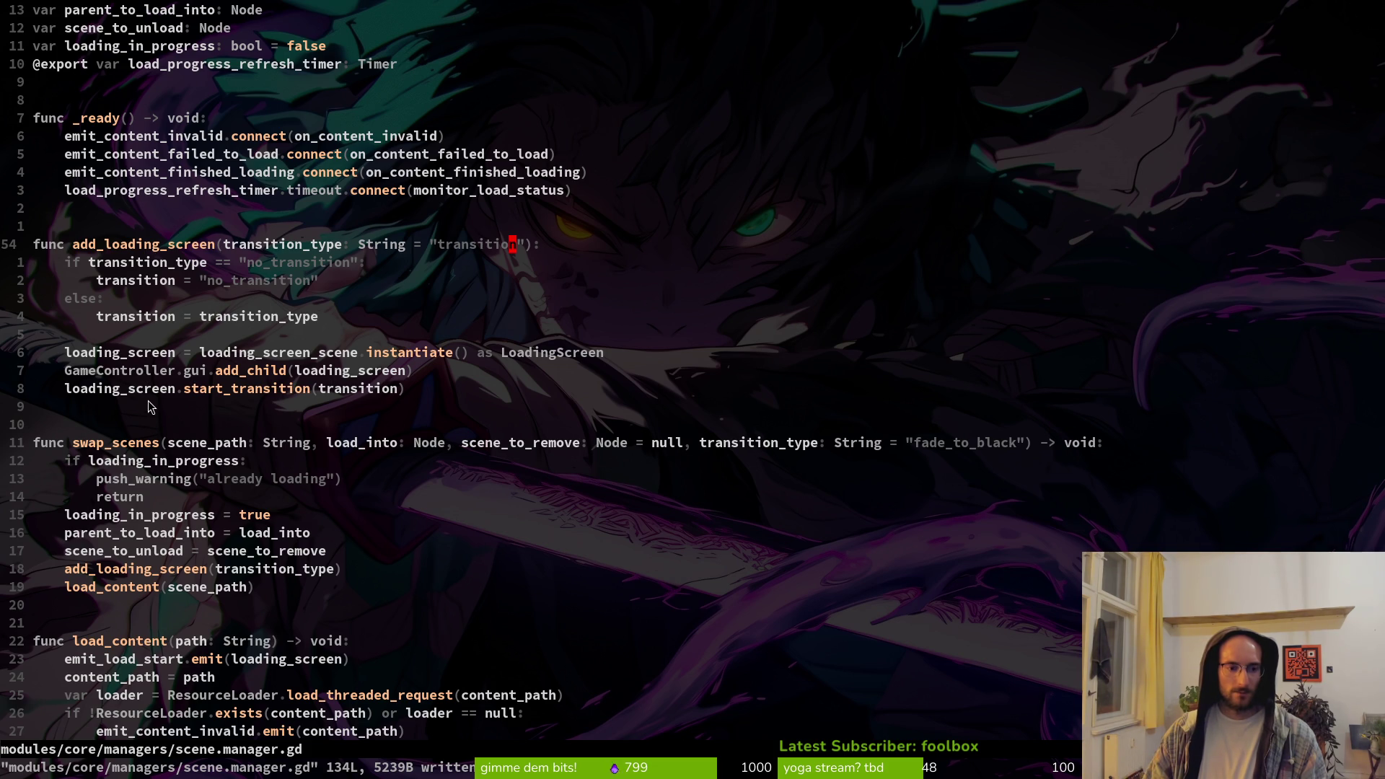
# Uncomment the finish_transition() call and the await on anim_player.animation_finished in on_content_finished_loading
pyautogui.scroll(-3, 272, 494)
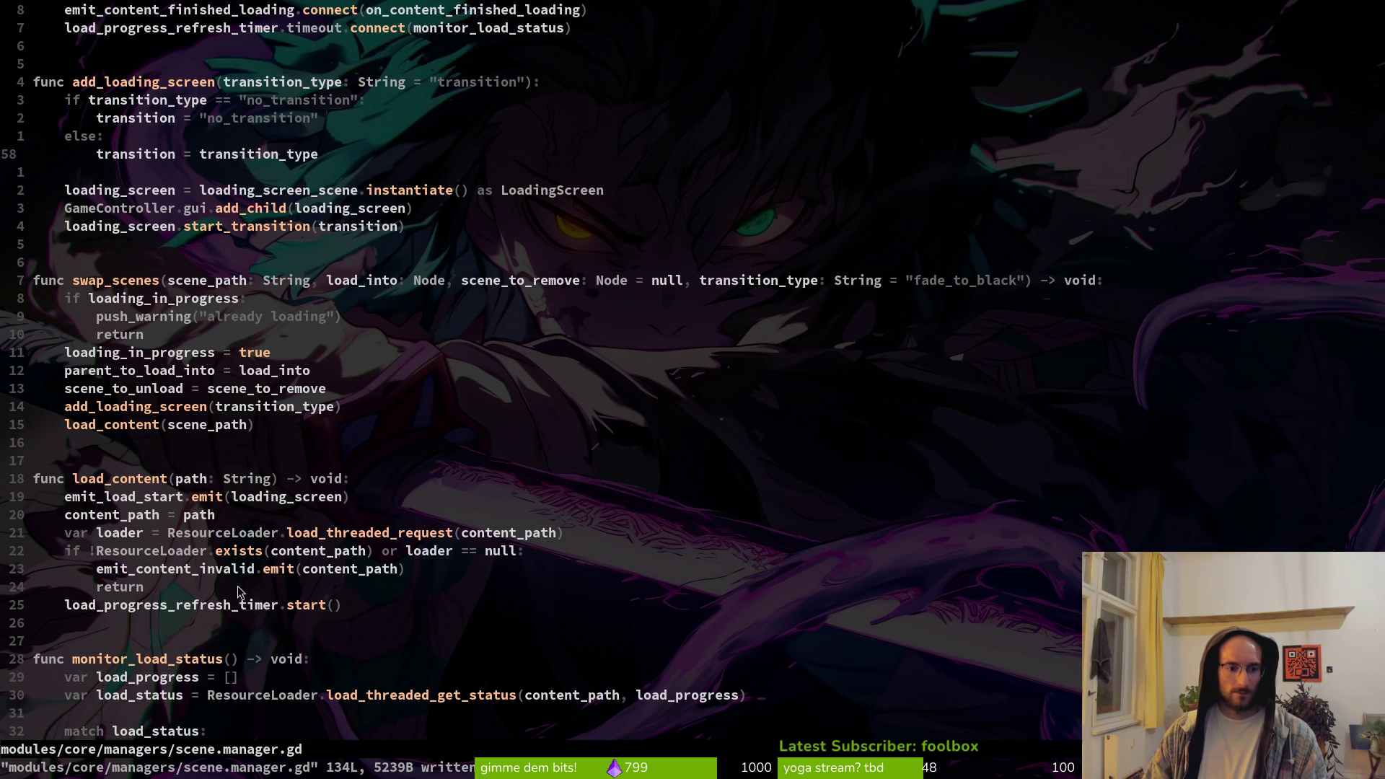
pyautogui.scroll(-4, 212, 576)
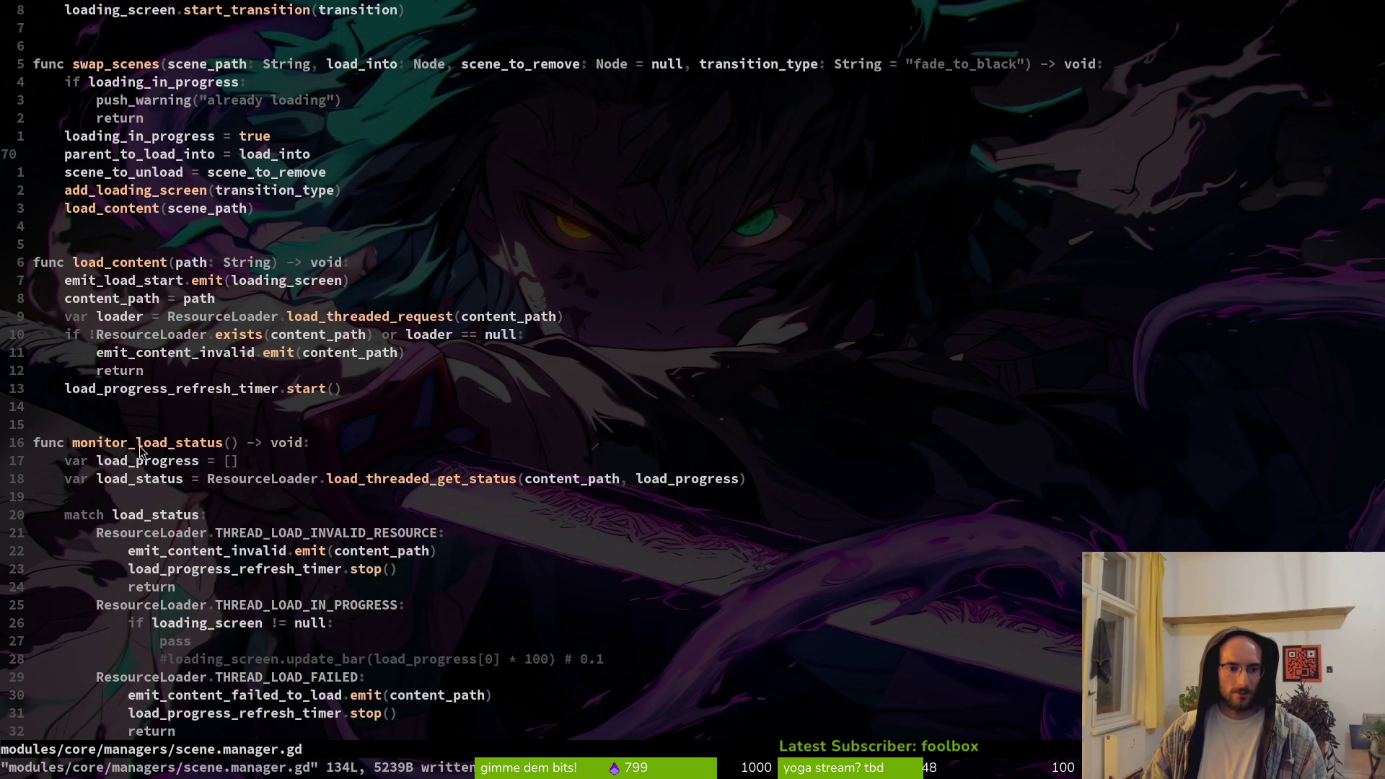
pyautogui.scroll(-5, 144, 462)
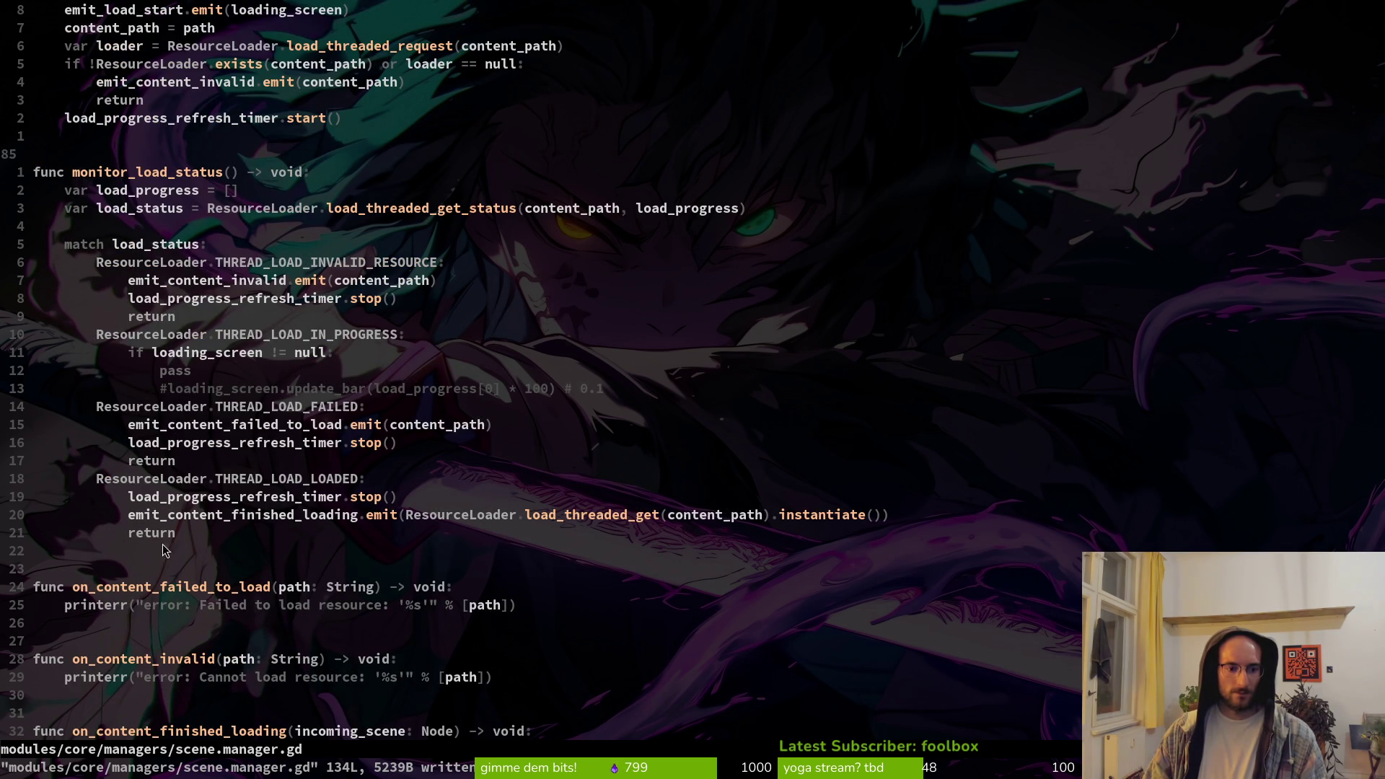
pyautogui.scroll(-6, 137, 433)
pyautogui.scroll(-2, 137, 440)
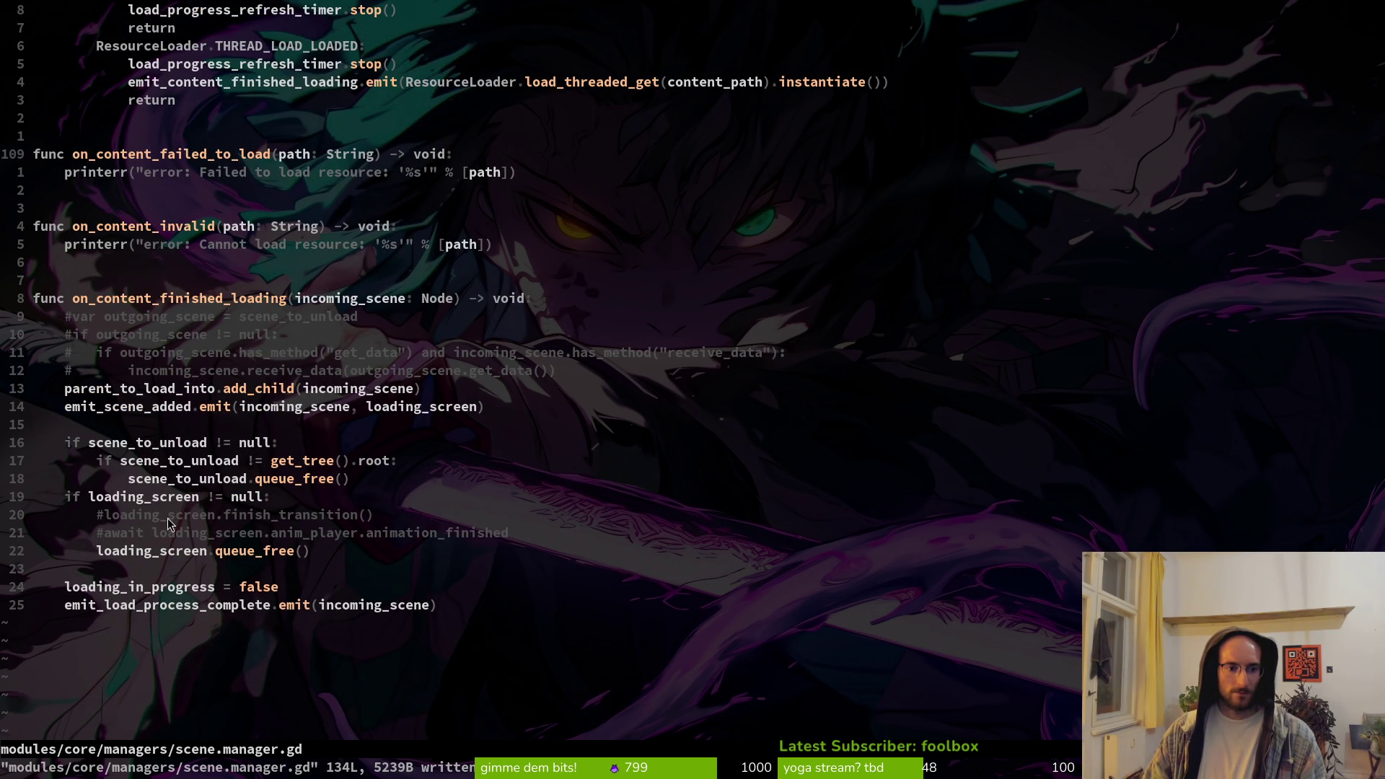
pyautogui.click(101, 516)
pyautogui.press('i')
pyautogui.press('Delete')
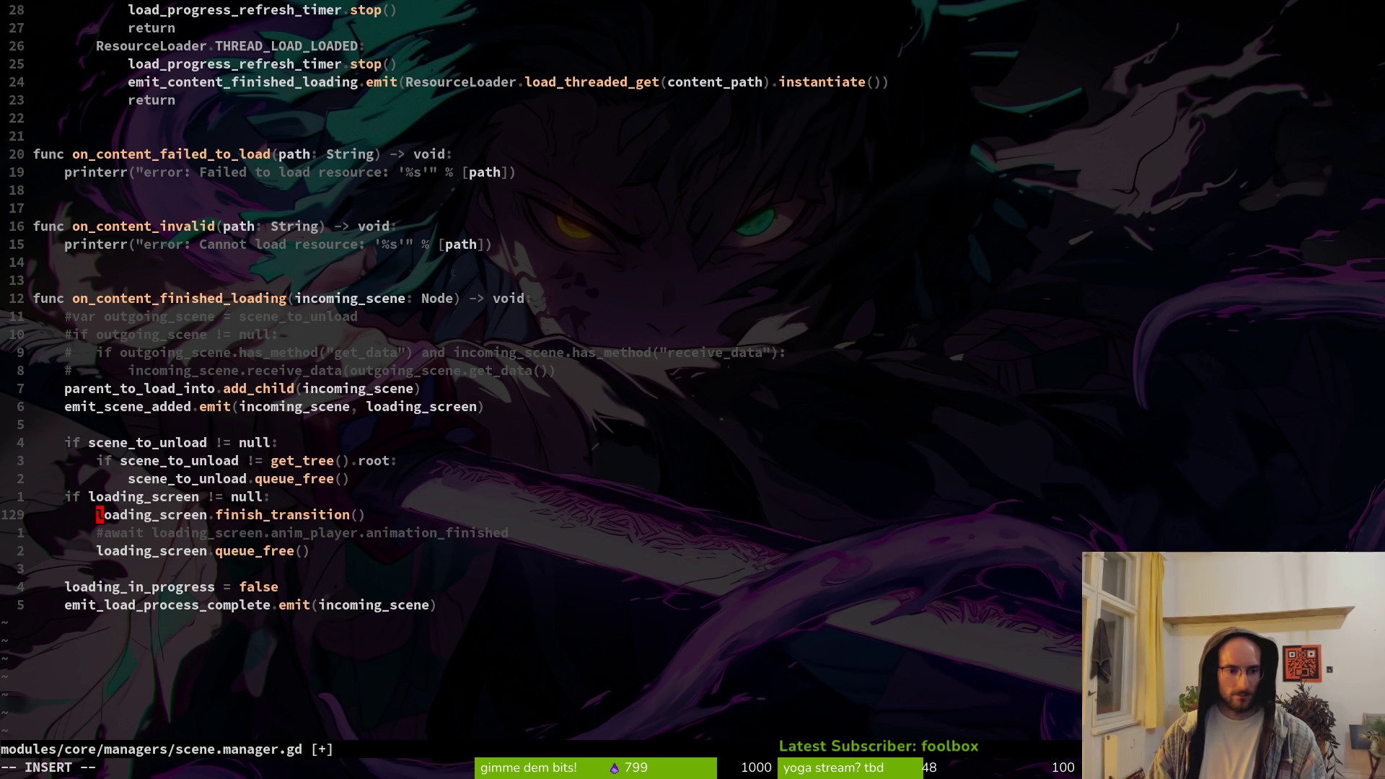
pyautogui.press('Down')
pyautogui.press('Delete')
pyautogui.press('Escape')
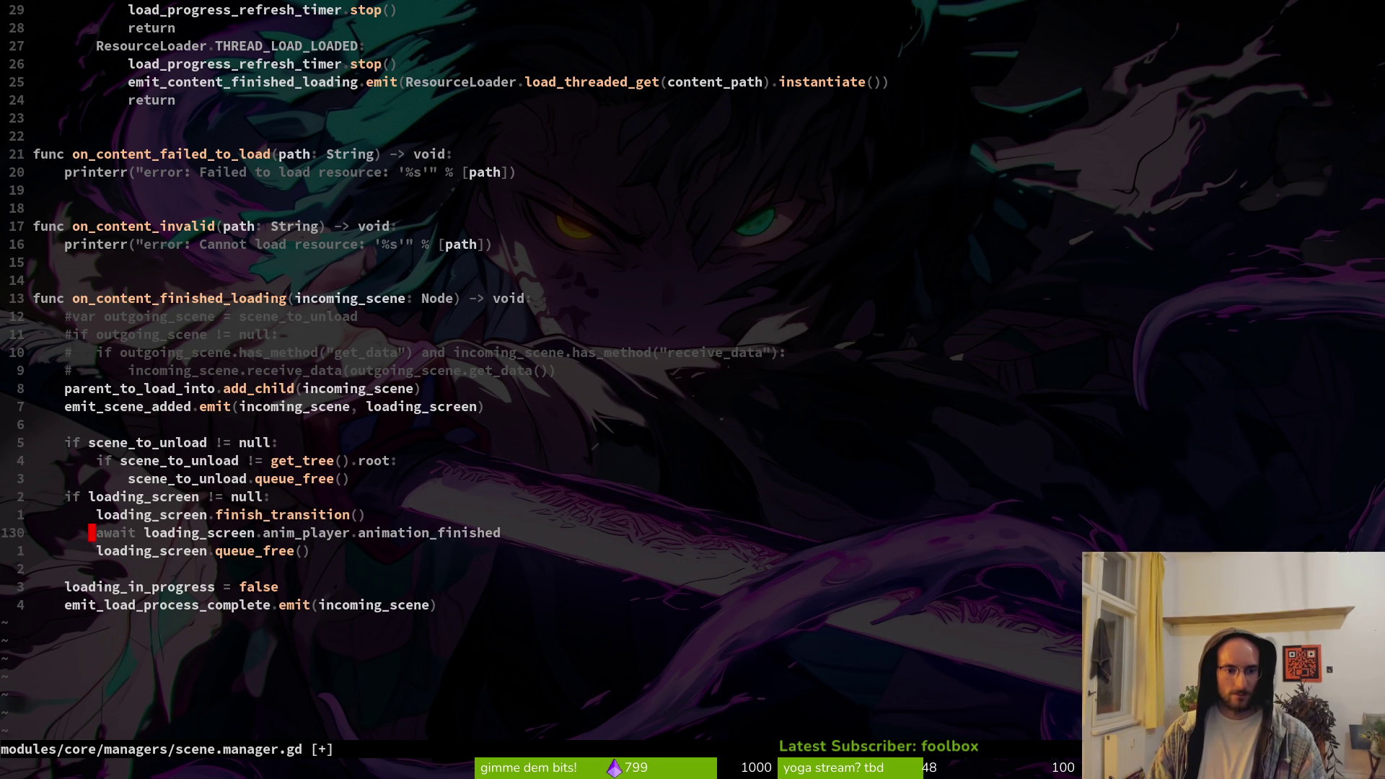
# Save scene.manager.gd with :w
pyautogui.write(':w')
pyautogui.press('Return')
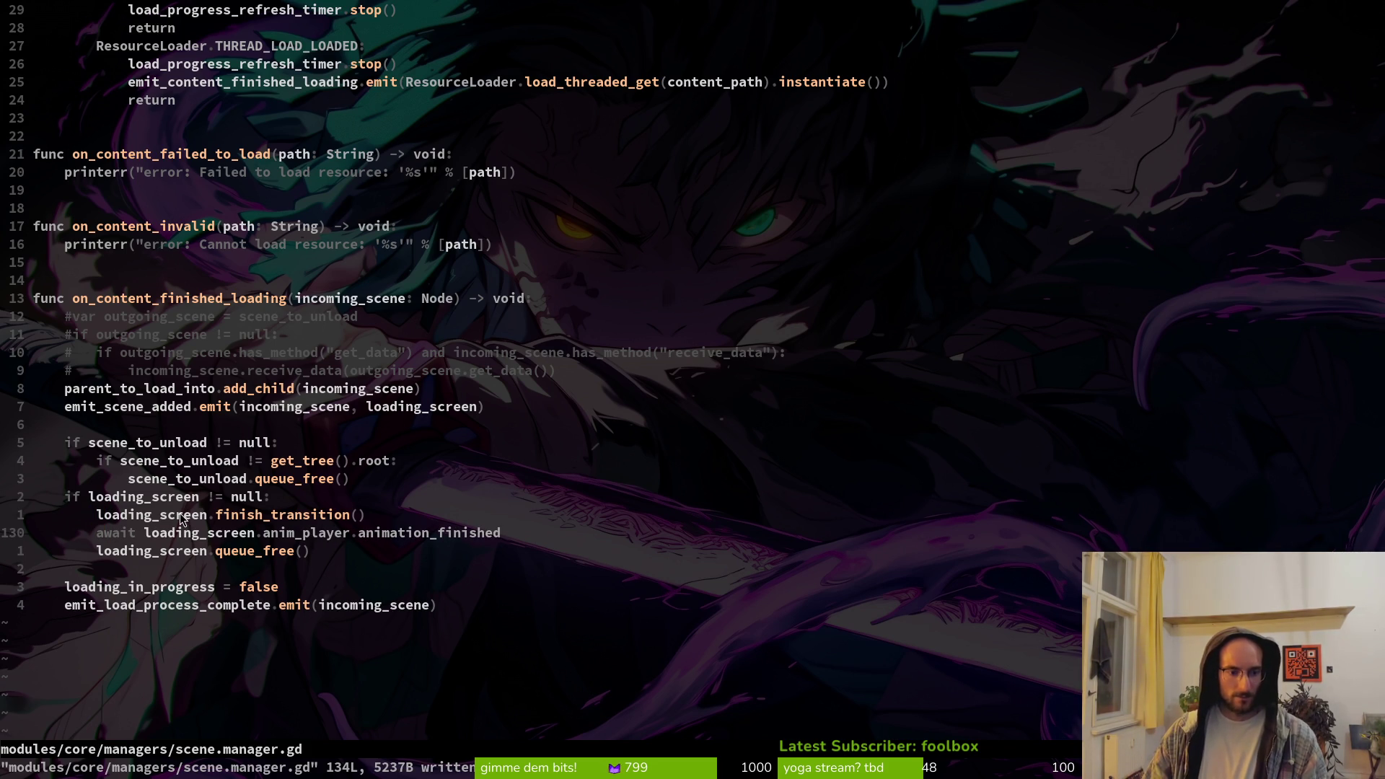
pyautogui.hotkey('ctrl', 'p')
# Open loading.gd in Neovim via the 'loa' search, then bring up GitHub's loading_screen.gd tab
pyautogui.write('loa')
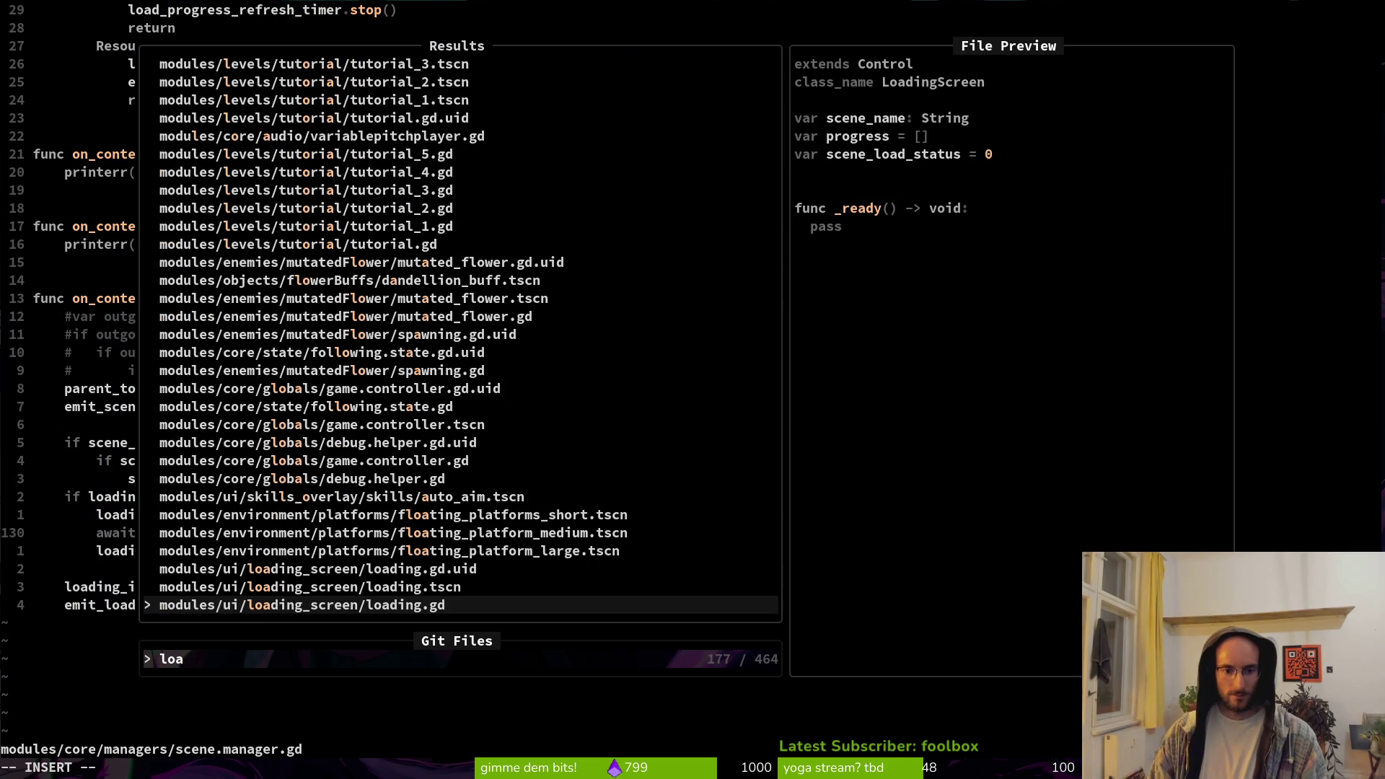
pyautogui.press('Return')
pyautogui.hotkey('alt', 'Tab')
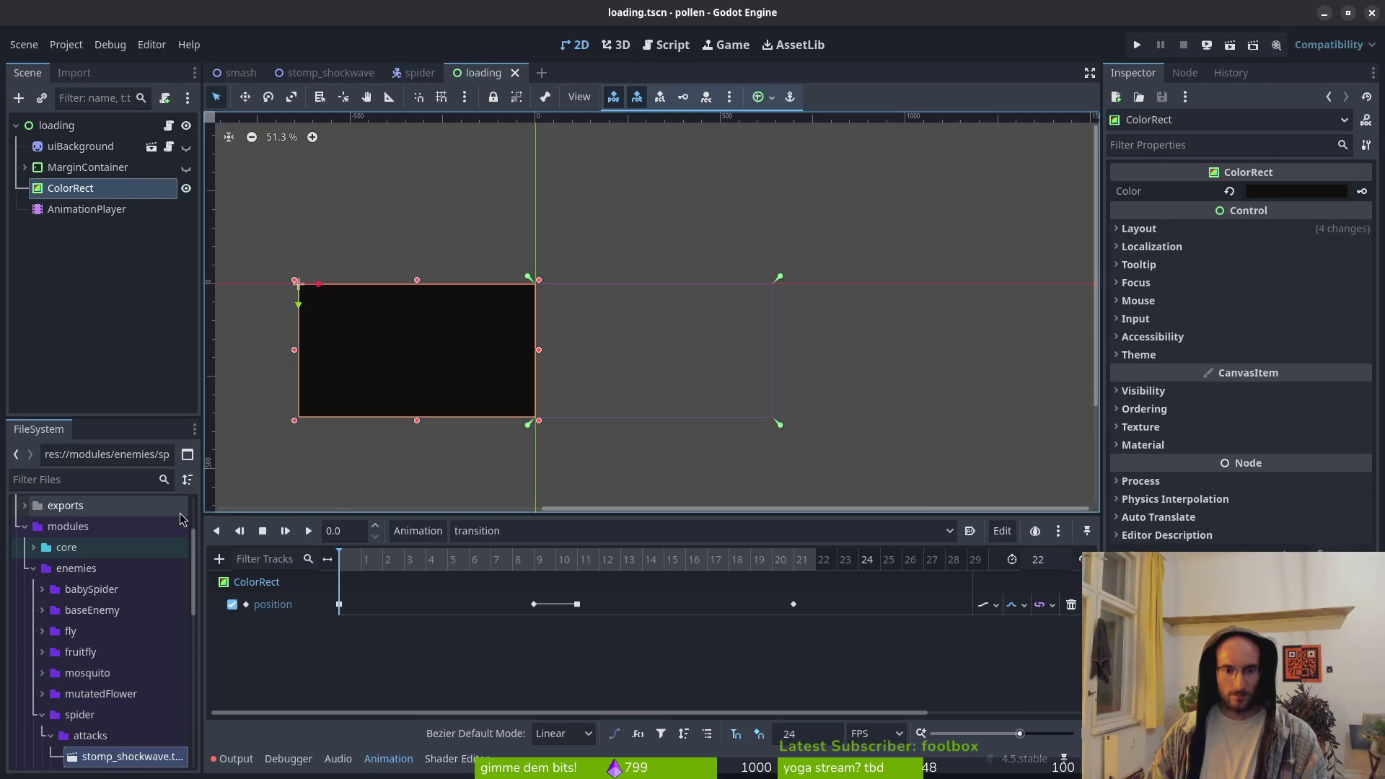
pyautogui.hotkey('alt', 'Tab')
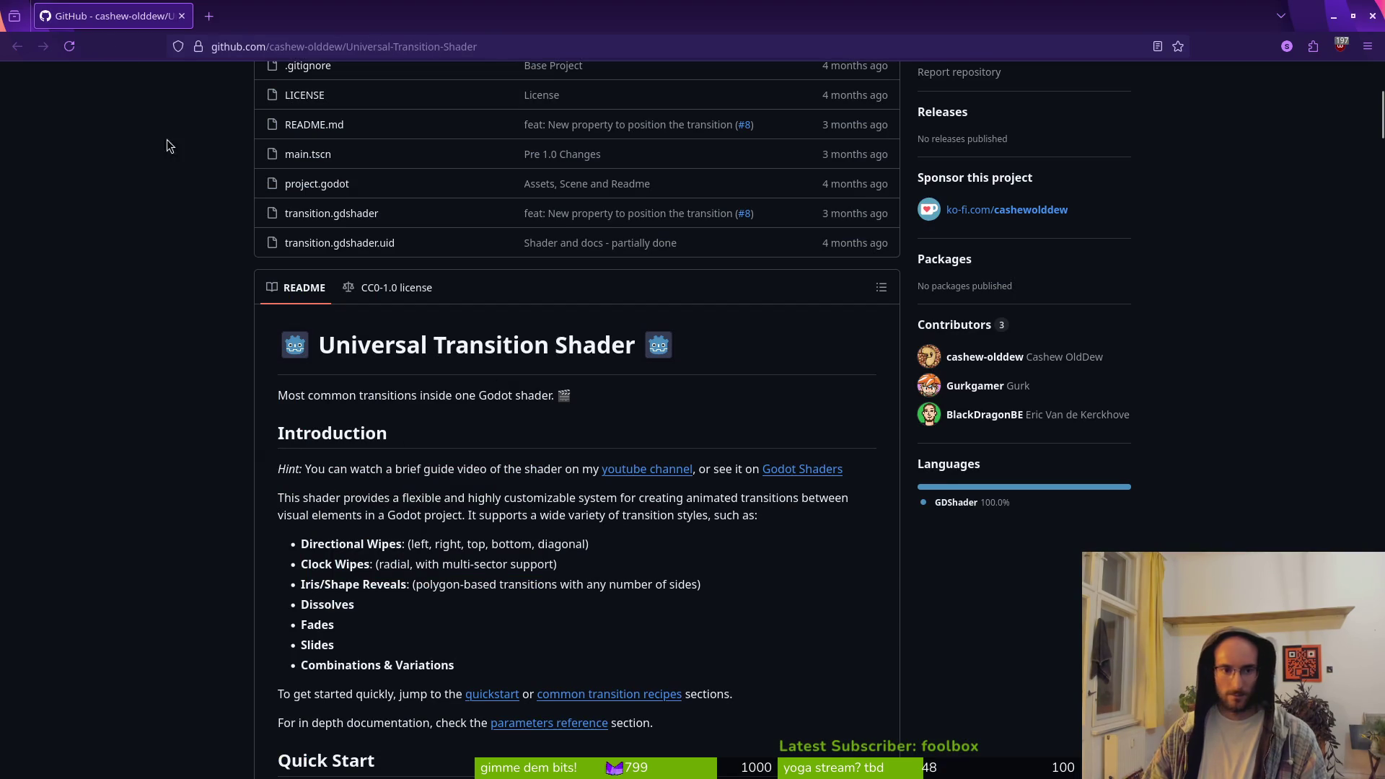
pyautogui.hotkey('alt', 'Tab')
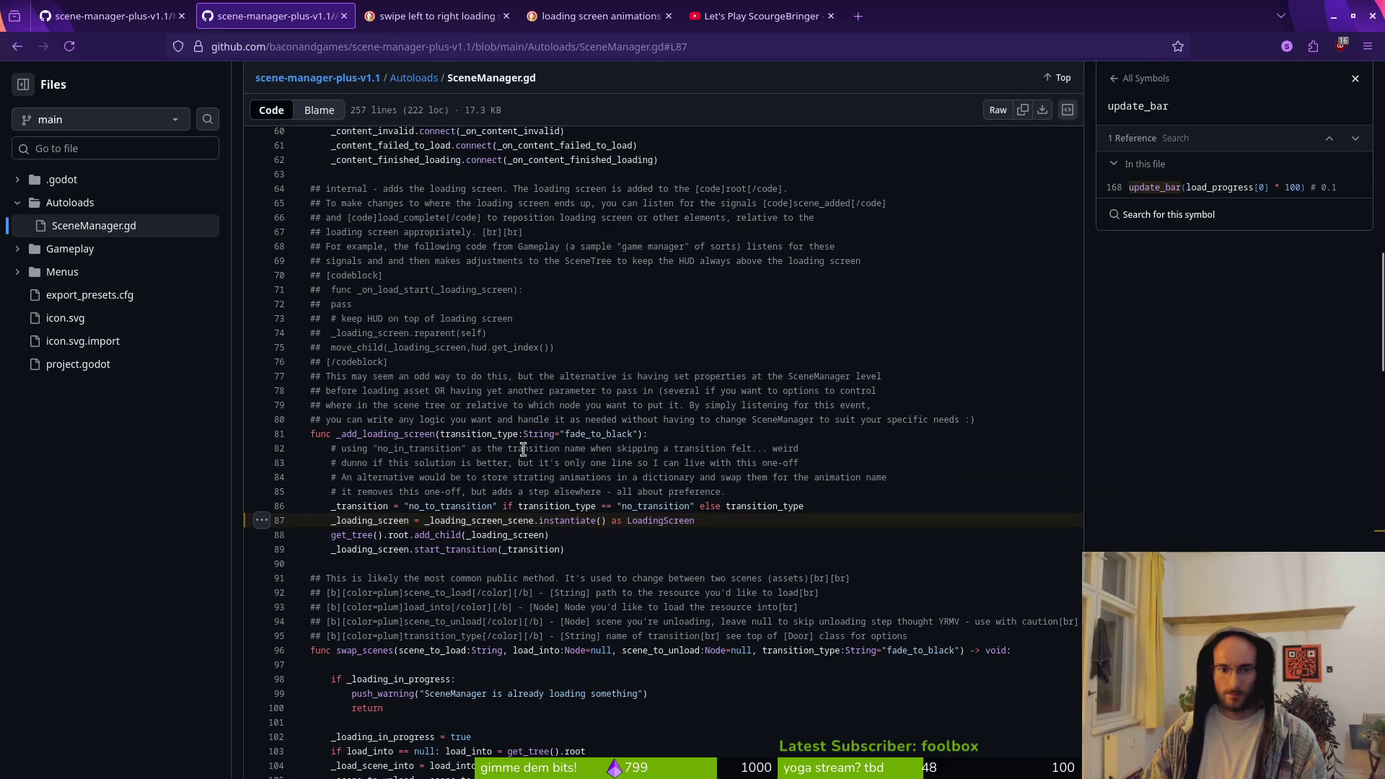
pyautogui.click(116, 16)
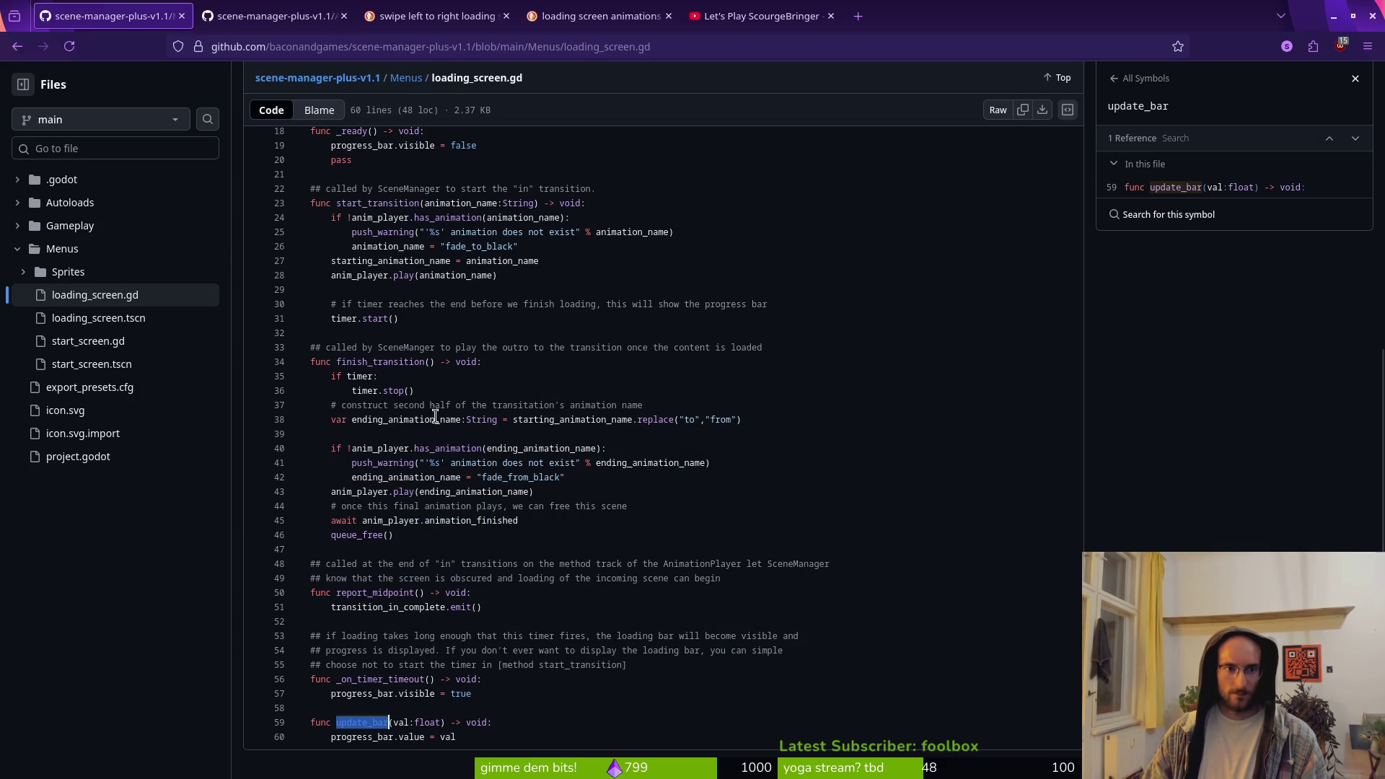
# Select and copy lines 7–47 of loading_screen.gd, from transition_in_complete through finish_transition
pyautogui.scroll(4, 361, 256)
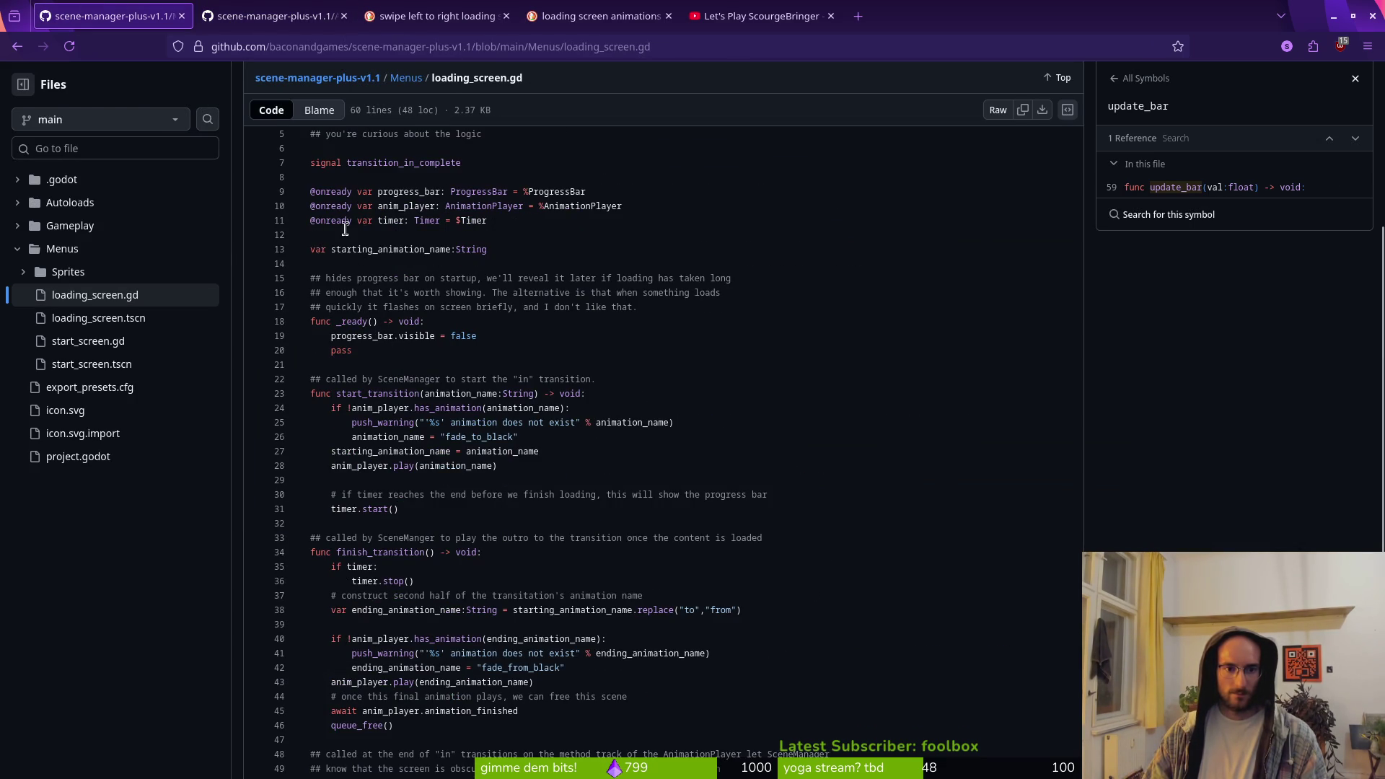
pyautogui.scroll(3, 328, 226)
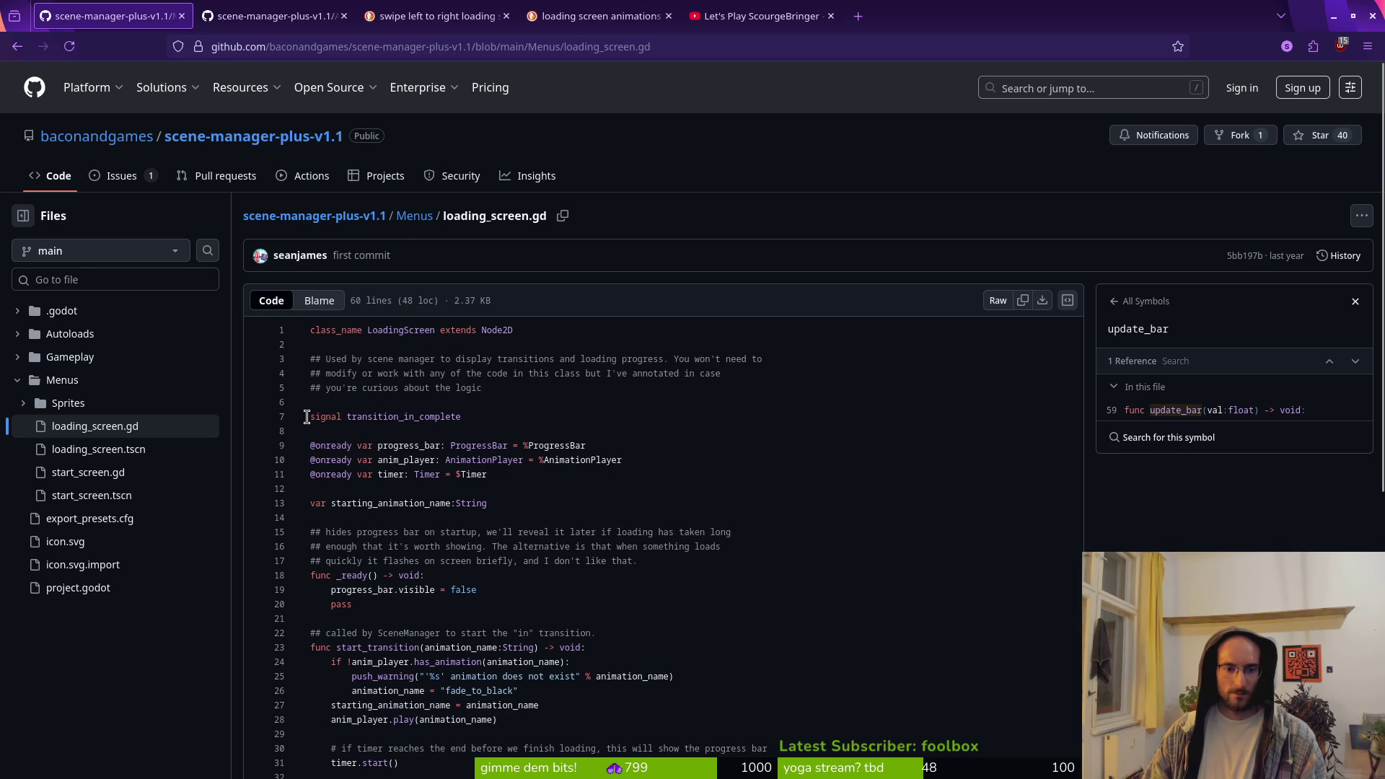
pyautogui.moveTo(306, 416); pyautogui.dragTo(553, 509)
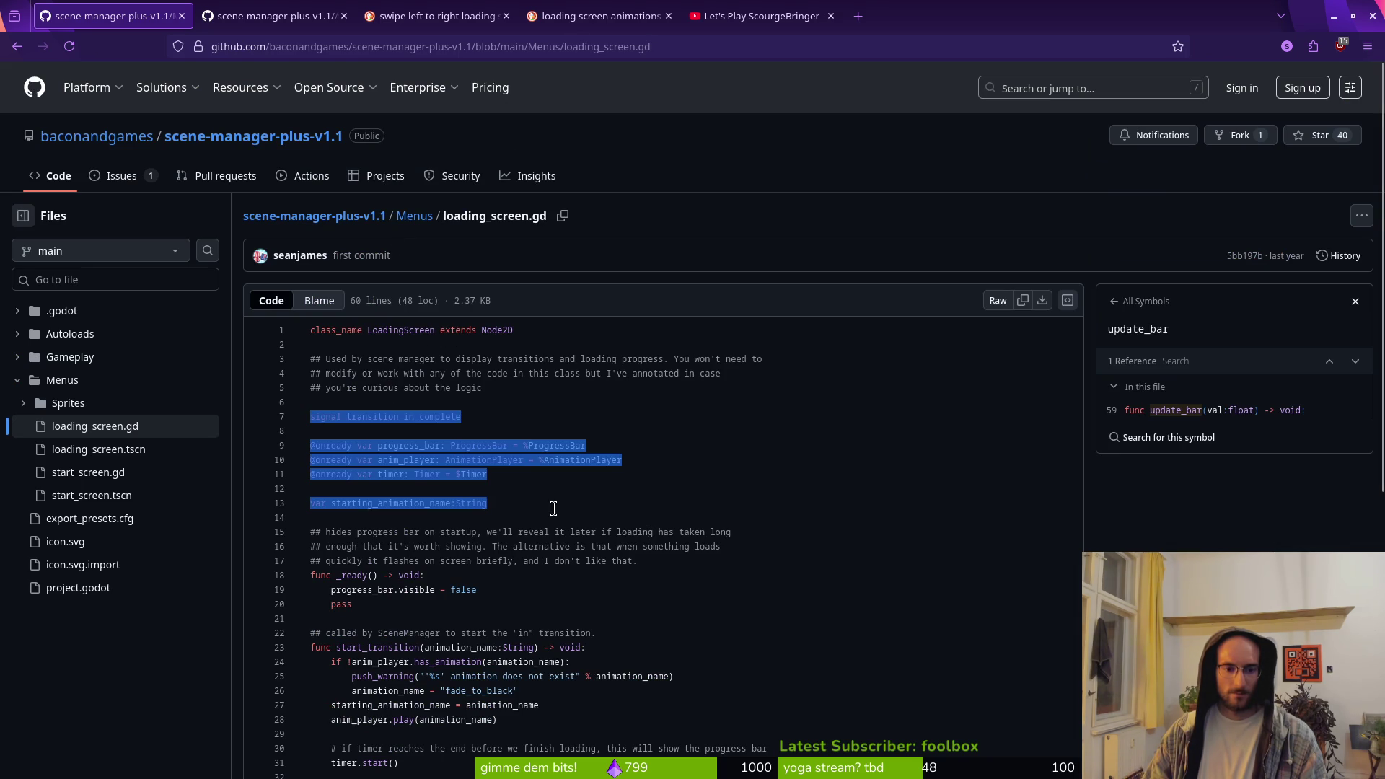
pyautogui.click(554, 509)
pyautogui.scroll(-3, 436, 445)
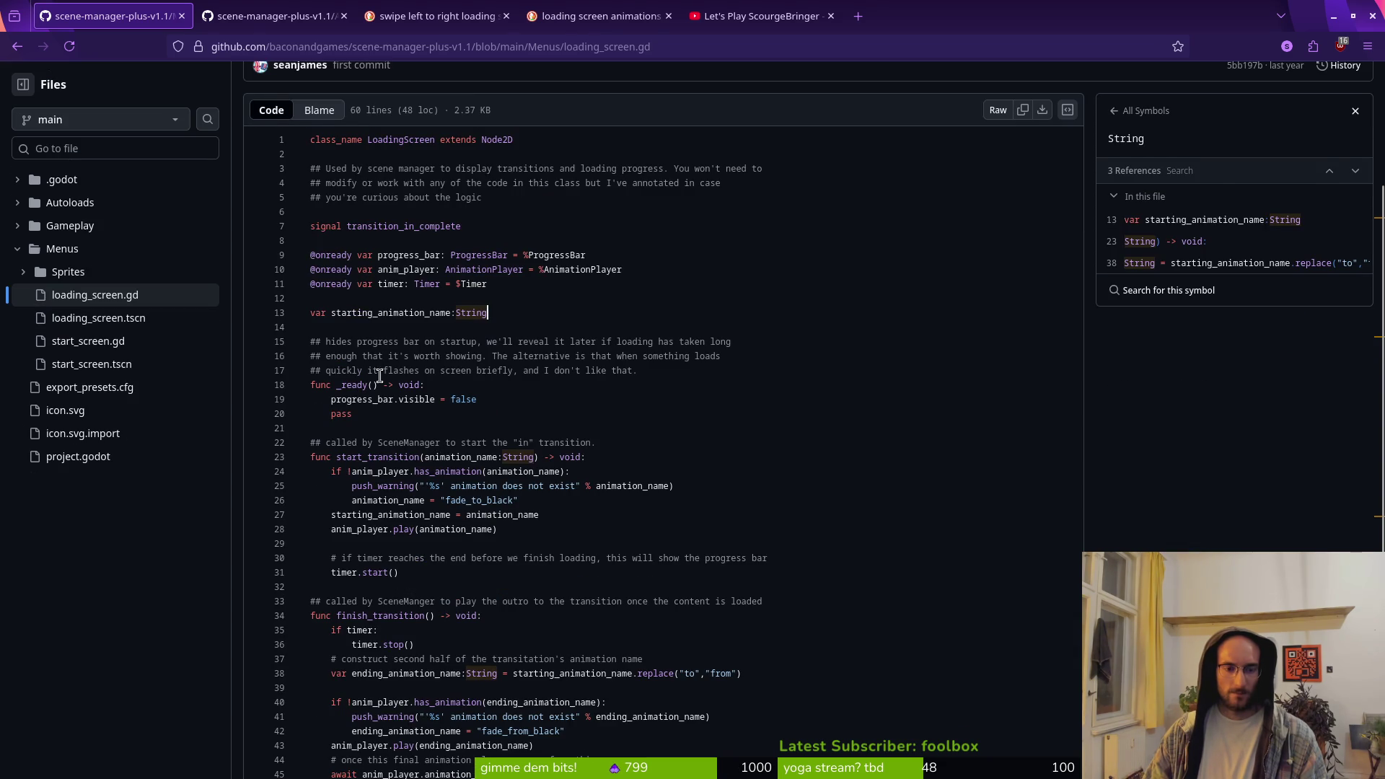
pyautogui.scroll(-4, 389, 390)
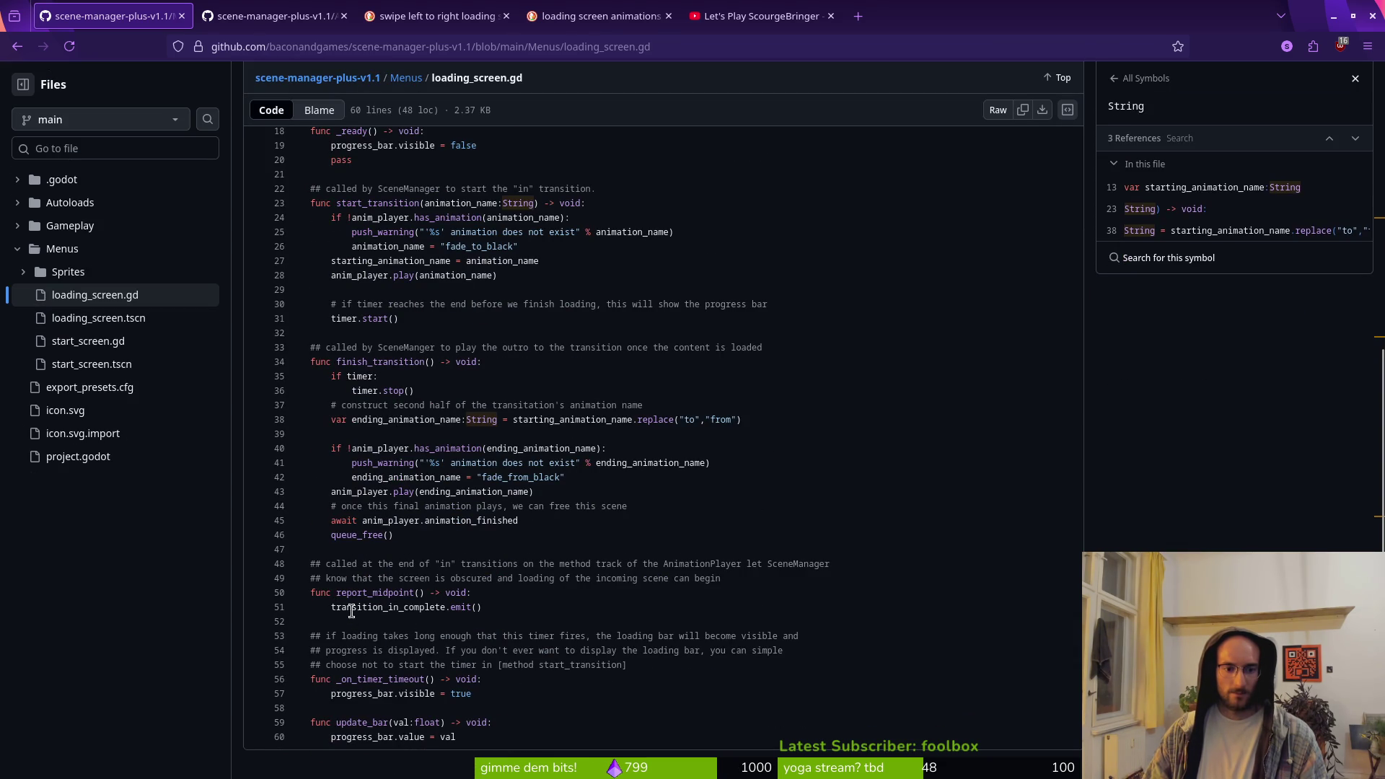
pyautogui.scroll(3, 426, 472)
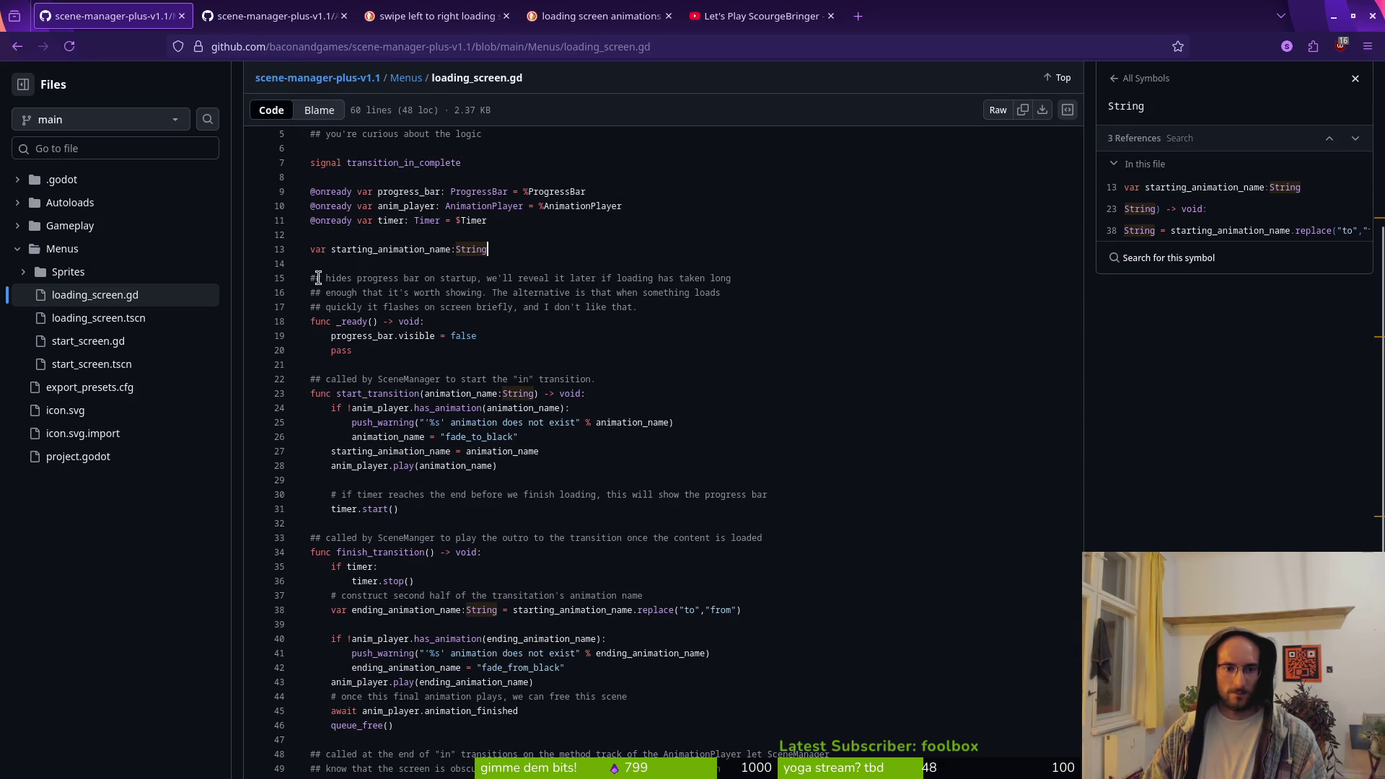
pyautogui.moveTo(302, 167)
pyautogui.mouseDown()
pyautogui.moveTo(357, 430)
pyautogui.moveTo(393, 433)
pyautogui.moveTo(446, 637)
pyautogui.mouseUp()
pyautogui.hotkey('alt', 'Tab')
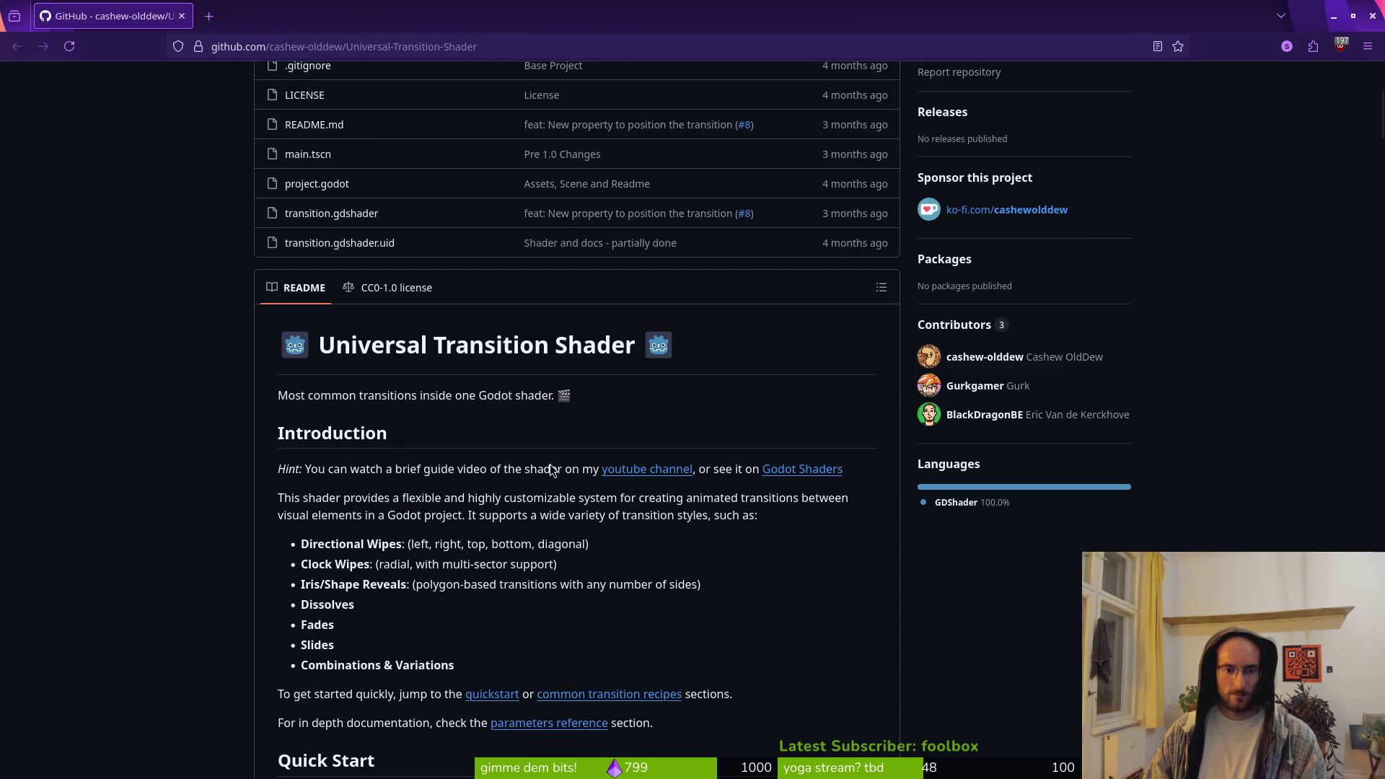
pyautogui.hotkey('alt', 'Tab')
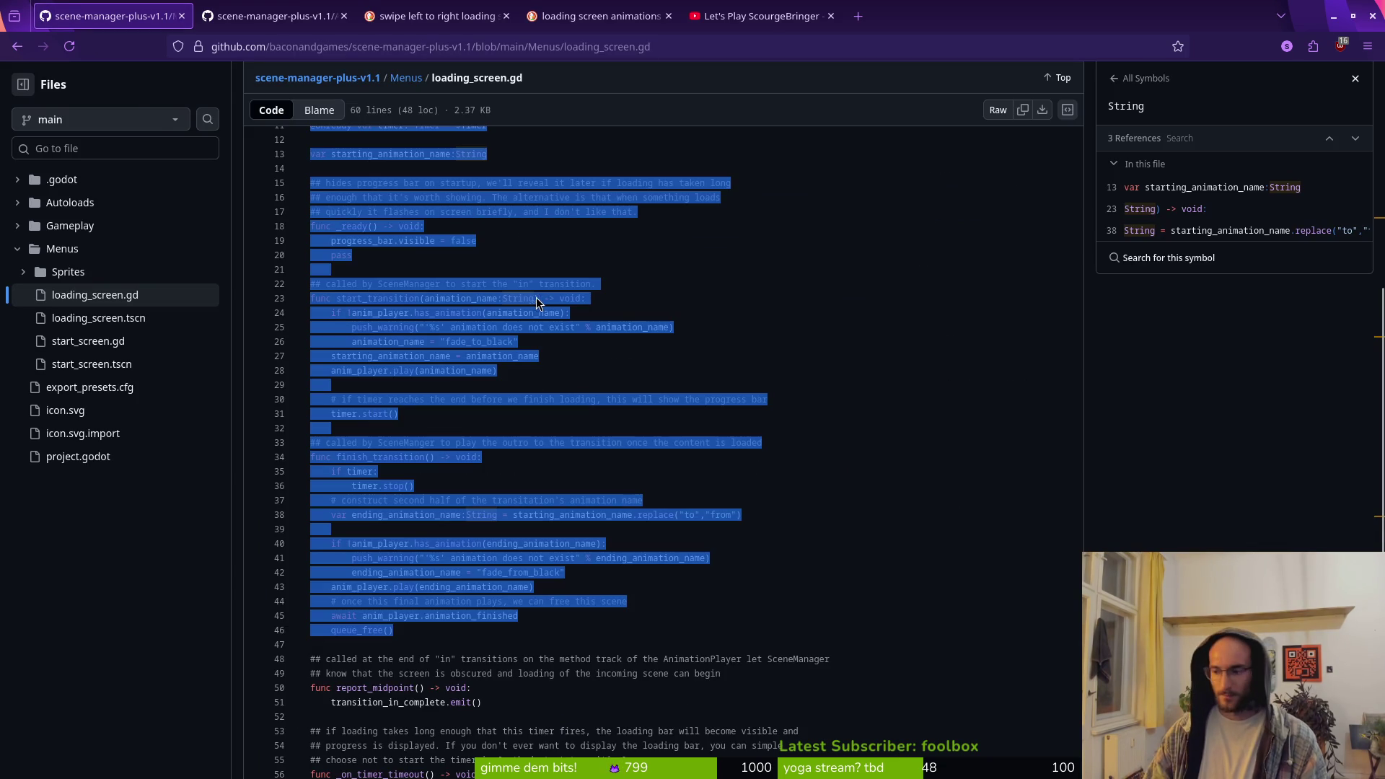
pyautogui.press('super+1')
# Paste the copied loading-screen code into loading.gd on new lines below _ready
pyautogui.press('o')
pyautogui.press('Return')
pyautogui.press('Return')
pyautogui.press('Escape')
pyautogui.press('k')
pyautogui.press('k')
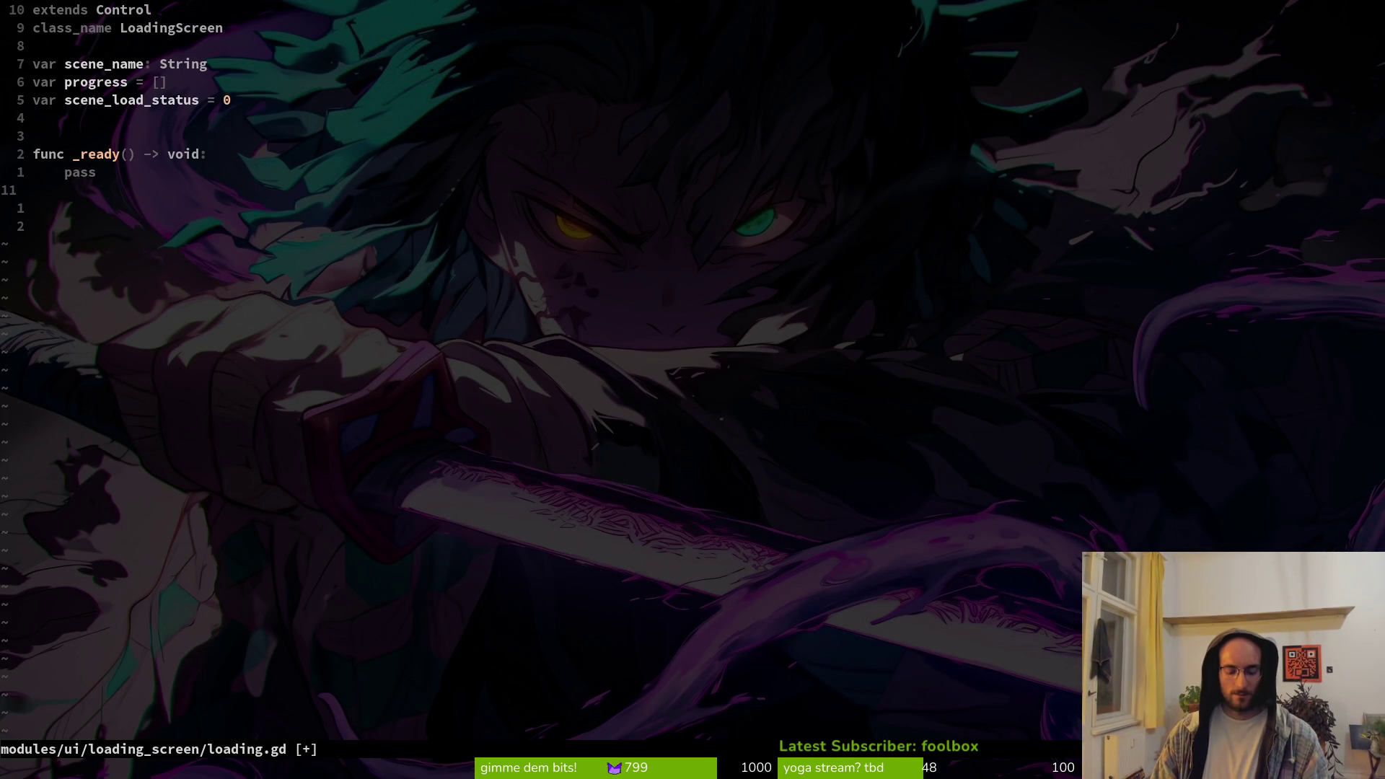
pyautogui.press('super+v')
pyautogui.press('Escape')
pyautogui.press('k')
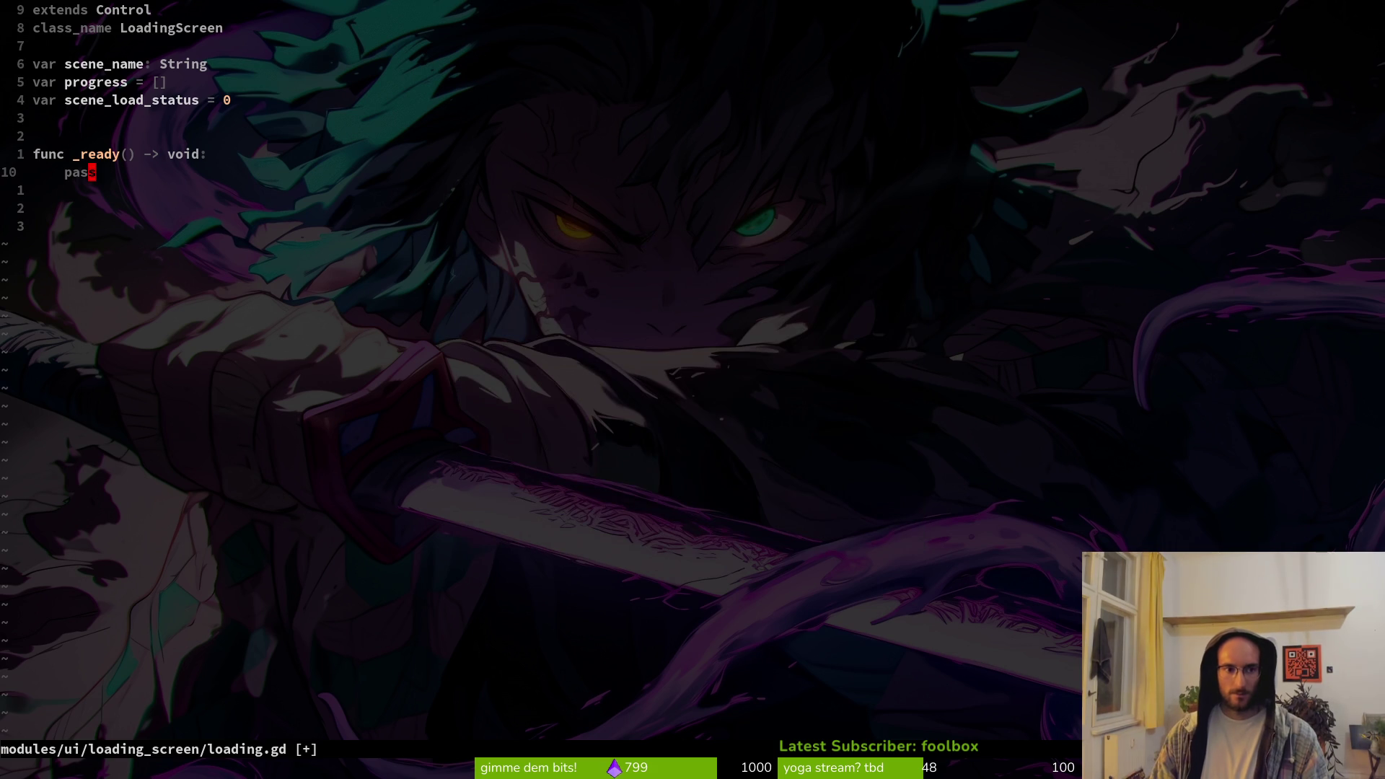
pyautogui.press('j')
pyautogui.press('j')
pyautogui.press('j')
pyautogui.press('p')
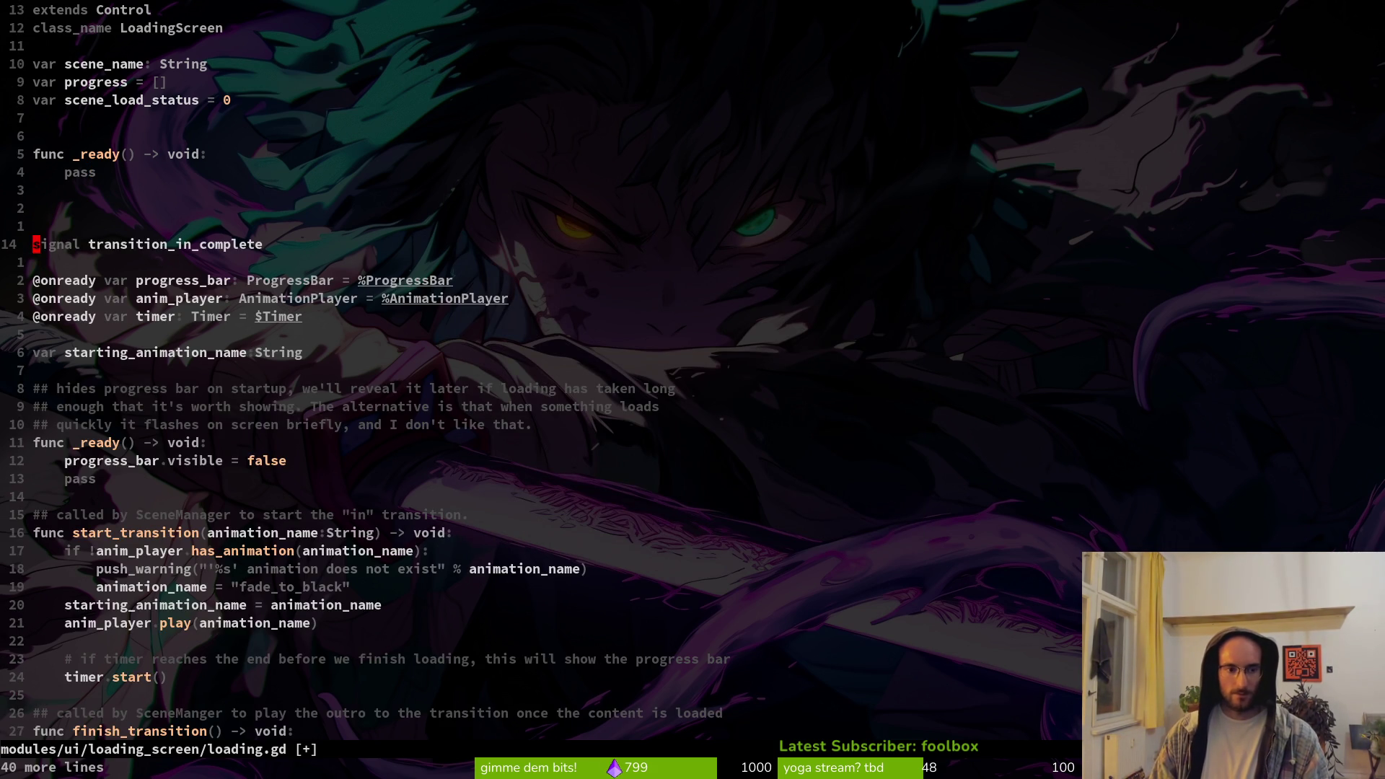
pyautogui.press('super+v')
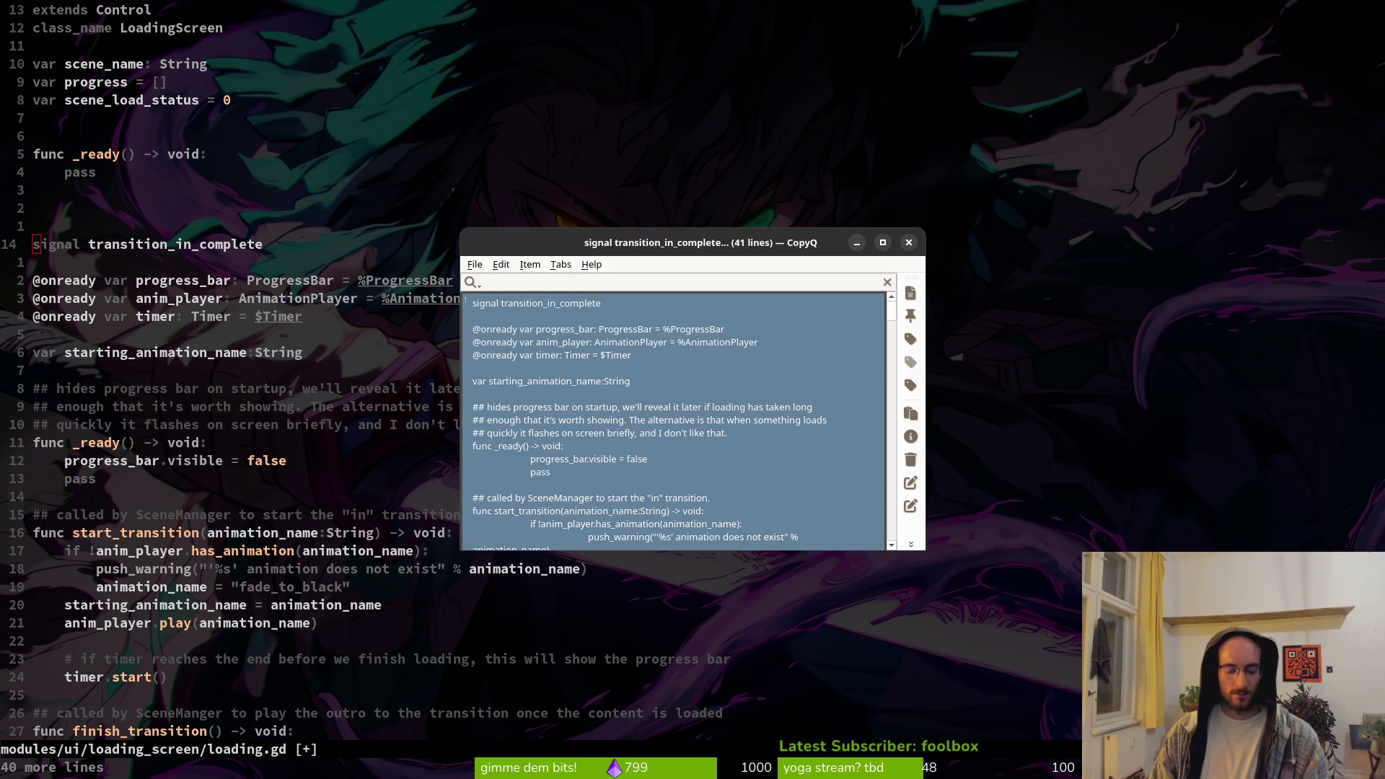
pyautogui.press('Escape')
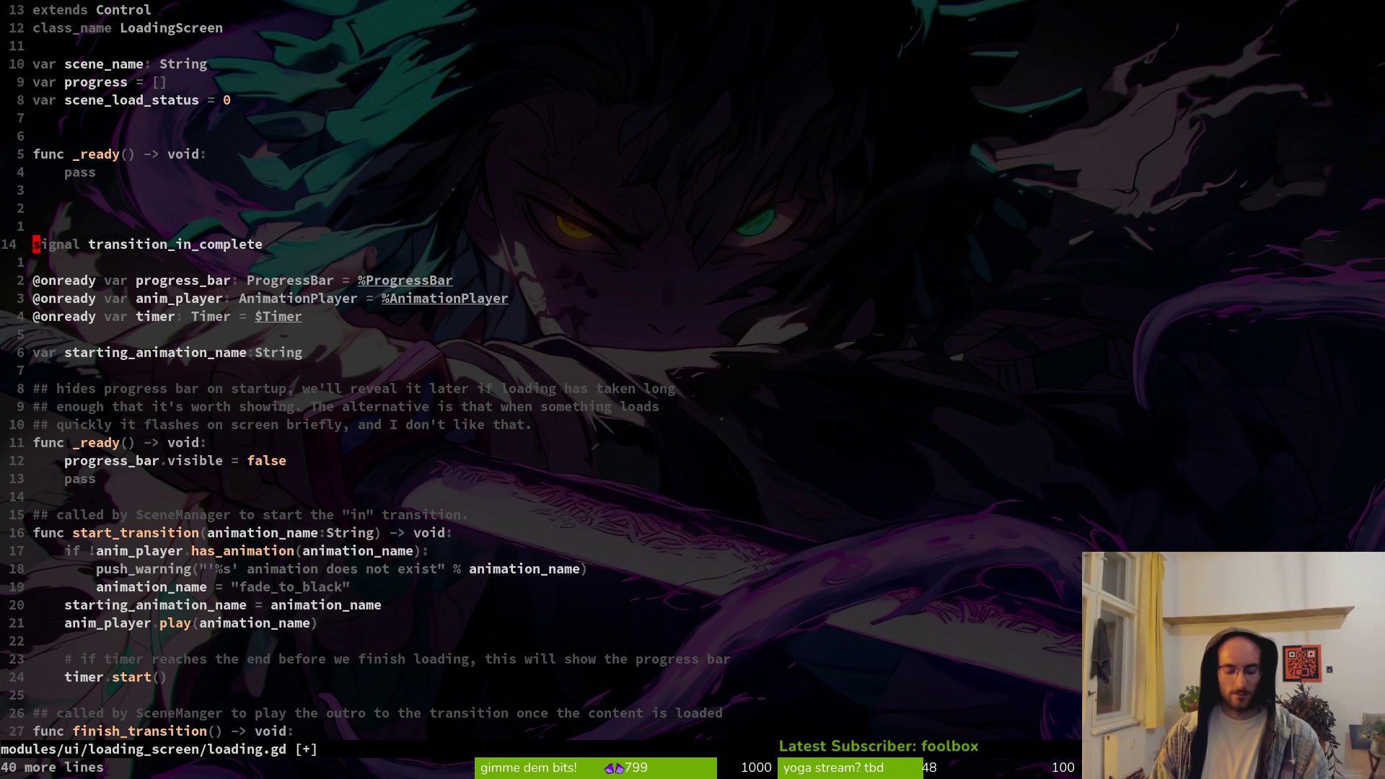
# Move the transition_in_complete signal up below scene_load_status and delete the progress_bar declaration
pyautogui.hotkey('shift', 'v')
pyautogui.hotkey('shift', 'k')
pyautogui.hotkey('shift', 'k')
pyautogui.hotkey('shift', 'k')
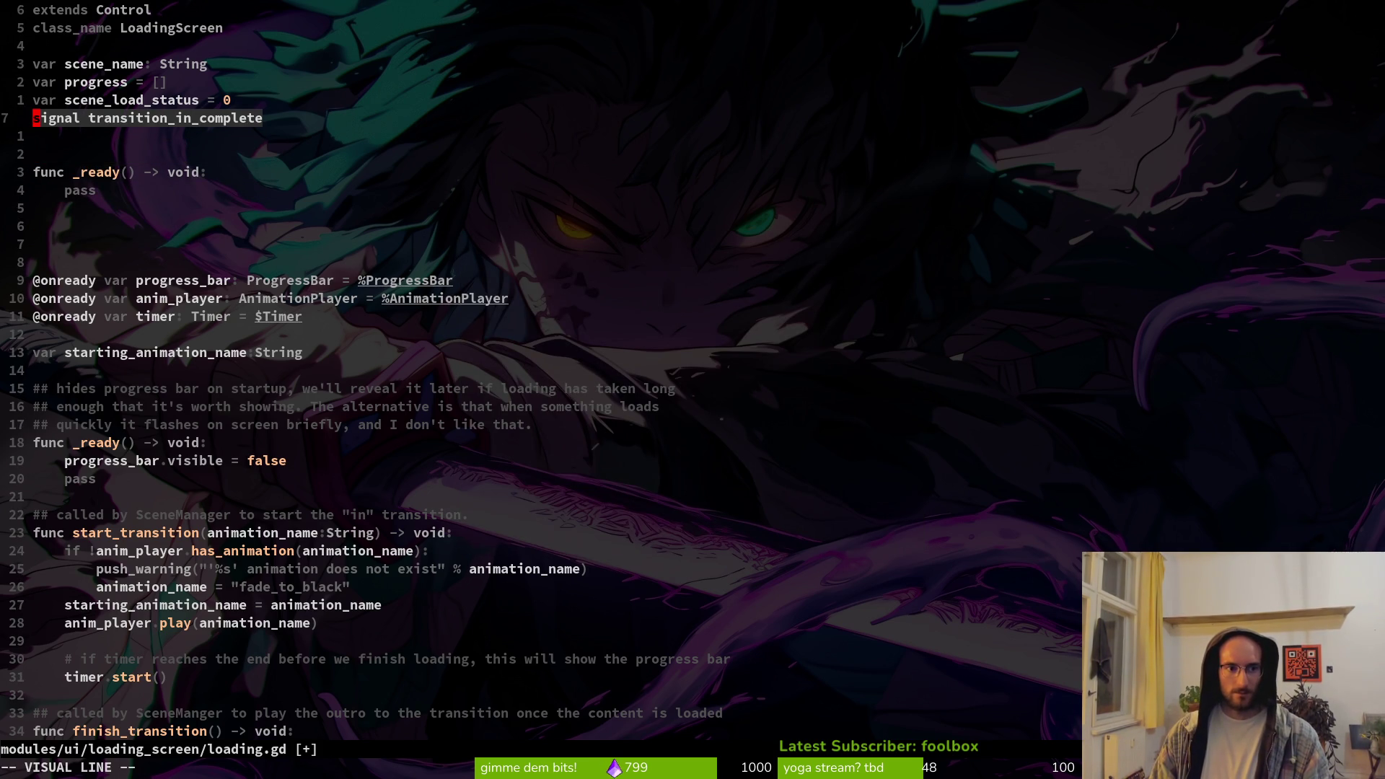
pyautogui.press('Escape')
pyautogui.press('j')
pyautogui.press('j')
pyautogui.press('j')
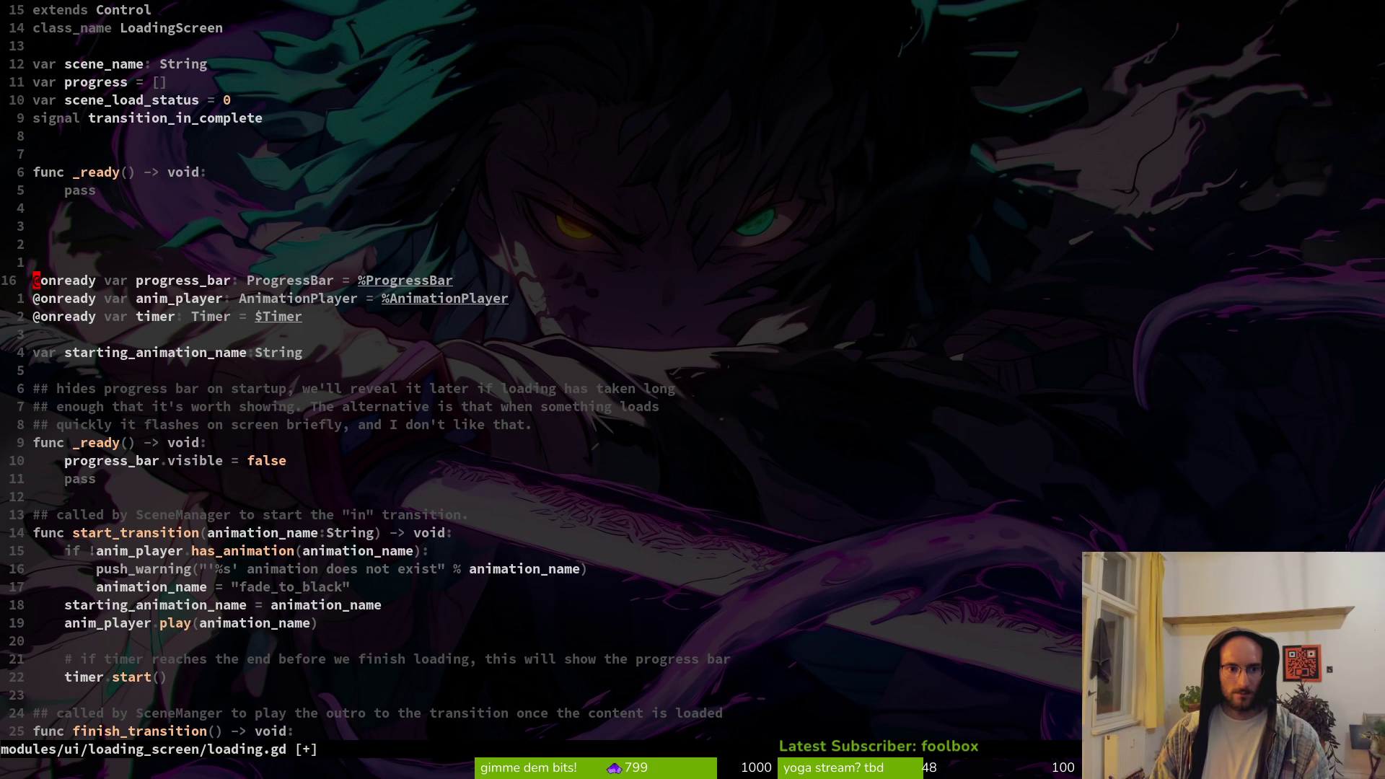
pyautogui.press('d')
pyautogui.press('d')
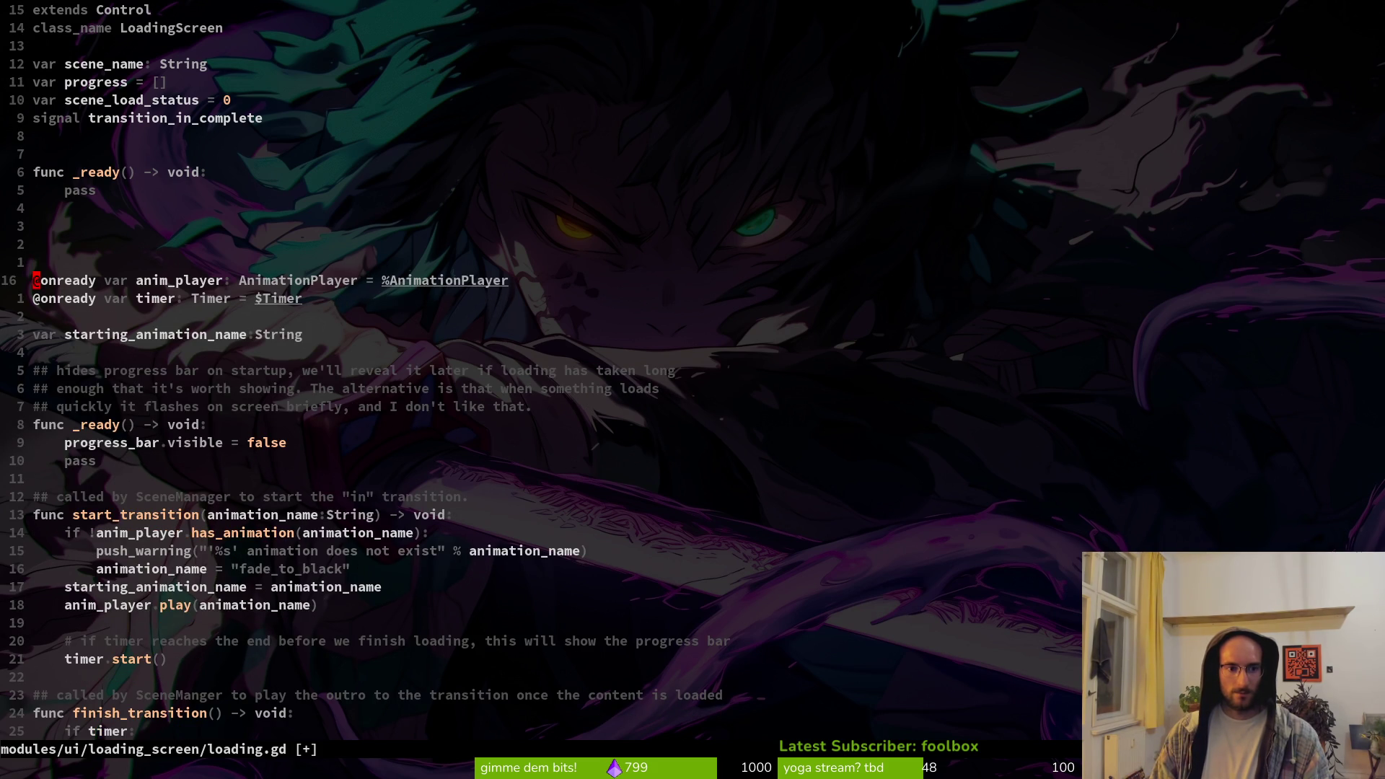
# Rename the anim_player variable to animation_player and change its node path to $anim
pyautogui.press('w')
pyautogui.press('w')
pyautogui.press('w')
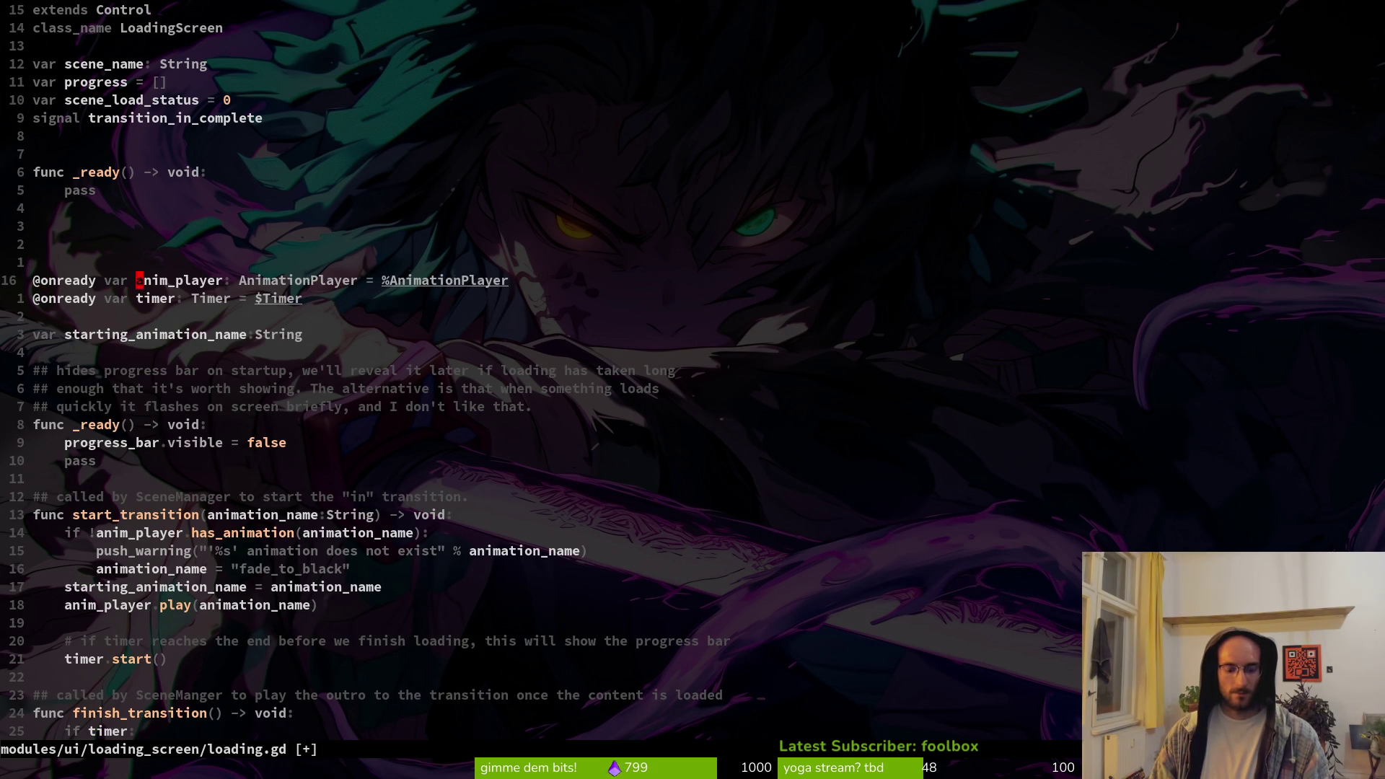
pyautogui.write('ciwanimation_')
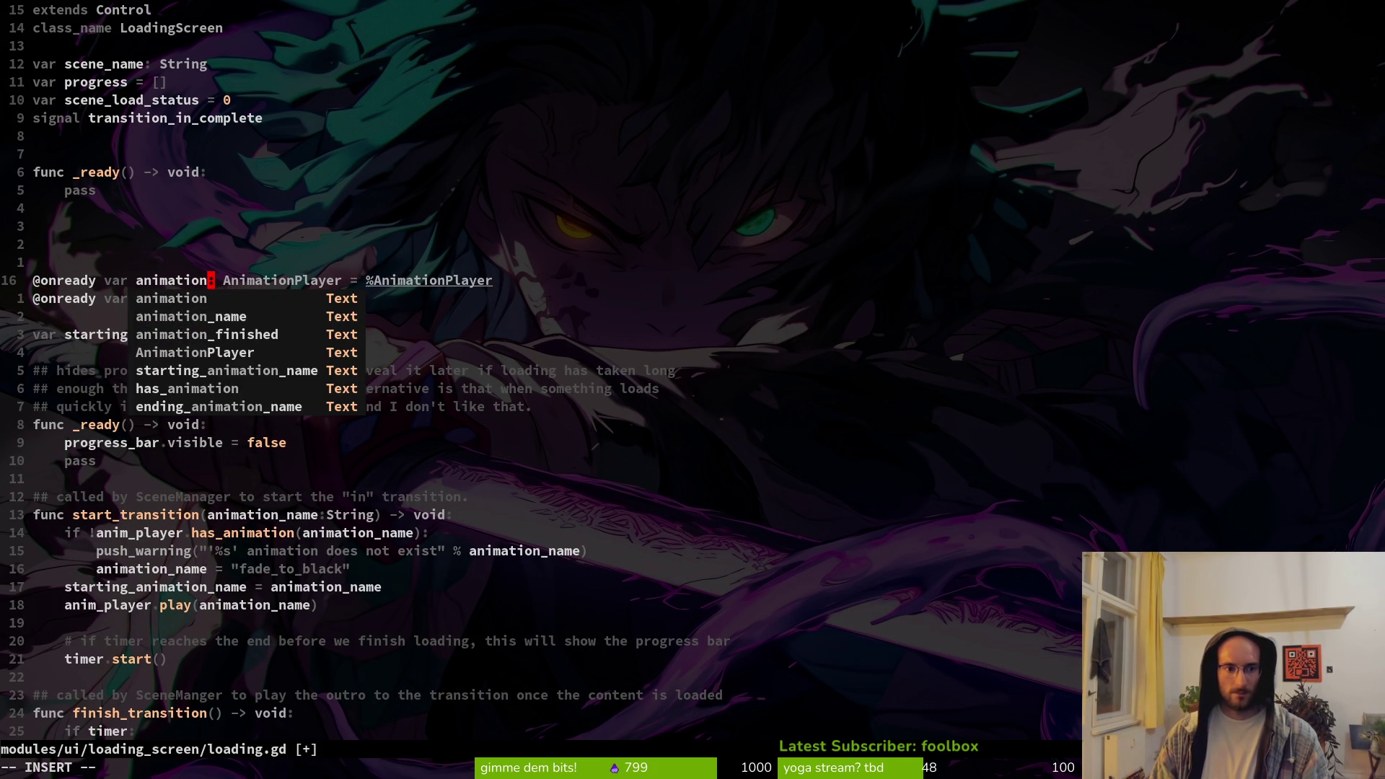
pyautogui.write('pla')
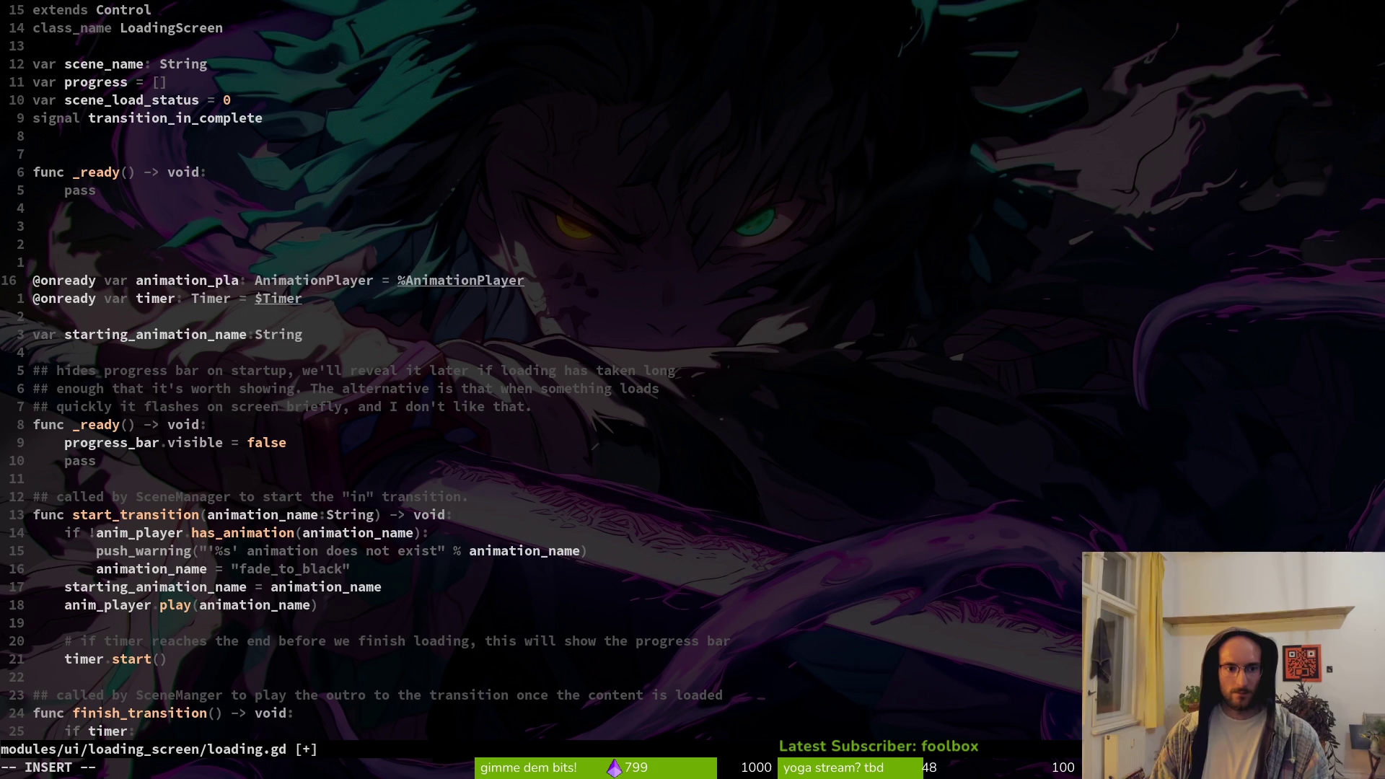
pyautogui.write('yer')
pyautogui.press('Escape')
pyautogui.press('f')
pyautogui.press('=')
pyautogui.press('w')
pyautogui.press('w')
pyautogui.press('C')
pyautogui.press('BackSpace')
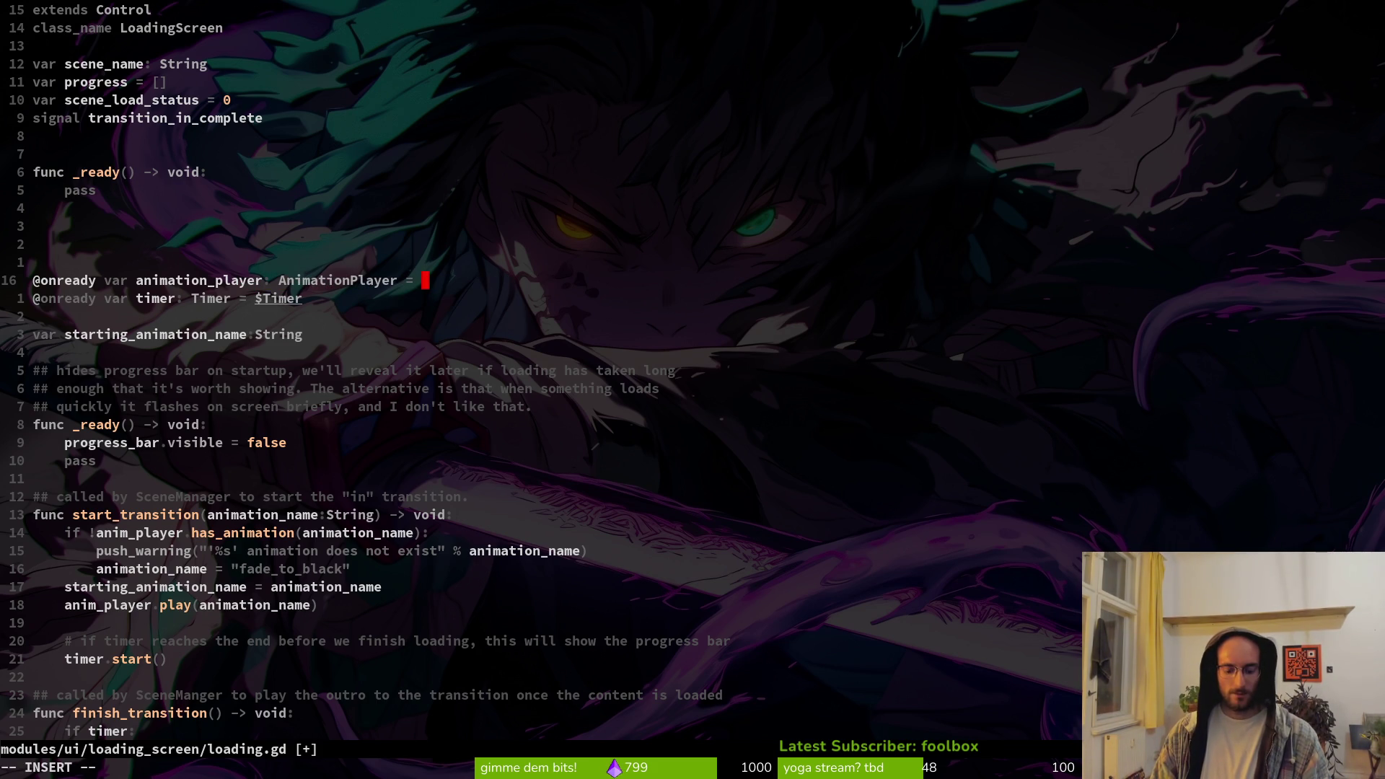
pyautogui.write('$')
pyautogui.write('lo')
pyautogui.press('BackSpace')
pyautogui.press('BackSpace')
pyautogui.write('a')
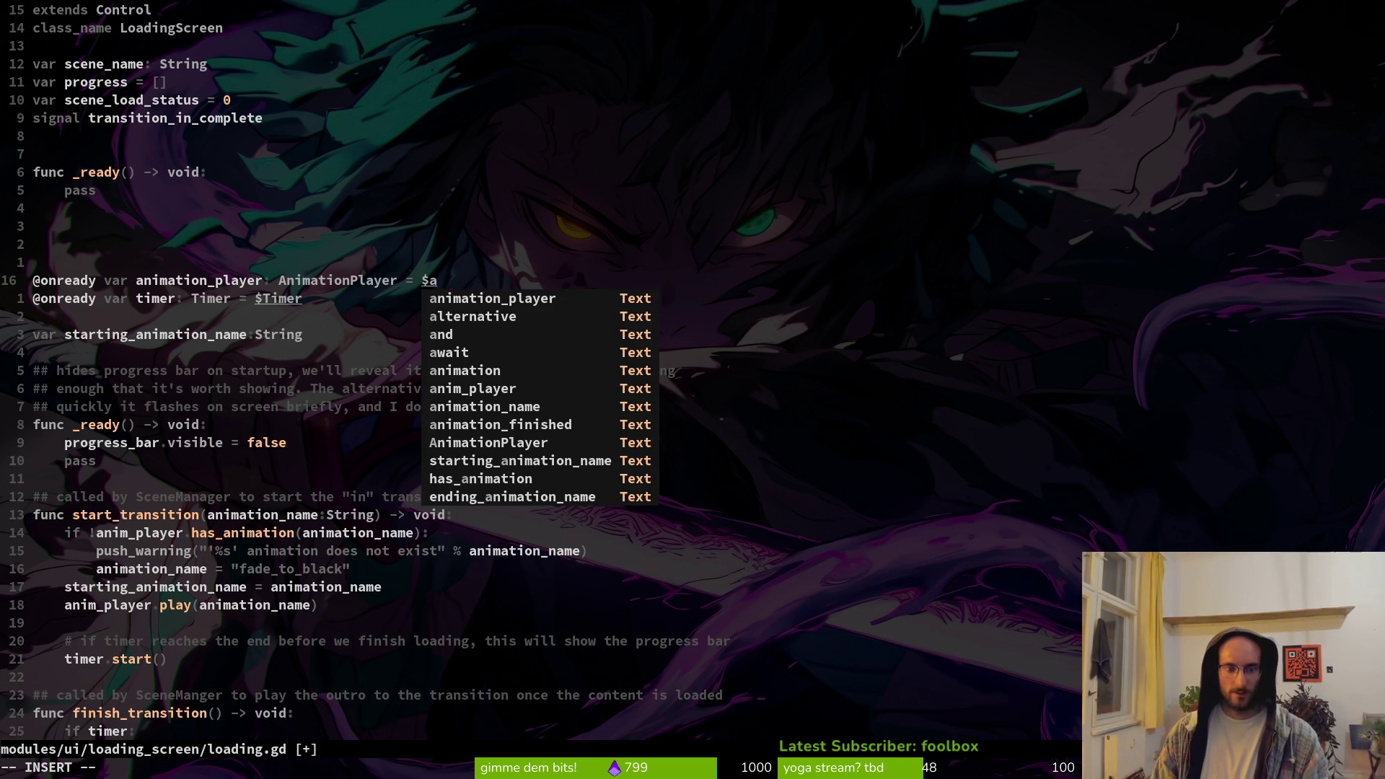
pyautogui.write('nim')
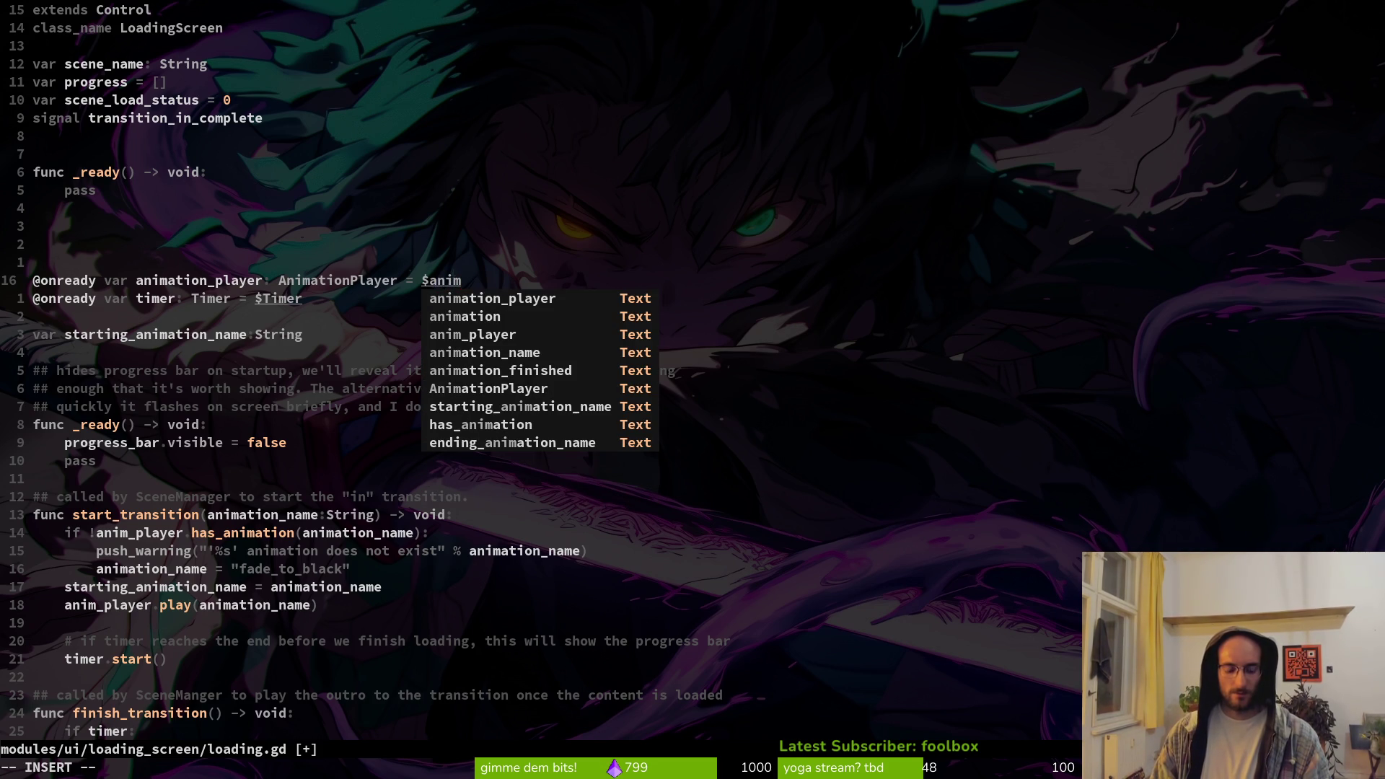
pyautogui.press('Escape')
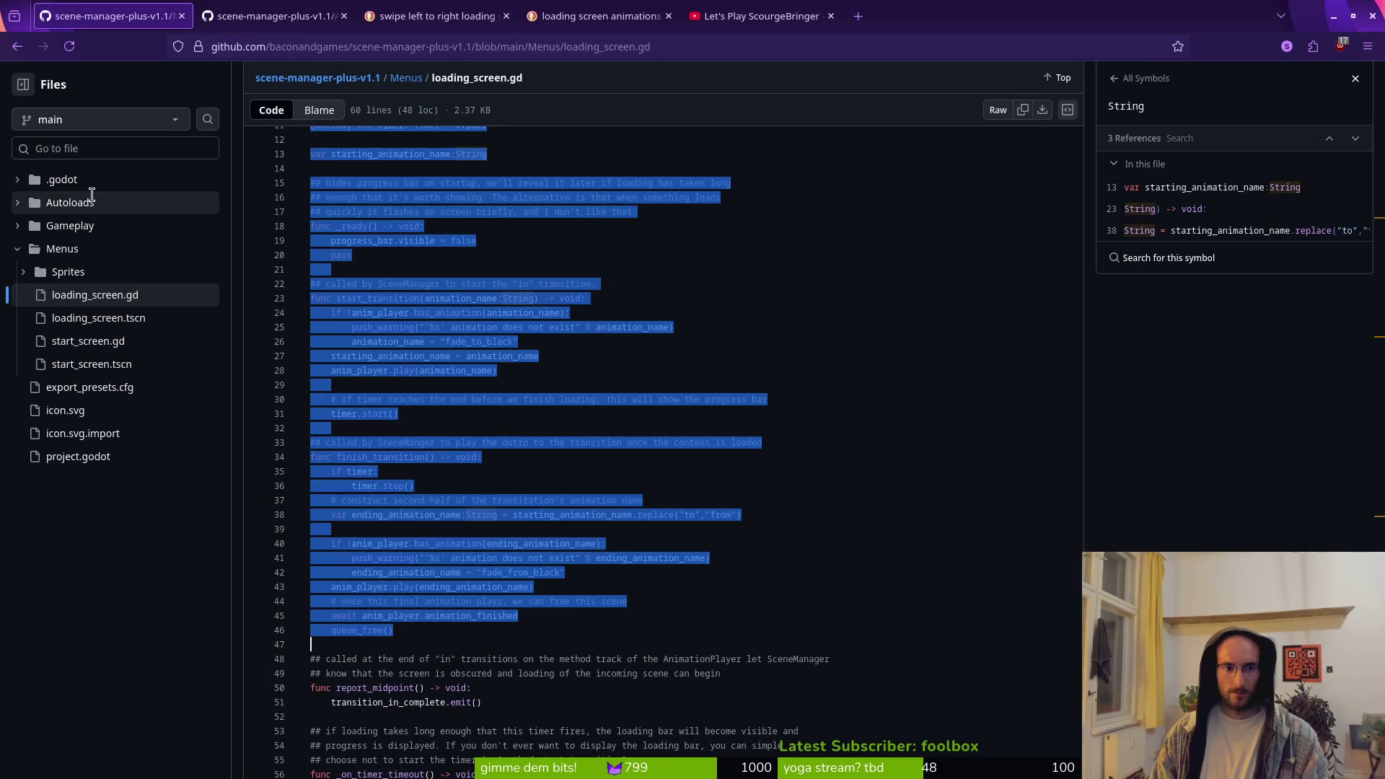
# Complete the animation_player node path as $AnimationPlayer and save loading.gd
pyautogui.hotkey('alt', 'Tab')
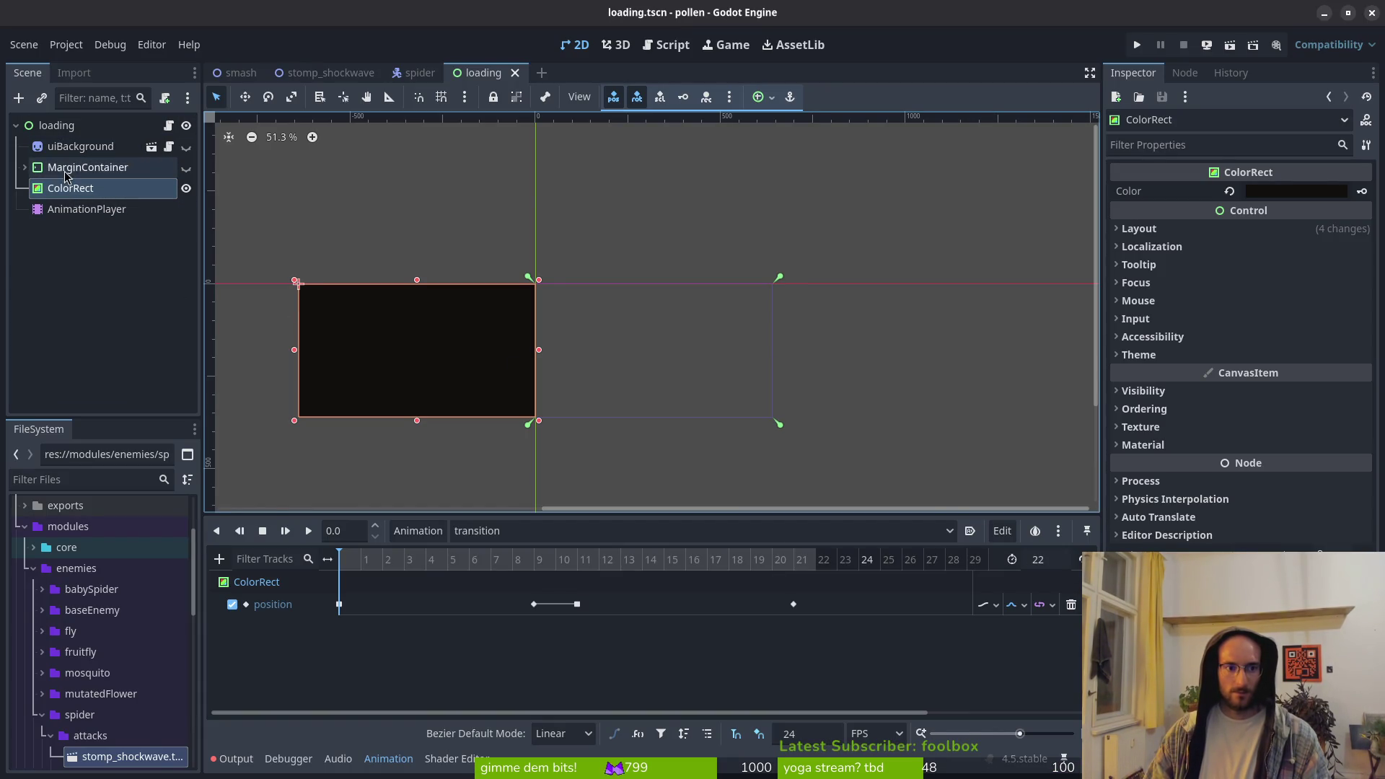
pyautogui.hotkey('alt', 'Tab')
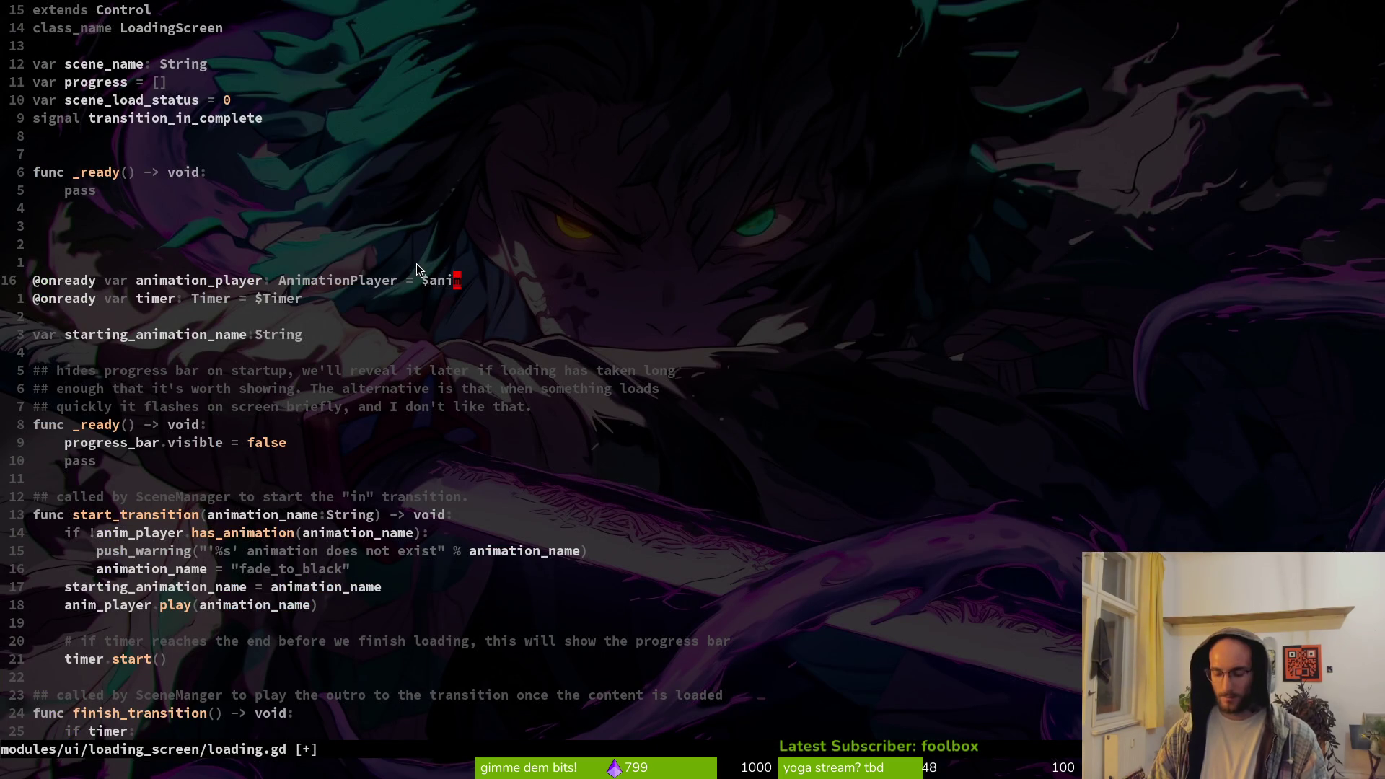
pyautogui.press('A')
pyautogui.press('BackSpace')
pyautogui.press('BackSpace')
pyautogui.press('BackSpace')
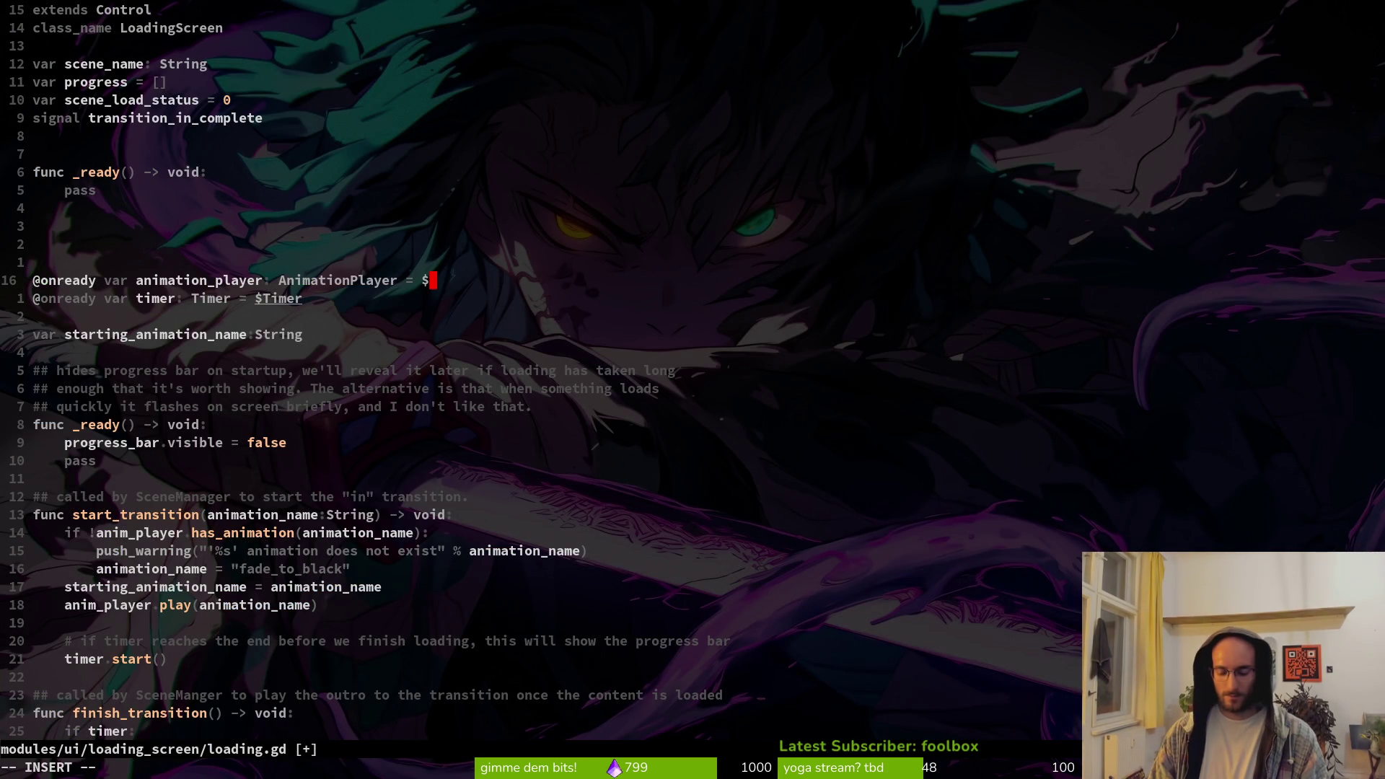
pyautogui.write('!')
pyautogui.press('BackSpace')
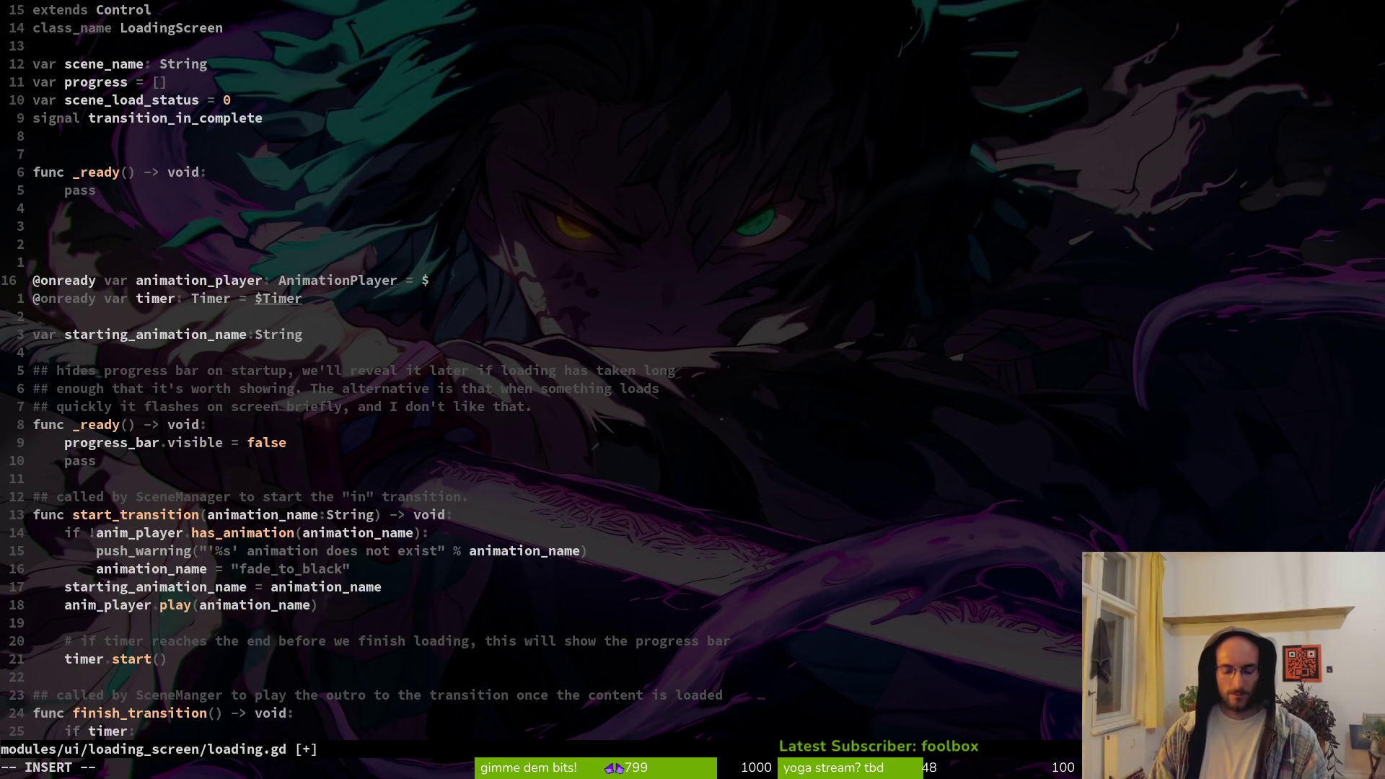
pyautogui.write('anim')
pyautogui.press('Tab')
pyautogui.press('Escape')
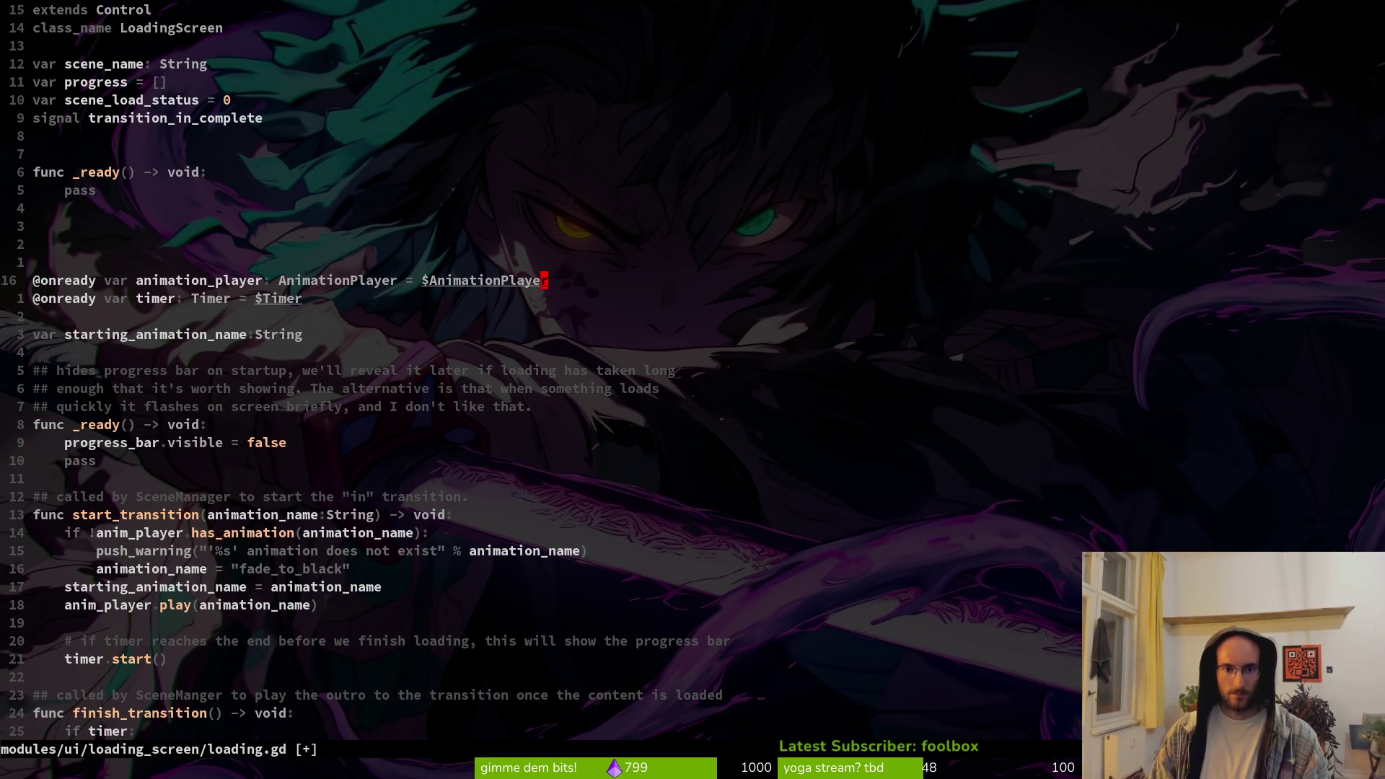
pyautogui.write(':w')
pyautogui.press('Return')
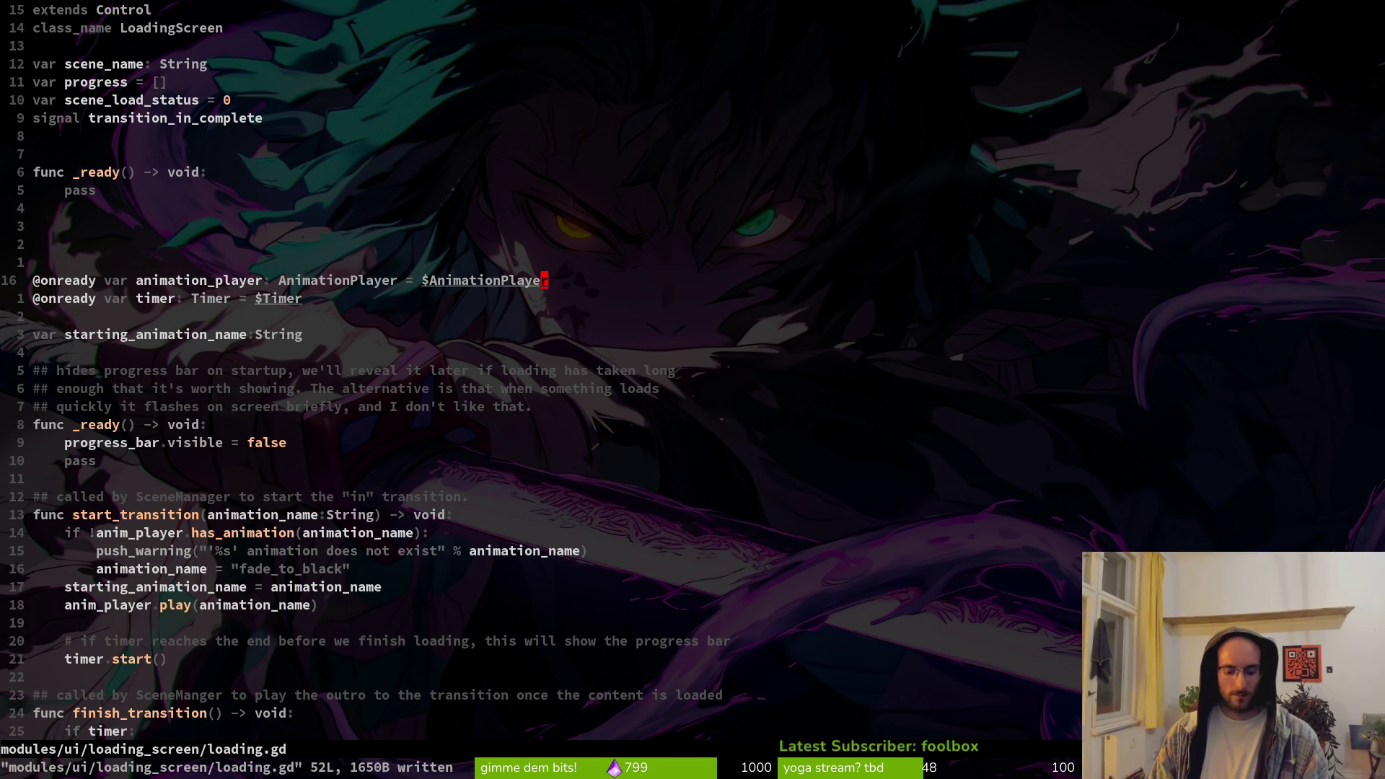
# Move the animation_player declaration up above var scene_name
pyautogui.hotkey('shift', 'v')
pyautogui.press('K')
pyautogui.press('K')
pyautogui.press('K')
pyautogui.press('K')
pyautogui.press('Escape')
pyautogui.press('j')
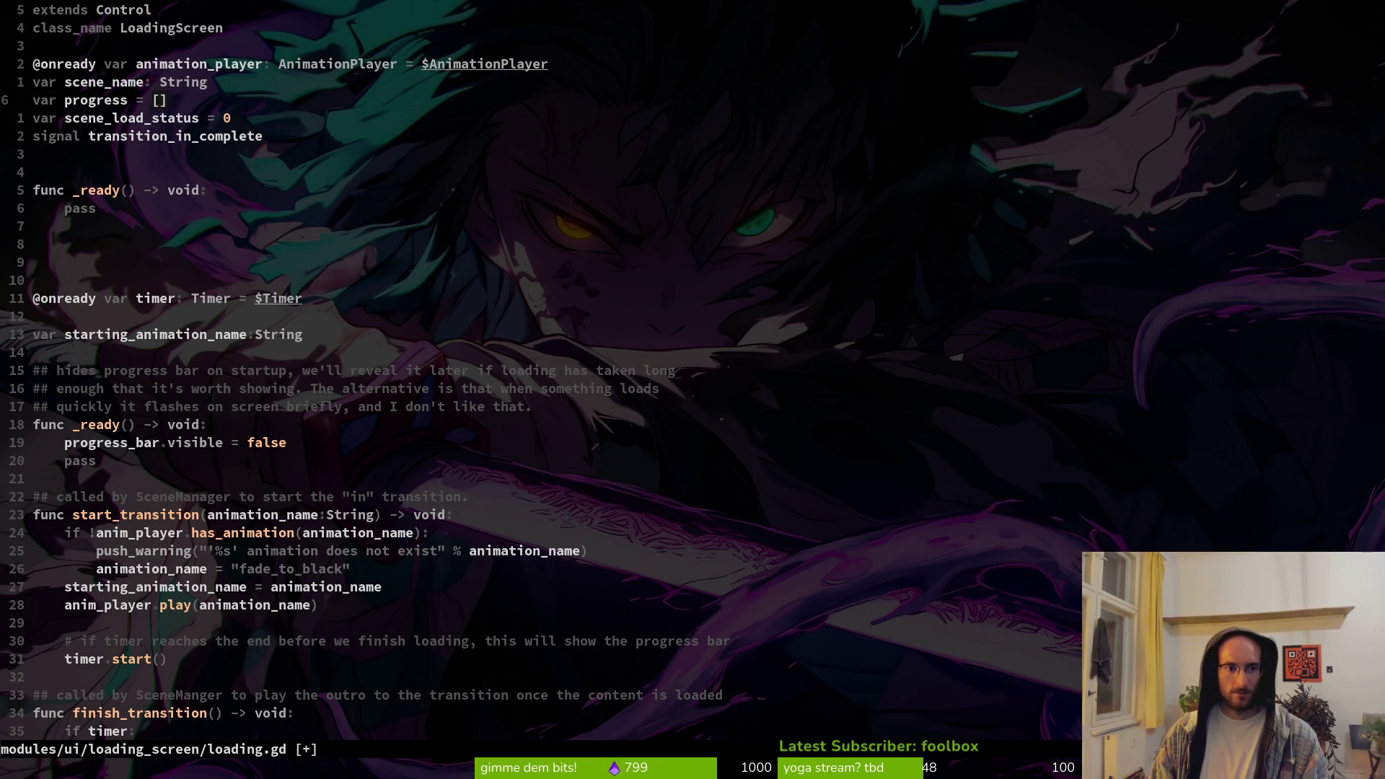
pyautogui.press('d')
pyautogui.press('d')
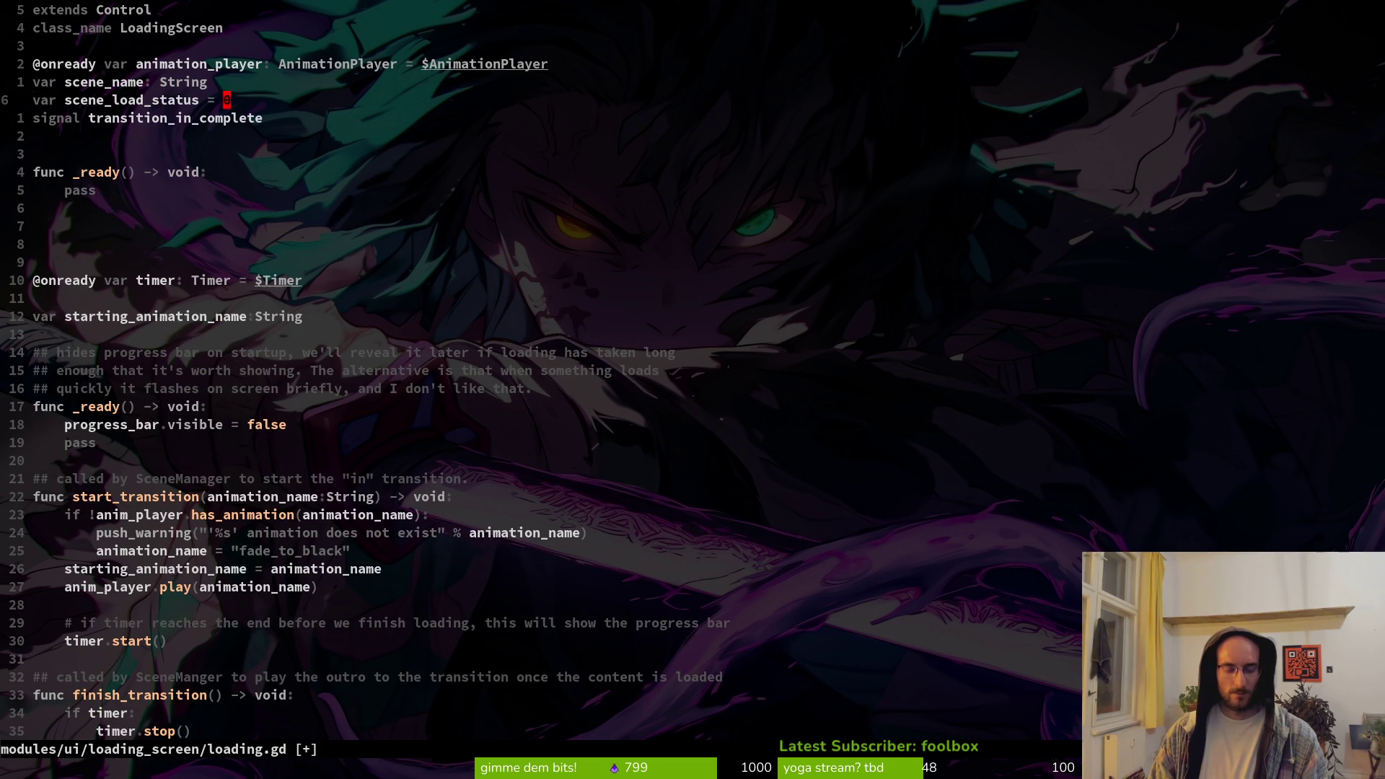
pyautogui.press('d')
pyautogui.press('d')
pyautogui.press('k')
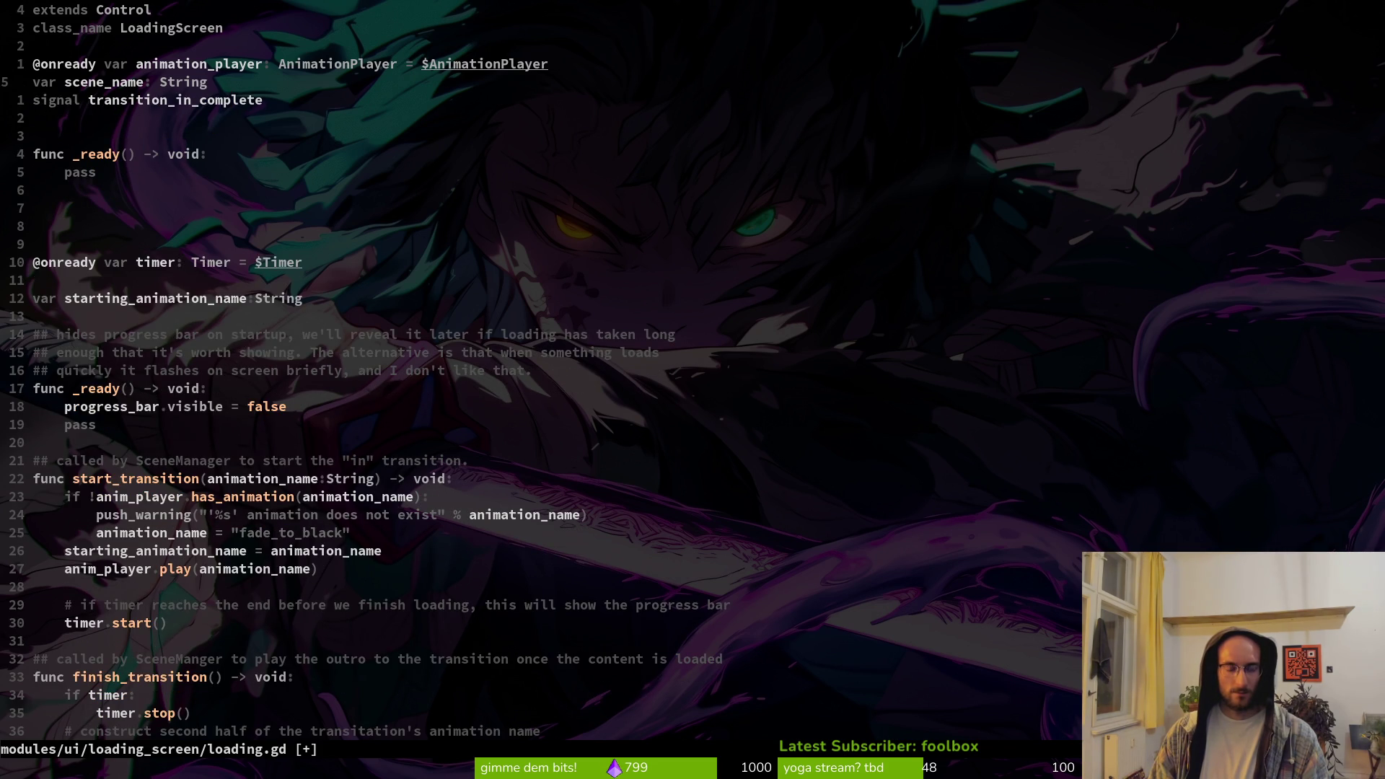
pyautogui.press('d')
pyautogui.press('d')
pyautogui.press('j')
pyautogui.press('j')
pyautogui.press('j')
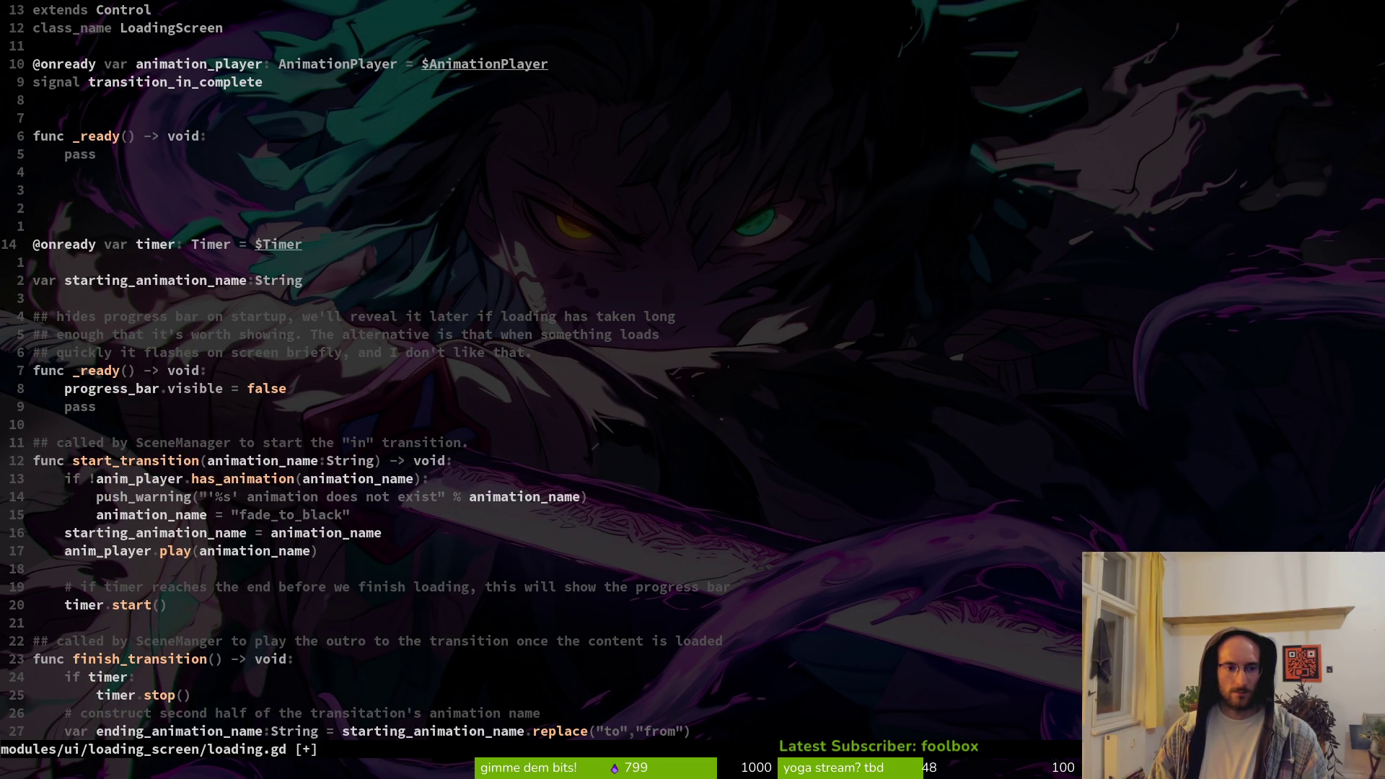
pyautogui.press('d')
pyautogui.press('d')
pyautogui.press('j')
# Move the starting_animation_name line under animation_player, clear it, and save
pyautogui.hotkey('shift', 'v')
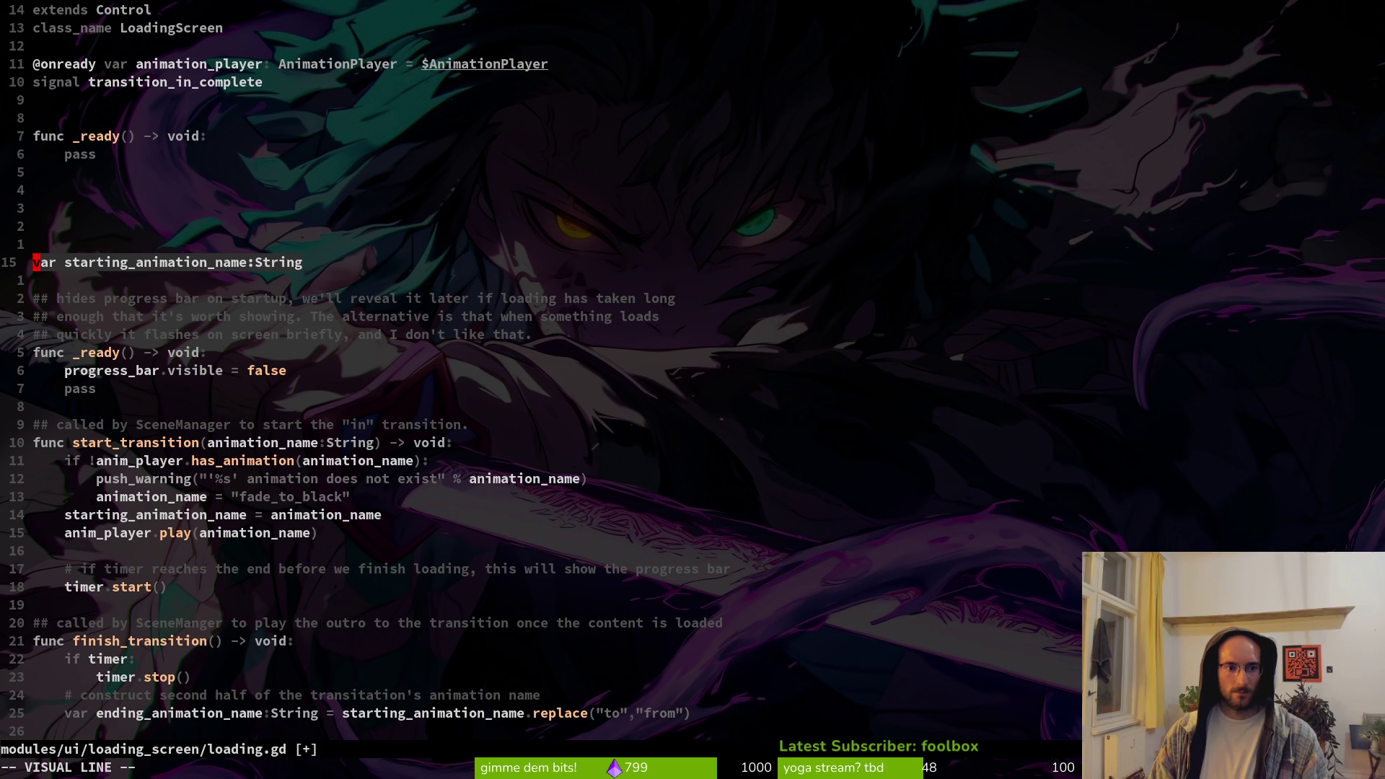
pyautogui.hotkey('shift', 'k')
pyautogui.hotkey('shift', 'k')
pyautogui.hotkey('shift', 'k')
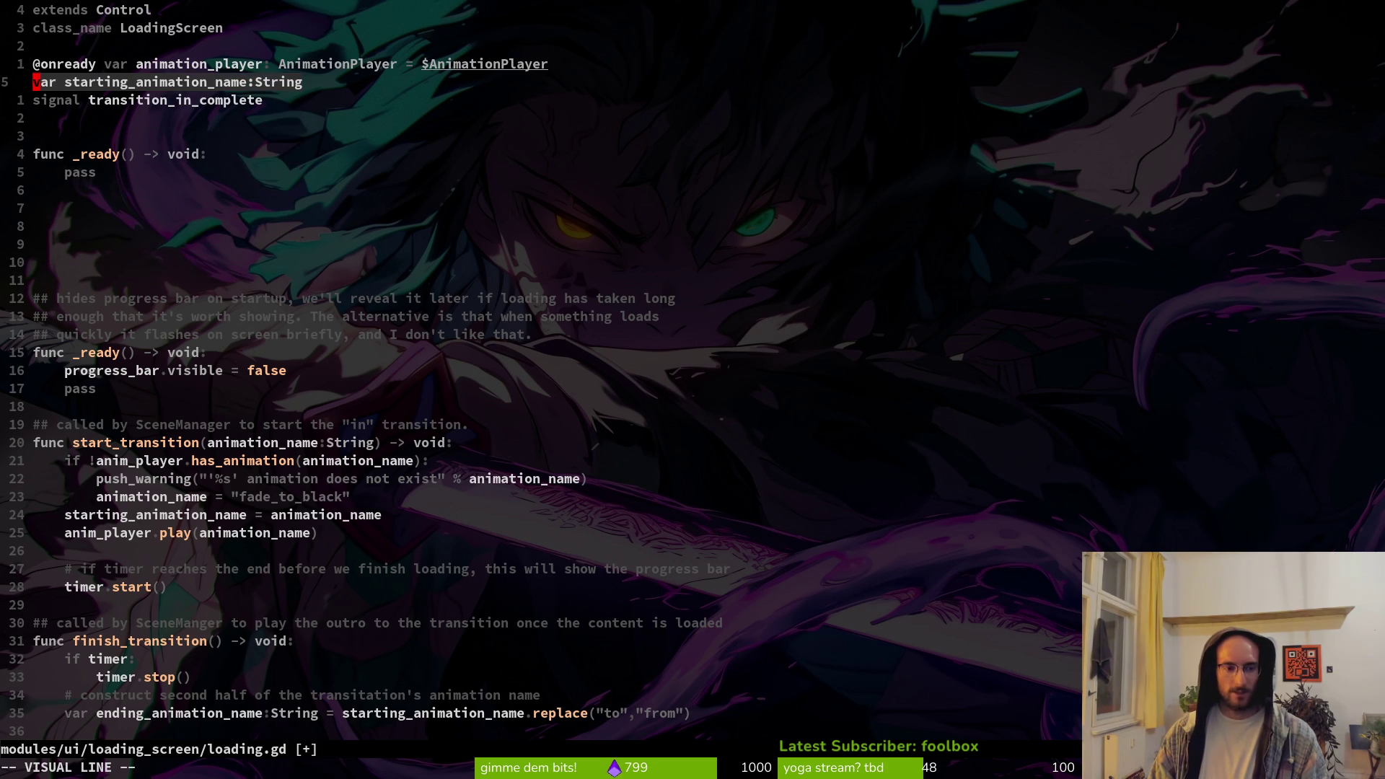
pyautogui.press('c')
pyautogui.press('Escape')
pyautogui.write(':w')
pyautogui.press('Return')
# Delete the empty _ready function and the leftover progress bar comment lines
pyautogui.press('j')
pyautogui.press('j')
pyautogui.press('j')
pyautogui.press('k')
pyautogui.press('k')
pyautogui.press('k')
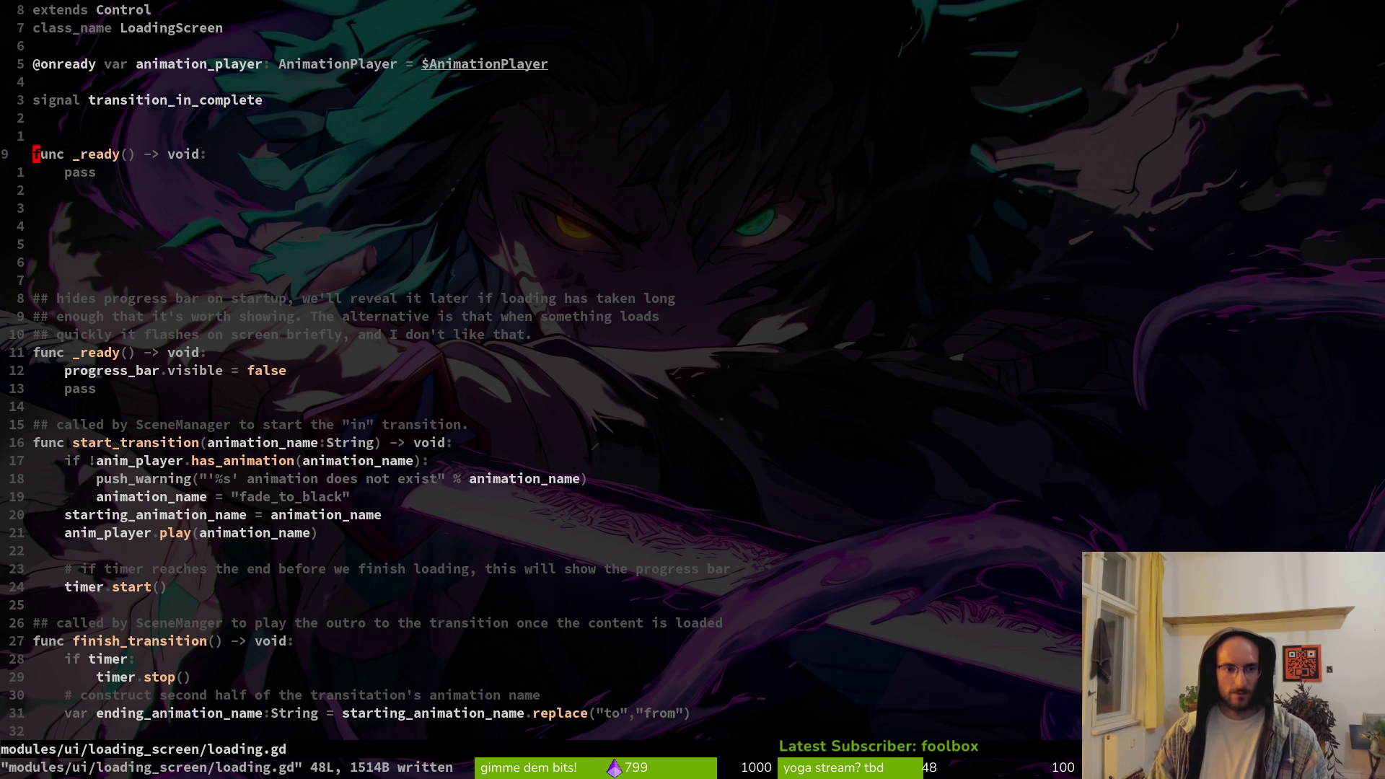
pyautogui.press('d')
pyautogui.press('d')
pyautogui.press('d')
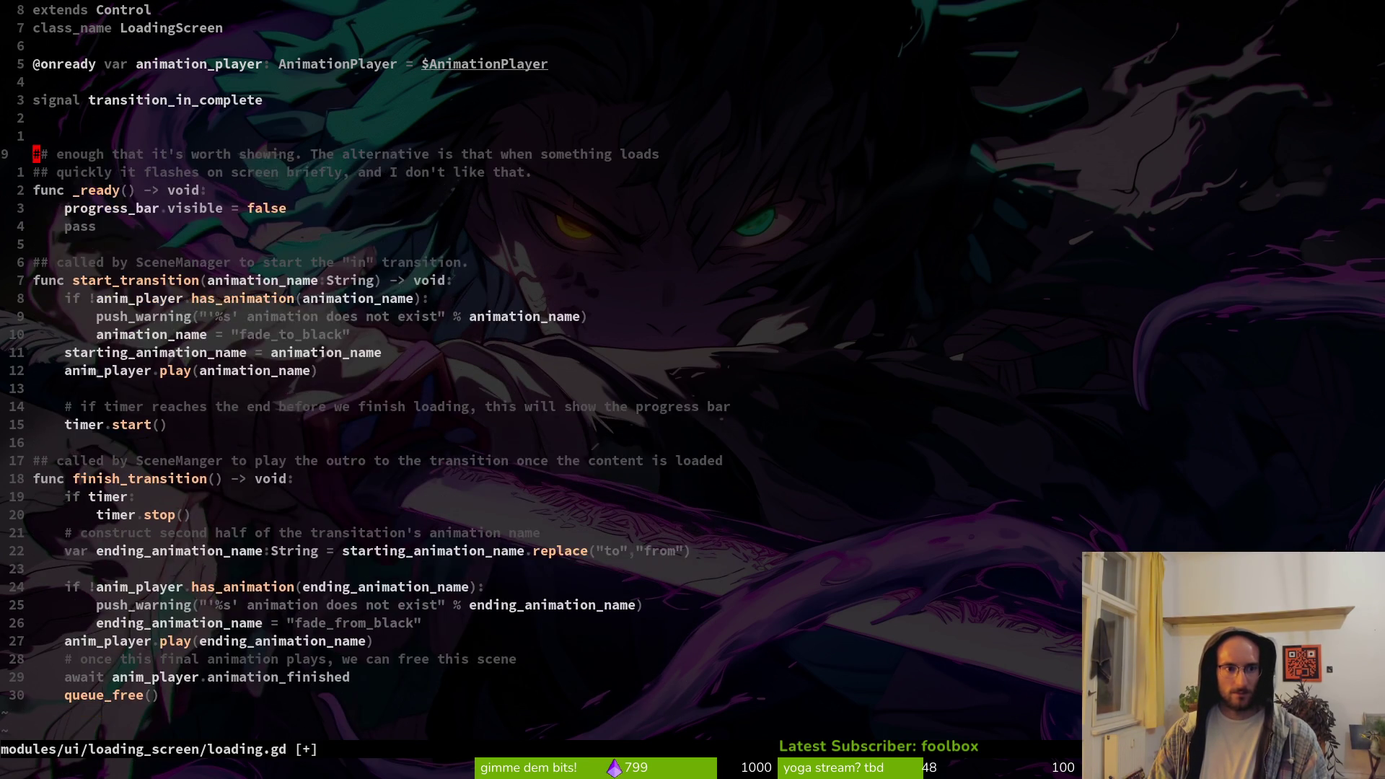
pyautogui.press('d')
pyautogui.press('d')
pyautogui.press('d')
pyautogui.press('k')
# Comment out the progress_bar visibility line with #
pyautogui.press('j')
pyautogui.press('j')
pyautogui.press('j')
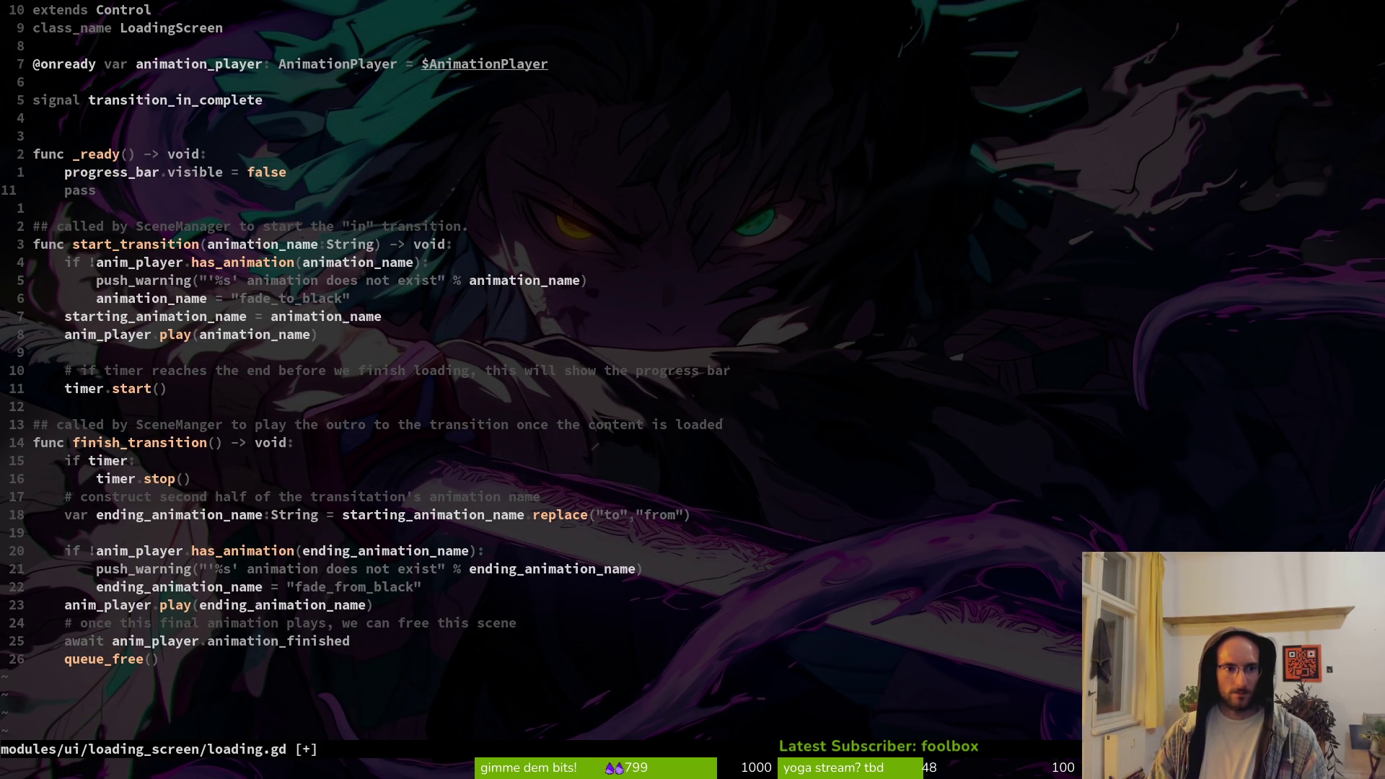
pyautogui.press('k')
pyautogui.write('i')
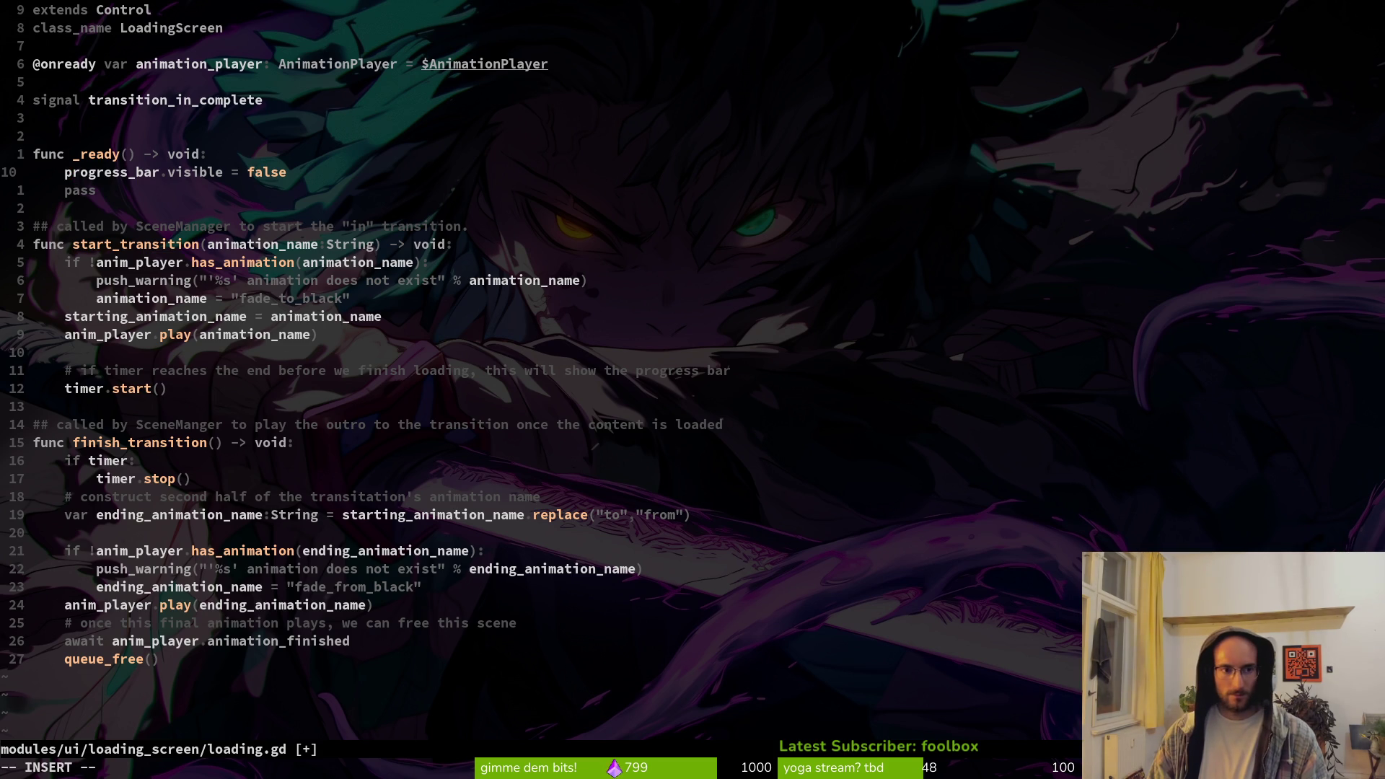
pyautogui.write('#')
pyautogui.press('Escape')
# Remove the SceneManager start-transition comment, add a blank line above start_transition, and save
pyautogui.press('j')
pyautogui.press('j')
pyautogui.press('j')
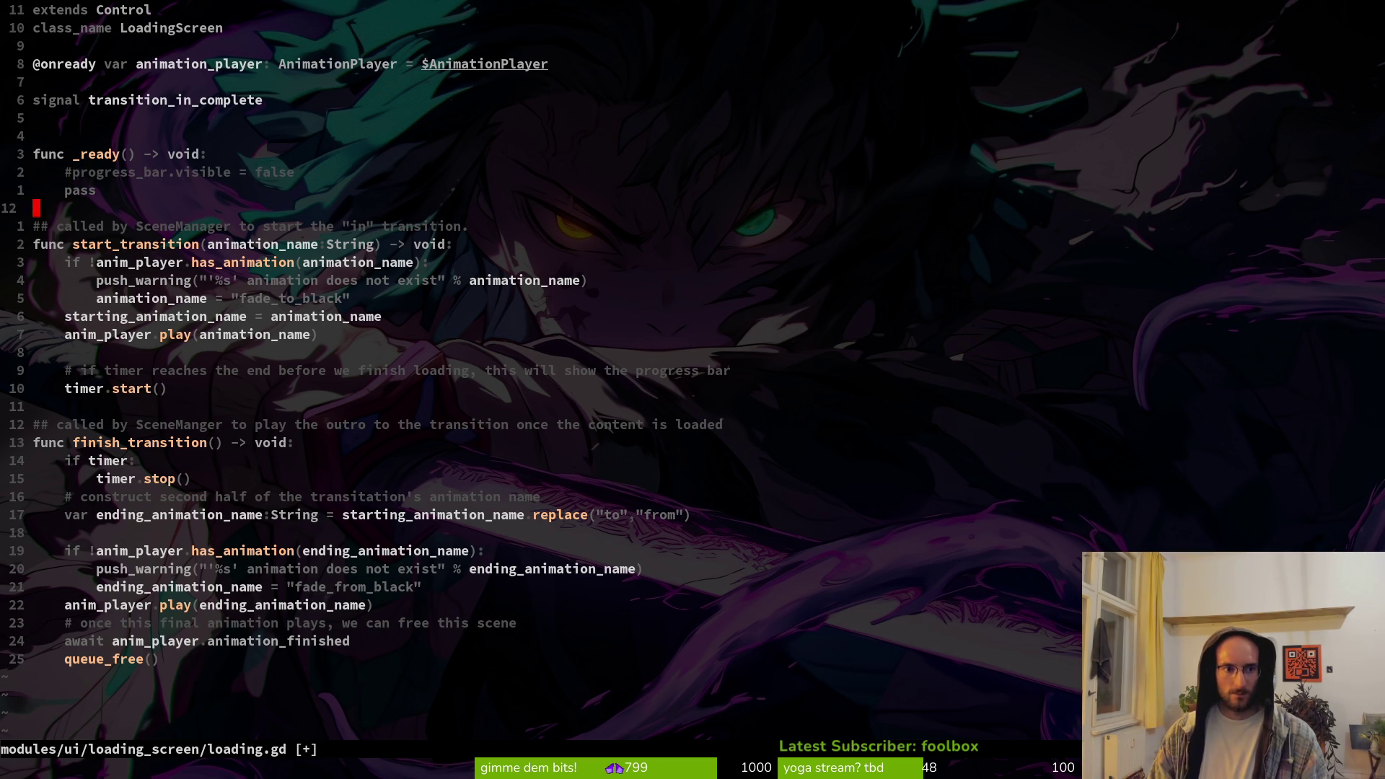
pyautogui.hotkey('shift', 'v')
pyautogui.press('d')
pyautogui.press('k')
pyautogui.press('o')
pyautogui.press('Escape')
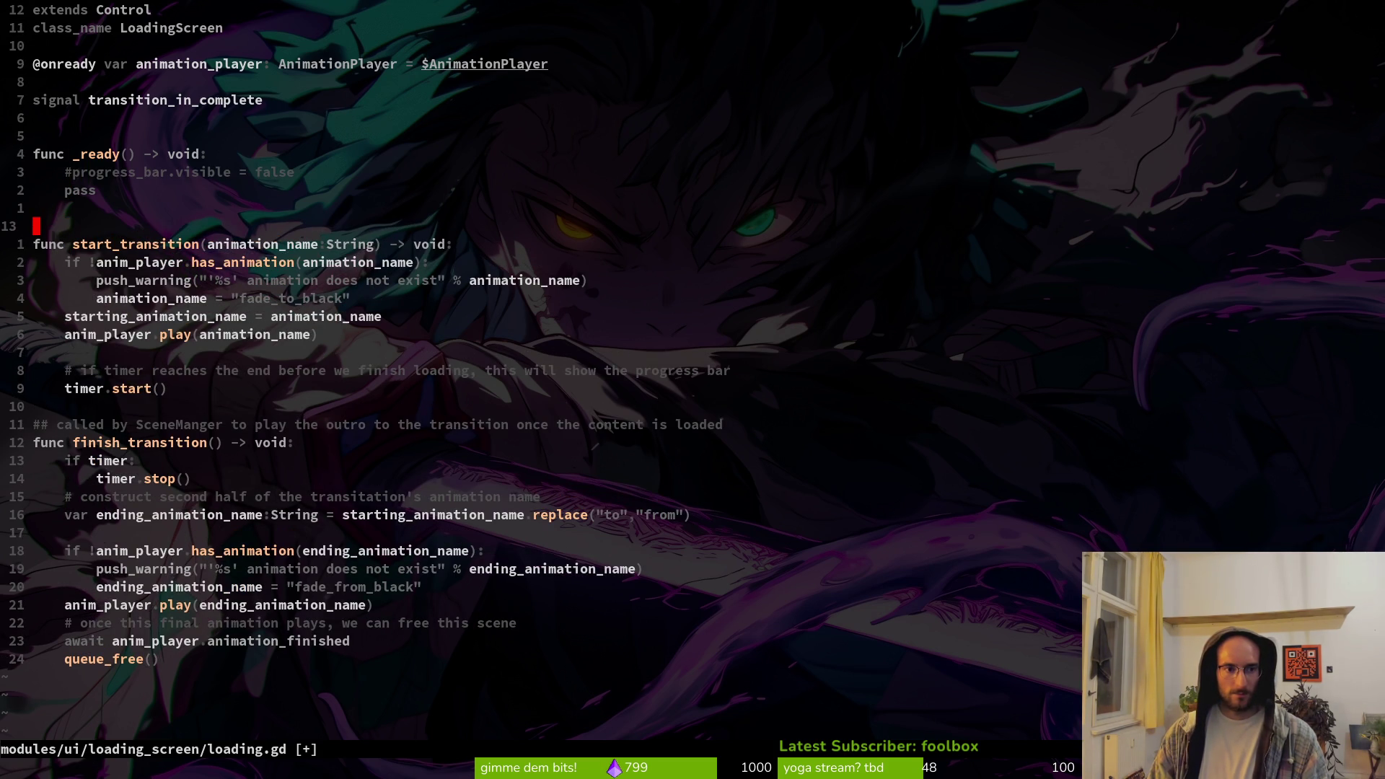
pyautogui.write(':w')
pyautogui.press('Return')
pyautogui.press('j')
pyautogui.press('j')
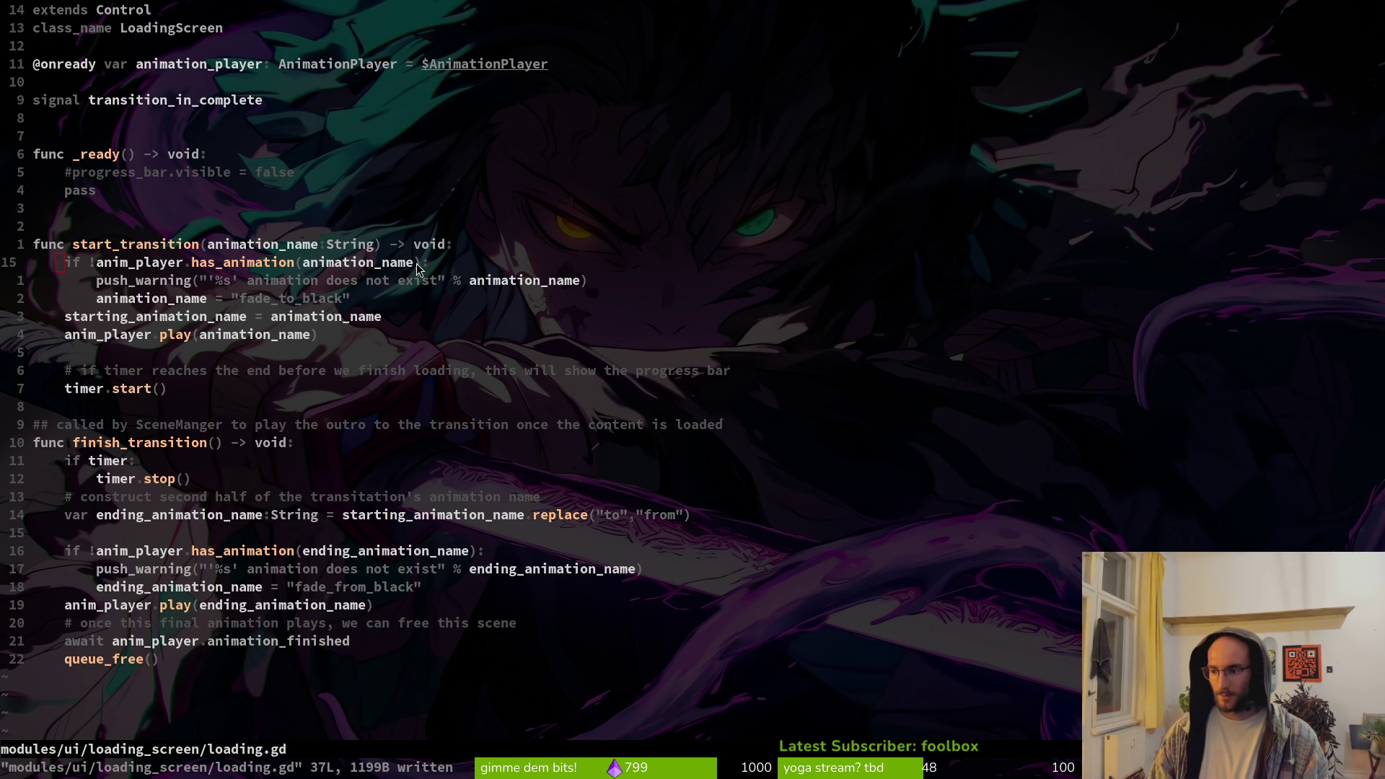
pyautogui.hotkey('alt', 'Tab')
pyautogui.hotkey('alt', 'Tab')
pyautogui.hotkey('alt', 'Tab')
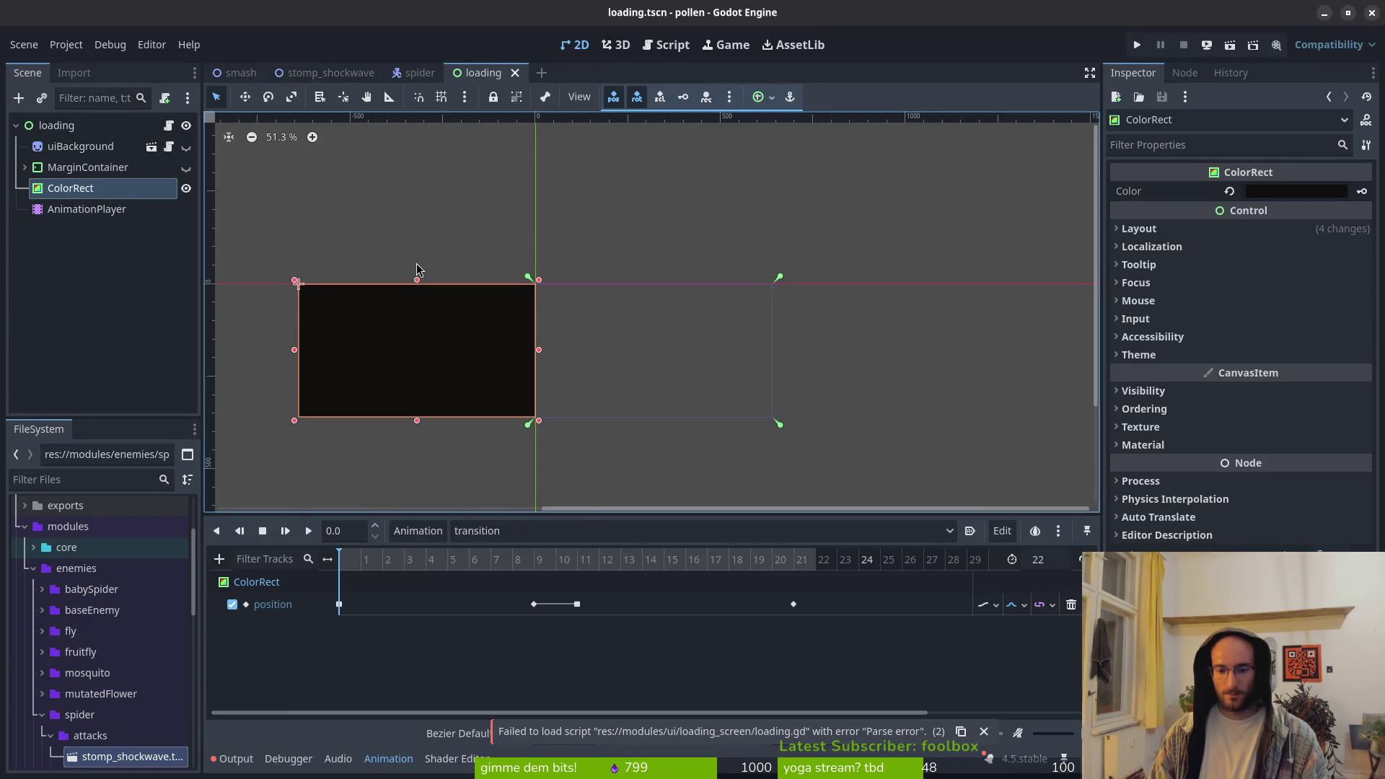
pyautogui.hotkey('alt', 'Tab')
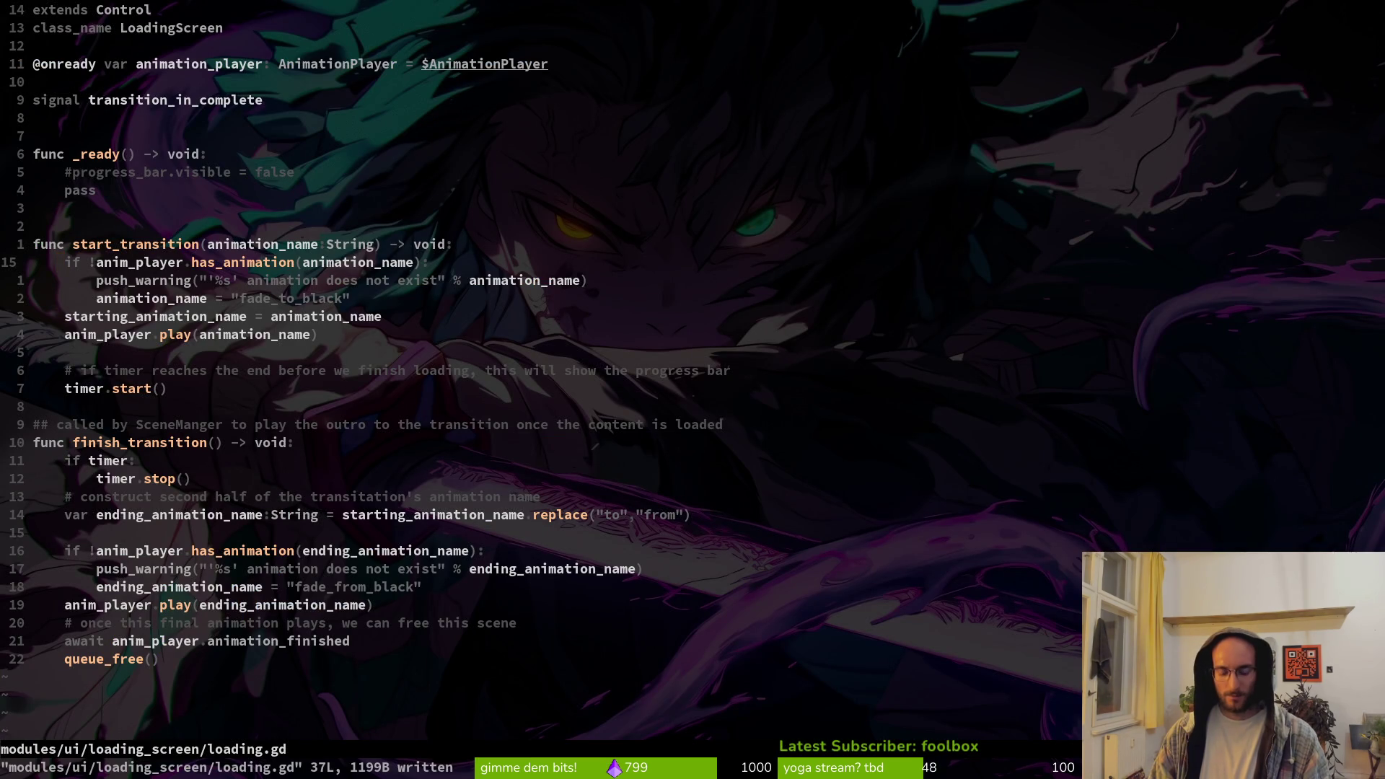
# Quit with :qa, relaunch vim, and reopen loading.gd from the 'loadi' file search
pyautogui.write(':qa')
pyautogui.press('Return')
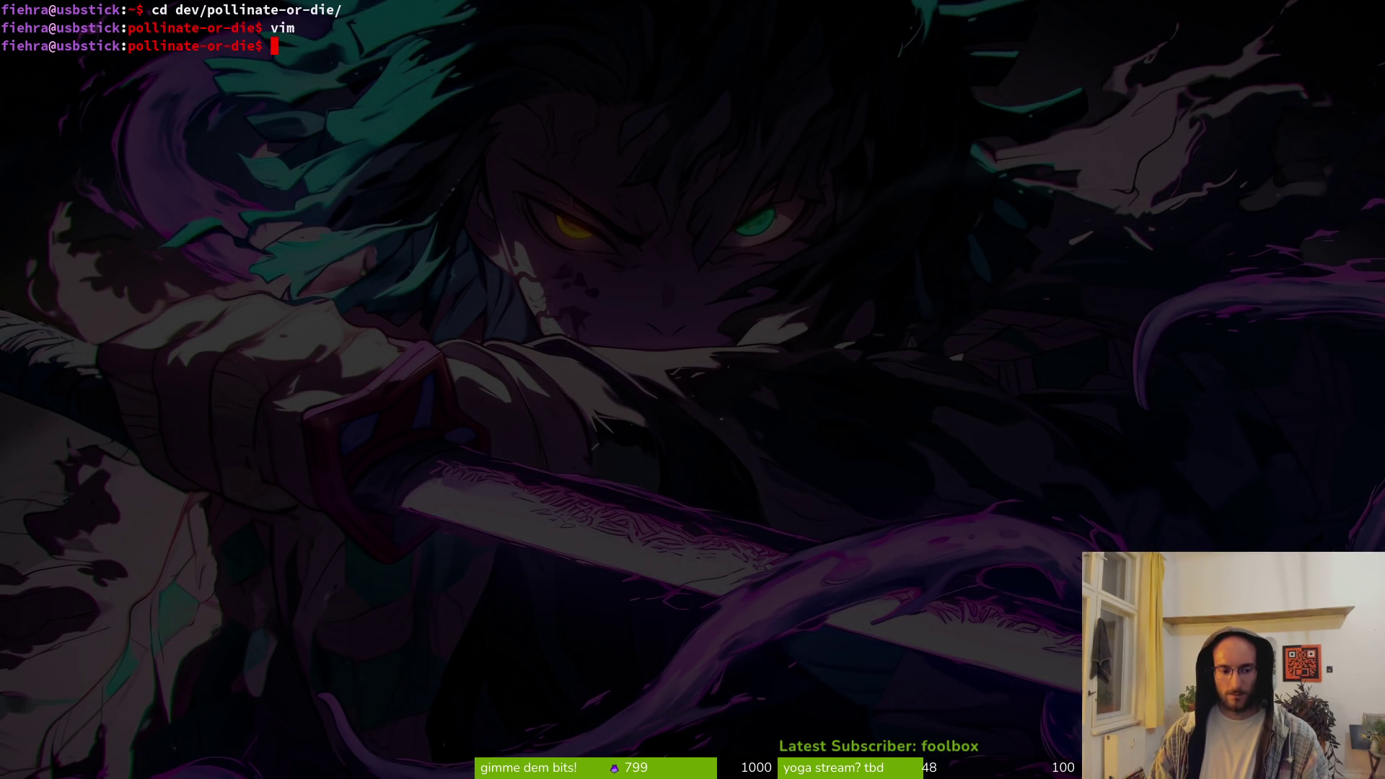
pyautogui.write('vim')
pyautogui.press('Return')
pyautogui.hotkey('ctrl', 'p')
pyautogui.write('loadi')
pyautogui.press('Return')
# Replace every anim_player with animation_player using :%s/anim_player/animation_player
pyautogui.press('j')
pyautogui.press('j')
pyautogui.press('j')
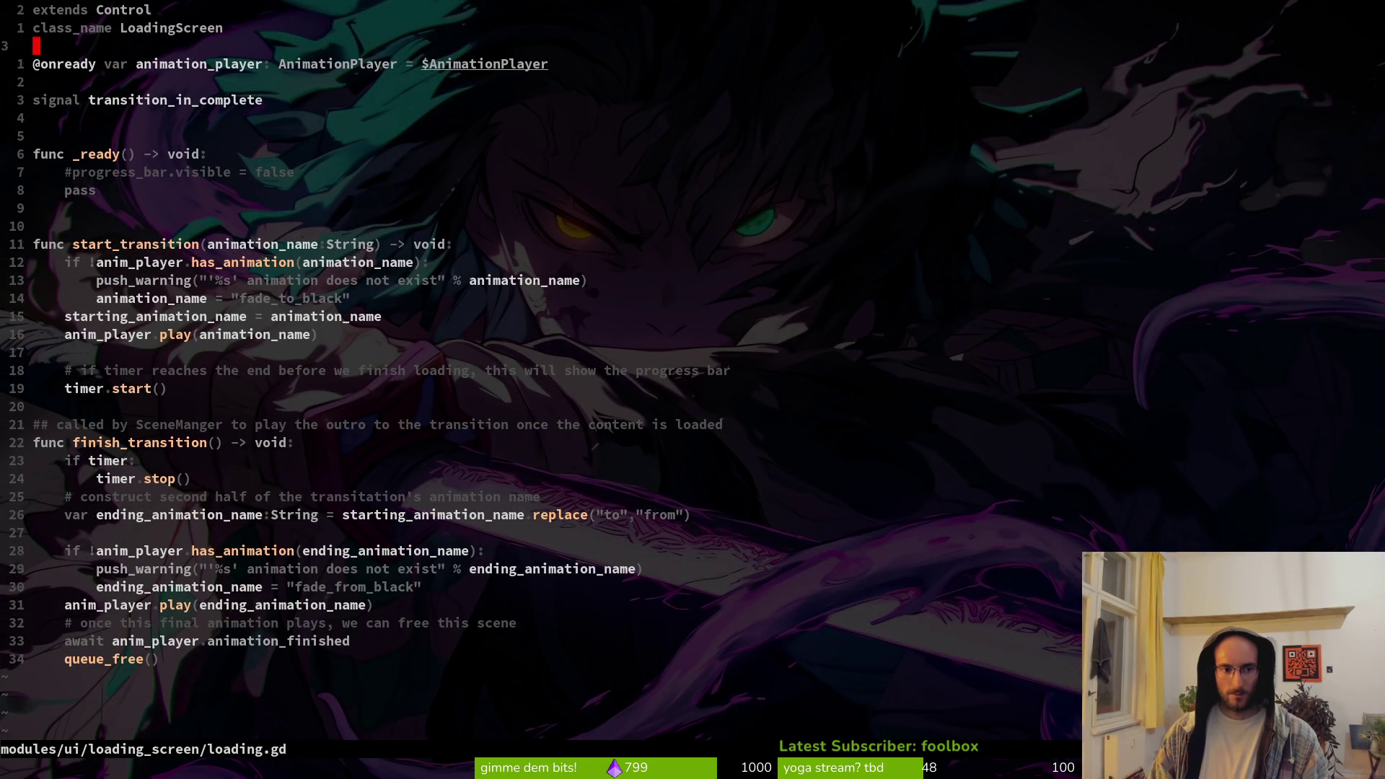
pyautogui.press('j')
pyautogui.press('j')
pyautogui.press('j')
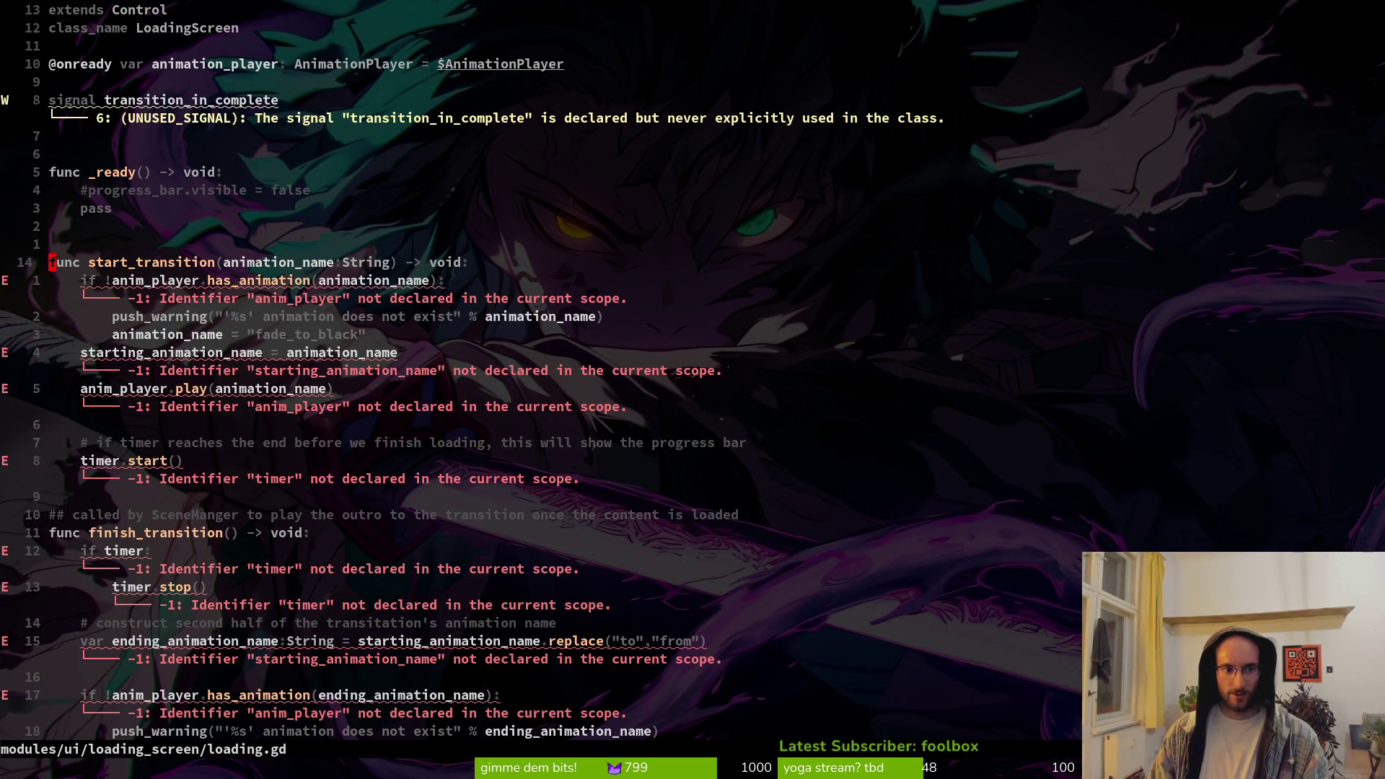
pyautogui.press('w')
pyautogui.press('w')
pyautogui.press('v')
pyautogui.press('e')
pyautogui.press('y')
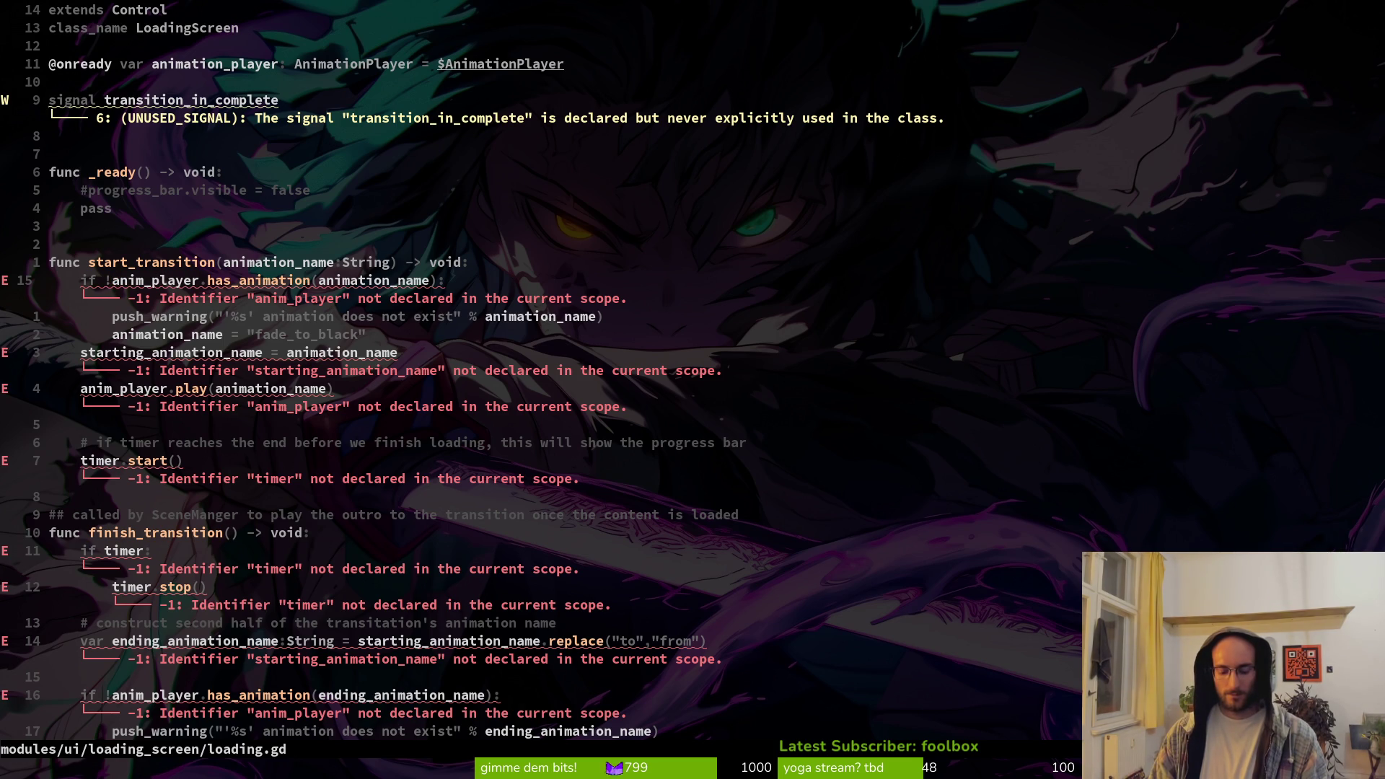
pyautogui.write(':')
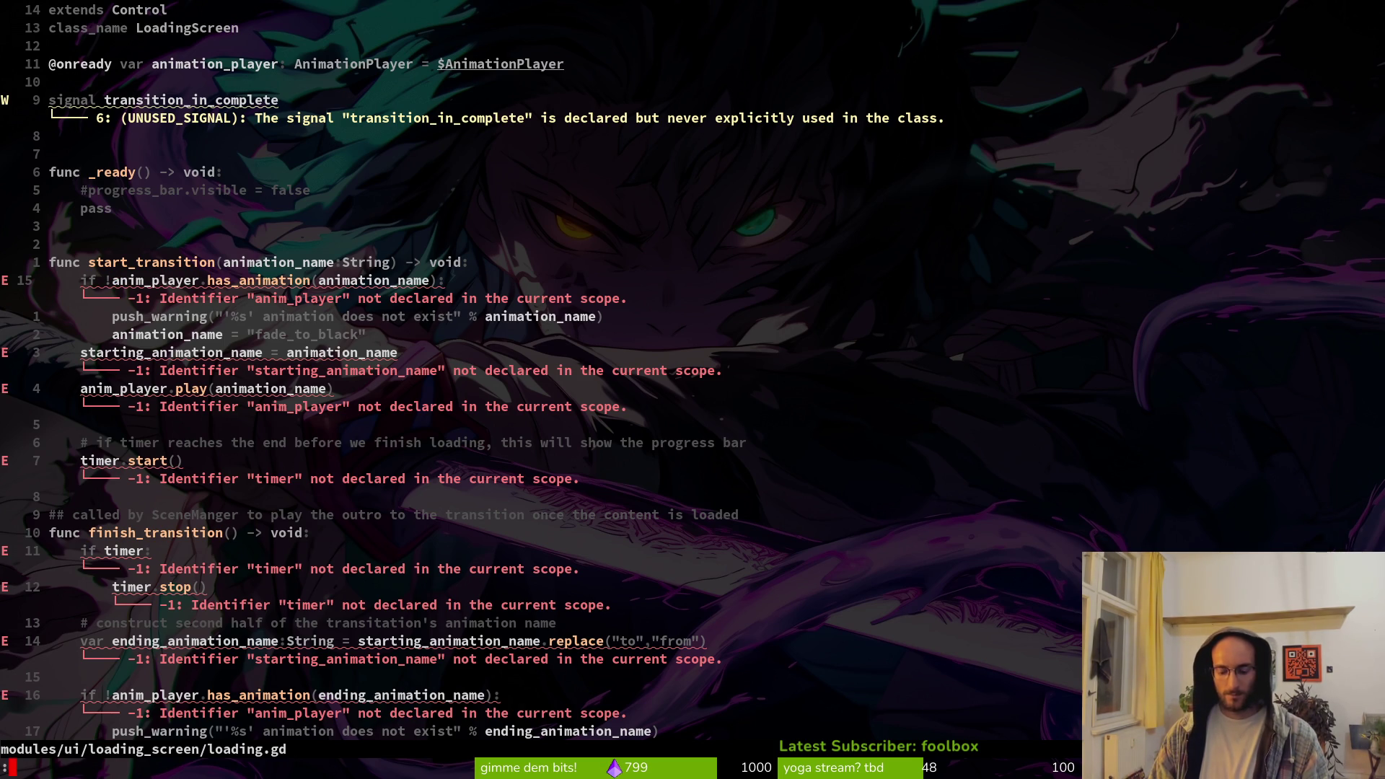
pyautogui.write('%s')
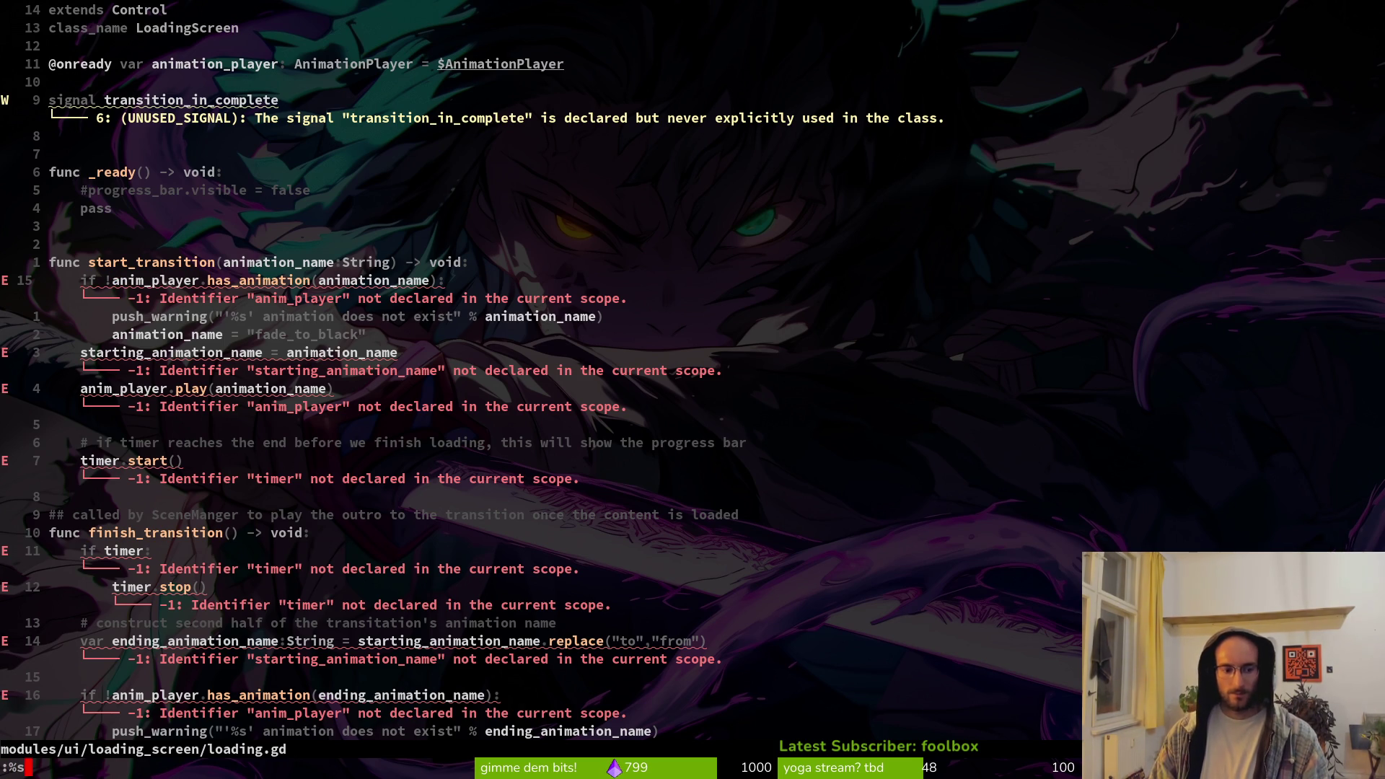
pyautogui.write('/anim_player')
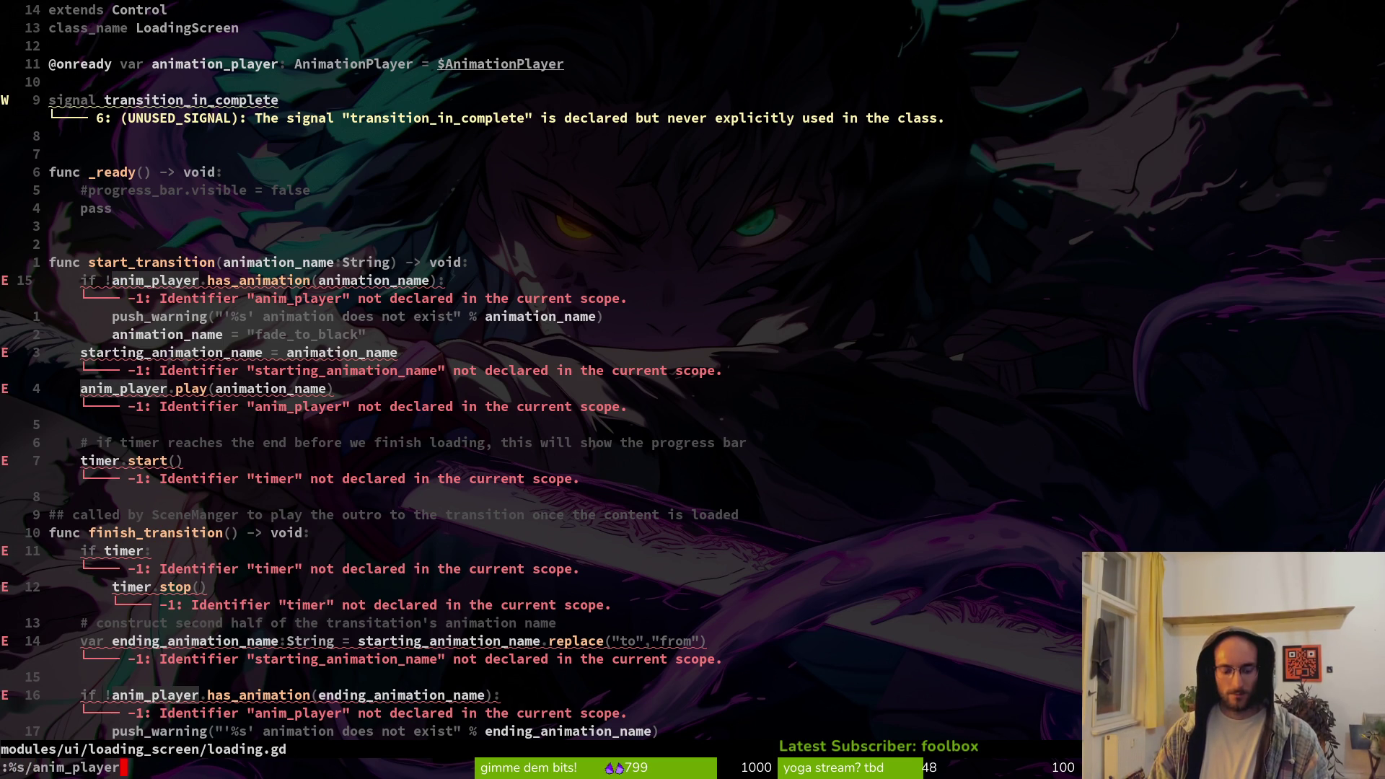
pyautogui.write('/animation_player')
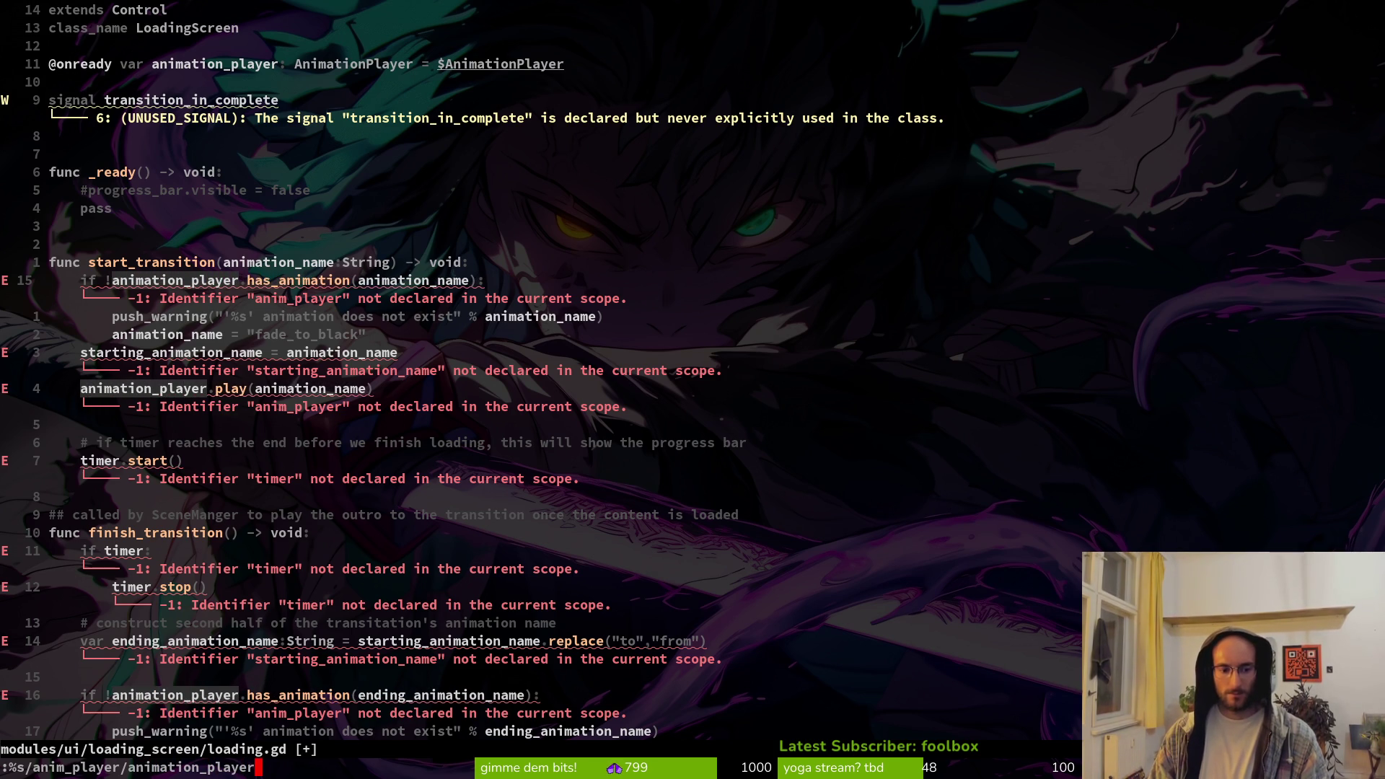
pyautogui.press('Return')
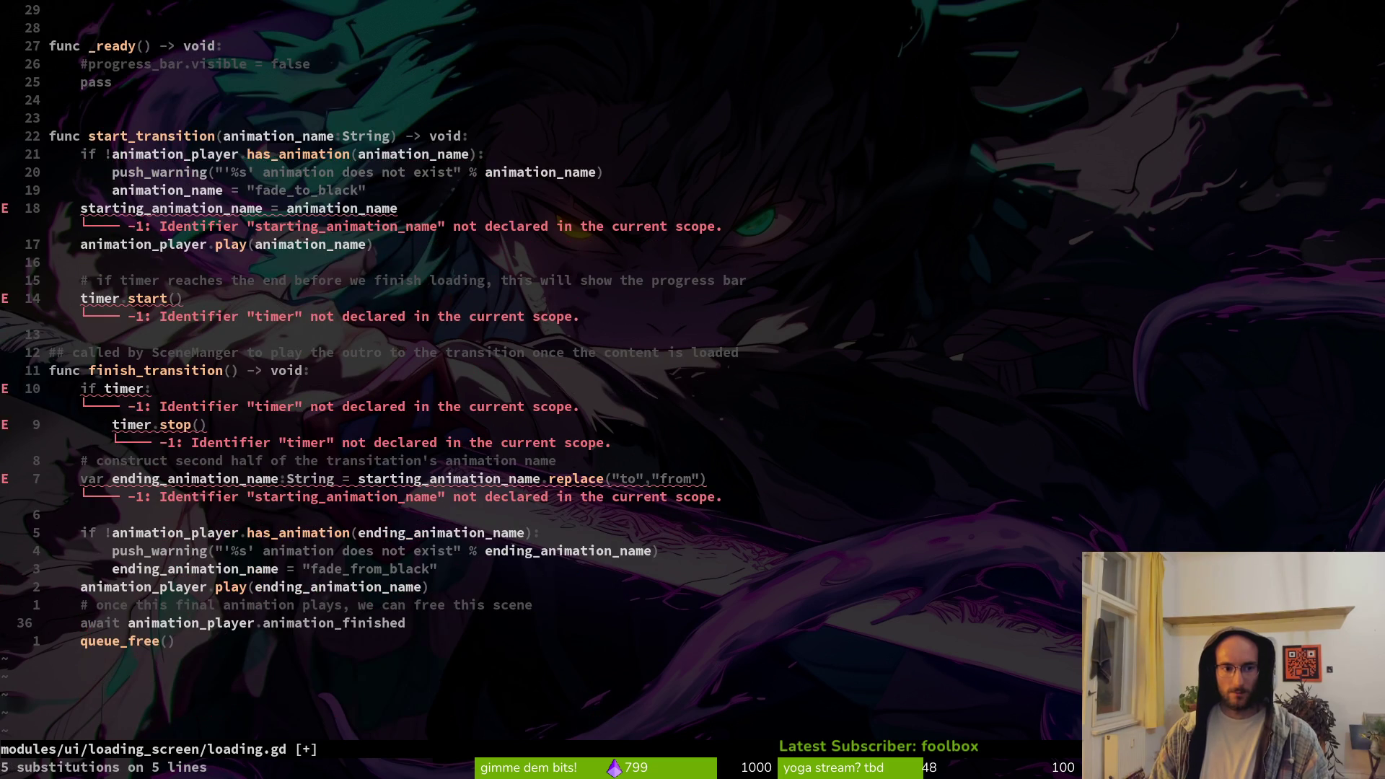
# Delete the timer comment and timer.start lines from start_transition in loading.gd
pyautogui.press('k')
pyautogui.press('k')
pyautogui.press('k')
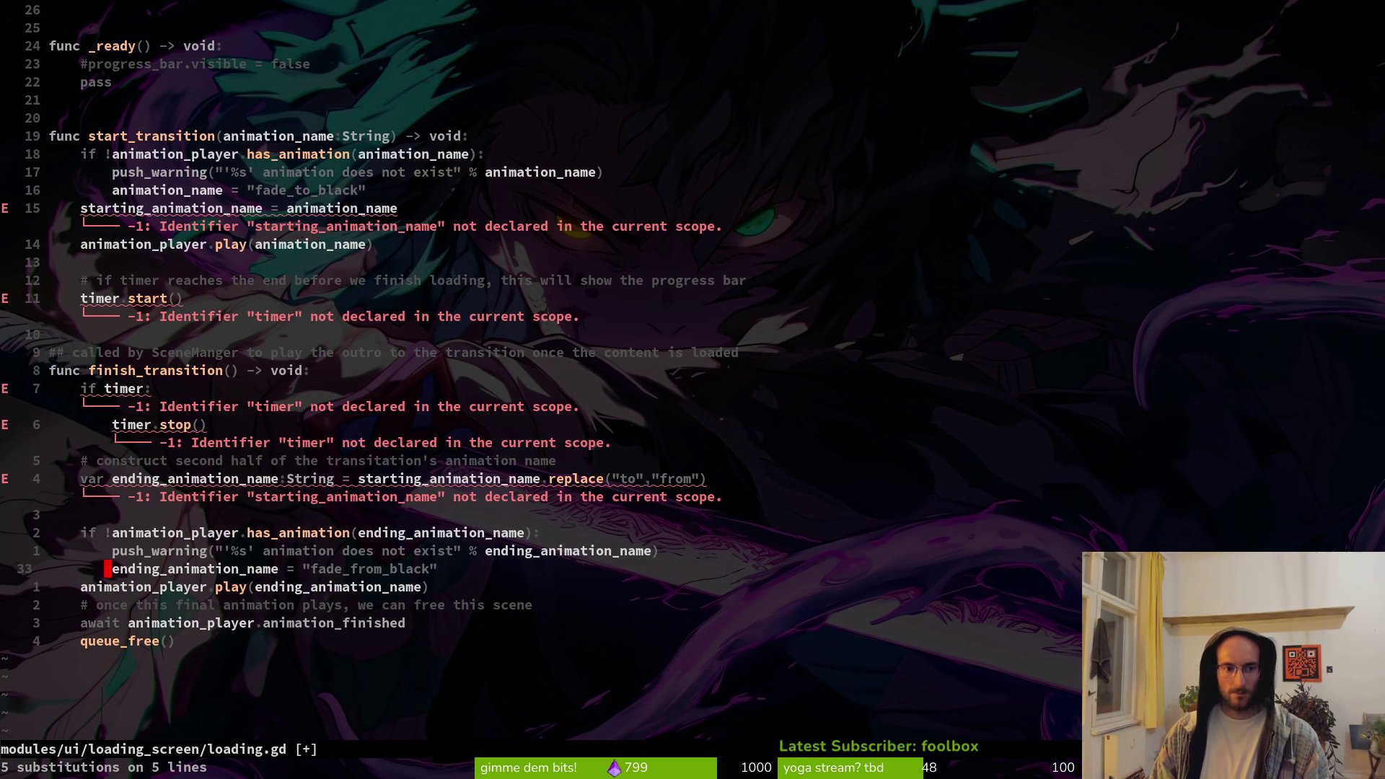
pyautogui.press('j')
pyautogui.press('j')
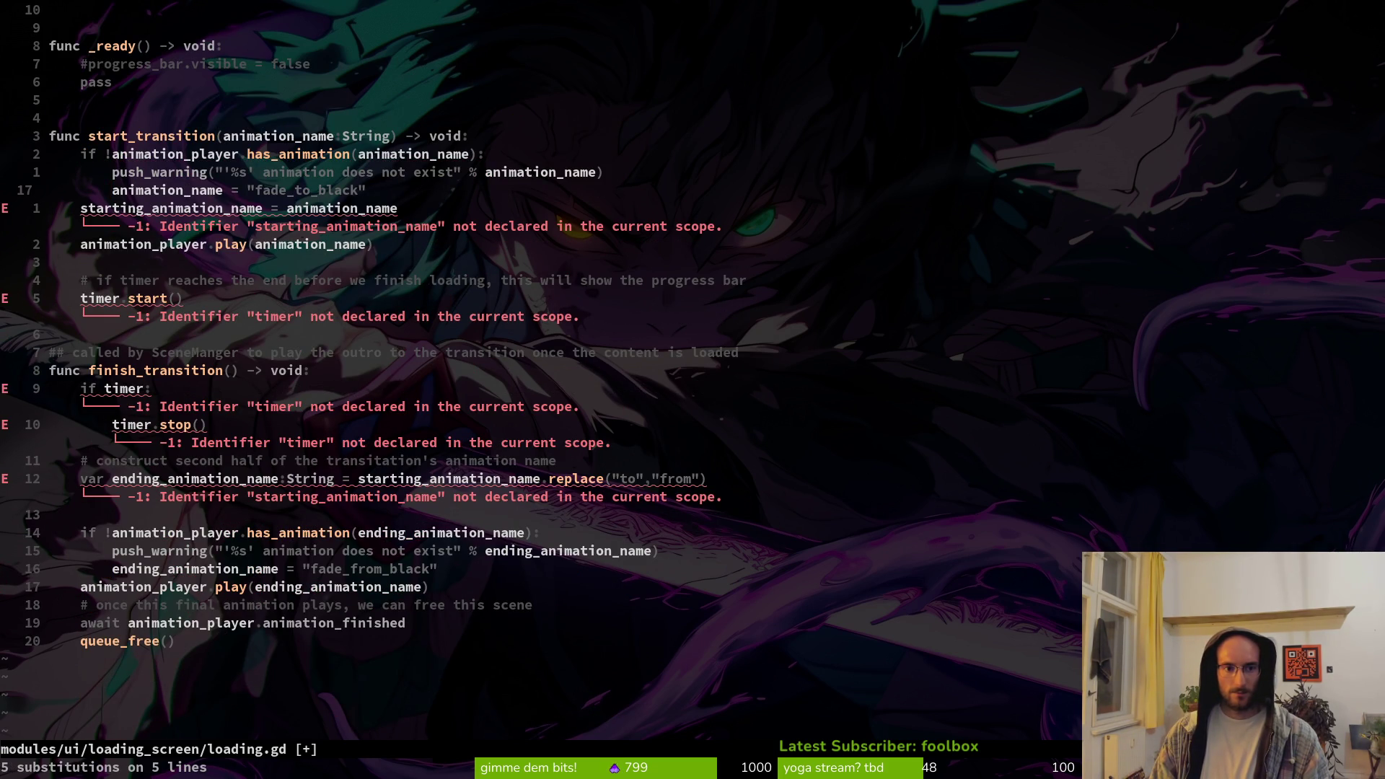
pyautogui.press('j')
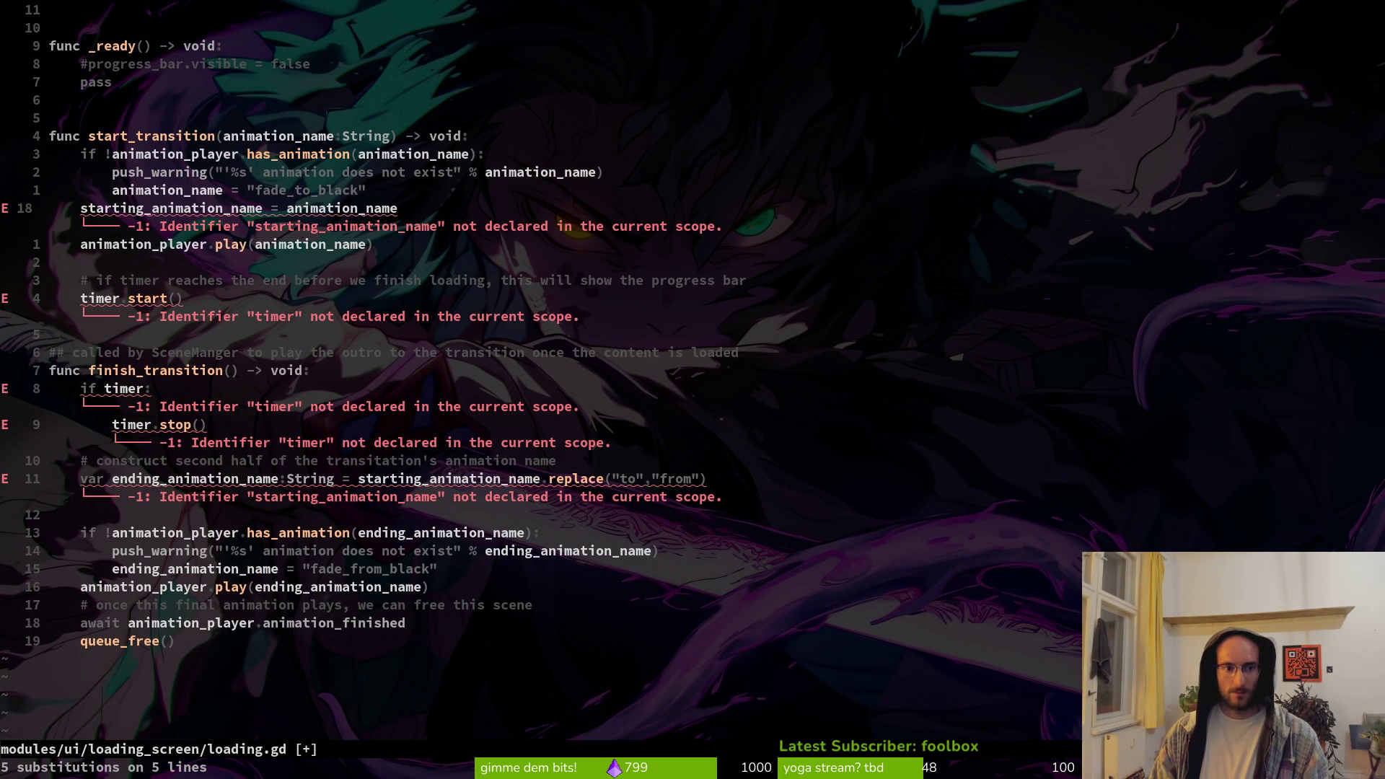
pyautogui.press('j')
pyautogui.press('j')
pyautogui.press('k')
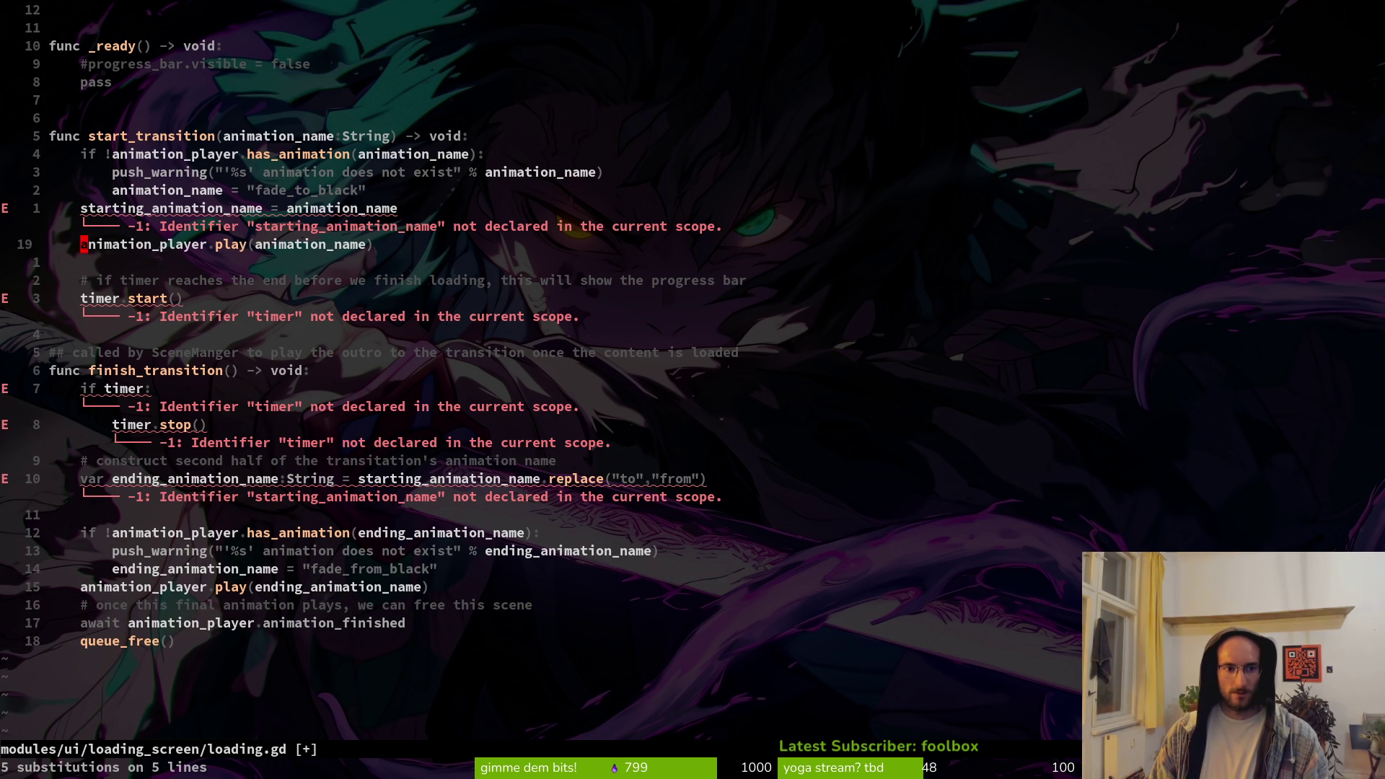
pyautogui.press('j')
pyautogui.press('j')
pyautogui.press('j')
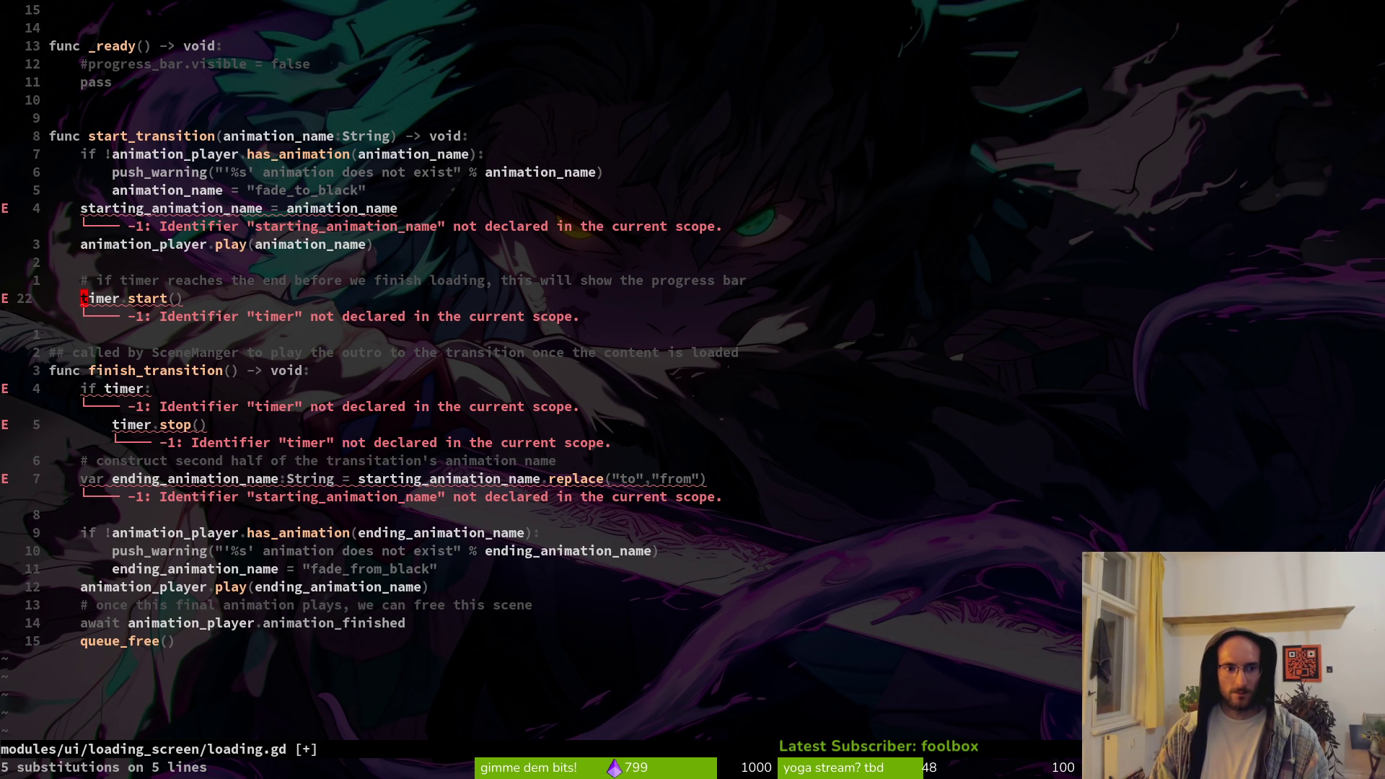
pyautogui.press('k')
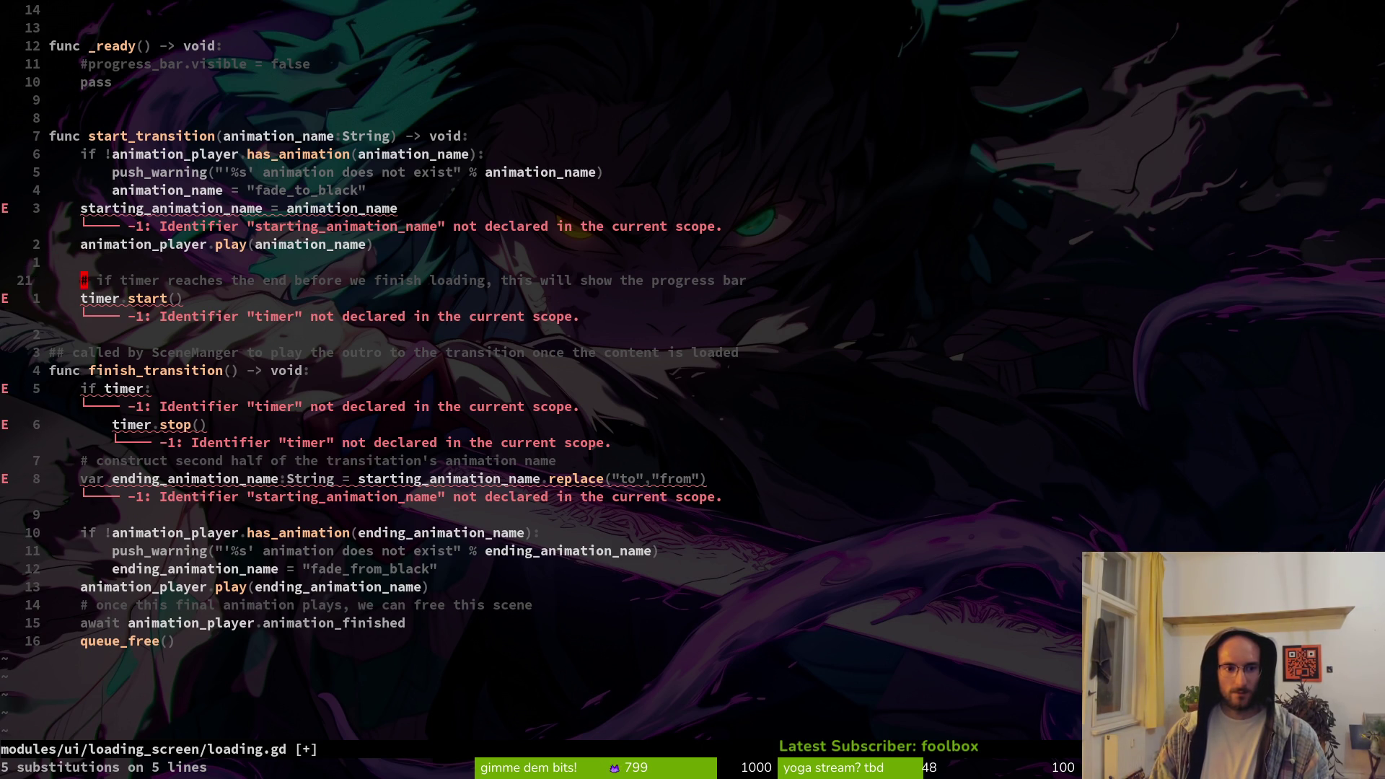
pyautogui.press('d')
pyautogui.press('d')
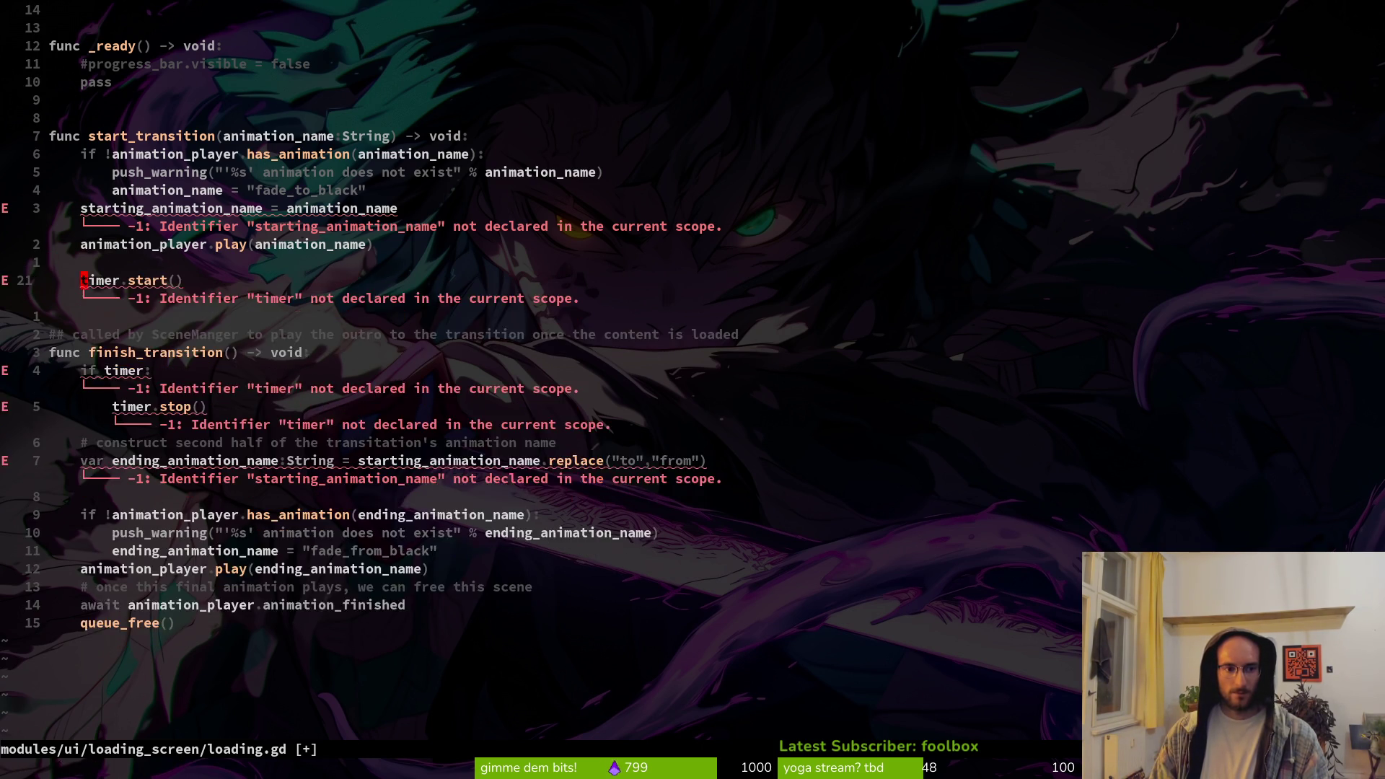
pyautogui.press('d')
pyautogui.press('d')
# Remove the 'called by SceneManger' comment, the if timer/timer.stop lines and the construct-second-half comment
pyautogui.press('j')
pyautogui.press('j')
pyautogui.press('k')
pyautogui.press('d')
pyautogui.press('d')
pyautogui.press('k')
pyautogui.press('k')
pyautogui.press('k')
pyautogui.press('j')
pyautogui.press('j')
pyautogui.press('j')
pyautogui.press('j')
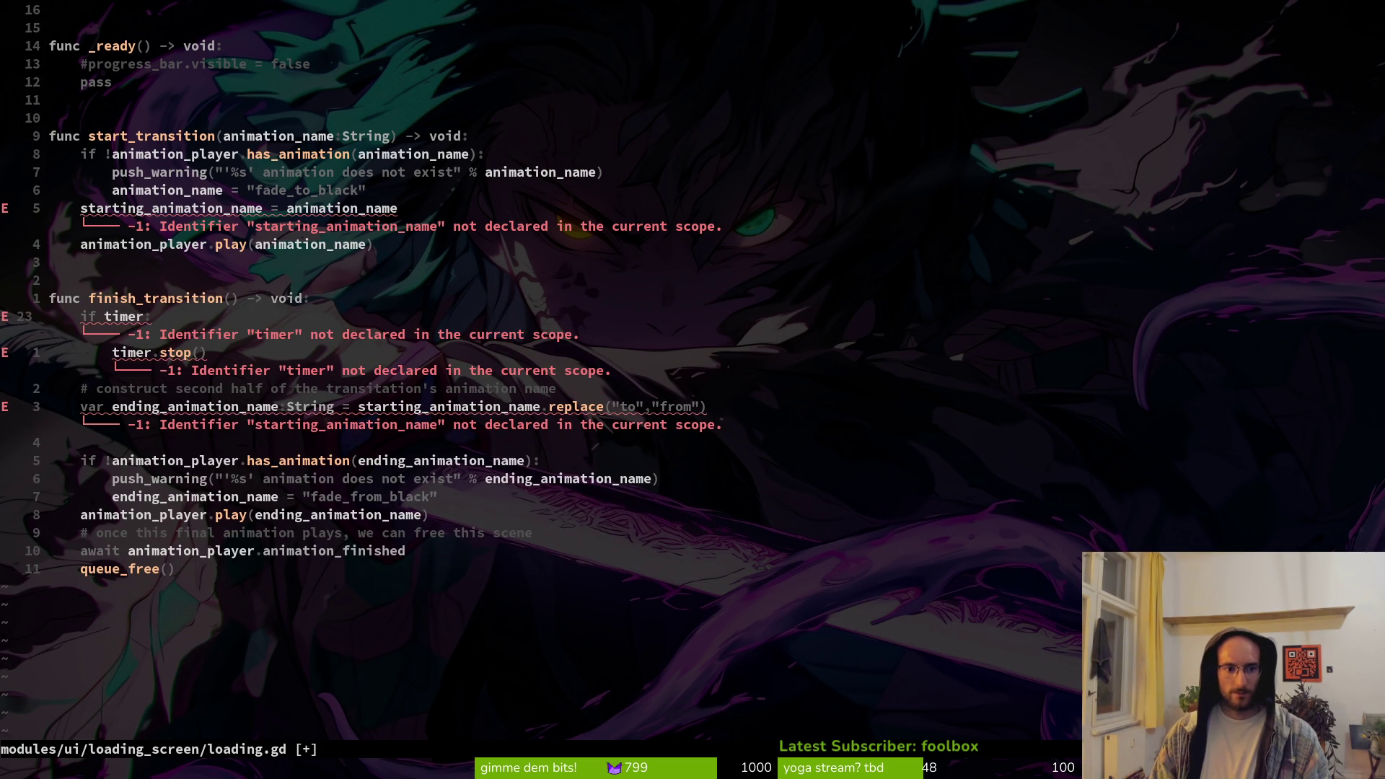
pyautogui.press('d')
pyautogui.press('d')
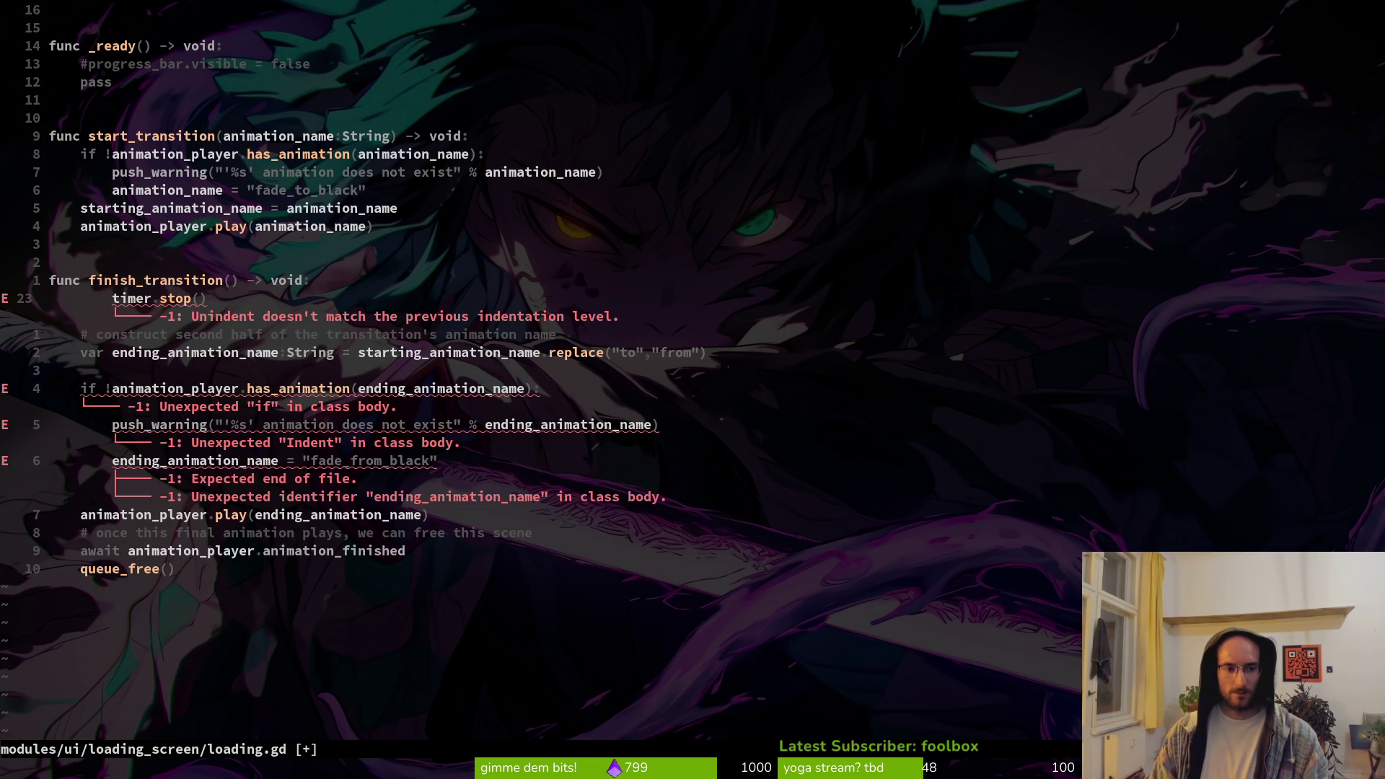
pyautogui.press('u')
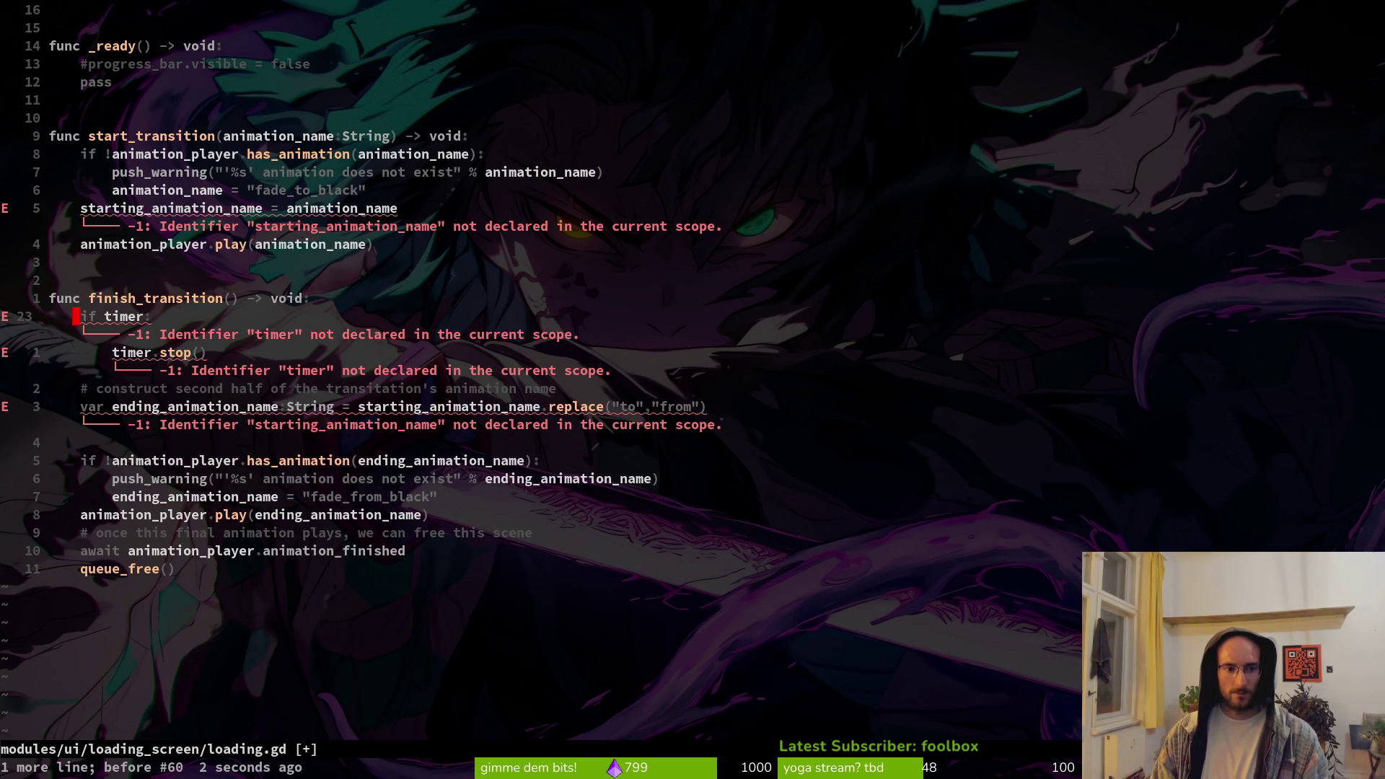
pyautogui.press('j')
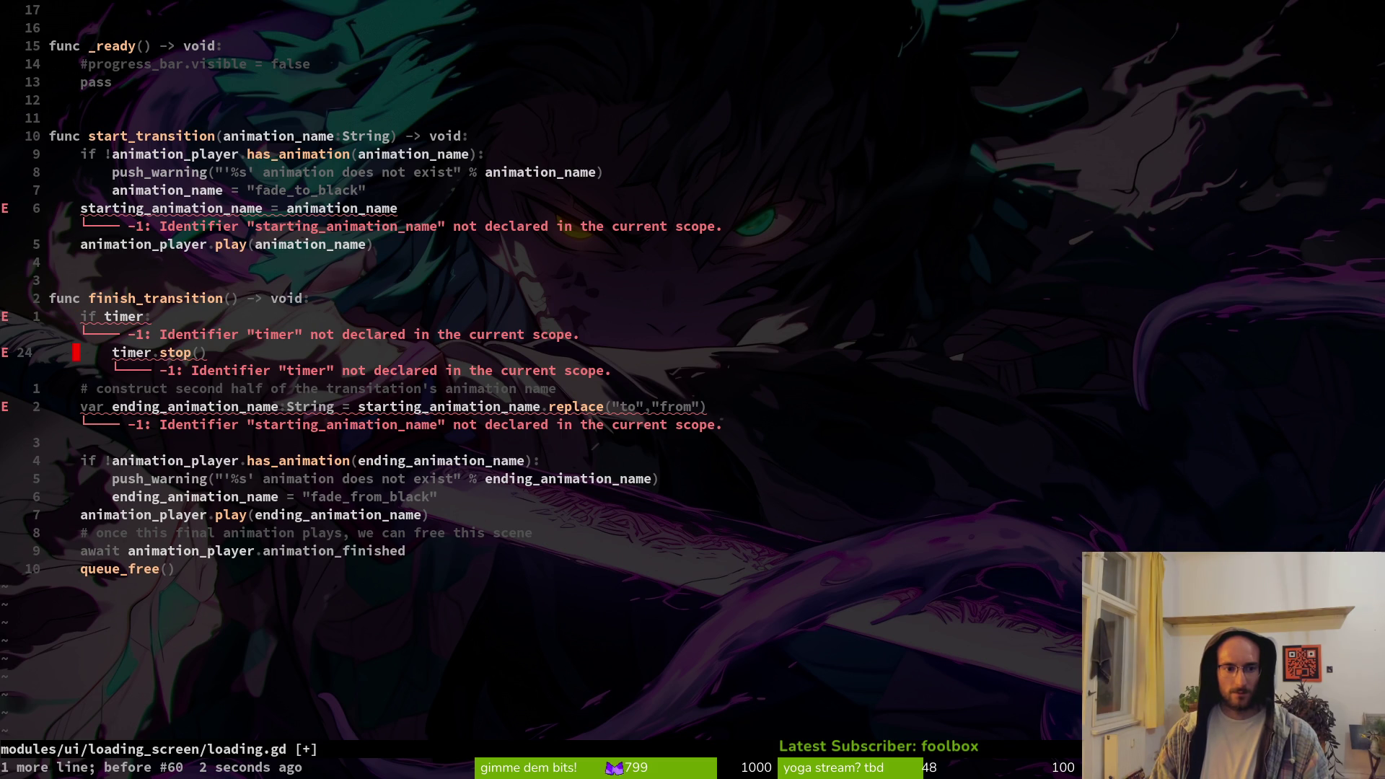
pyautogui.press('k')
pyautogui.press('d')
pyautogui.press('d')
pyautogui.press('d')
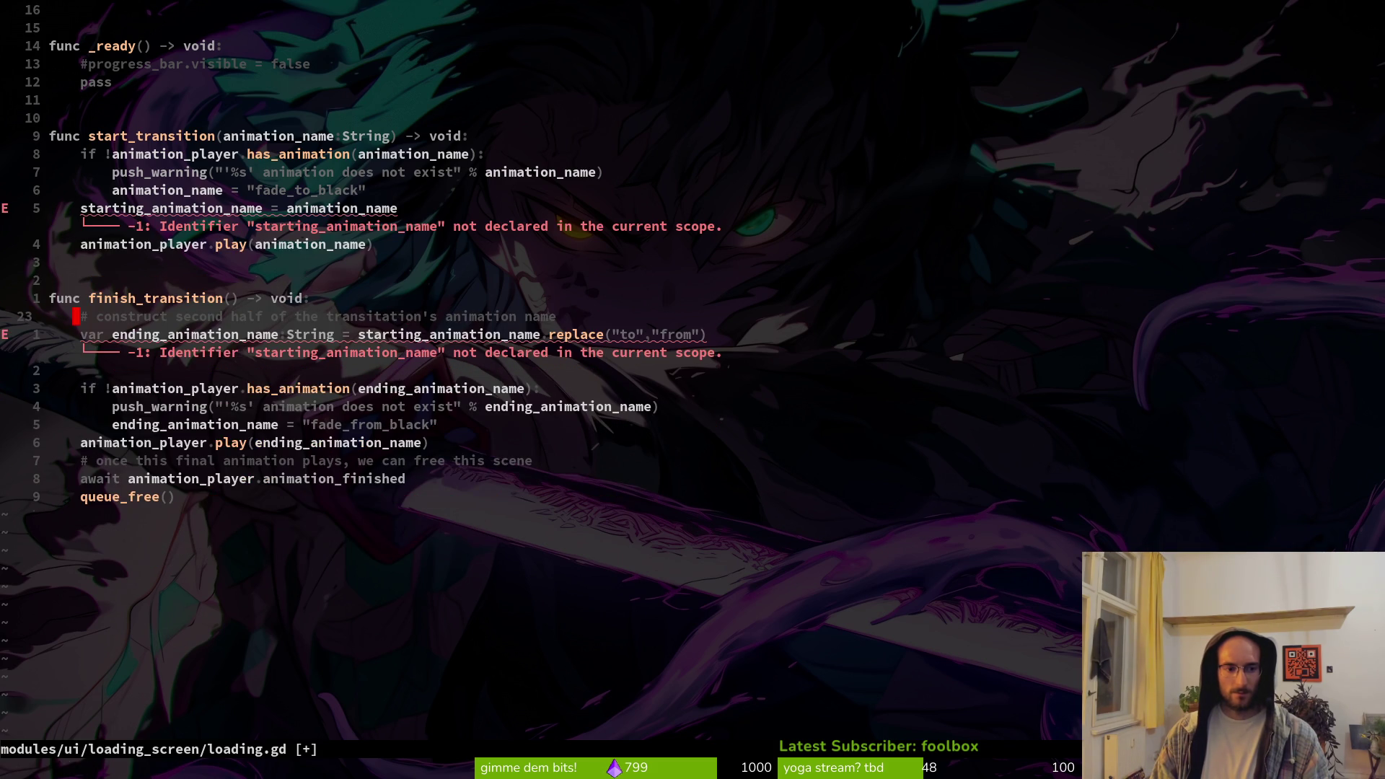
pyautogui.press('d')
pyautogui.press('d')
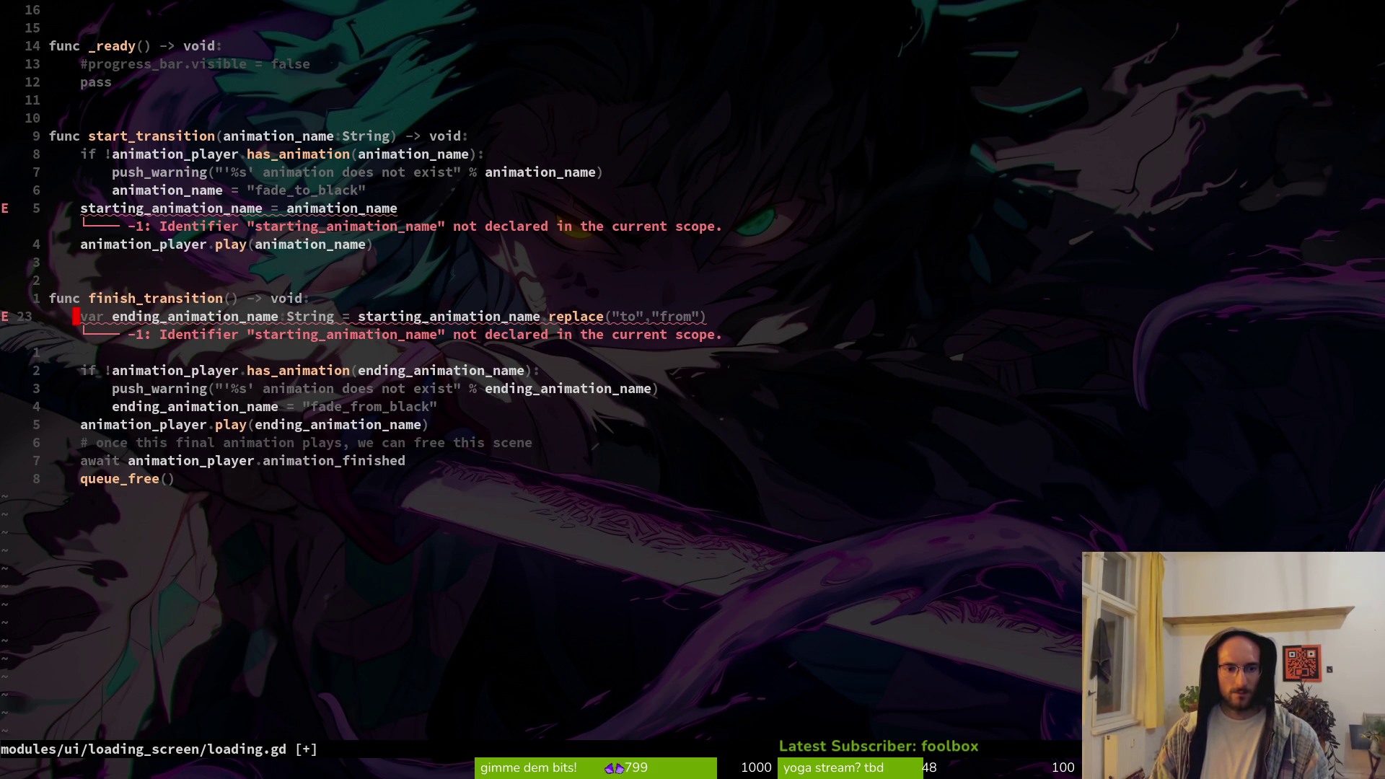
# Delete the 'once this final animation plays' comment and blank line inside finish_transition
pyautogui.press('k')
pyautogui.press('k')
pyautogui.press('k')
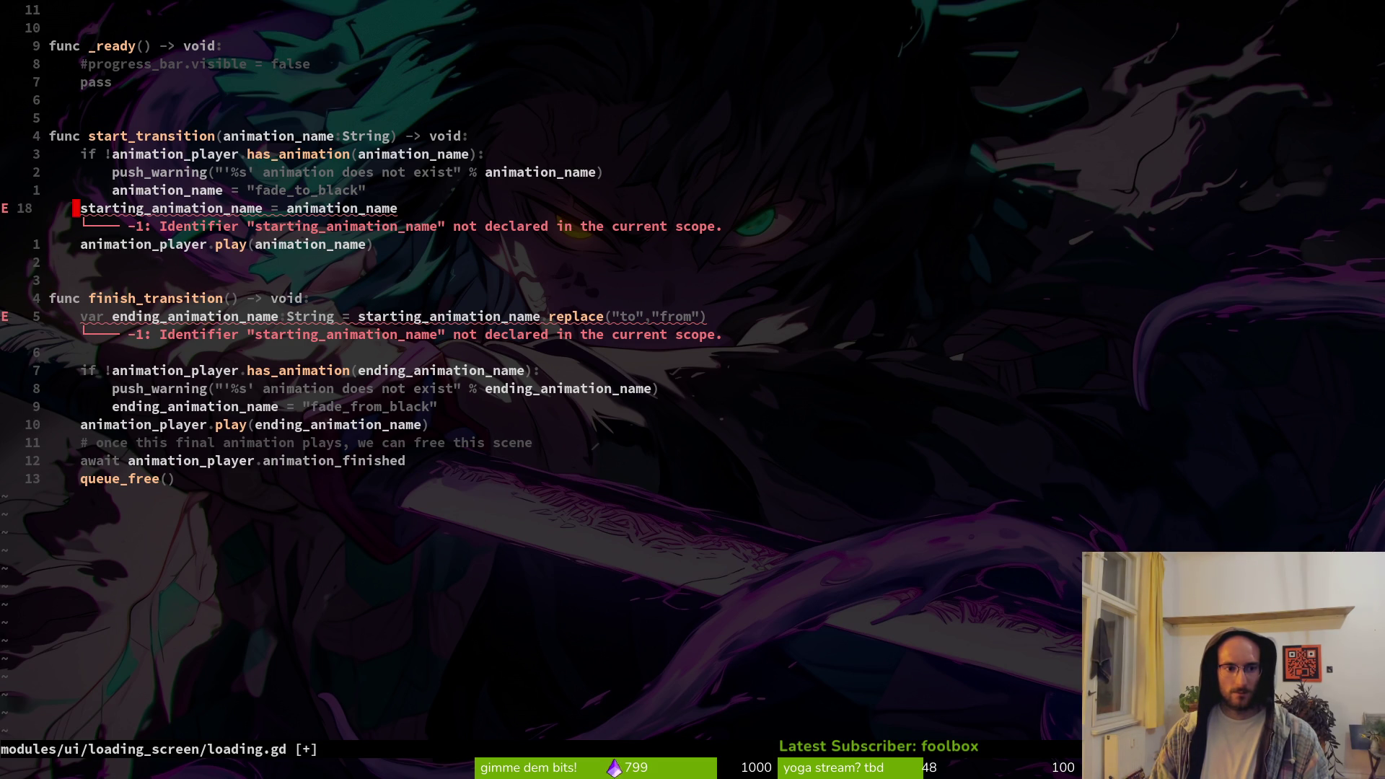
pyautogui.press('j')
pyautogui.press('j')
pyautogui.press('j')
pyautogui.press('j')
pyautogui.press('j')
pyautogui.press('j')
pyautogui.press('k')
pyautogui.press('k')
pyautogui.press('k')
pyautogui.press('k')
pyautogui.press('k')
pyautogui.press('j')
pyautogui.press('j')
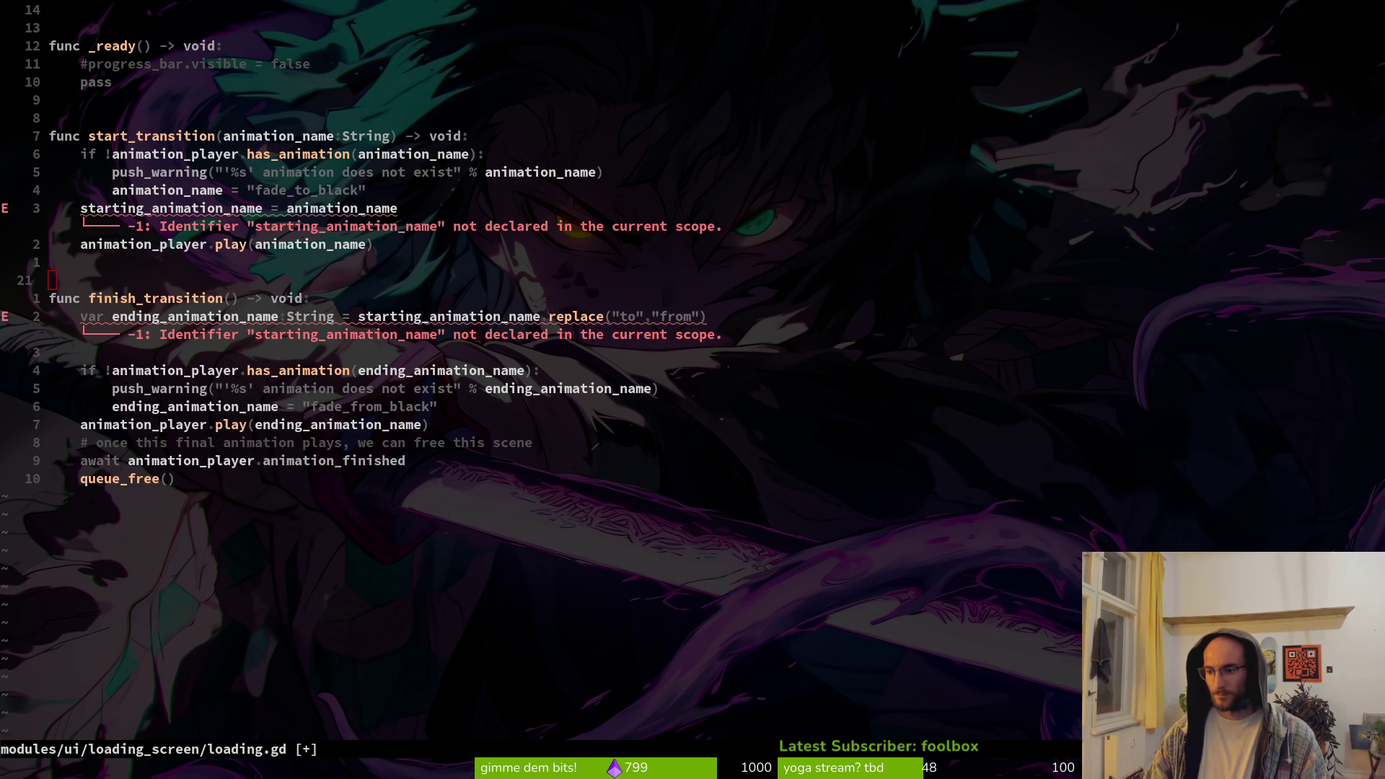
pyautogui.press('j')
pyautogui.press('j')
pyautogui.press('j')
pyautogui.click(323, 375)
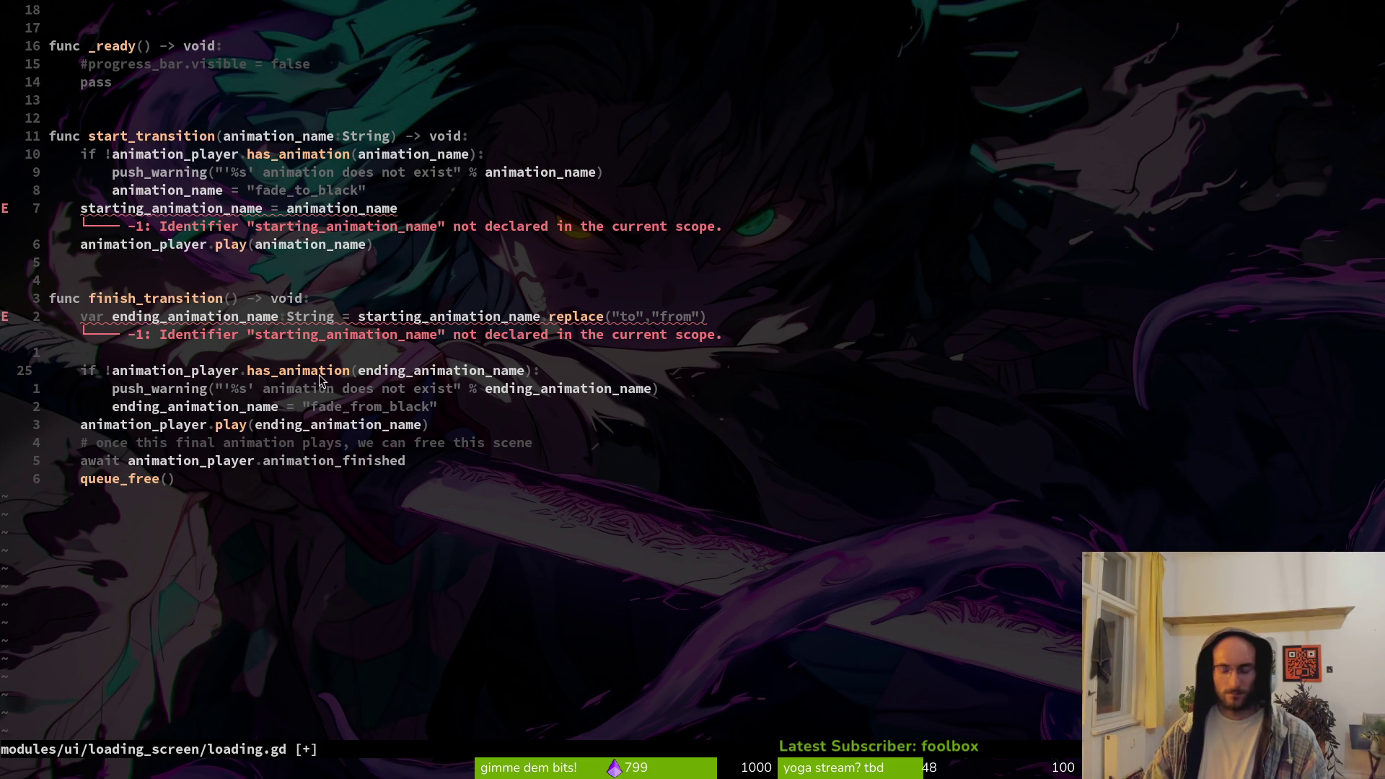
pyautogui.press('j')
pyautogui.press('j')
pyautogui.press('j')
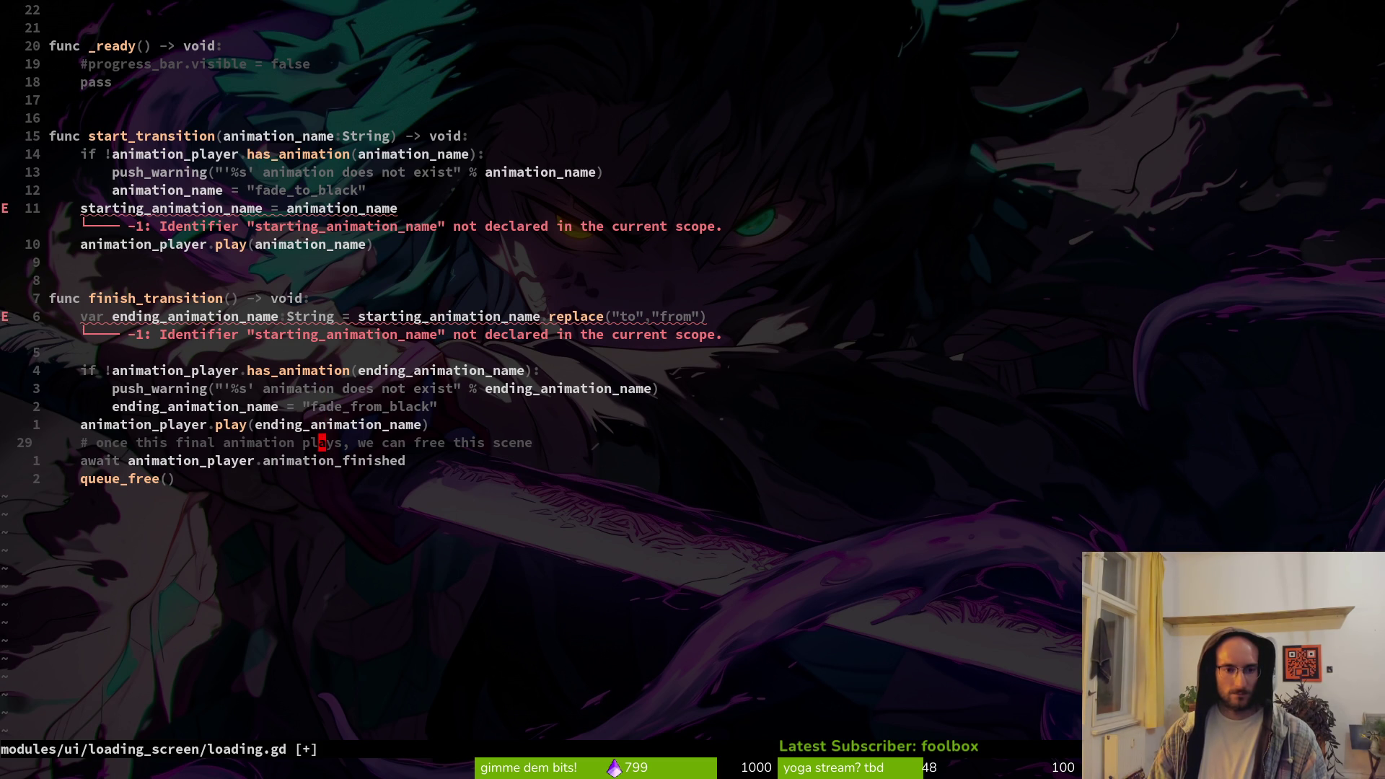
pyautogui.press('d')
pyautogui.press('d')
pyautogui.press('k')
pyautogui.press('k')
pyautogui.press('k')
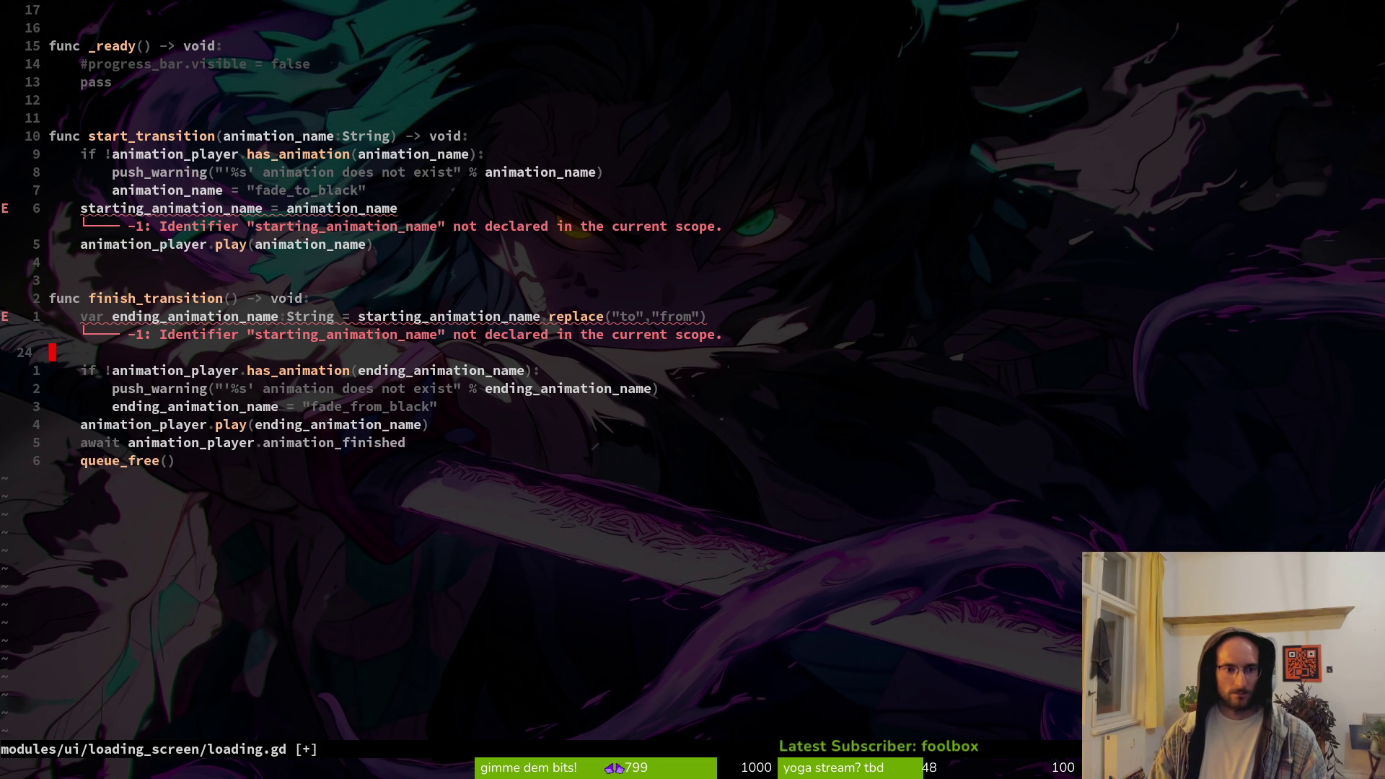
pyautogui.press('d')
pyautogui.press('d')
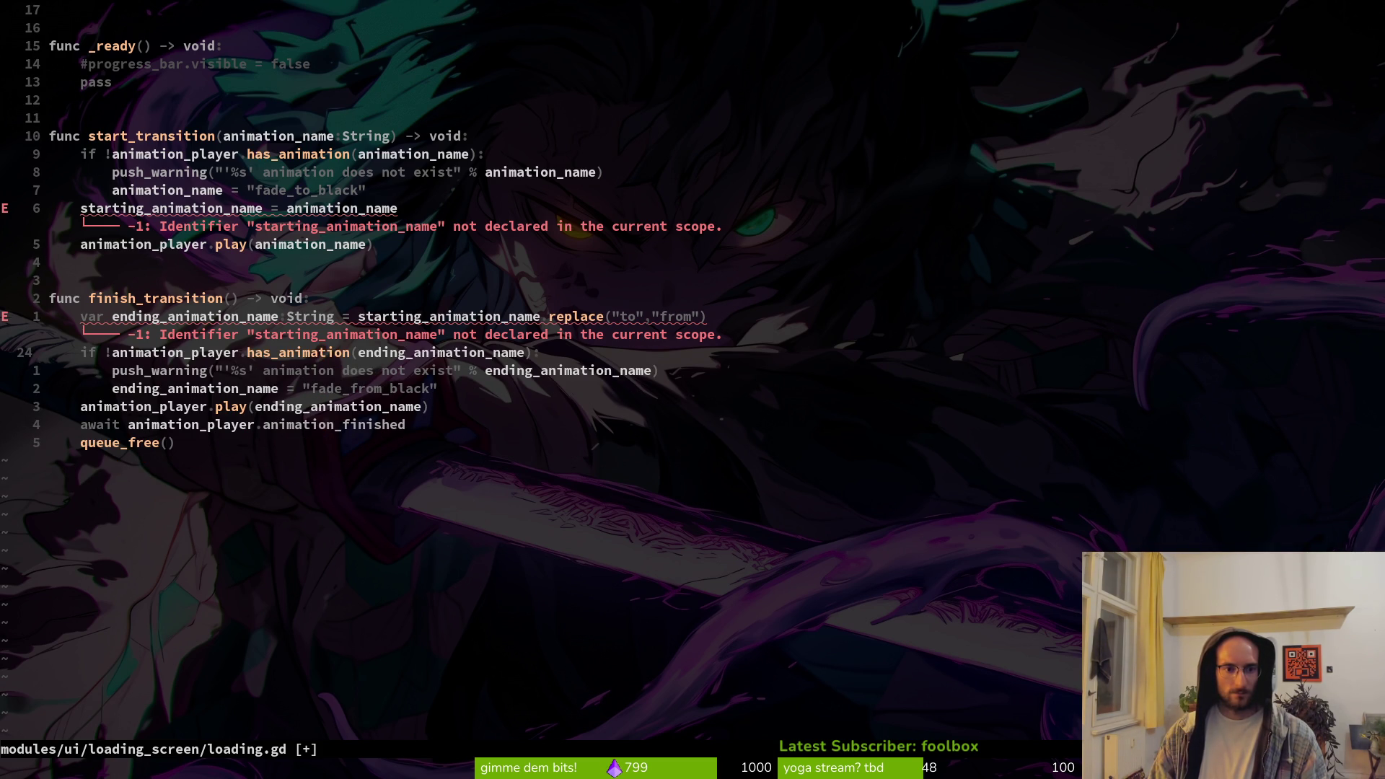
# Save loading.gd with :w and bring up the project file finder
pyautogui.write('k:w')
pyautogui.press('Return')
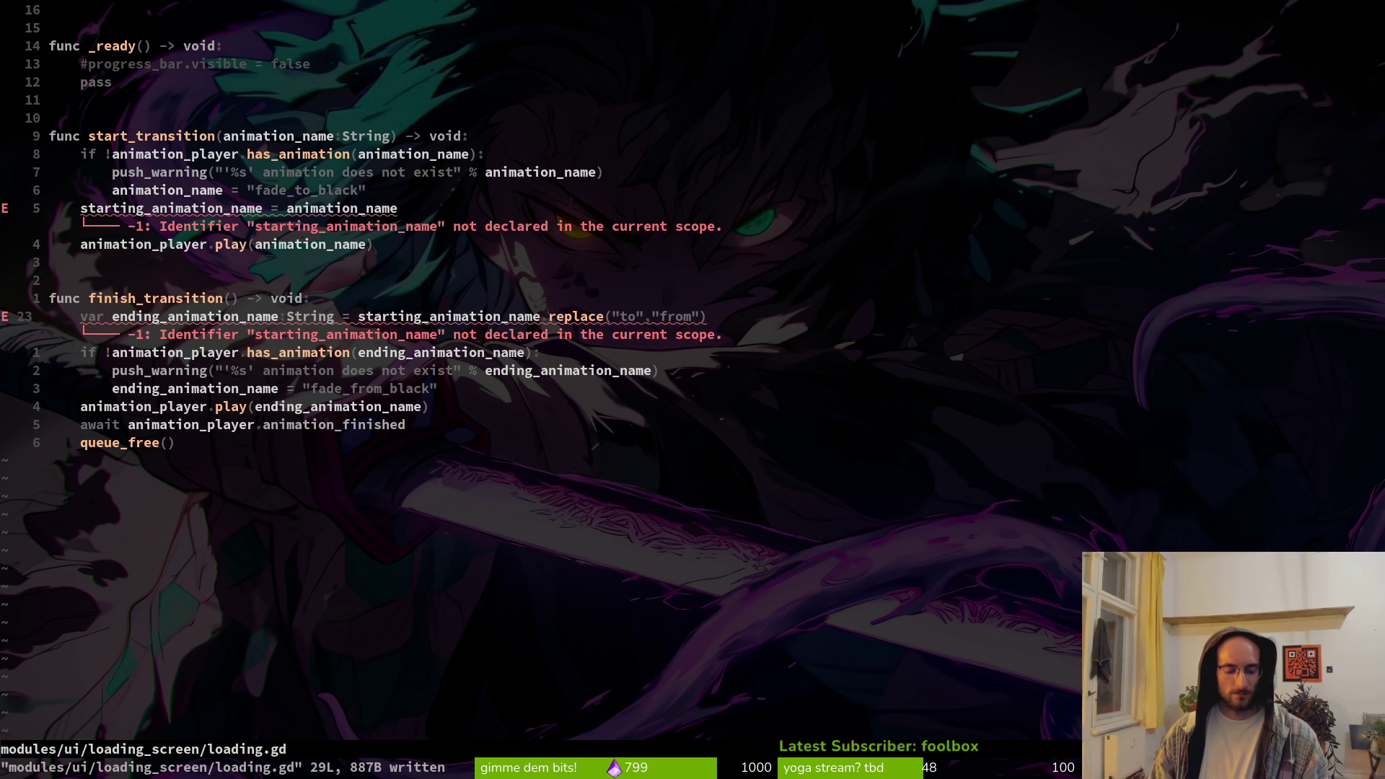
pyautogui.hotkey('ctrl', 'p')
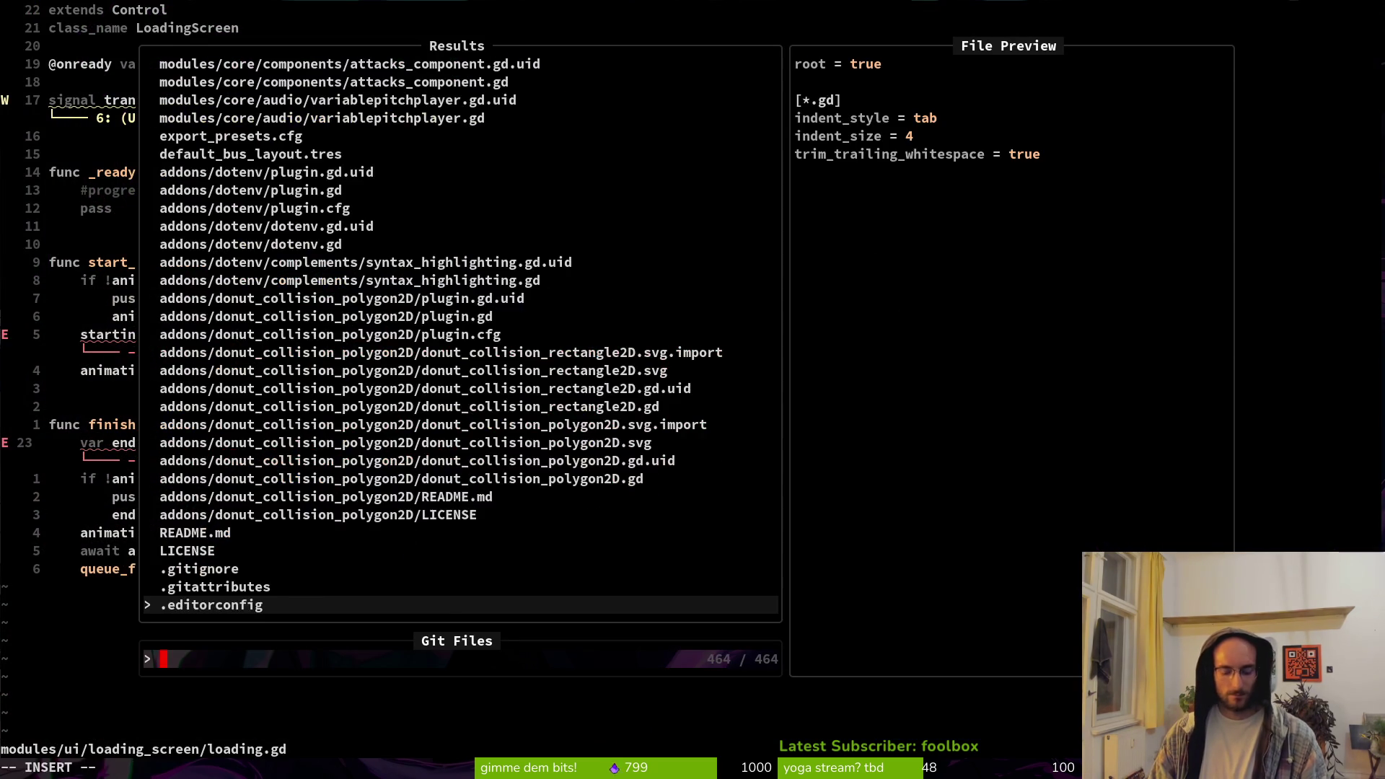
# Open scene_manager.gd from the file finder and scroll to the start_transition call
pyautogui.write('scenema')
pyautogui.press('Return')
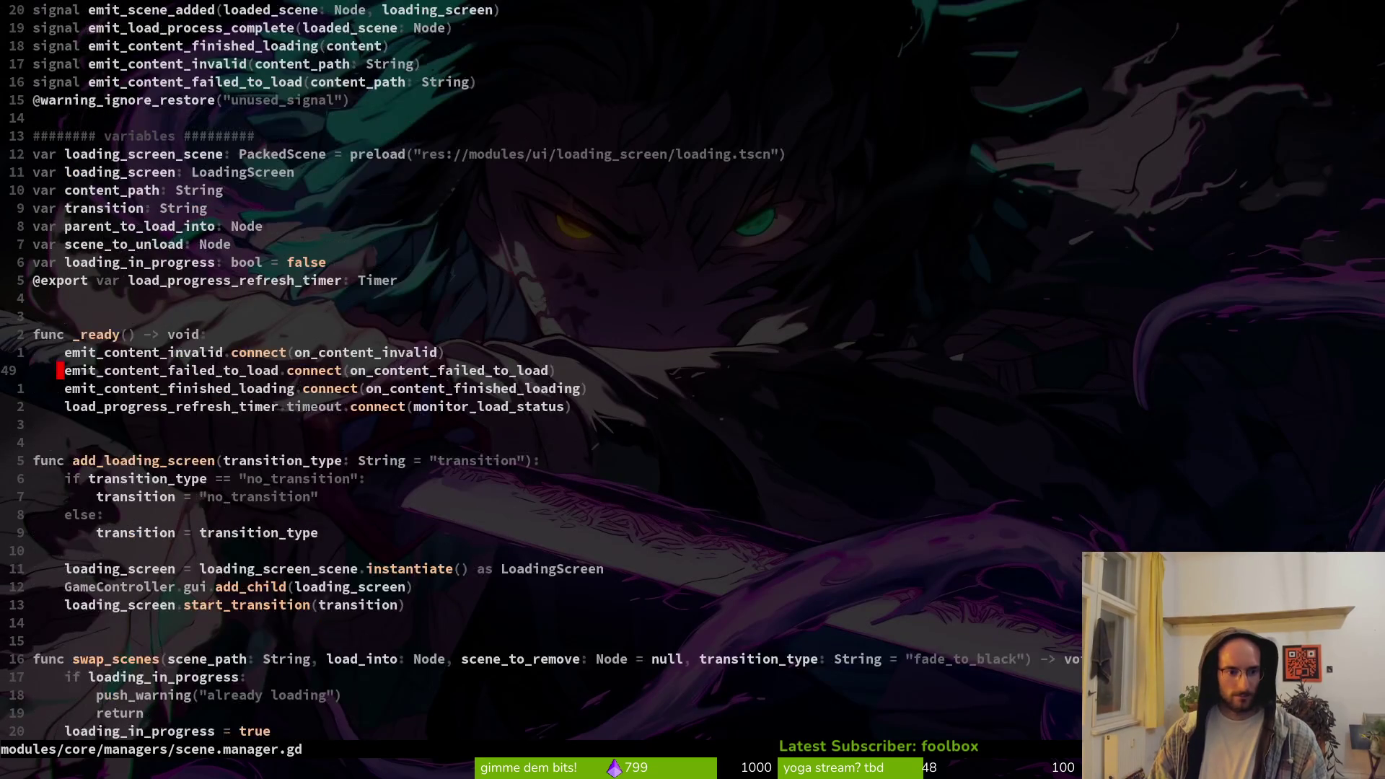
pyautogui.hotkey('ctrl', 'd')
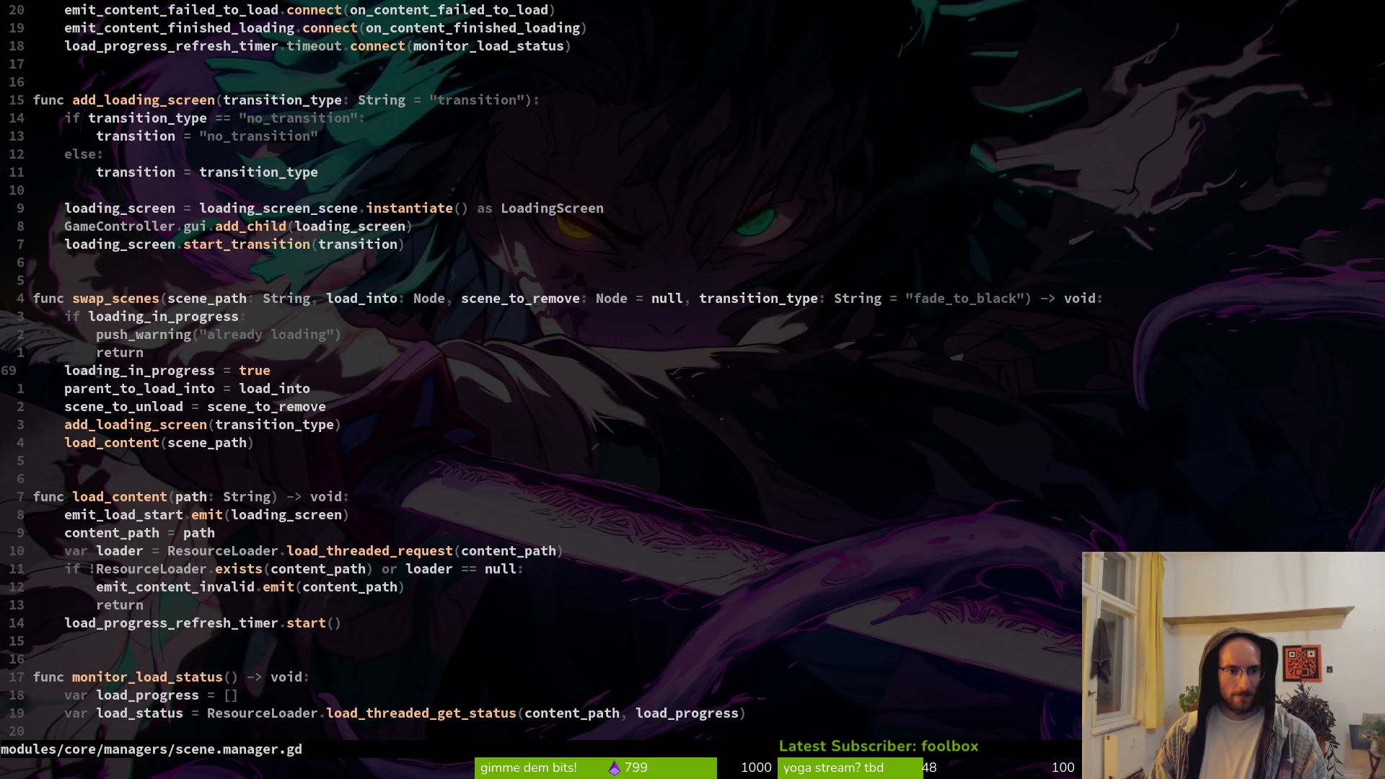
pyautogui.press('j')
pyautogui.press('j')
pyautogui.press('j')
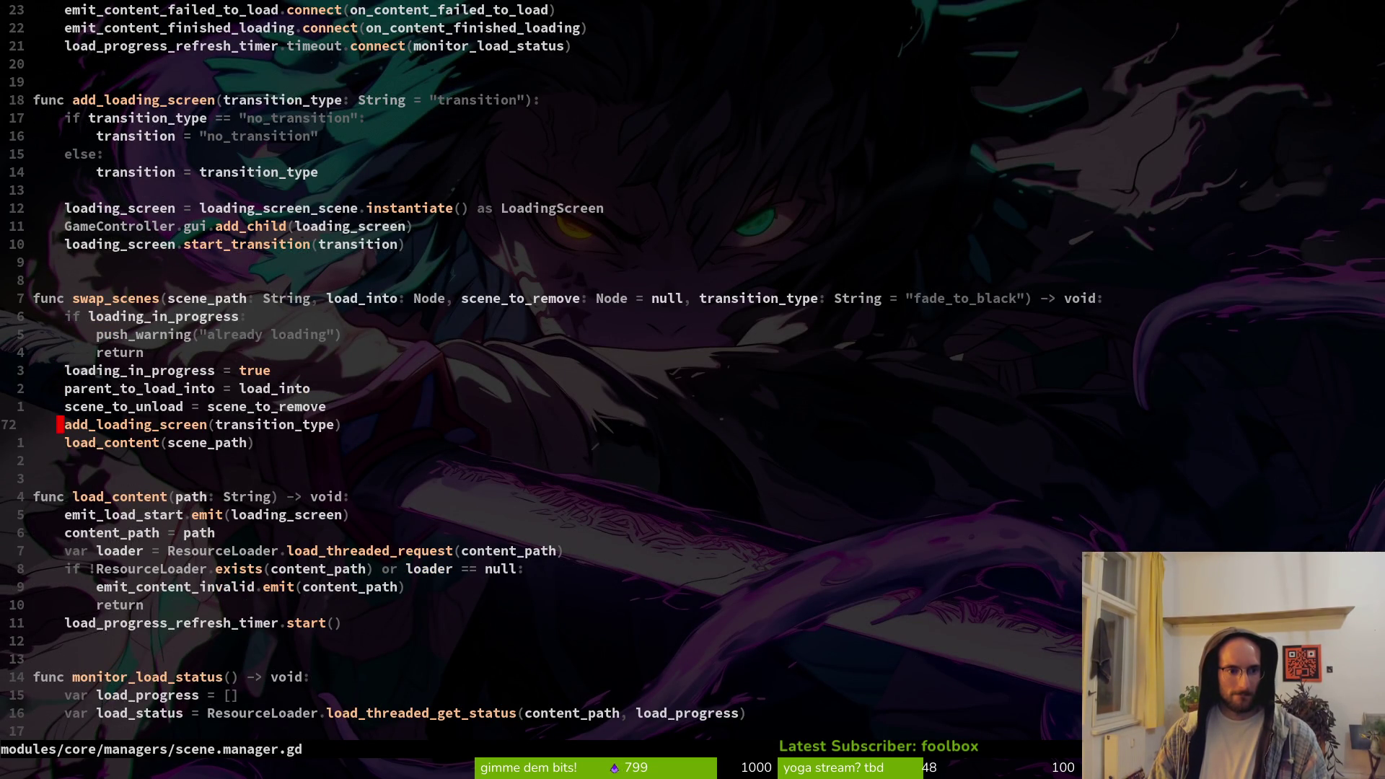
pyautogui.press('k')
pyautogui.press('k')
pyautogui.press('k')
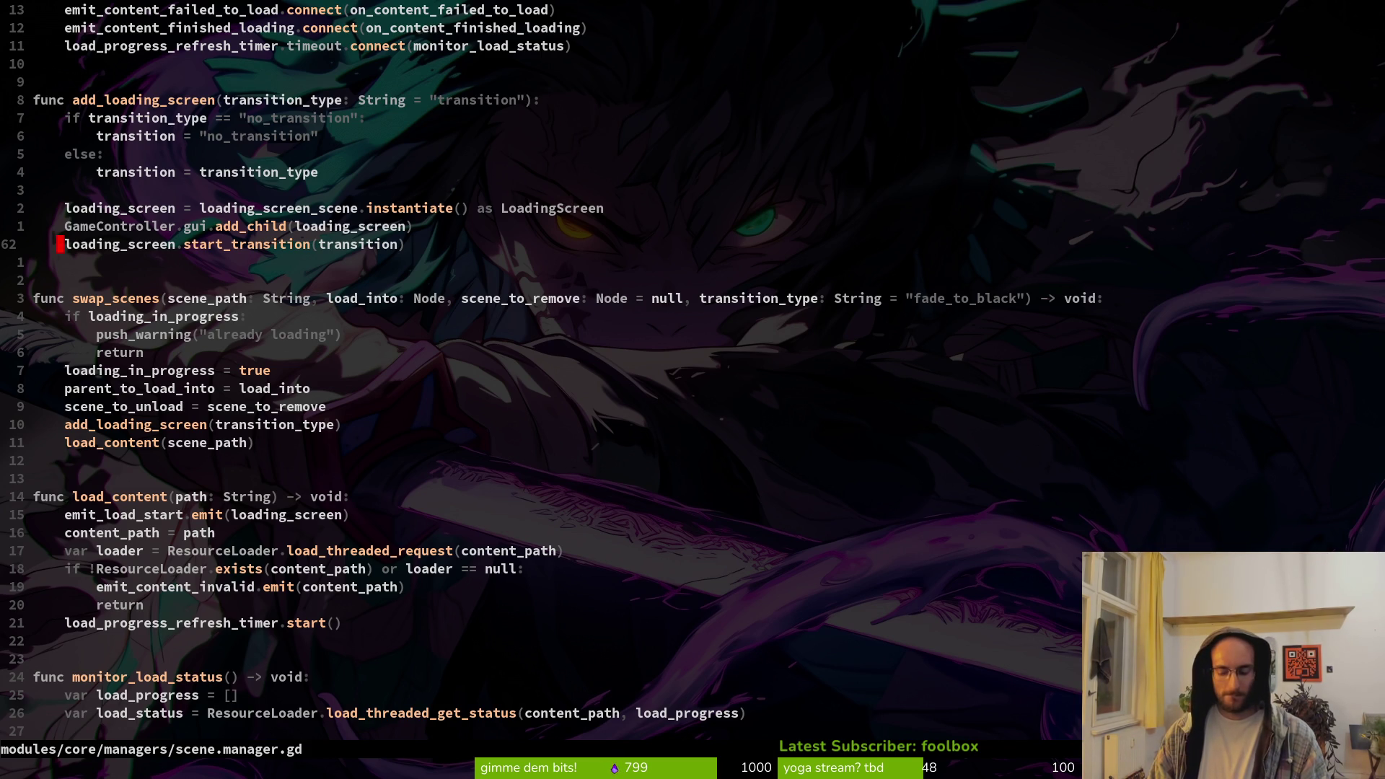
# Search for 'finish' and cycle matches to the emit_content_finished_loading.emit line 105
pyautogui.write('/finish')
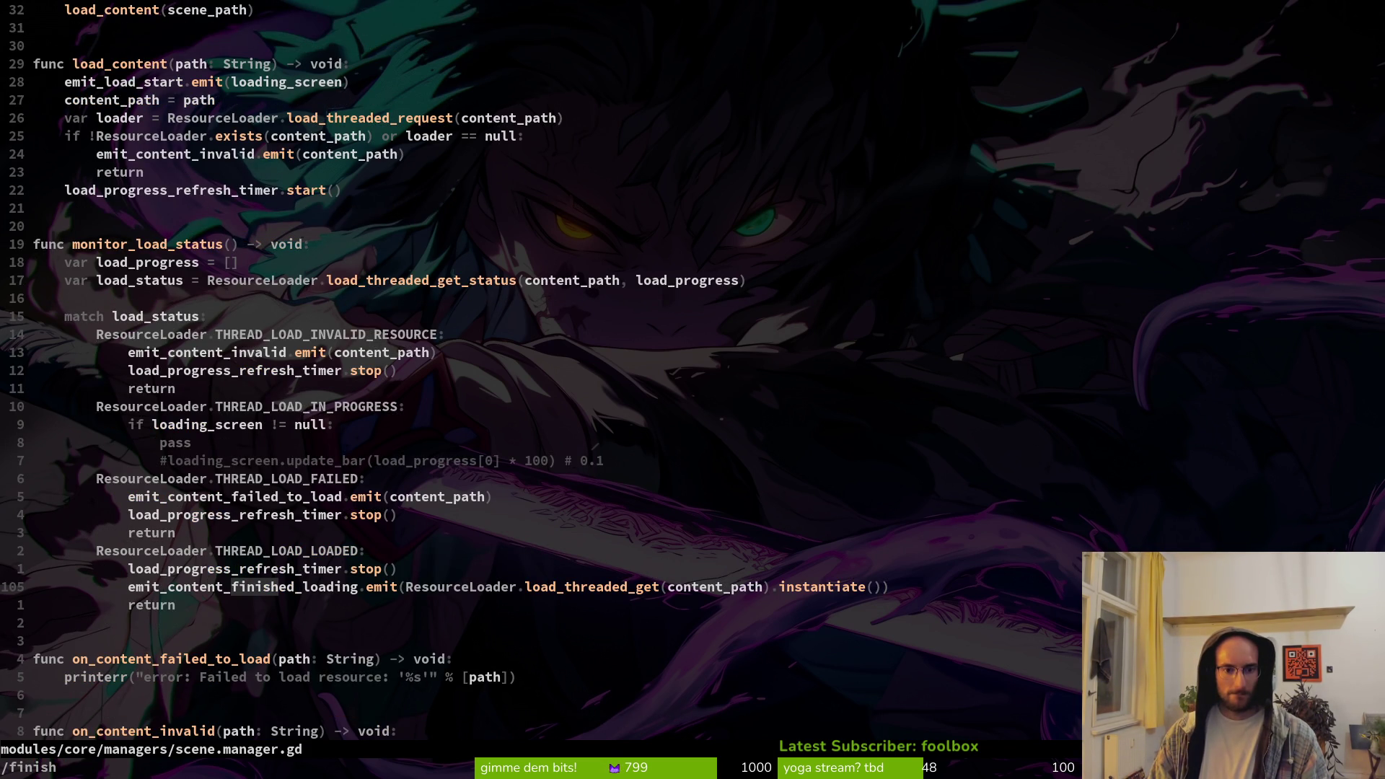
pyautogui.press('Return')
pyautogui.write('/finish')
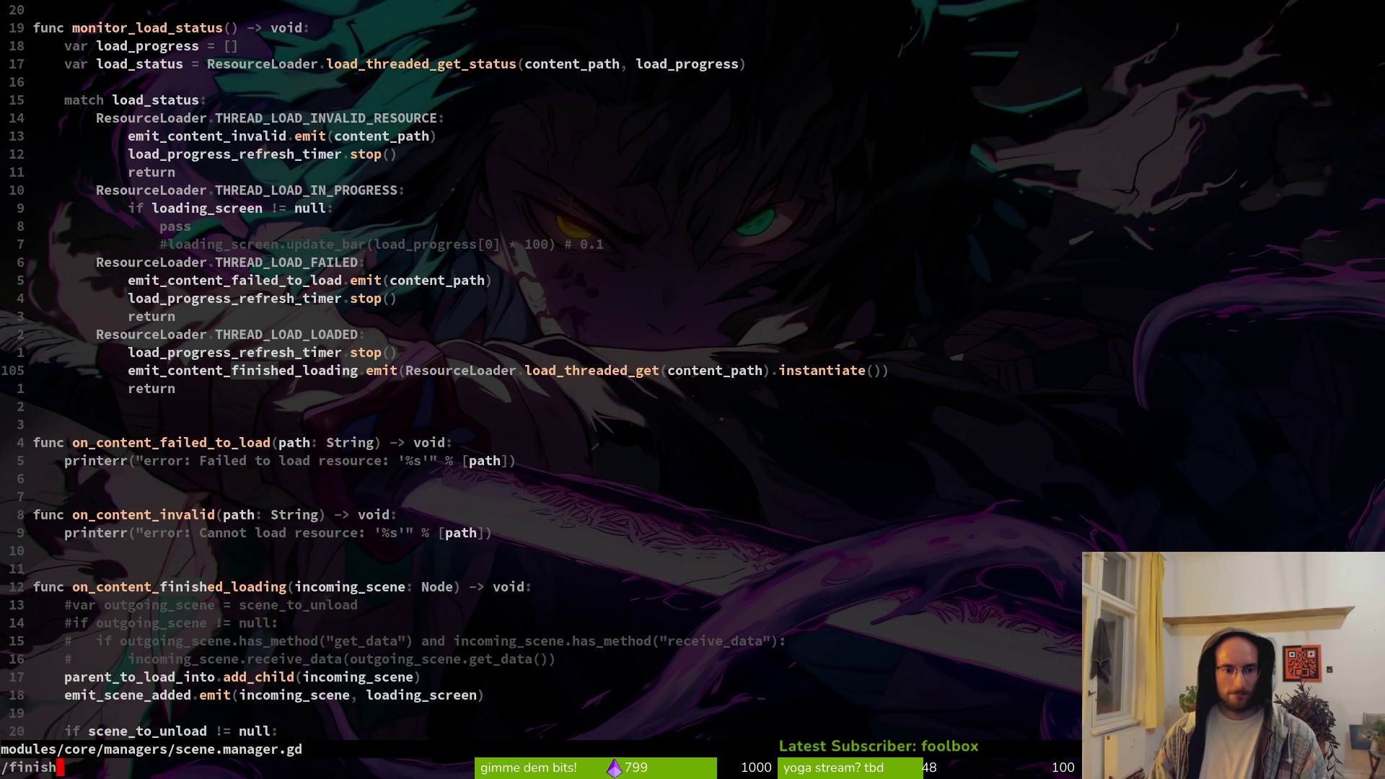
pyautogui.hotkey('ctrl', 'g')
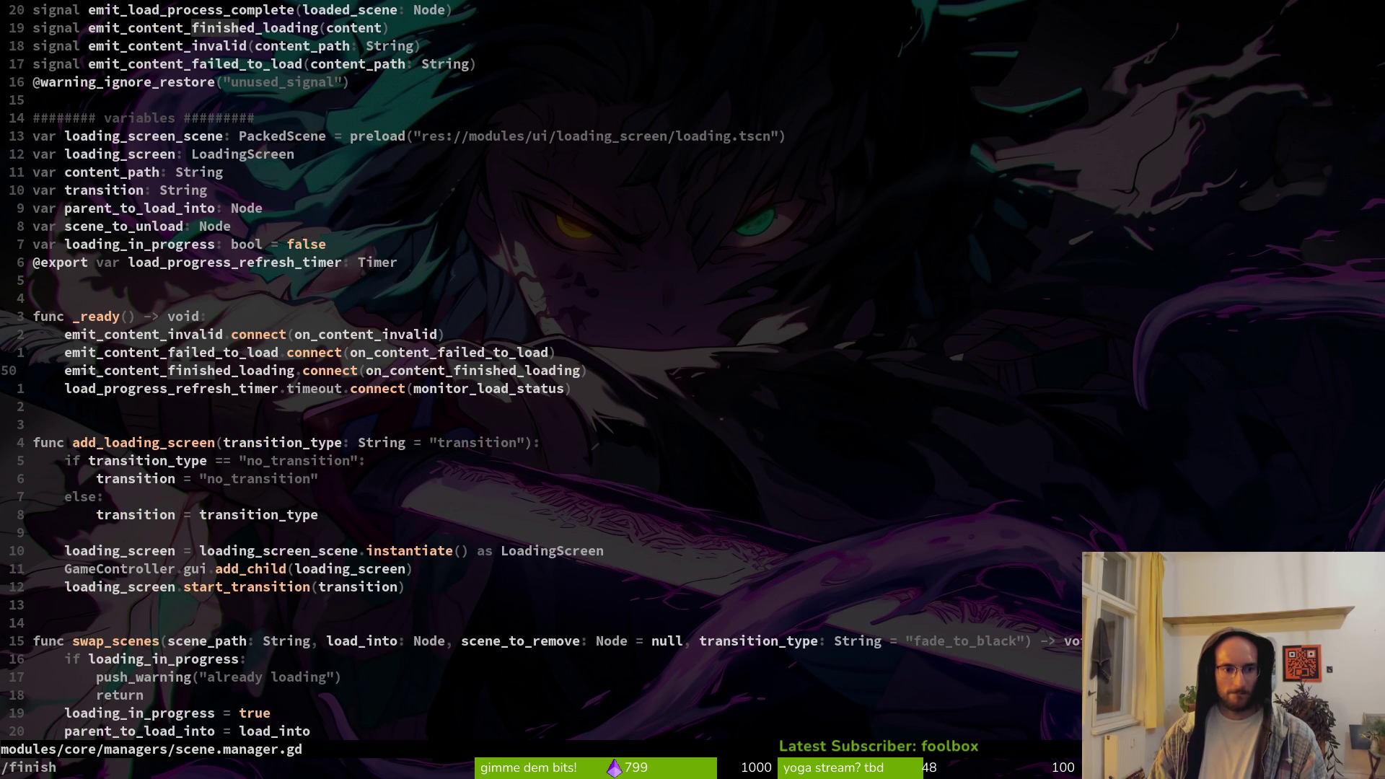
pyautogui.hotkey('ctrl', 't')
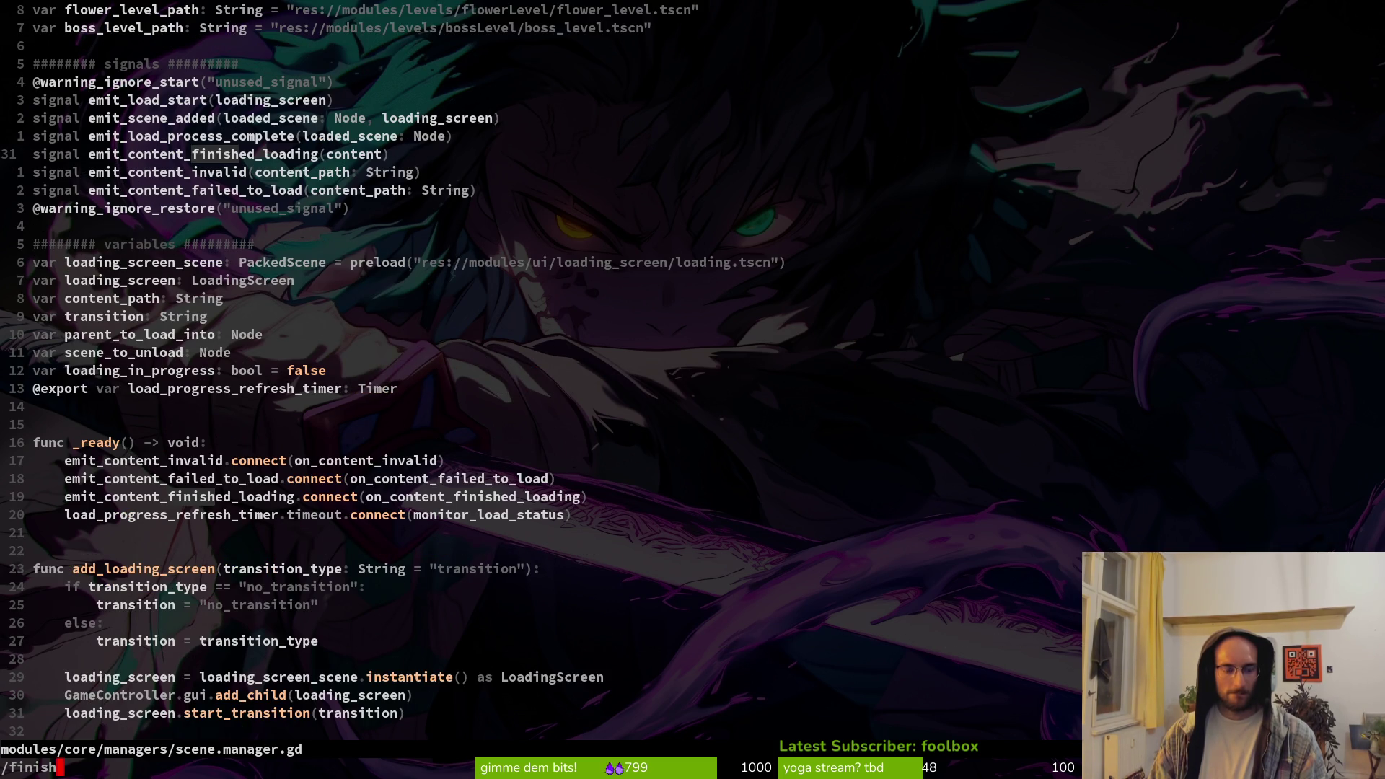
pyautogui.hotkey('ctrl', 't')
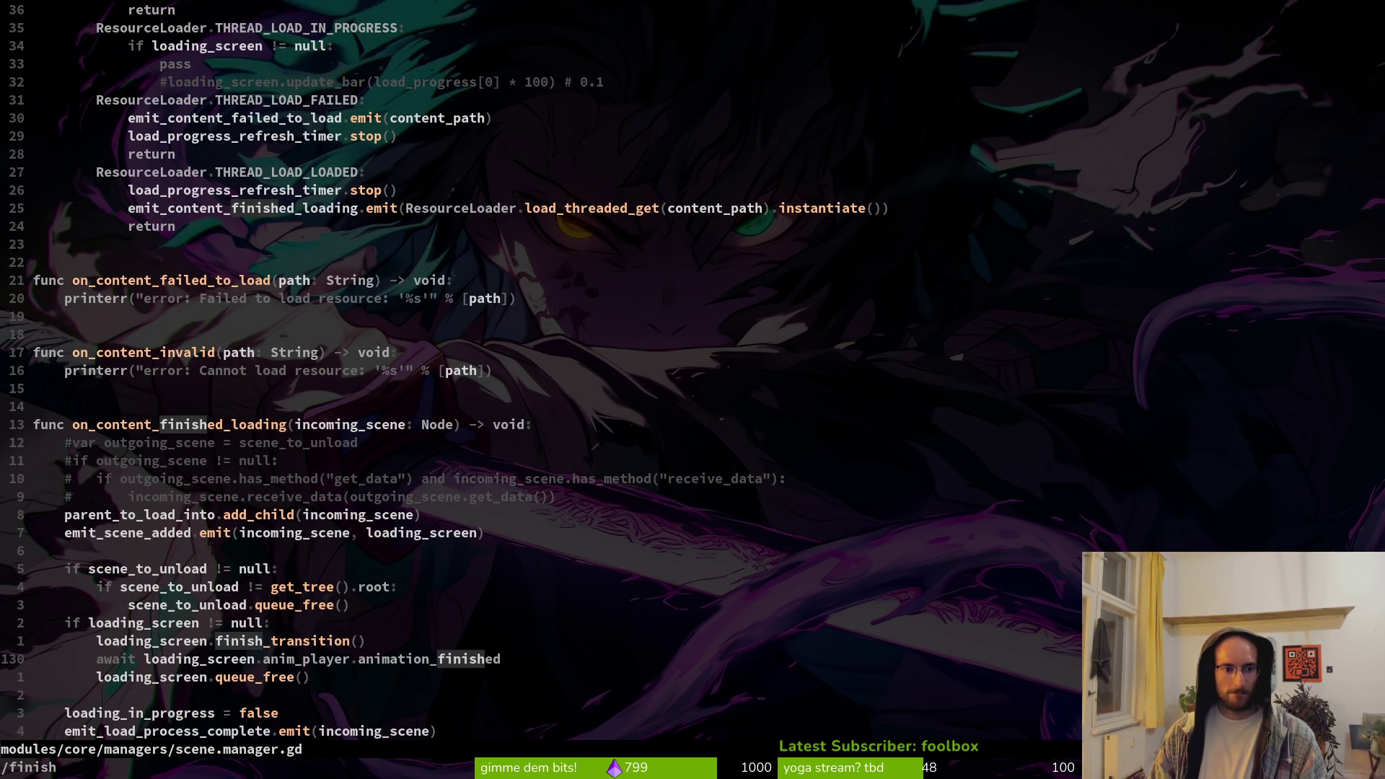
pyautogui.hotkey('ctrl', 't')
pyautogui.hotkey('ctrl', 't')
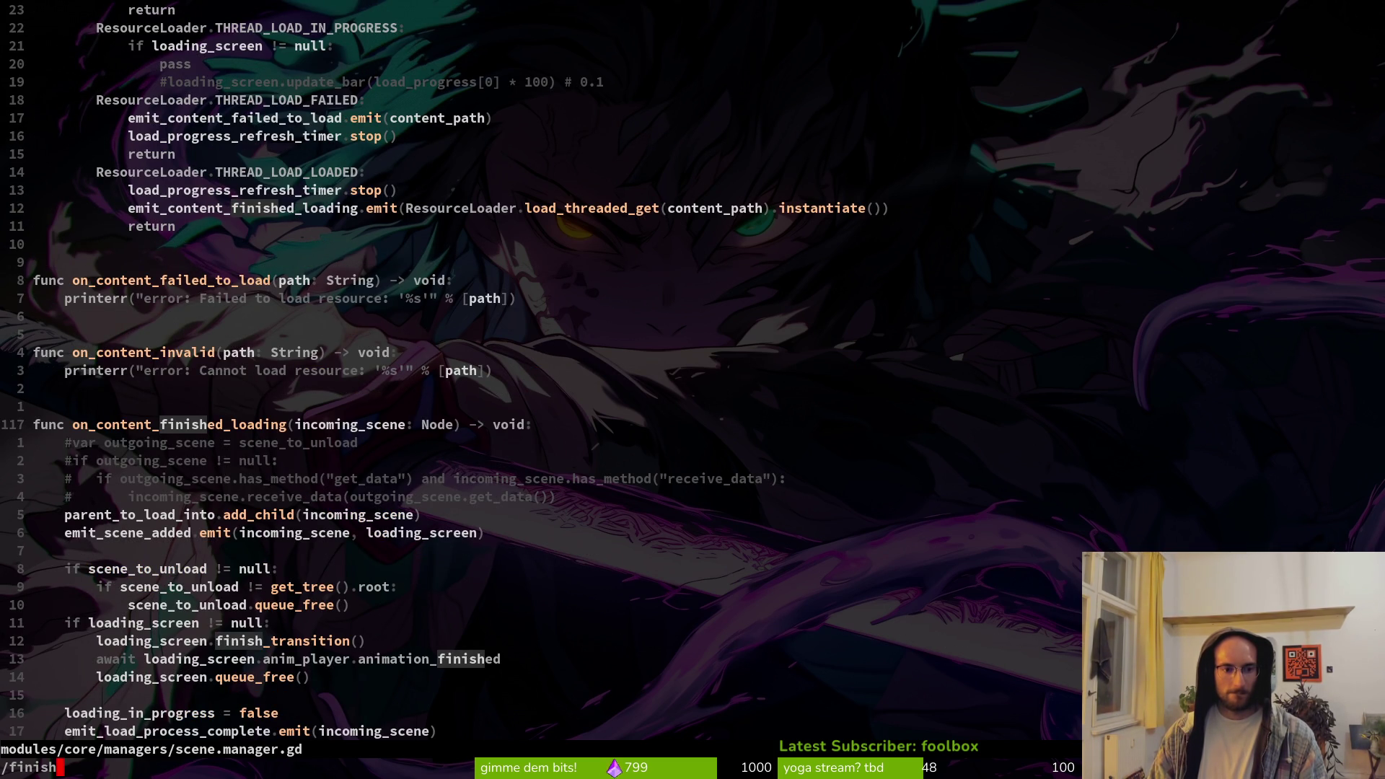
pyautogui.hotkey('ctrl', 't')
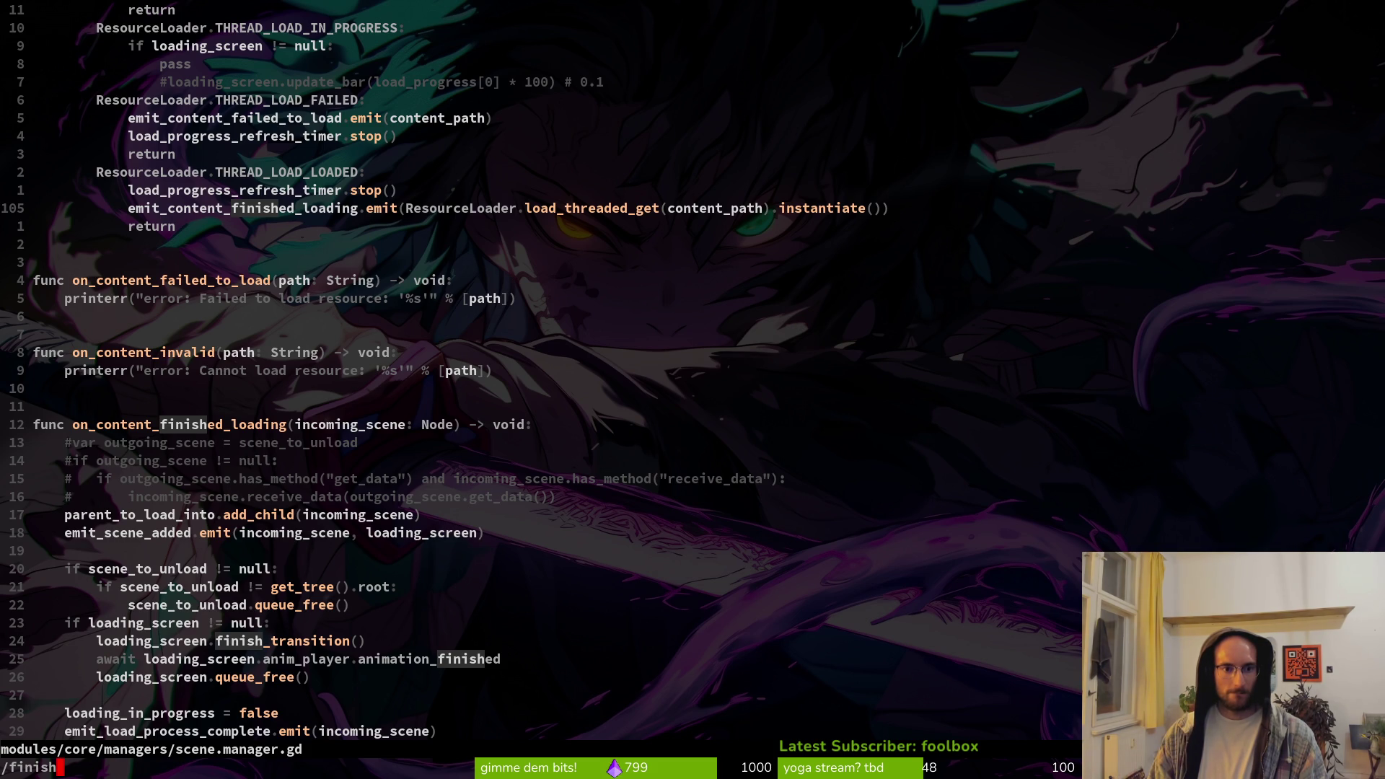
pyautogui.hotkey('ctrl', 't')
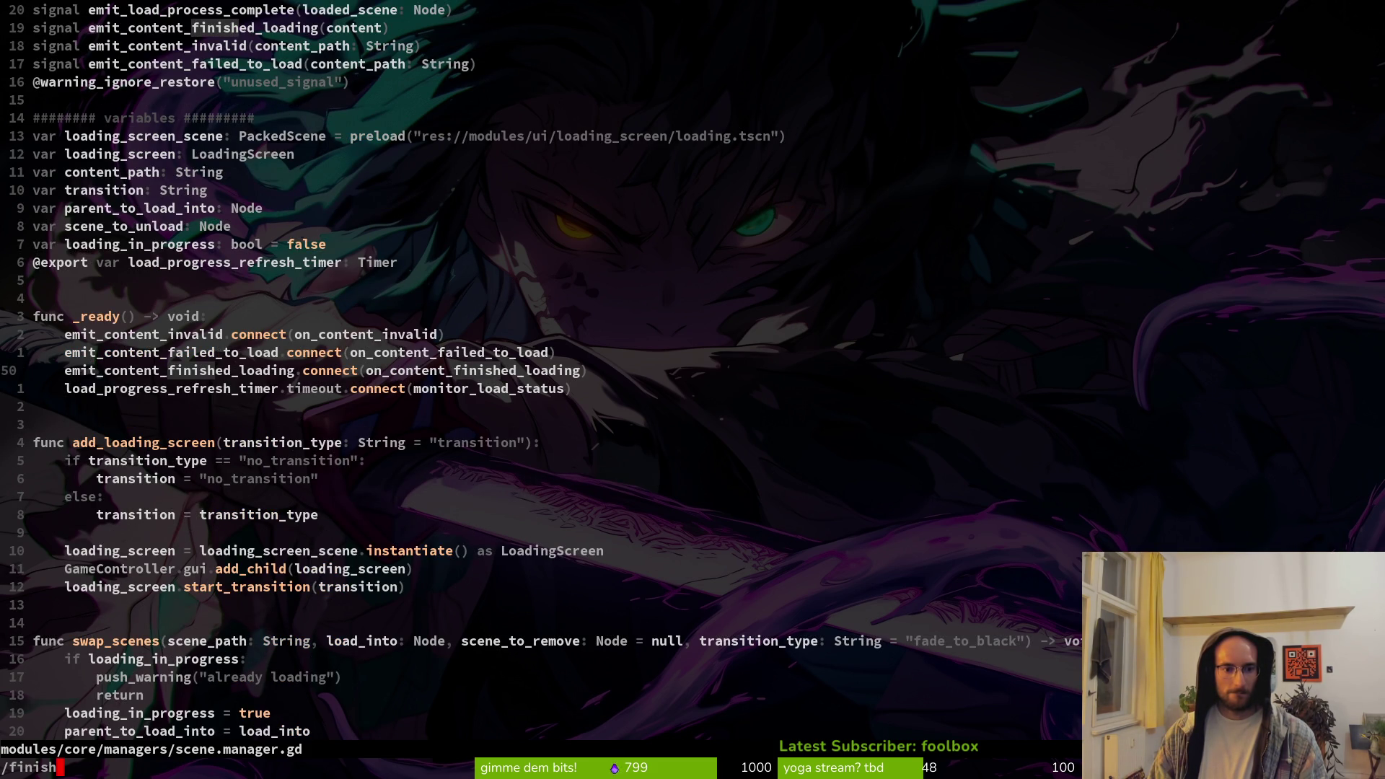
pyautogui.press('Return')
pyautogui.press('n')
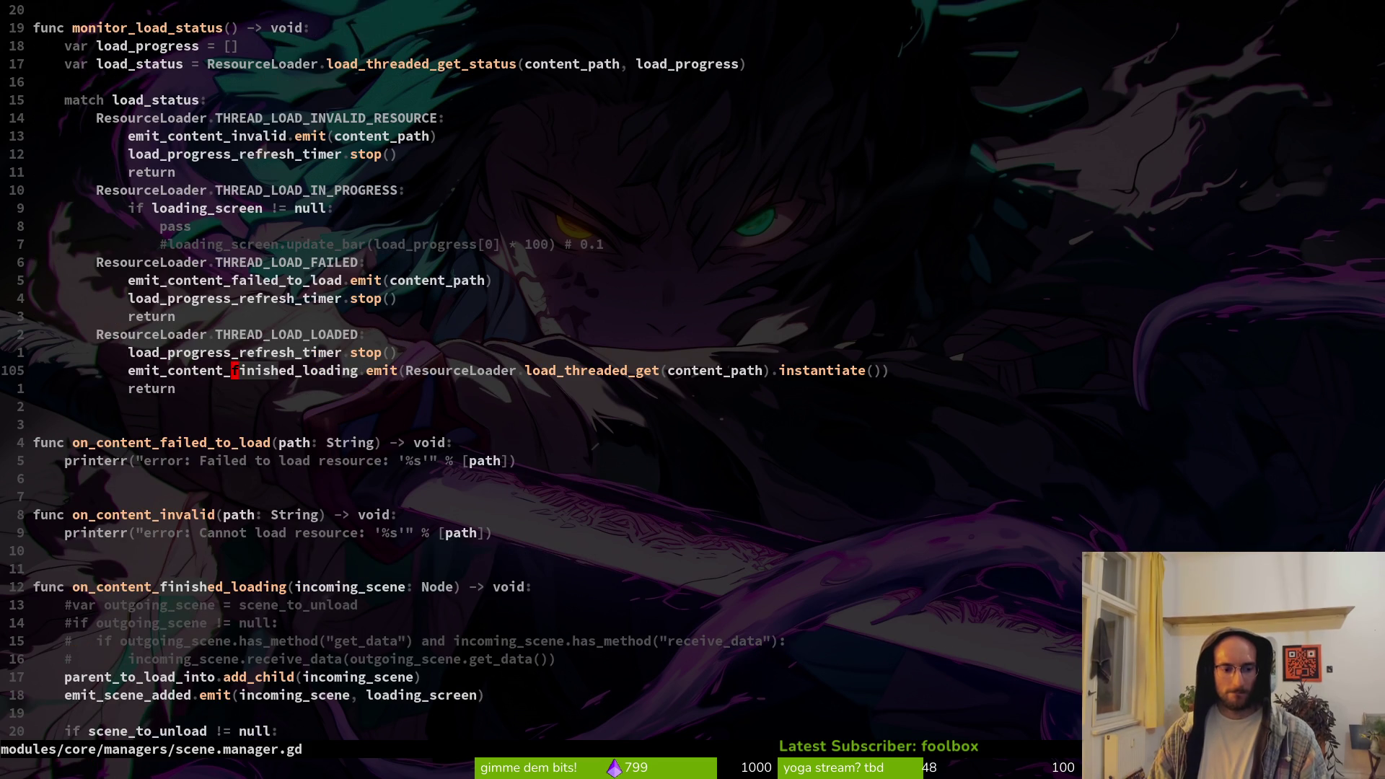
# Open the Find Files picker and dismiss it without choosing a file
pyautogui.press('space')
pyautogui.press('f')
pyautogui.press('f')
pyautogui.press('Escape')
pyautogui.press('Escape')
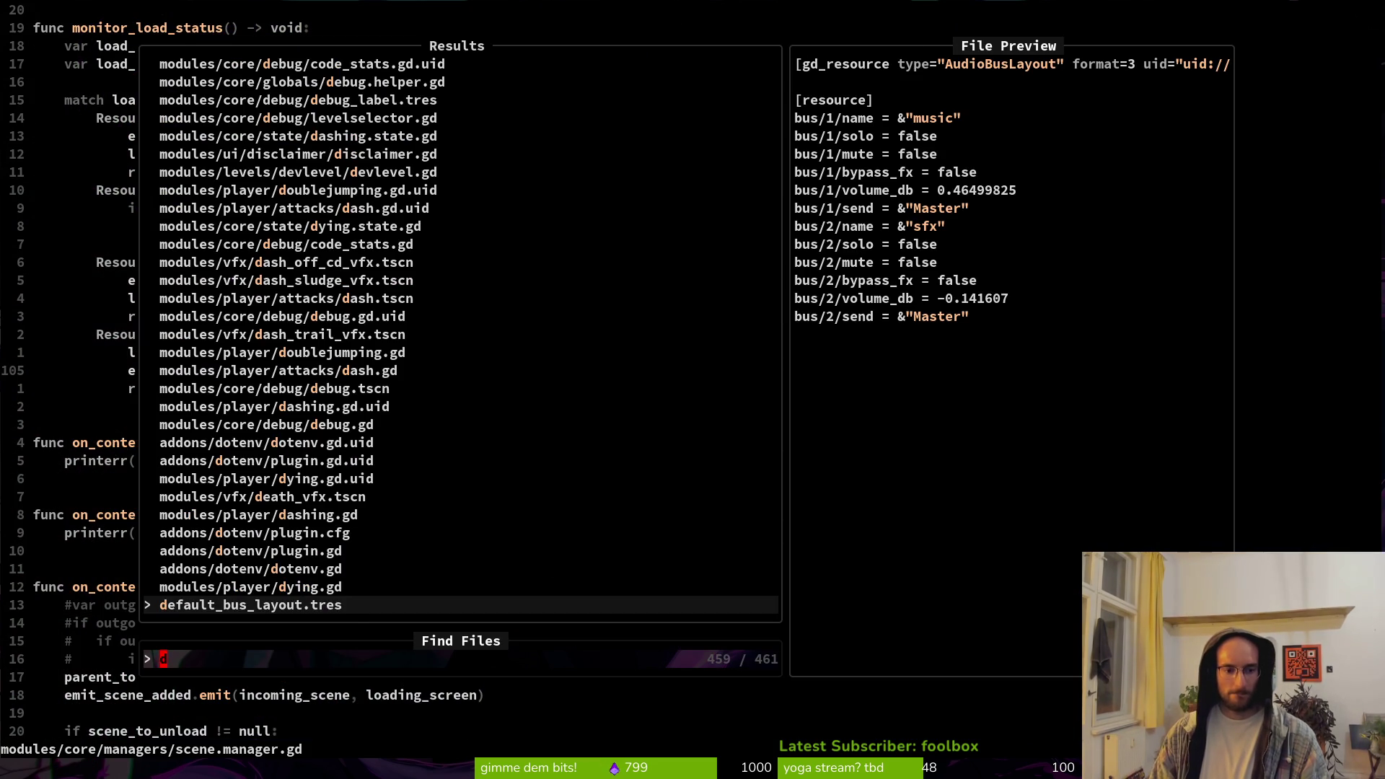
# Grep the project for 'finish_tra' and open the finish_transition call in scene.manager.gd
pyautogui.press('space')
pyautogui.write('ps')
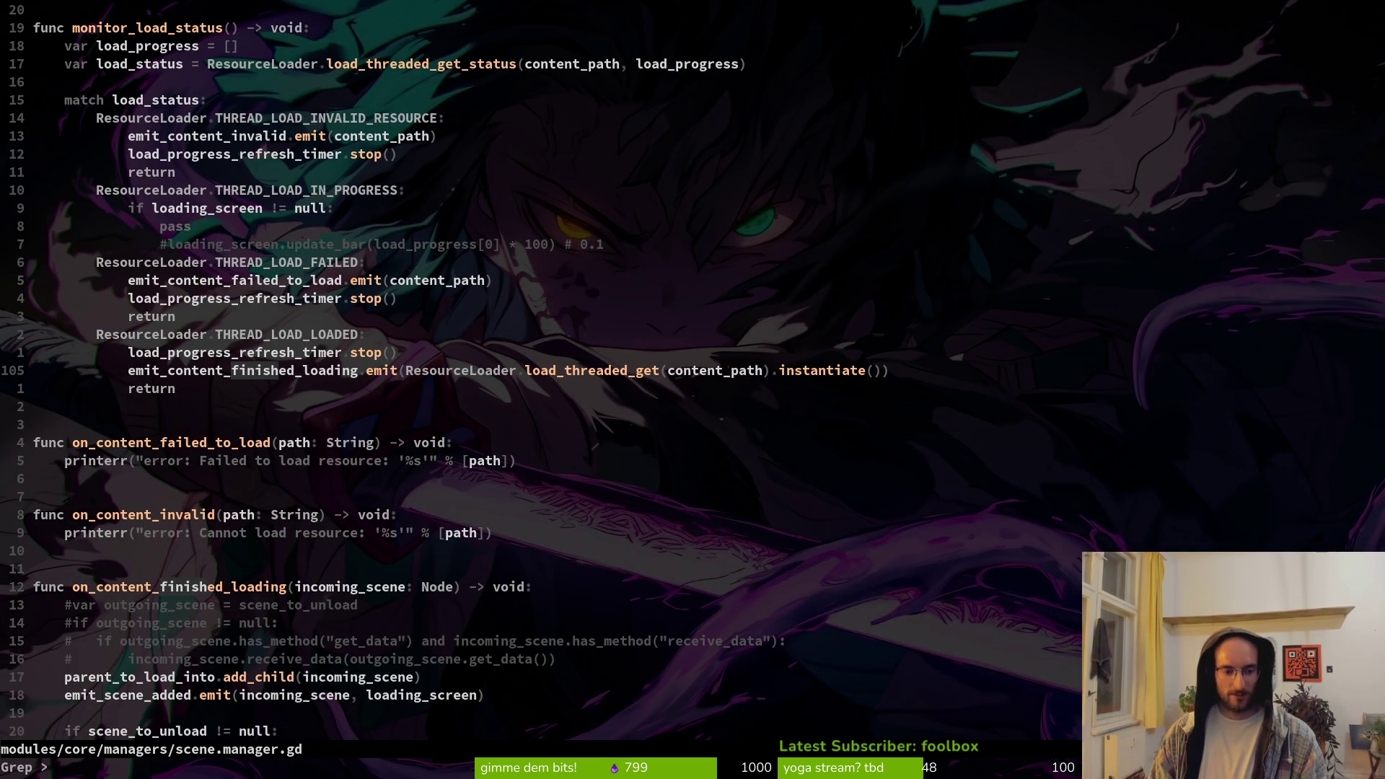
pyautogui.write('finish')
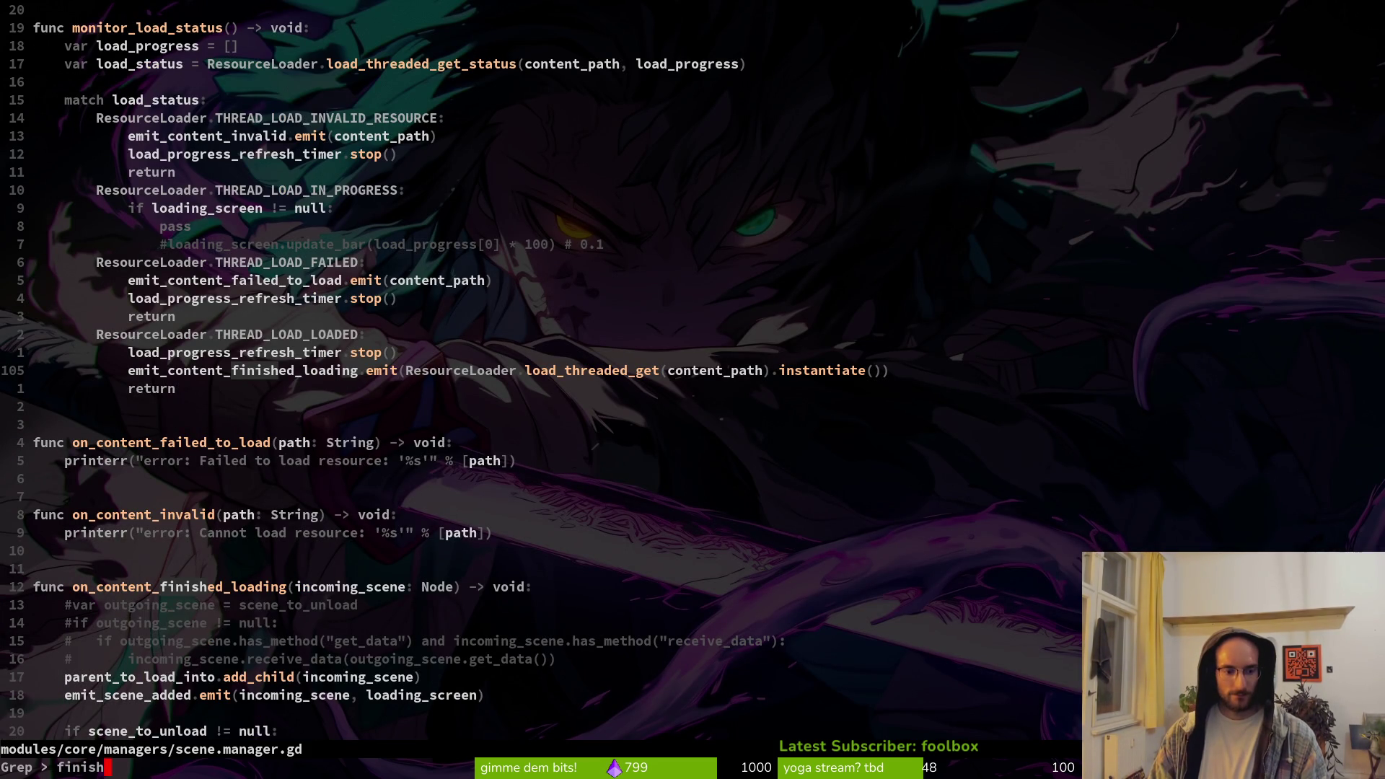
pyautogui.write('_tra')
pyautogui.press('Return')
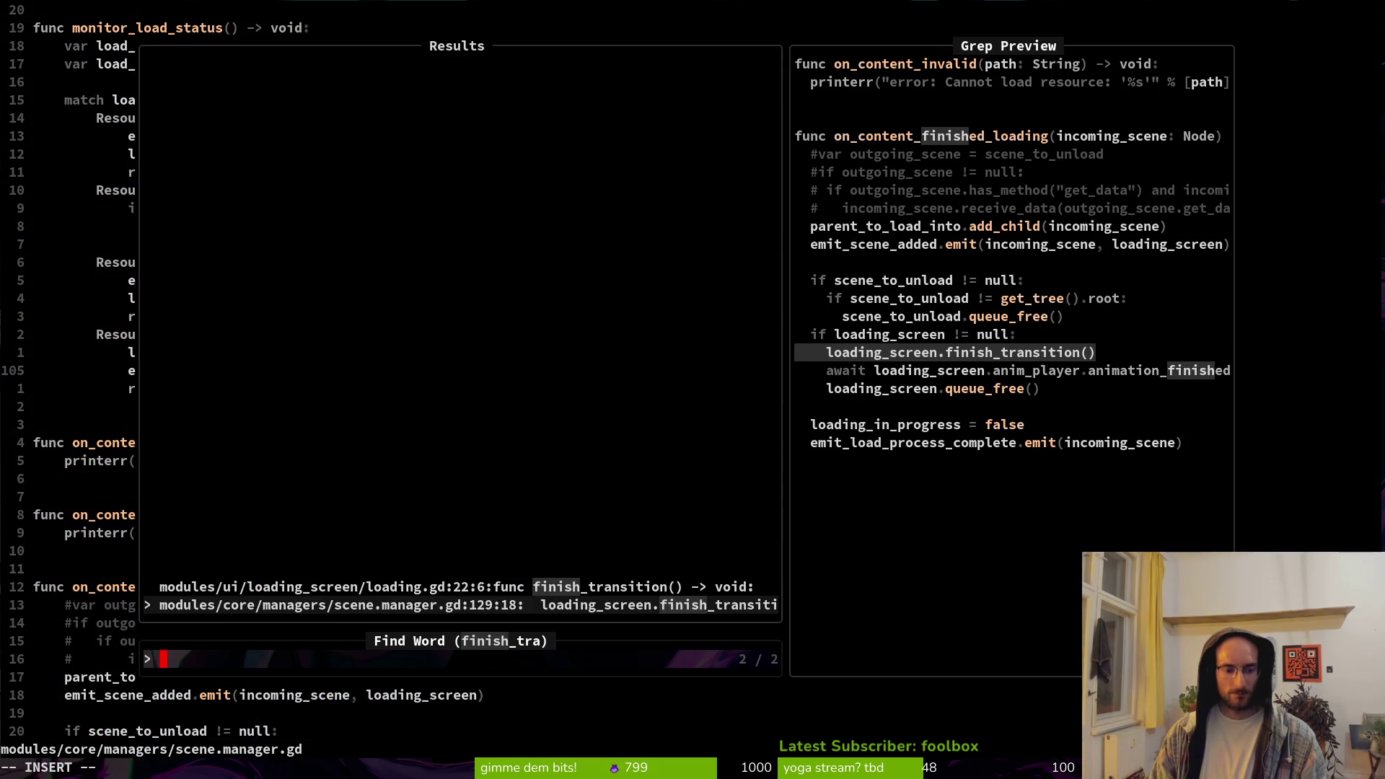
pyautogui.press('Return')
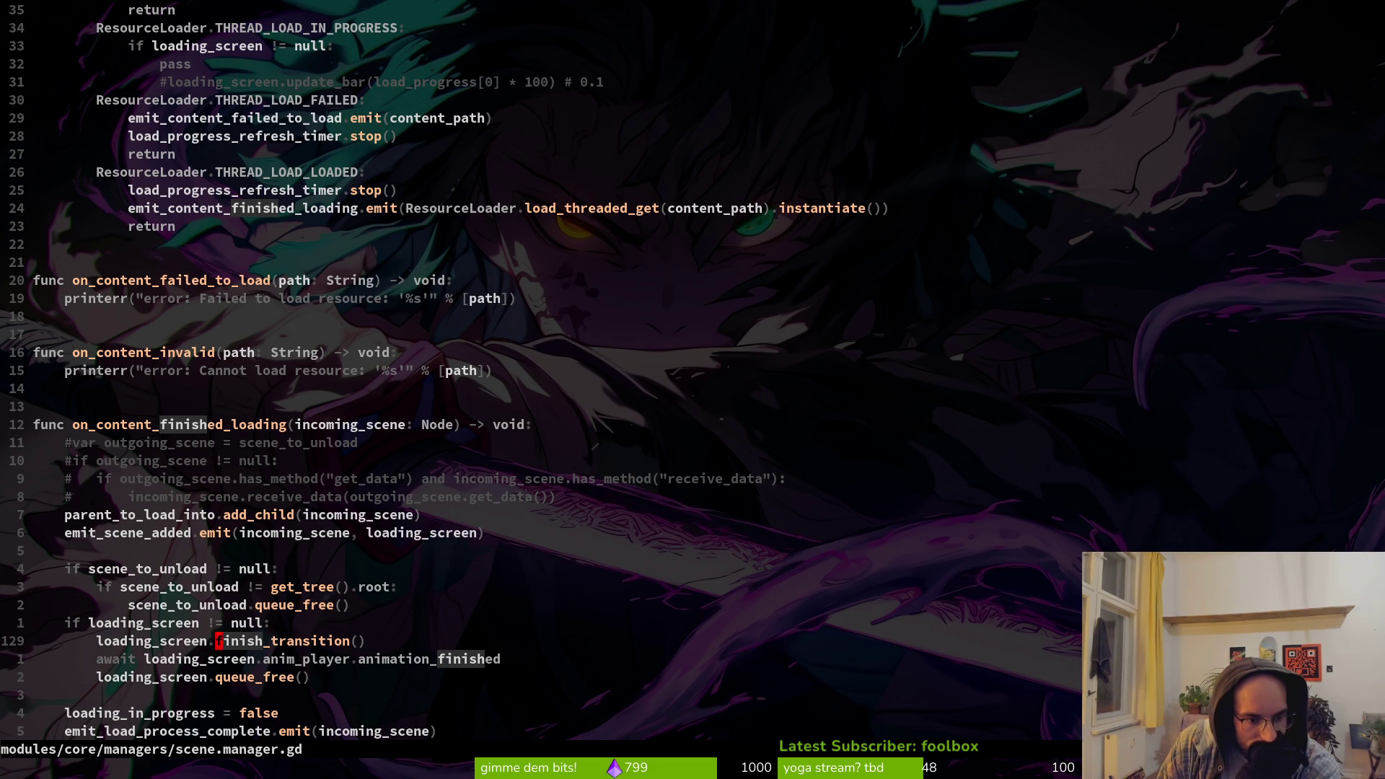
pyautogui.press('j')
pyautogui.press('k')
pyautogui.press('k')
pyautogui.press('k')
pyautogui.press('k')
pyautogui.press('k')
pyautogui.press('k')
pyautogui.press('k')
pyautogui.press('j')
pyautogui.press('j')
pyautogui.press('j')
pyautogui.press('j')
pyautogui.press('j')
pyautogui.press('j')
pyautogui.press('j')
pyautogui.press('k')
pyautogui.press('k')
pyautogui.press('k')
pyautogui.press('k')
pyautogui.press('k')
pyautogui.press('k')
pyautogui.press('k')
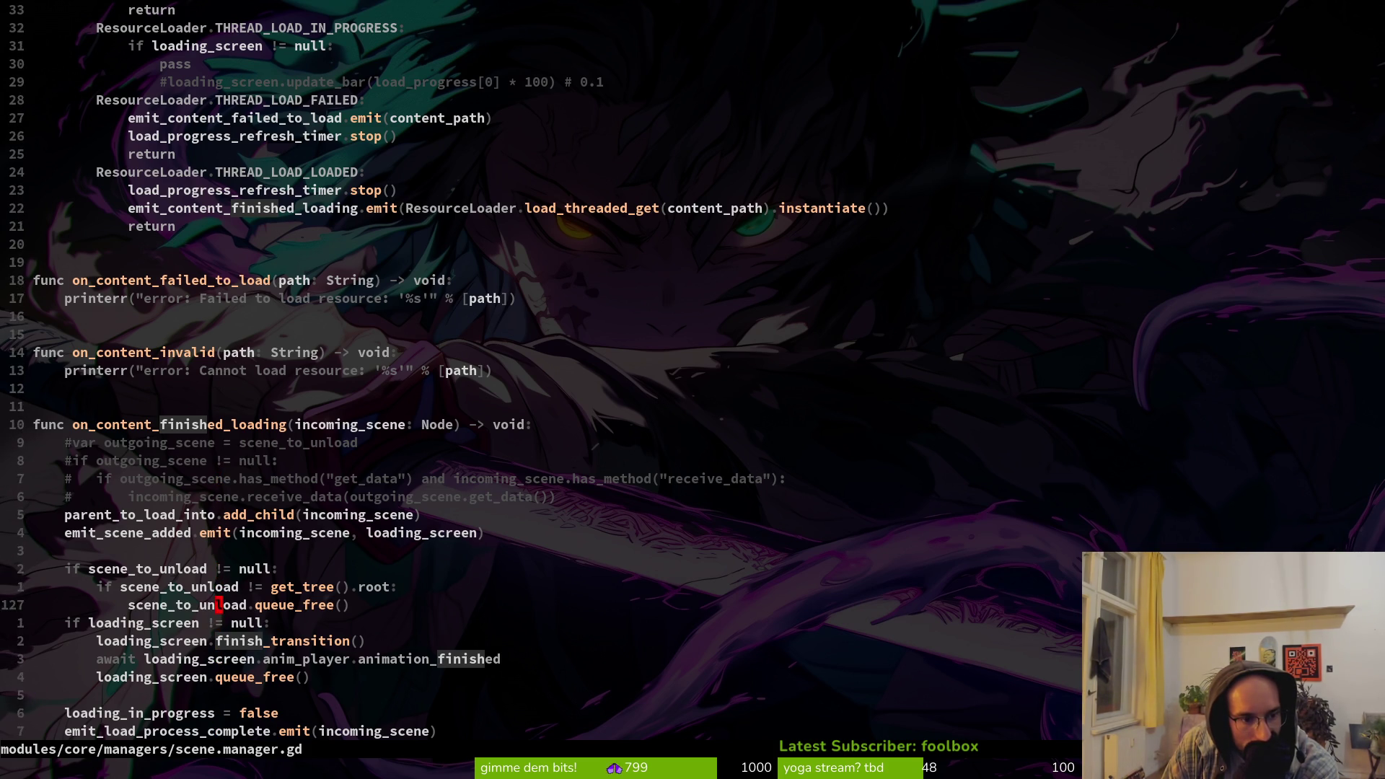
pyautogui.press('k')
pyautogui.press('k')
pyautogui.press('k')
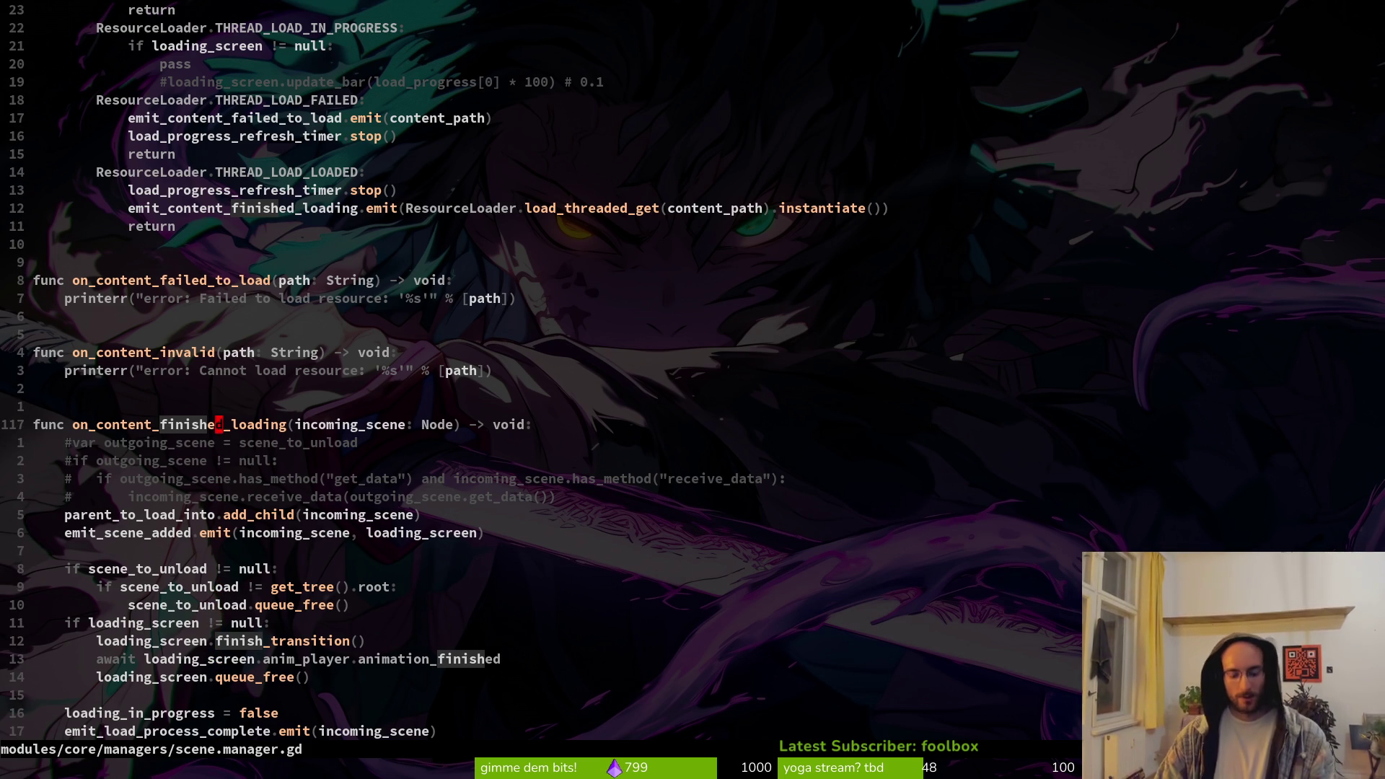
# Copy on_content_finished_loading, grep the project for it, and open its connect line in _ready
pyautogui.press('v')
pyautogui.press('i')
pyautogui.press('w')
pyautogui.press('y')
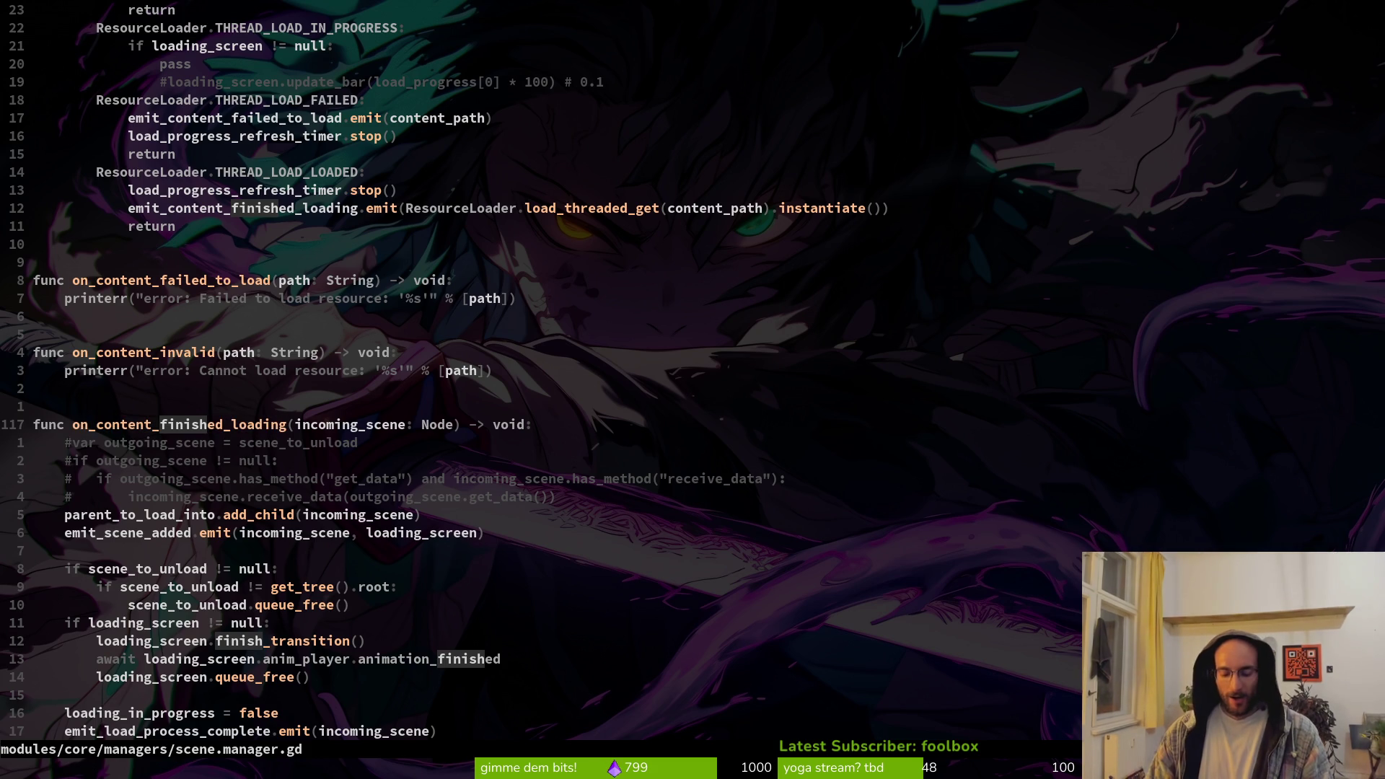
pyautogui.press('space')
pyautogui.press('p')
pyautogui.press('s')
pyautogui.hotkey('ctrl', 'r')
pyautogui.press('"')
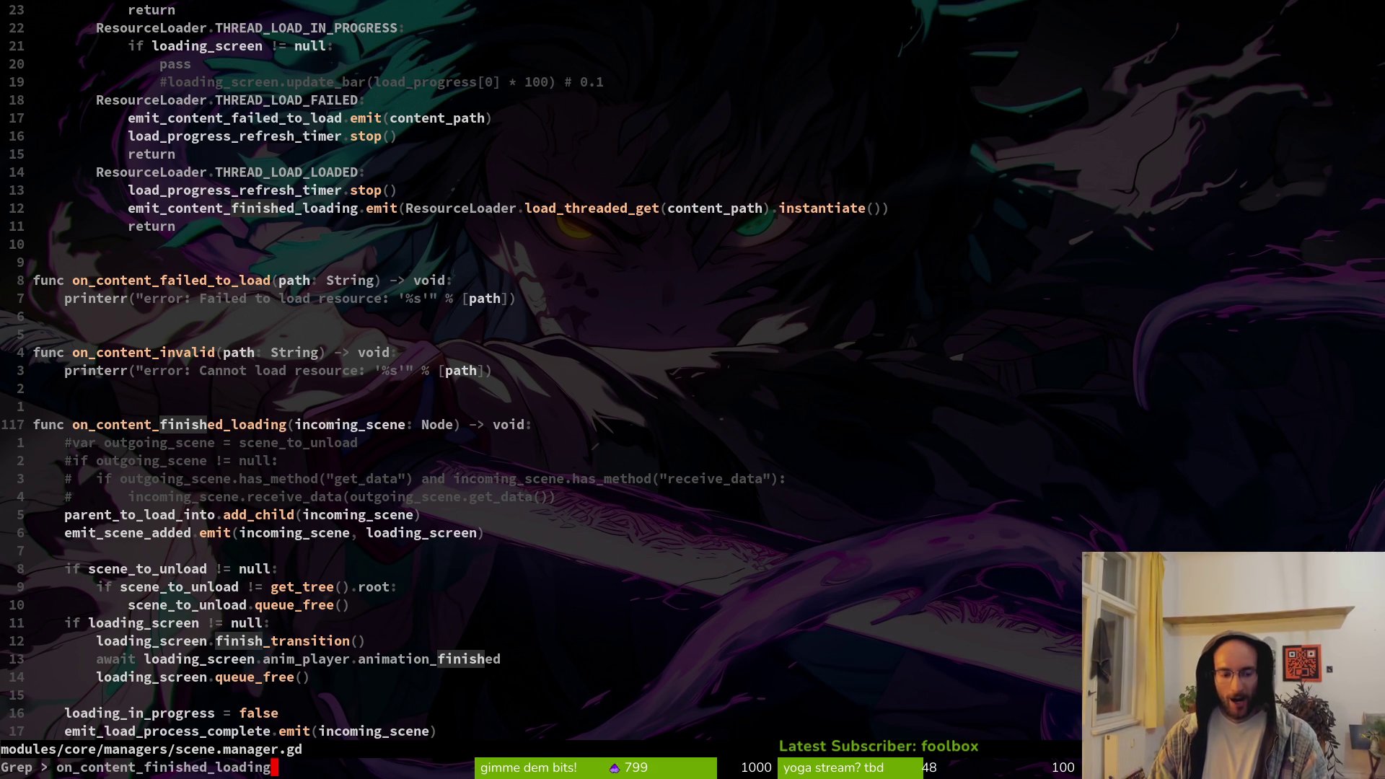
pyautogui.press('Return')
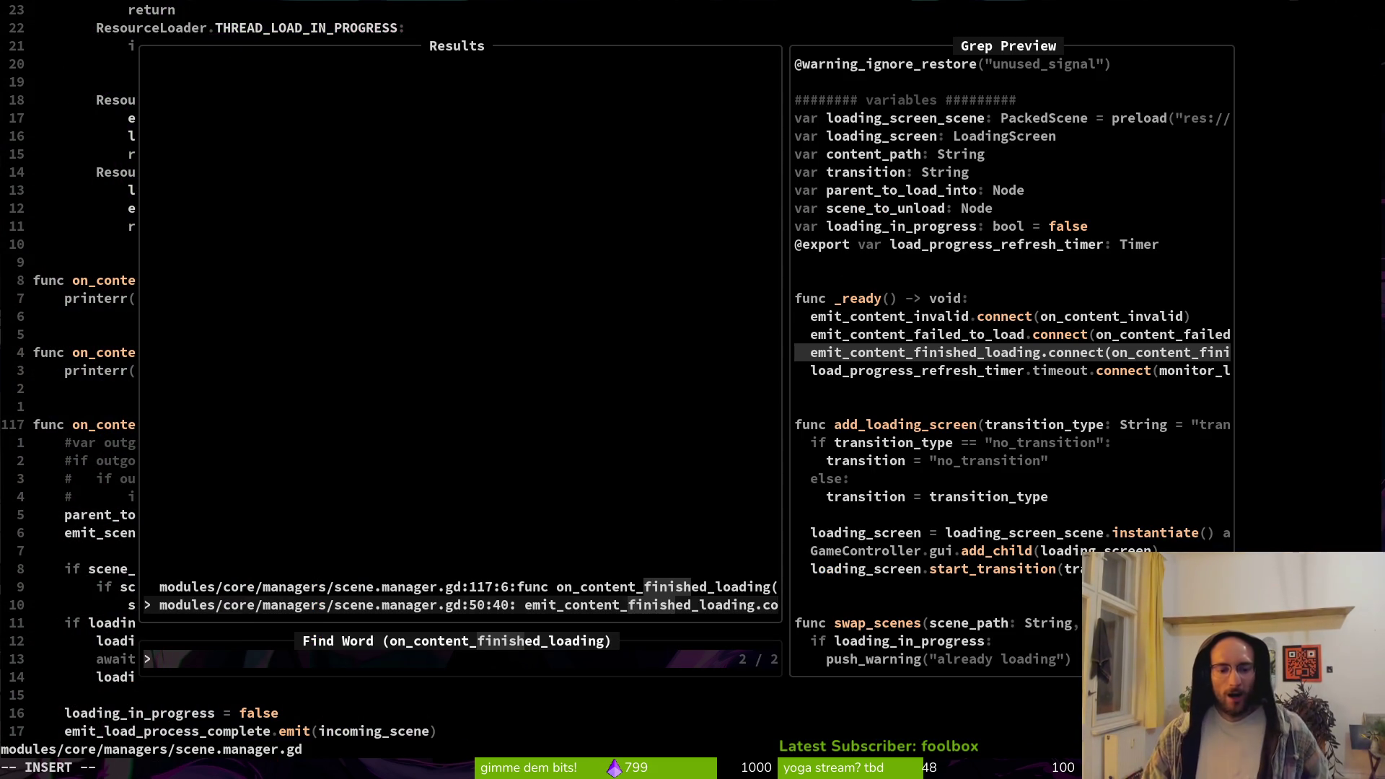
pyautogui.press('Up')
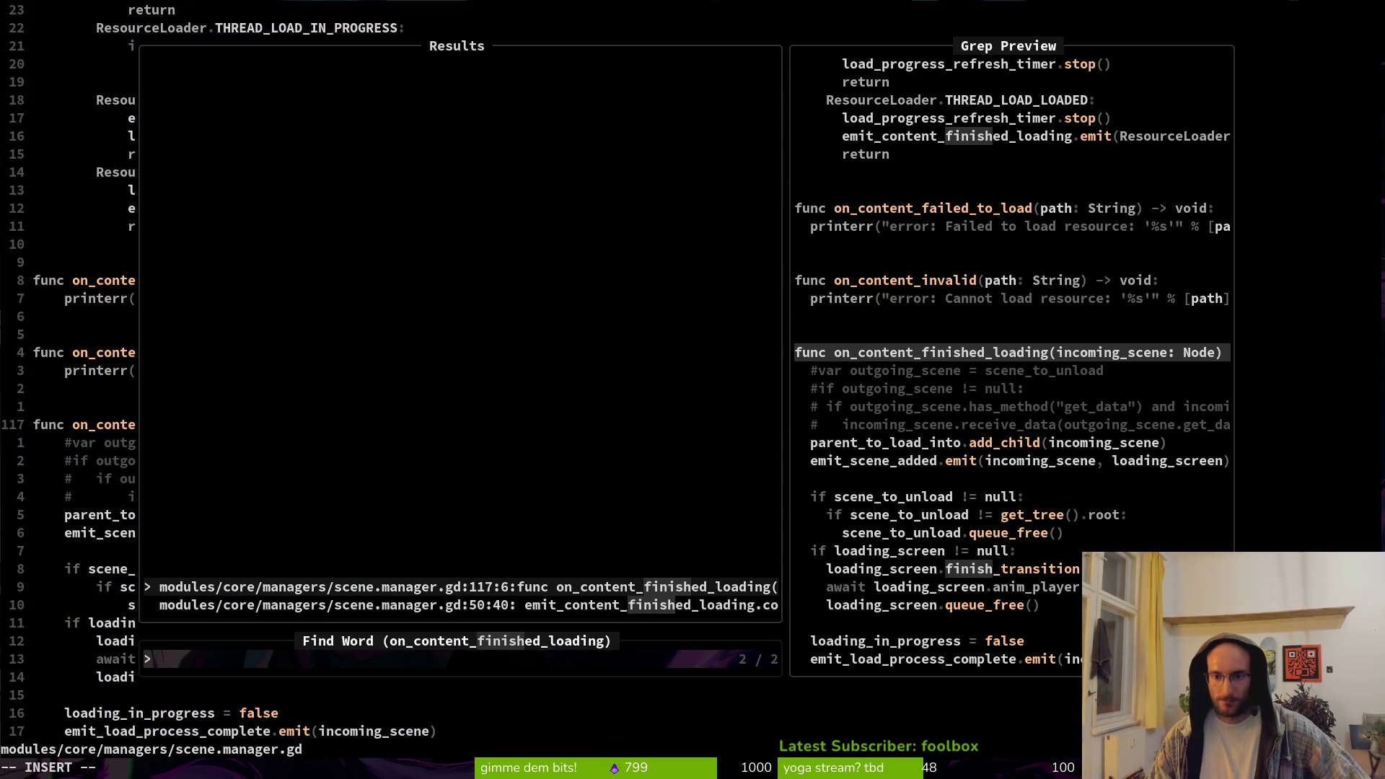
pyautogui.press('Down')
pyautogui.press('Return')
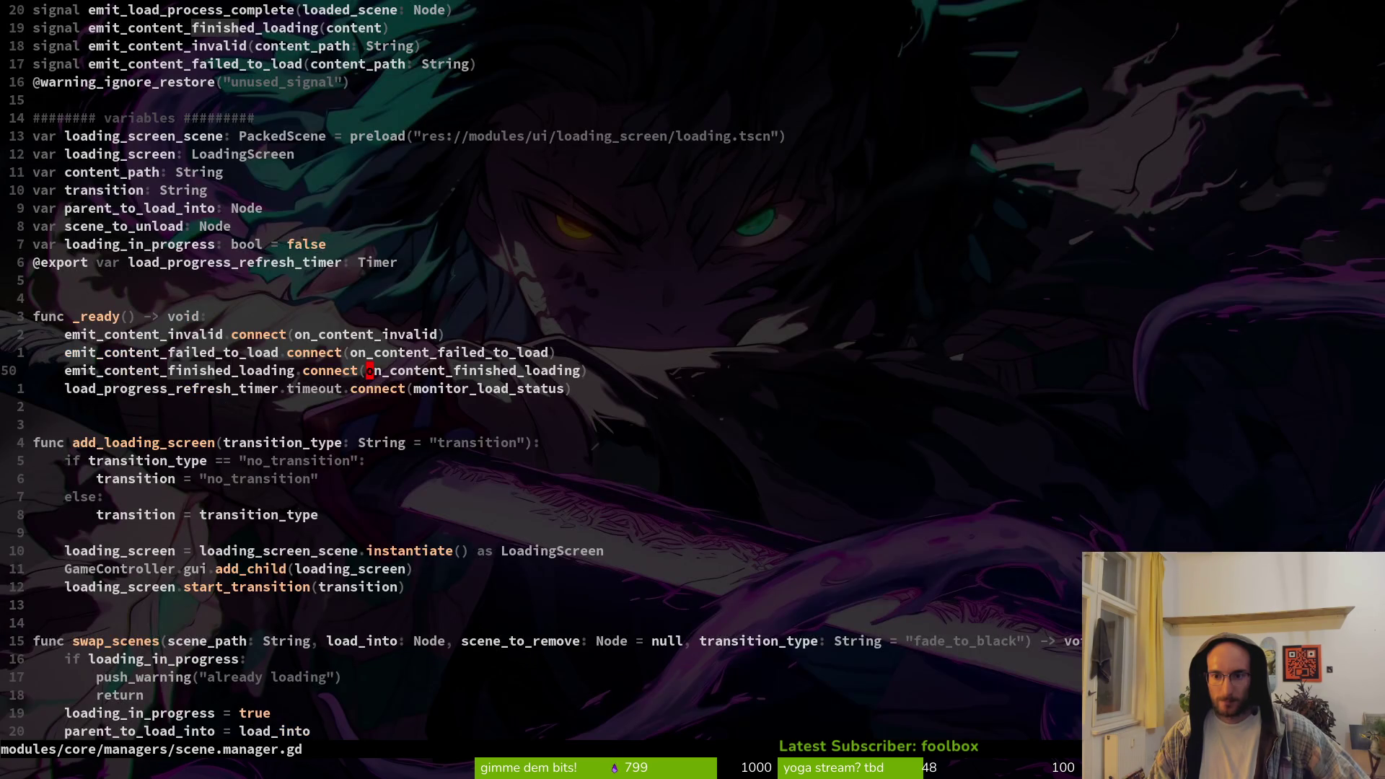
# Grep for emit_content_finished_loading, open its emit call at line 105, then switch to Godot
pyautogui.press('b')
pyautogui.press('b')
pyautogui.press('b')
pyautogui.press('^')
pyautogui.press('v')
pyautogui.press('e')
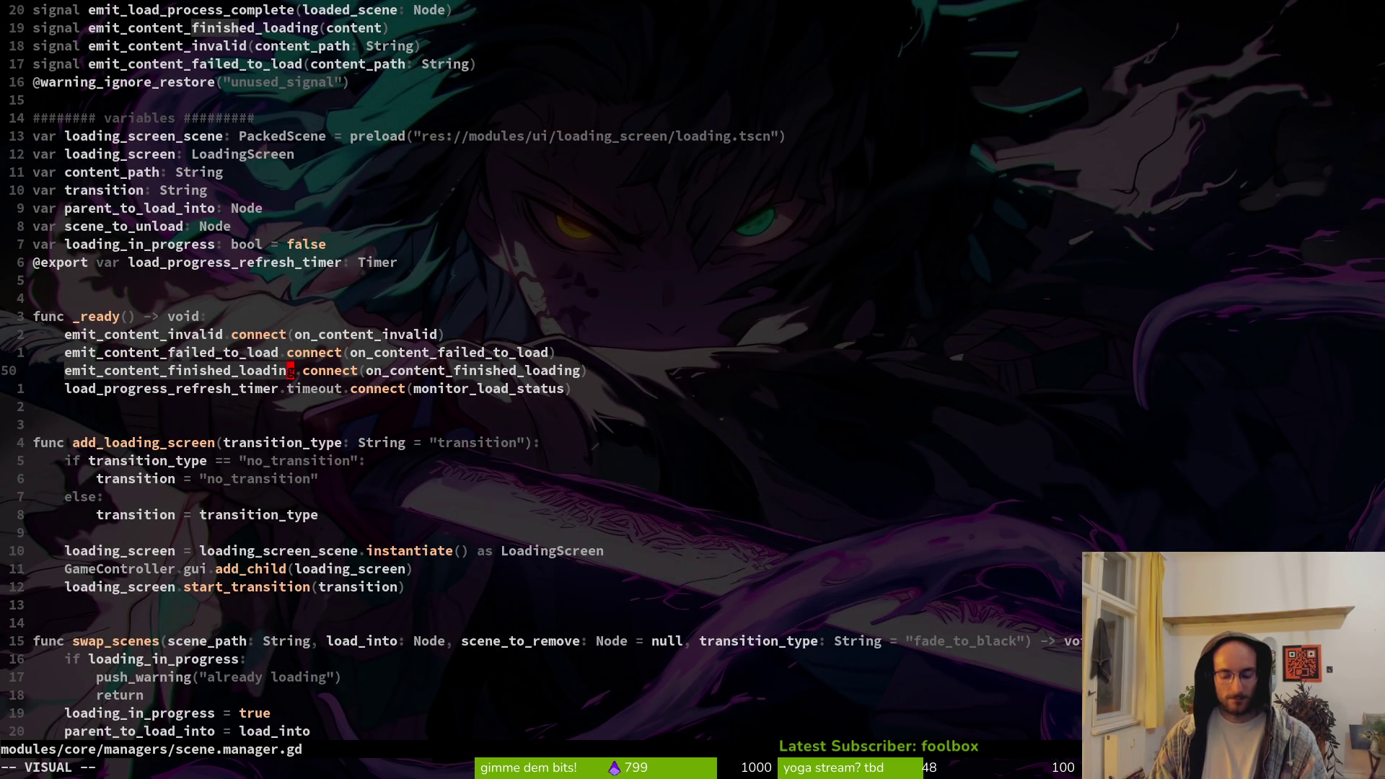
pyautogui.press('y')
pyautogui.press('space')
pyautogui.press('s')
pyautogui.press('g')
pyautogui.hotkey('ctrl', 'r')
pyautogui.press('0')
pyautogui.press('Return')
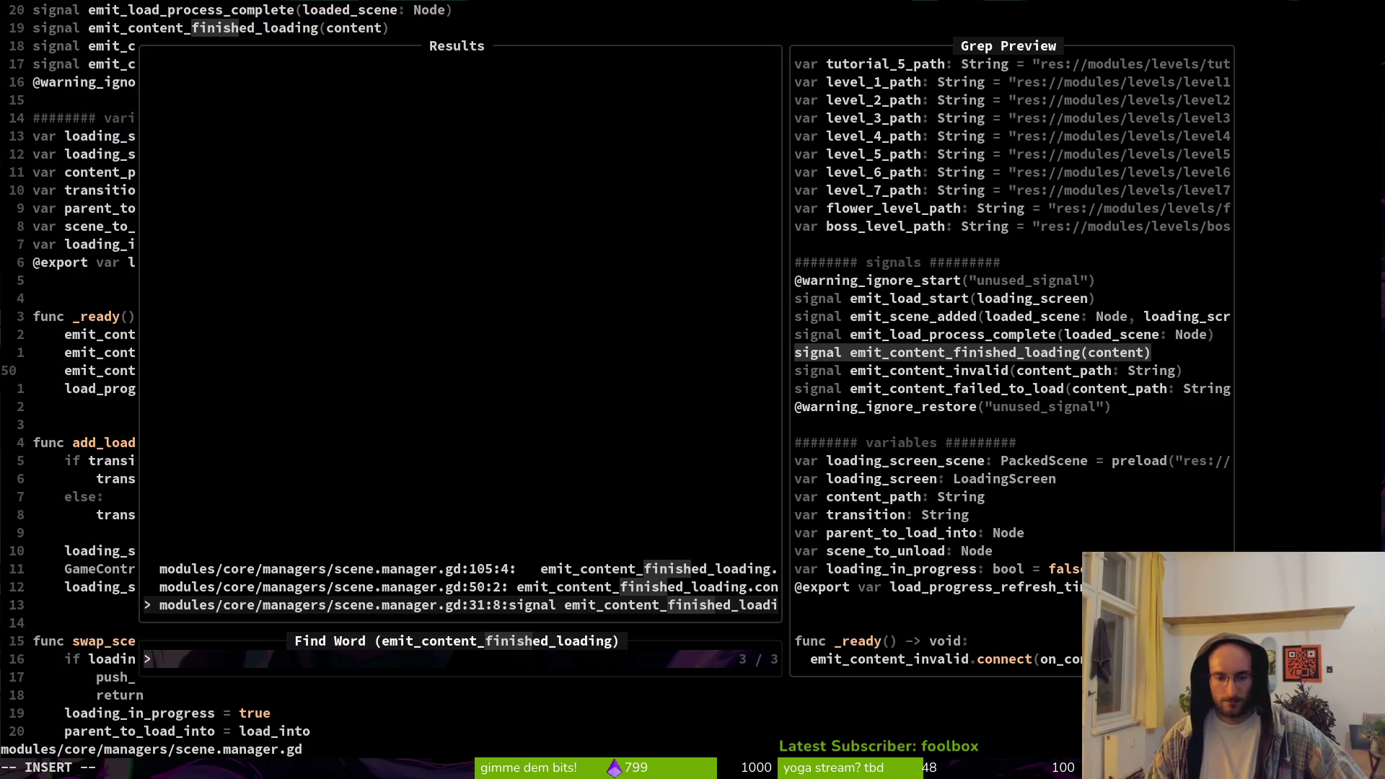
pyautogui.press('Up')
pyautogui.press('Up')
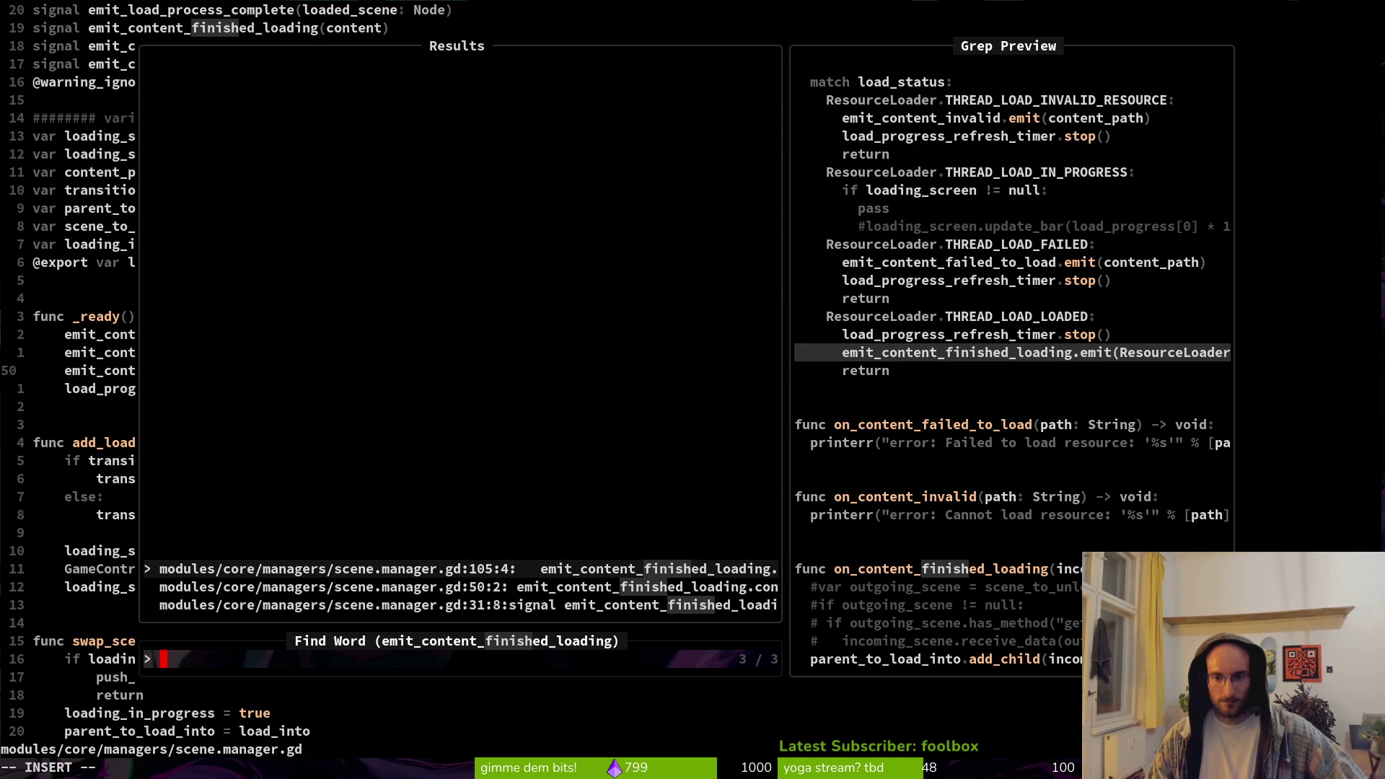
pyautogui.press('Return')
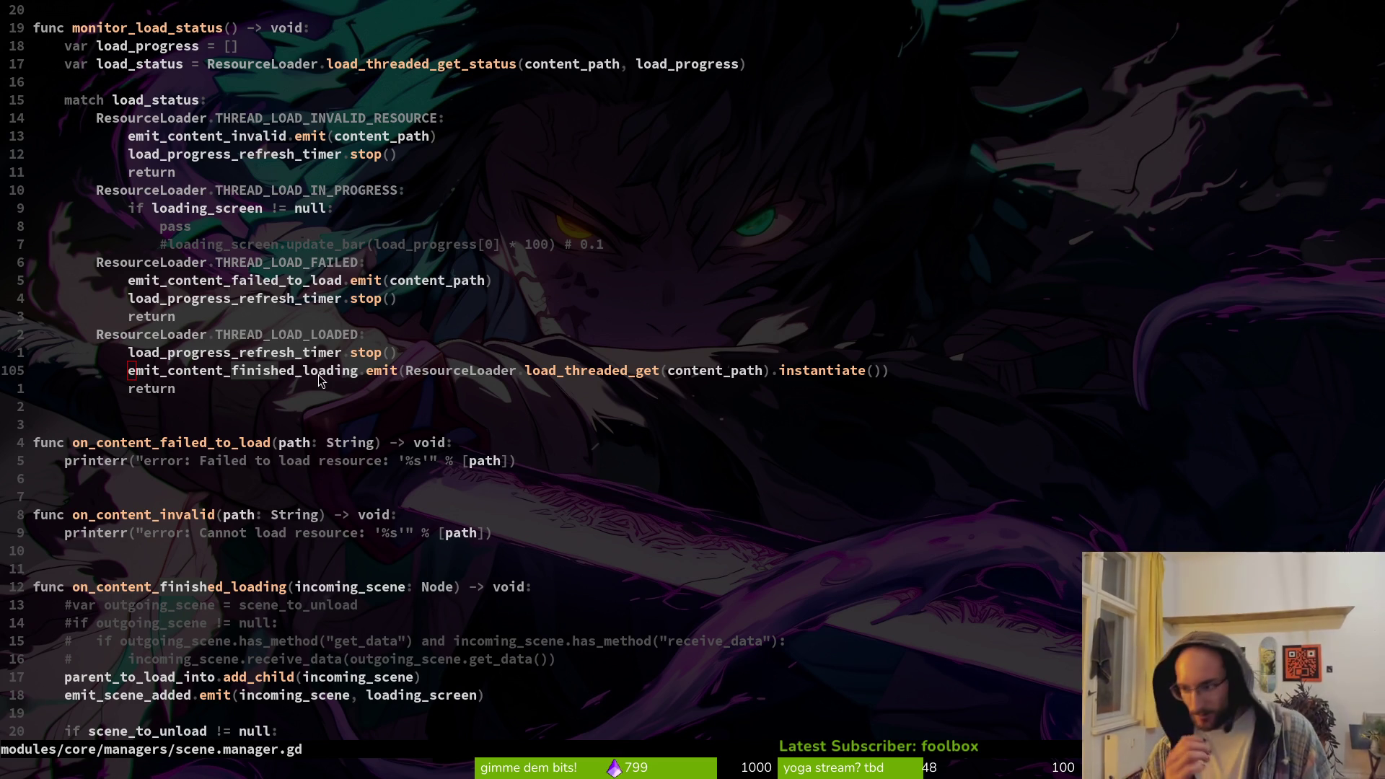
pyautogui.hotkey('alt', 'Tab')
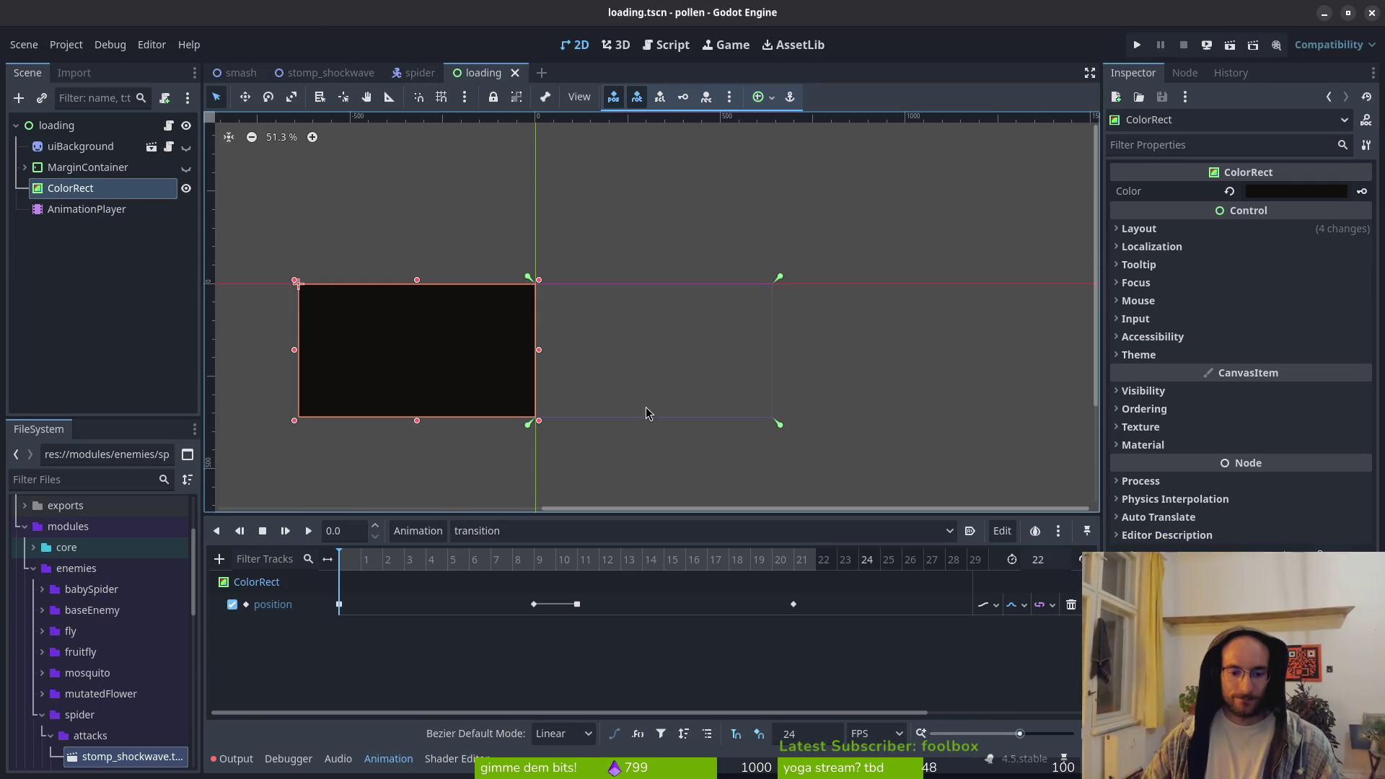
# Cancel the Animation > New... dialog in Godot and reopen loading.gd in Neovim
pyautogui.click(418, 531)
pyautogui.click(443, 558)
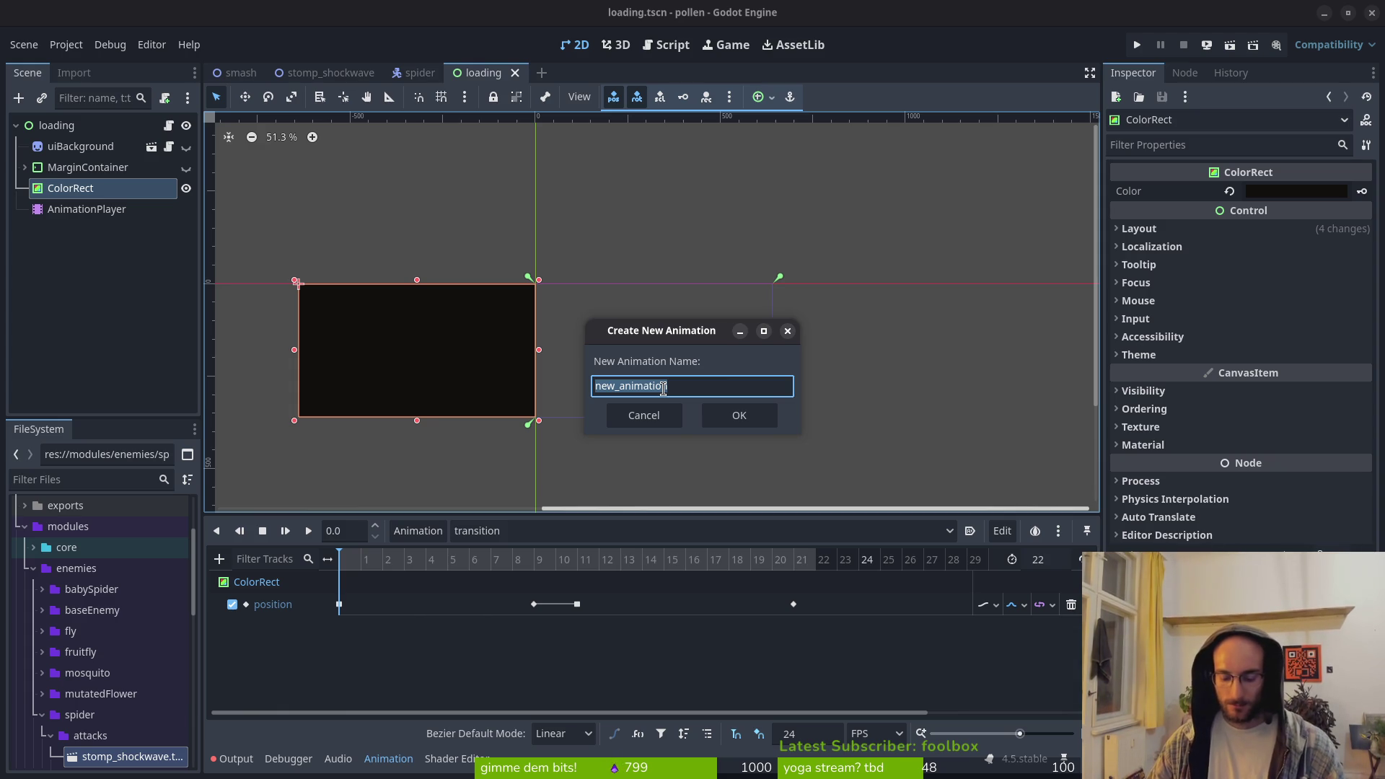
pyautogui.press('Escape')
pyautogui.click(664, 395)
pyautogui.hotkey('alt', 'Tab')
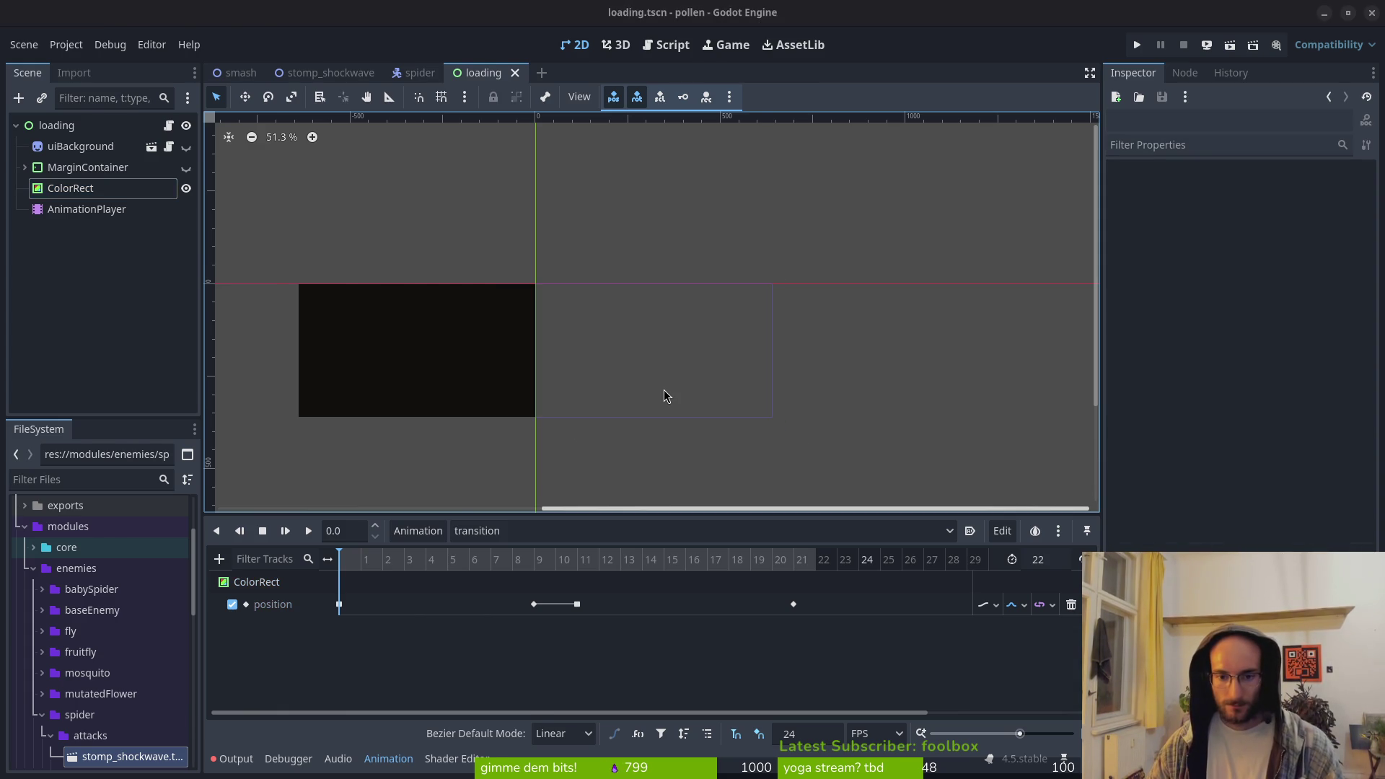
pyautogui.hotkey('ctrl', 'o')
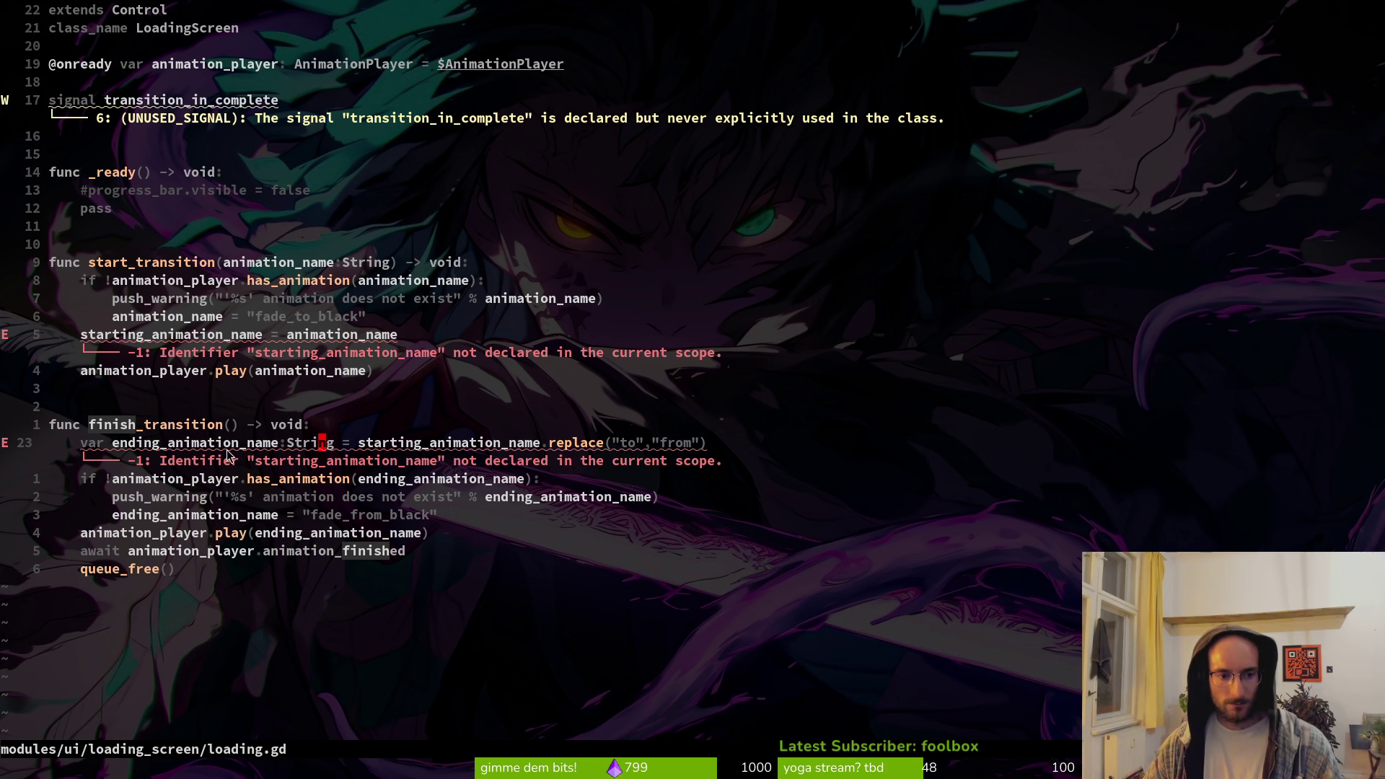
# Put a space after the colon in the ending_animation_name String type hint
pyautogui.click(290, 443)
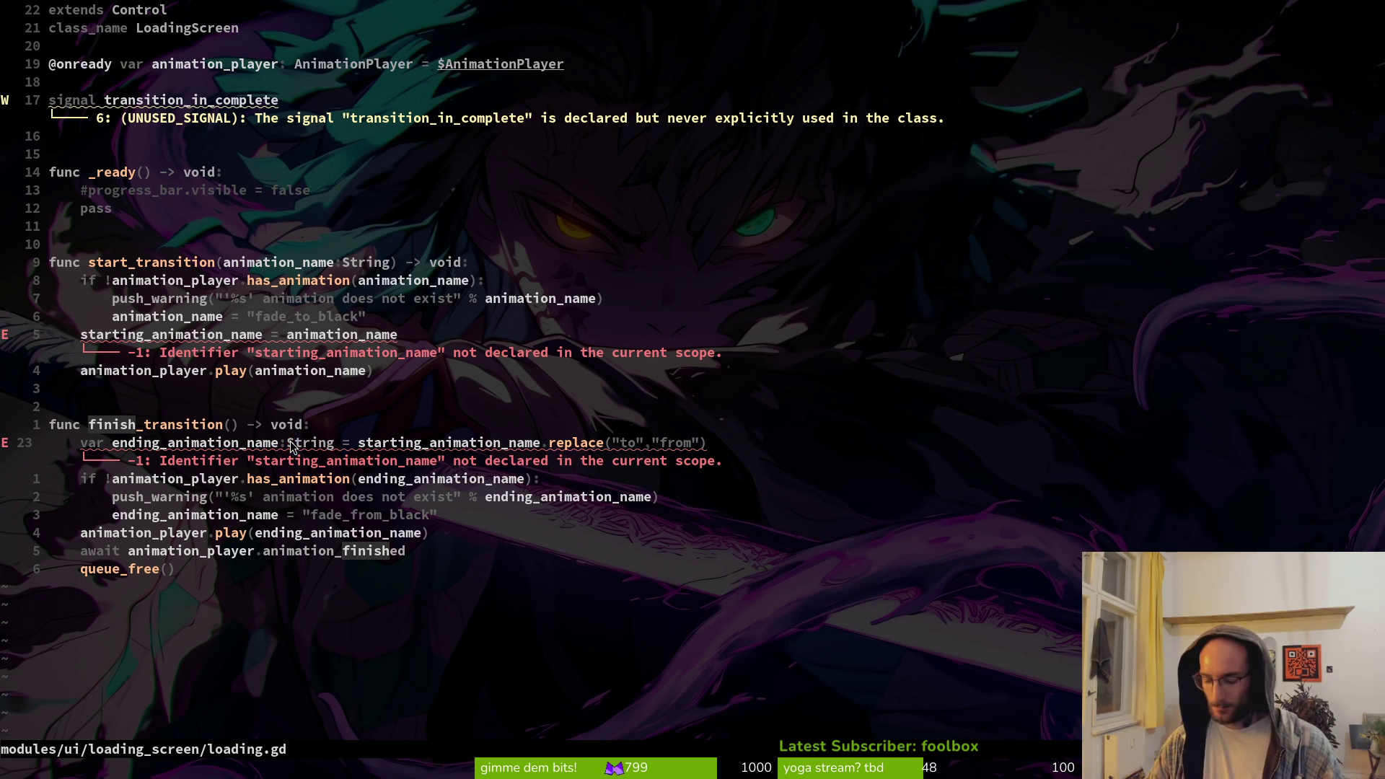
pyautogui.press('i')
pyautogui.press('BackSpace')
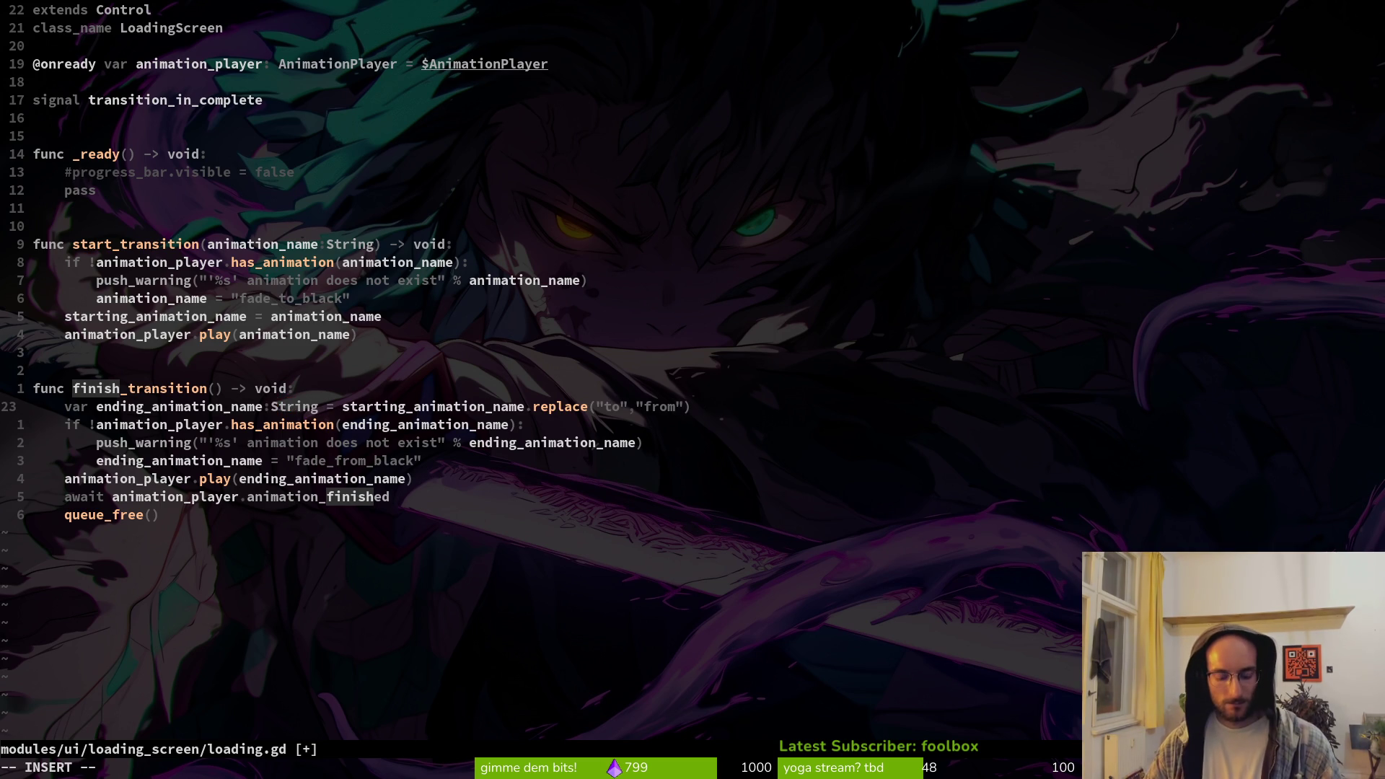
pyautogui.press('Escape')
pyautogui.press('k')
pyautogui.press('k')
pyautogui.press('k')
pyautogui.press('j')
pyautogui.press('j')
pyautogui.press('j')
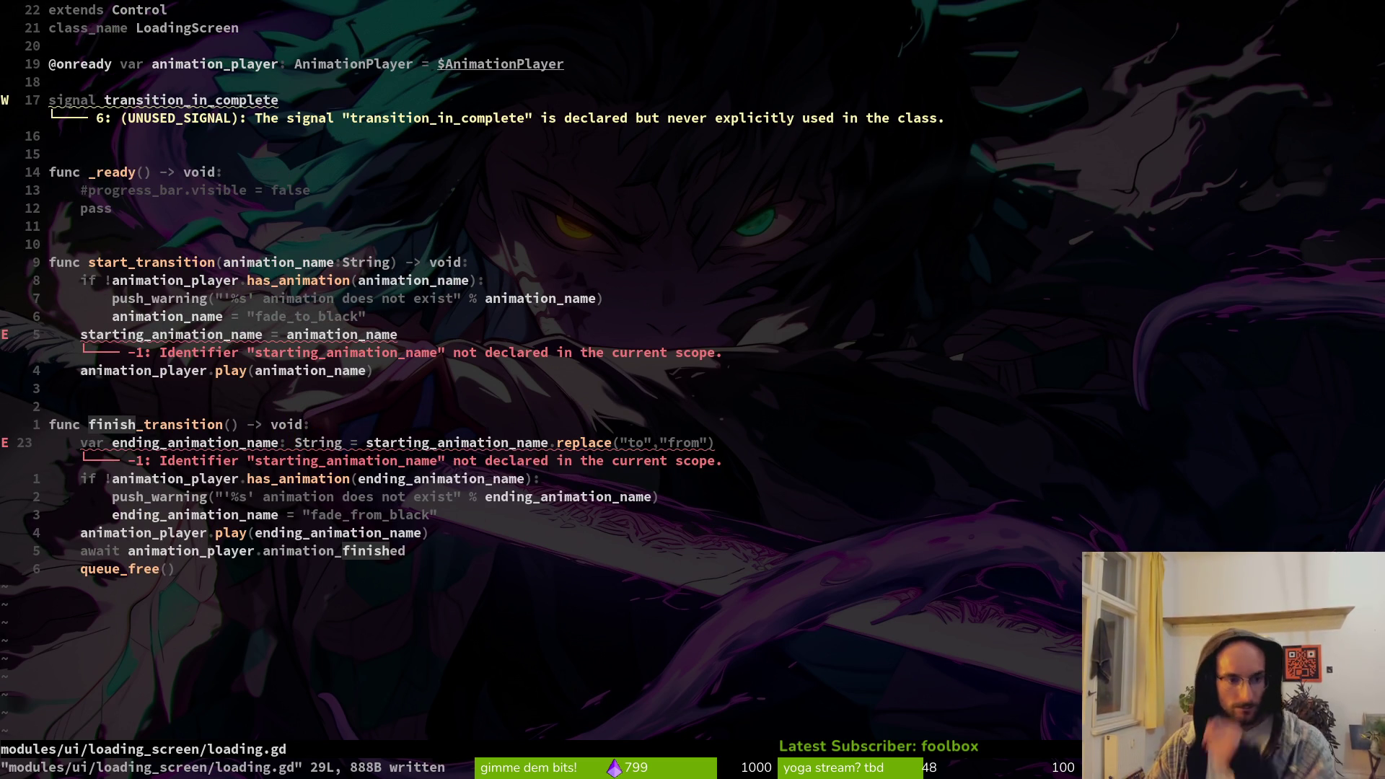
# Add a space after the animation_name colon in start_transition, save loading.gd, and return to Godot
pyautogui.press('k')
pyautogui.press('k')
pyautogui.press('k')
pyautogui.press('l')
pyautogui.press('l')
pyautogui.press('l')
pyautogui.write('a ')
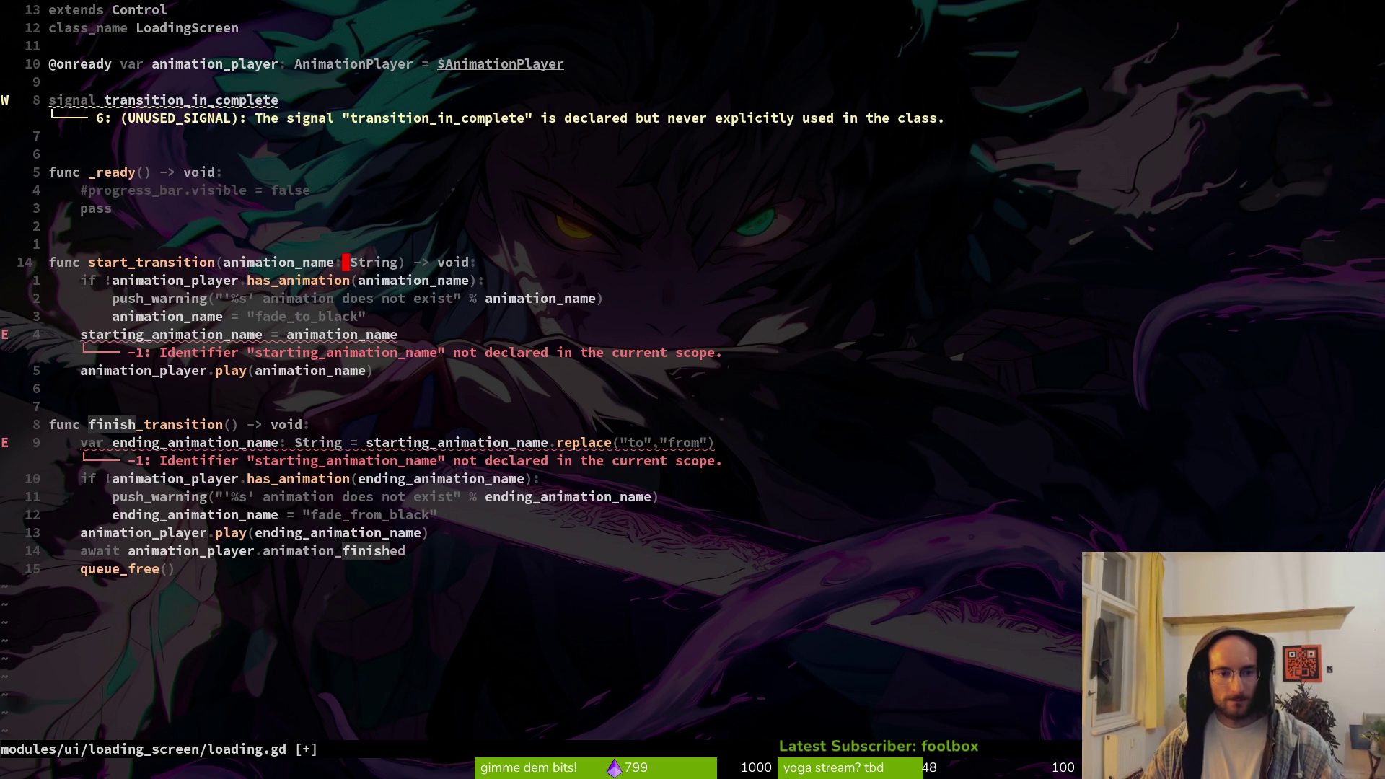
pyautogui.write(':w')
pyautogui.press('Return')
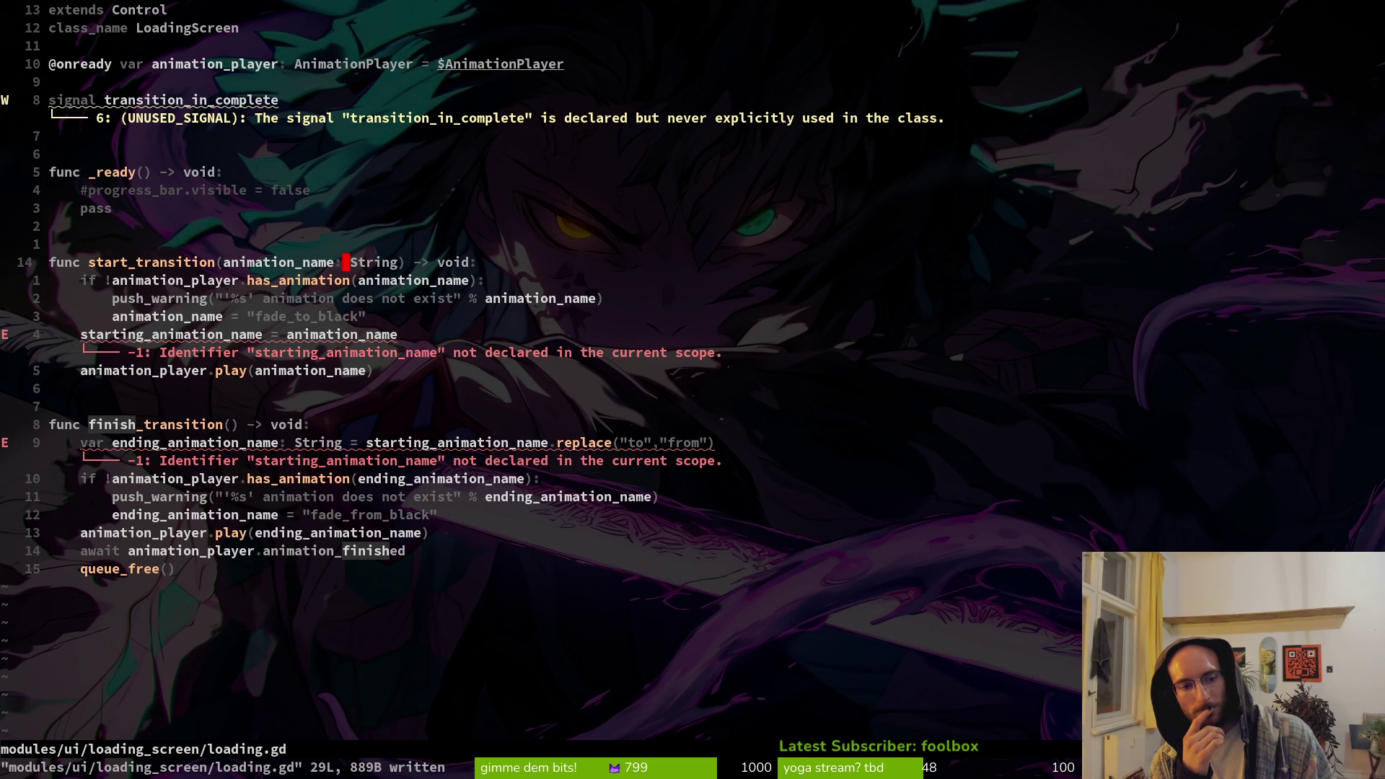
pyautogui.press('j')
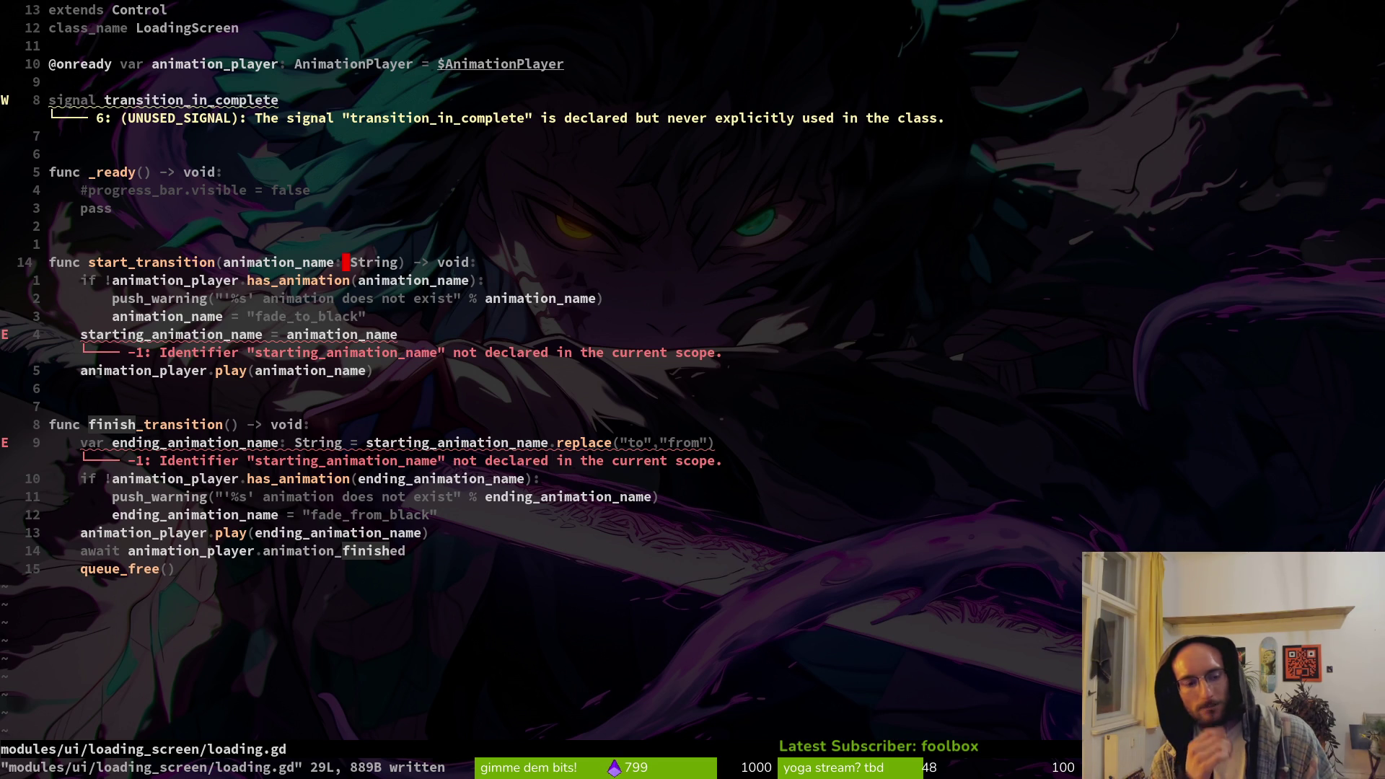
pyautogui.press('j')
pyautogui.press('j')
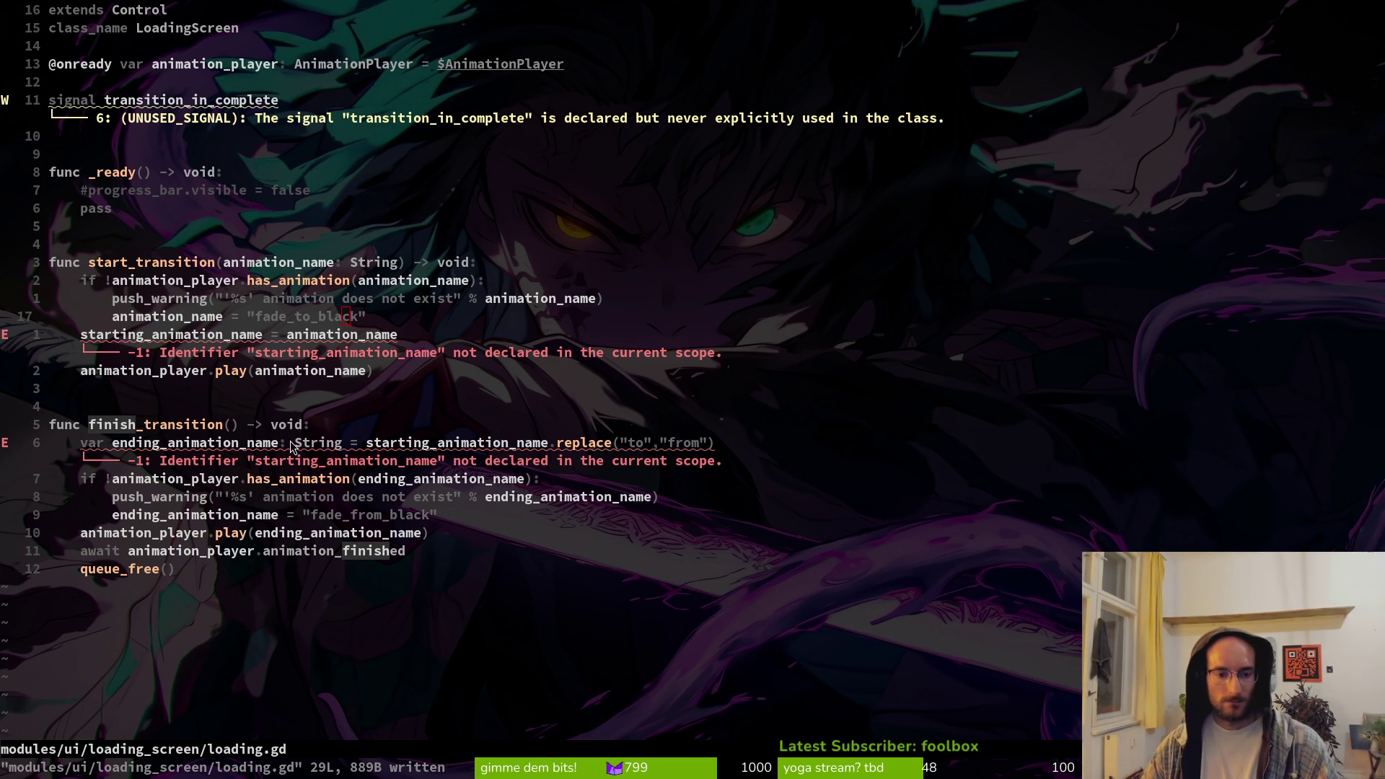
pyautogui.hotkey('alt', 'Tab')
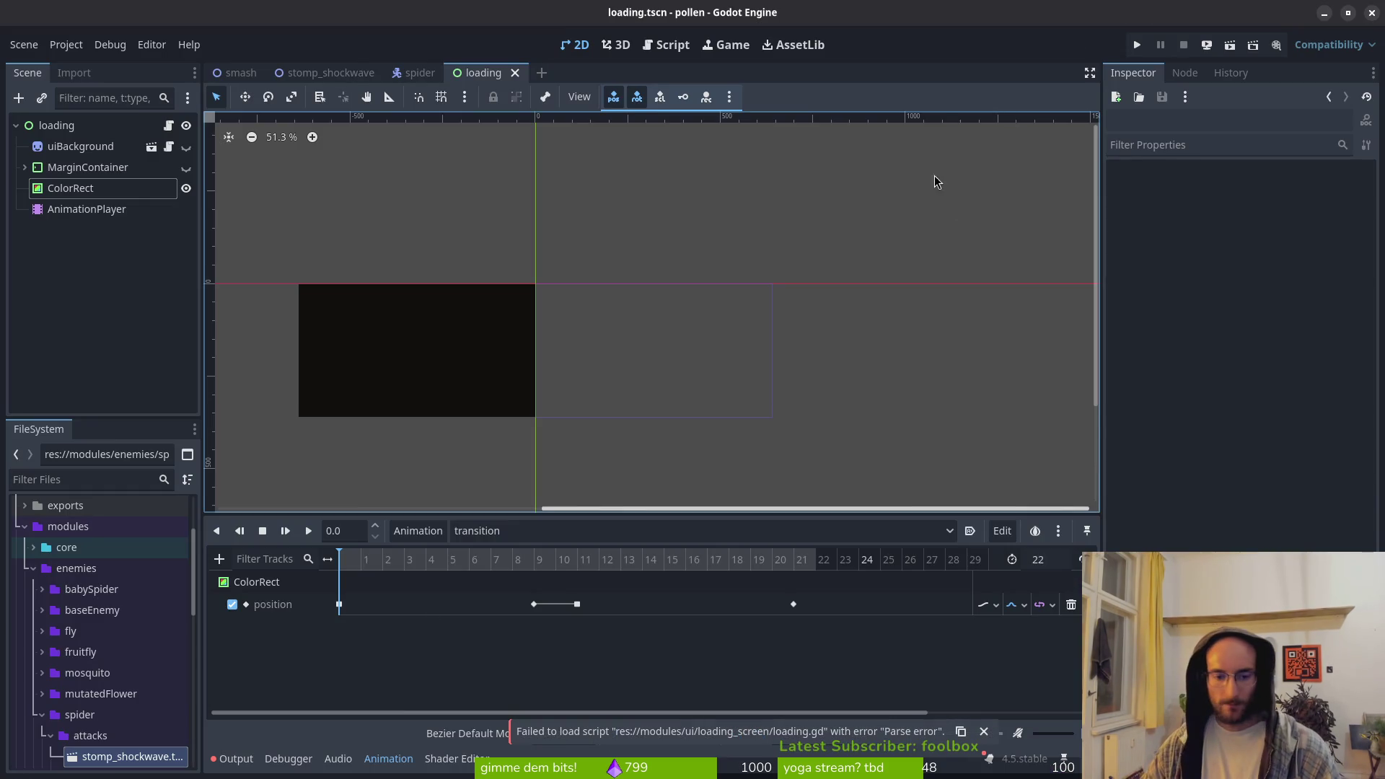
# Rename the transition animation to fade_to_black in the Manage Animations dialog
pyautogui.click(539, 538)
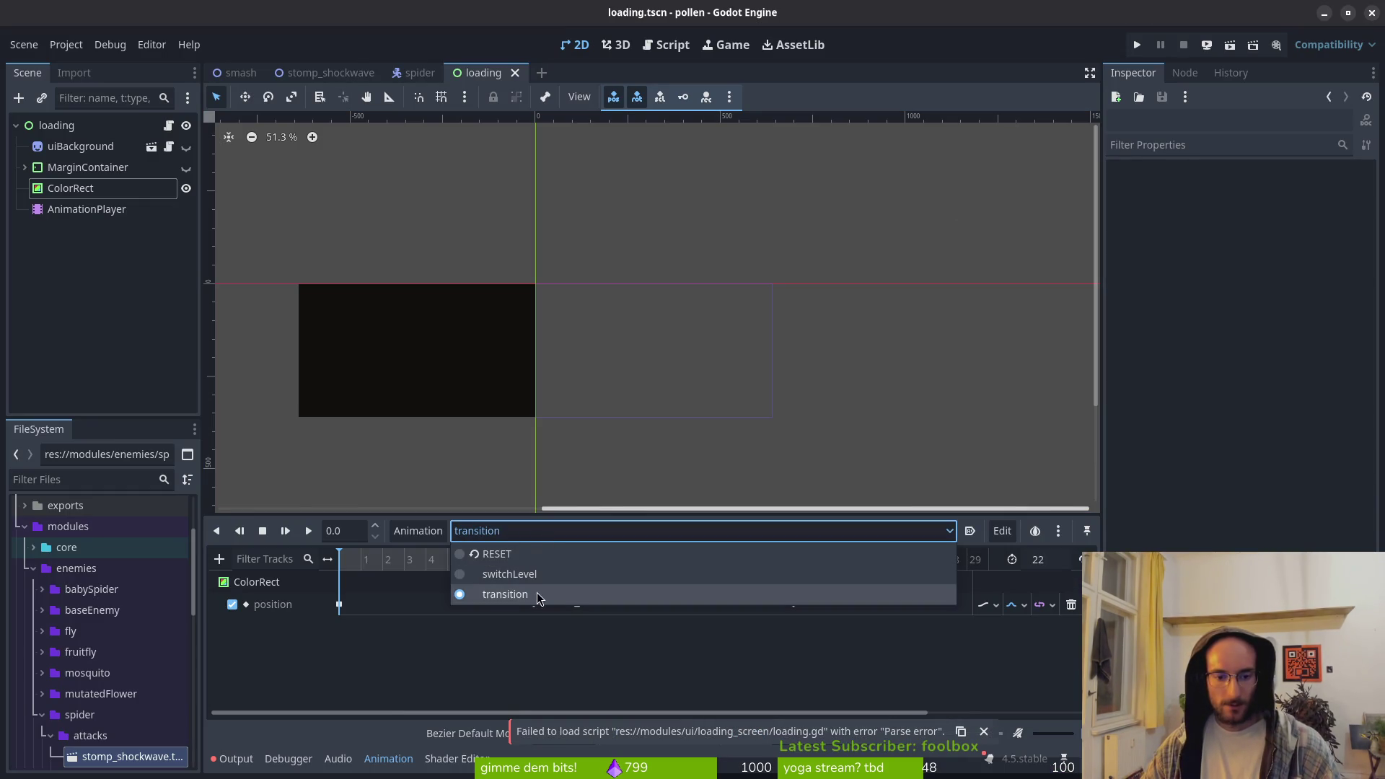
pyautogui.click(434, 529)
pyautogui.click(434, 530)
pyautogui.click(454, 582)
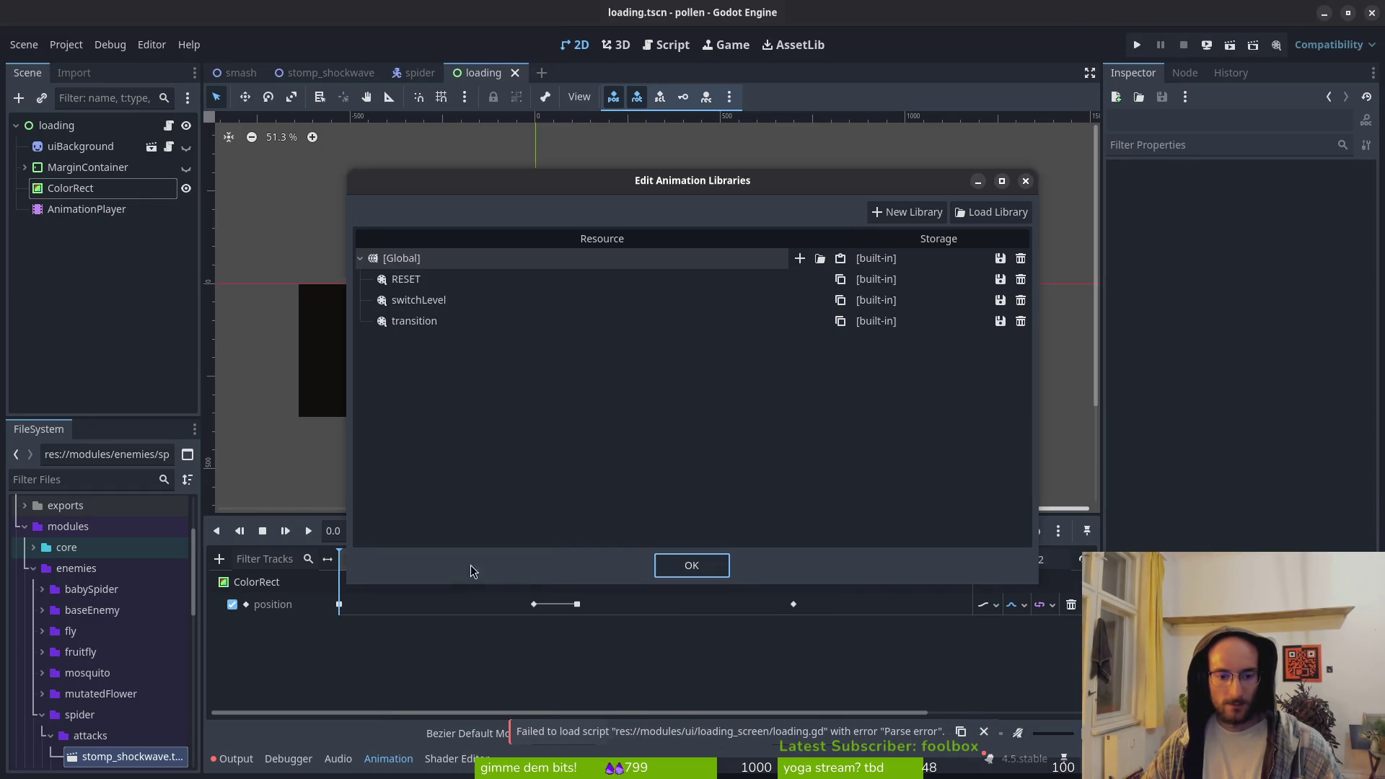
pyautogui.write('fae')
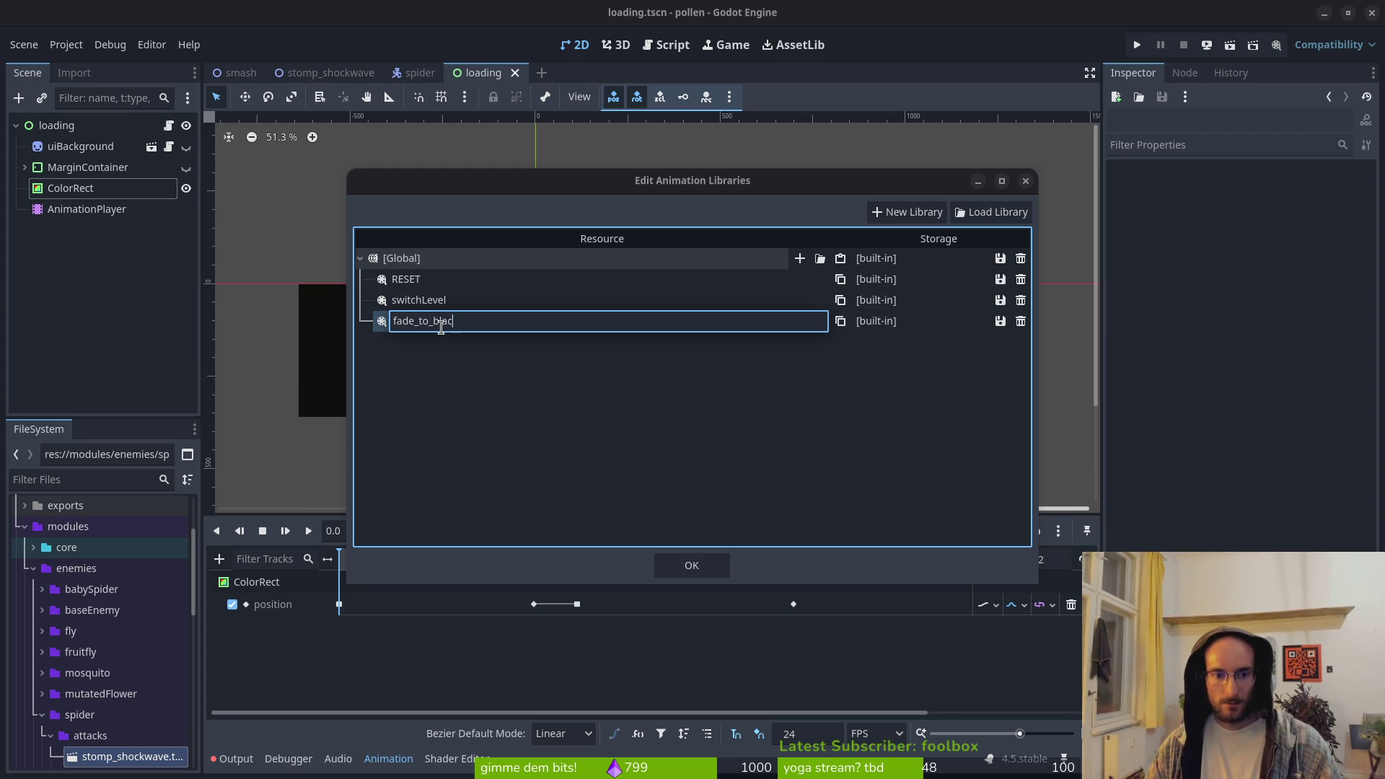
pyautogui.press('Return')
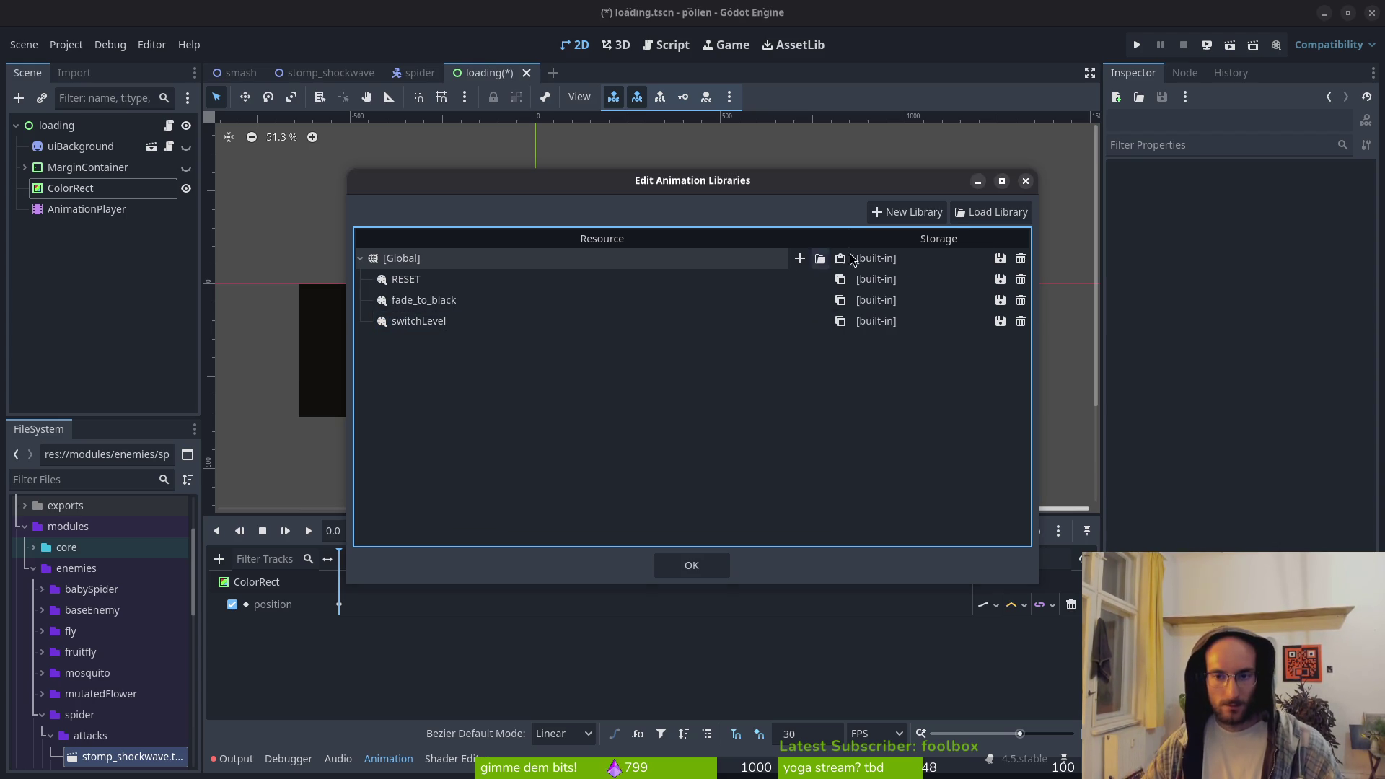
pyautogui.click(1025, 180)
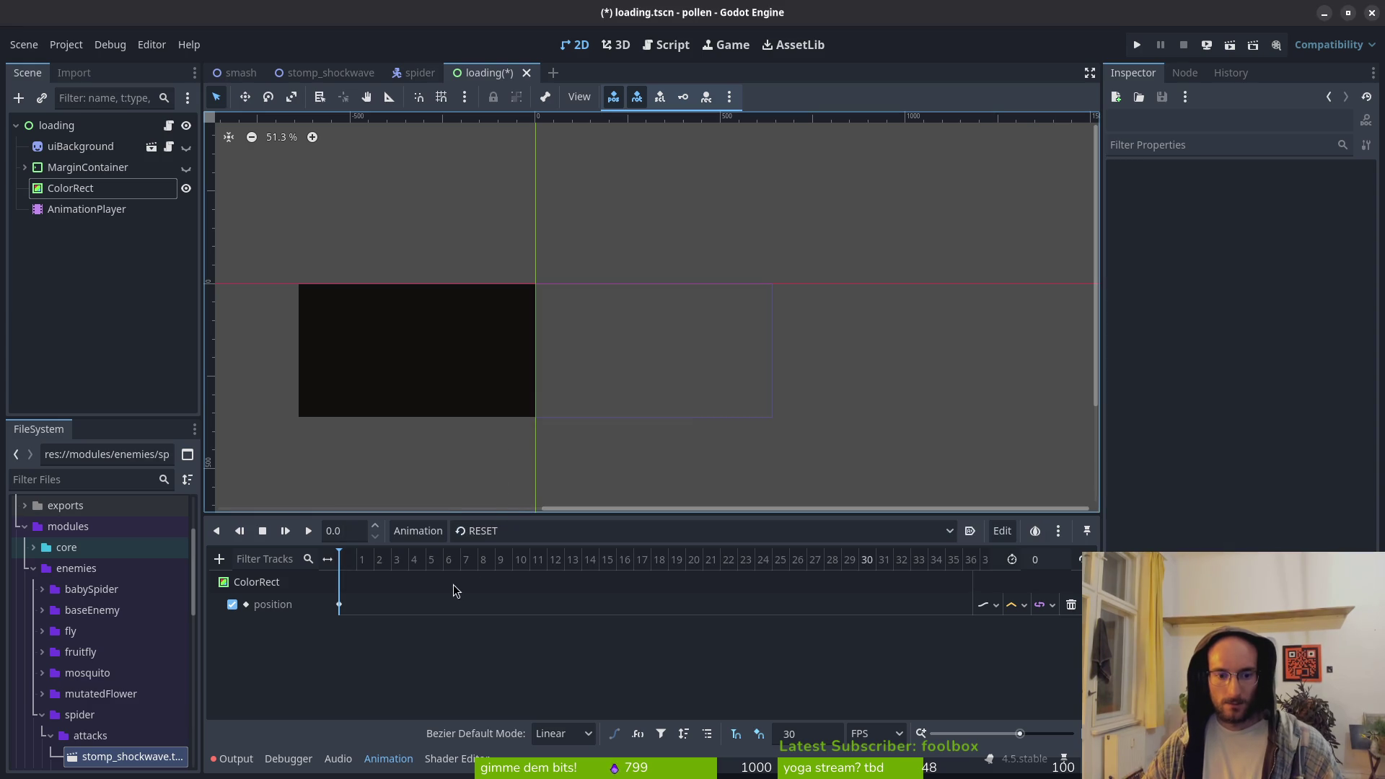
# Select fade_to_black, set its length to 11, and save the scene
pyautogui.click(519, 531)
pyautogui.click(551, 574)
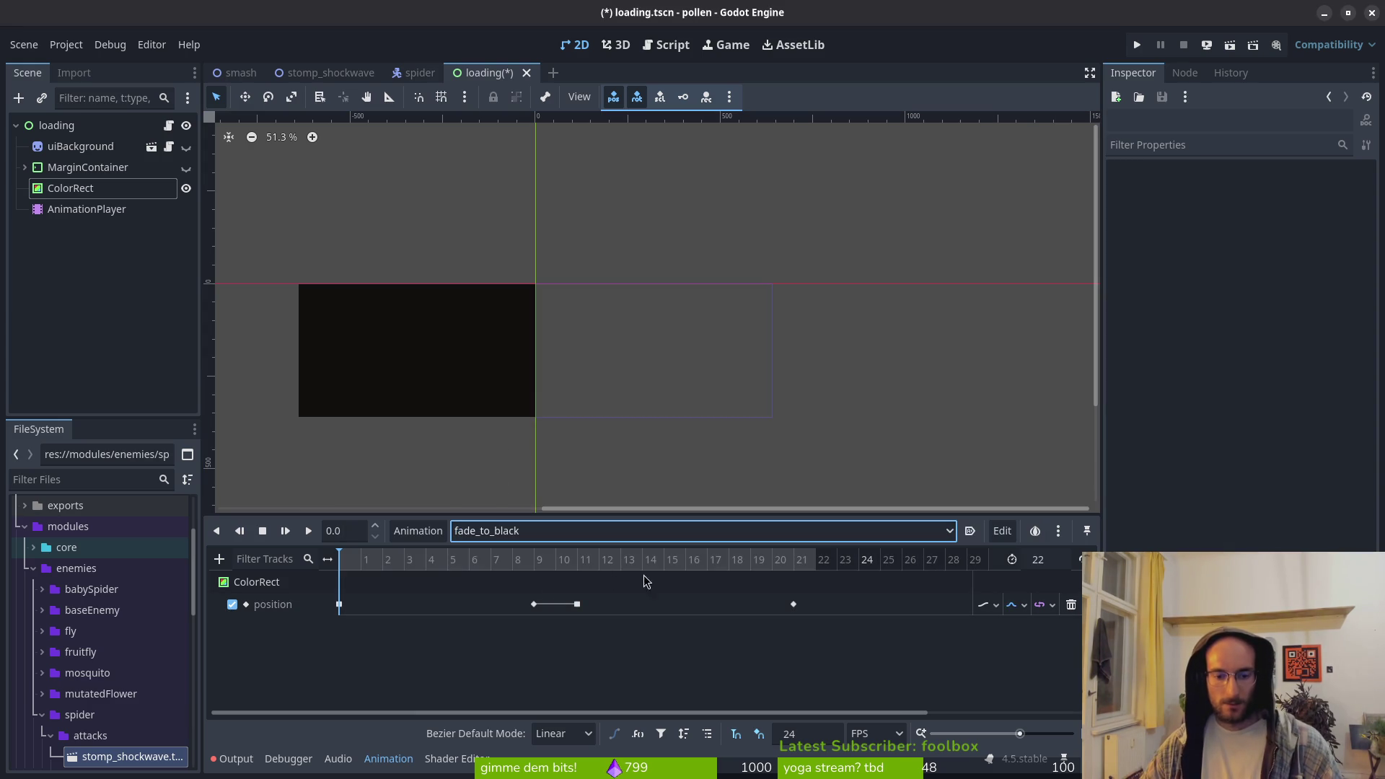
pyautogui.click(1069, 567)
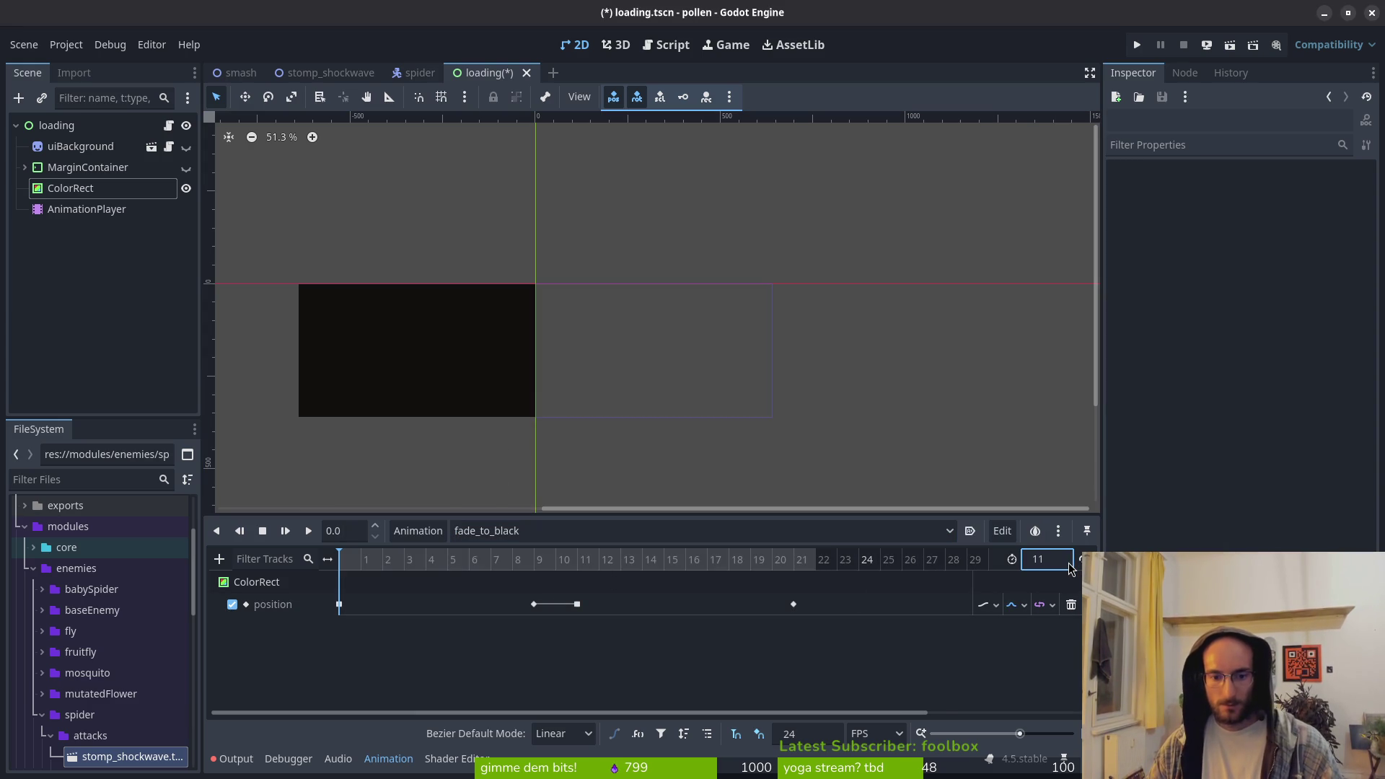
pyautogui.press('Return')
pyautogui.hotkey('ctrl', 's')
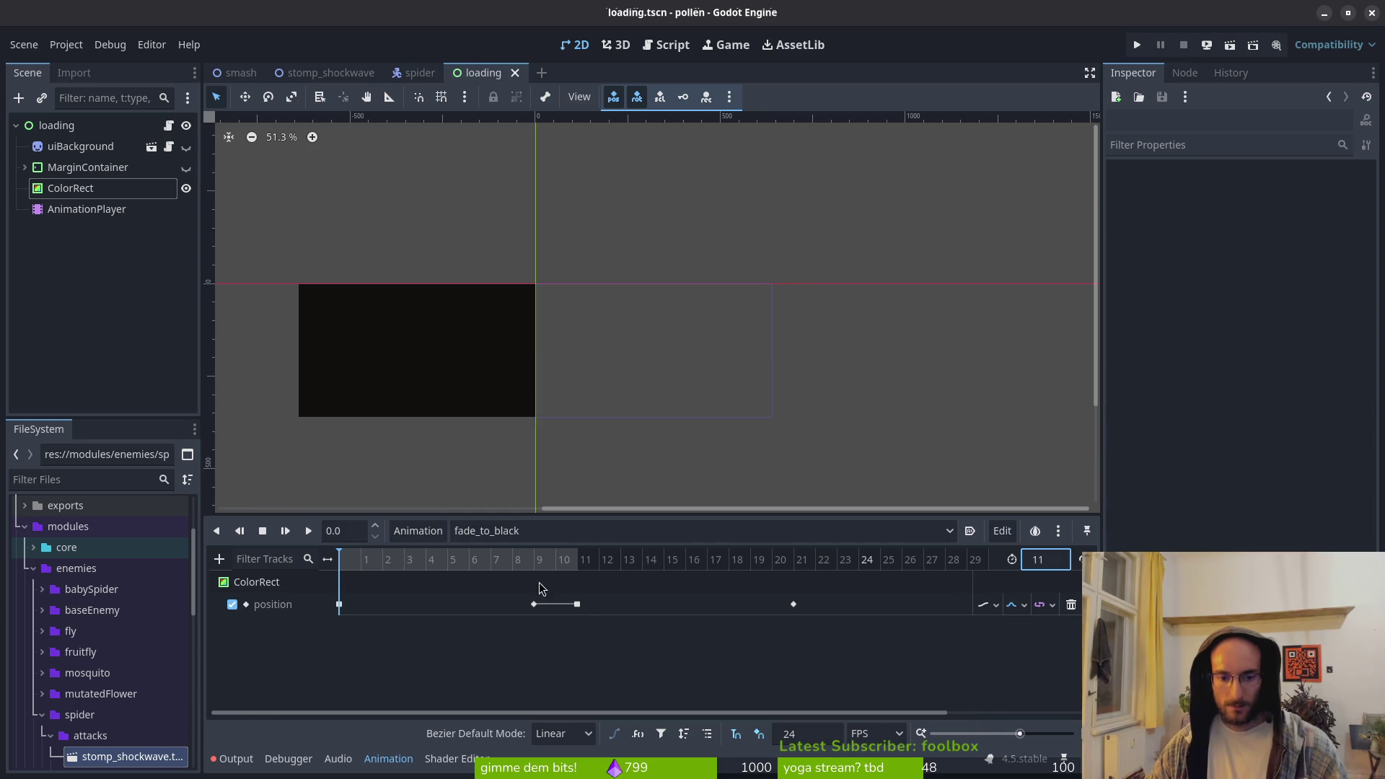
# Delete the keyframes at frames 11 and 21, save loading.tscn, and preview the animation
pyautogui.click(577, 604)
pyautogui.press('Delete')
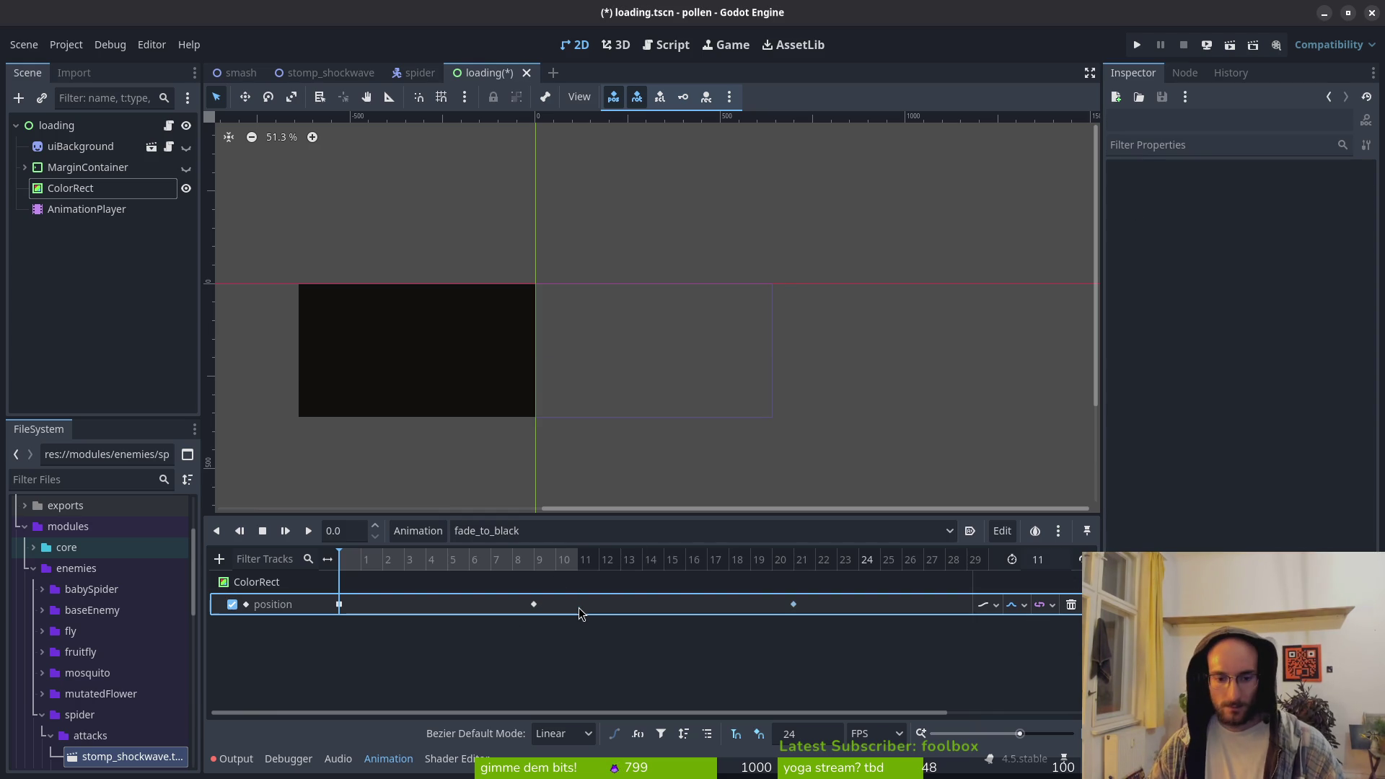
pyautogui.click(793, 603)
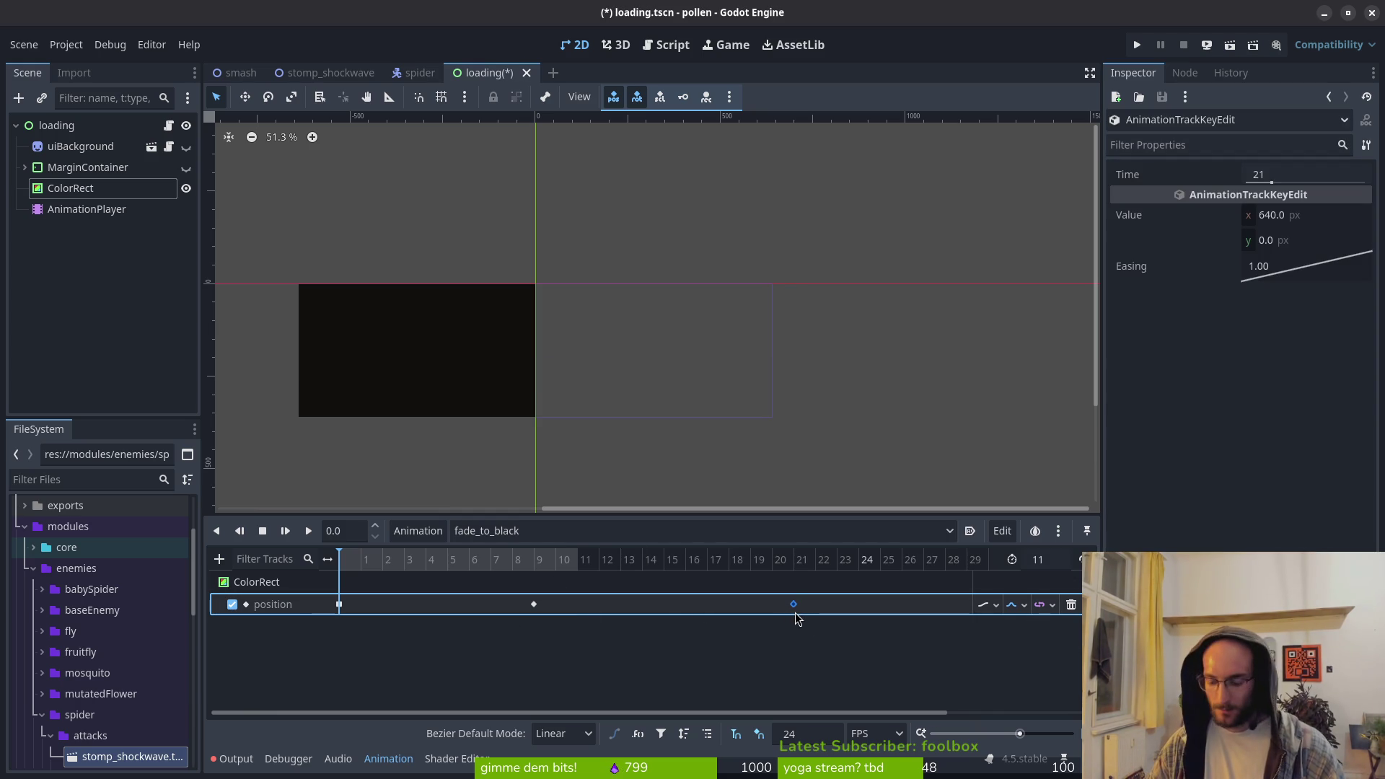
pyautogui.press('Delete')
pyautogui.click(1055, 562)
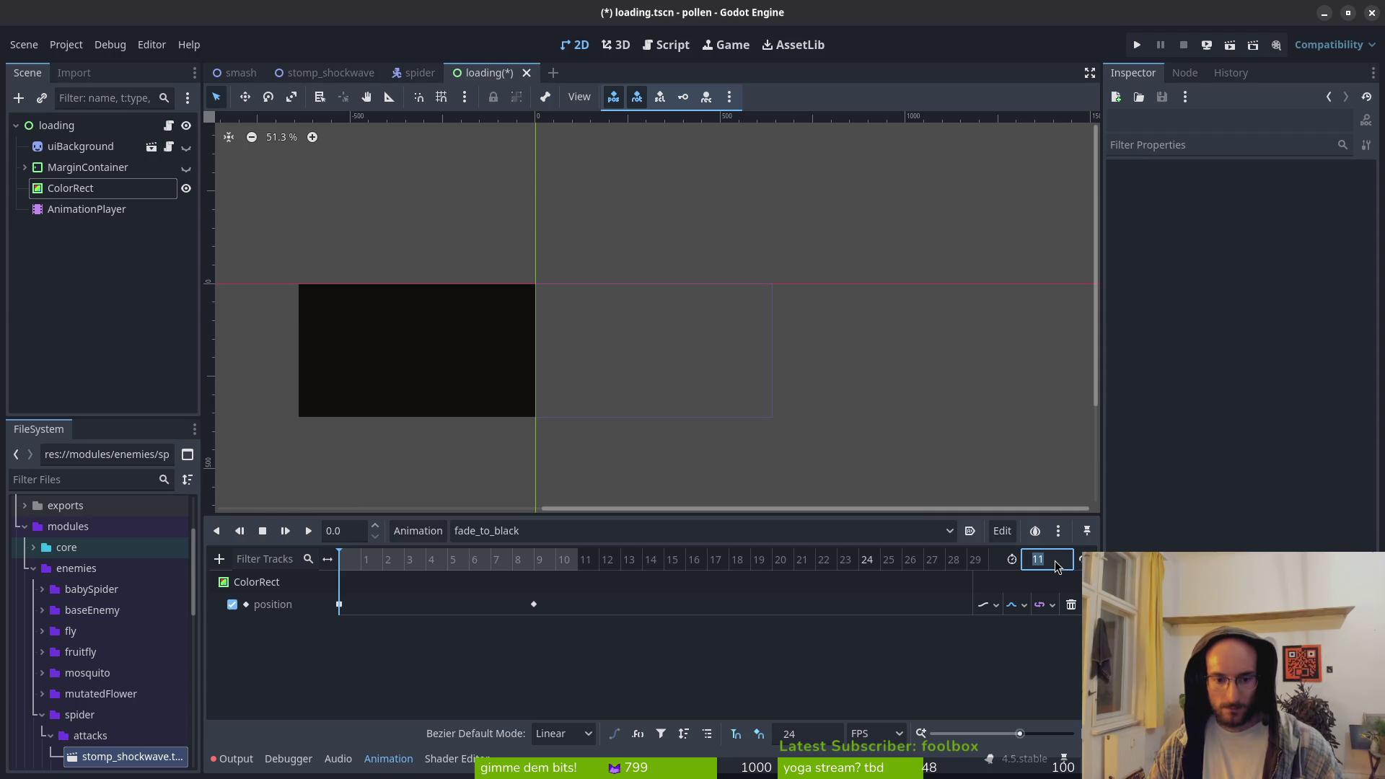
pyautogui.hotkey('ctrl', 's')
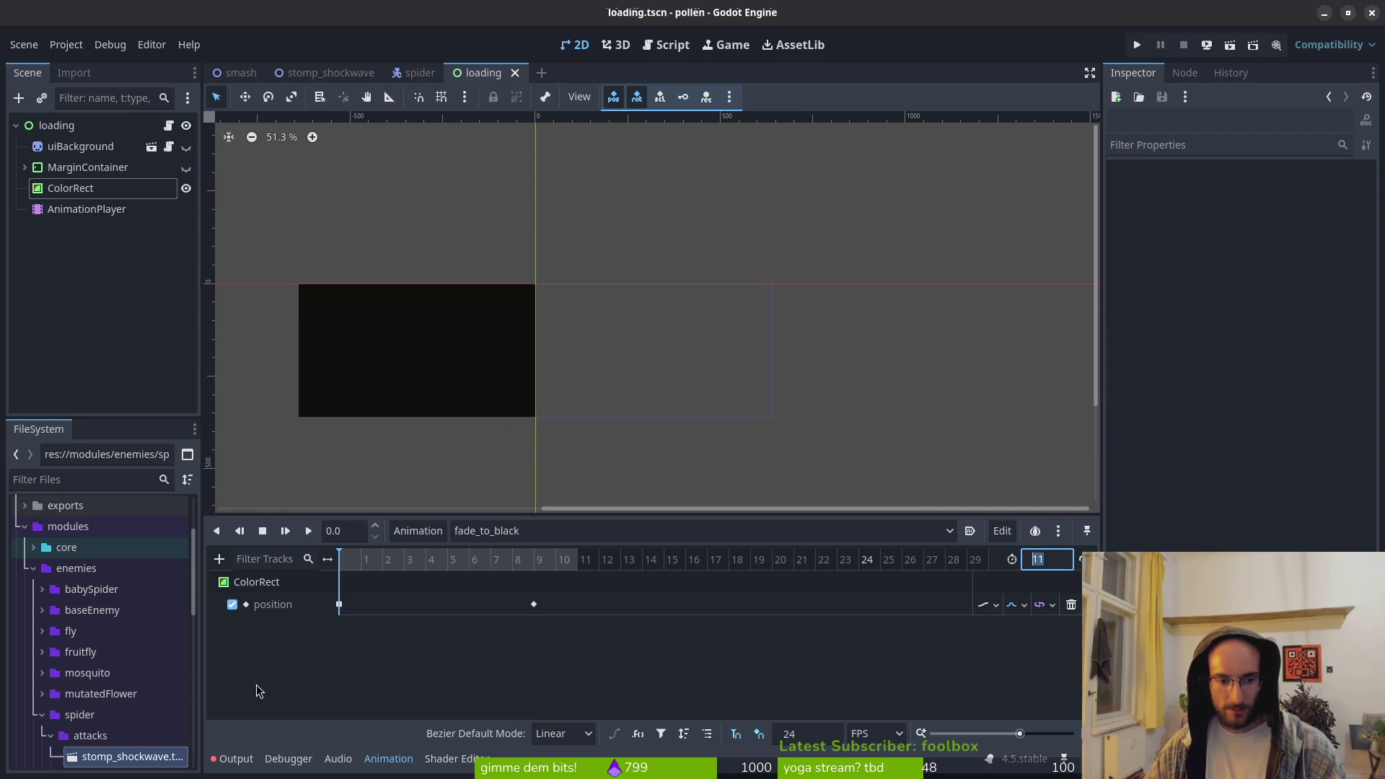
pyautogui.click(308, 530)
pyautogui.click(285, 532)
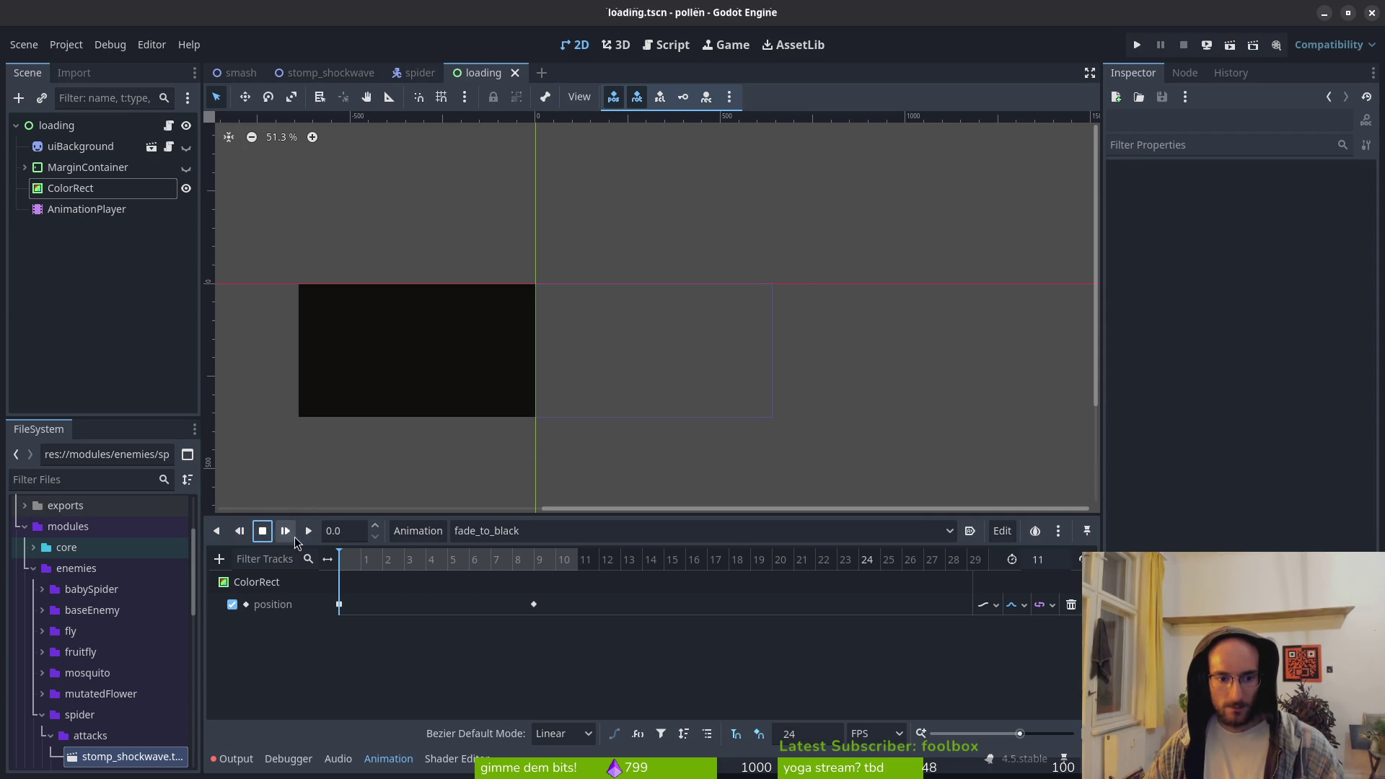
pyautogui.click(418, 531)
# Create a new animation named fade_from_black with length 11 and save the scene
pyautogui.click(479, 553)
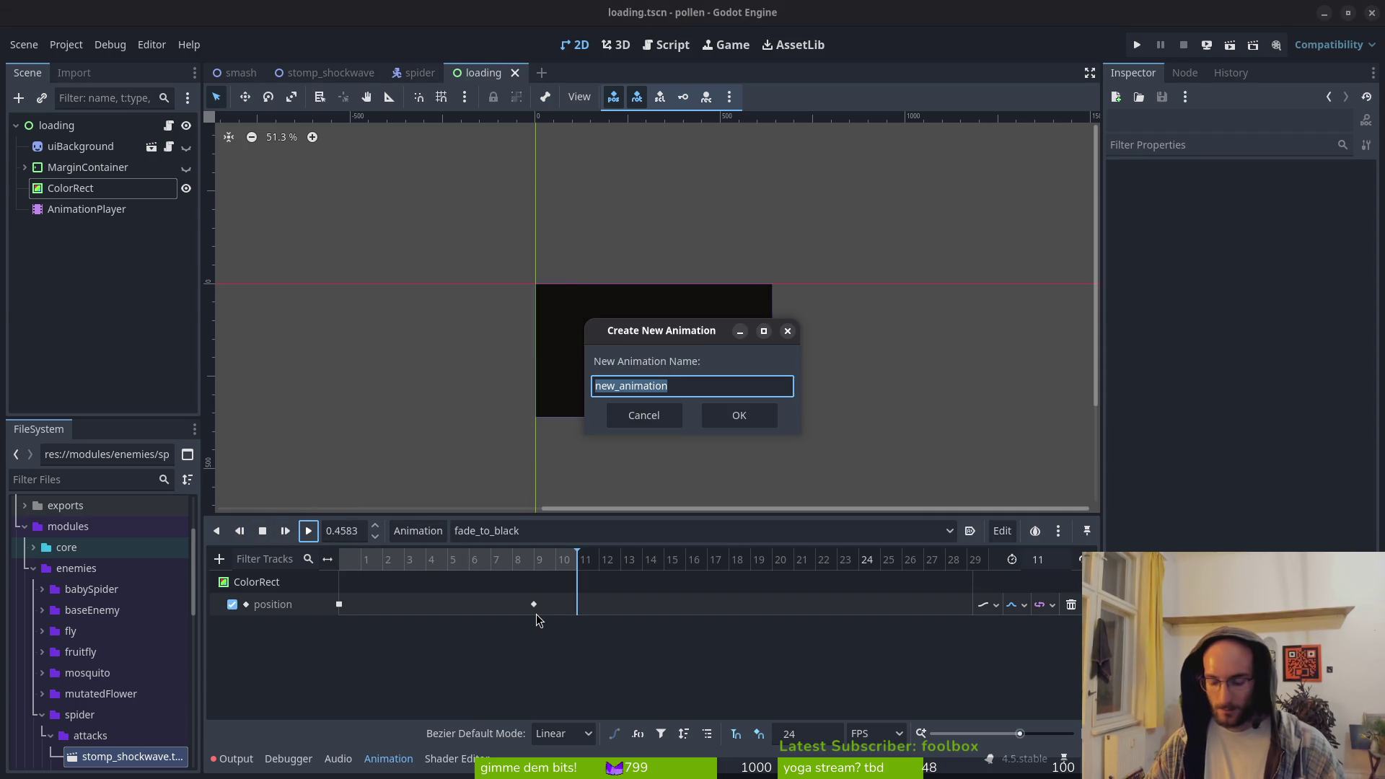
pyautogui.write('fade_from_')
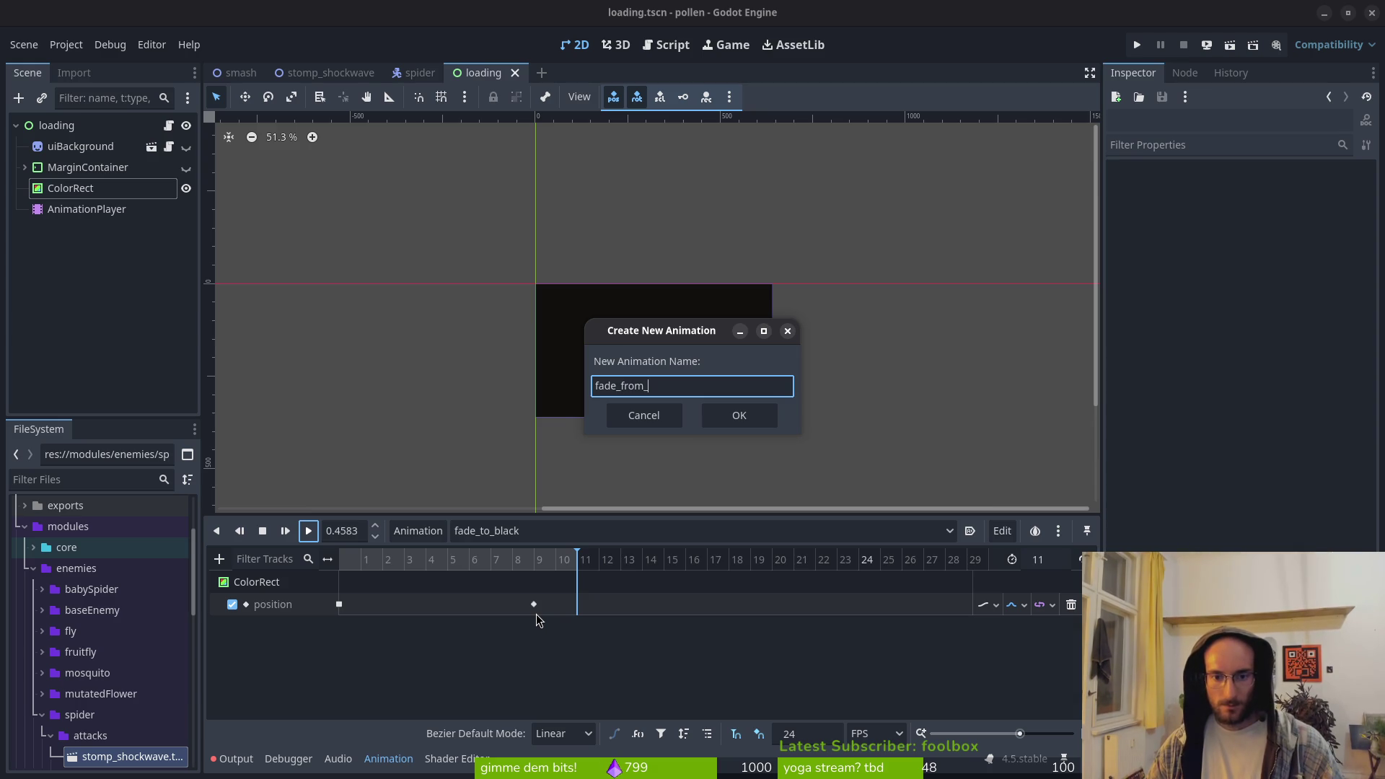
pyautogui.write('k')
pyautogui.press('Return')
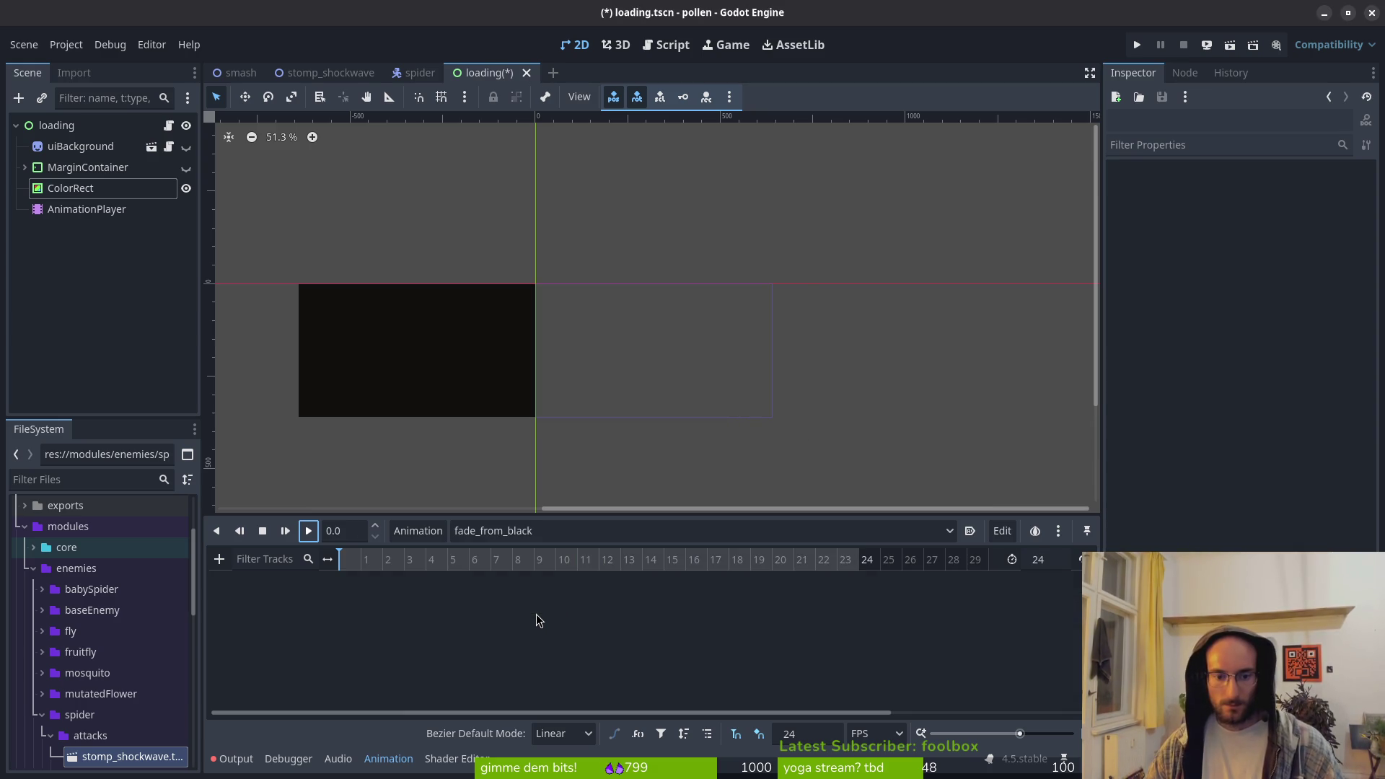
pyautogui.click(1061, 561)
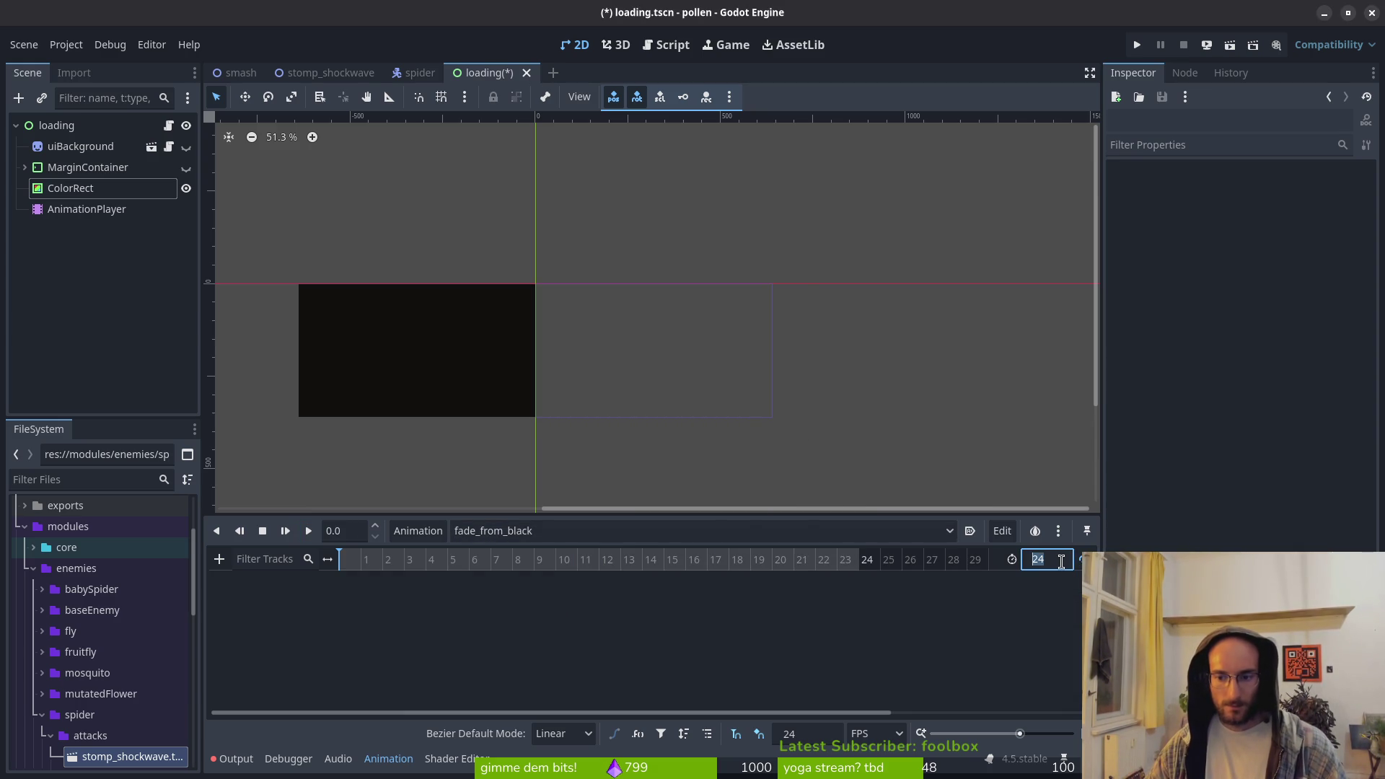
pyautogui.write('1')
pyautogui.press('Return')
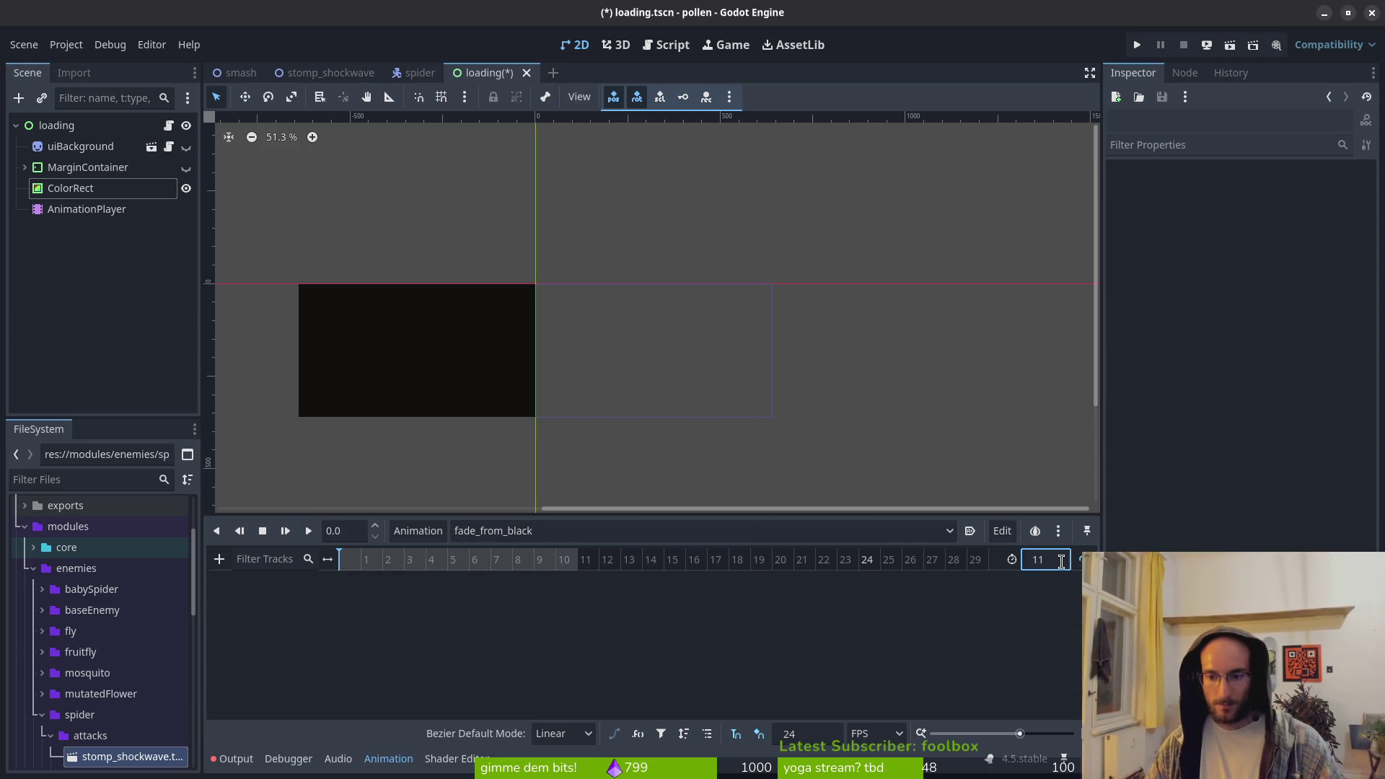
pyautogui.click(1082, 560)
pyautogui.hotkey('ctrl', 's')
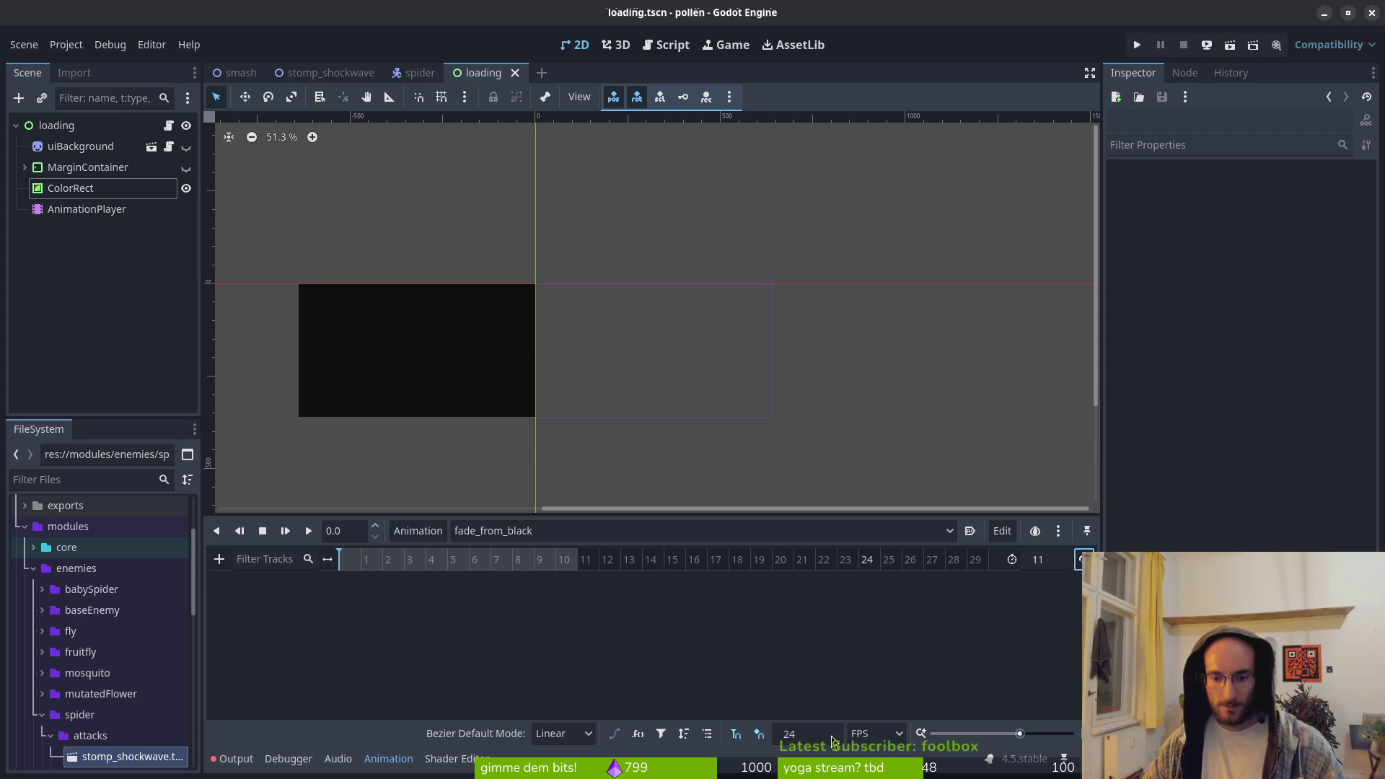
# Reset the ColorRect's position to 0, 0 and key it at frame 0, creating the position track
pyautogui.click(144, 189)
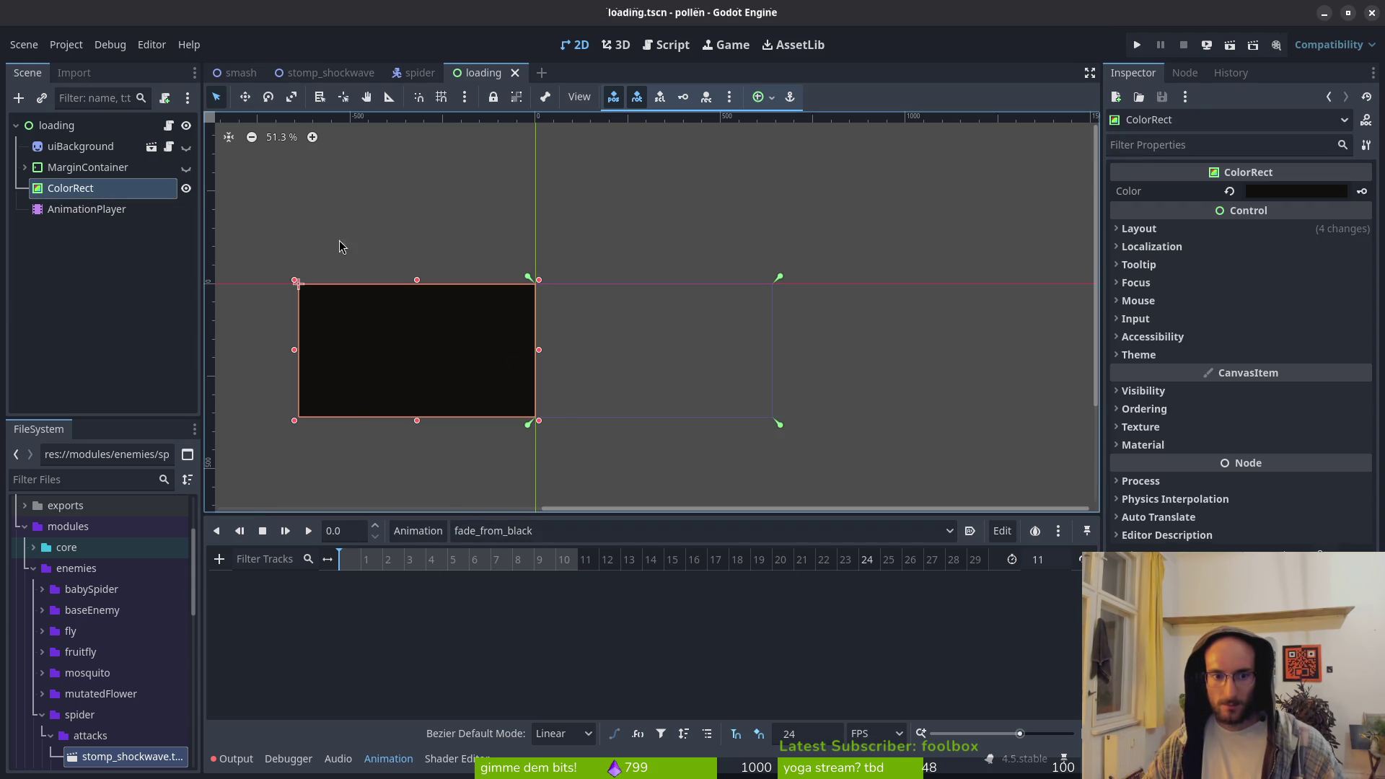
pyautogui.click(1170, 229)
pyautogui.click(1170, 229)
pyautogui.click(1147, 228)
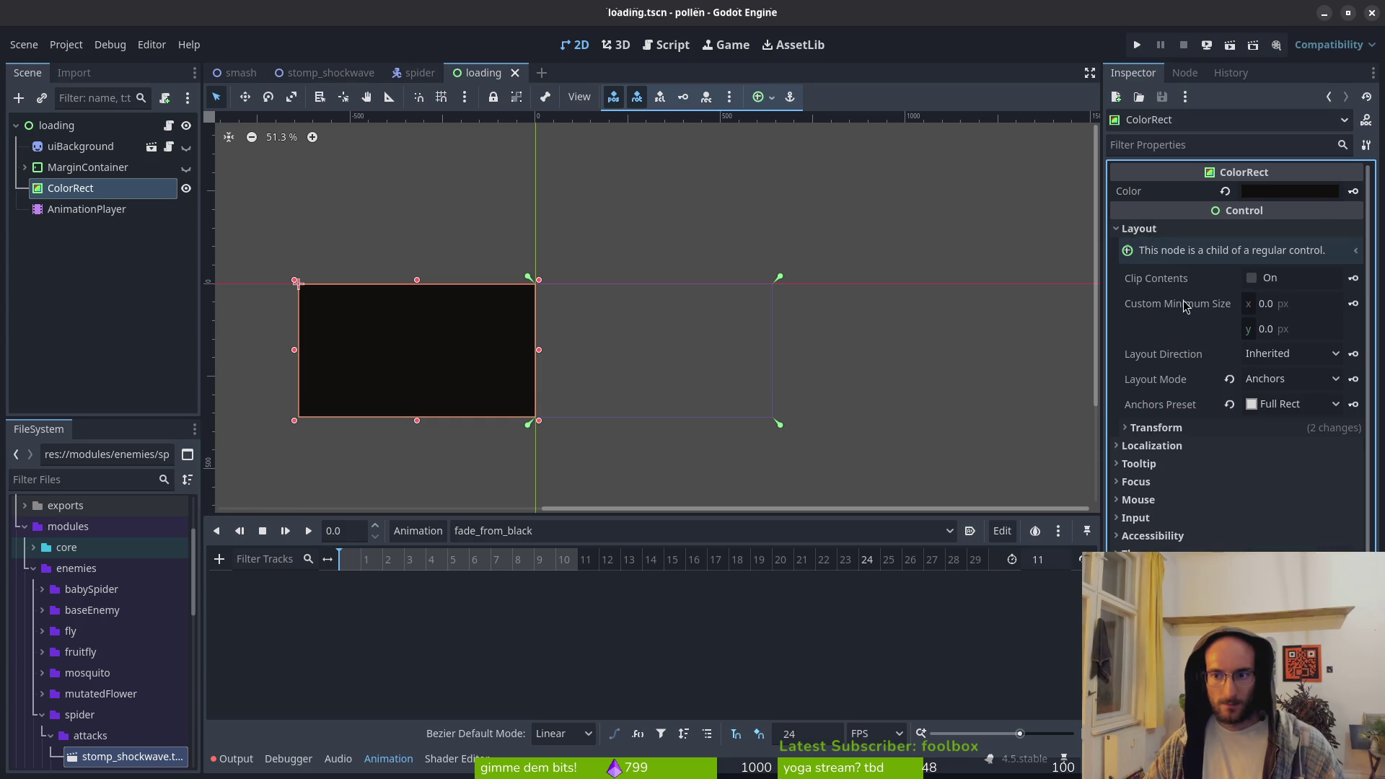
pyautogui.click(1157, 428)
pyautogui.click(1316, 451)
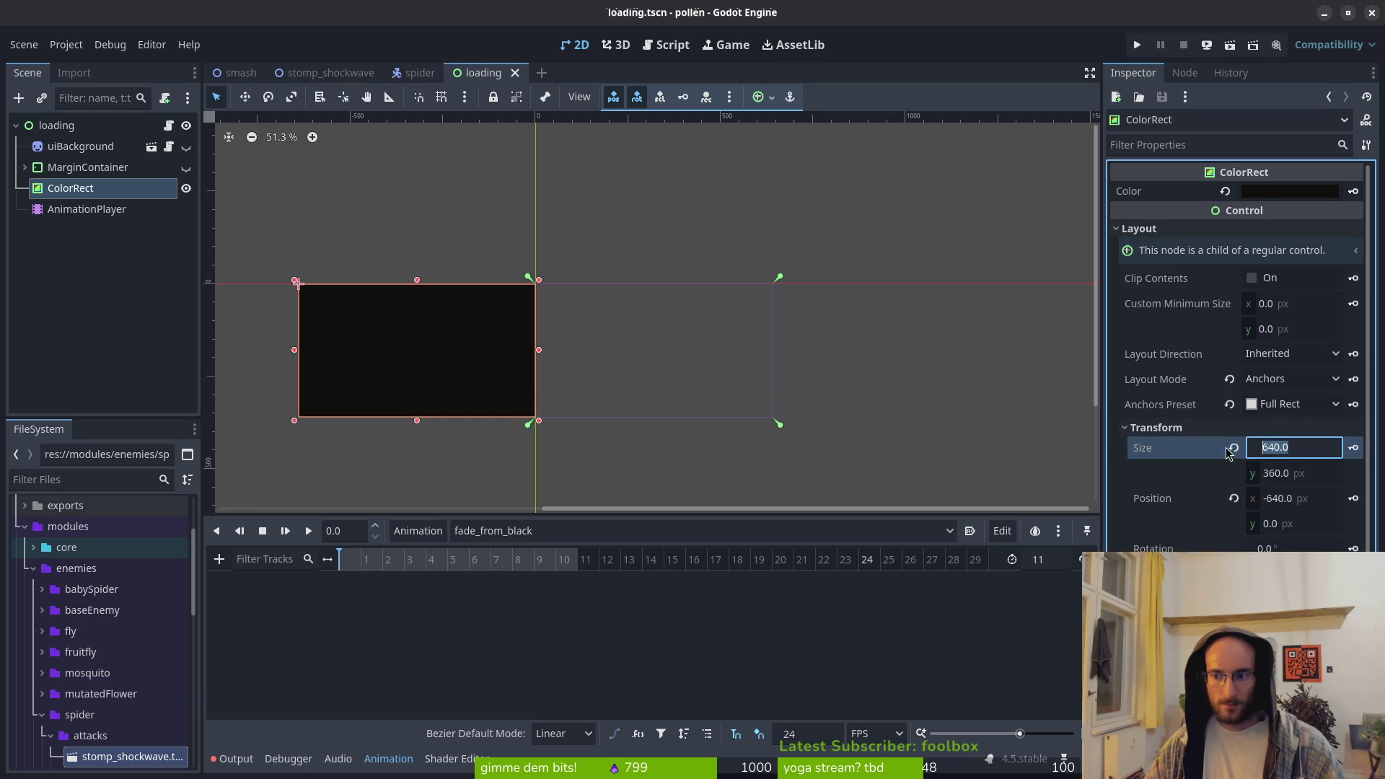
pyautogui.click(1234, 448)
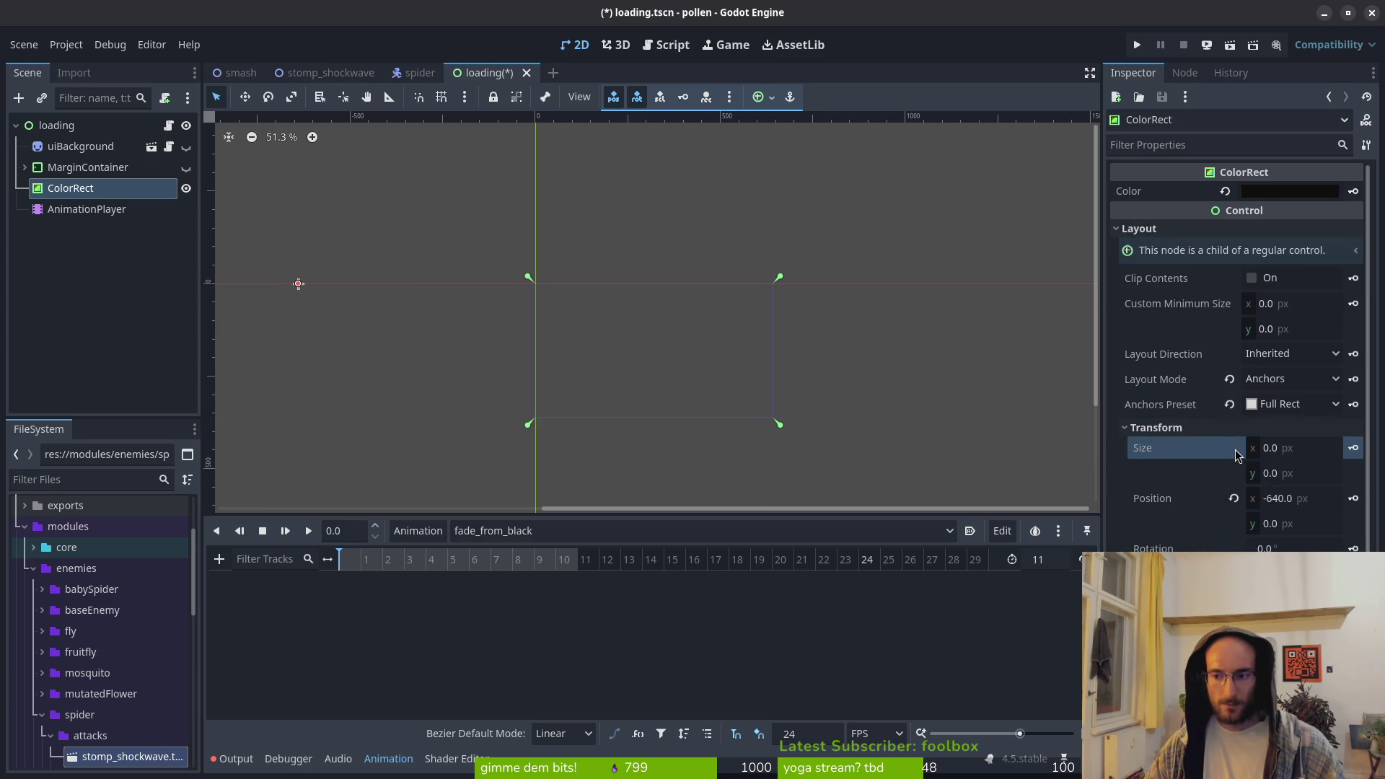
pyautogui.hotkey('ctrl', 'z')
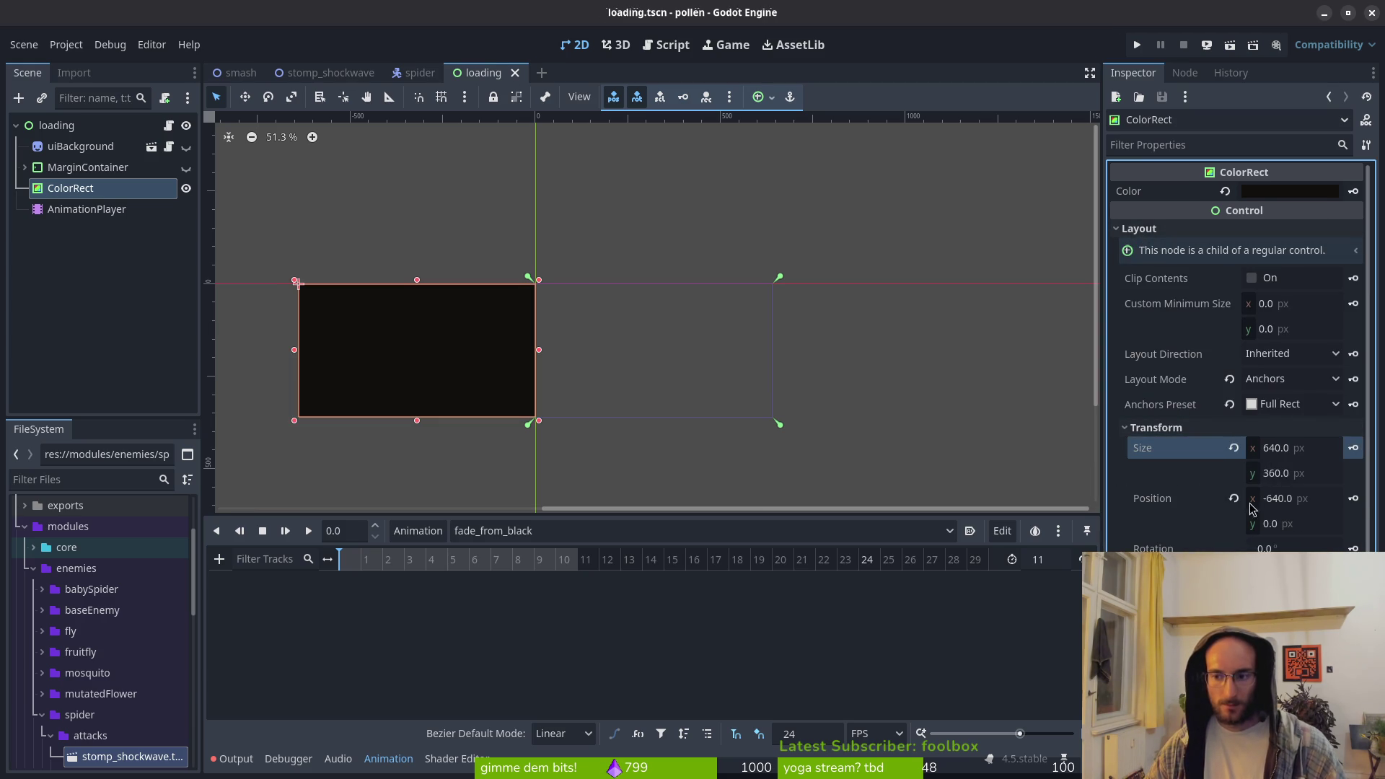
pyautogui.click(1234, 498)
pyautogui.hotkey('ctrl', 's')
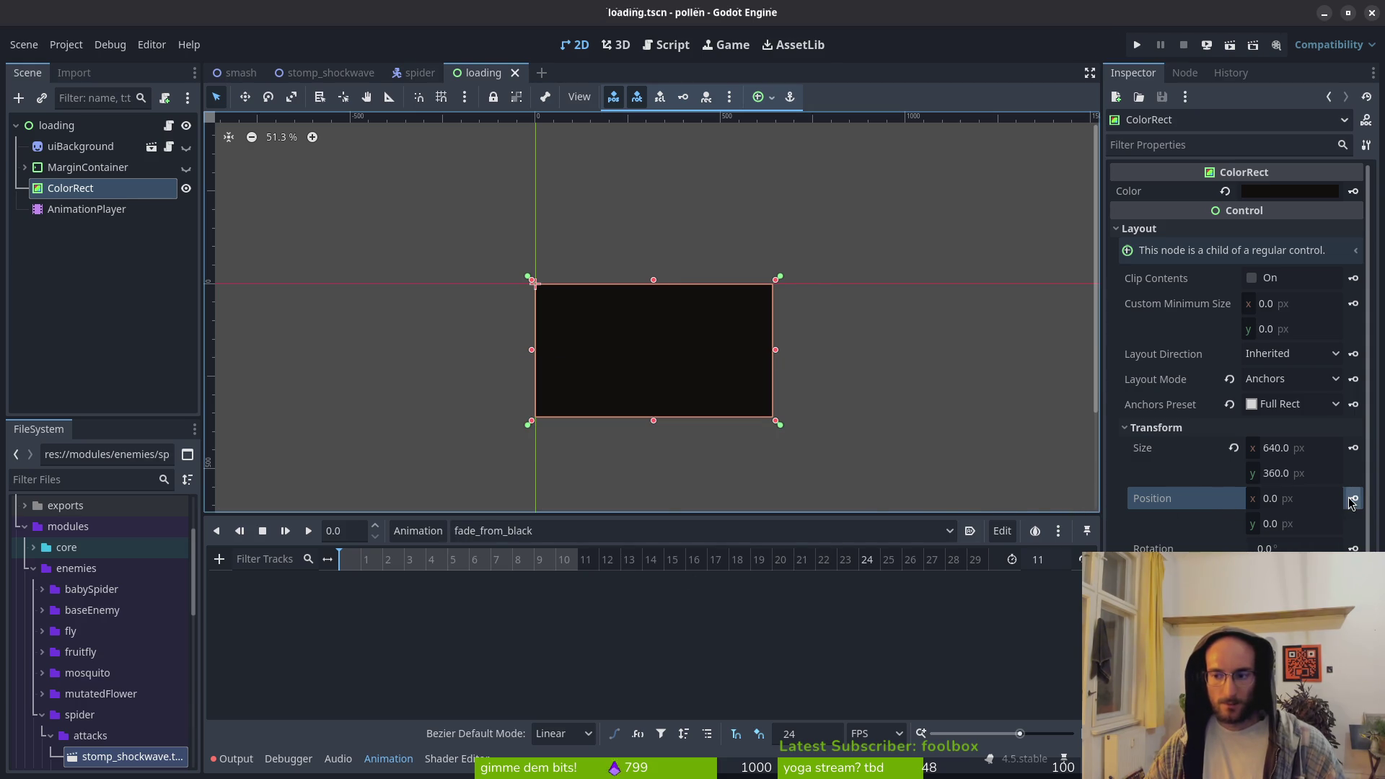
pyautogui.click(1353, 498)
pyautogui.click(748, 433)
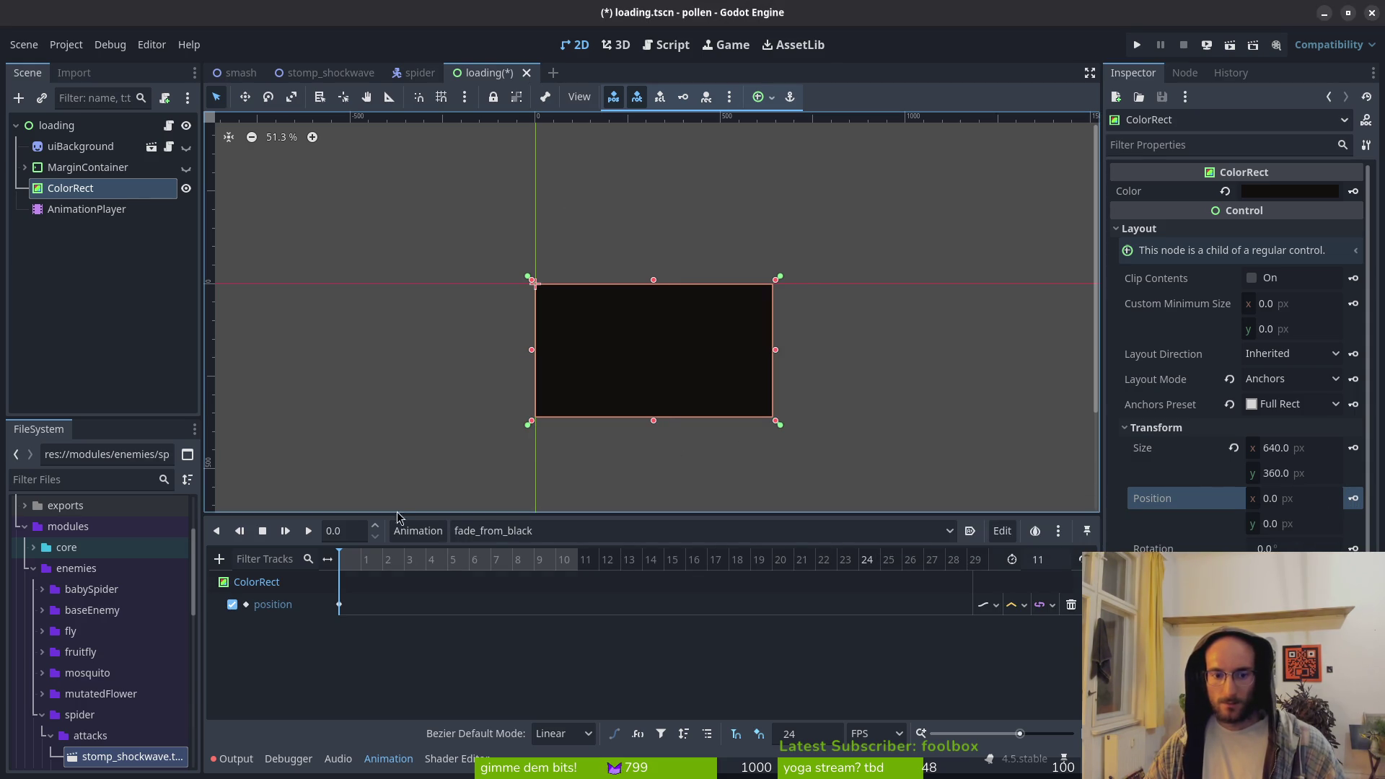
# Key the ColorRect position at x 640 on frame 10 and save
pyautogui.click(554, 561)
pyautogui.click(1291, 448)
pyautogui.click(1302, 497)
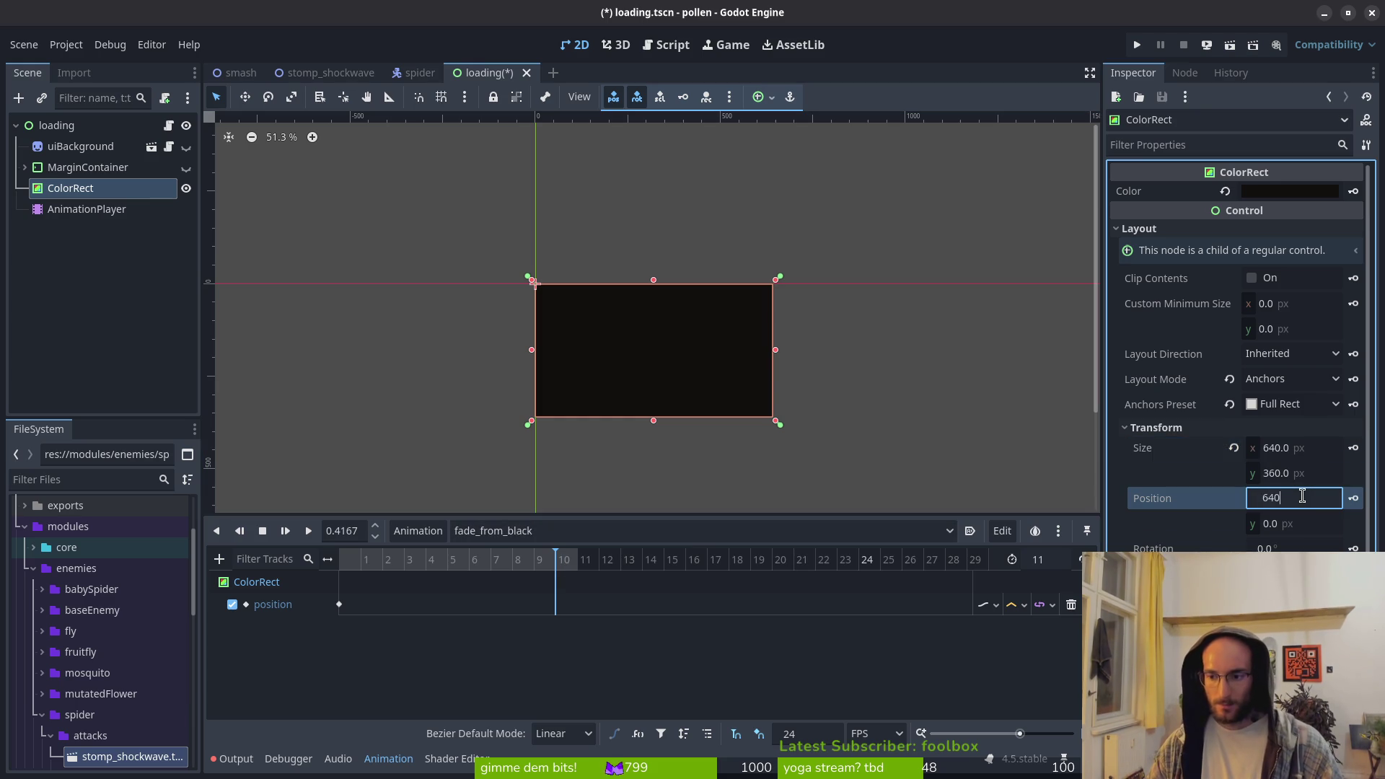
pyautogui.write('.0')
pyautogui.press('Return')
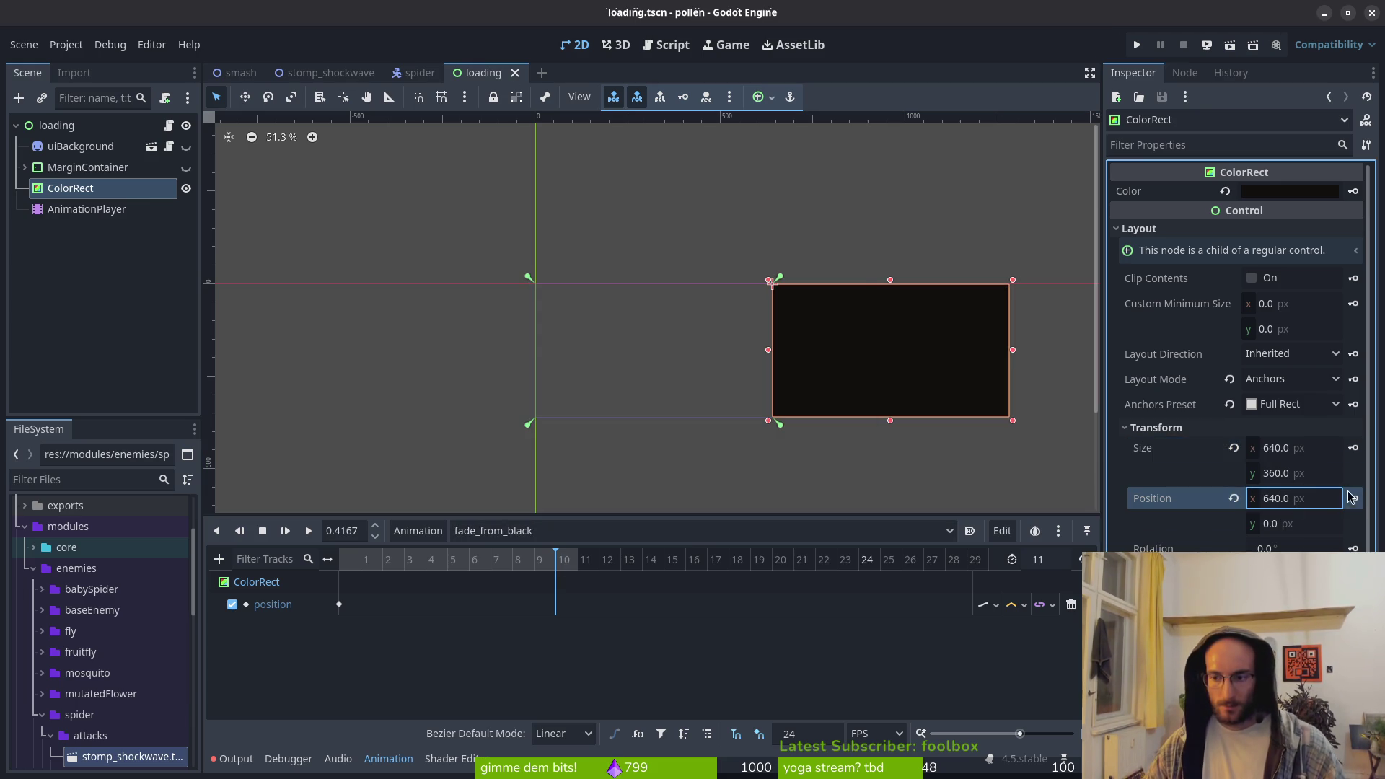
pyautogui.click(1353, 497)
pyautogui.hotkey('ctrl', 's')
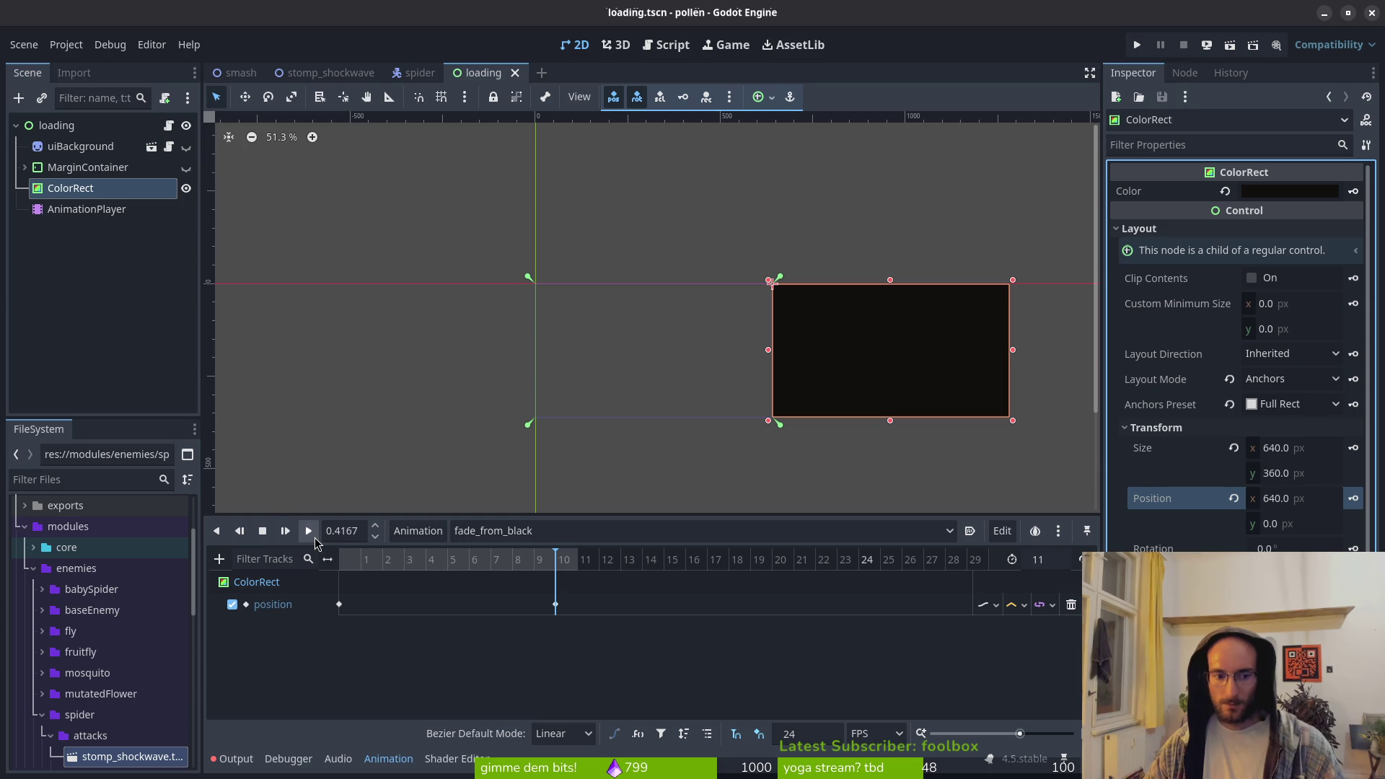
# Set the track's interpolation mode, give the frame-0 key 0.2 easing, save, and preview fade_from_black
pyautogui.click(1025, 604)
pyautogui.click(1038, 658)
pyautogui.hotkey('ctrl', 's')
pyautogui.click(339, 603)
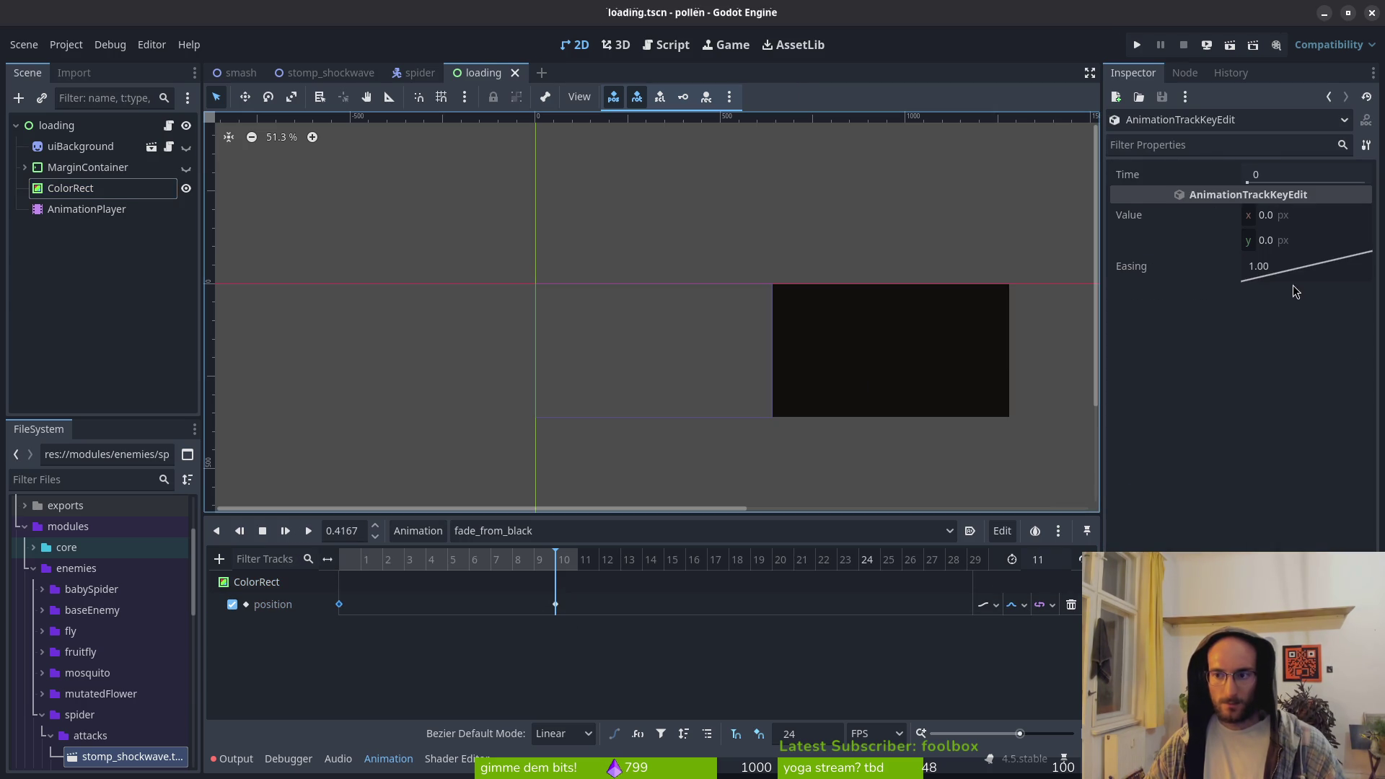
pyautogui.click(1284, 266)
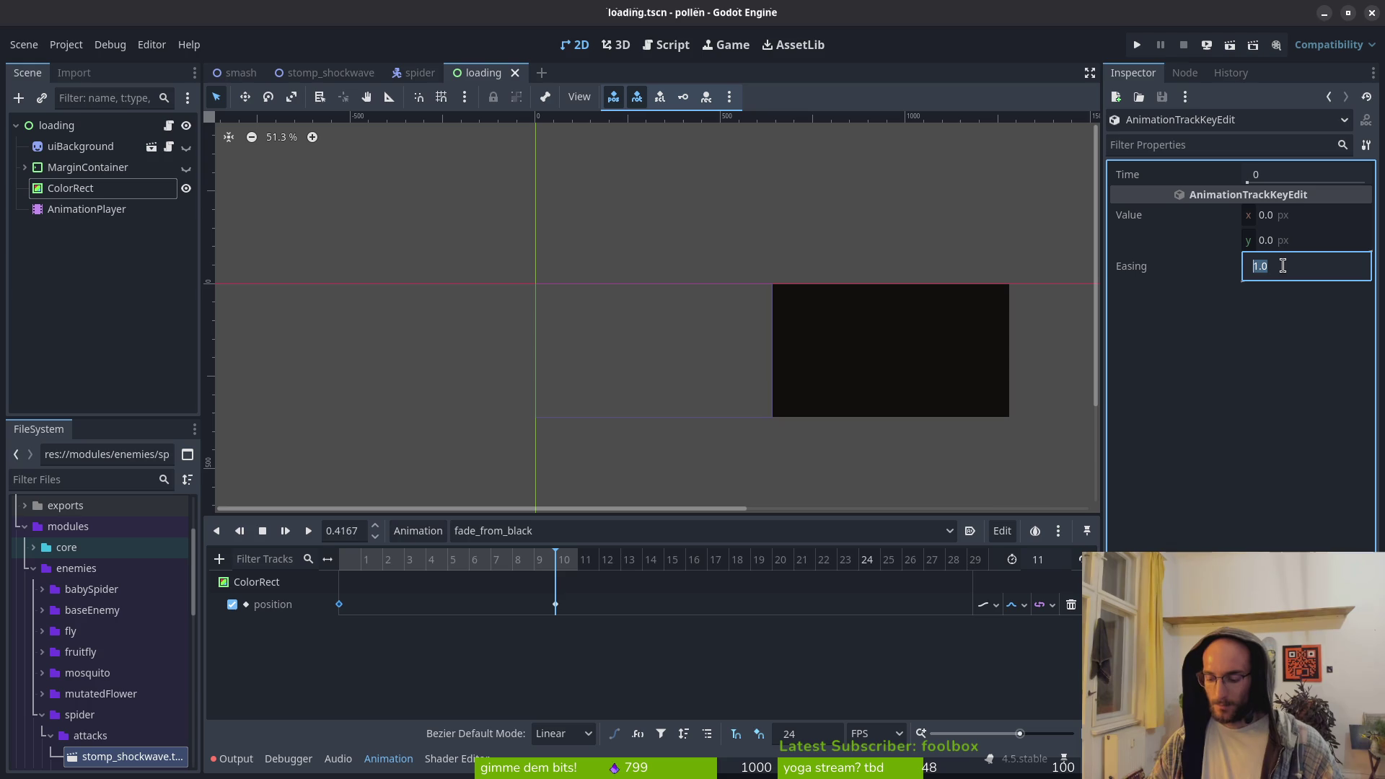
pyautogui.write('.2')
pyautogui.press('Return')
pyautogui.hotkey('ctrl', 's')
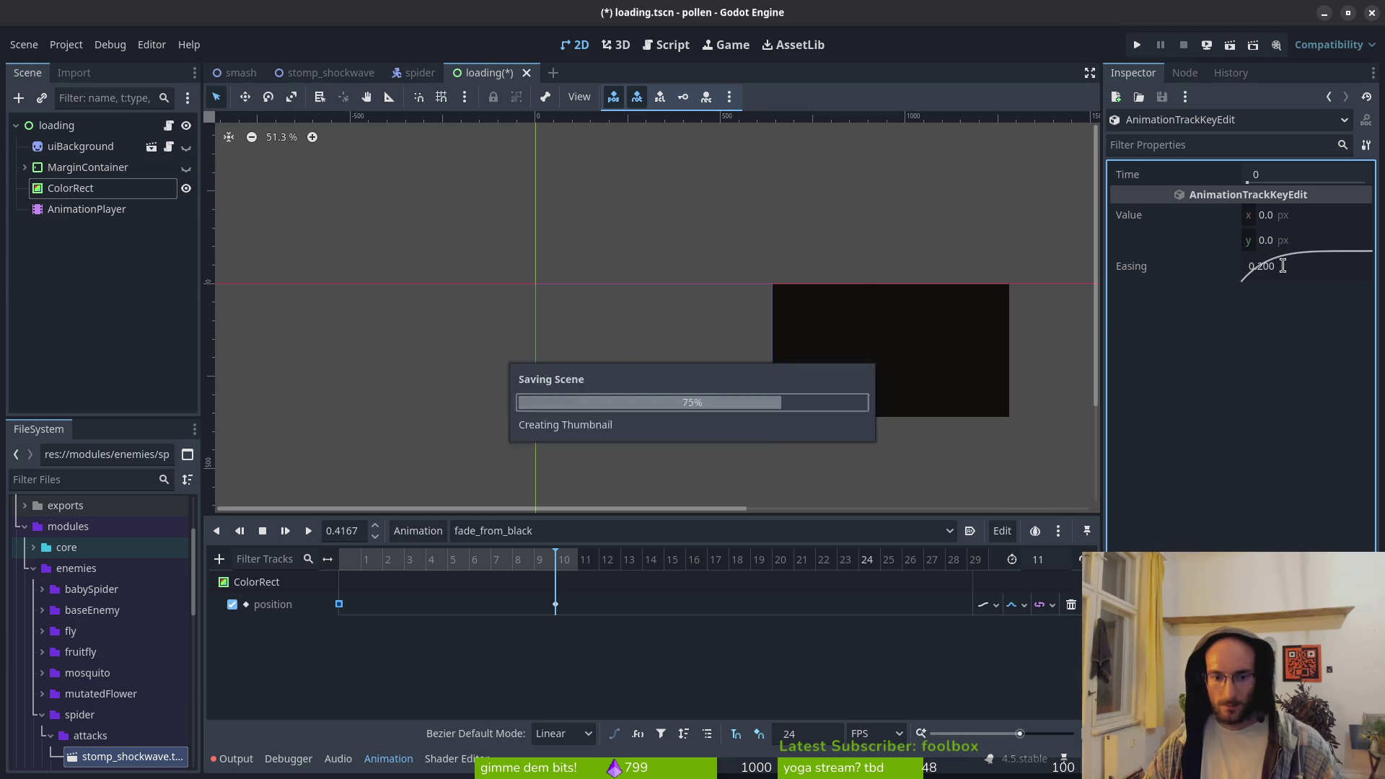
pyautogui.click(308, 538)
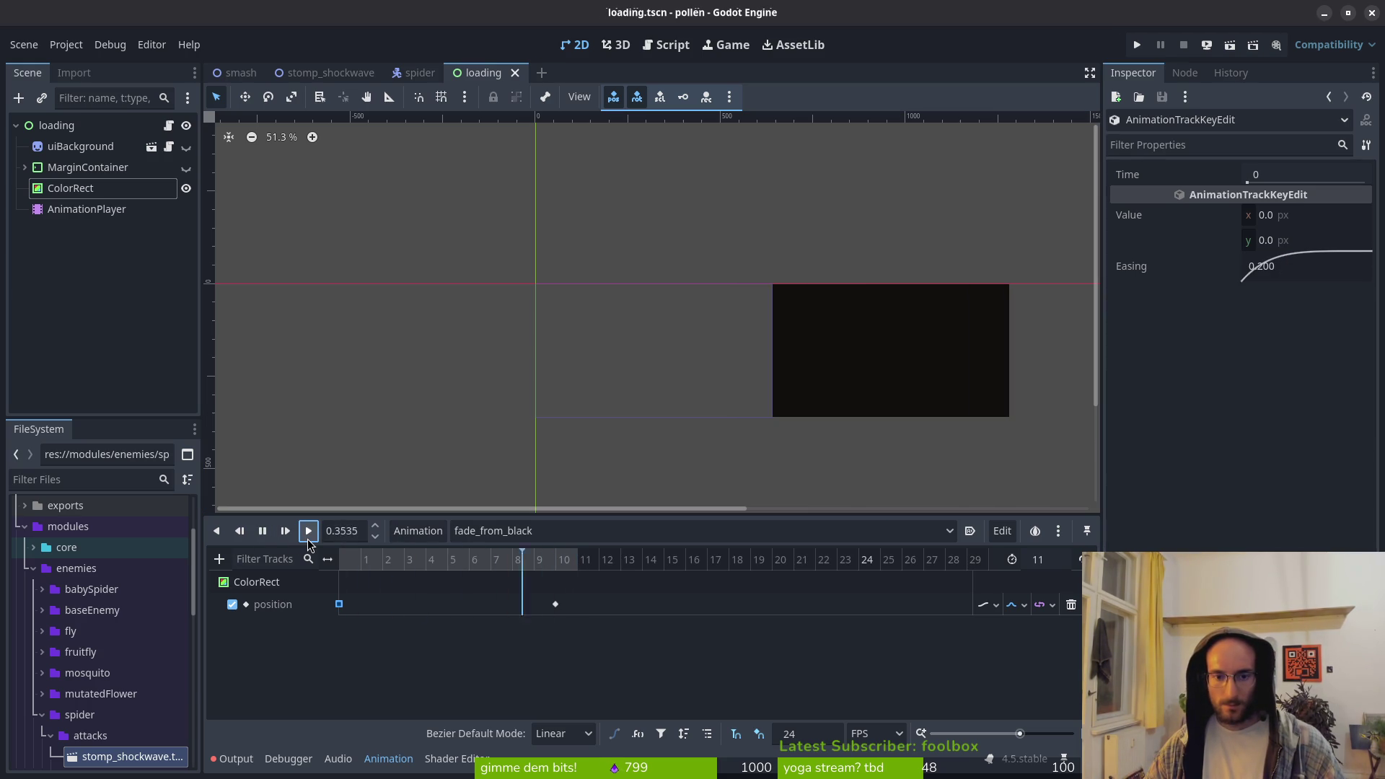
# Set the first position key of fade_from_black to 0.3 easing and preview it
pyautogui.hotkey('ctrl', 's')
pyautogui.click(339, 604)
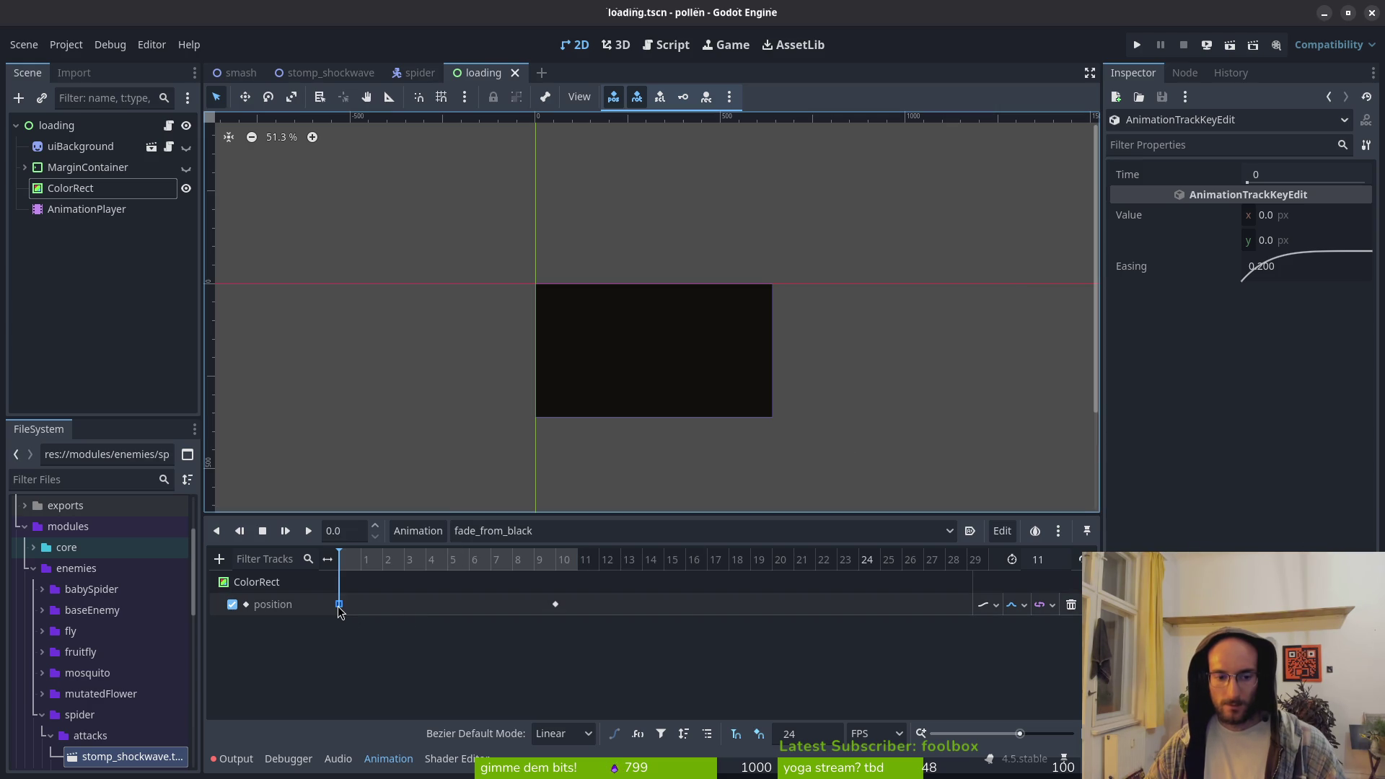
pyautogui.doubleClick(1302, 265)
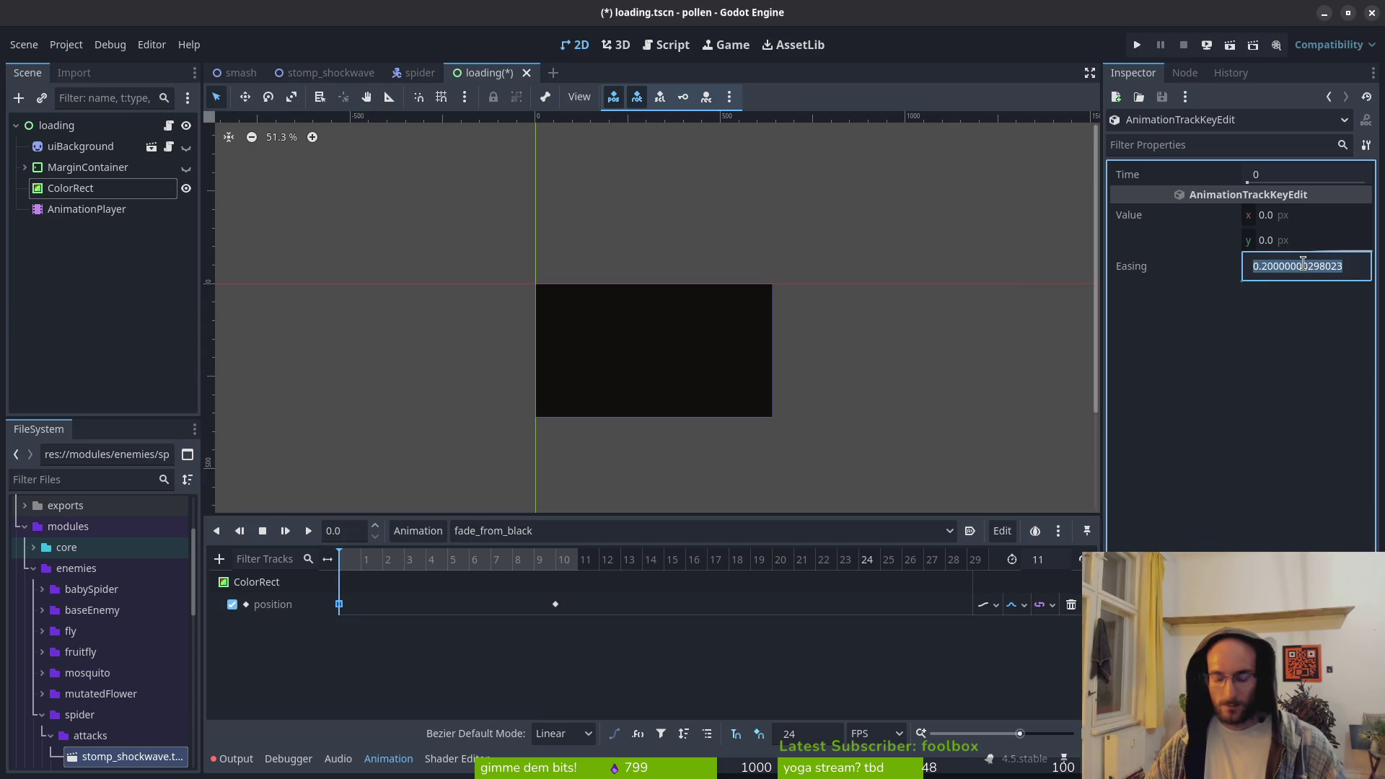
pyautogui.write('.3')
pyautogui.press('Return')
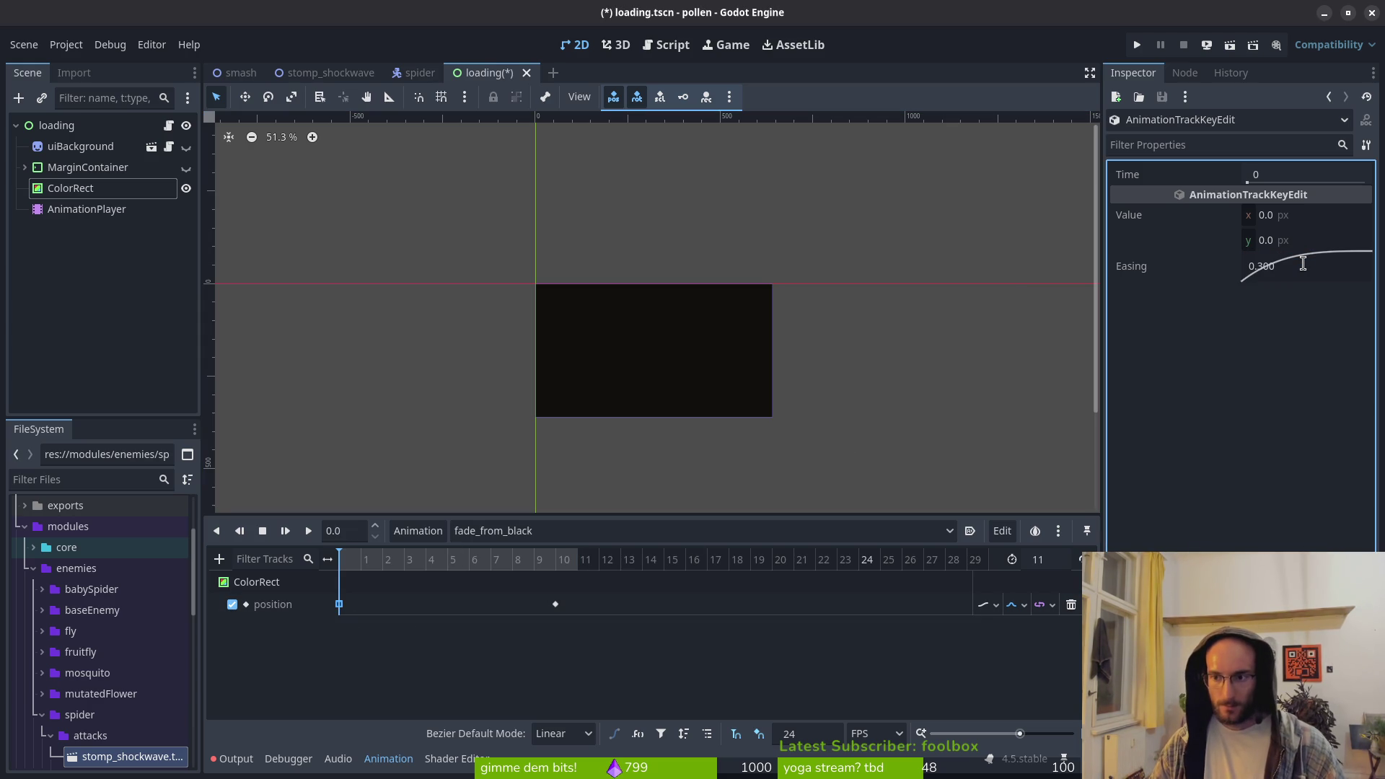
pyautogui.hotkey('ctrl', 's')
pyautogui.click(308, 530)
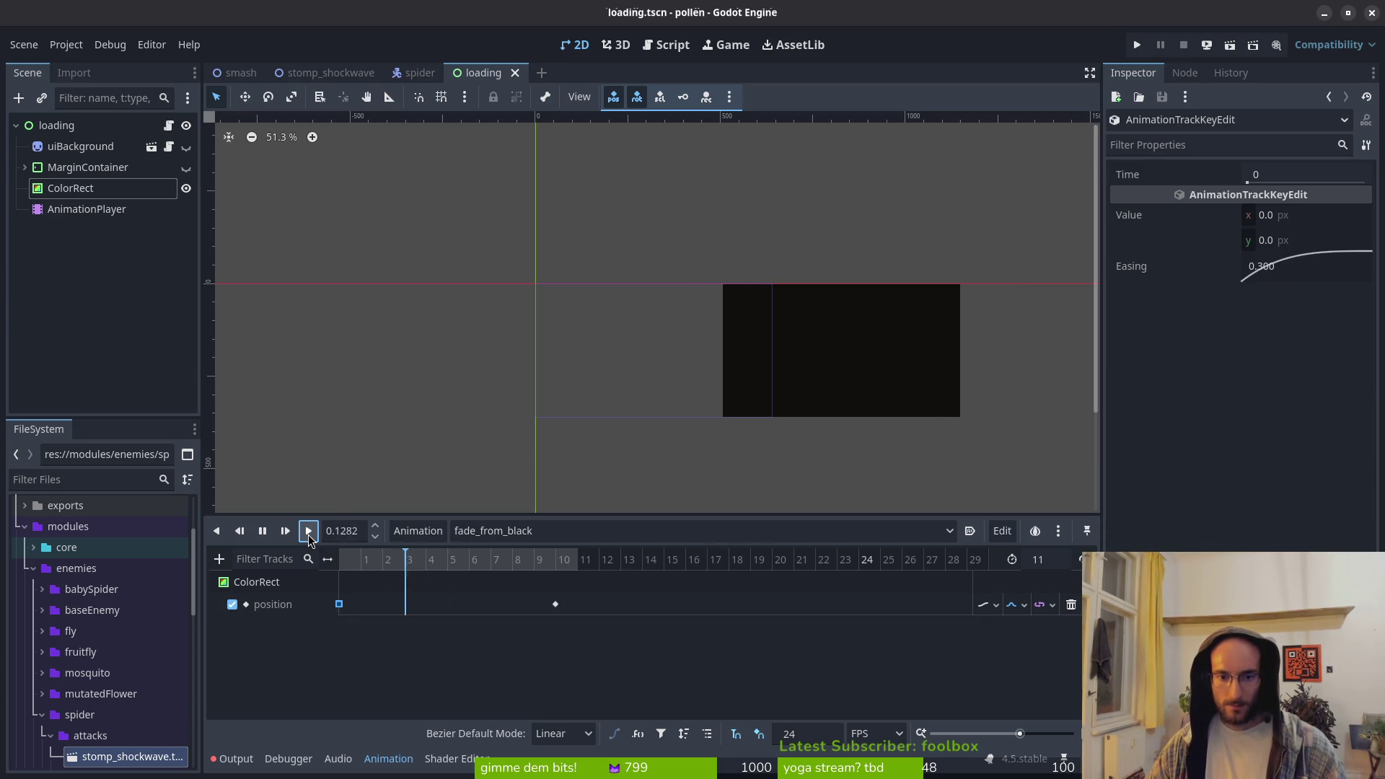
pyautogui.hotkey('ctrl', 's')
# Give fade_to_black's first position key an easing of 0.3
pyautogui.click(520, 531)
pyautogui.click(534, 598)
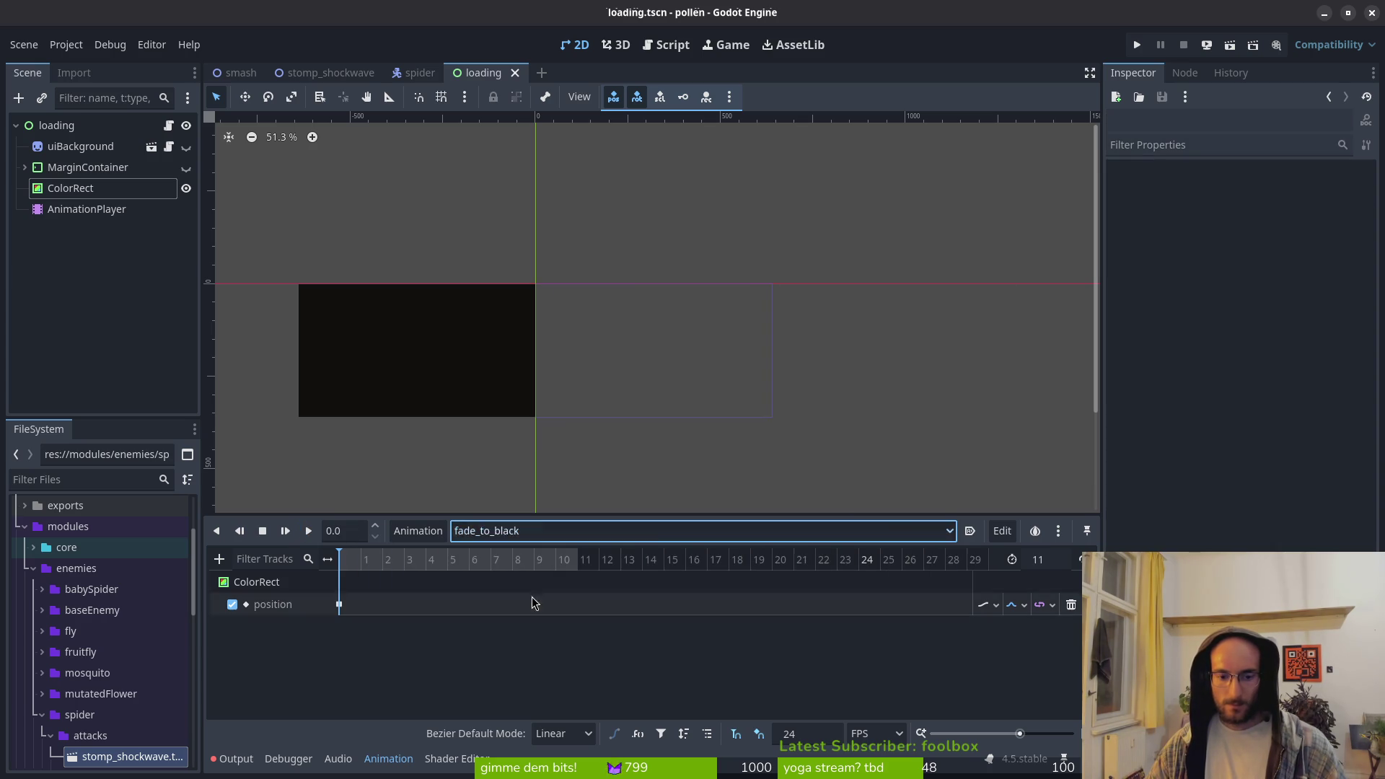
pyautogui.click(340, 606)
pyautogui.click(1298, 266)
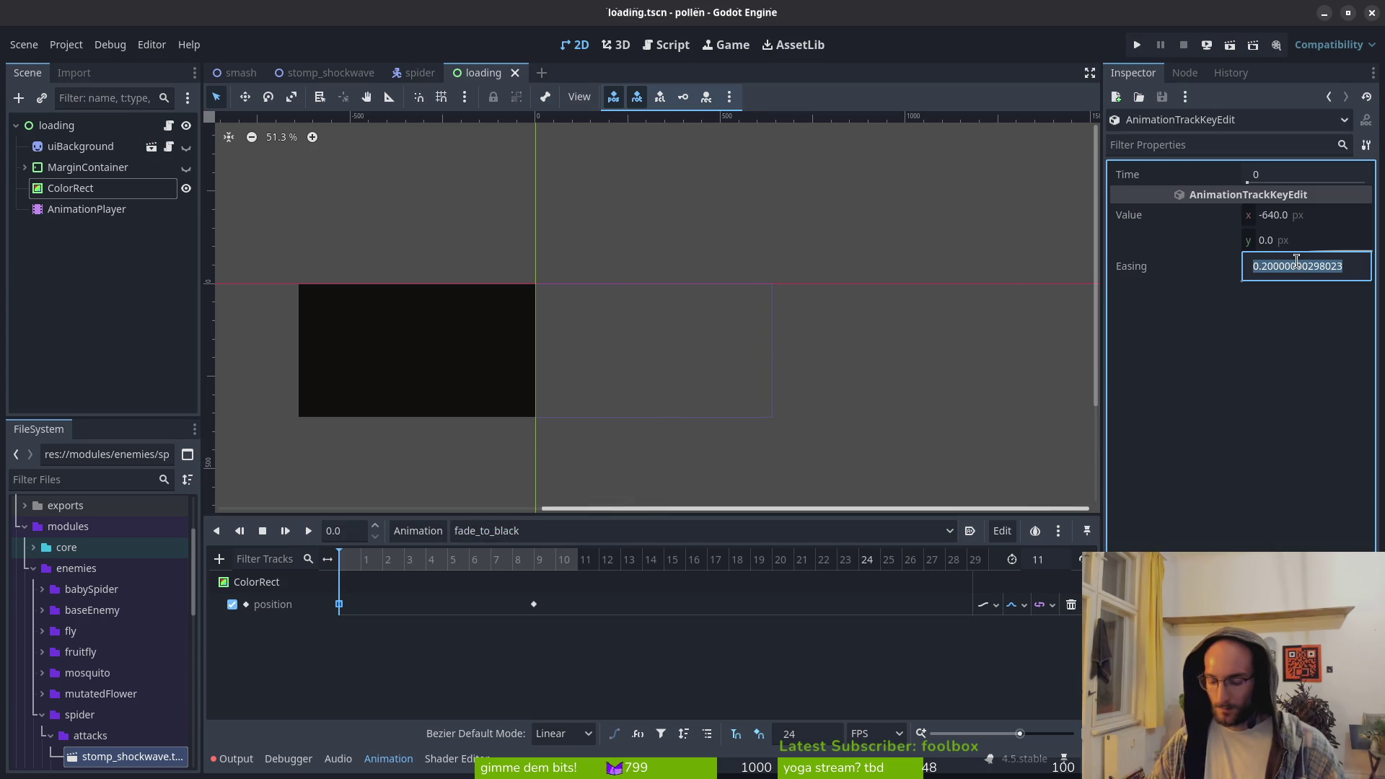
pyautogui.write('0.3')
pyautogui.press('Return')
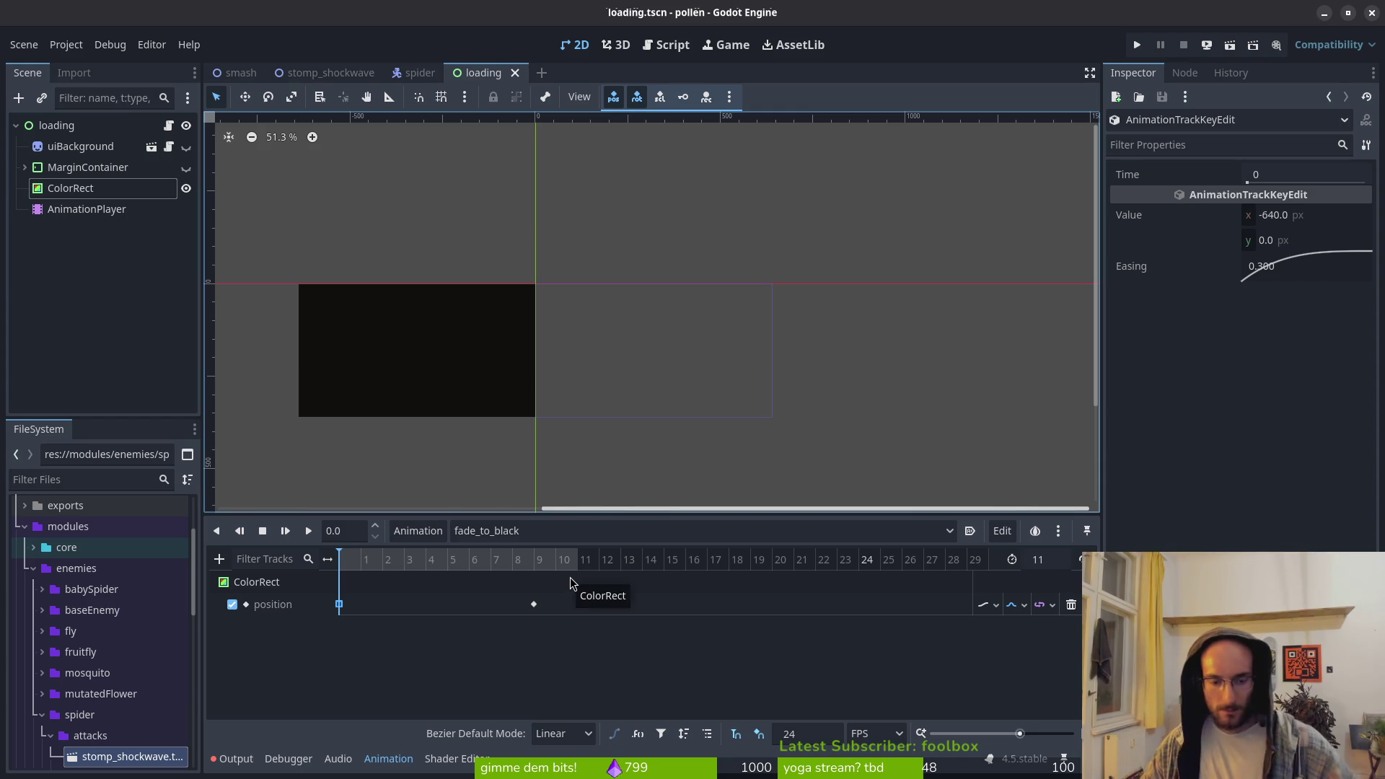
# Shorten fade_from_black to length 10, move its end key to frame 9, save and preview
pyautogui.click(501, 530)
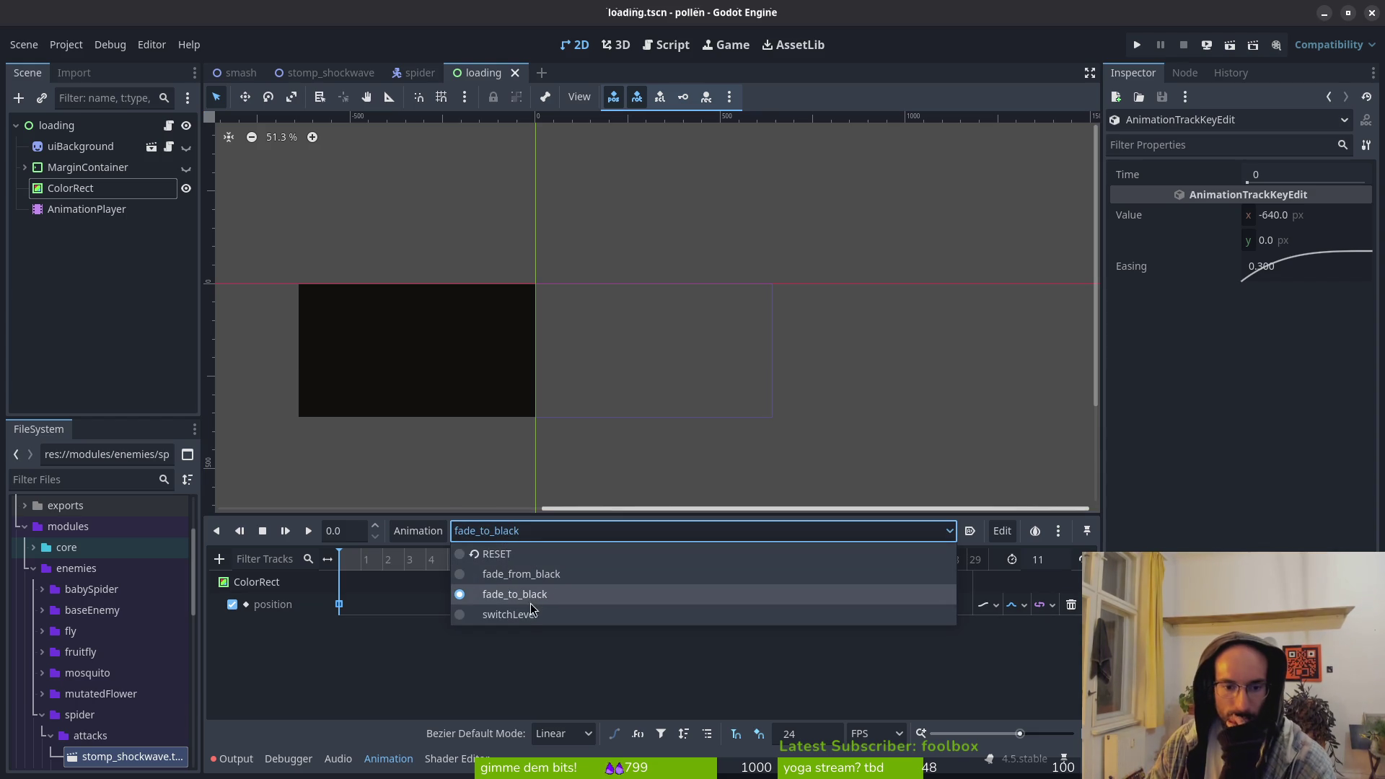
pyautogui.click(530, 573)
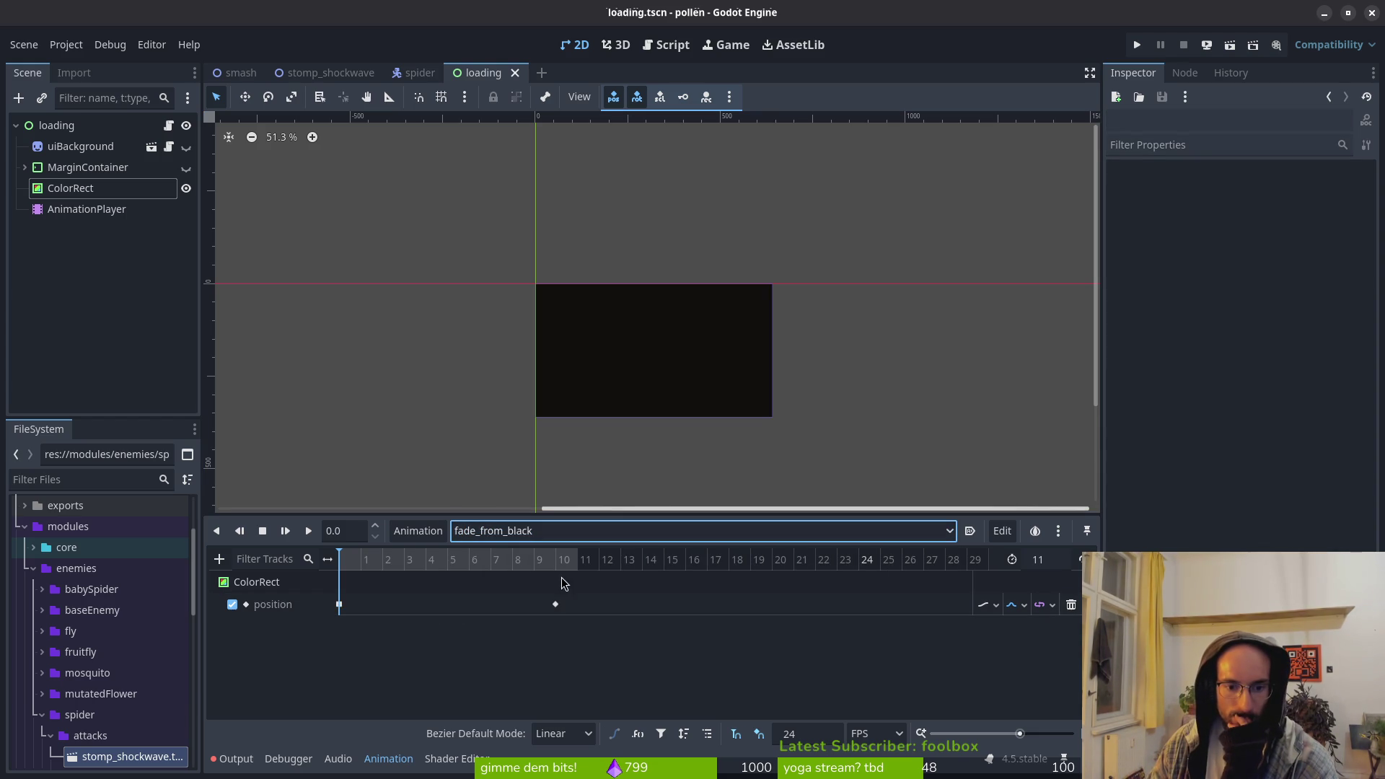
pyautogui.click(1067, 560)
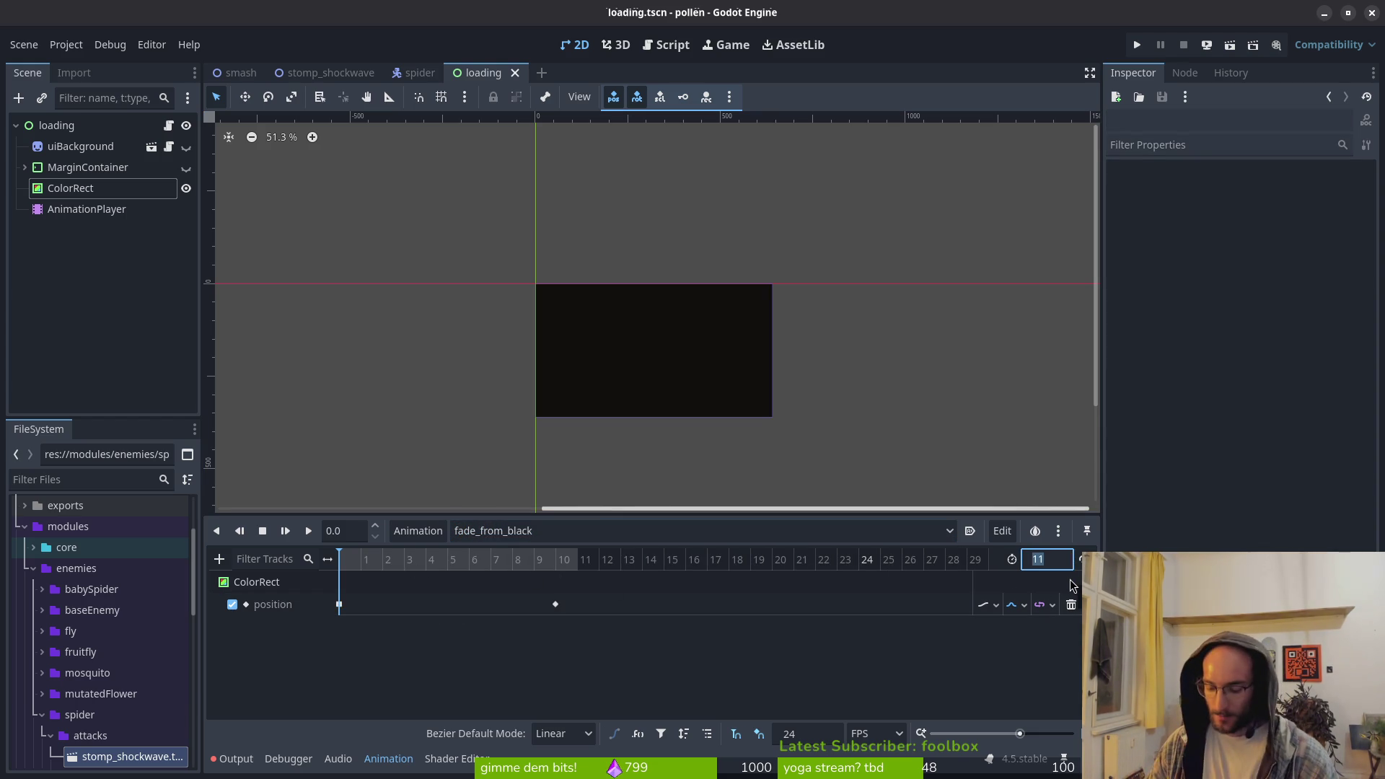
pyautogui.write('0')
pyautogui.press('Return')
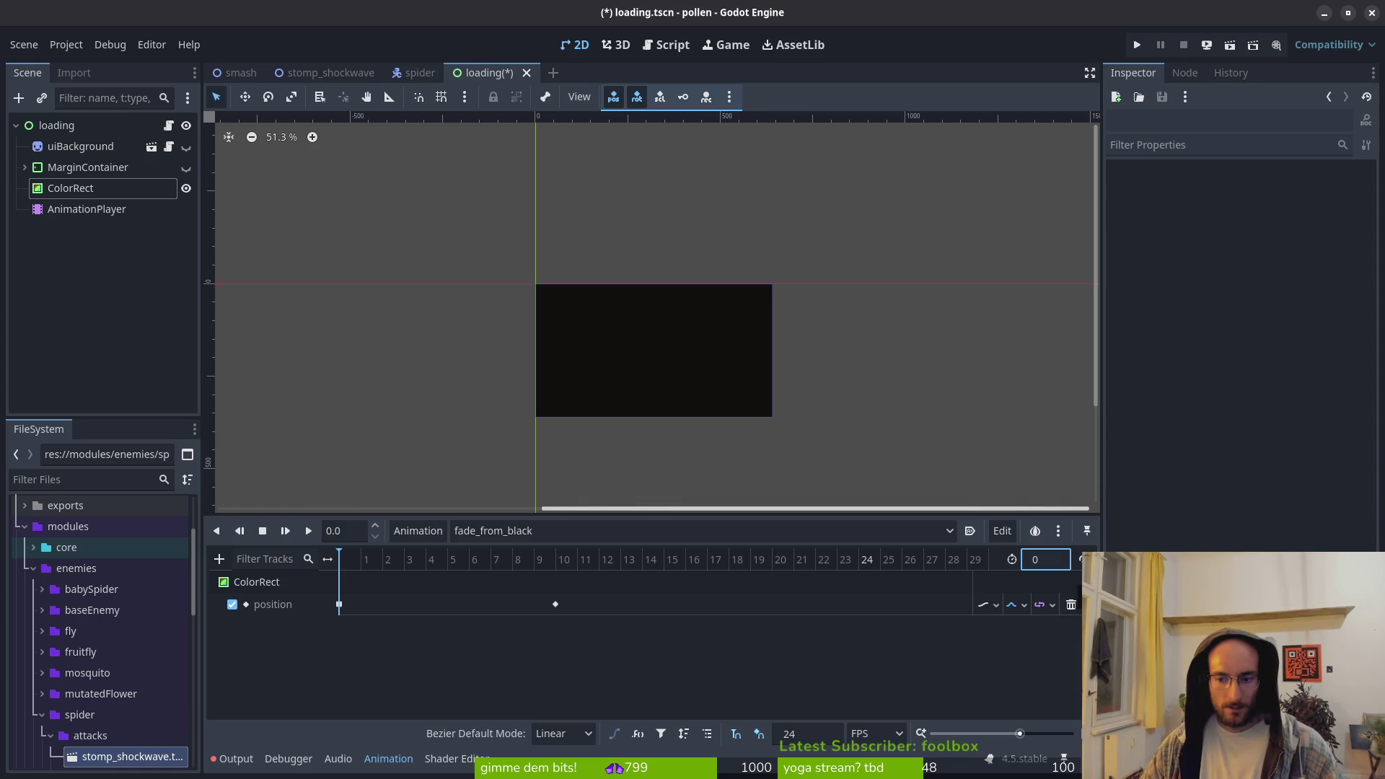
pyautogui.click(1054, 559)
pyautogui.write('10')
pyautogui.press('Return')
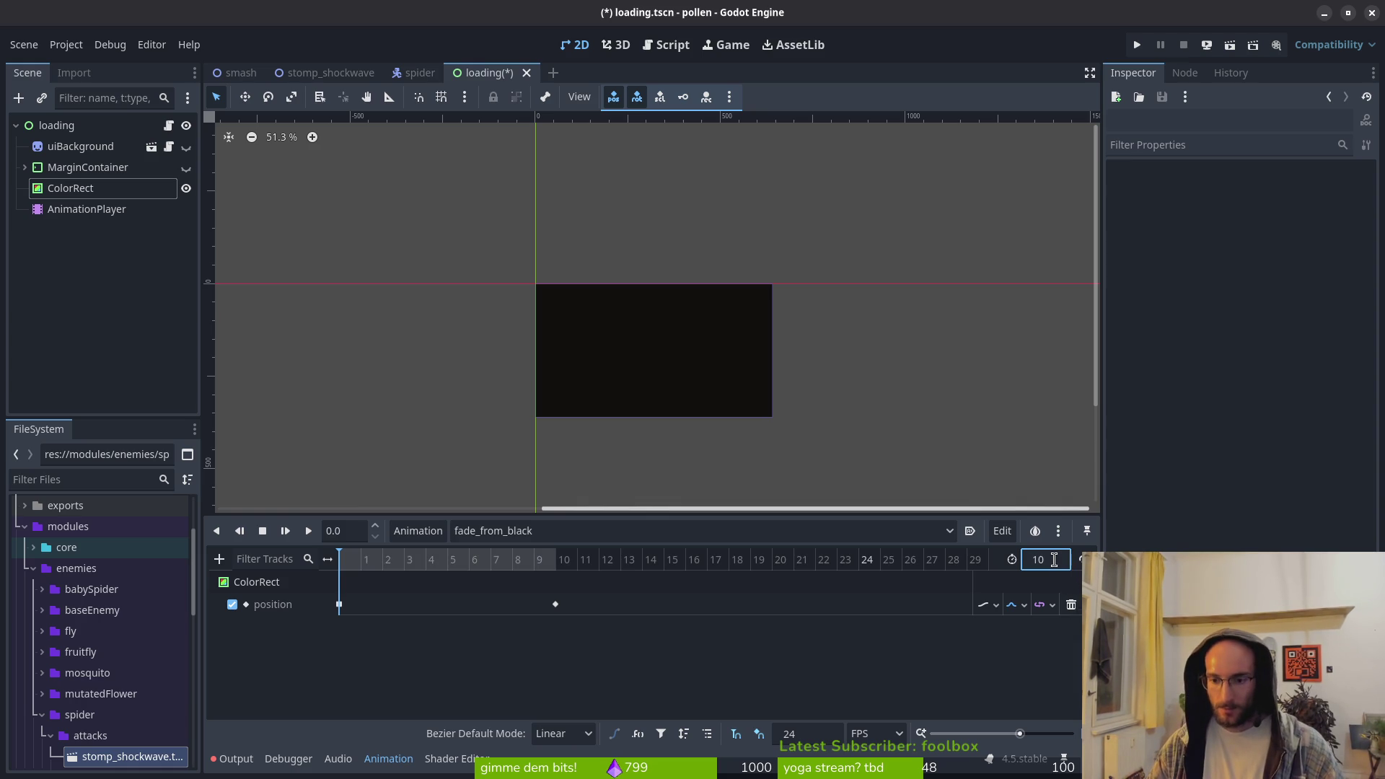
pyautogui.moveTo(559, 604); pyautogui.dragTo(548, 615)
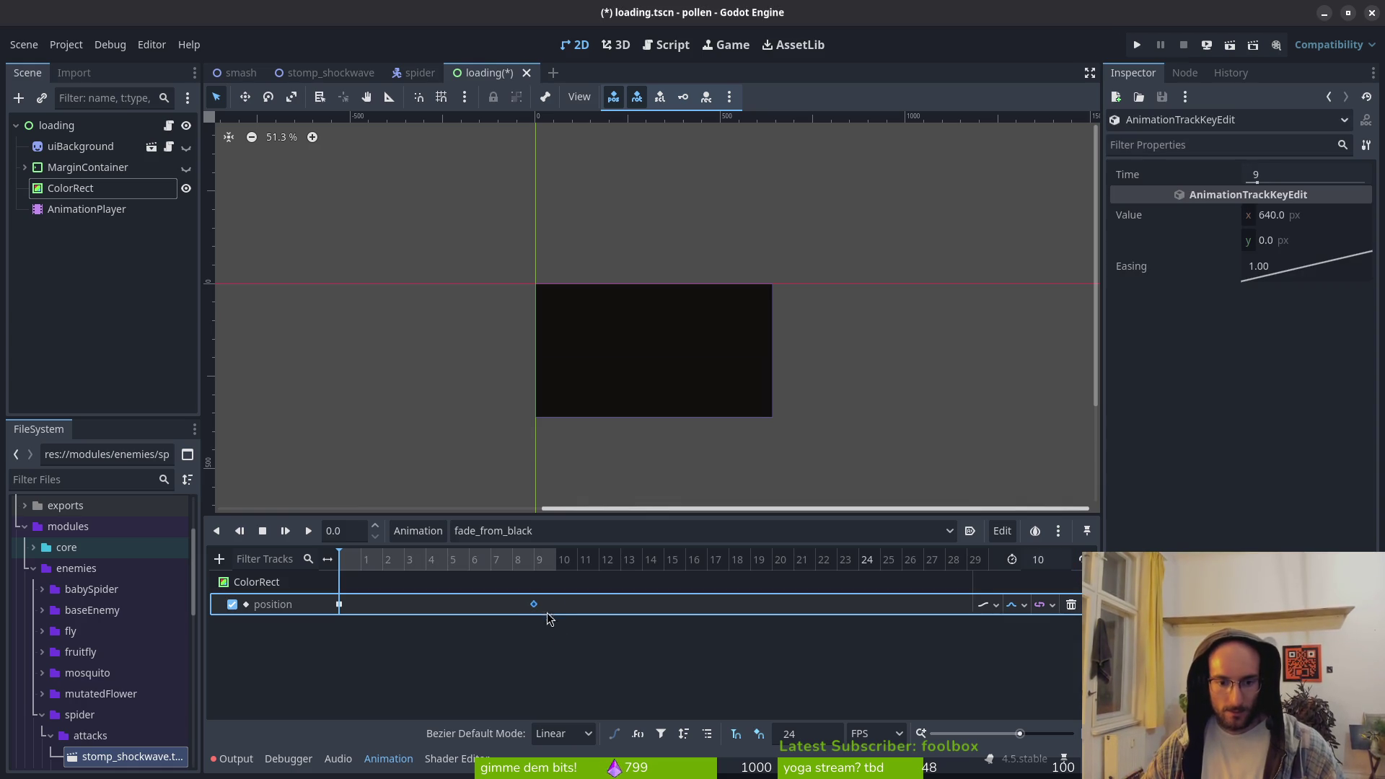
pyautogui.hotkey('ctrl', 's')
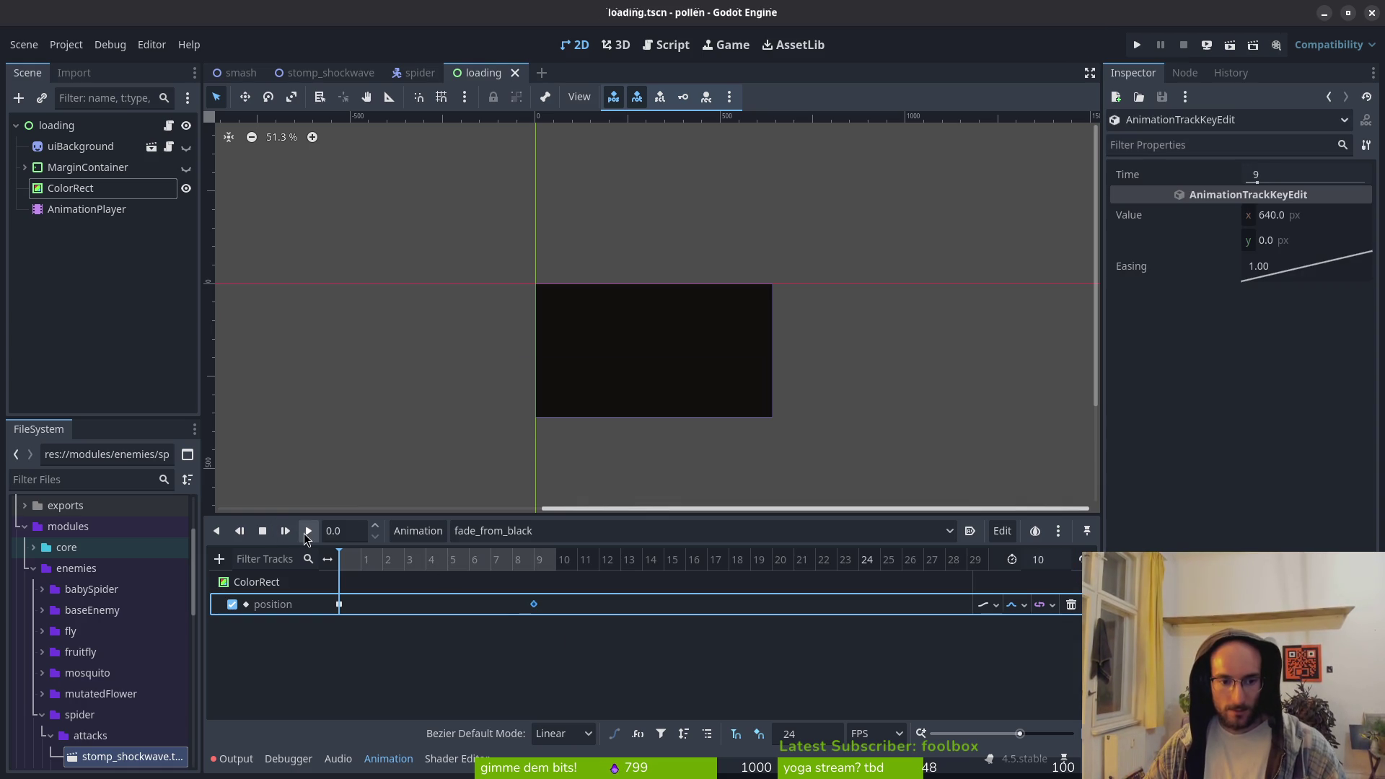
pyautogui.click(306, 534)
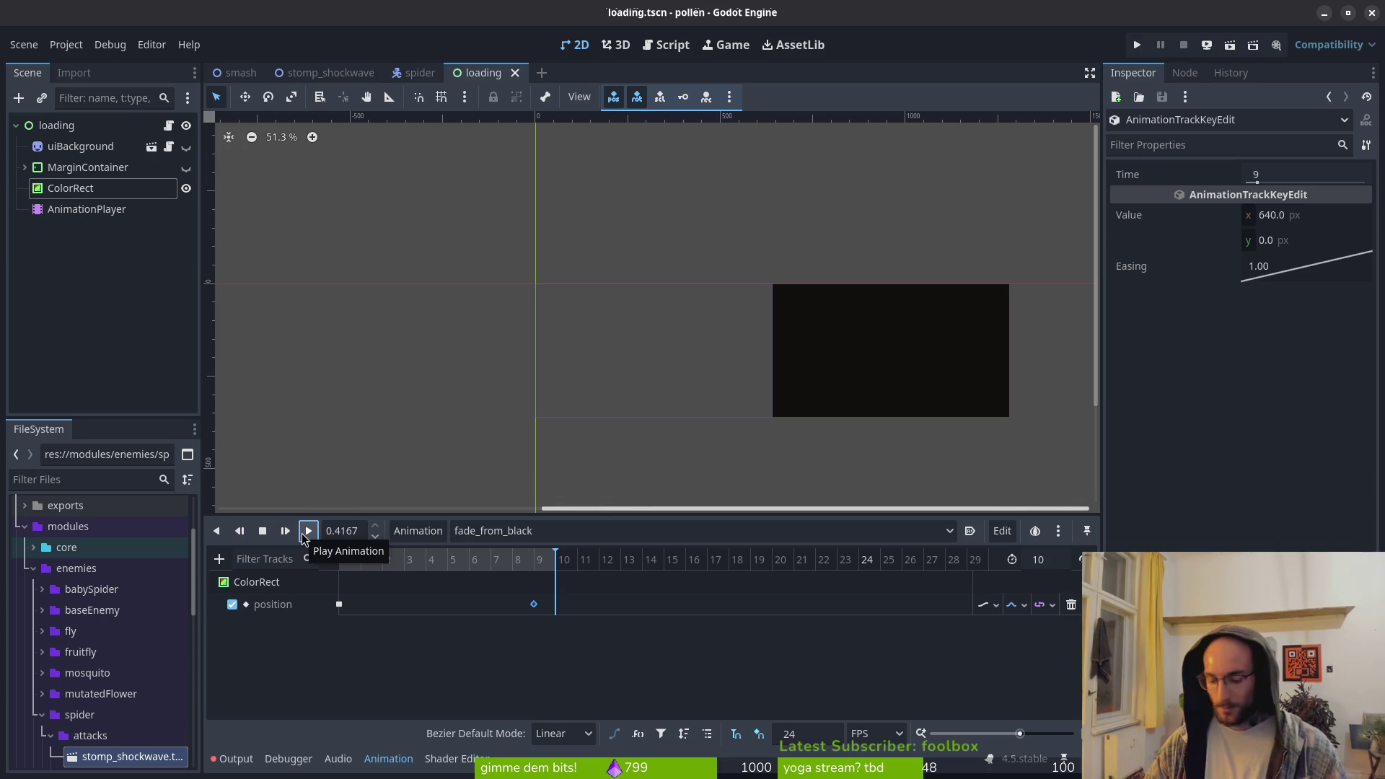
pyautogui.hotkey('alt', 'Tab')
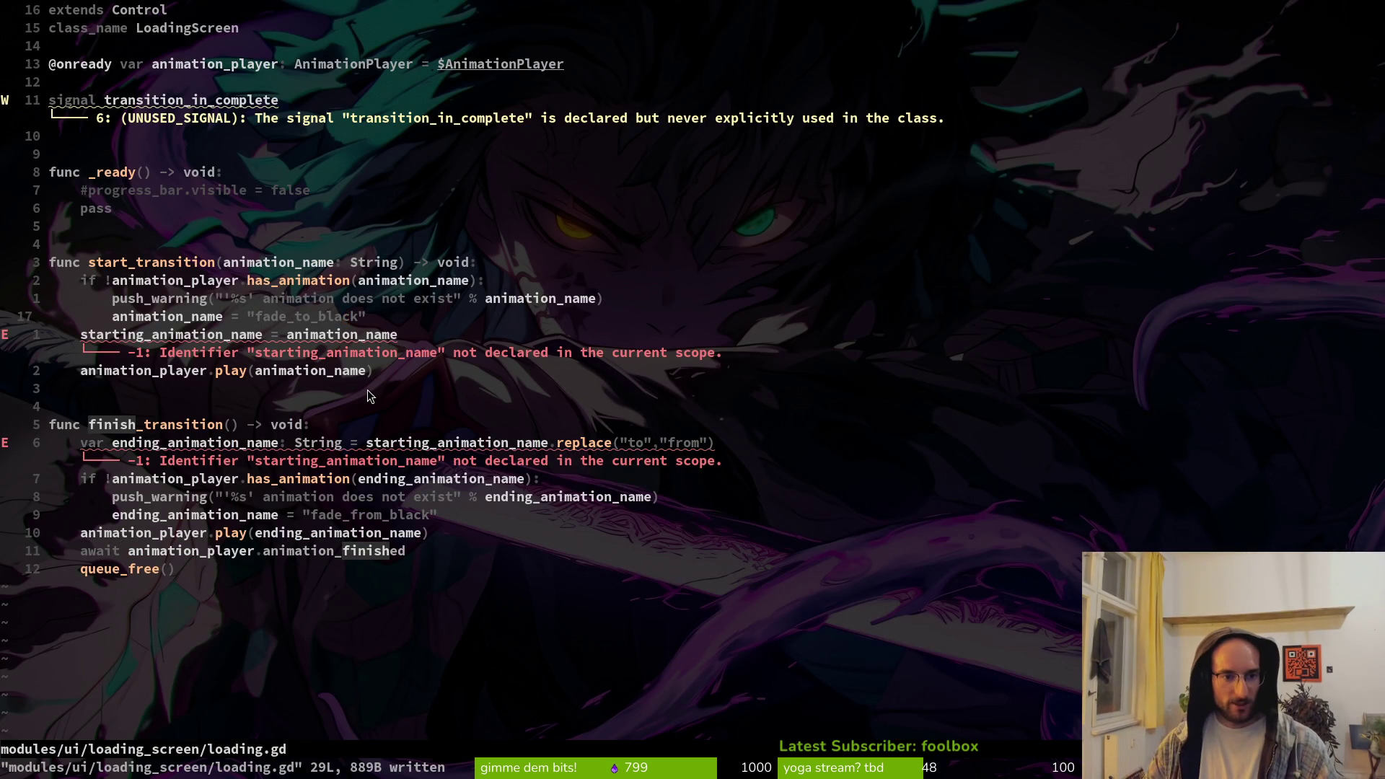
# Undo back to the earlier timer code for review, then redo to the newest version
pyautogui.press('j')
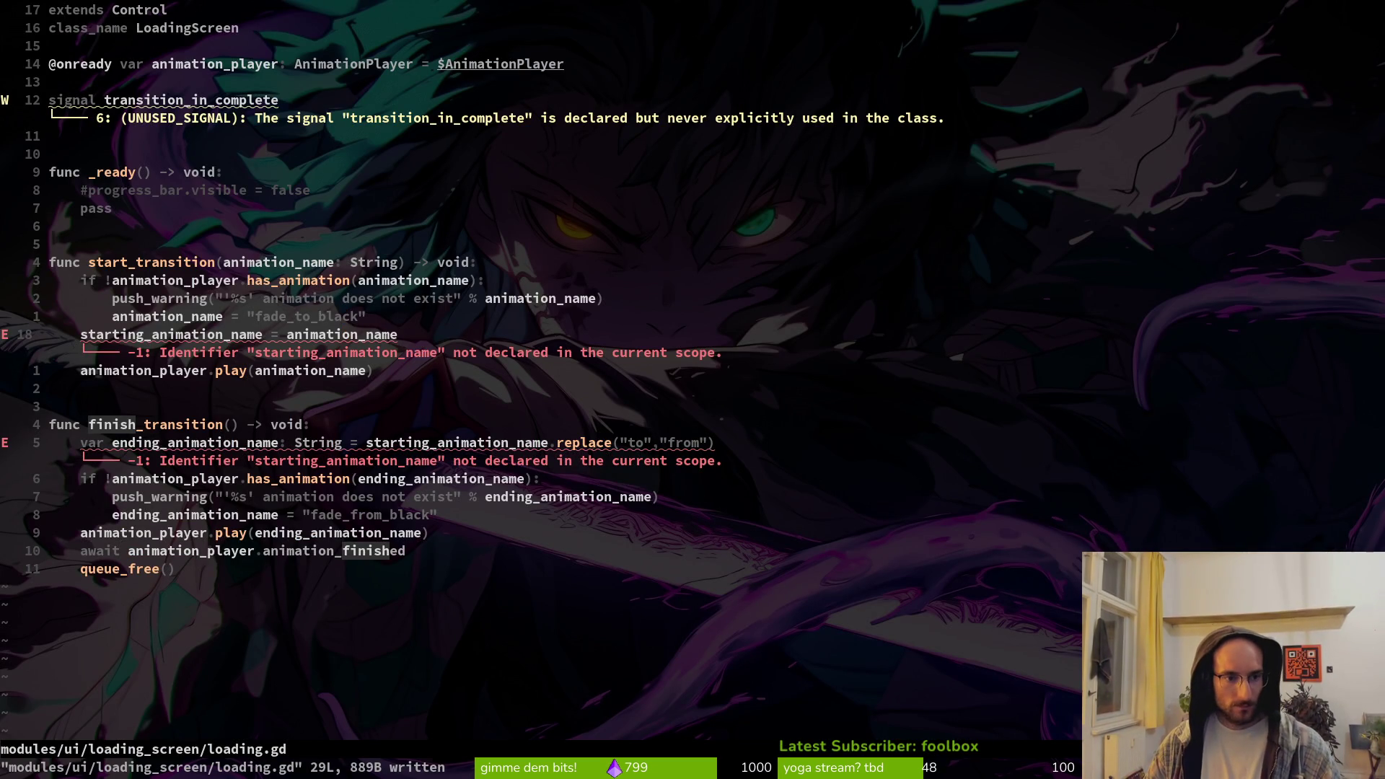
pyautogui.press('u')
pyautogui.press('u')
pyautogui.press('u')
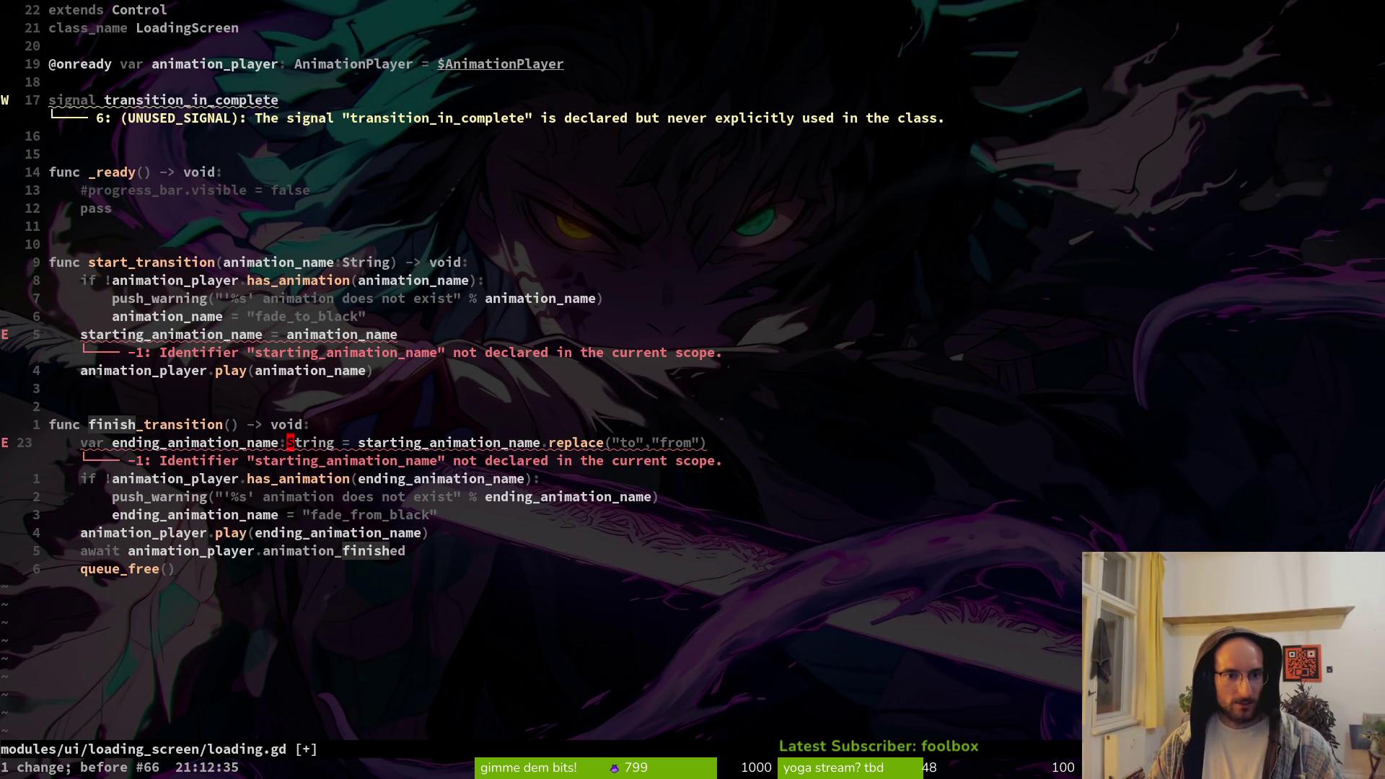
pyautogui.press('u')
pyautogui.press('u')
pyautogui.press('u')
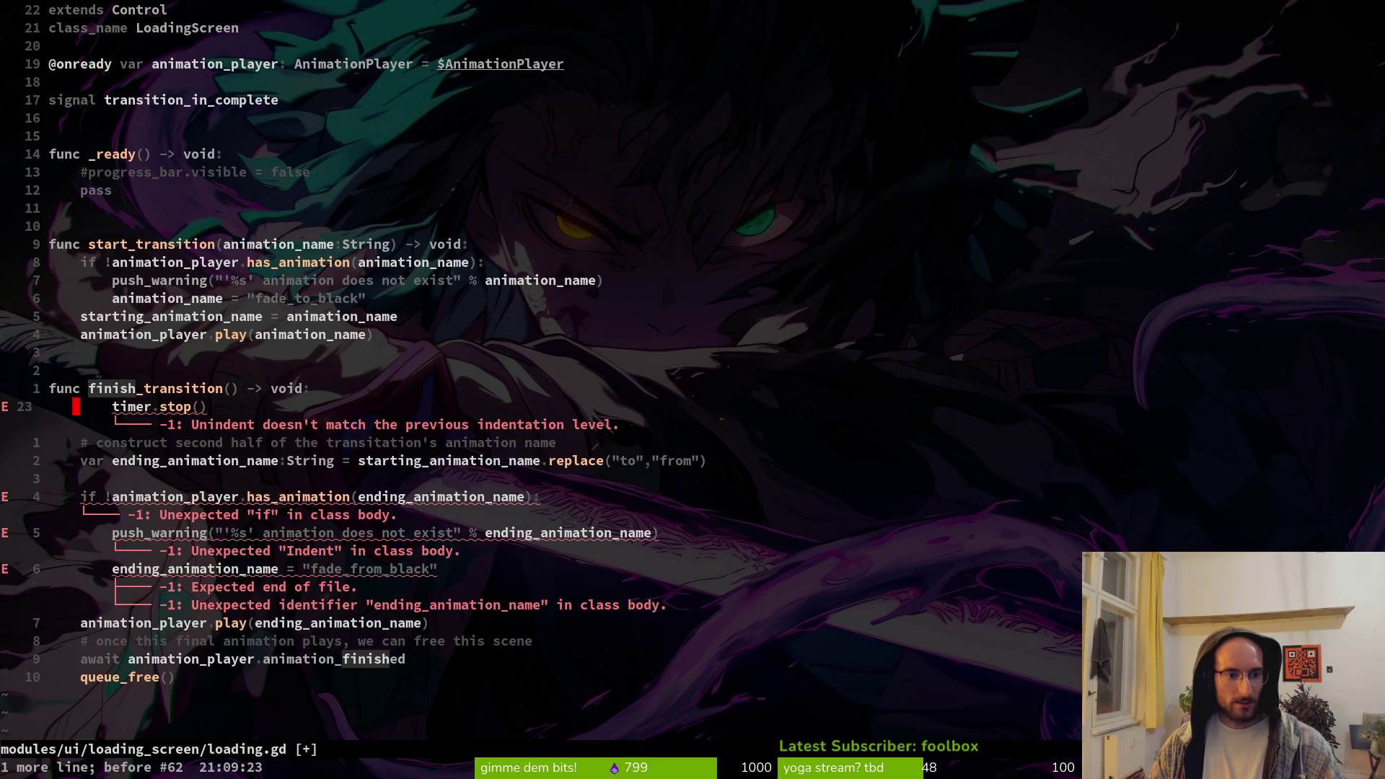
pyautogui.hotkey('ctrl', 'r')
pyautogui.hotkey('ctrl', 'r')
pyautogui.hotkey('ctrl', 'r')
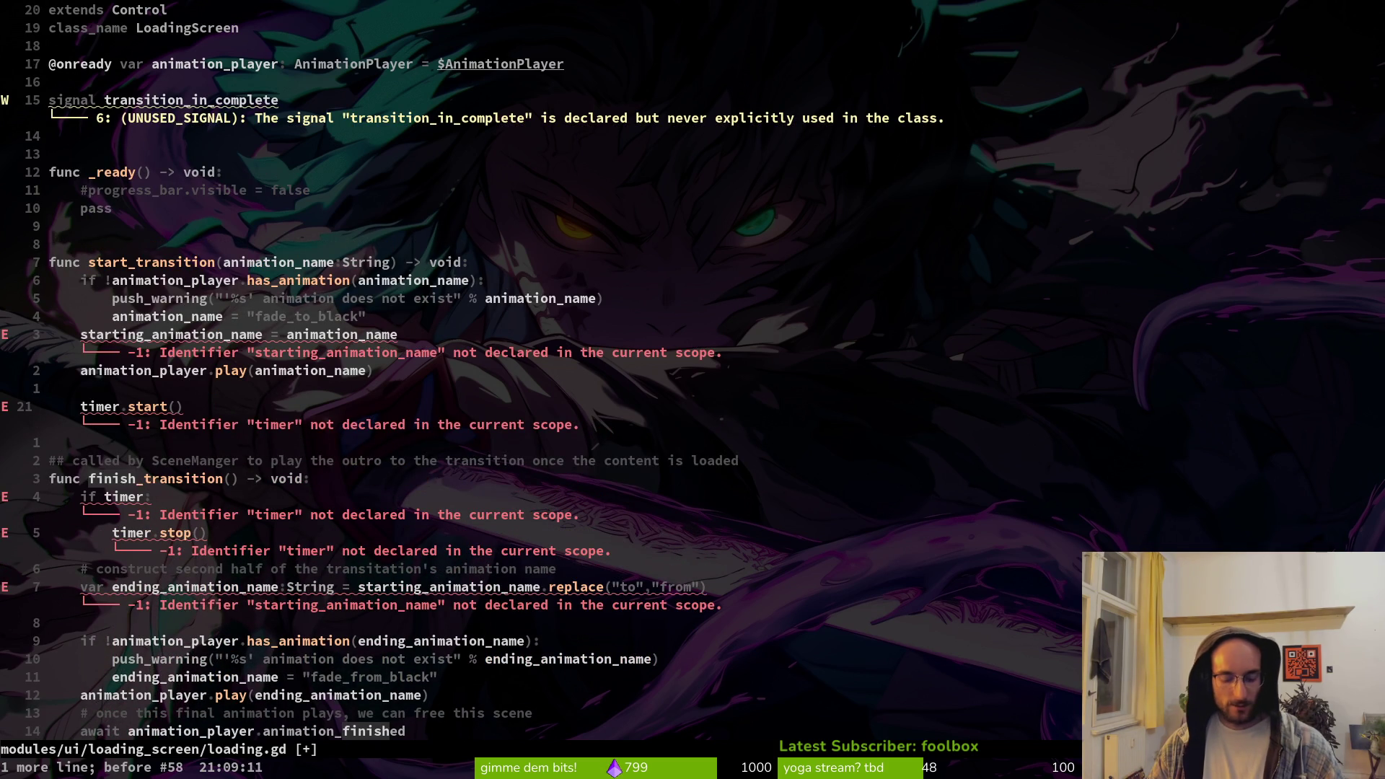
pyautogui.hotkey('ctrl', 'r')
pyautogui.hotkey('ctrl', 'r')
pyautogui.hotkey('ctrl', 'r')
pyautogui.press('k')
pyautogui.press('k')
pyautogui.press('k')
pyautogui.press('k')
pyautogui.press('k')
pyautogui.press('k')
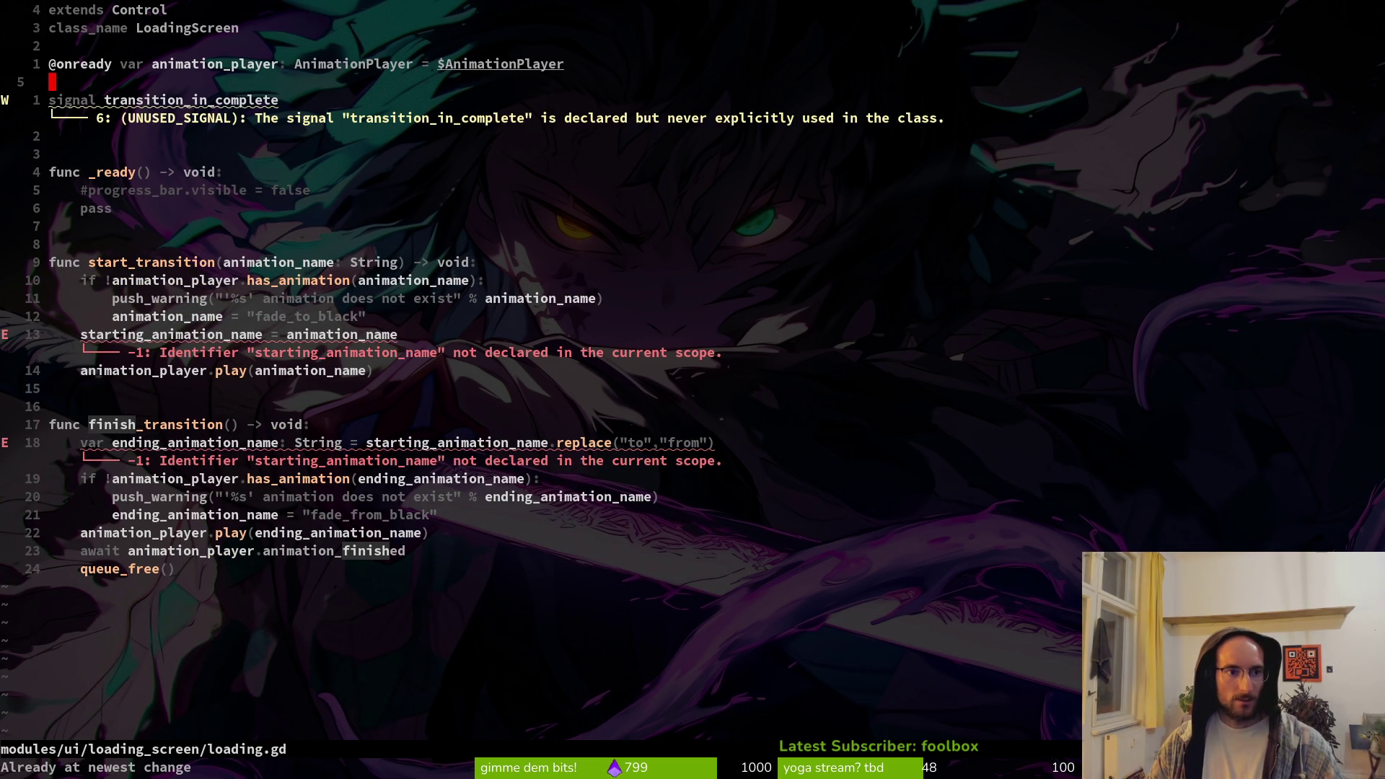
pyautogui.write('Ovar stat')
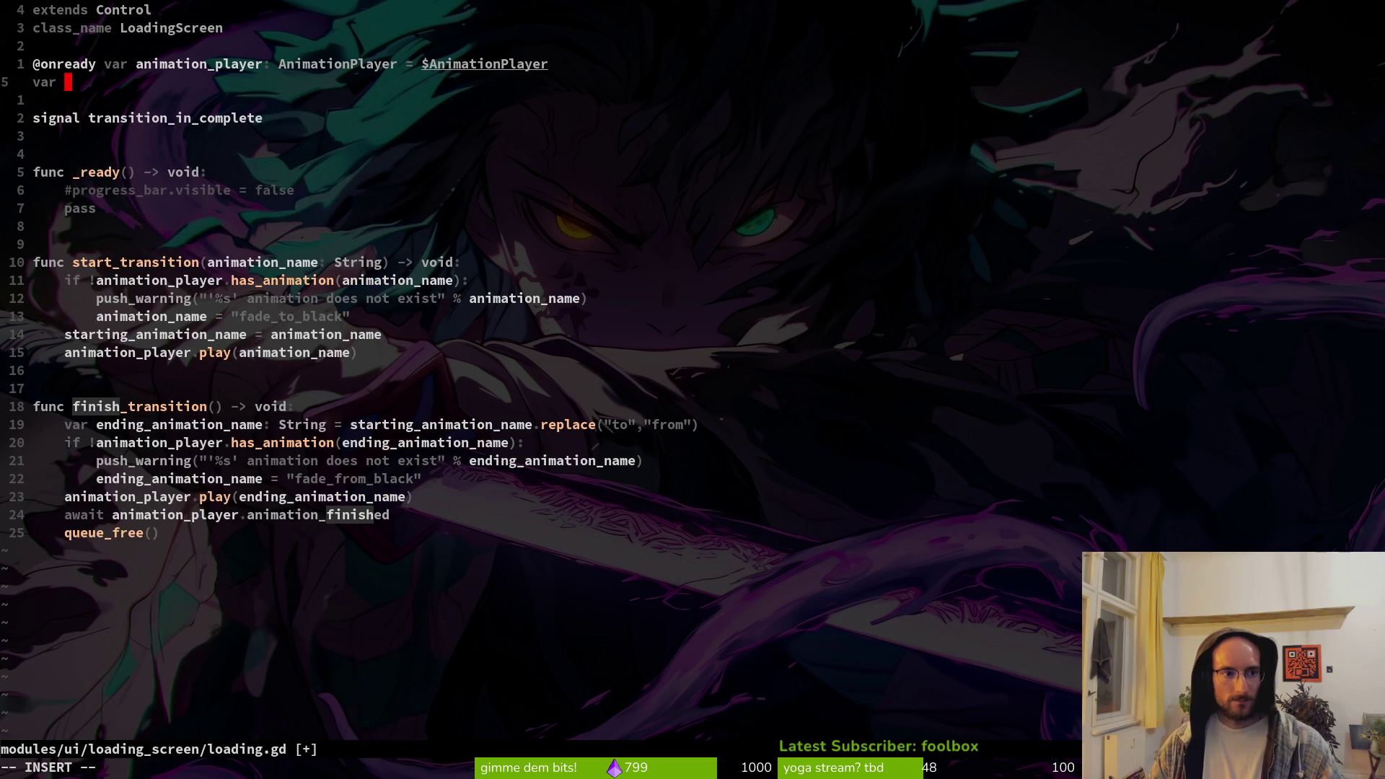
pyautogui.press('Tab')
pyautogui.press('Tab')
pyautogui.press('Return')
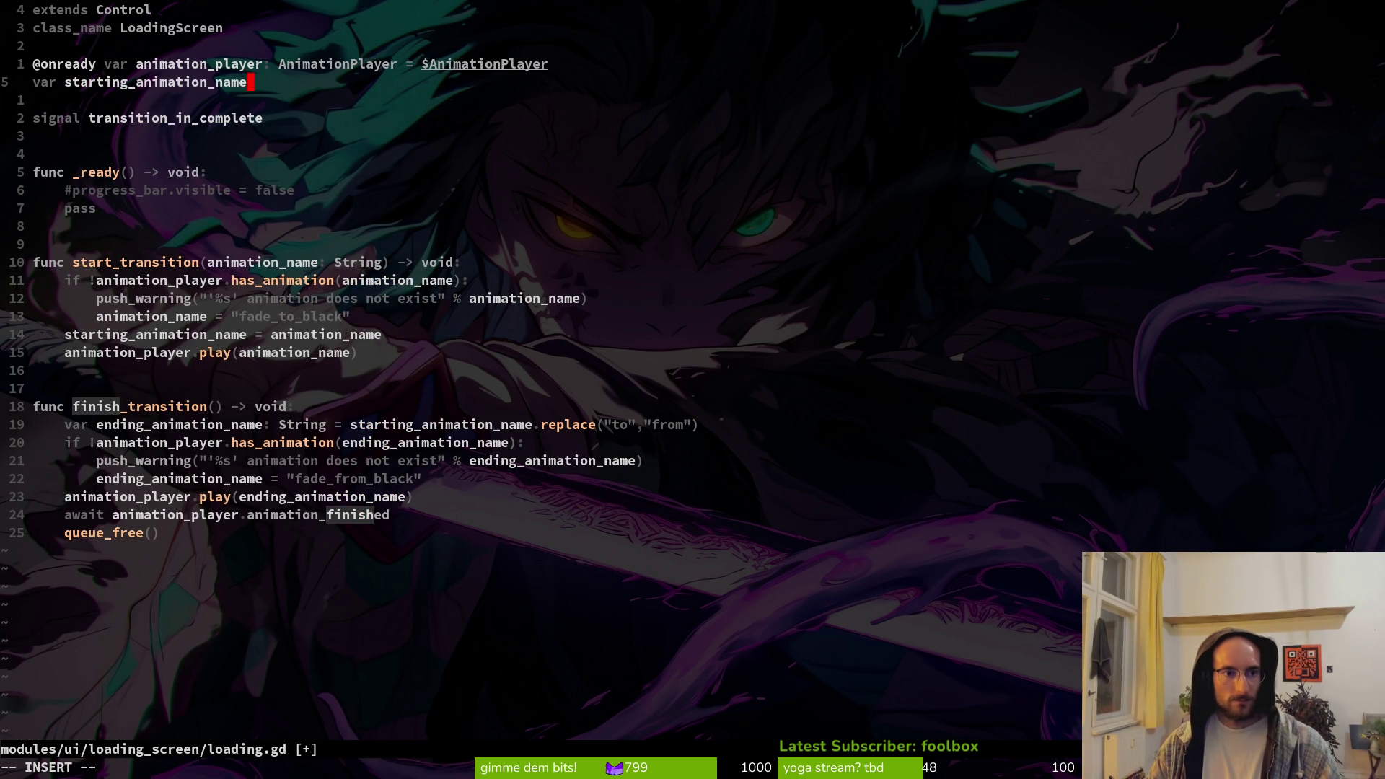
pyautogui.write(': ')
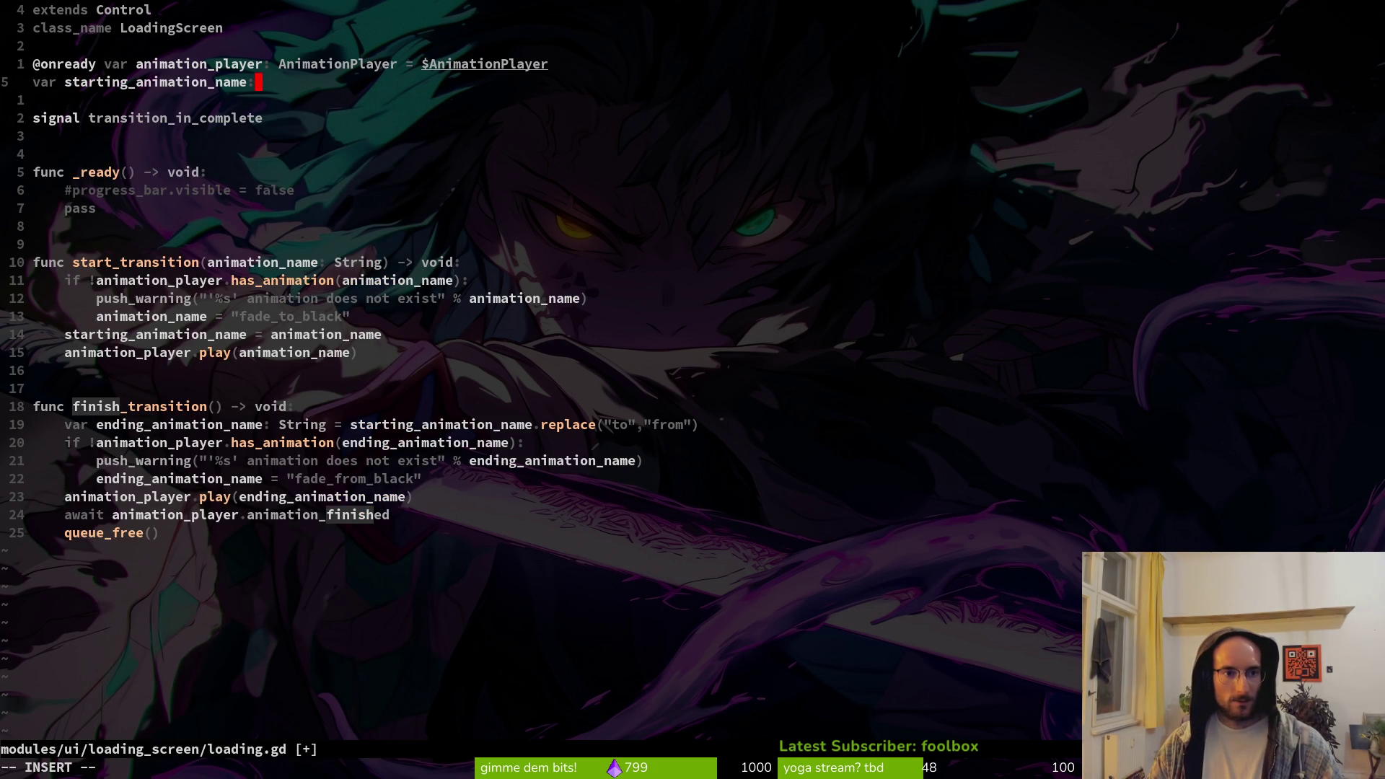
pyautogui.write('String')
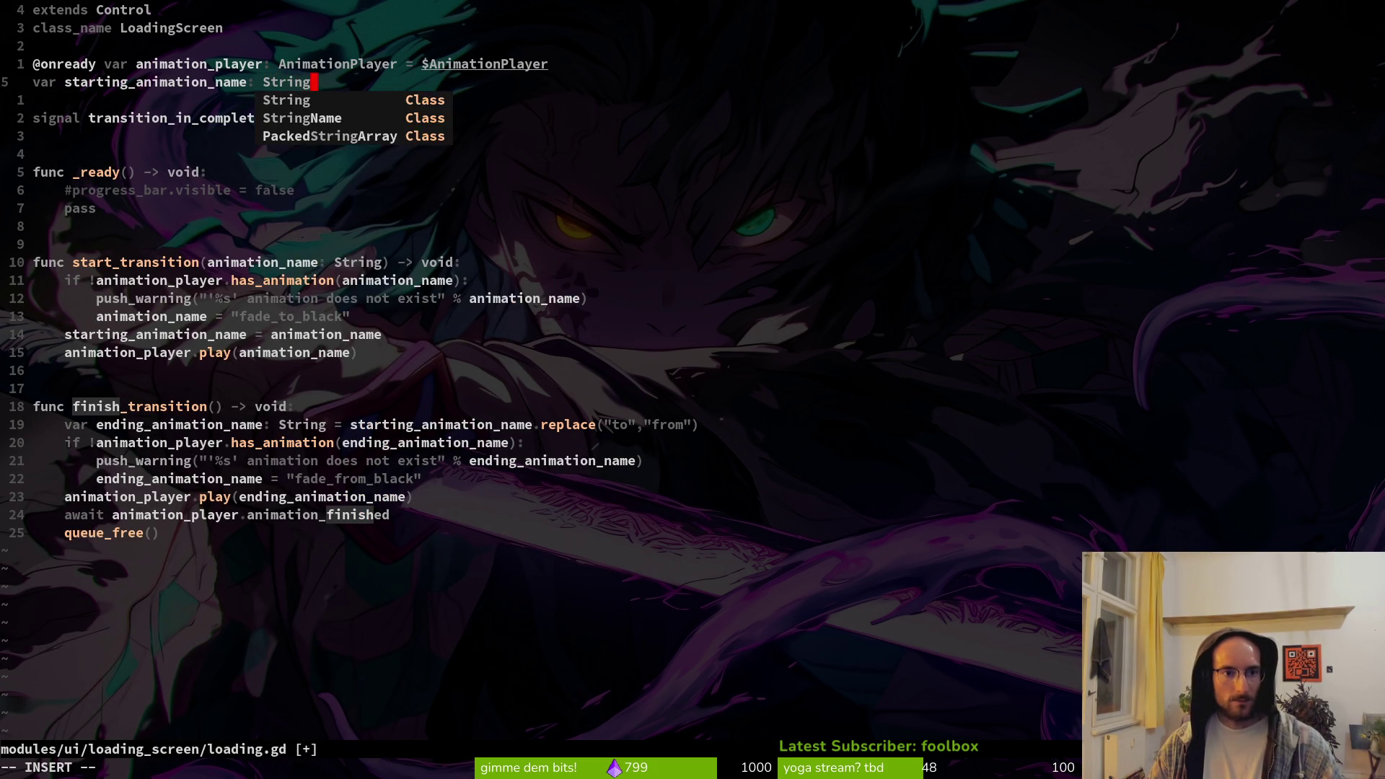
pyautogui.press('Escape')
pyautogui.write(':w')
pyautogui.press('Return')
pyautogui.press('j')
pyautogui.press('j')
pyautogui.press('j')
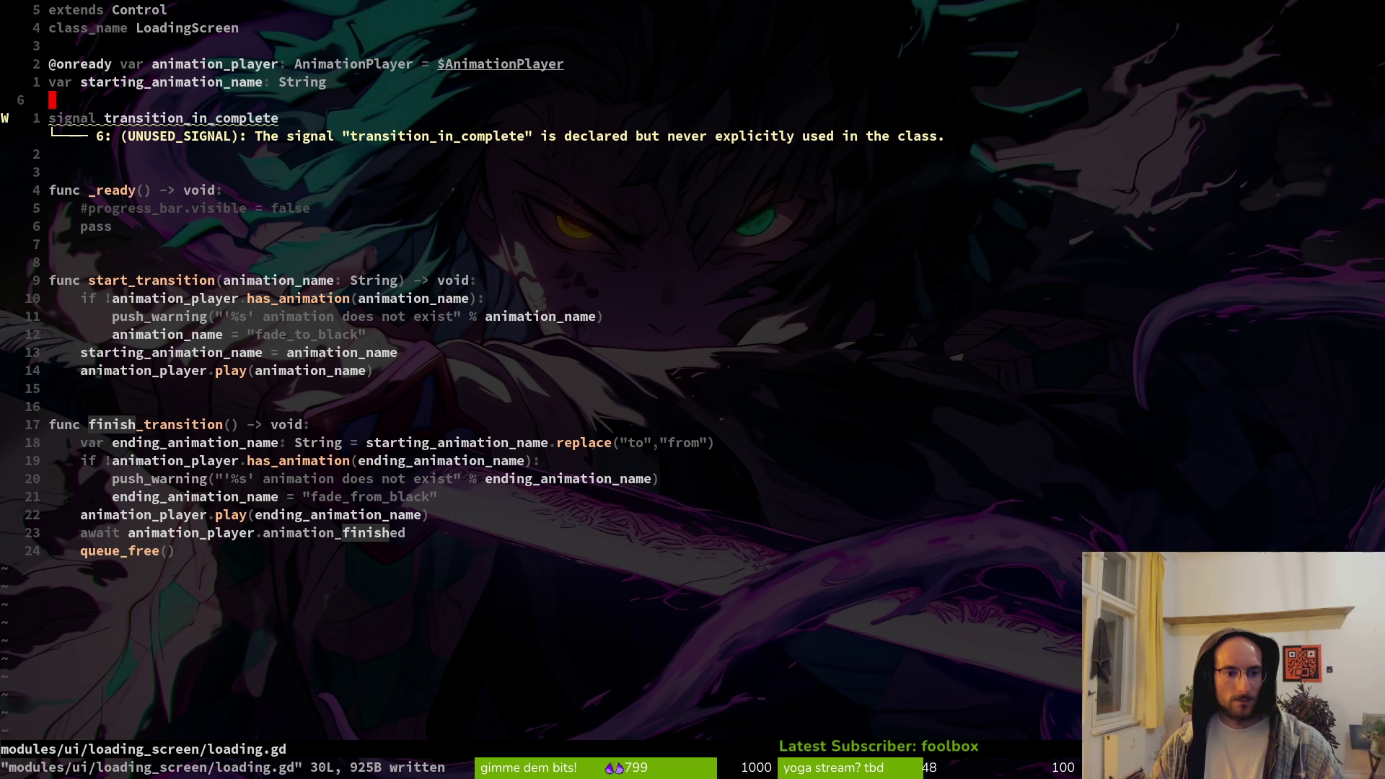
# Review the signal declaration and animation_player.play line, then return to the GitHub reference
pyautogui.press('j')
pyautogui.press('j')
pyautogui.press('j')
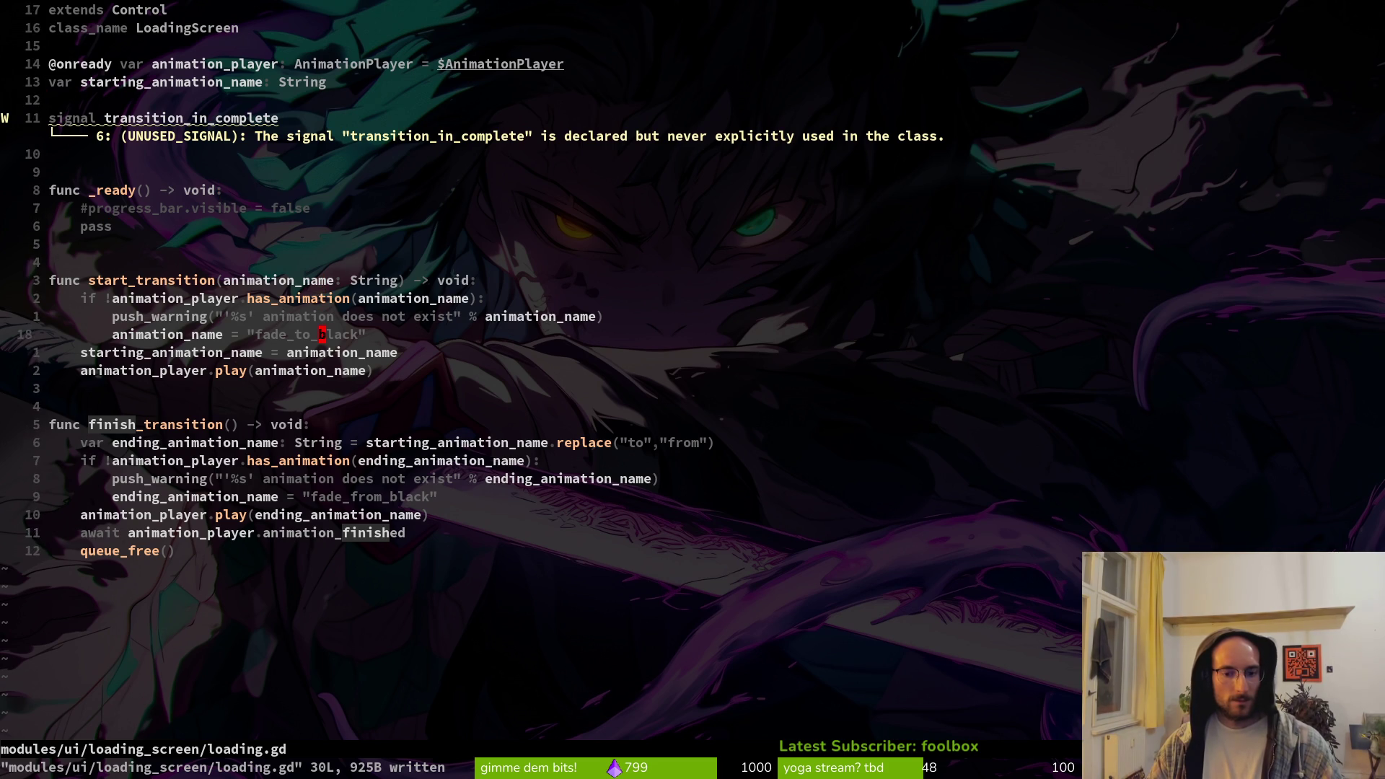
pyautogui.press('k')
pyautogui.press('k')
pyautogui.press('k')
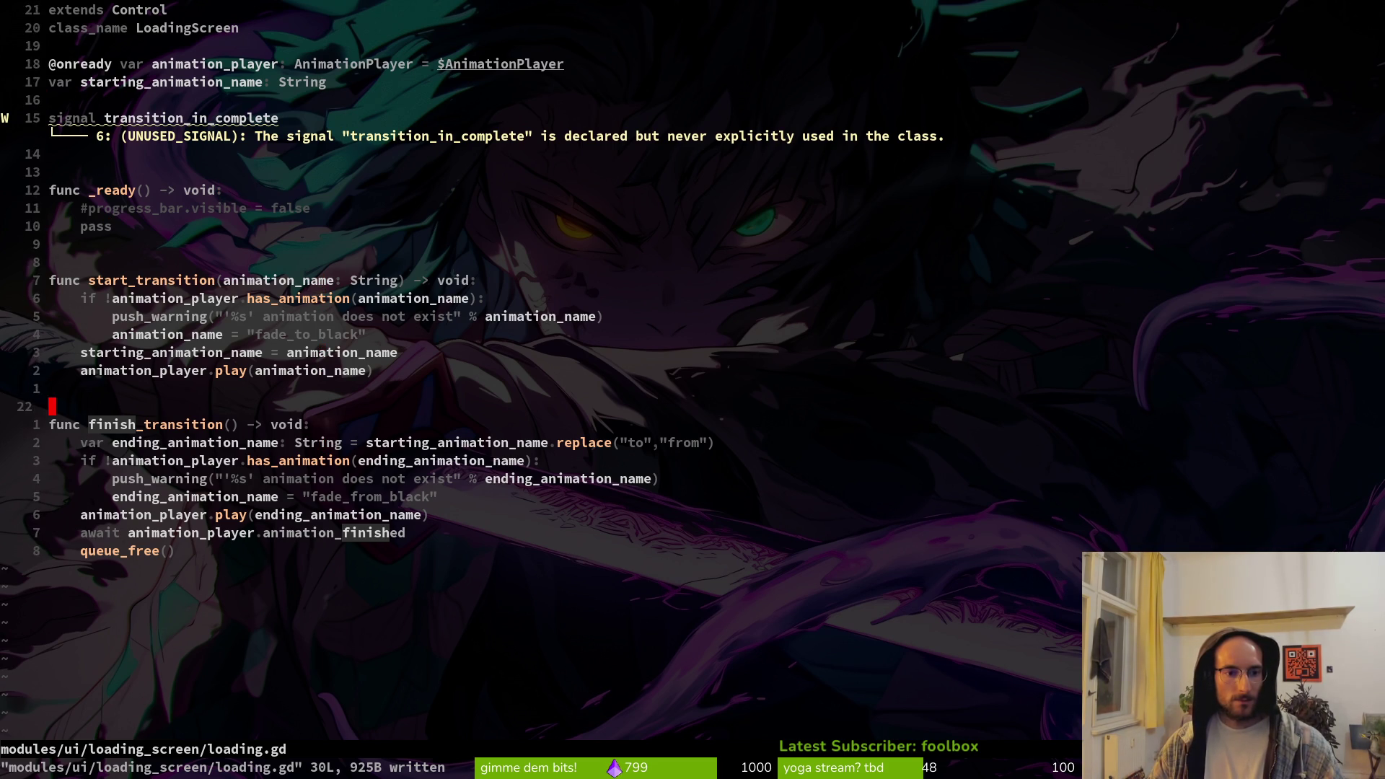
pyautogui.press('k')
pyautogui.press('k')
pyautogui.press('k')
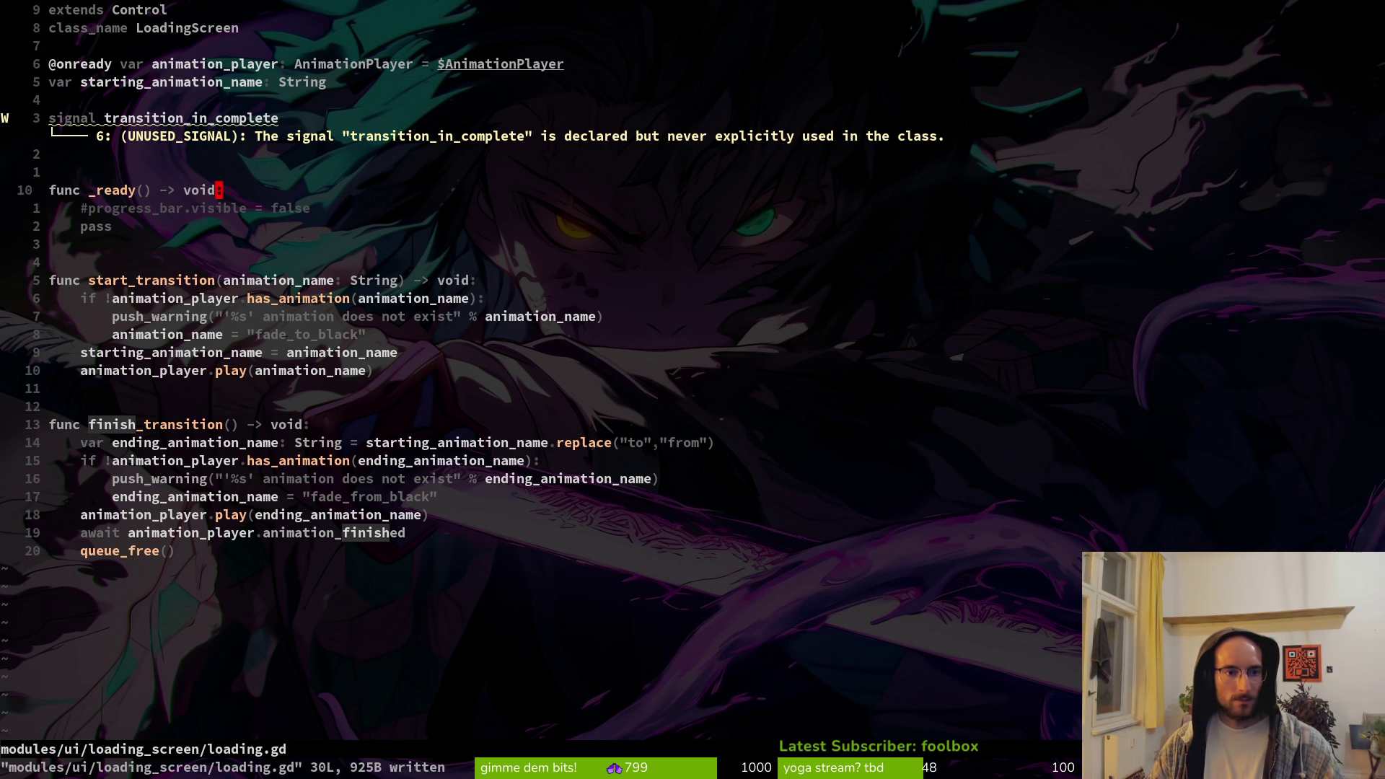
pyautogui.press('j')
pyautogui.click(322, 370)
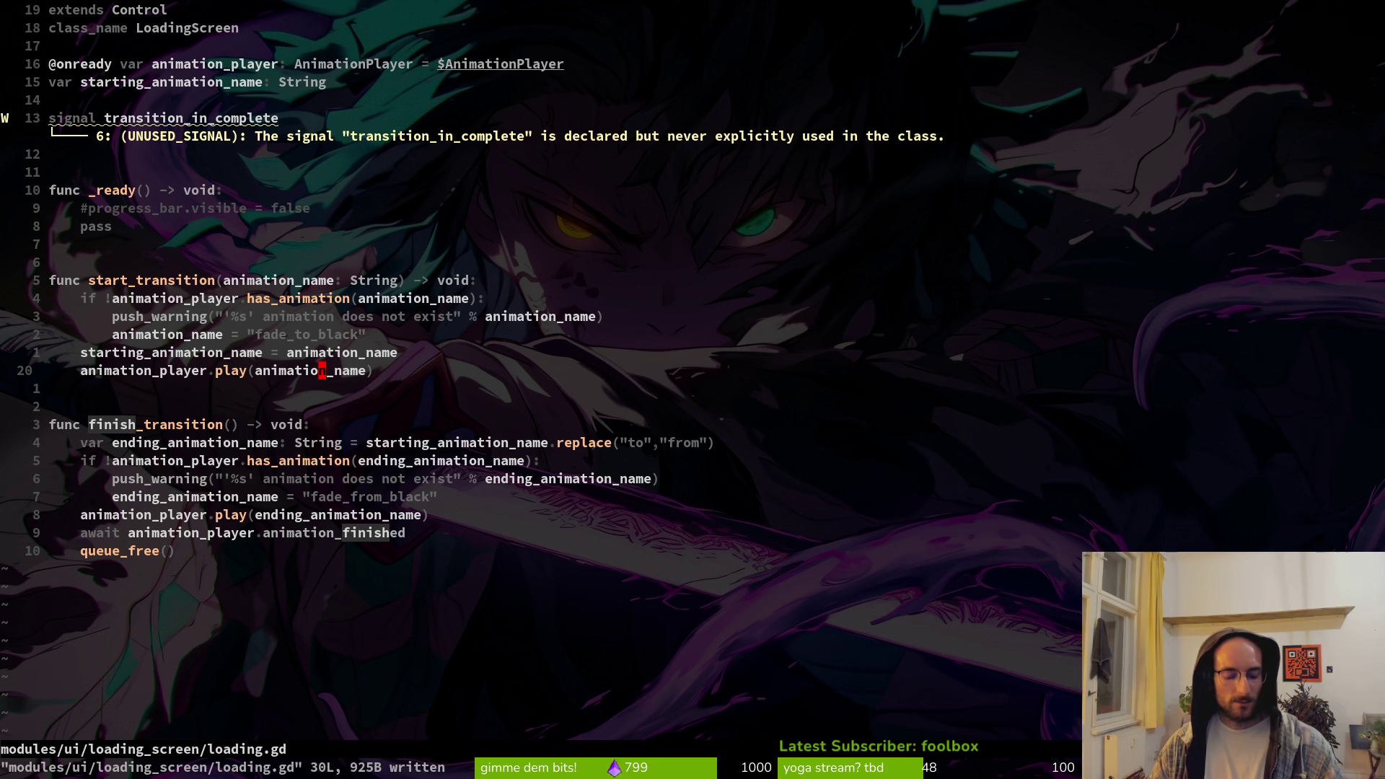
pyautogui.hotkey('alt', 'Tab')
pyautogui.hotkey('alt', 'Tab')
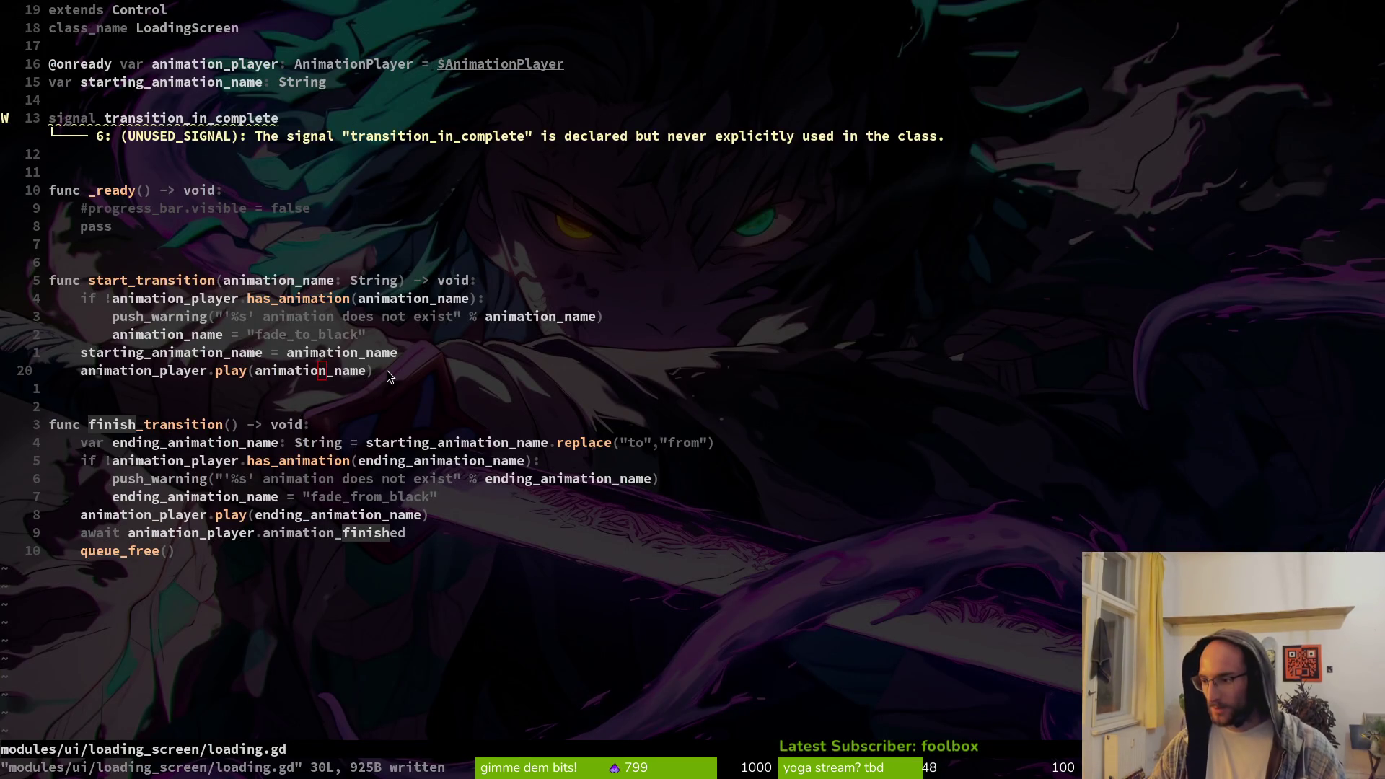
pyautogui.hotkey('alt', 'Tab')
pyautogui.click(448, 326)
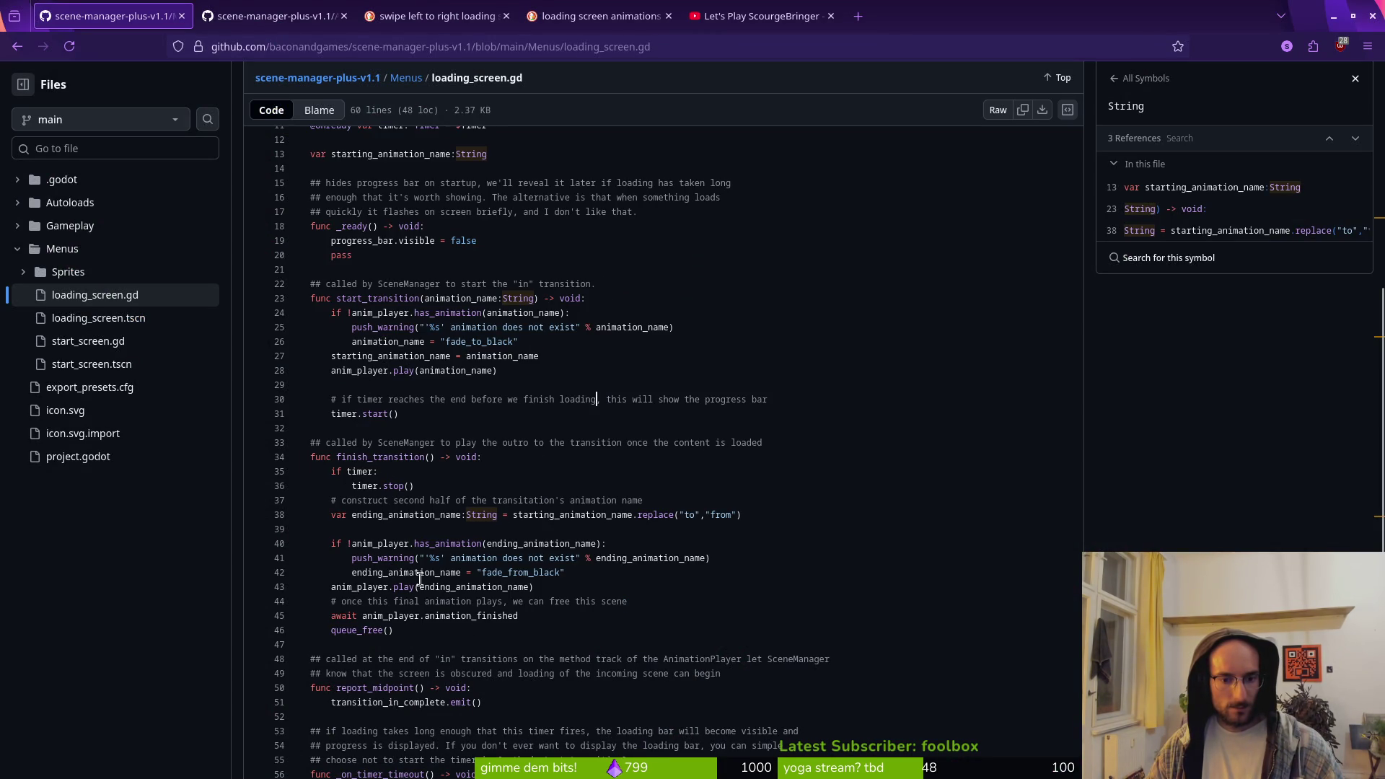
# Select lines 50–51 of the reference loading_screen.gd holding the report_midpoint function
pyautogui.doubleClick(390, 688)
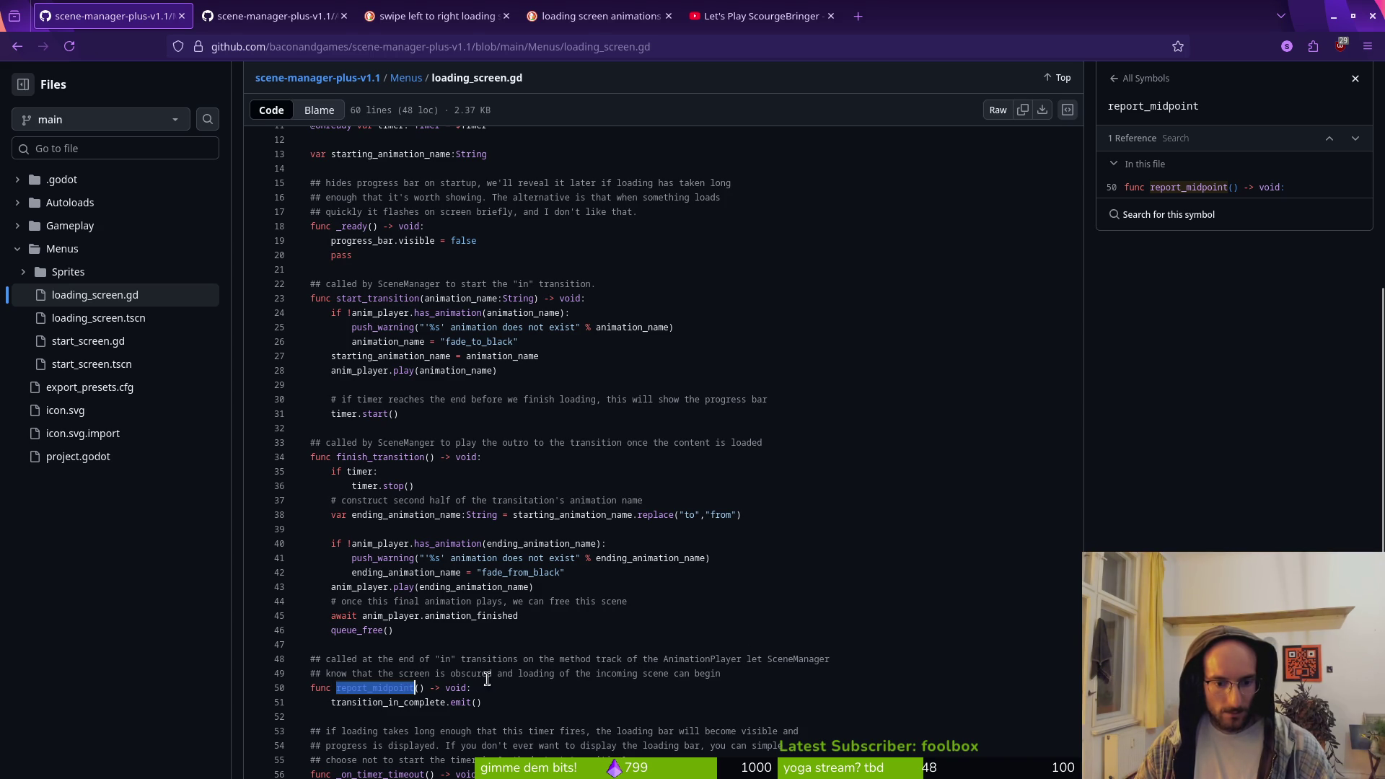
pyautogui.scroll(-2, 591, 671)
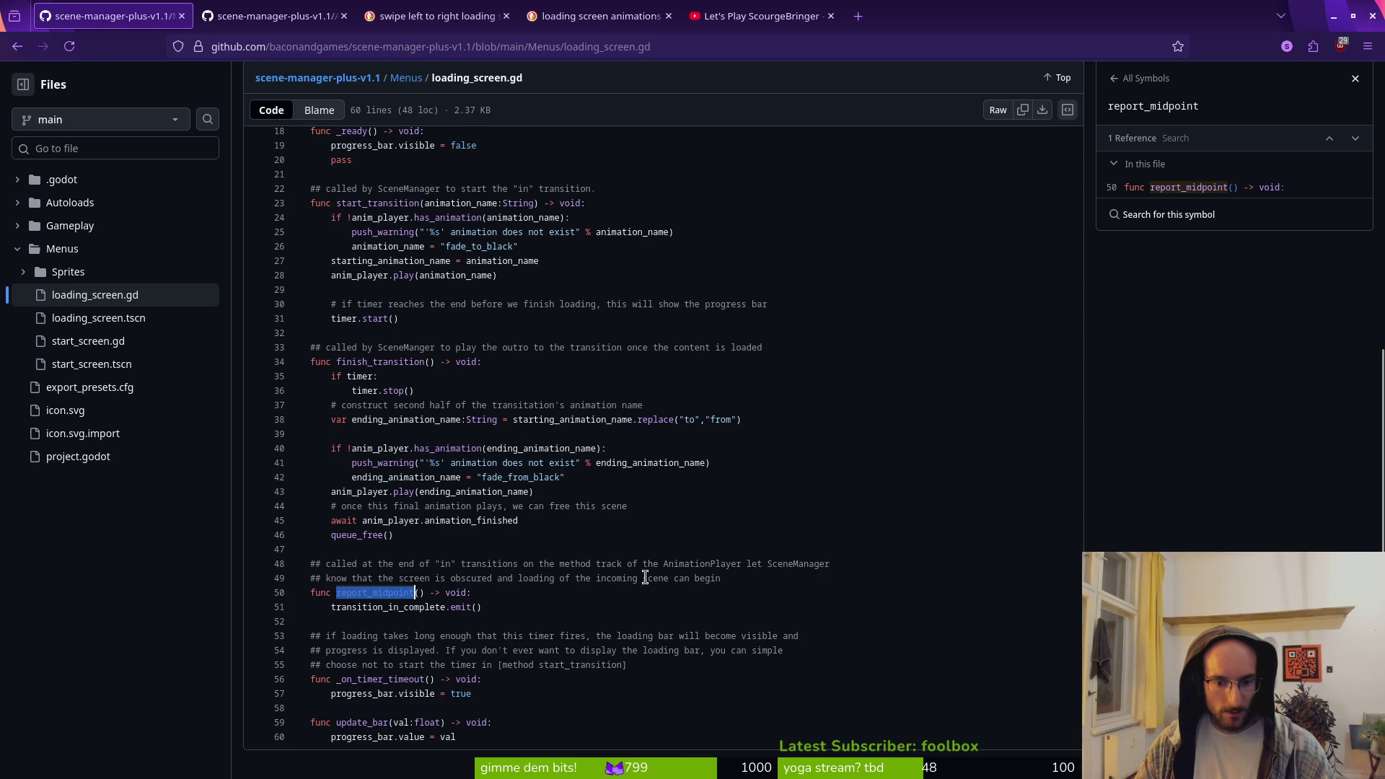
pyautogui.moveTo(311, 593); pyautogui.dragTo(559, 607)
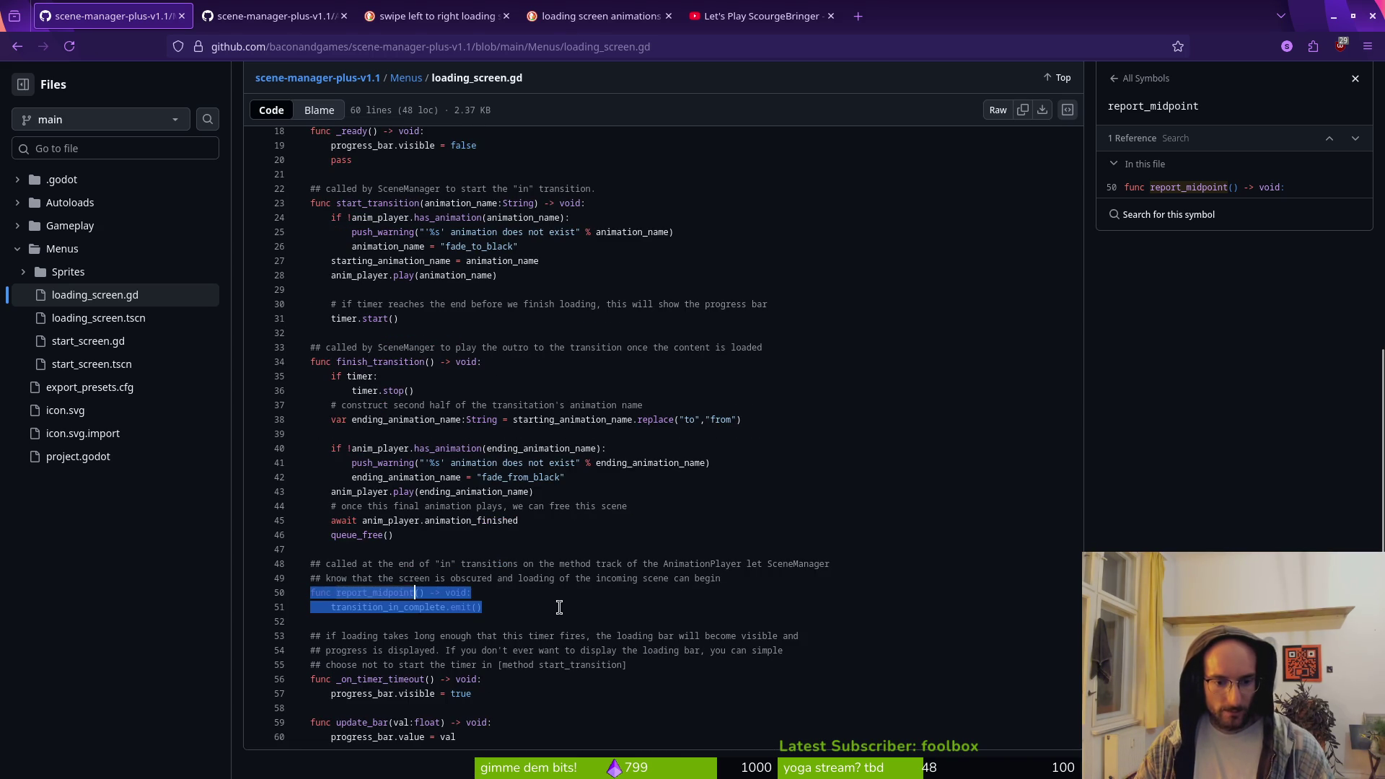
pyautogui.hotkey('alt', 'Tab')
# Paste report_midpoint below queue_free() with a blank line above it and save with :w
pyautogui.click(236, 560)
pyautogui.press('o')
pyautogui.press('Return')
pyautogui.press('Return')
pyautogui.press('Escape')
pyautogui.press('p')
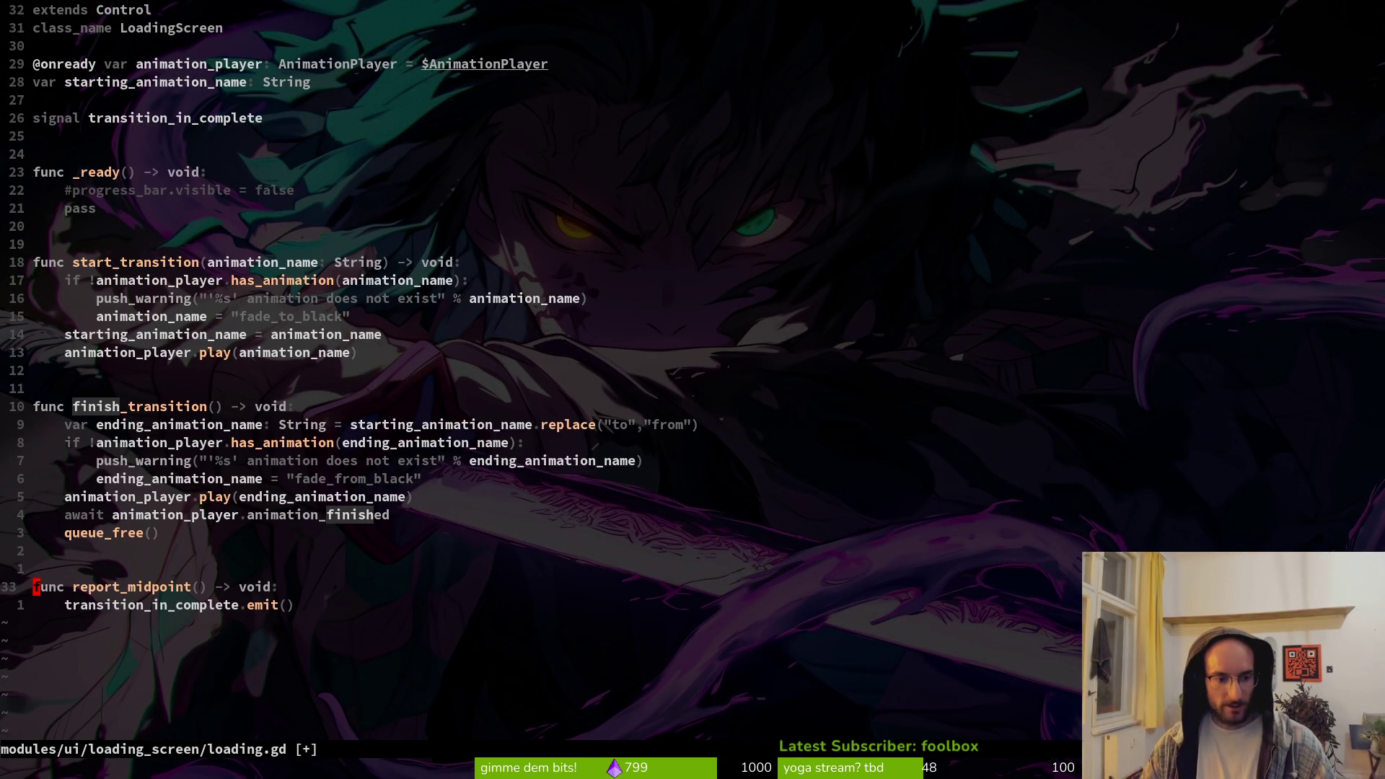
pyautogui.hotkey('shift', 'o')
pyautogui.write(':w')
pyautogui.press('Return')
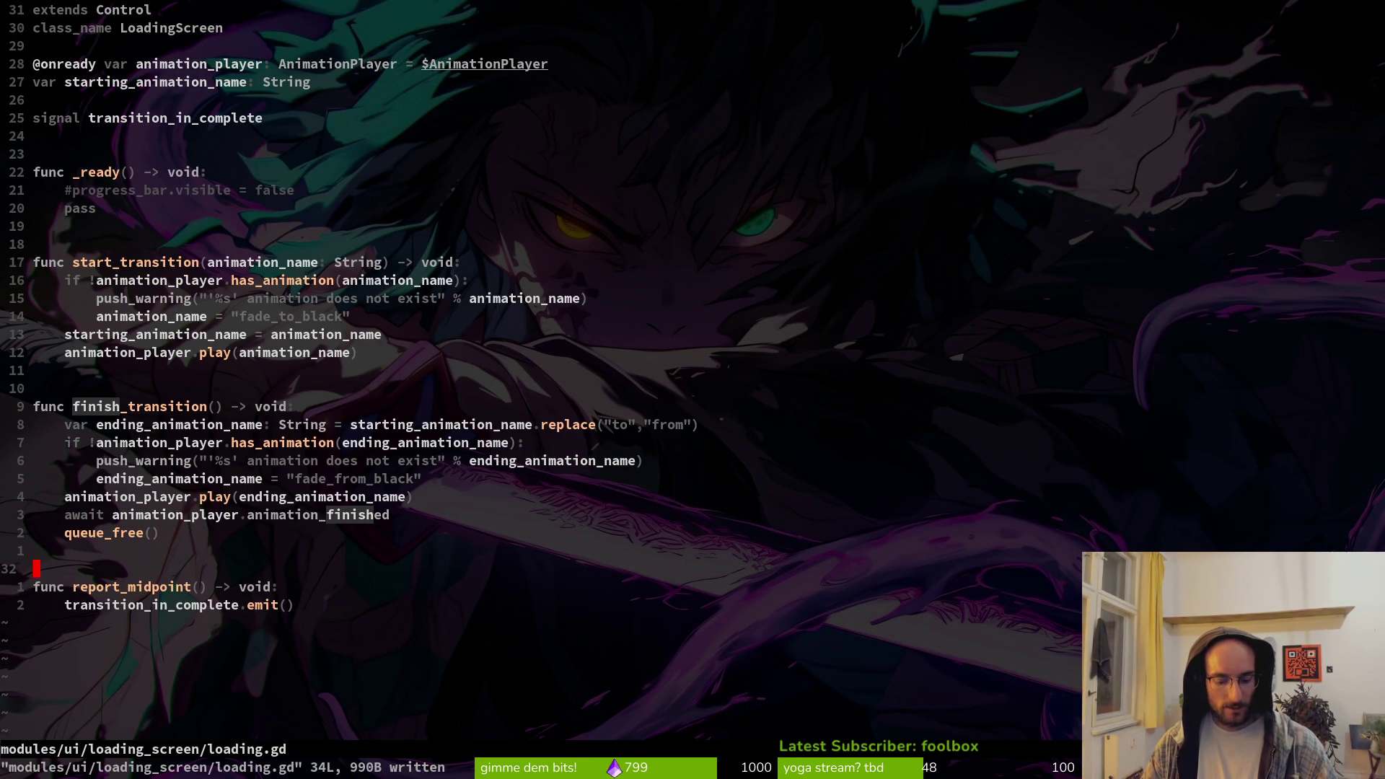
pyautogui.hotkey('alt', 'Tab')
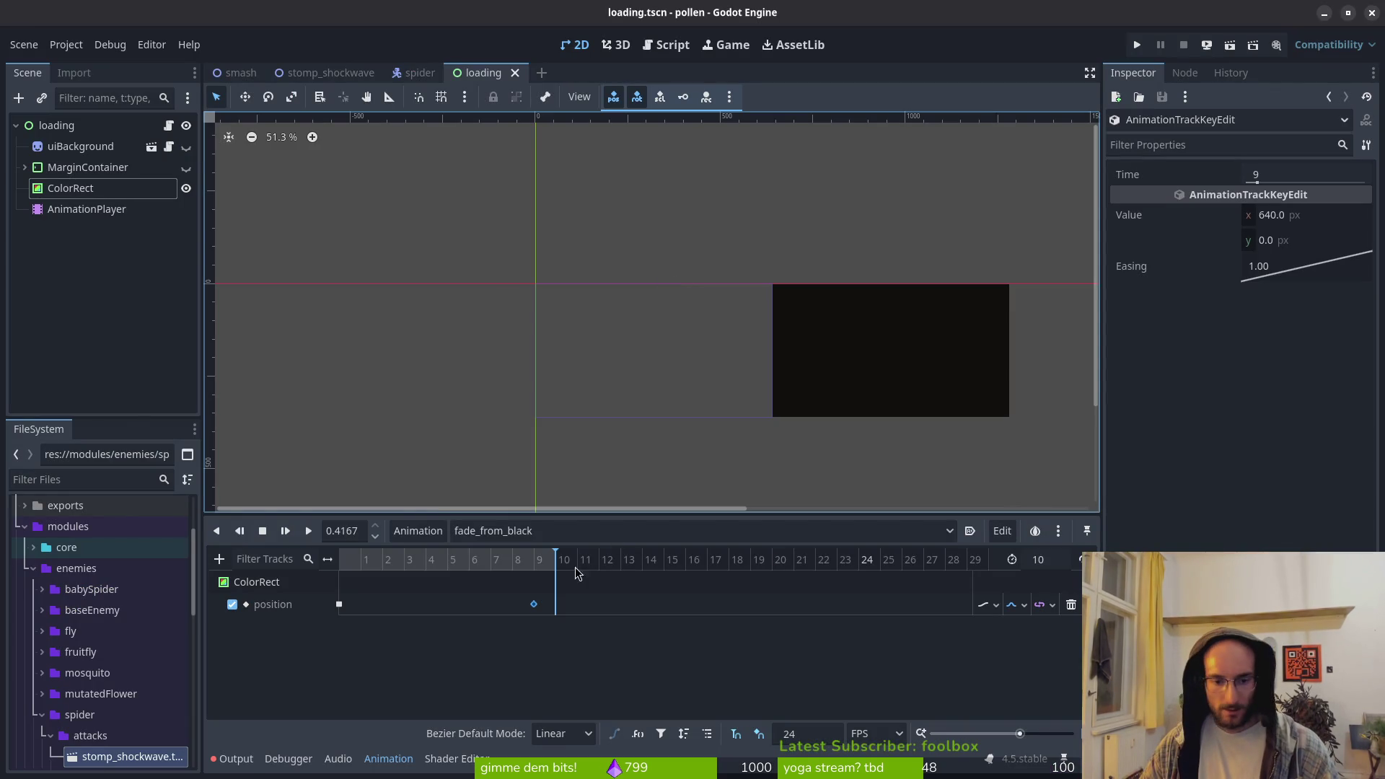
# Add a Call Method Track targeting the loading node to fade_to_black
pyautogui.click(505, 530)
pyautogui.click(537, 593)
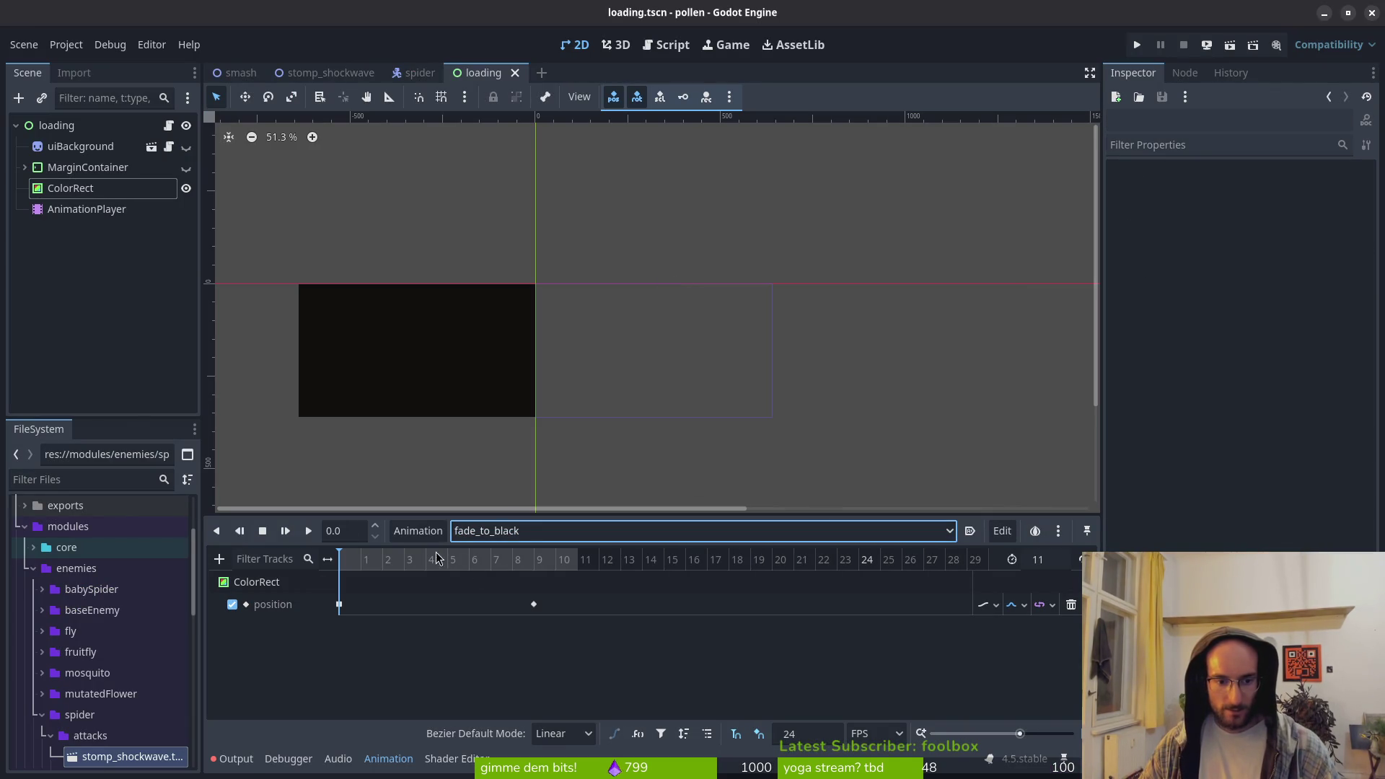
pyautogui.click(219, 560)
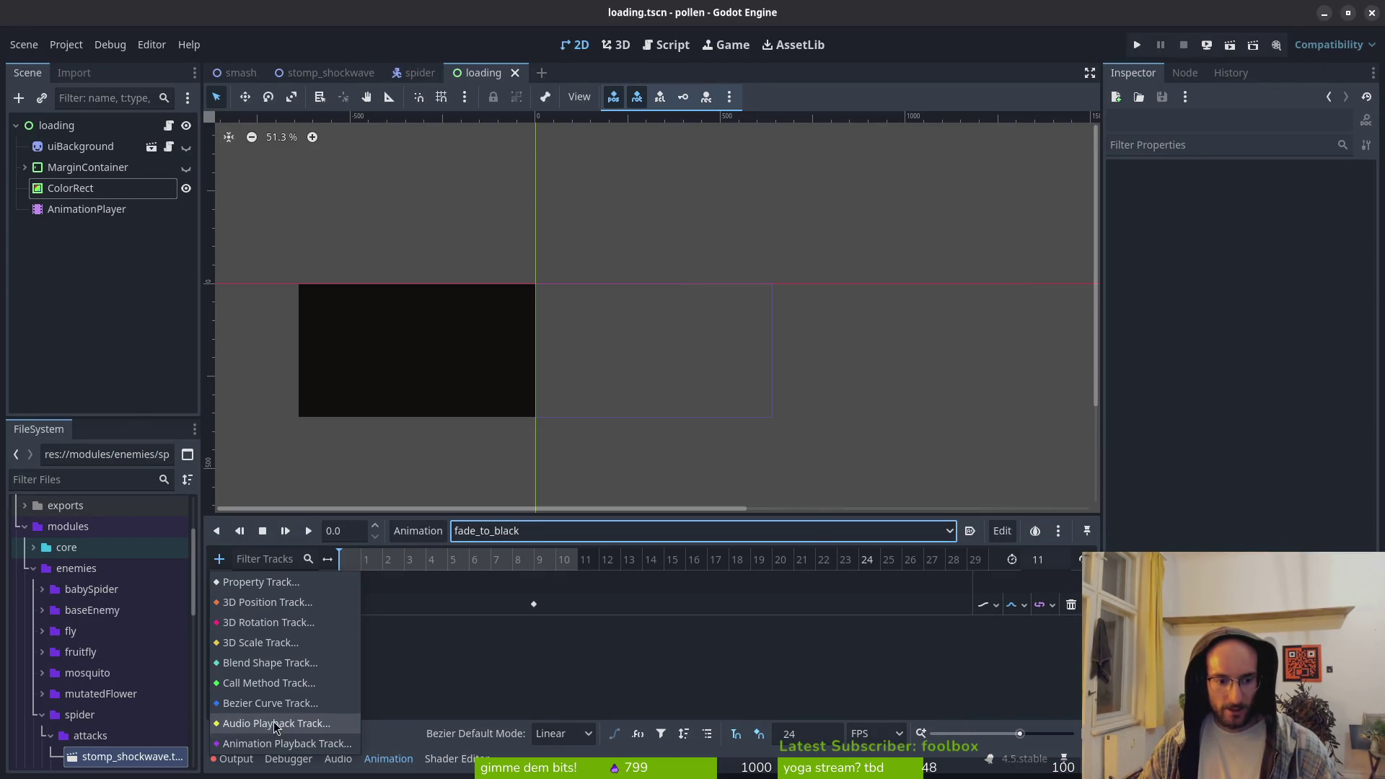
pyautogui.click(258, 683)
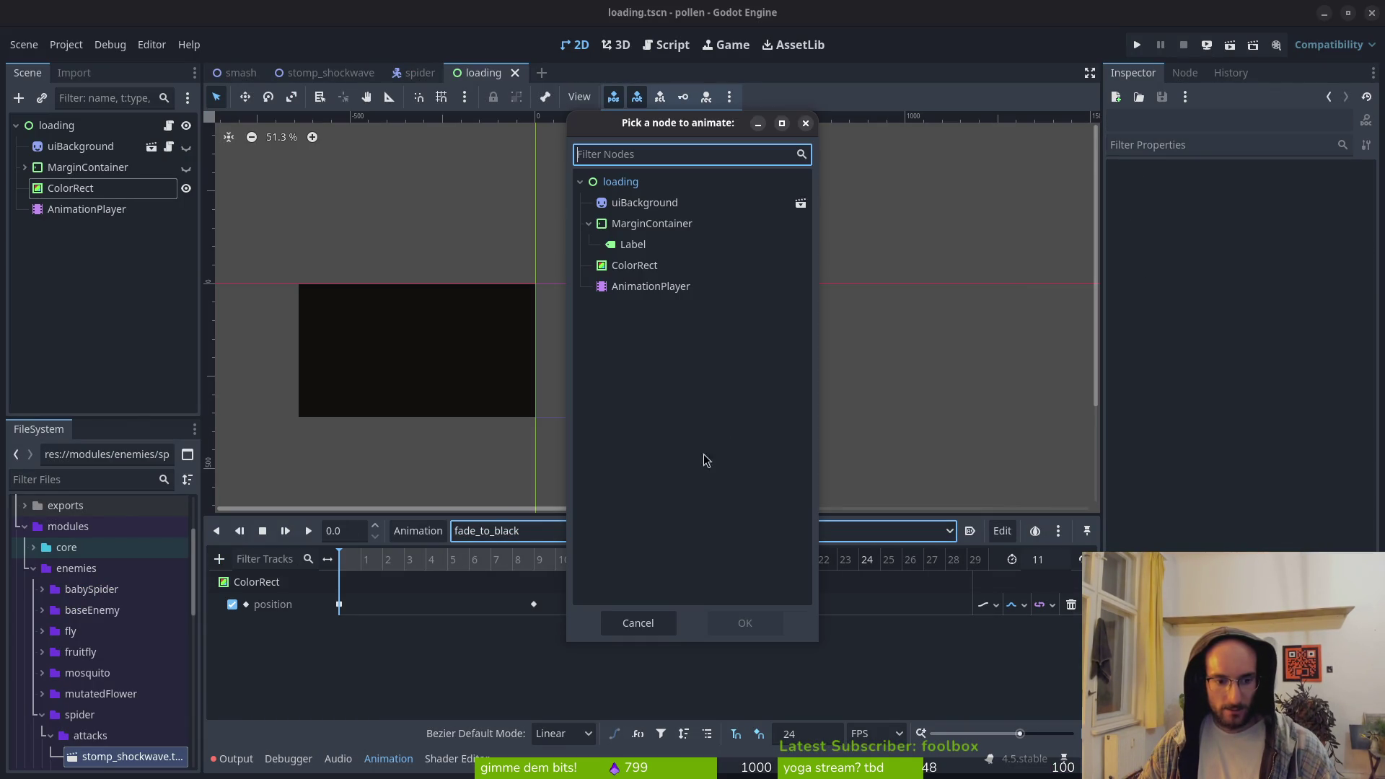
pyautogui.click(624, 186)
pyautogui.click(732, 623)
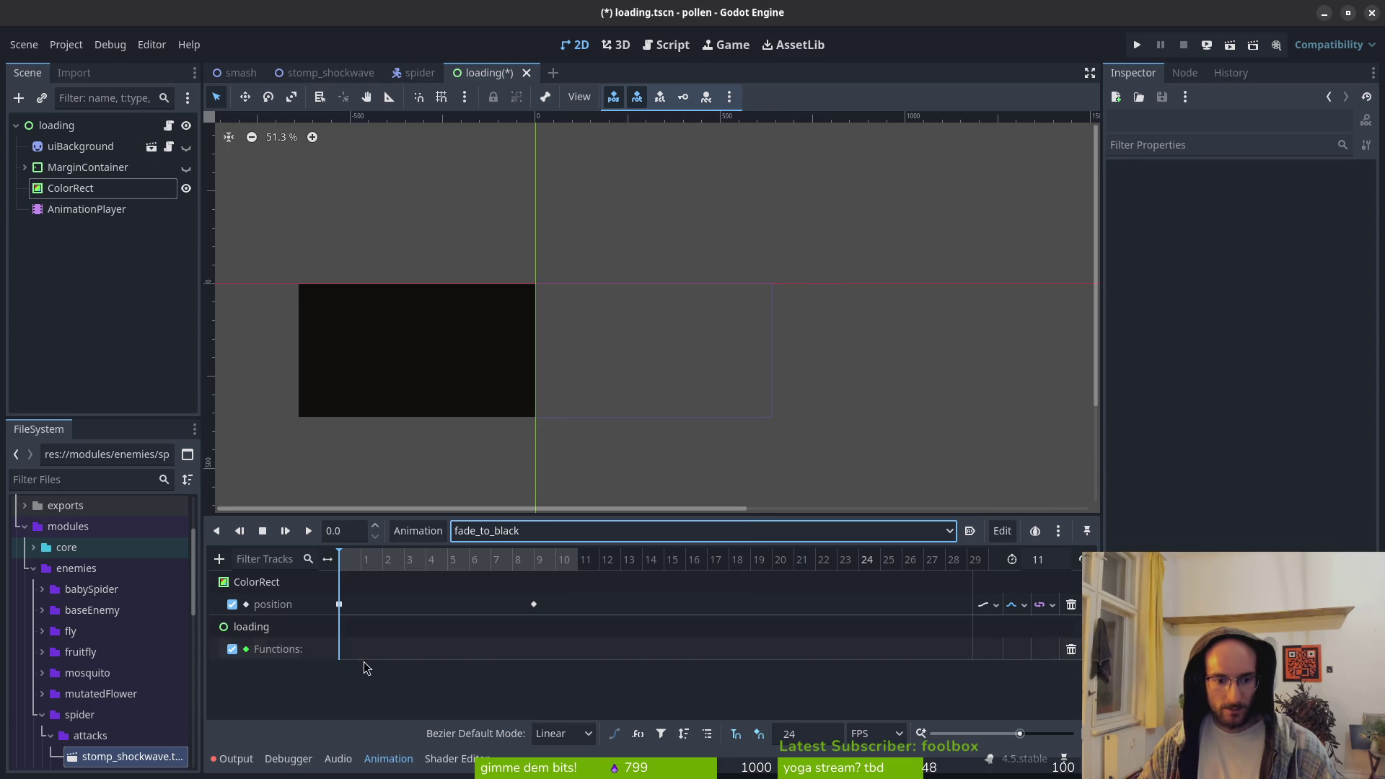
# Insert a report_midpoint method key at frame 10 and save the scene
pyautogui.click(555, 561)
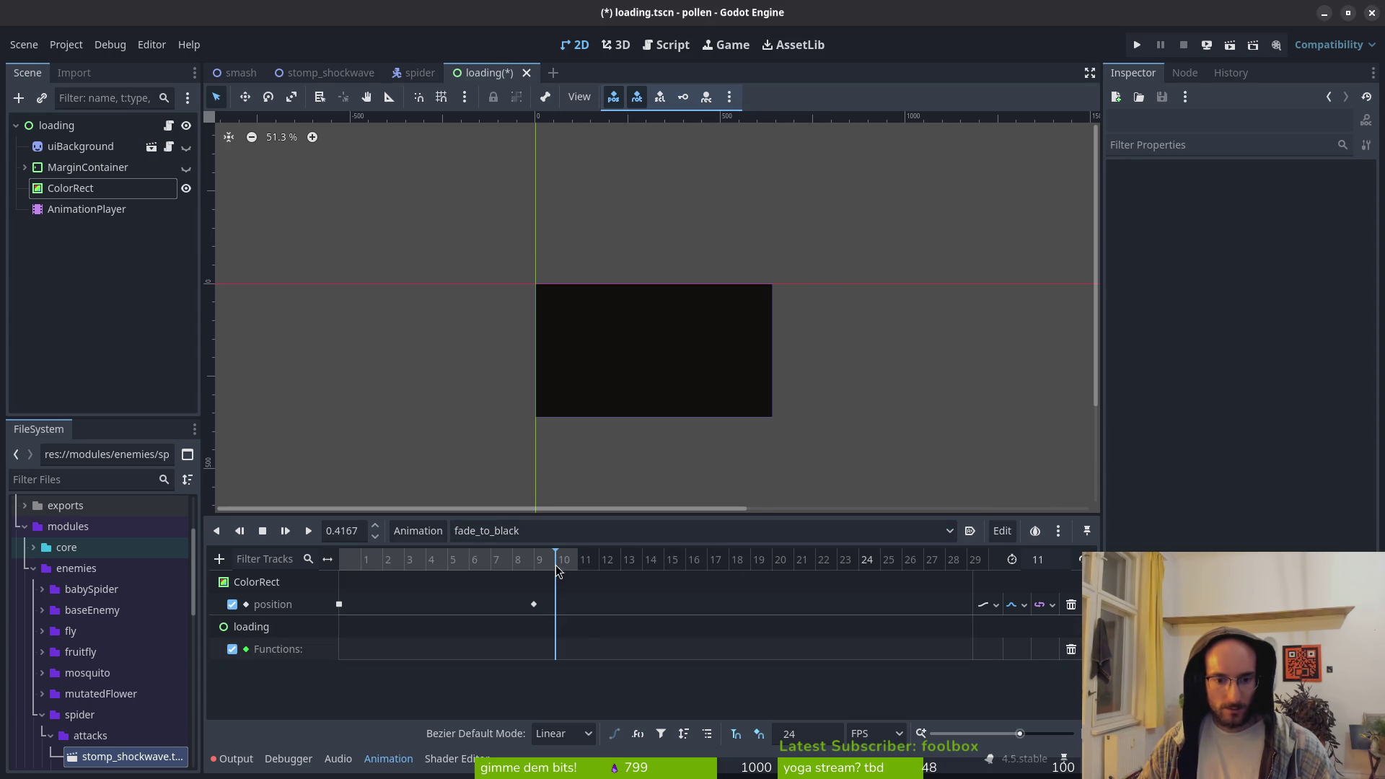
pyautogui.rightClick(567, 646)
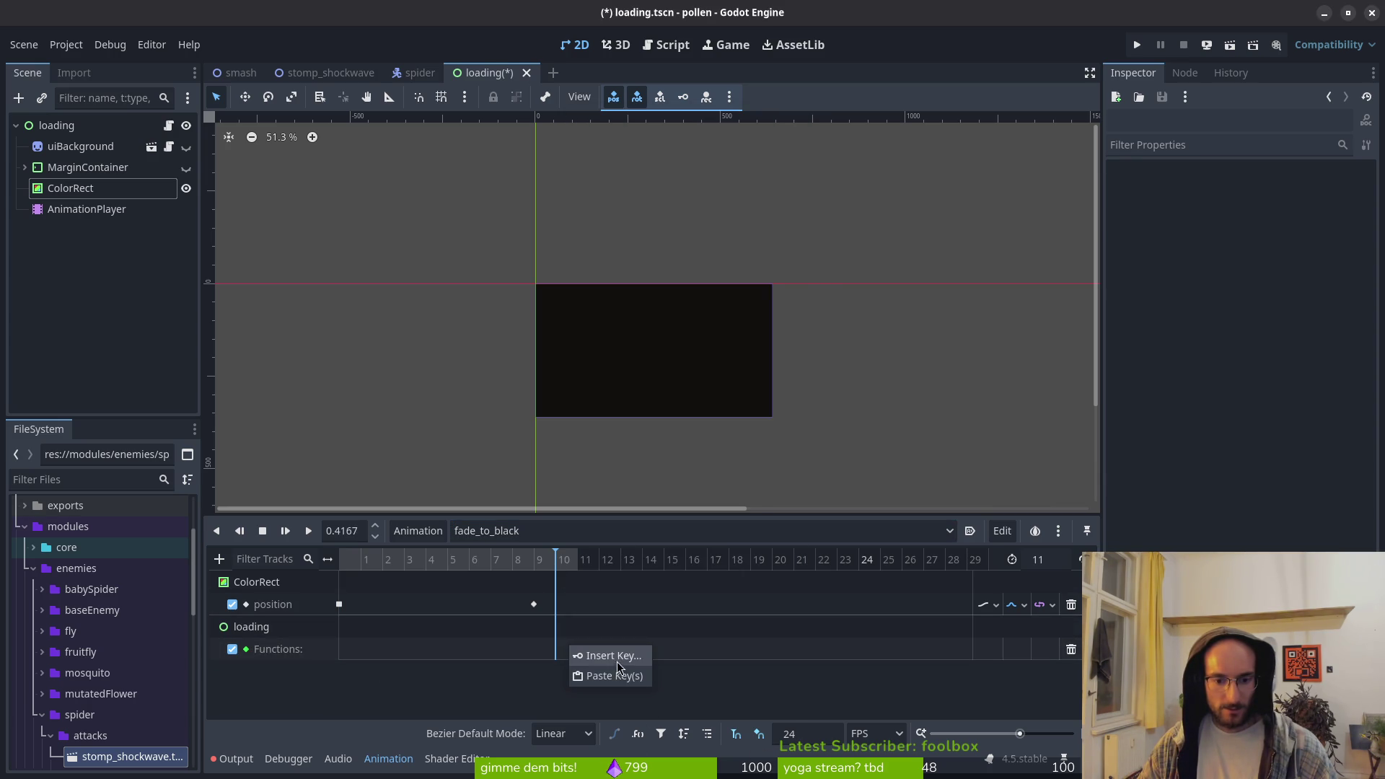
pyautogui.click(627, 664)
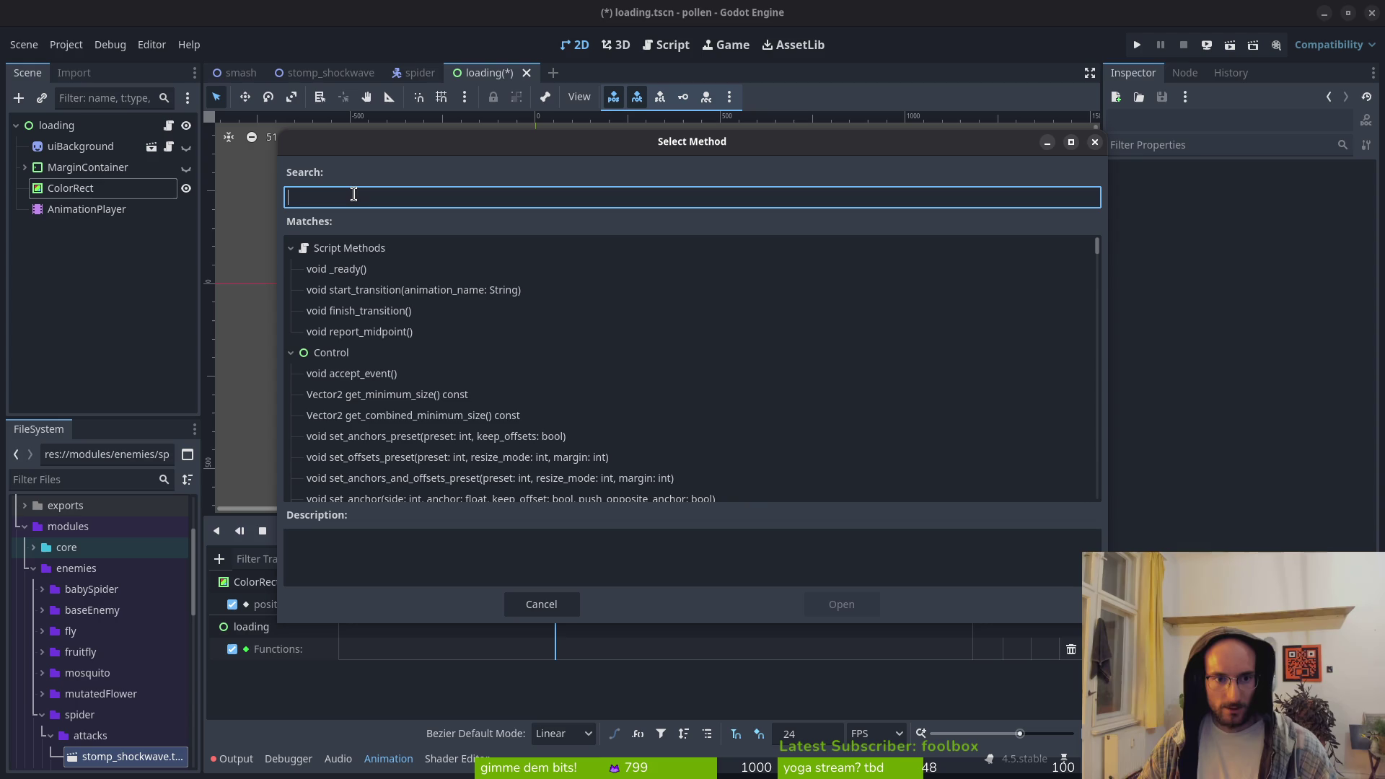
pyautogui.write('report')
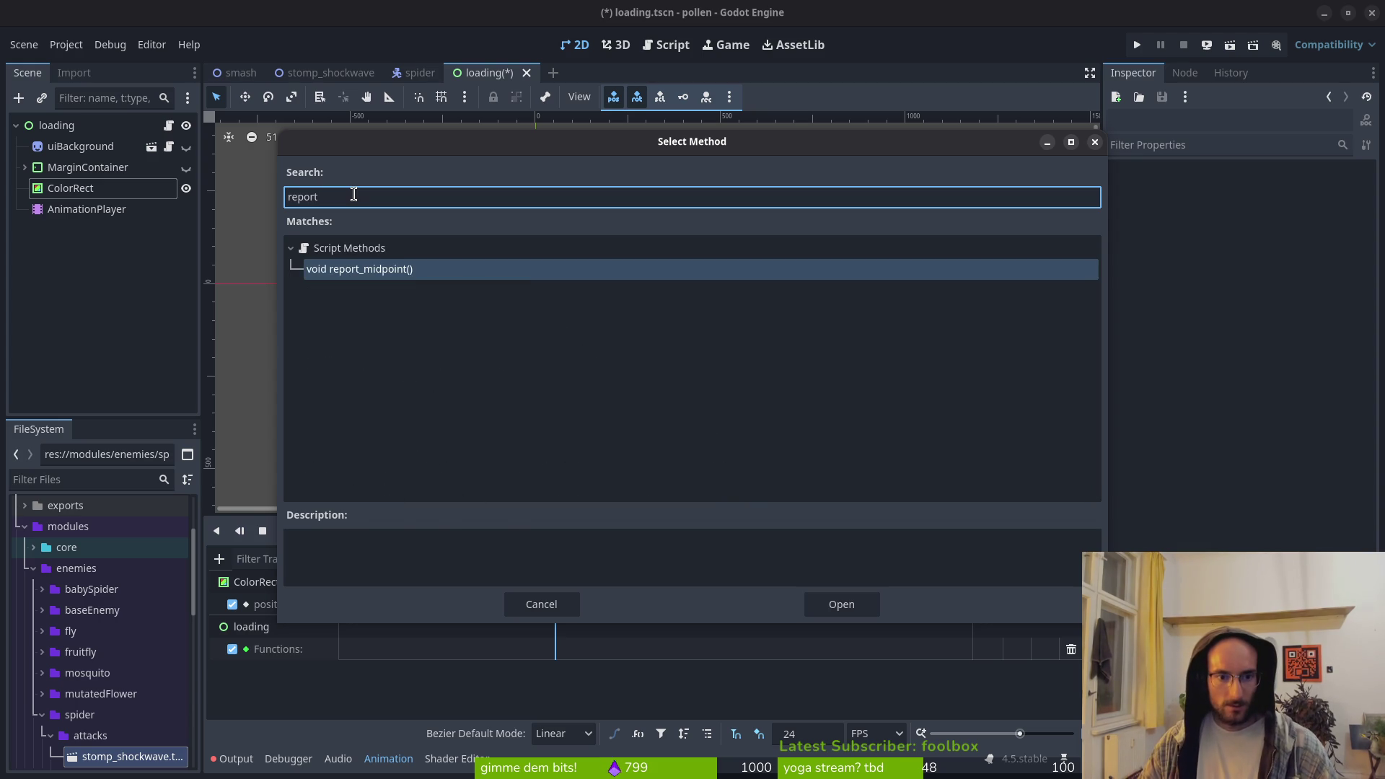
pyautogui.press('Return')
pyautogui.moveTo(578, 649); pyautogui.dragTo(557, 653)
pyautogui.hotkey('ctrl', 's')
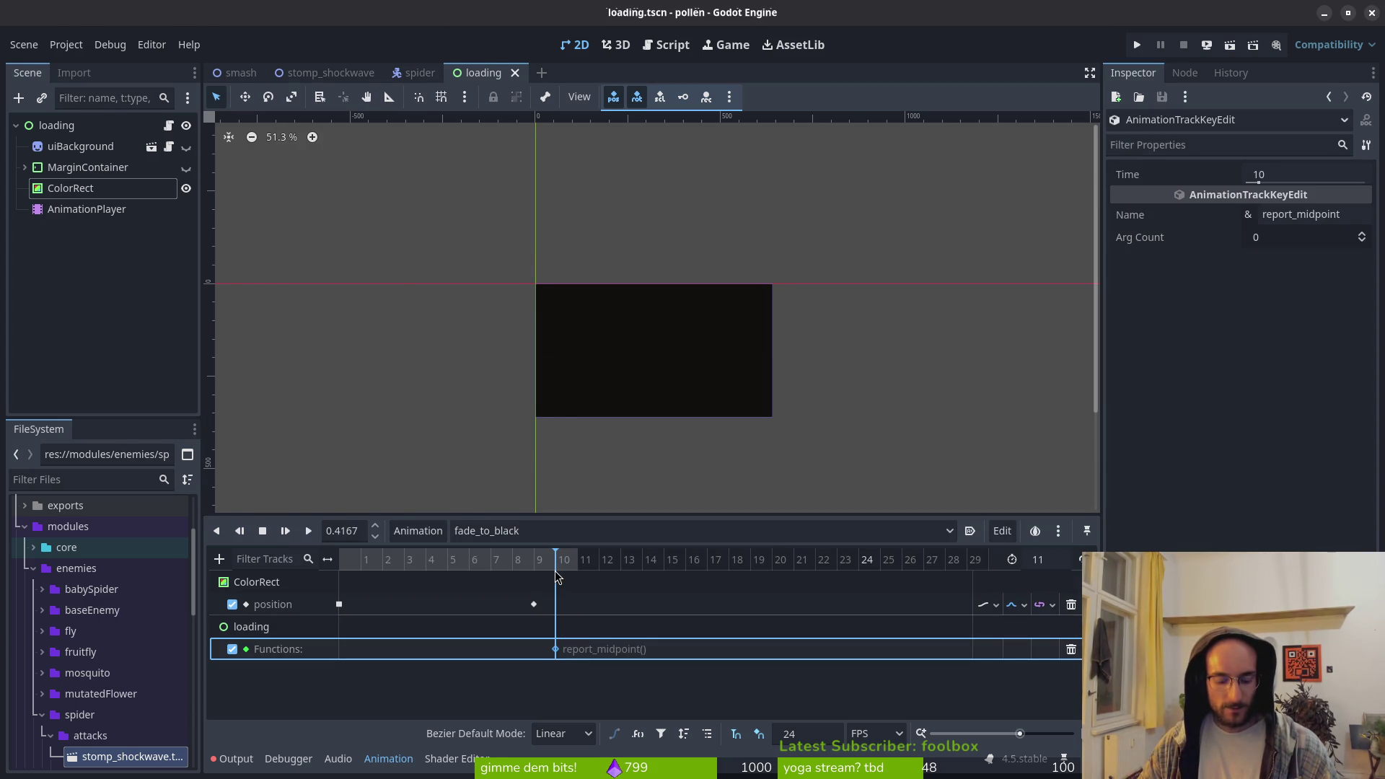
# Select transition_in_complete in loading.gd and look up its references in the GitHub reference code
pyautogui.hotkey('alt', 'Tab')
pyautogui.click(111, 608)
pyautogui.press('v')
pyautogui.press('i')
pyautogui.press('w')
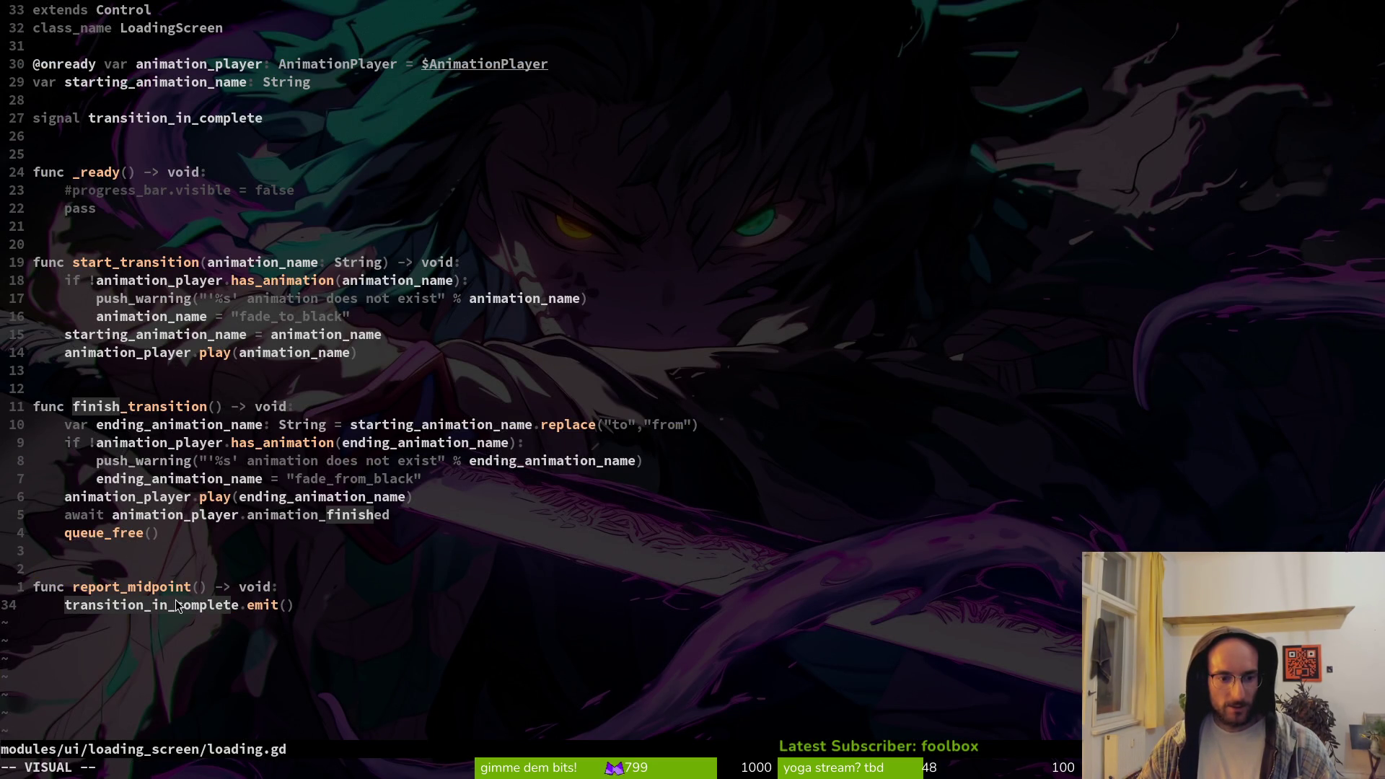
pyautogui.hotkey('alt', 'Tab')
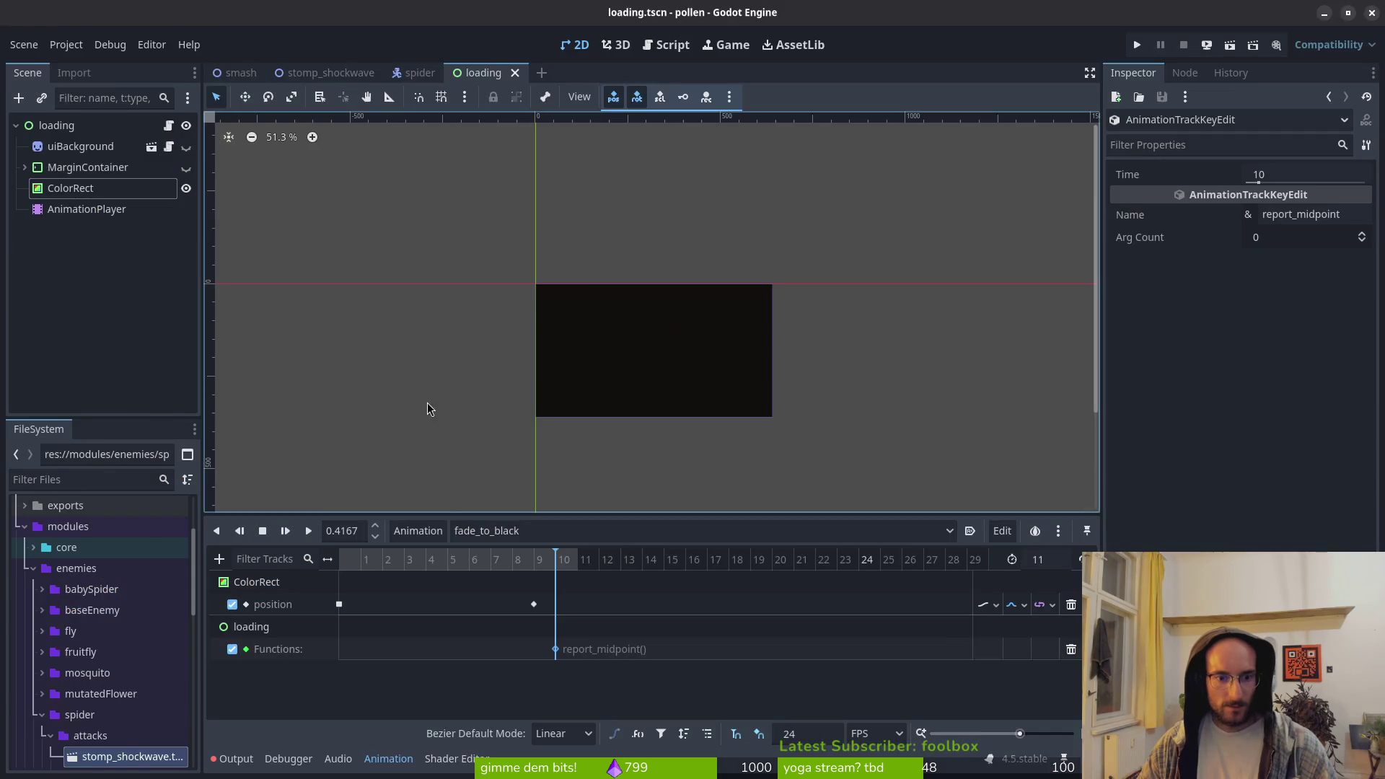
pyautogui.hotkey('alt', 'Tab')
pyautogui.click(374, 610)
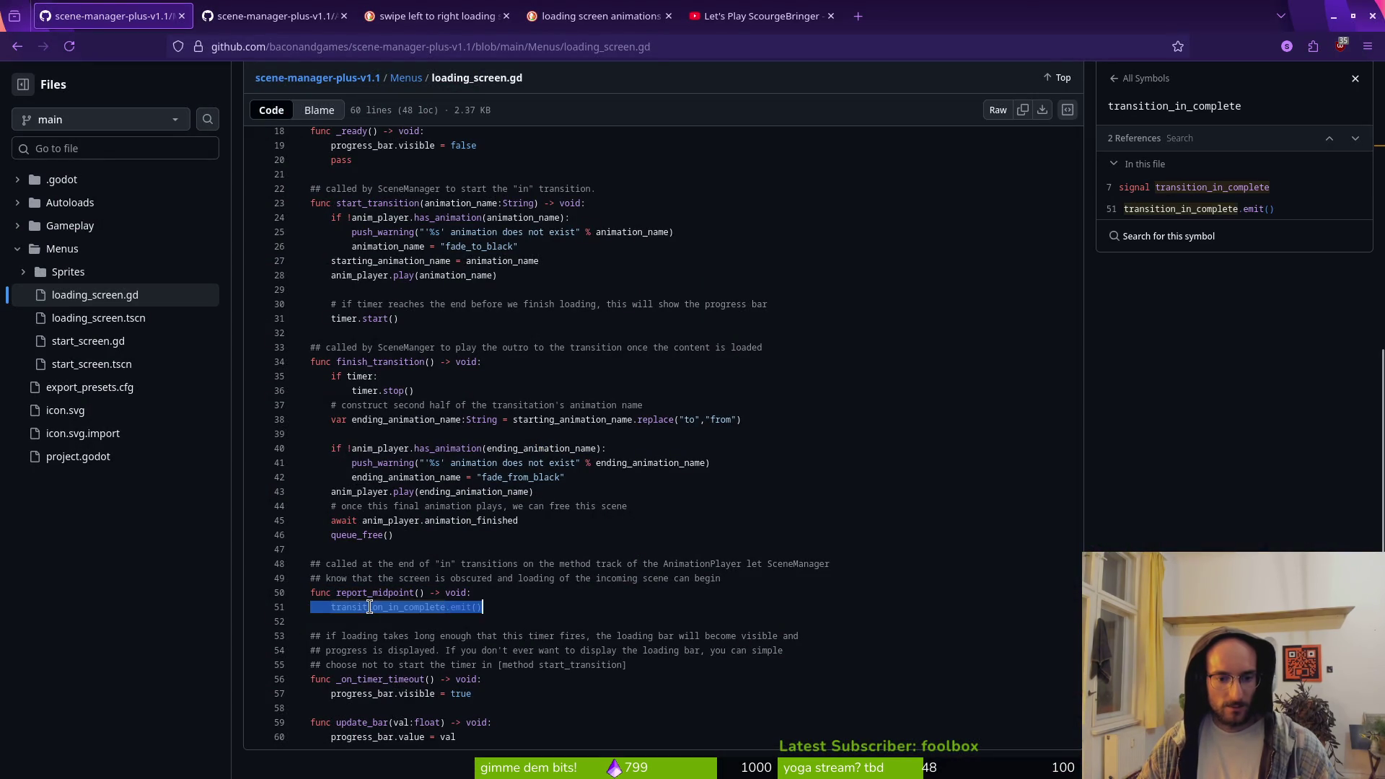
# Open the reference SceneManager.gd and scroll to the _load_content function
pyautogui.doubleClick(391, 610)
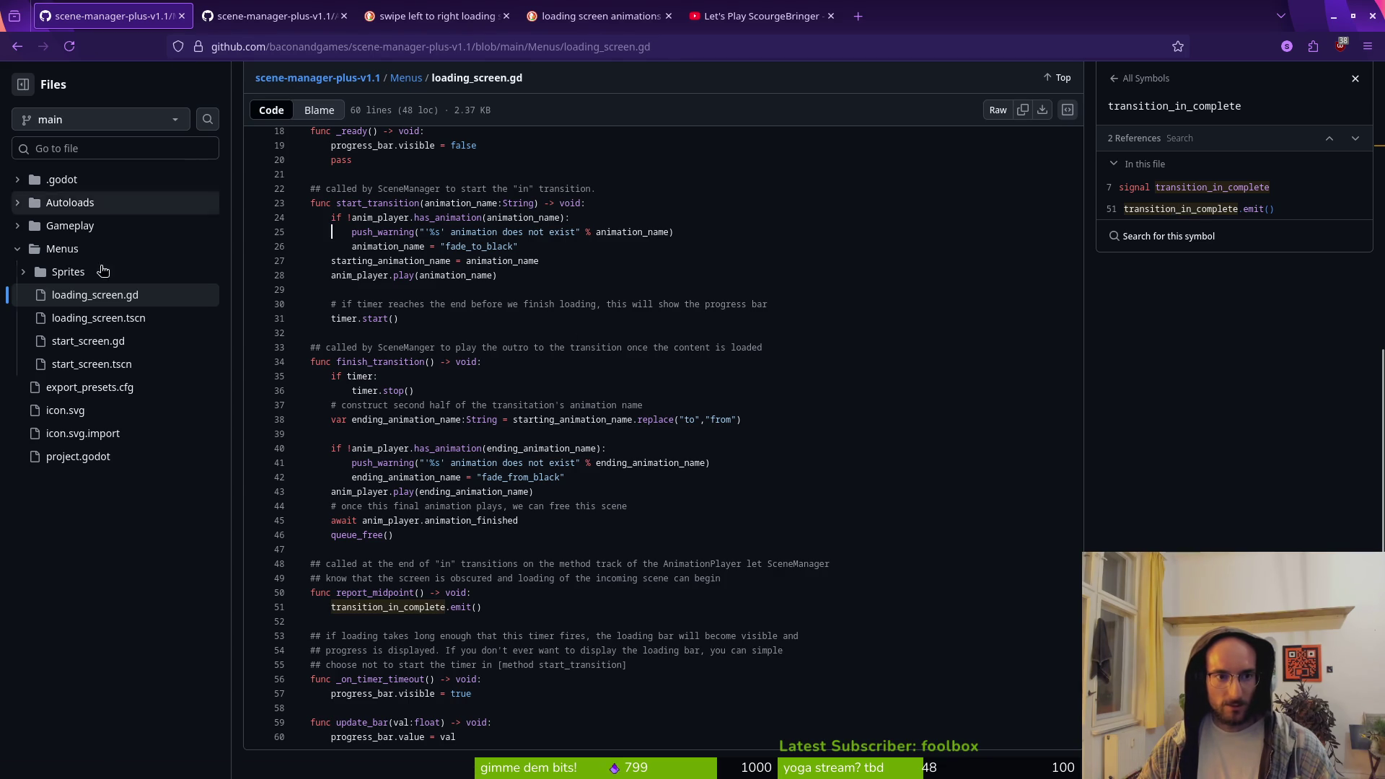
pyautogui.click(274, 16)
pyautogui.click(404, 577)
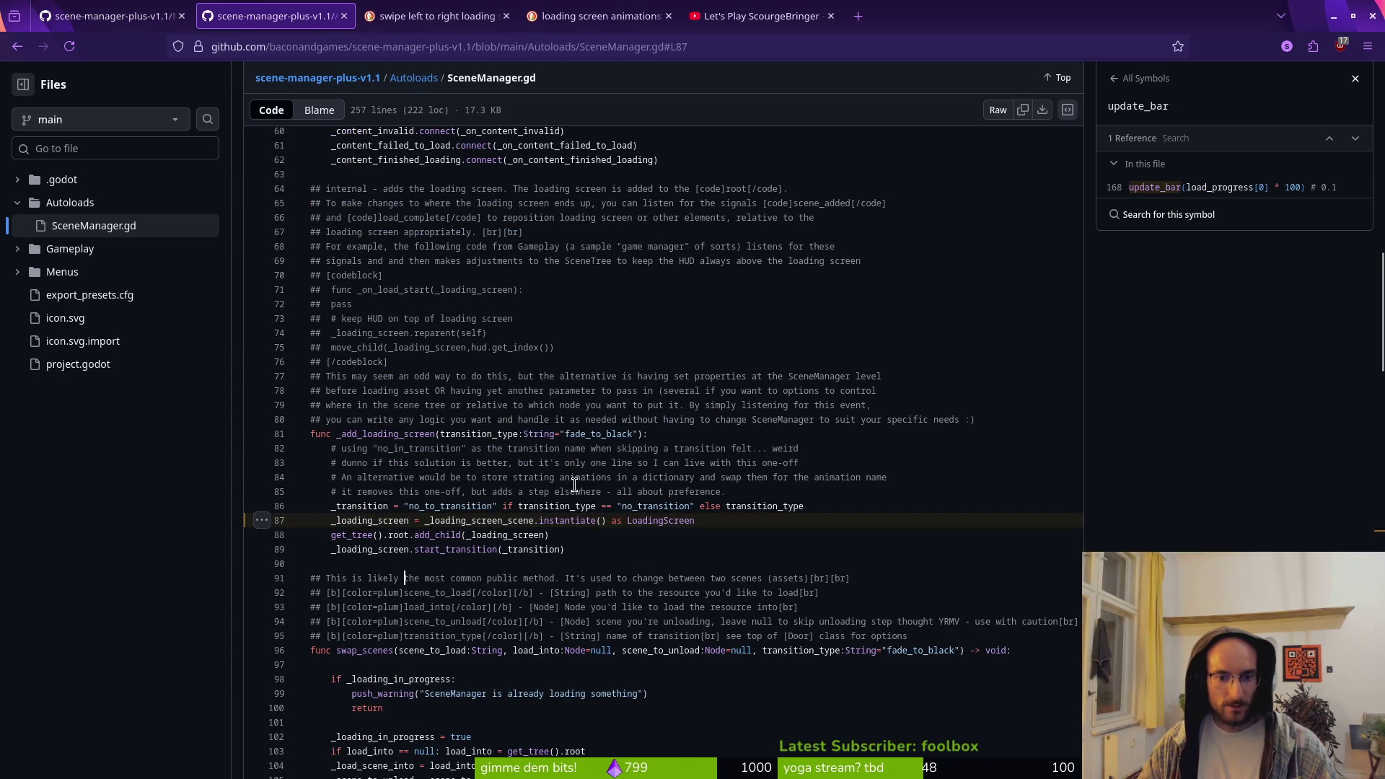
pyautogui.scroll(8, 630, 394)
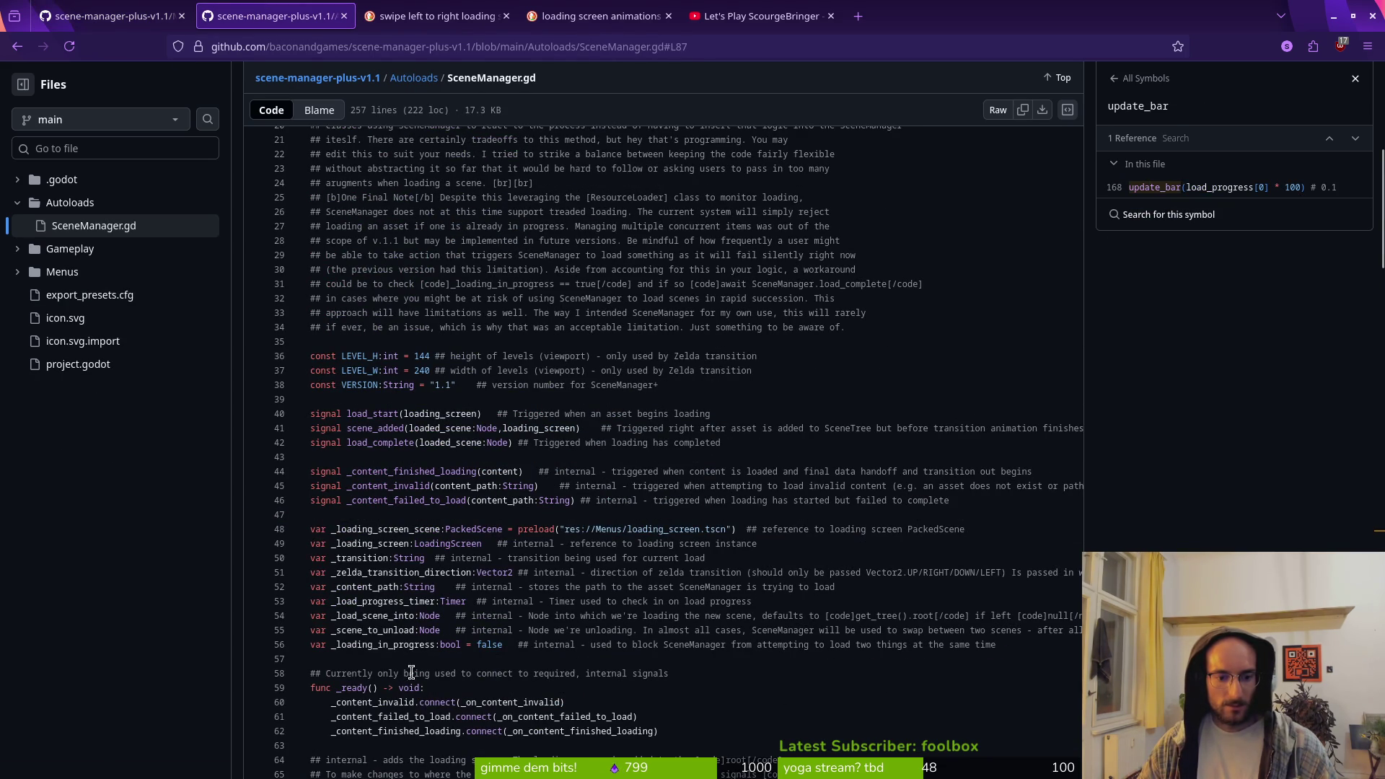
pyautogui.scroll(5, 463, 577)
pyautogui.scroll(-6, 471, 548)
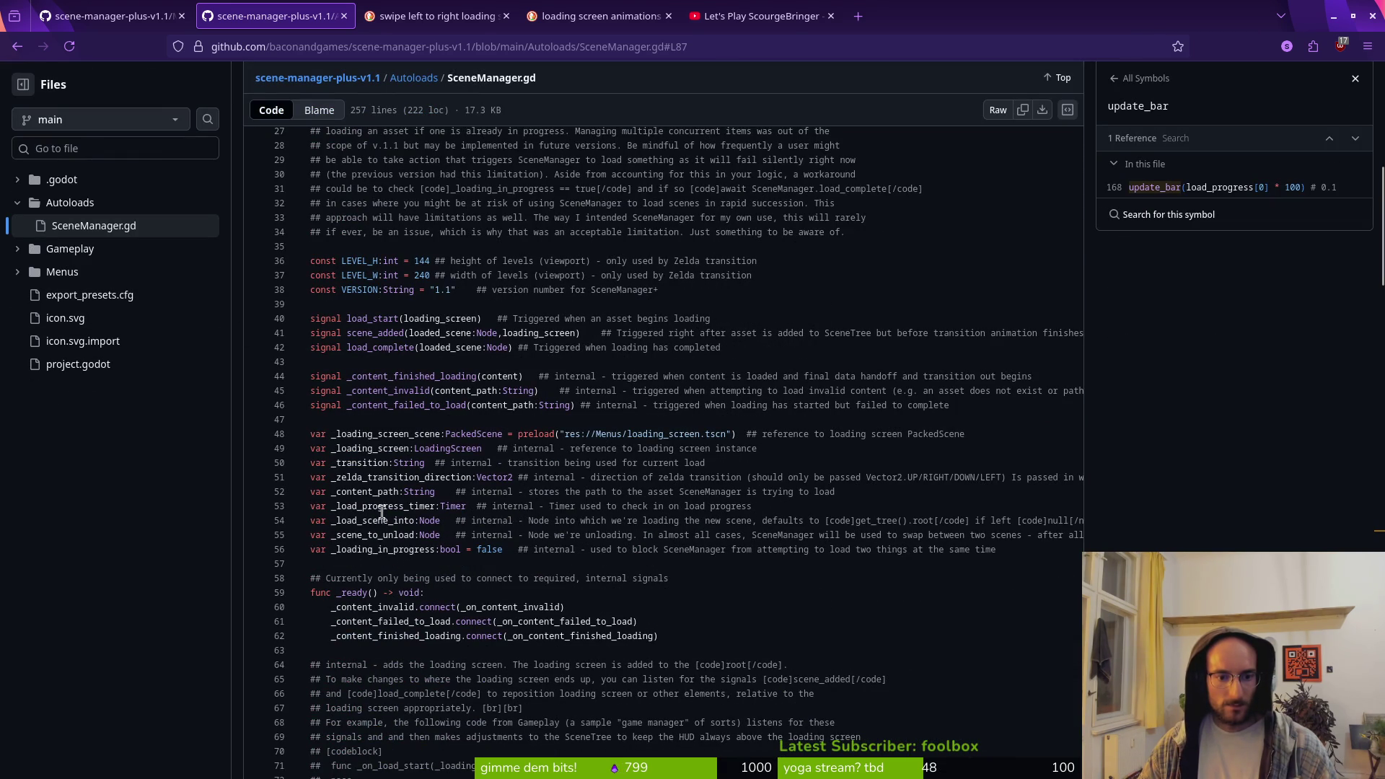
pyautogui.scroll(-6, 446, 543)
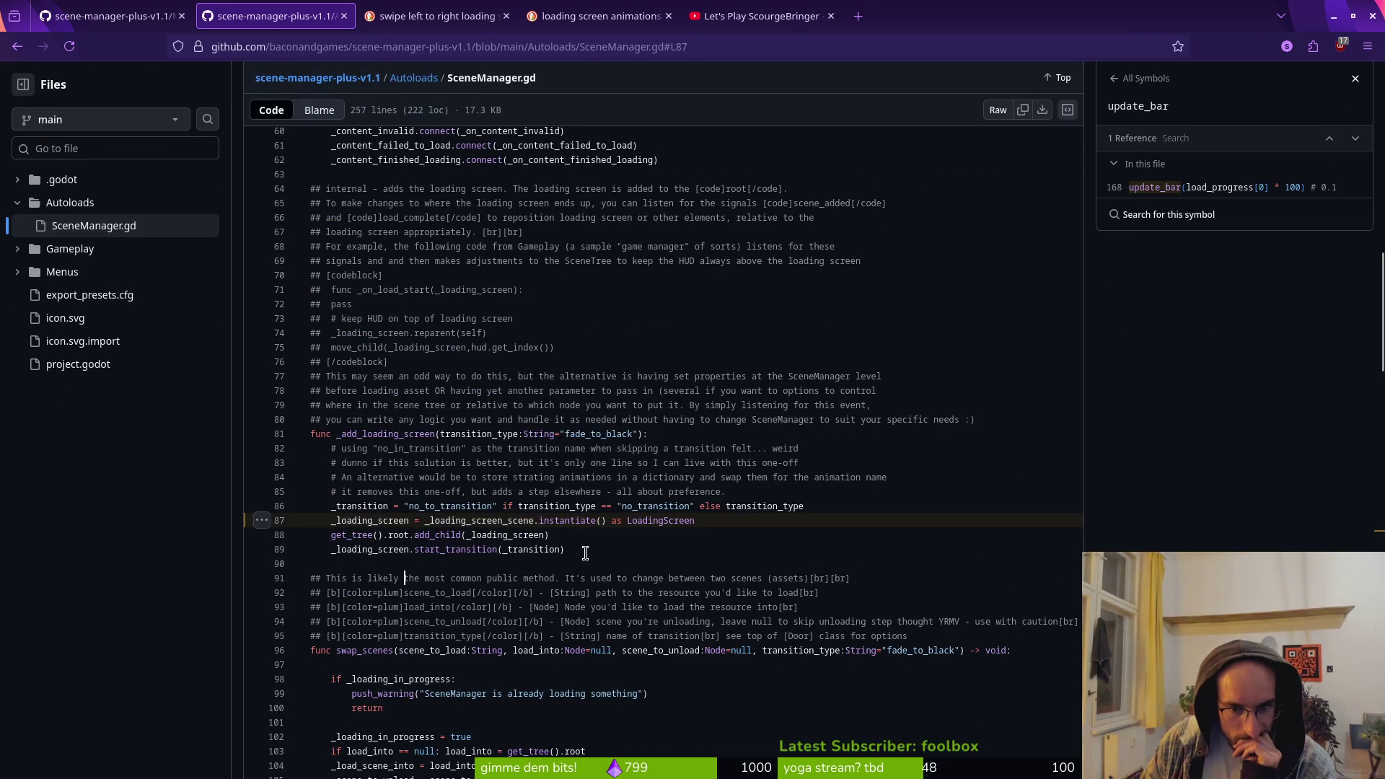
pyautogui.scroll(-5, 503, 518)
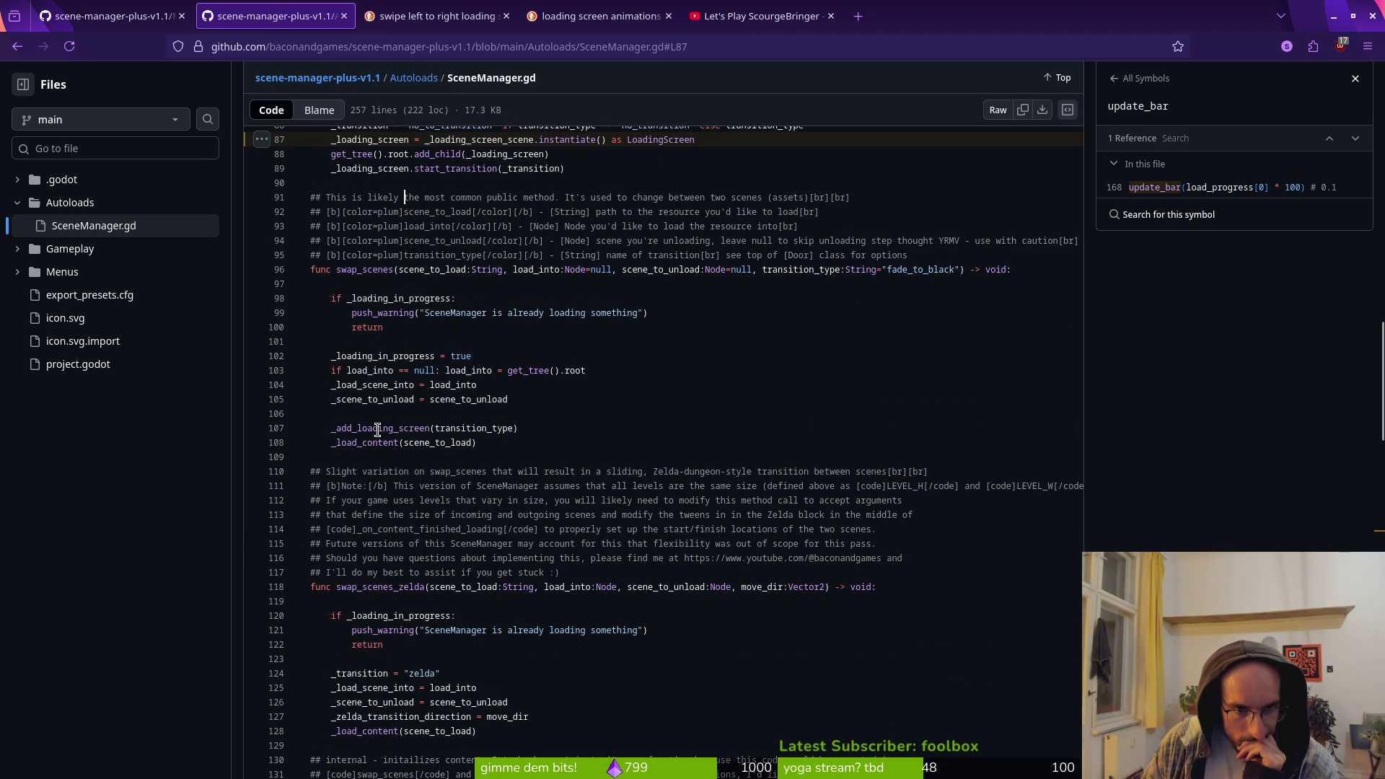
pyautogui.scroll(-5, 417, 468)
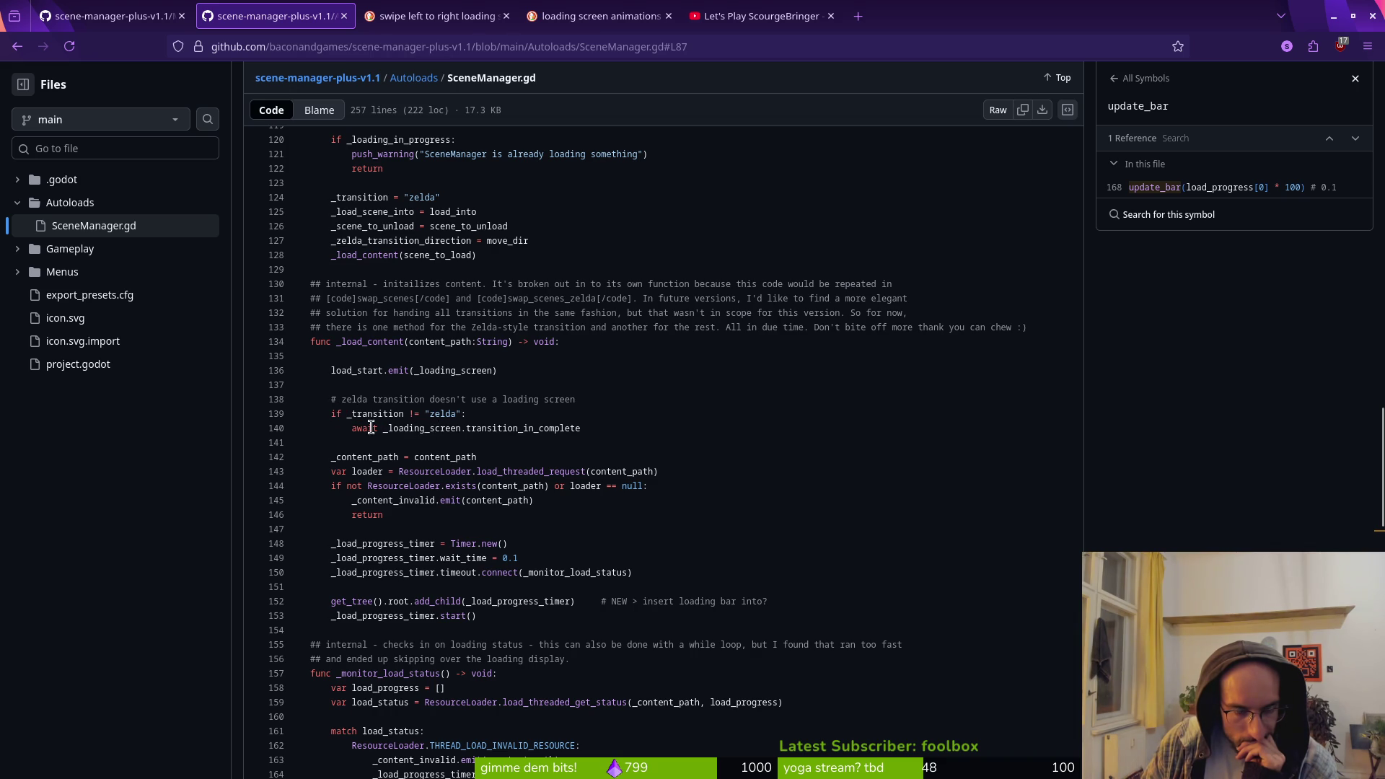
# Find the _loading_screen references and select line 140 awaiting transition_in_complete
pyautogui.click(505, 428)
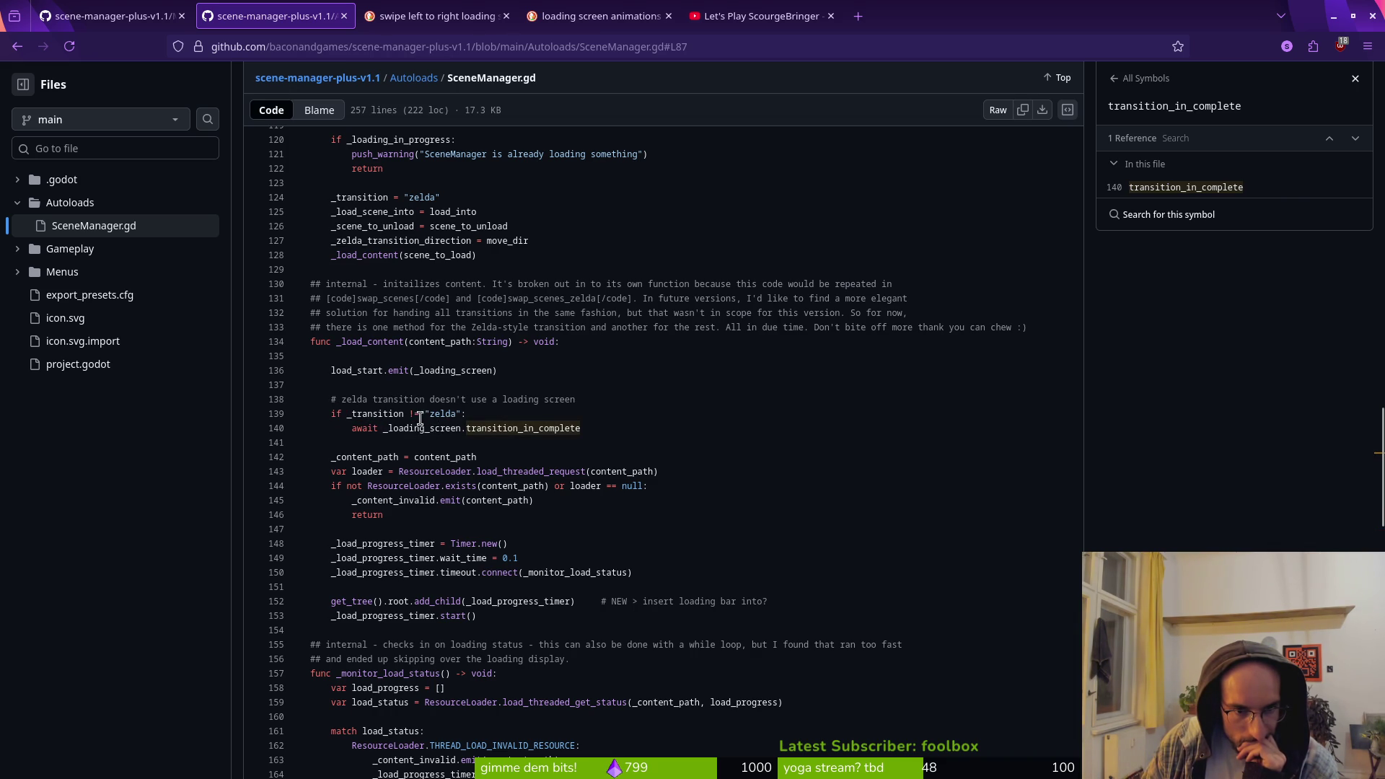
pyautogui.click(364, 416)
pyautogui.click(444, 429)
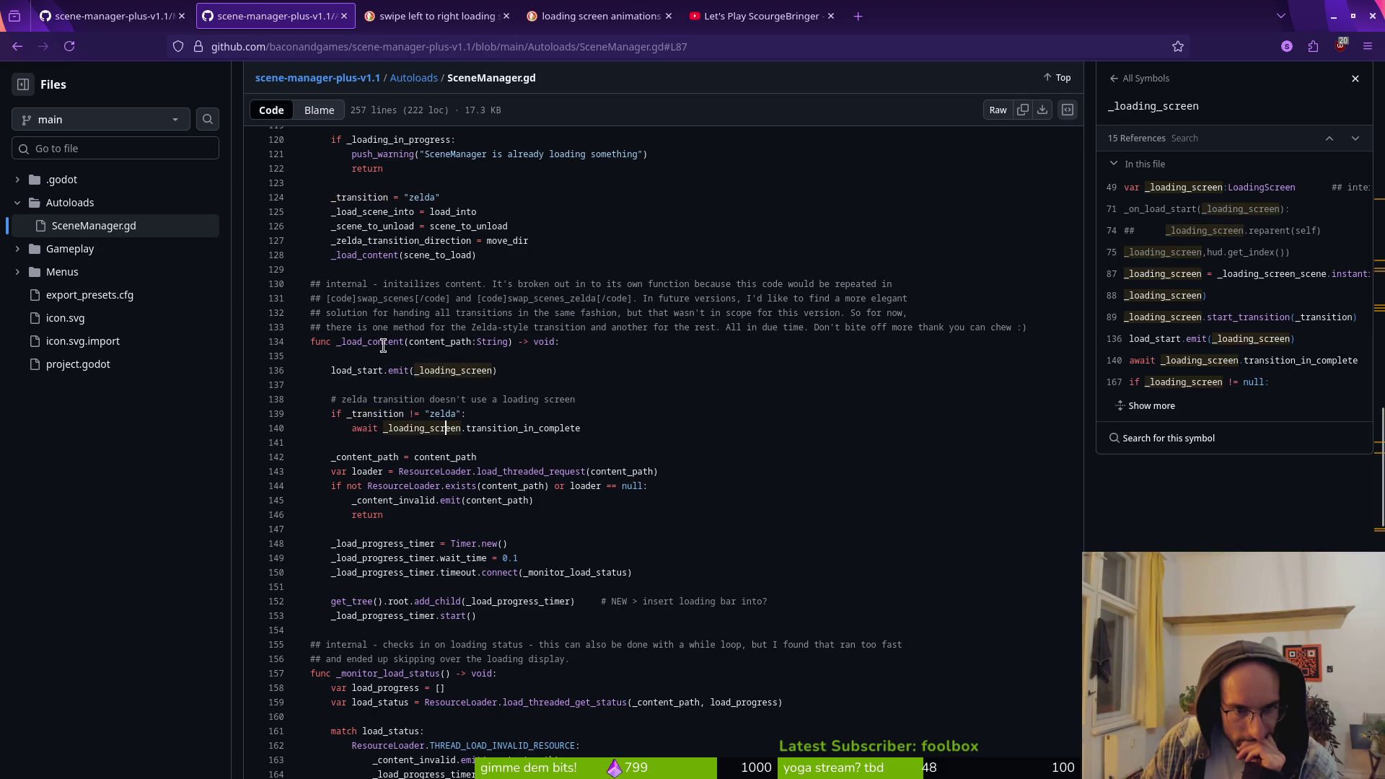
pyautogui.press('Left')
pyautogui.press('Left')
pyautogui.press('Left')
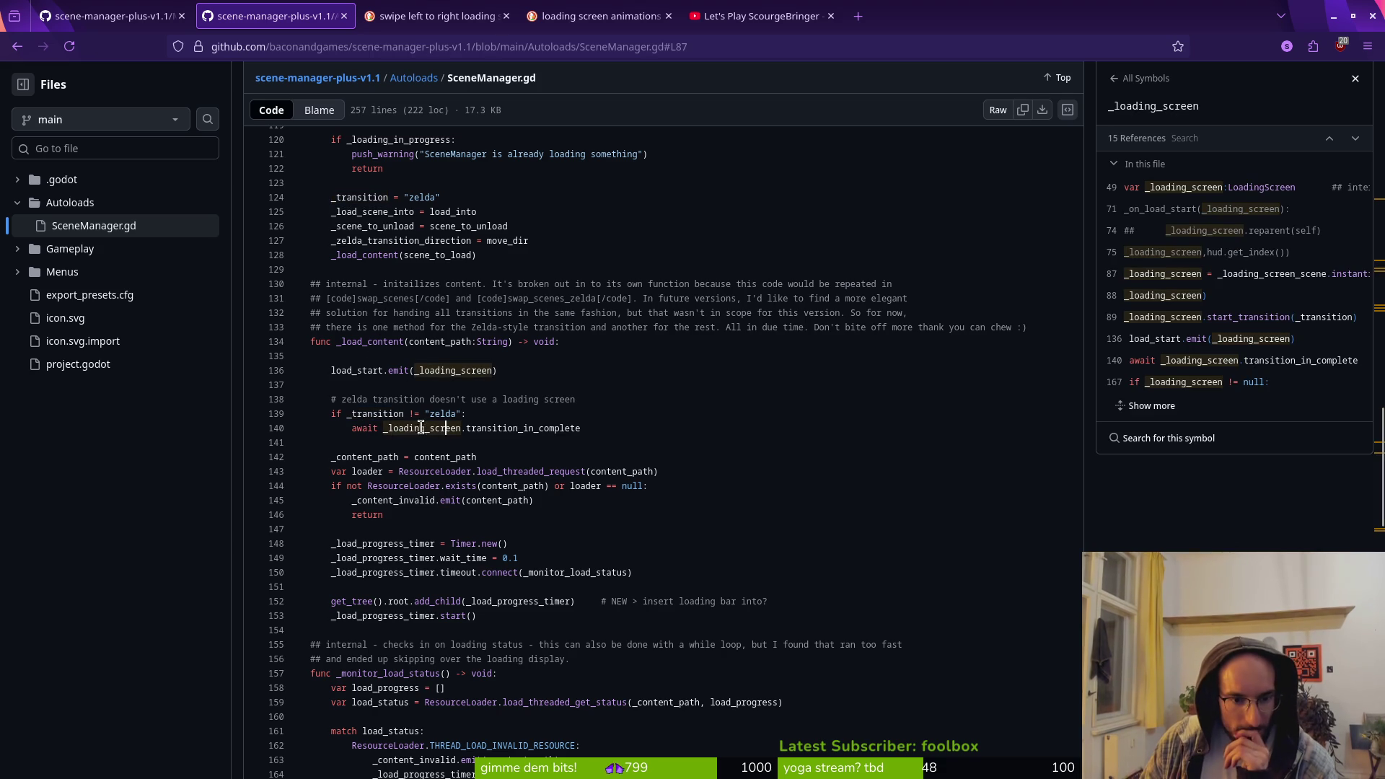
pyautogui.moveTo(352, 428); pyautogui.dragTo(587, 429)
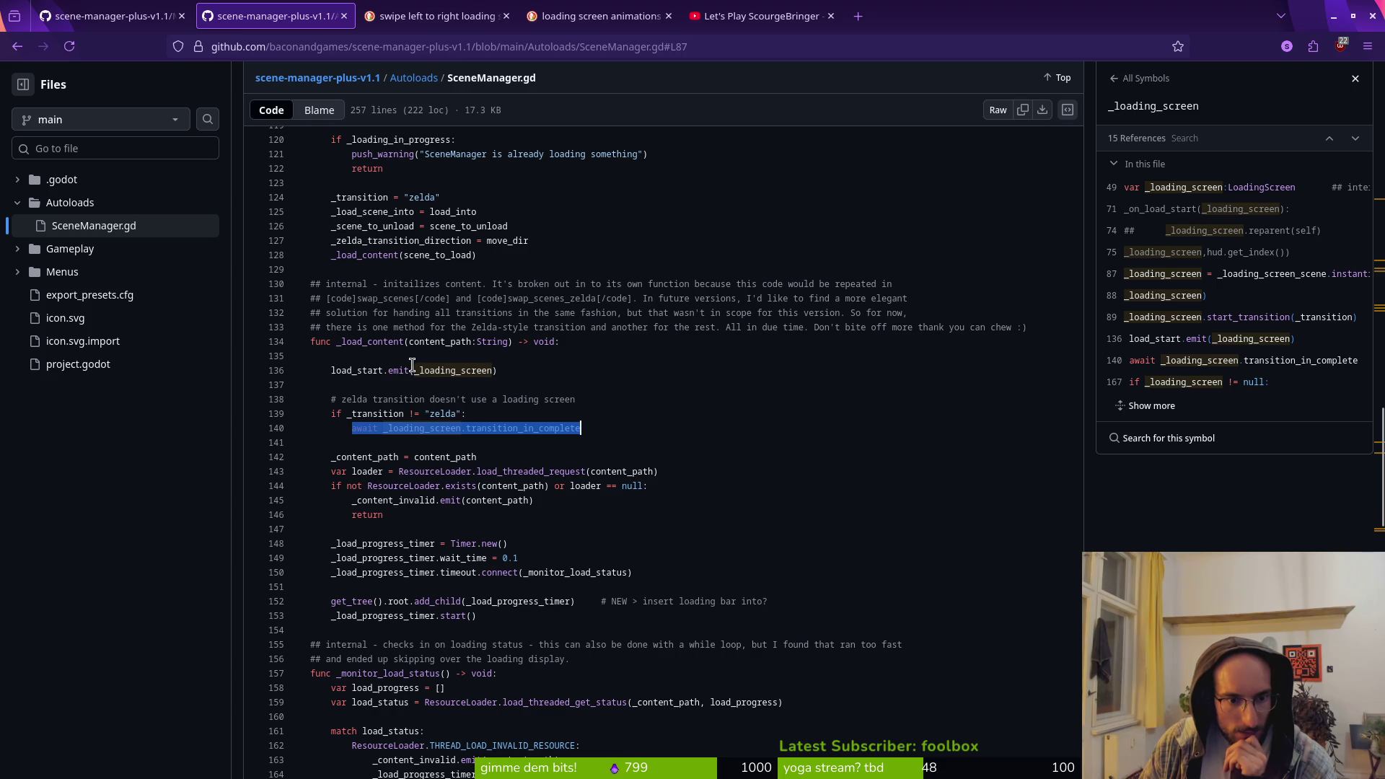
# Open scene_manager.gd and compare it against the GitHub SceneManager.gd reference
pyautogui.hotkey('alt', 'Tab')
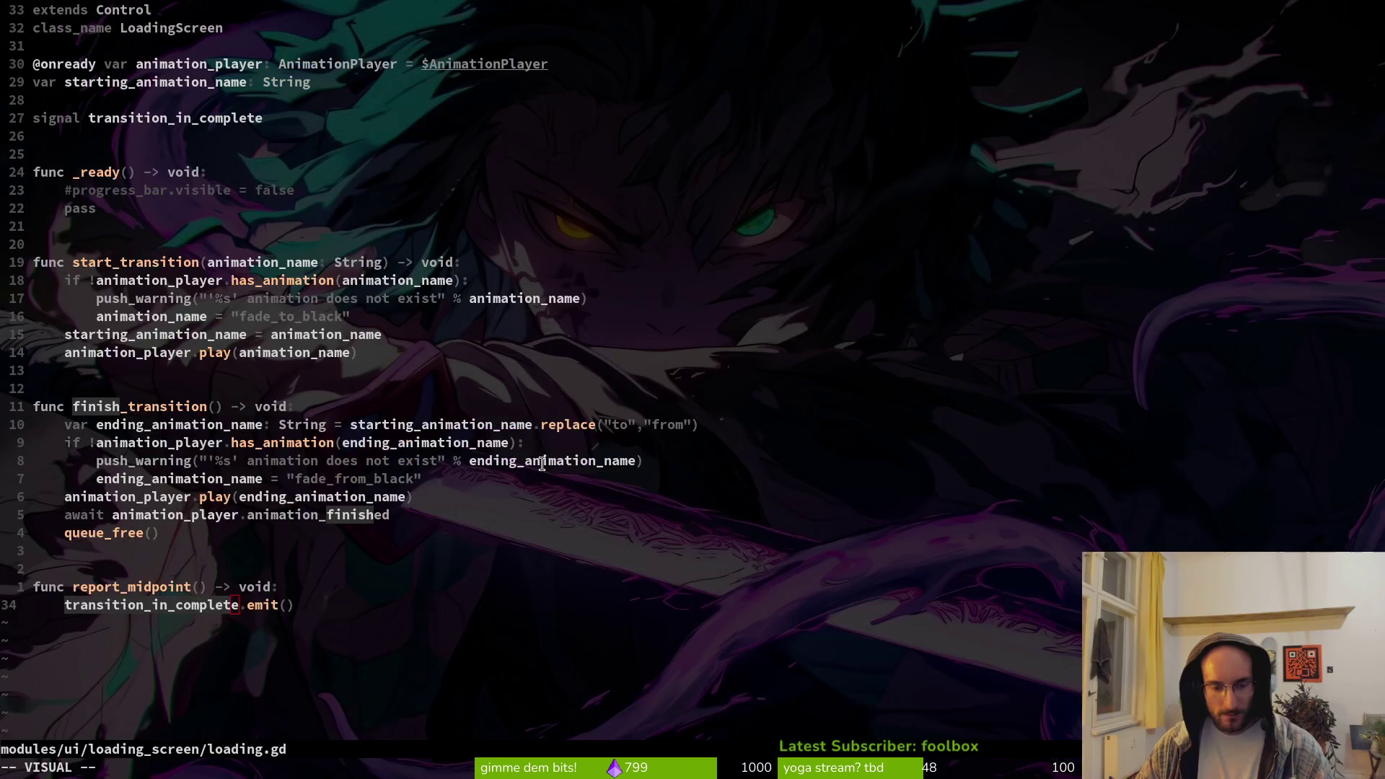
pyautogui.press('Escape')
pyautogui.hotkey('ctrl', 'o')
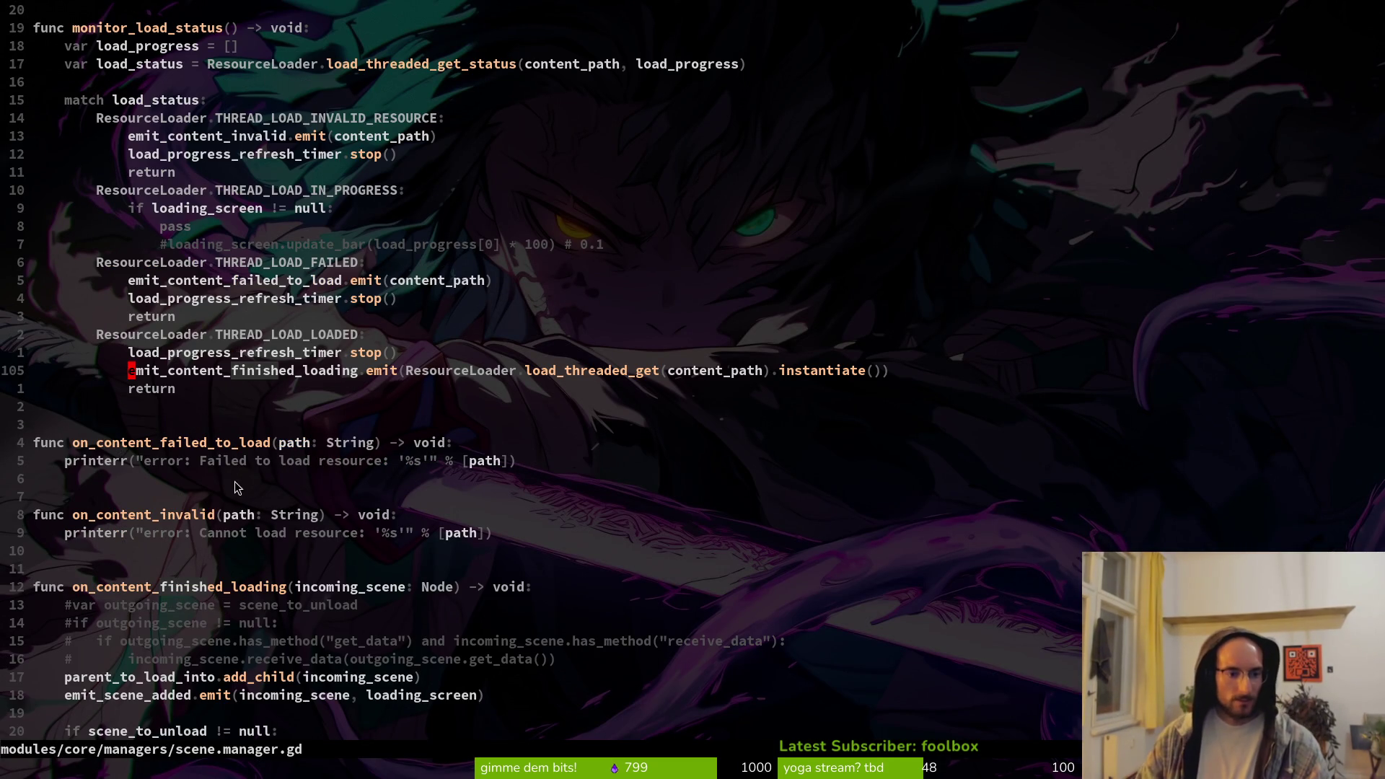
pyautogui.scroll(7, 173, 262)
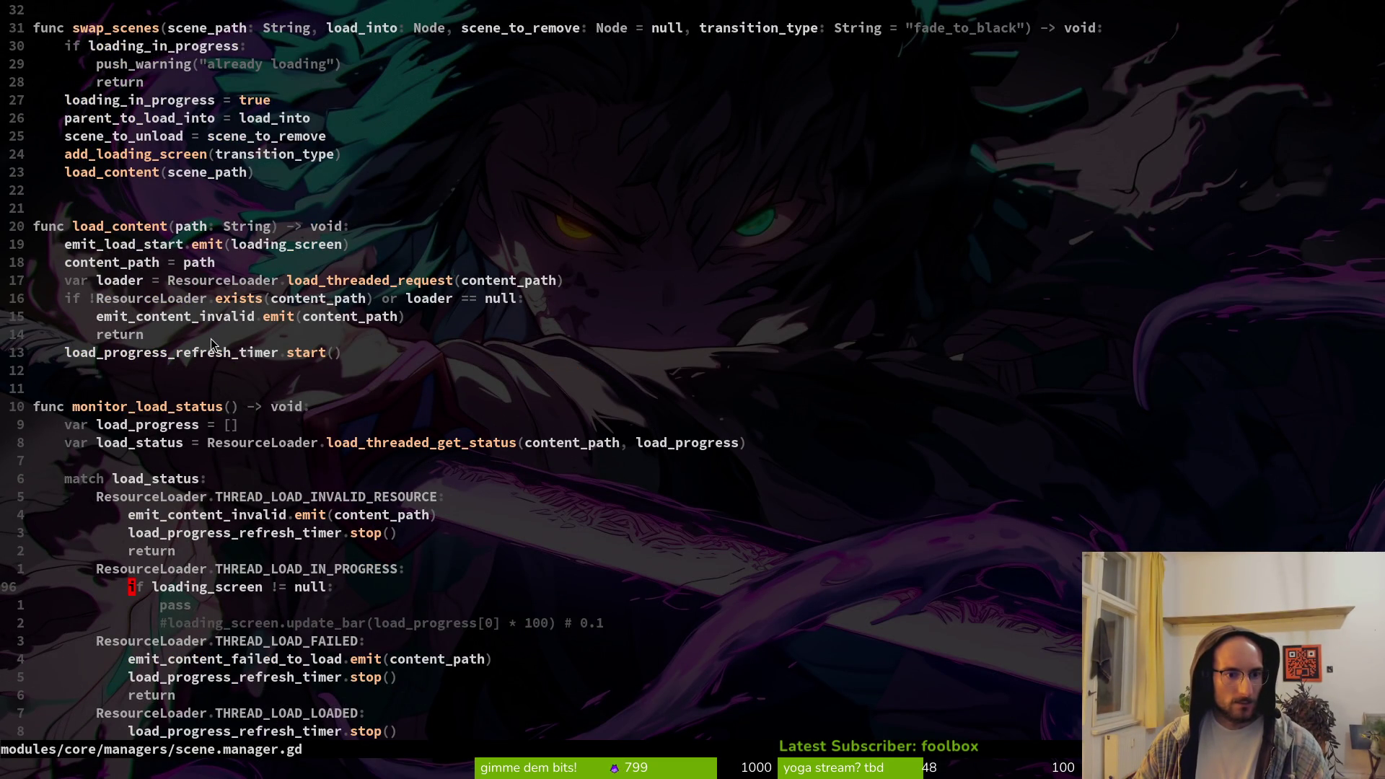
pyautogui.hotkey('alt', 'Tab')
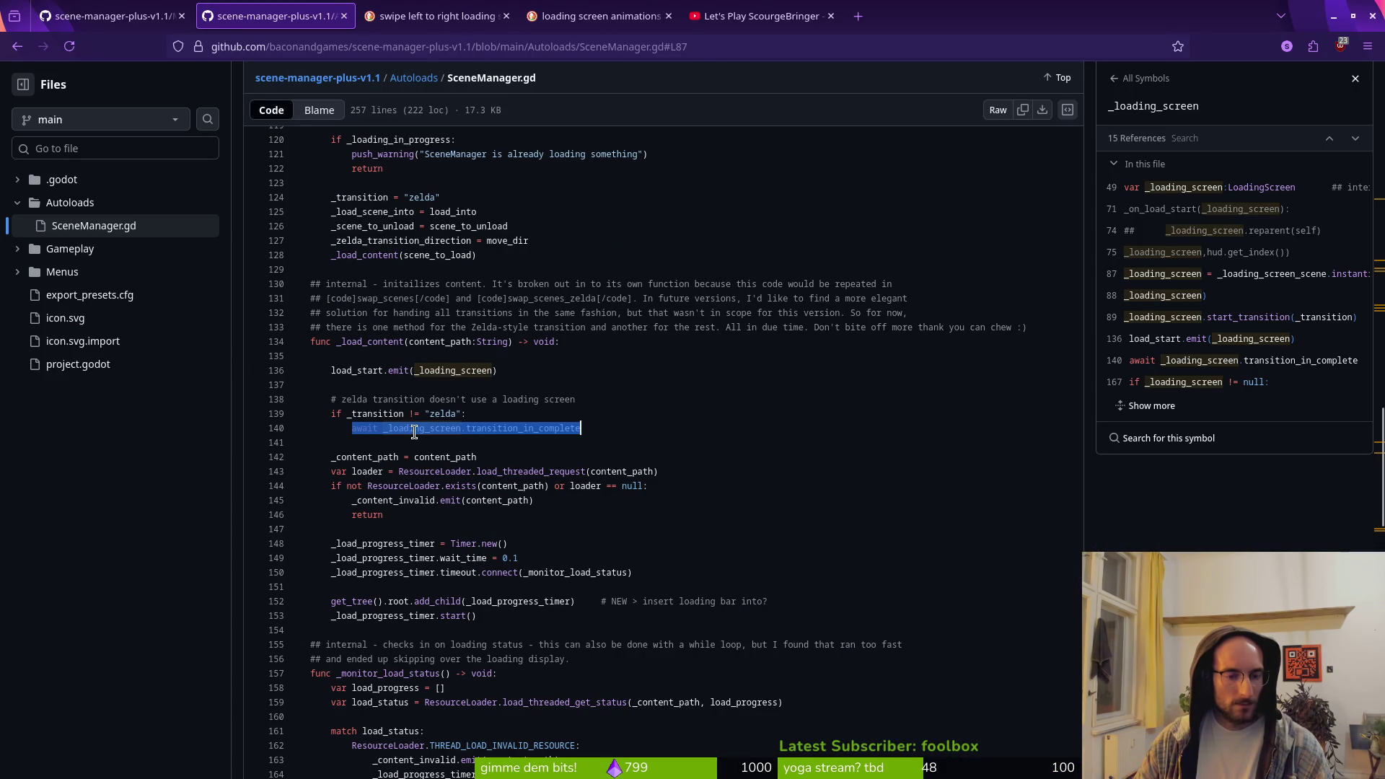
pyautogui.hotkey('alt', 'Tab')
pyautogui.hotkey('alt', 'Tab')
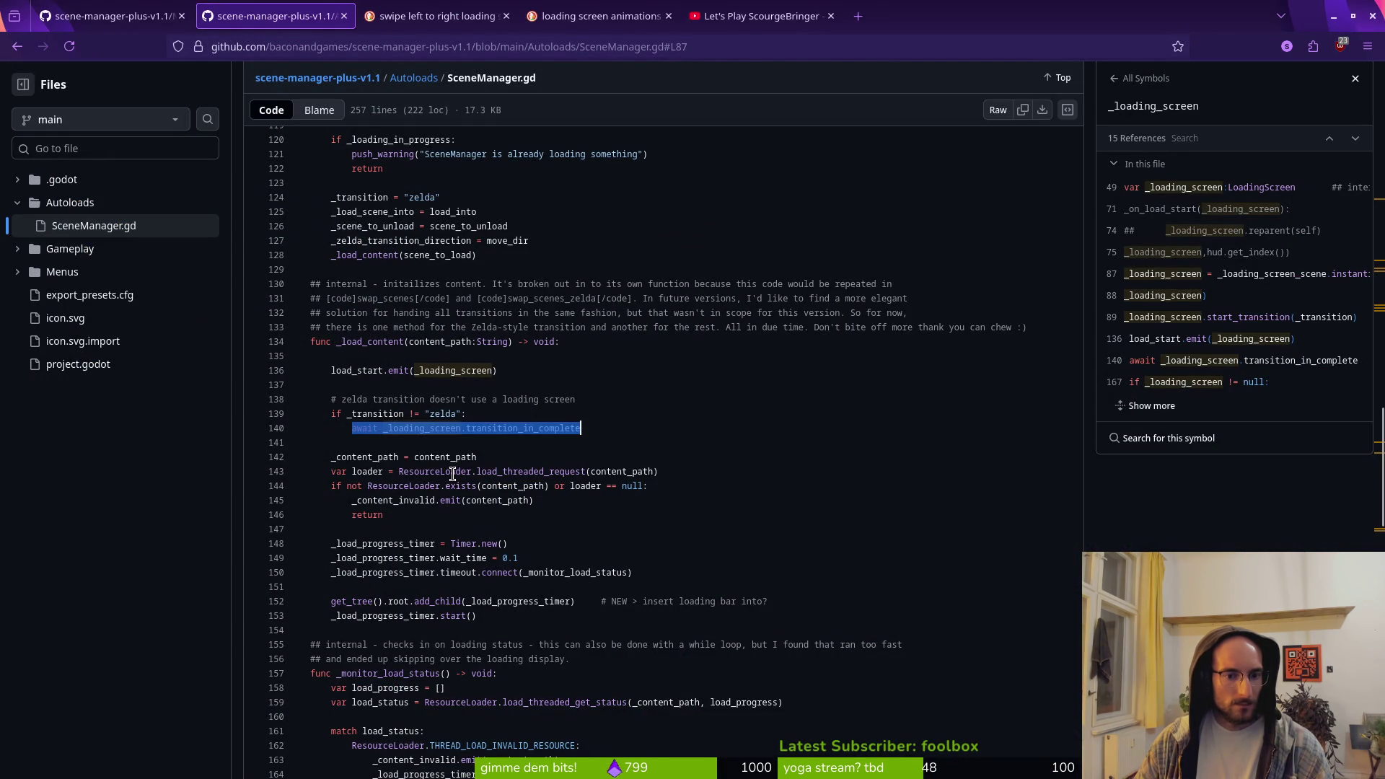
pyautogui.hotkey('alt', 'Tab')
# Add an indented 'await _loading_screen.transition_in_complete' line below emit_load_start in load_content
pyautogui.click(297, 245)
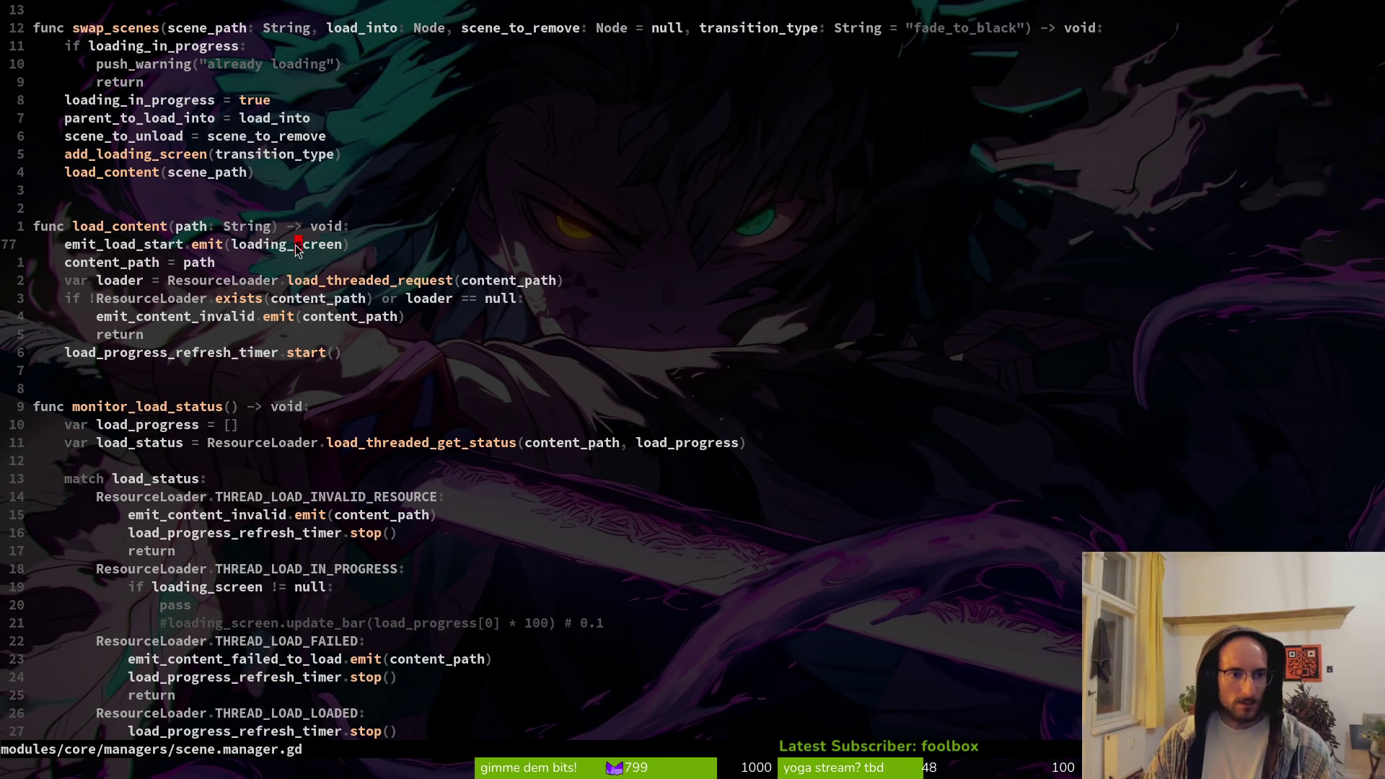
pyautogui.write('o')
pyautogui.write('await _loading_screen.transition_in_complet')
pyautogui.press('Escape')
pyautogui.hotkey('shift', 'v')
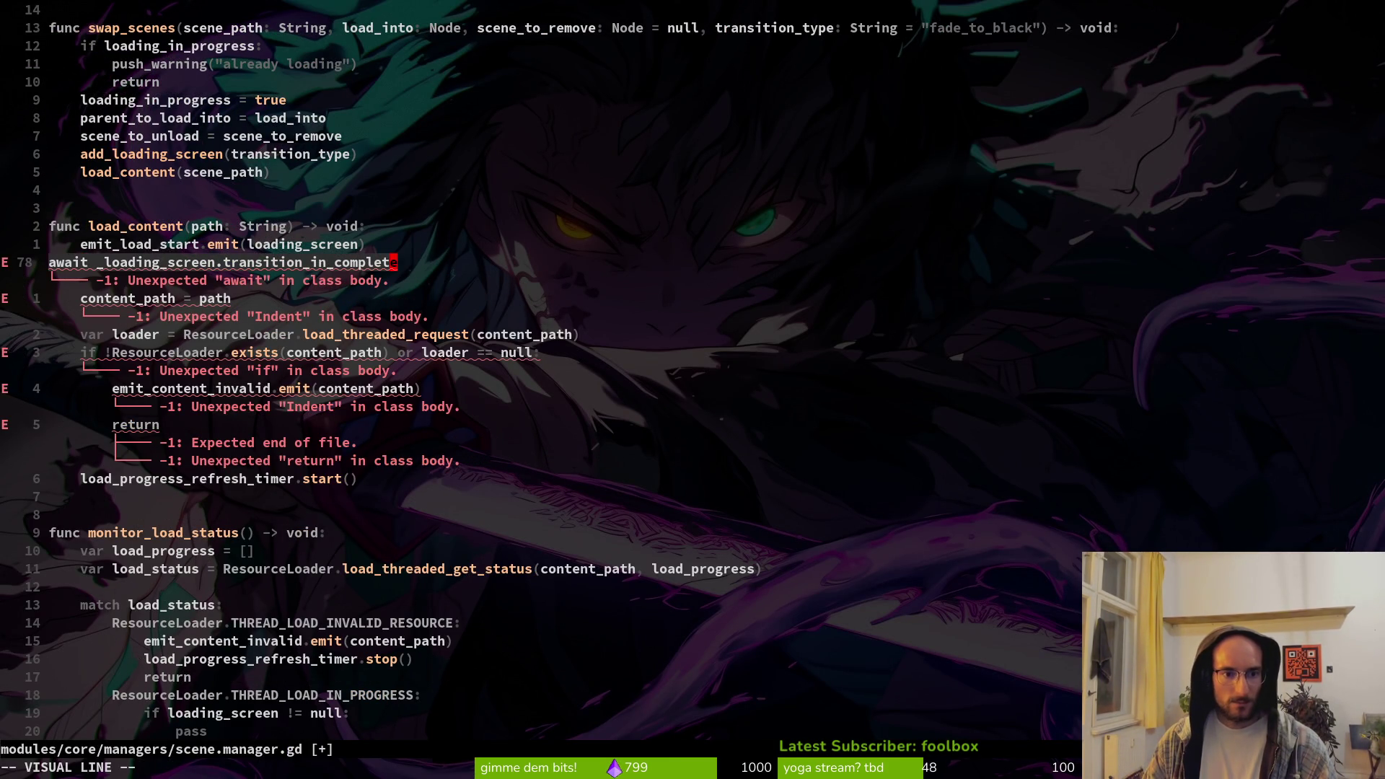
pyautogui.click(84, 262)
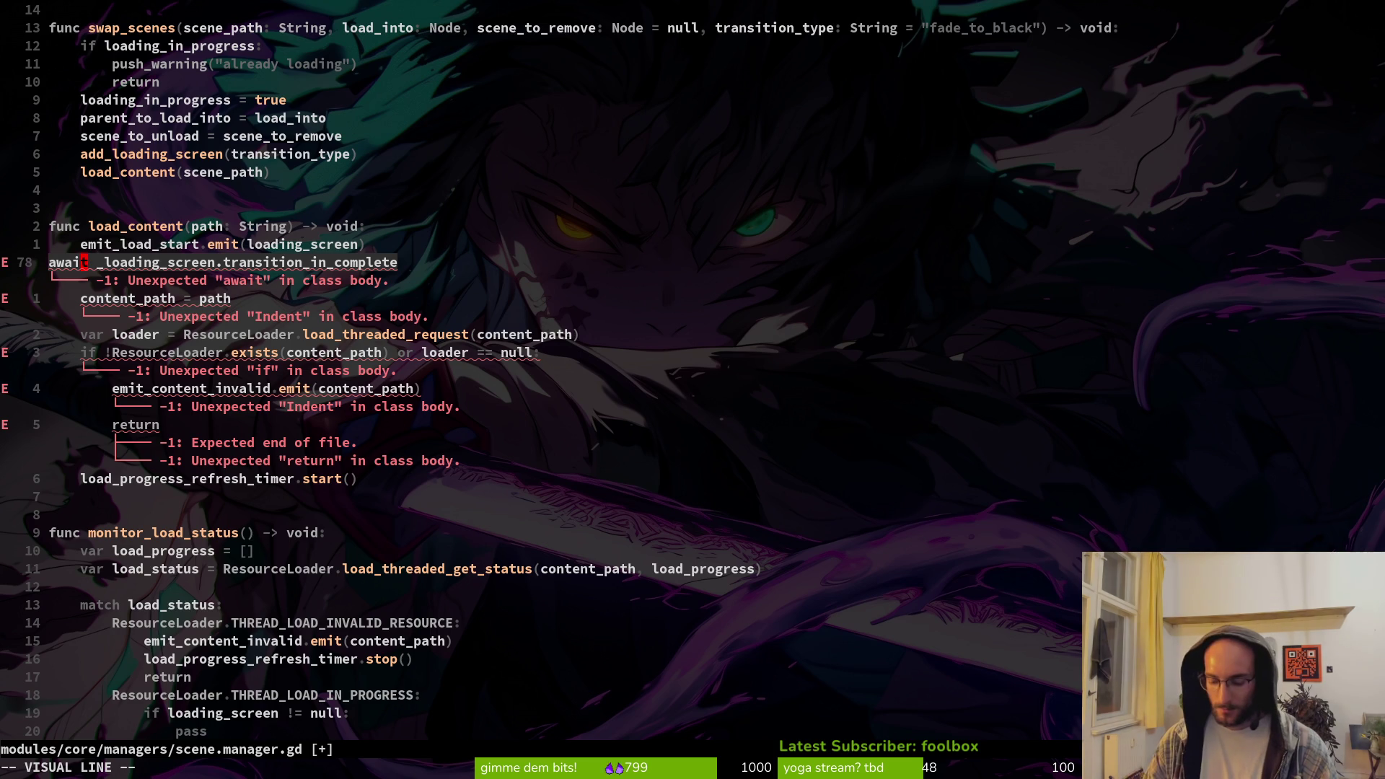
pyautogui.press('>')
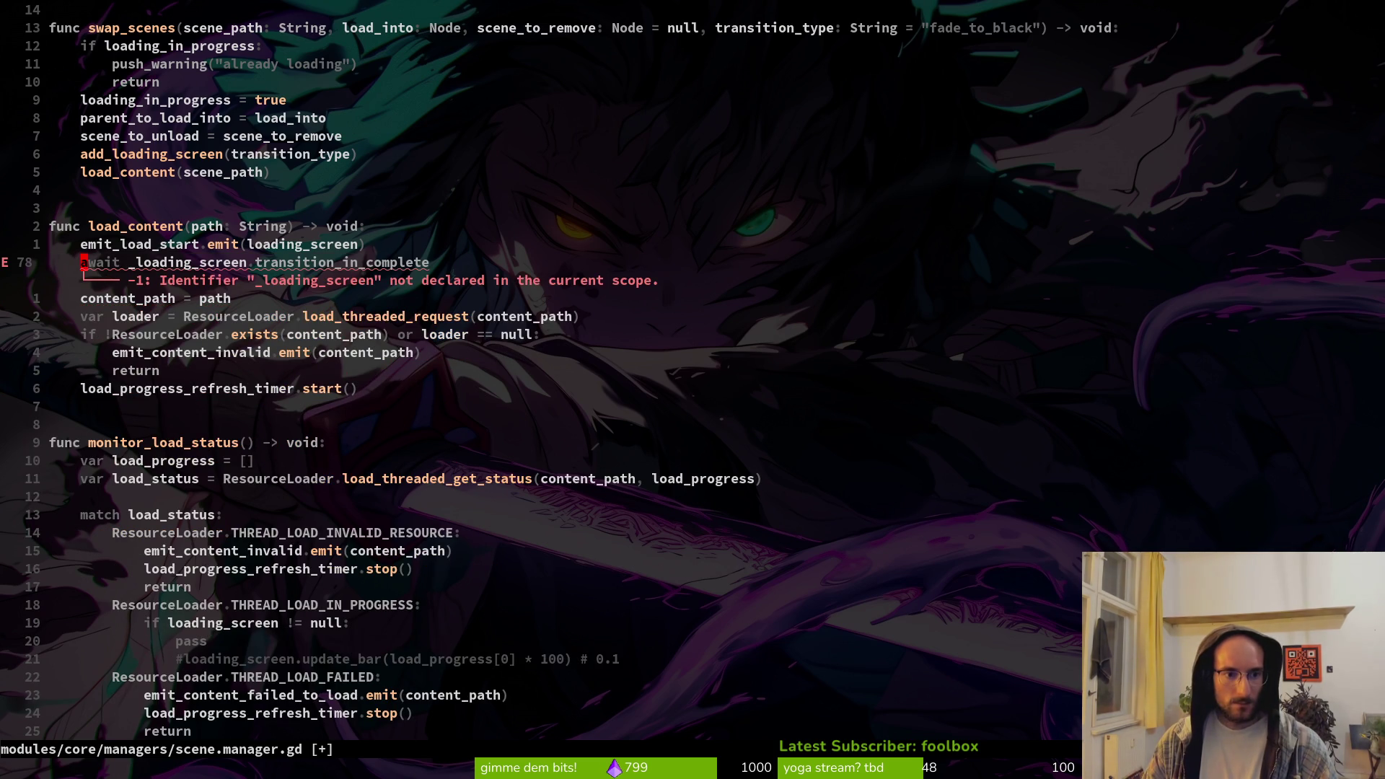
# Remove the underscore so it awaits loading_screen.transition_in_complete, then save with :w
pyautogui.write('w/finish')
pyautogui.press('Return')
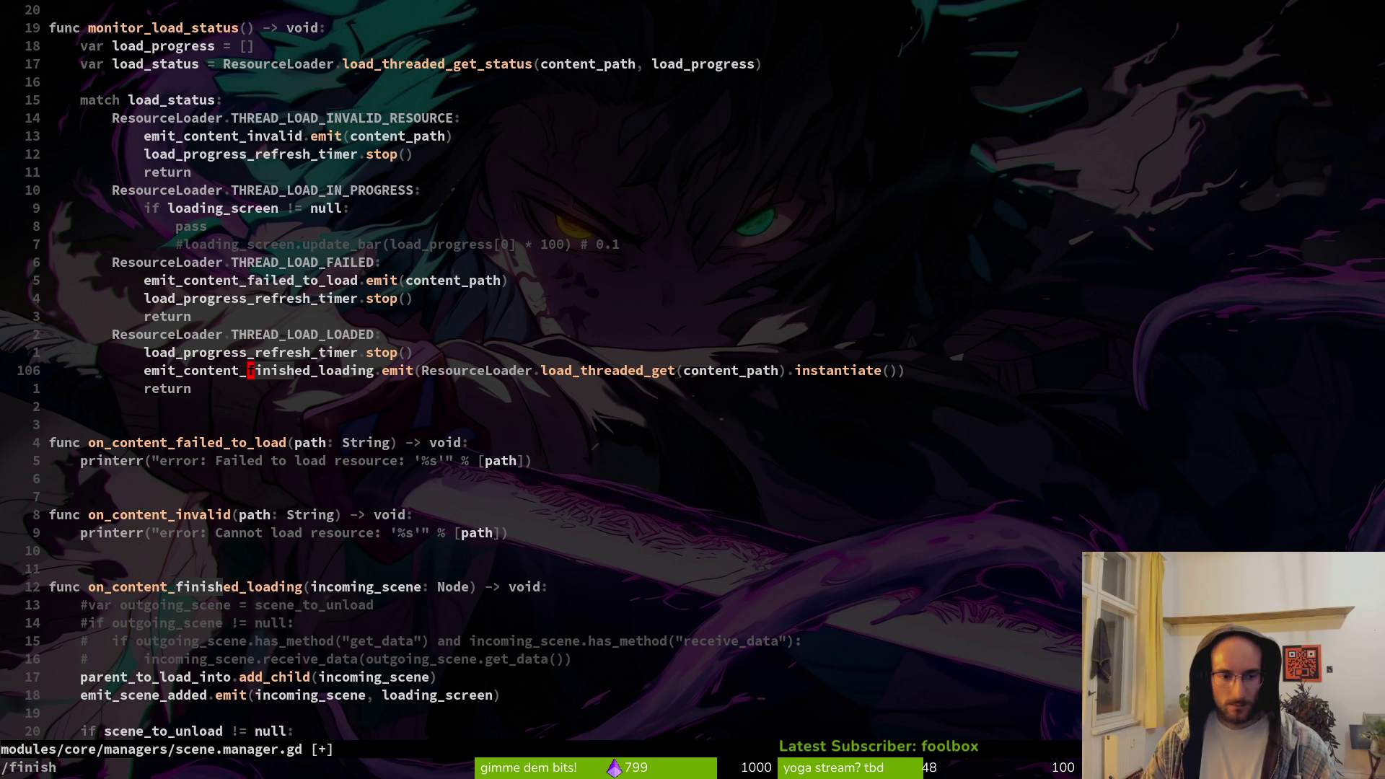
pyautogui.press('k')
pyautogui.press('j')
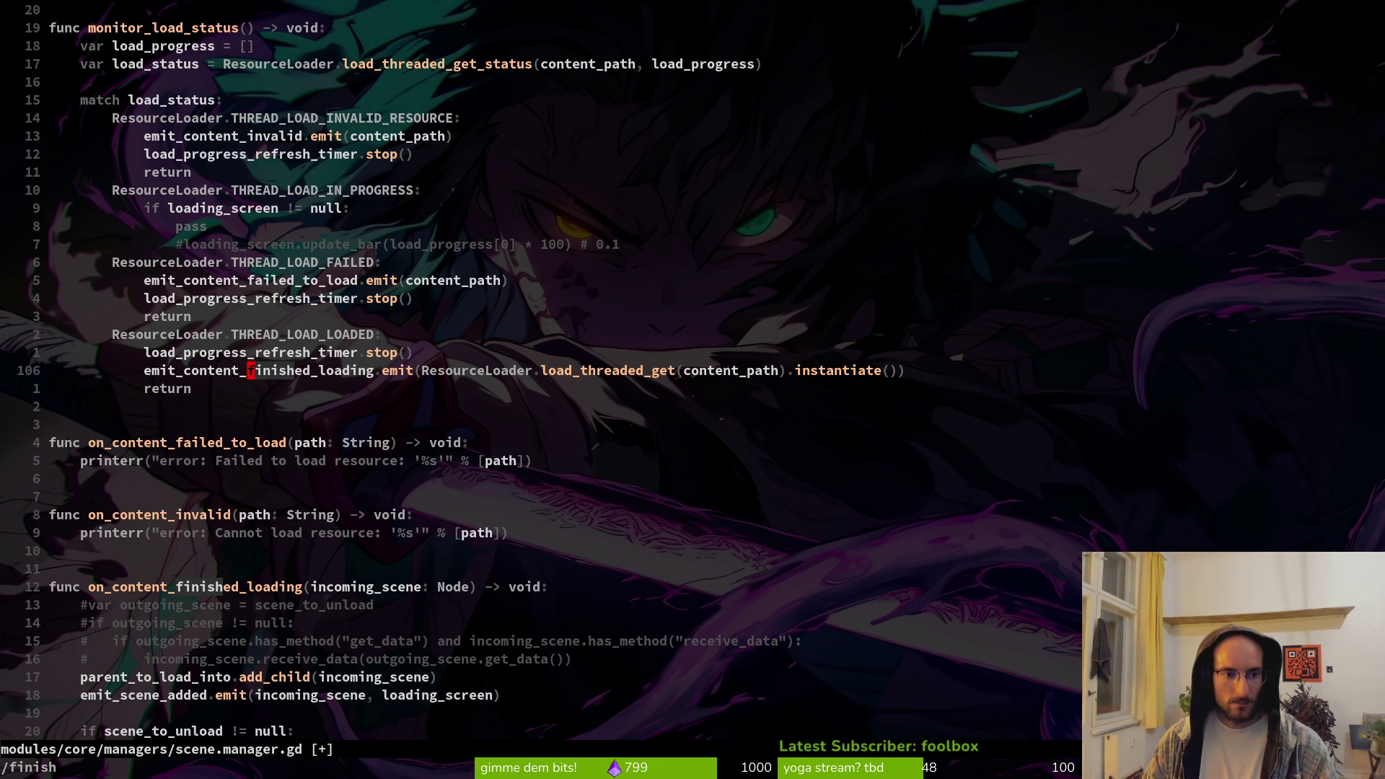
pyautogui.press('u')
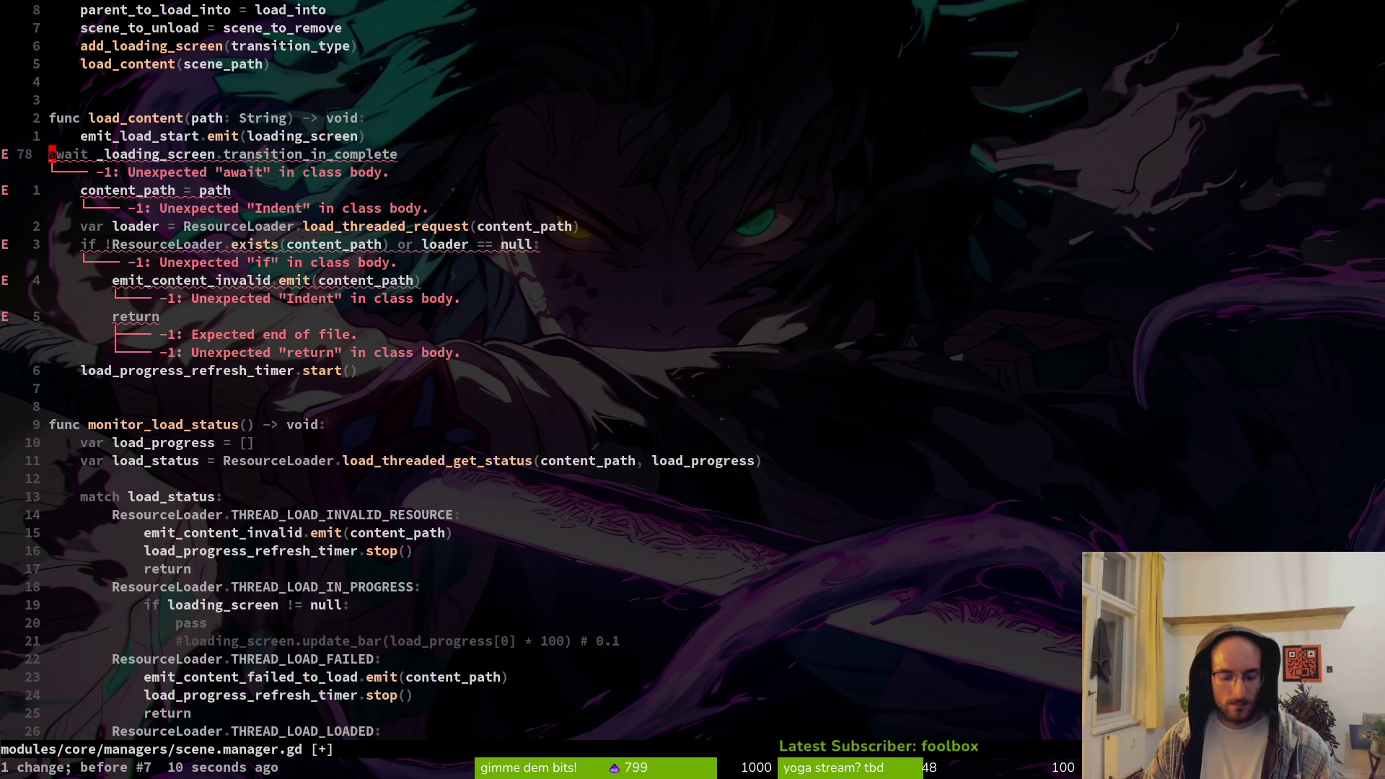
pyautogui.hotkey('ctrl', 'r')
pyautogui.press('w')
pyautogui.press('x')
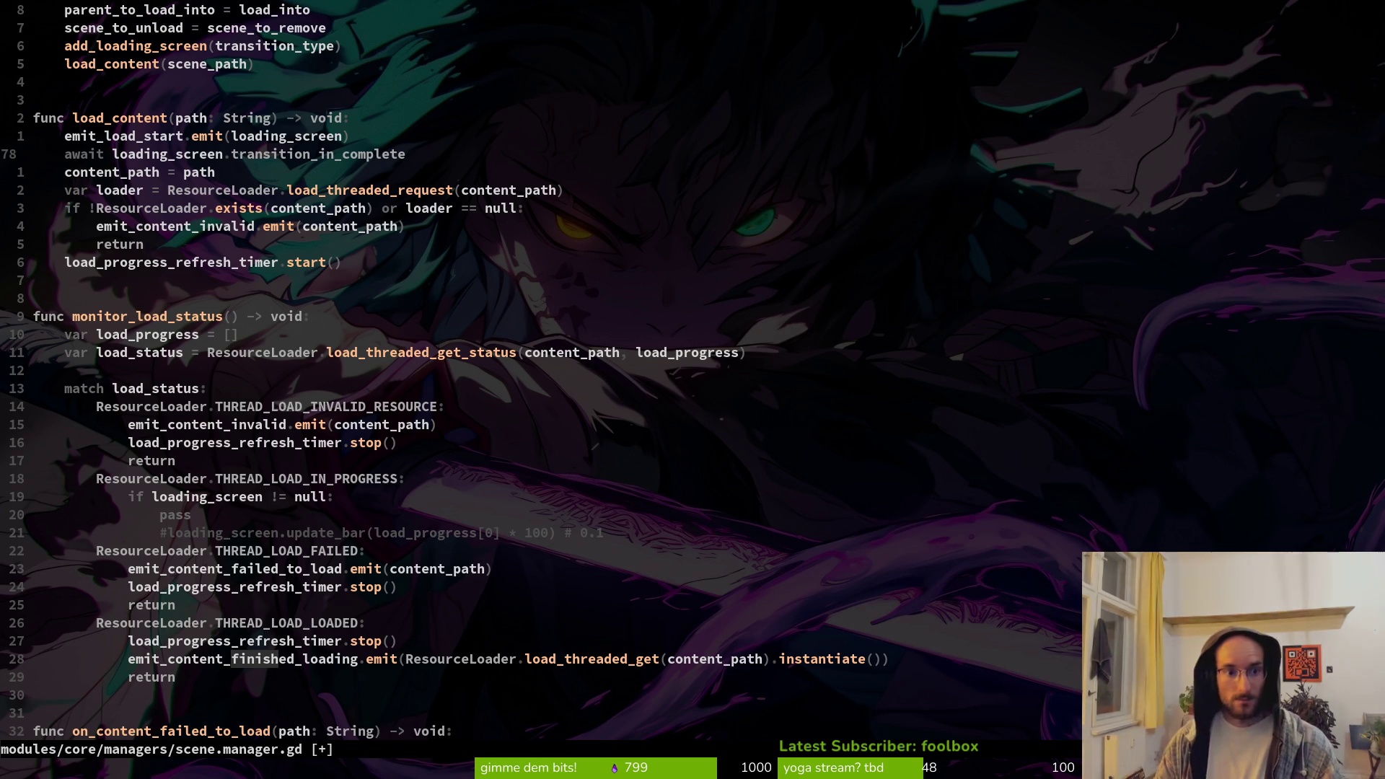
pyautogui.write(':w')
pyautogui.press('Return')
# Check the reference's _loading_screen and transition_in_complete usage on GitHub
pyautogui.hotkey('alt', 'Tab')
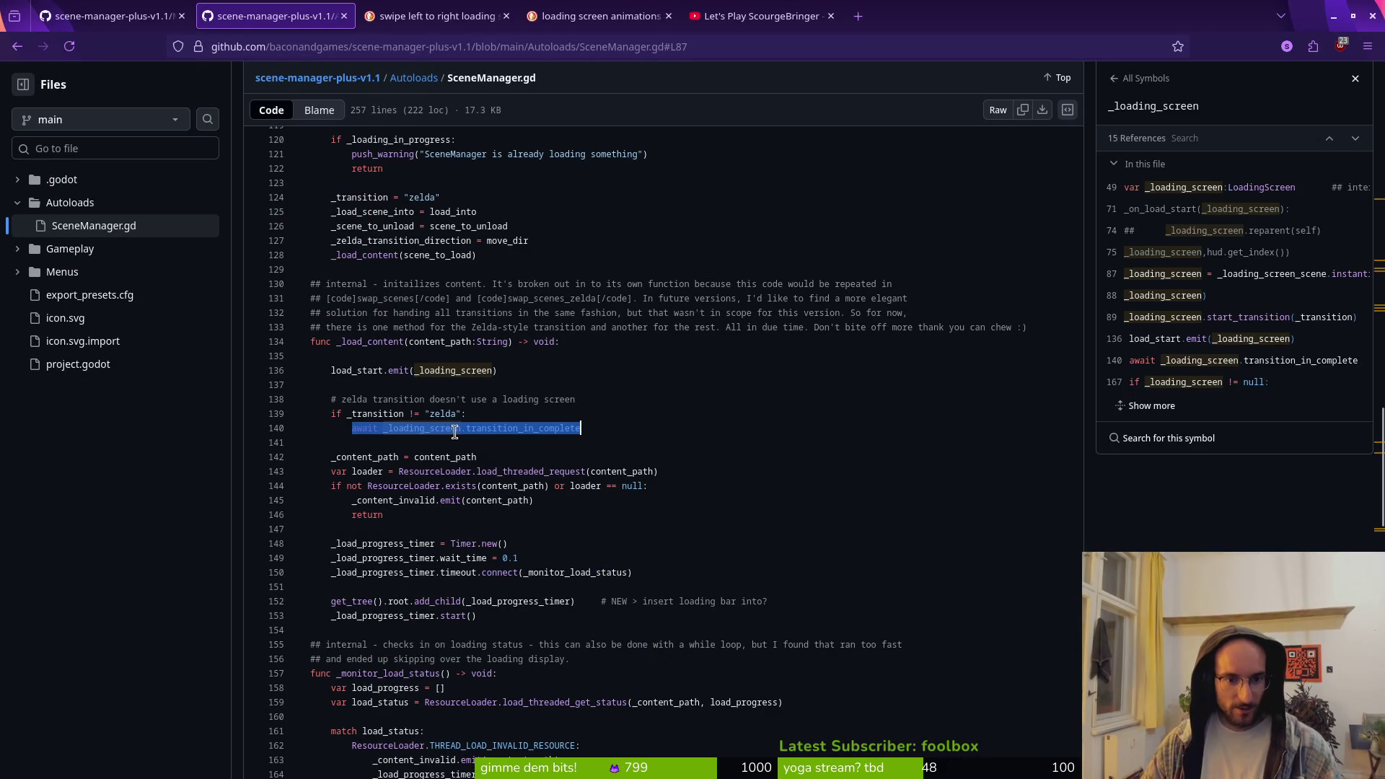
pyautogui.click(470, 428)
pyautogui.click(441, 429)
pyautogui.click(518, 428)
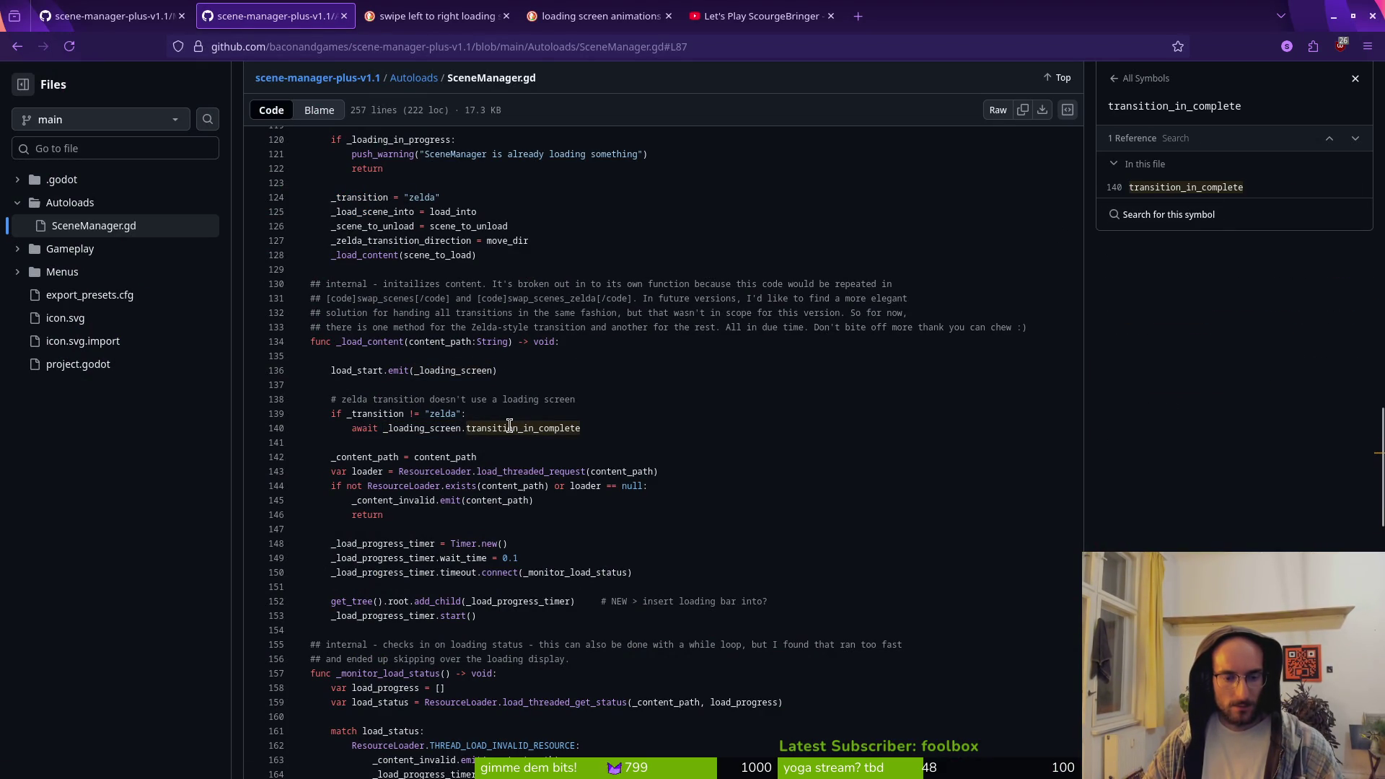
pyautogui.scroll(5, 530, 304)
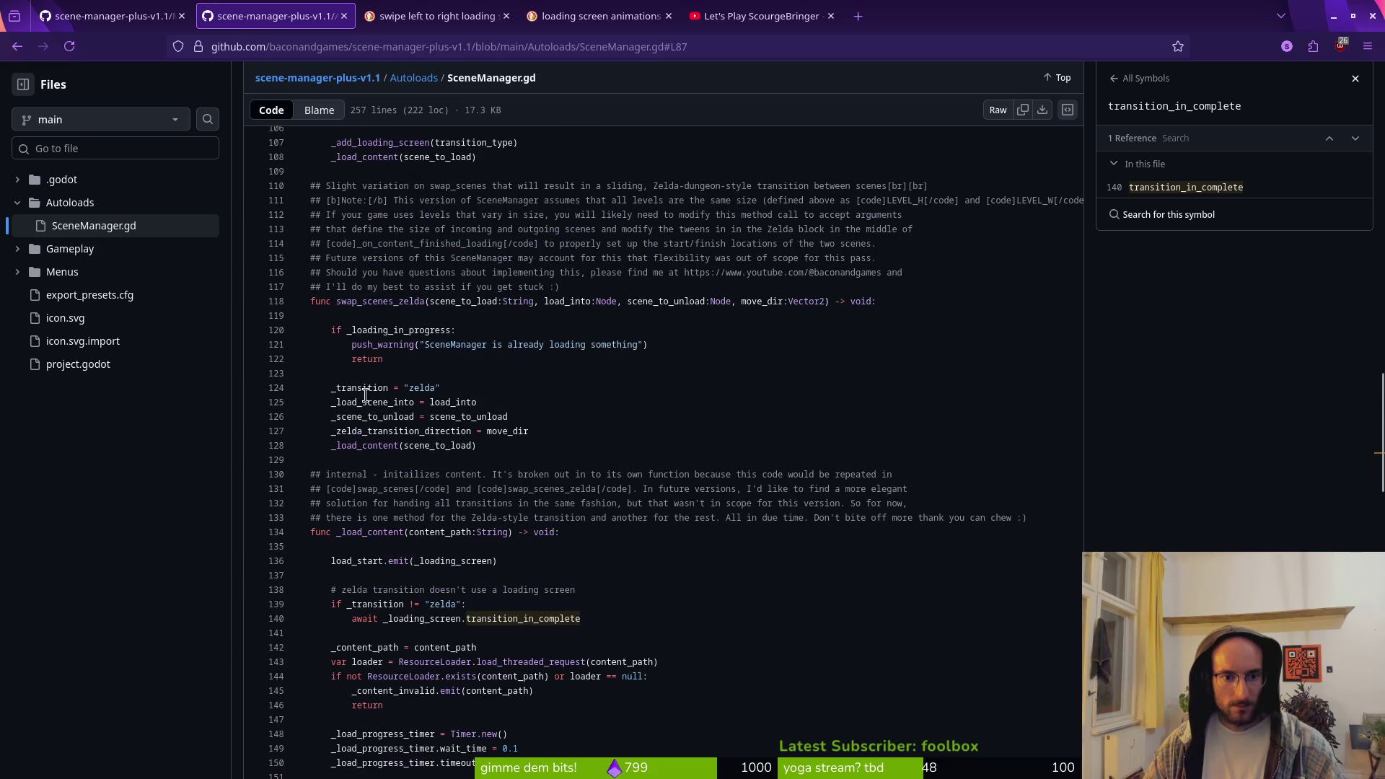
pyautogui.hotkey('alt', 'Tab')
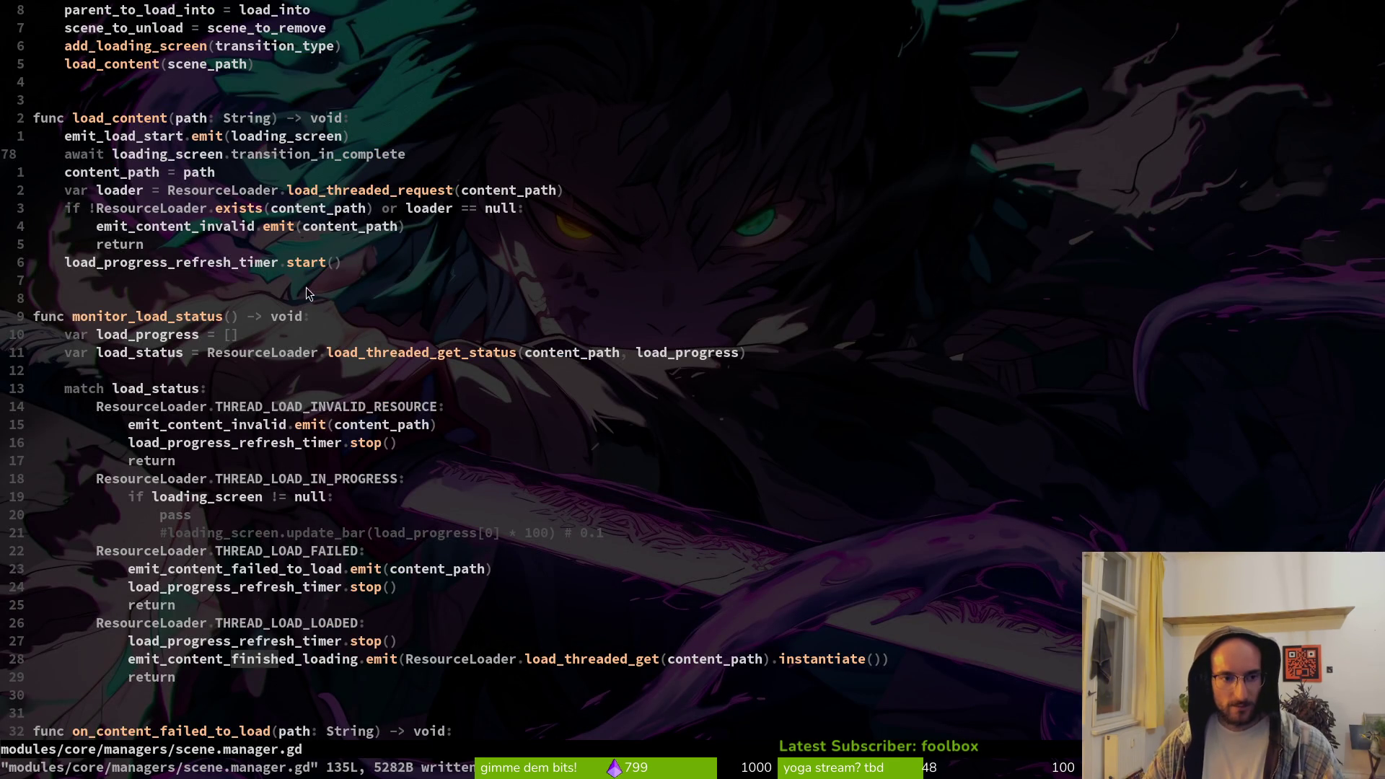
pyautogui.scroll(2, 345, 400)
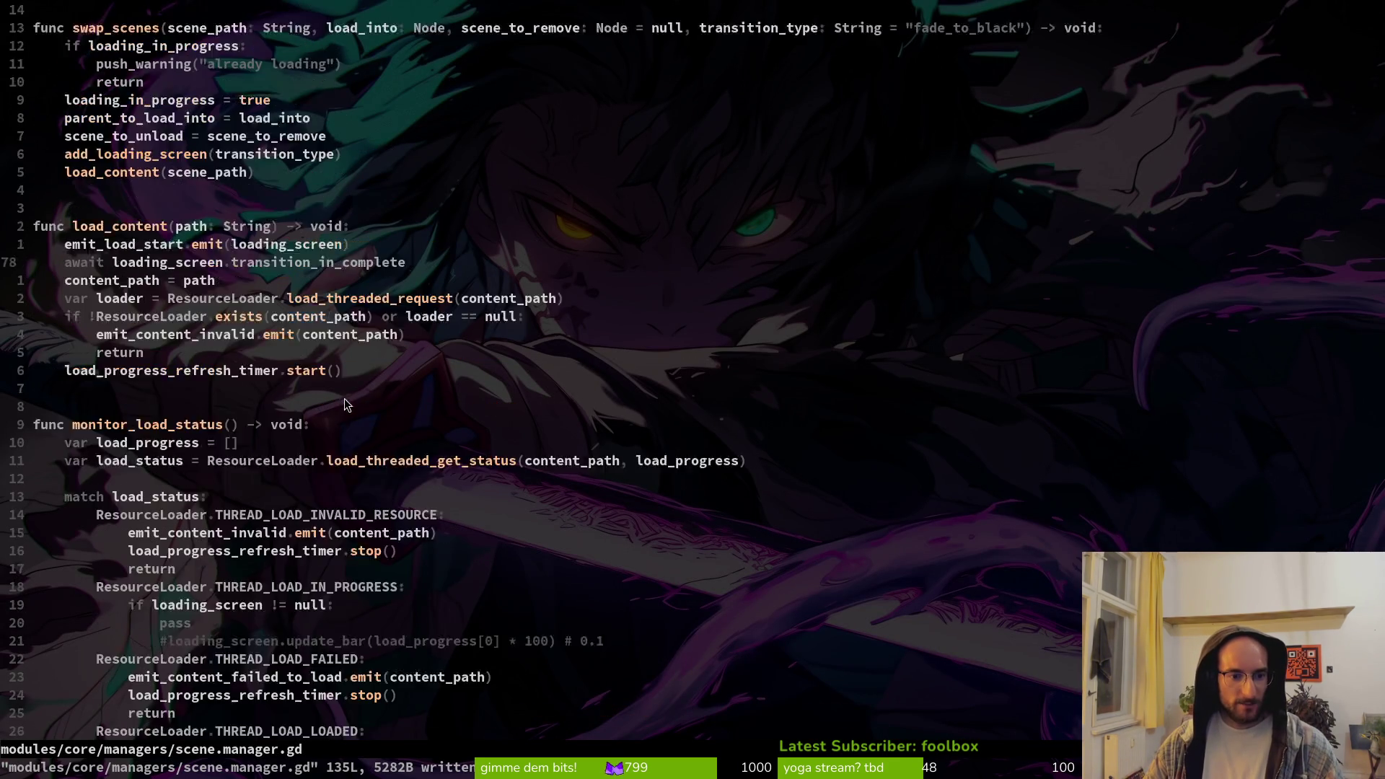
pyautogui.scroll(-3, 344, 400)
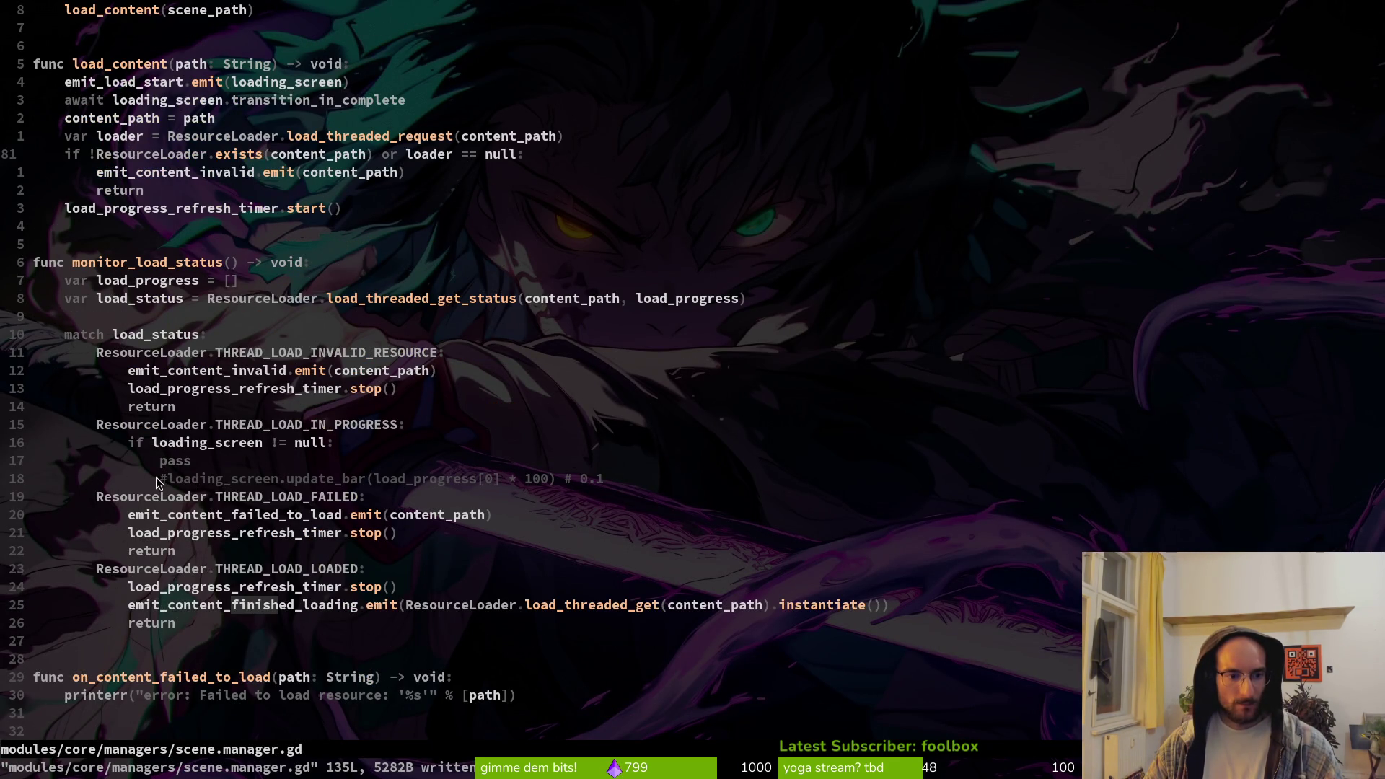
pyautogui.scroll(-3, 206, 473)
pyautogui.scroll(-3, 217, 498)
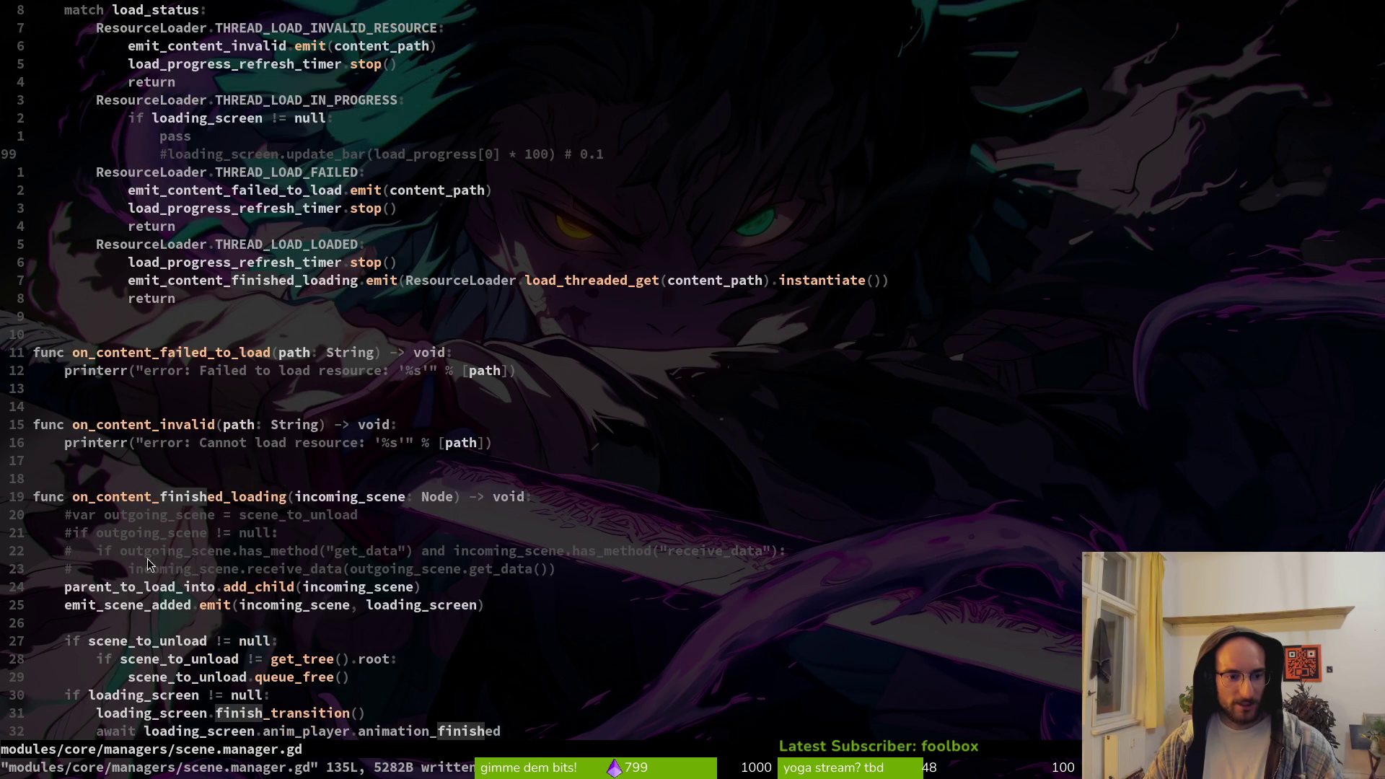
pyautogui.scroll(-2, 180, 570)
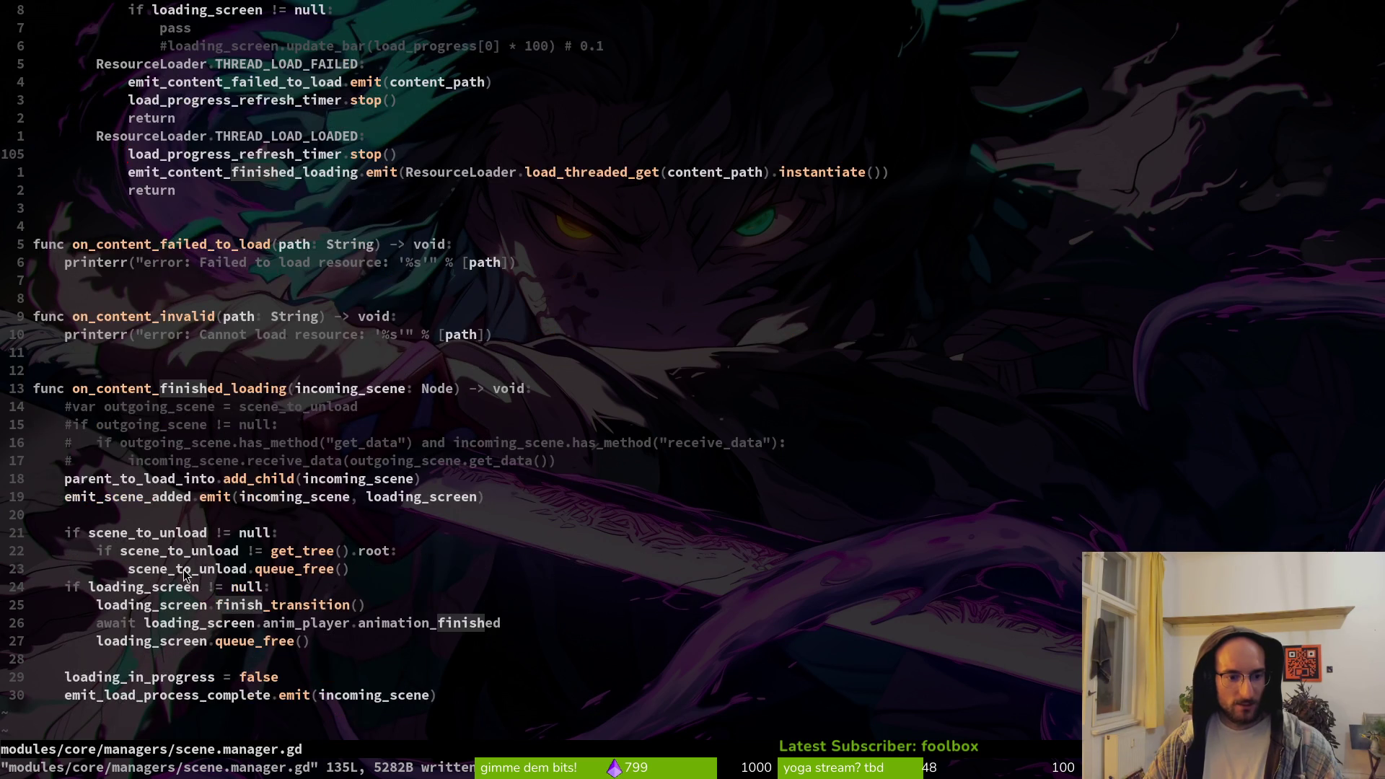
pyautogui.click(260, 607)
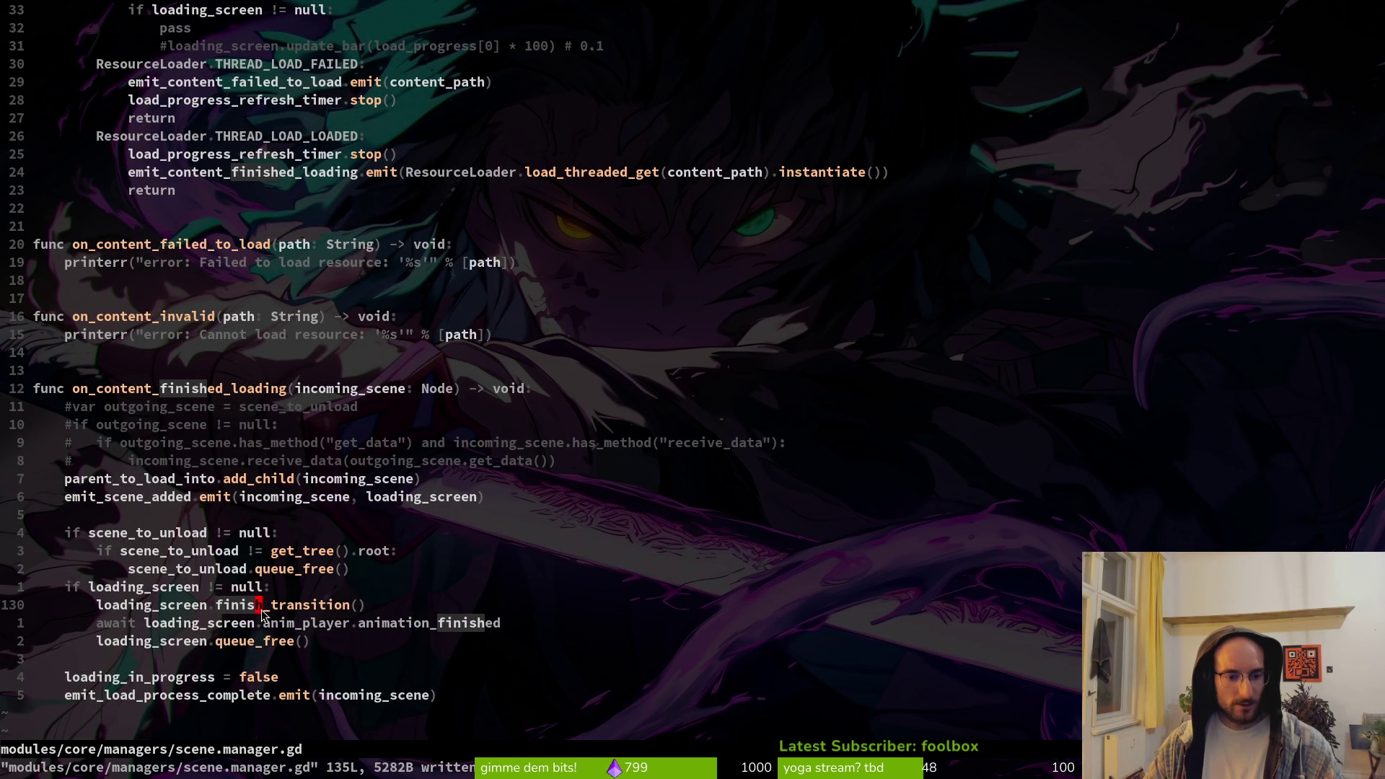
pyautogui.click(260, 626)
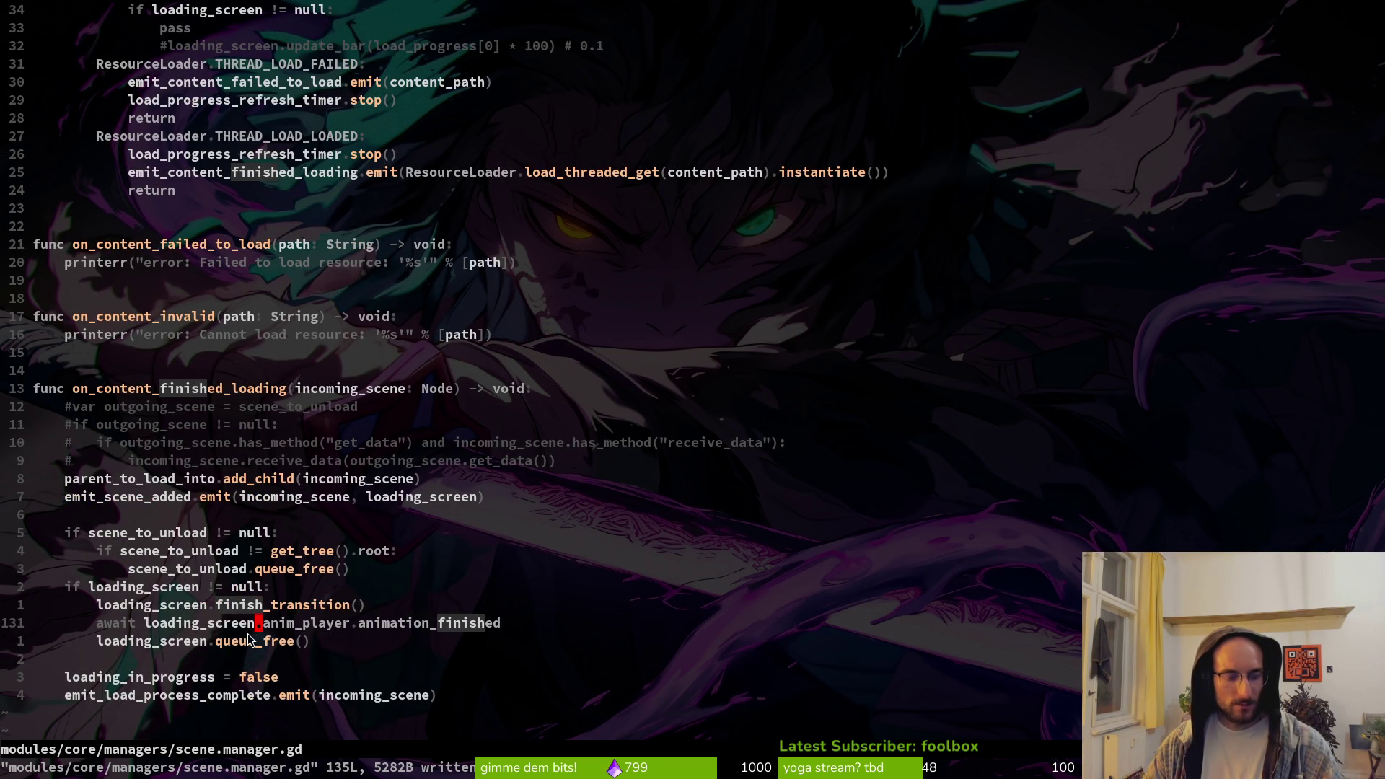
pyautogui.scroll(11, 374, 532)
pyautogui.scroll(10, 387, 522)
pyautogui.hotkey('alt', 'Tab')
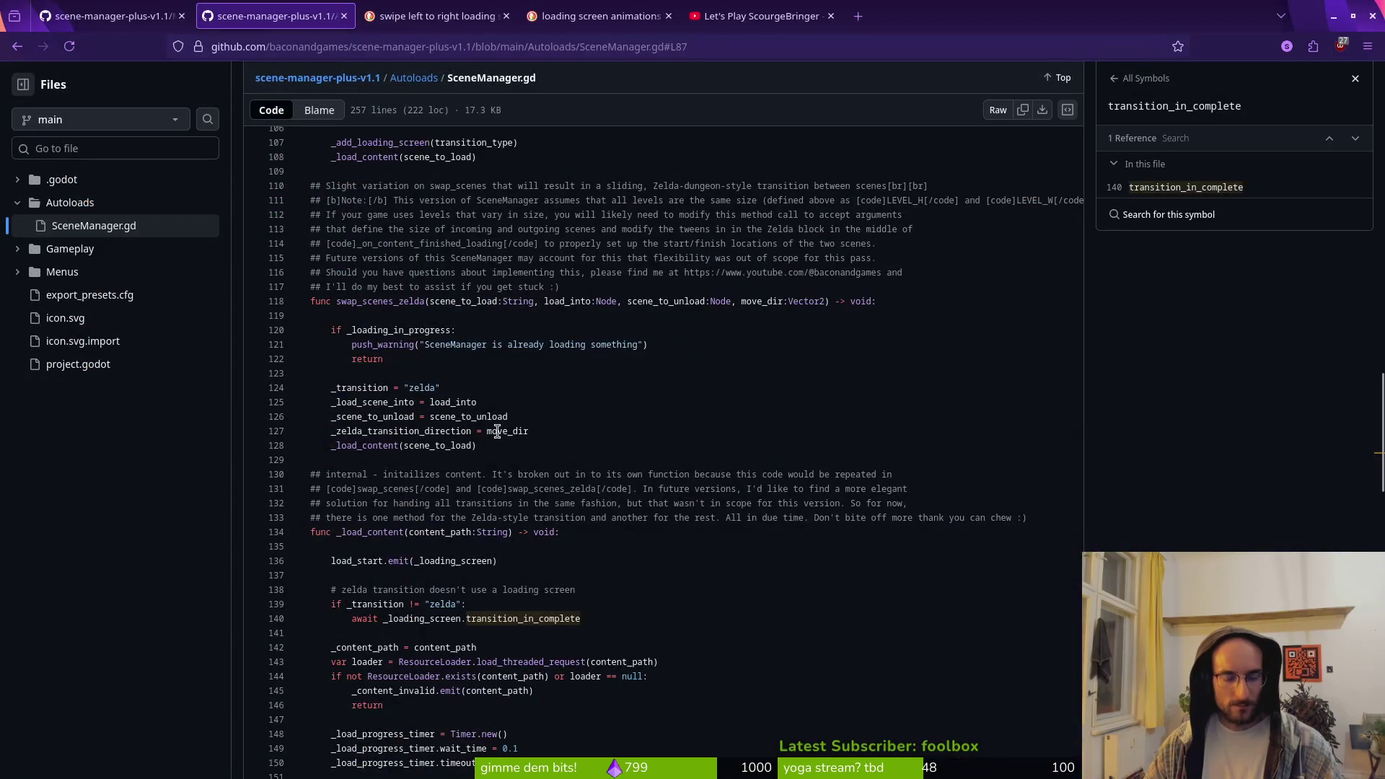
pyautogui.hotkey('ctrl', 's')
pyautogui.hotkey('alt', 'Tab')
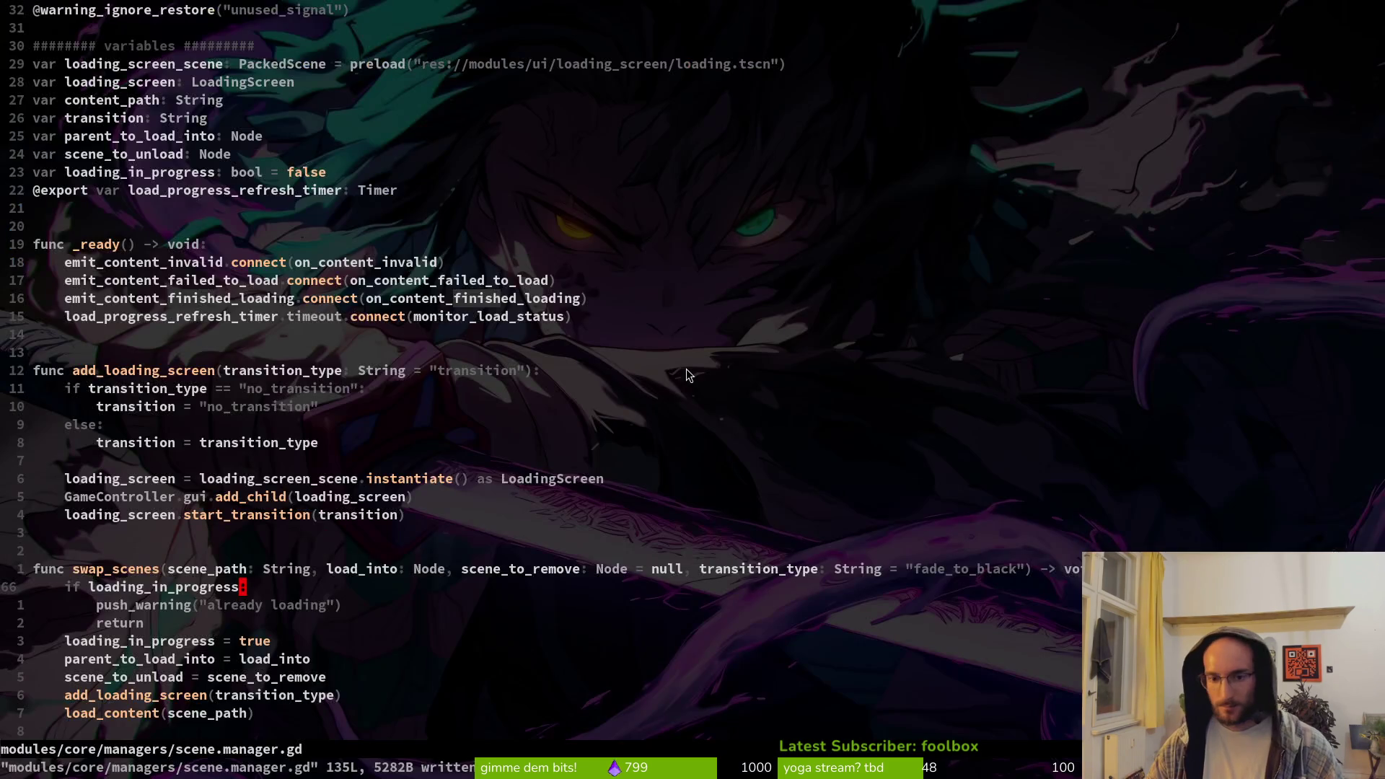
pyautogui.hotkey('alt', 'Tab')
pyautogui.press('Escape')
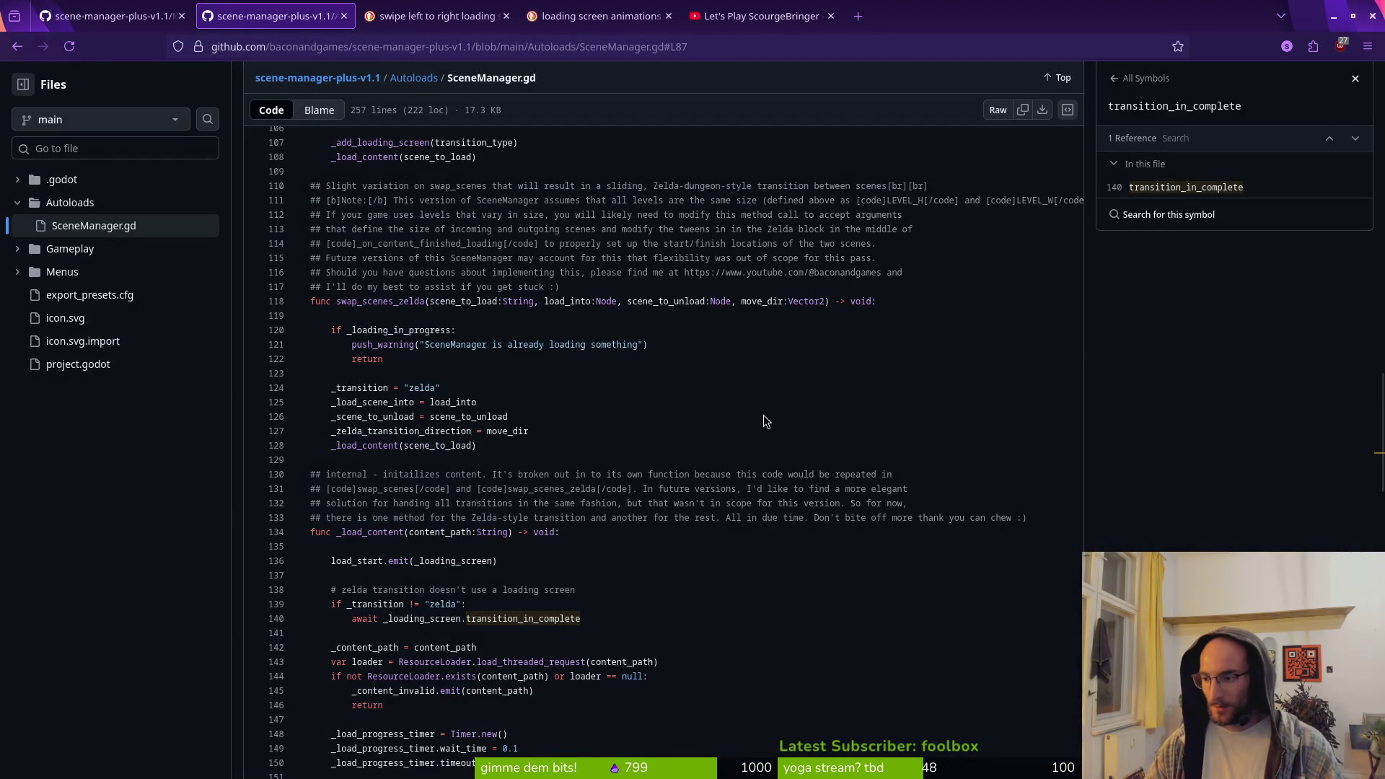
pyautogui.hotkey('alt', 'Tab')
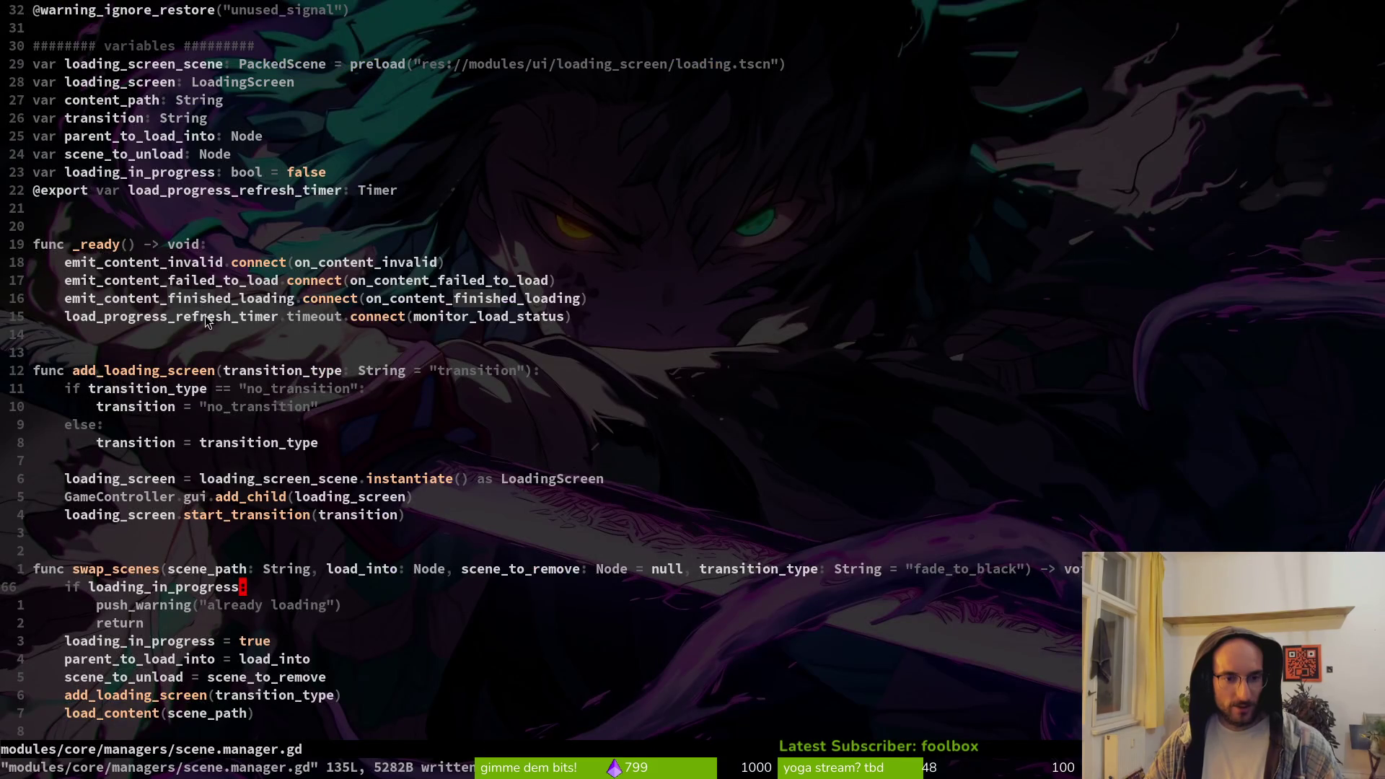
pyautogui.click(253, 378)
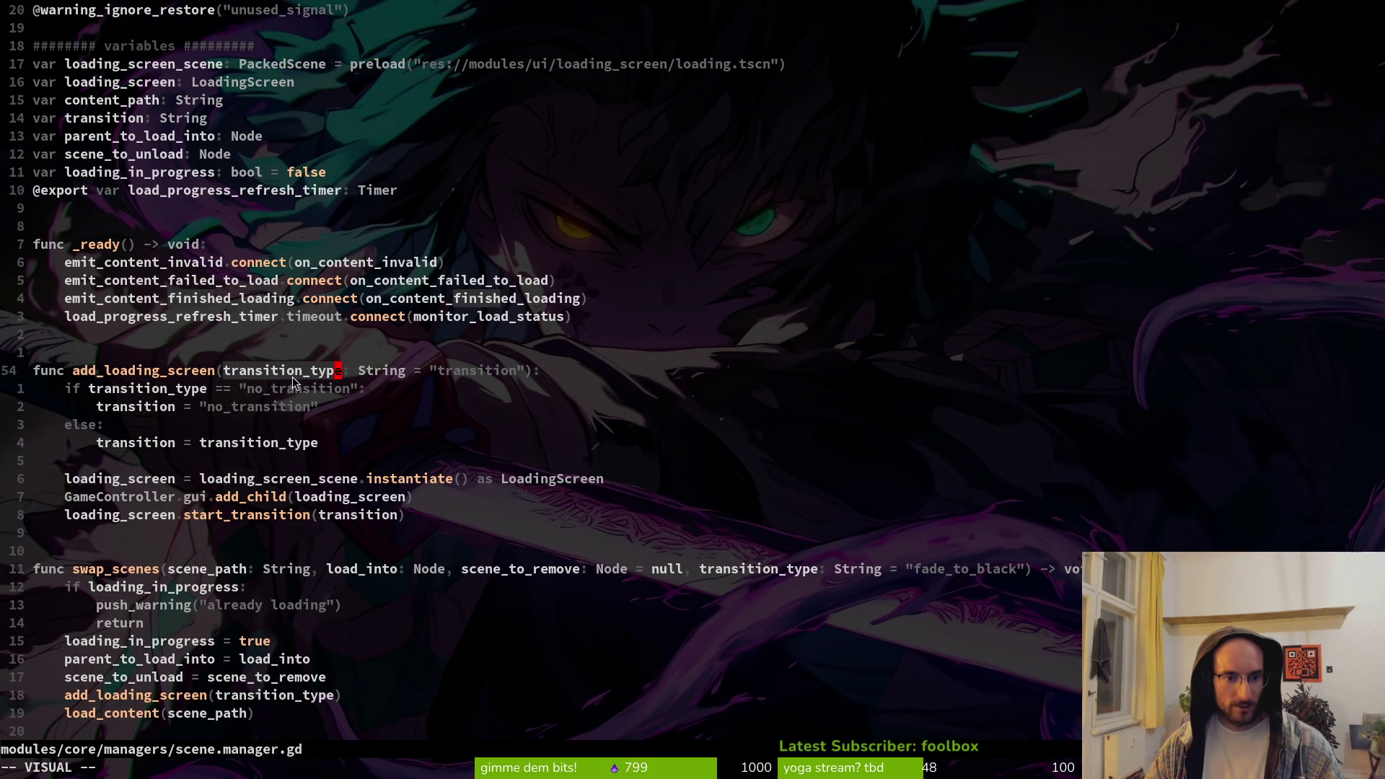
pyautogui.doubleClick(145, 371)
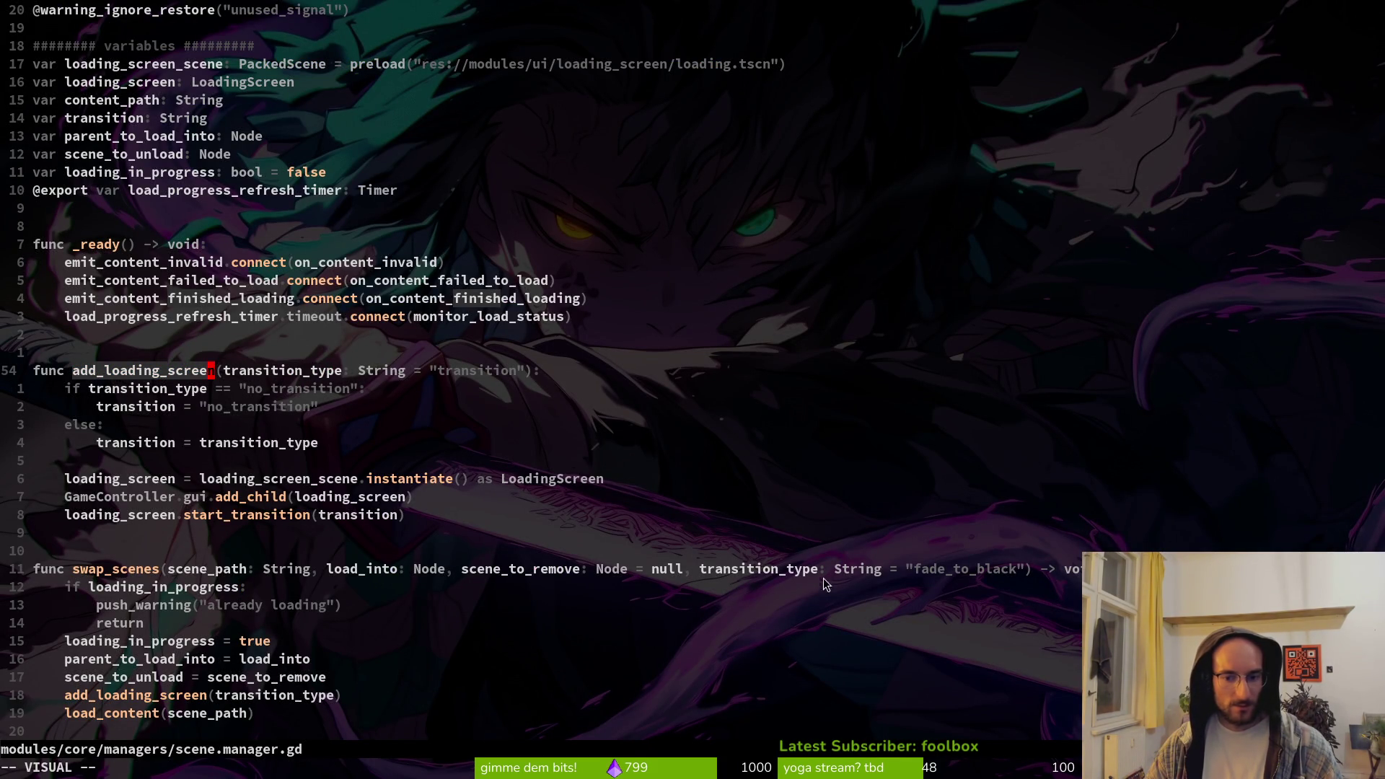
pyautogui.moveTo(833, 569); pyautogui.dragTo(1022, 570)
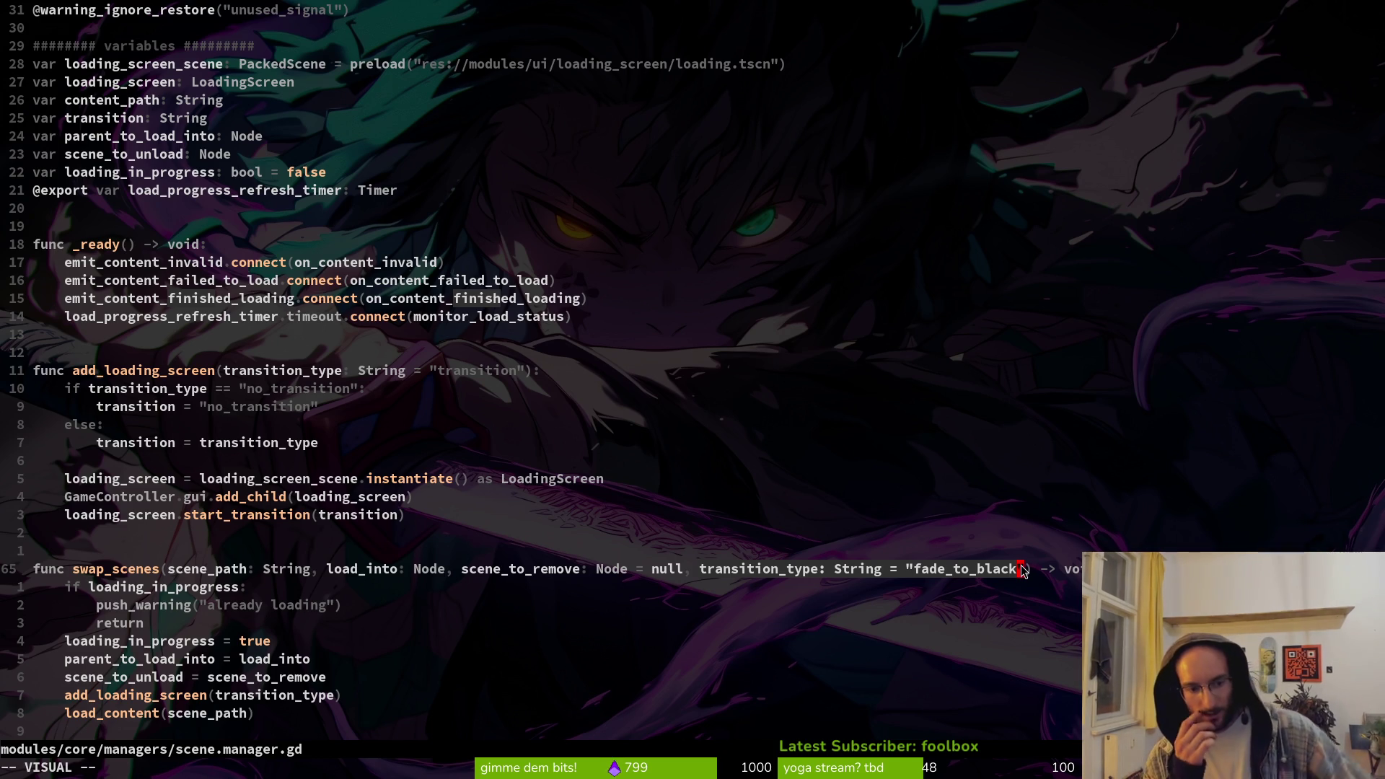
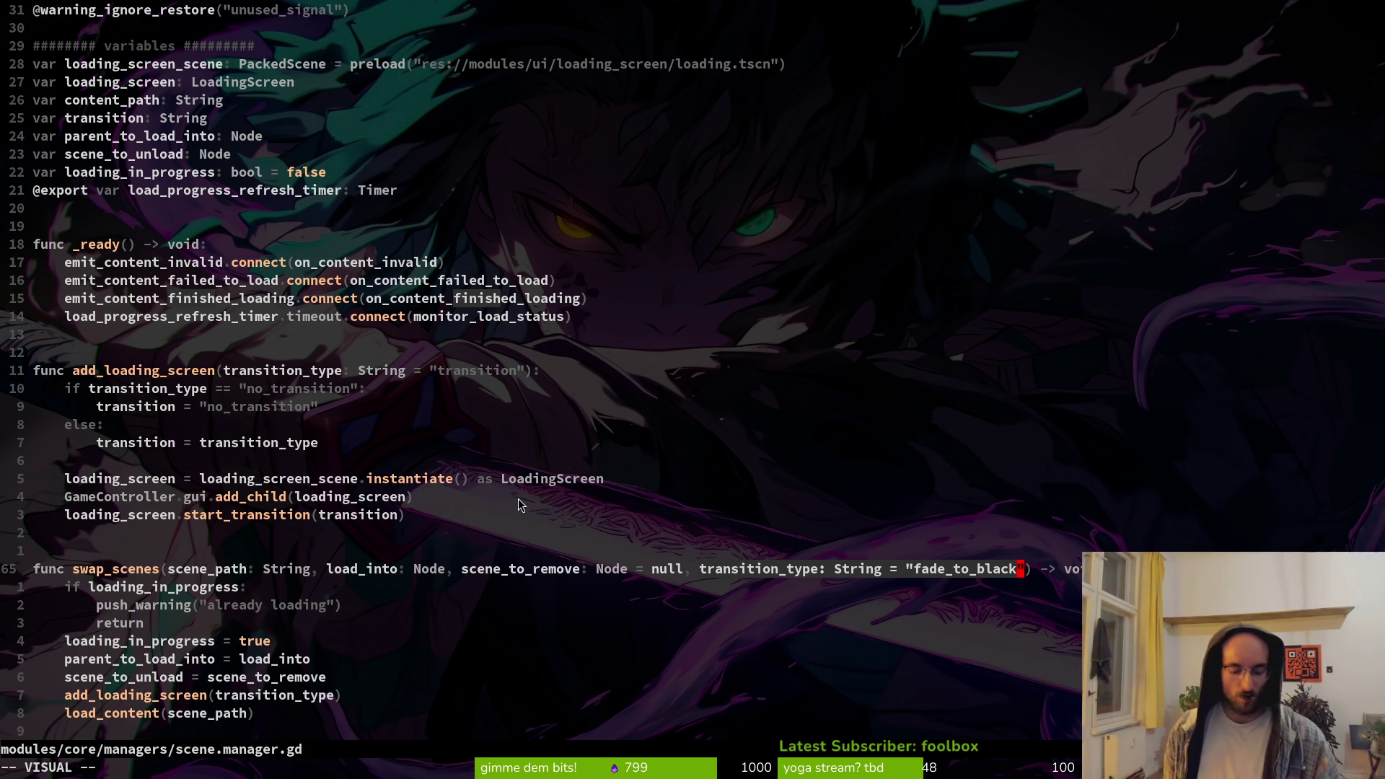
# Save scene.manager.gd with :w from the add_loading_screen instantiate line
pyautogui.scroll(-2, 518, 499)
pyautogui.click(442, 370)
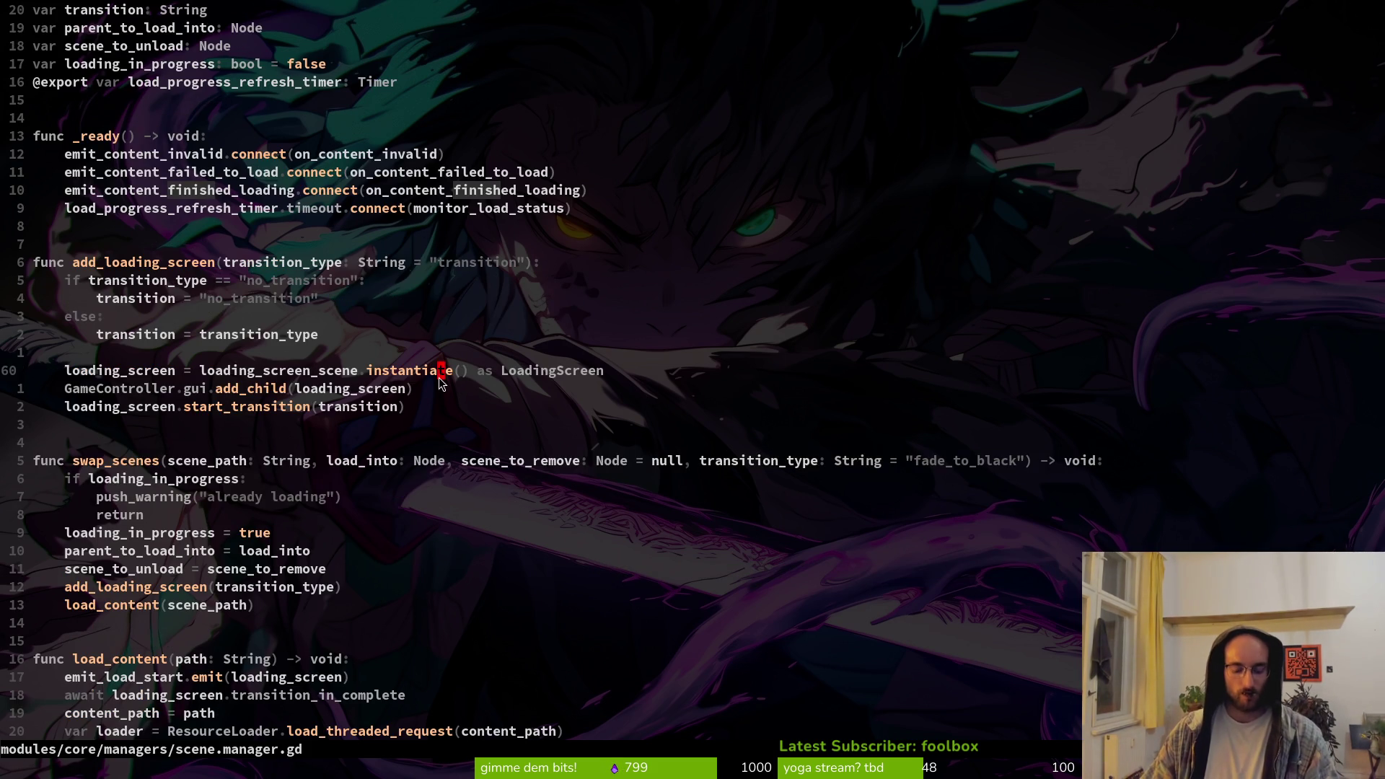
pyautogui.write(':w')
pyautogui.press('Return')
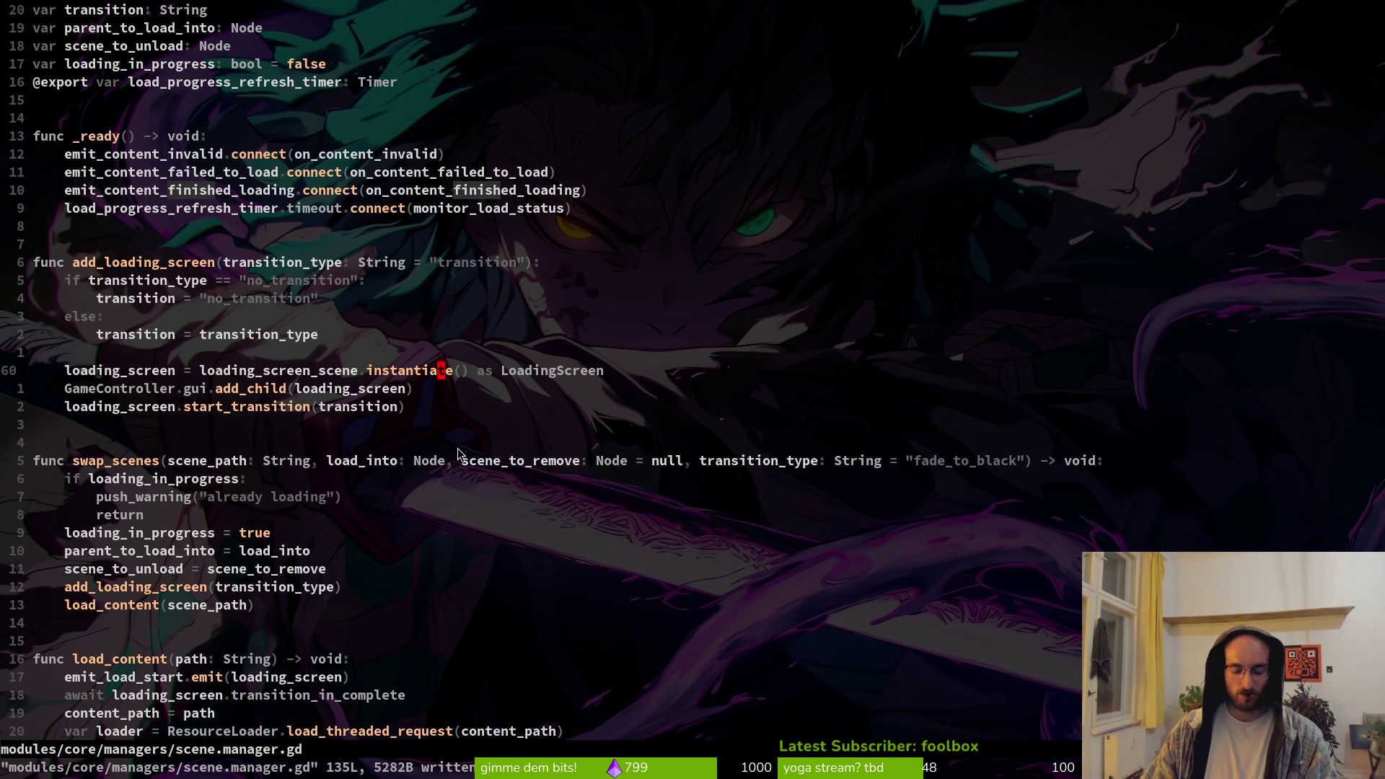
# Bring up the Godot editor with the loading scene open
pyautogui.hotkey('alt', 'Tab')
pyautogui.hotkey('alt', 'Tab')
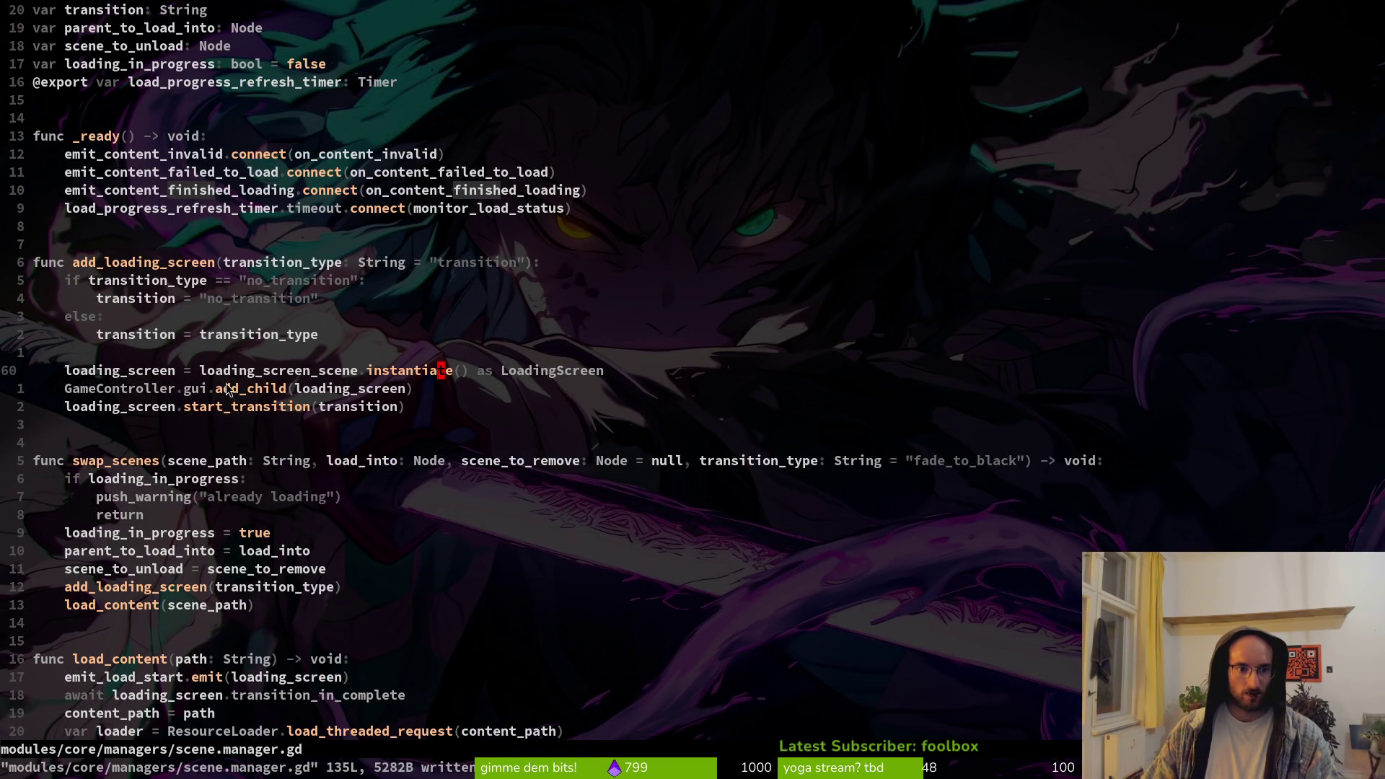
pyautogui.scroll(-9, 226, 389)
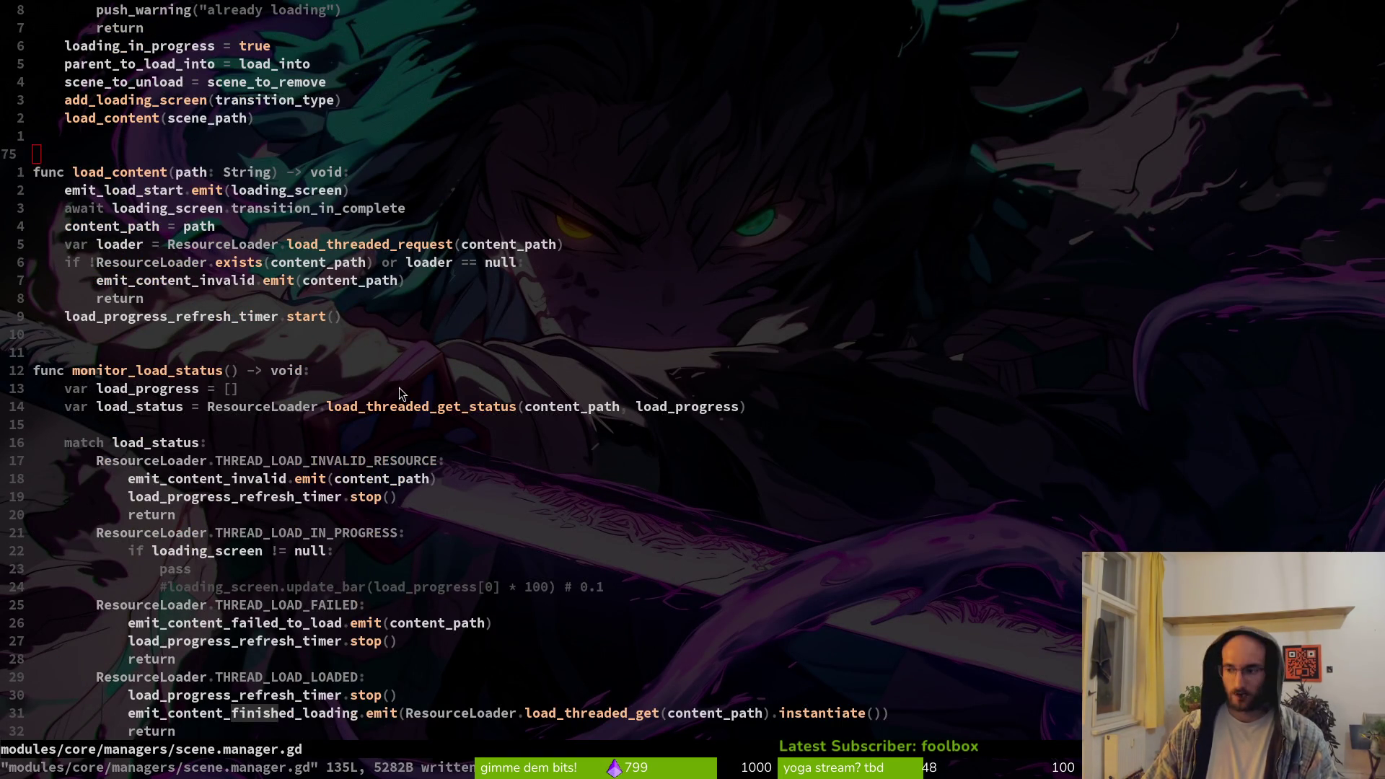
pyautogui.hotkey('alt', 'Tab')
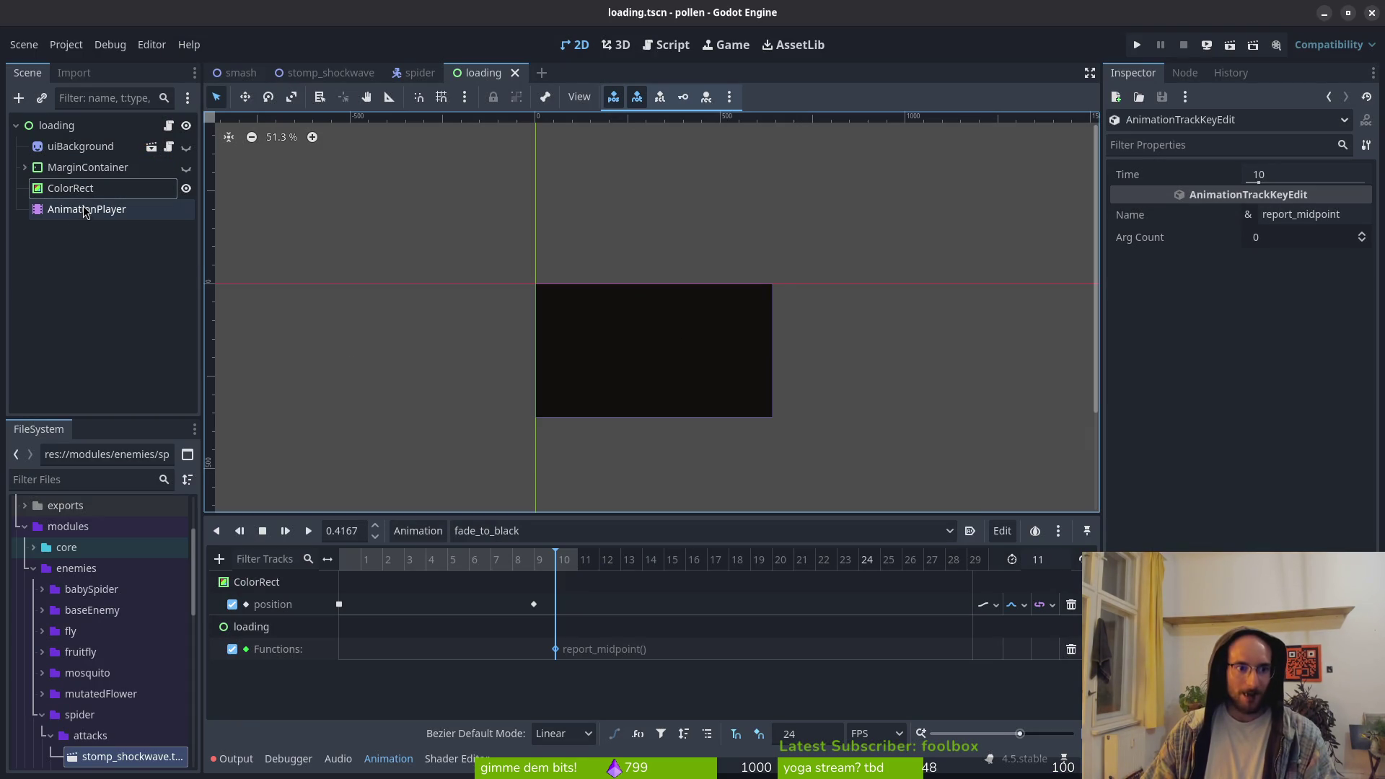
# Run the project, hit the anim_player invalid-access error at line 131, then stop it
pyautogui.click(1141, 46)
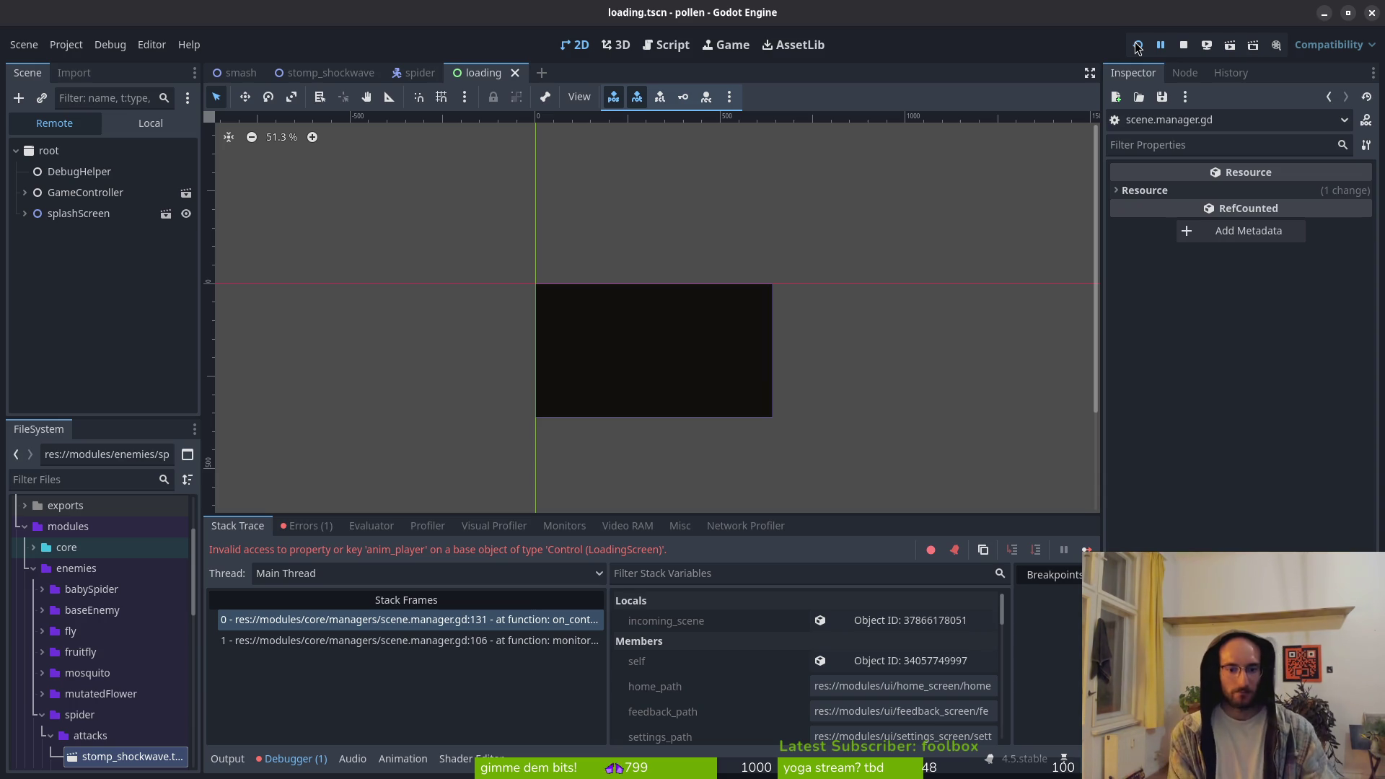
pyautogui.click(1177, 44)
# Check the animation_player property name in loading.gd, then return to scene.manager.gd
pyautogui.hotkey('alt', 'Tab')
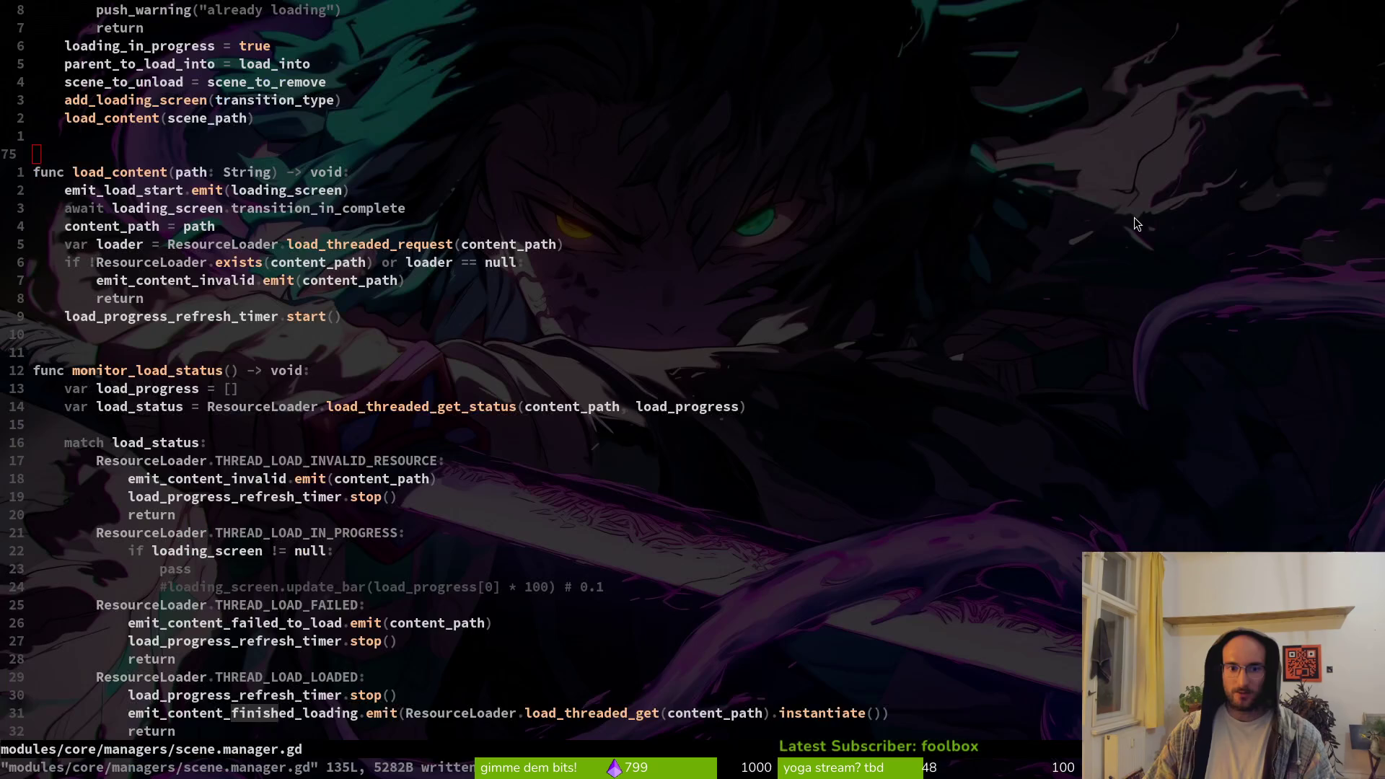
pyautogui.hotkey('ctrl', 'o')
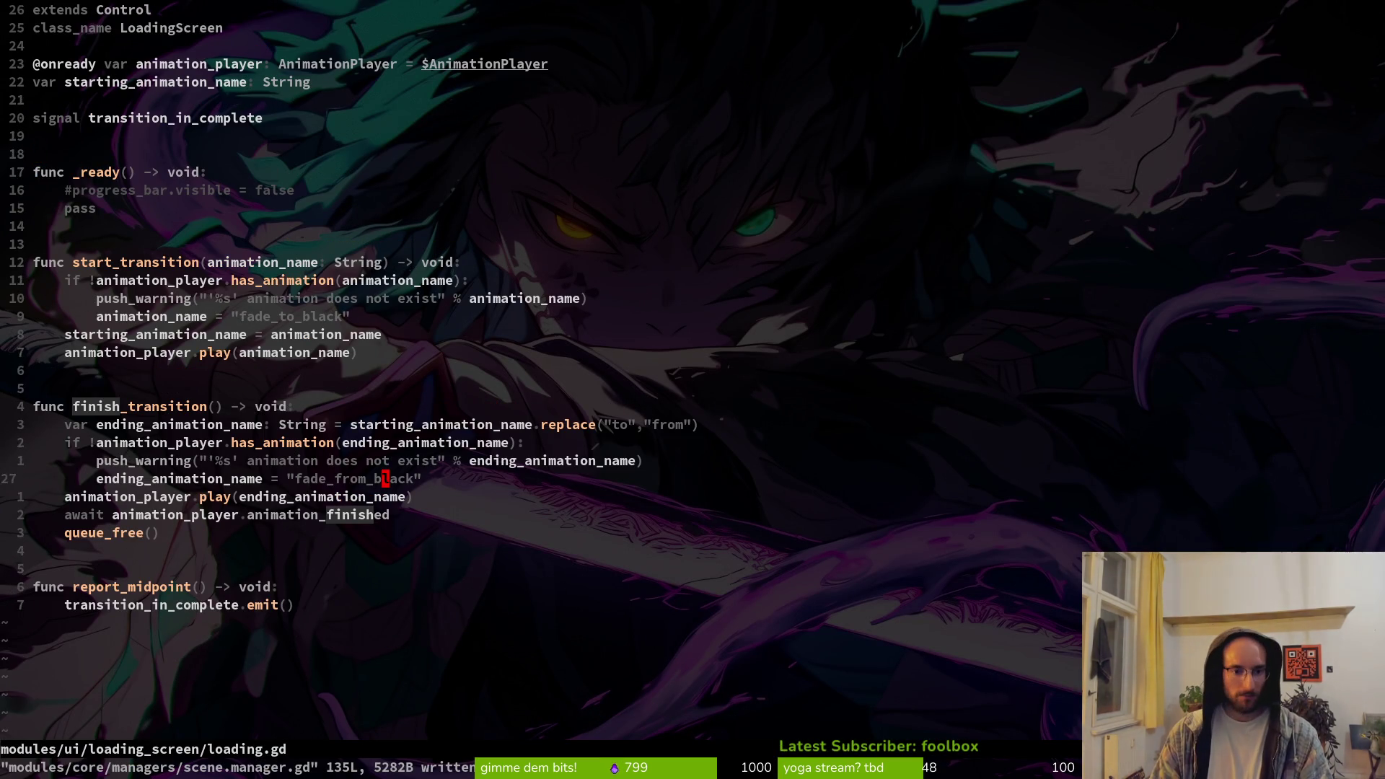
pyautogui.hotkey('ctrl', 'o')
pyautogui.write('anim_pl')
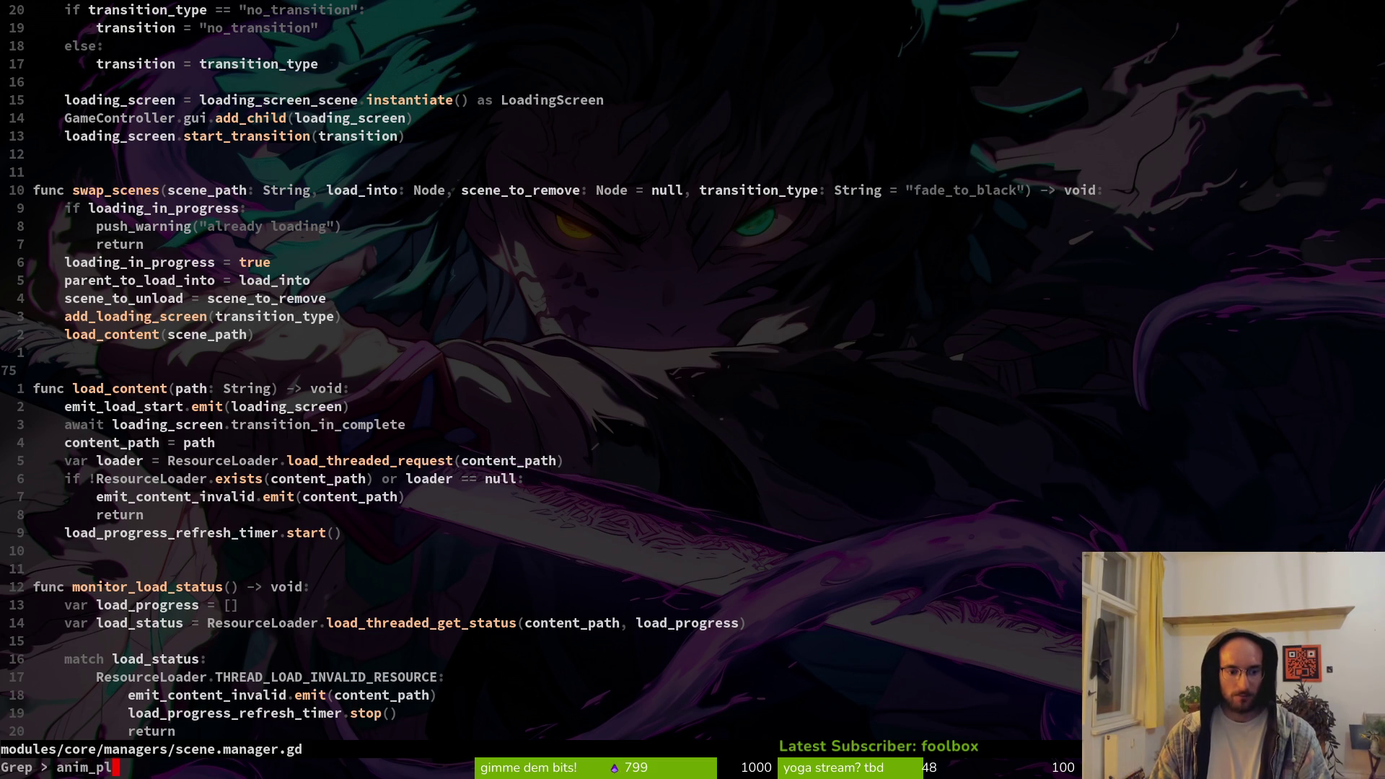
# Change line 131 from anim_player to animation_player.animation_finished, then return to Godot
pyautogui.write('a')
pyautogui.press('Return')
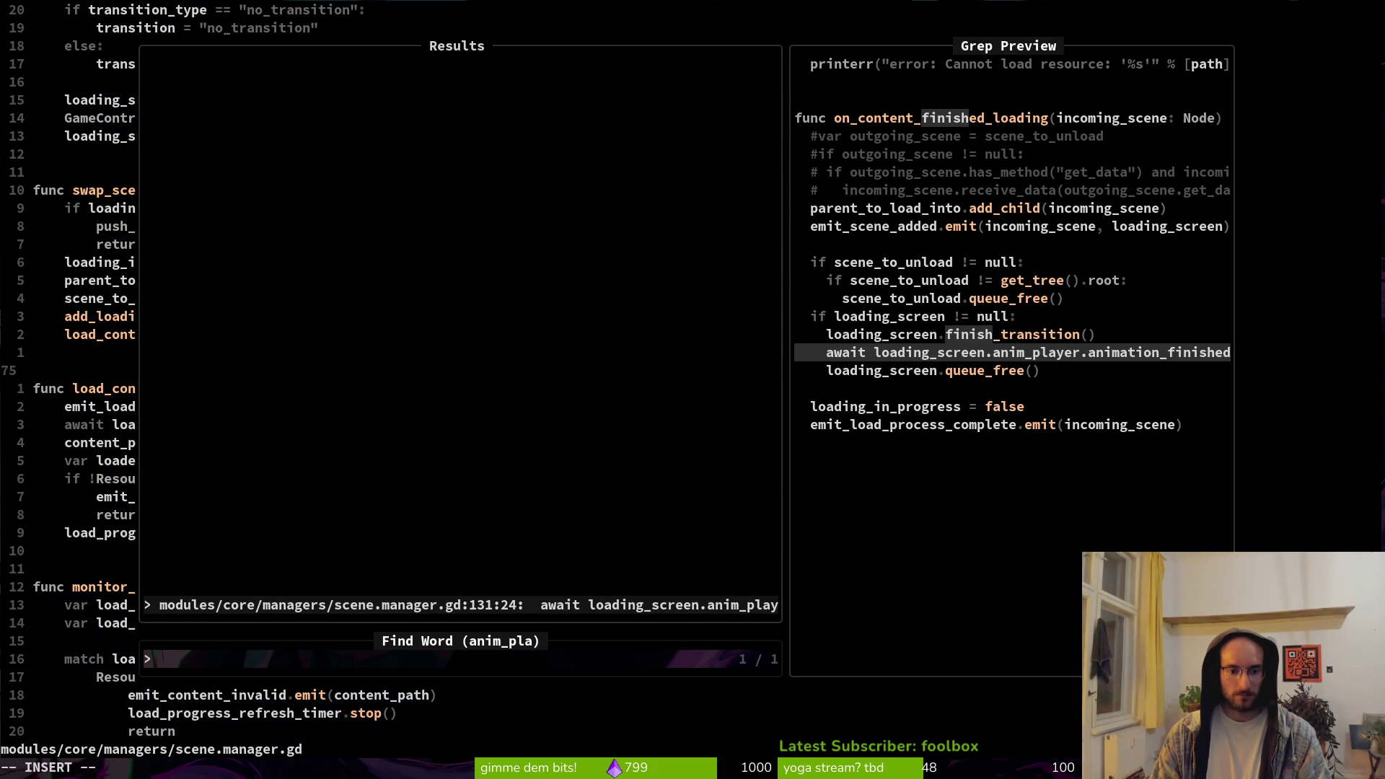
pyautogui.press('Return')
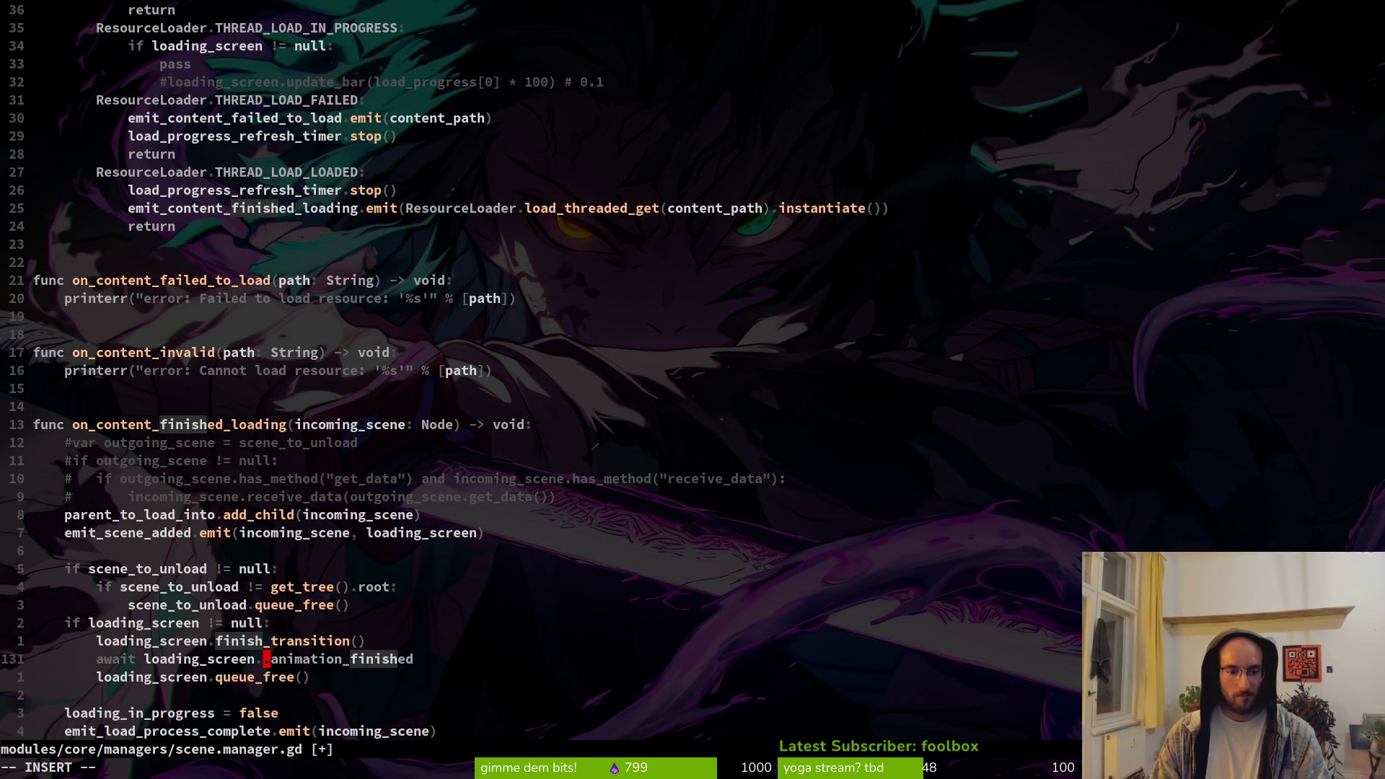
pyautogui.write('.animation')
pyautogui.press('Escape')
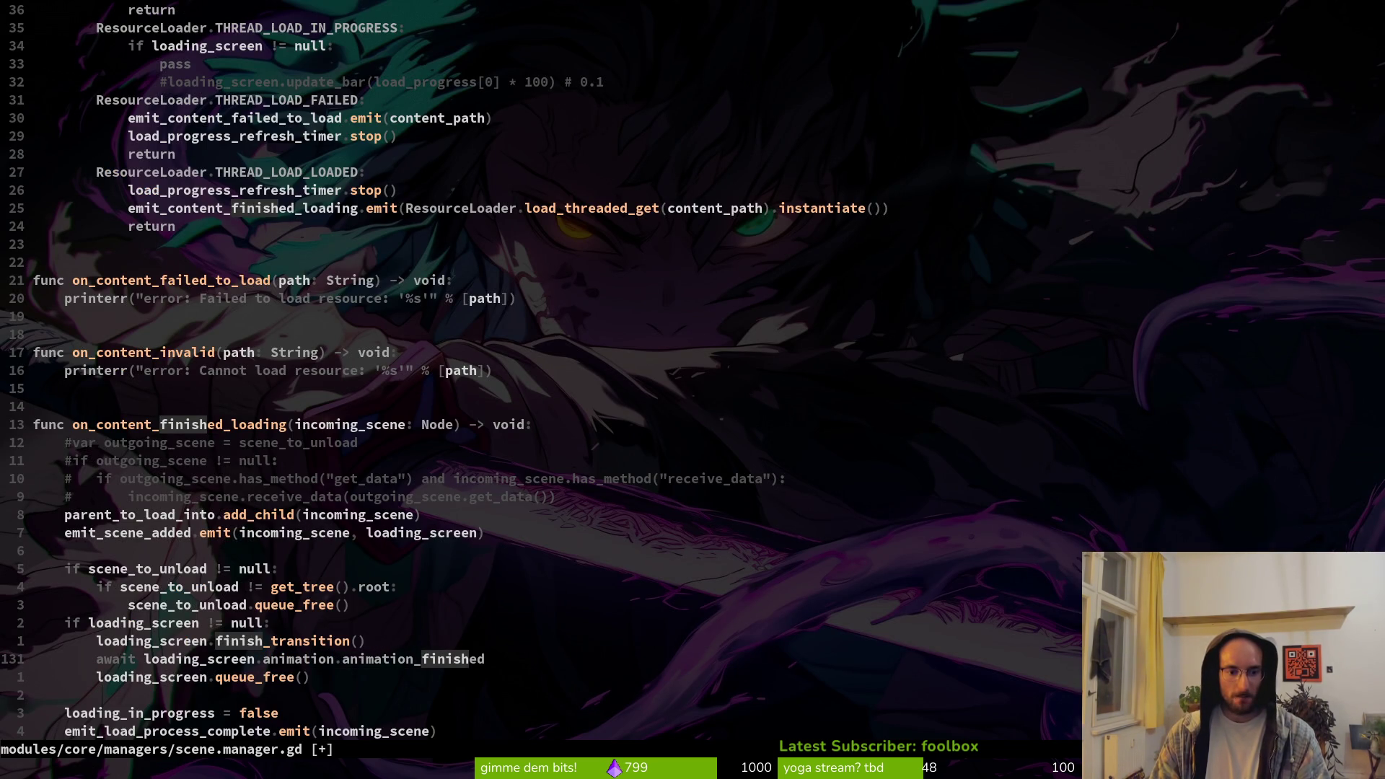
pyautogui.write('_')
pyautogui.press('Tab')
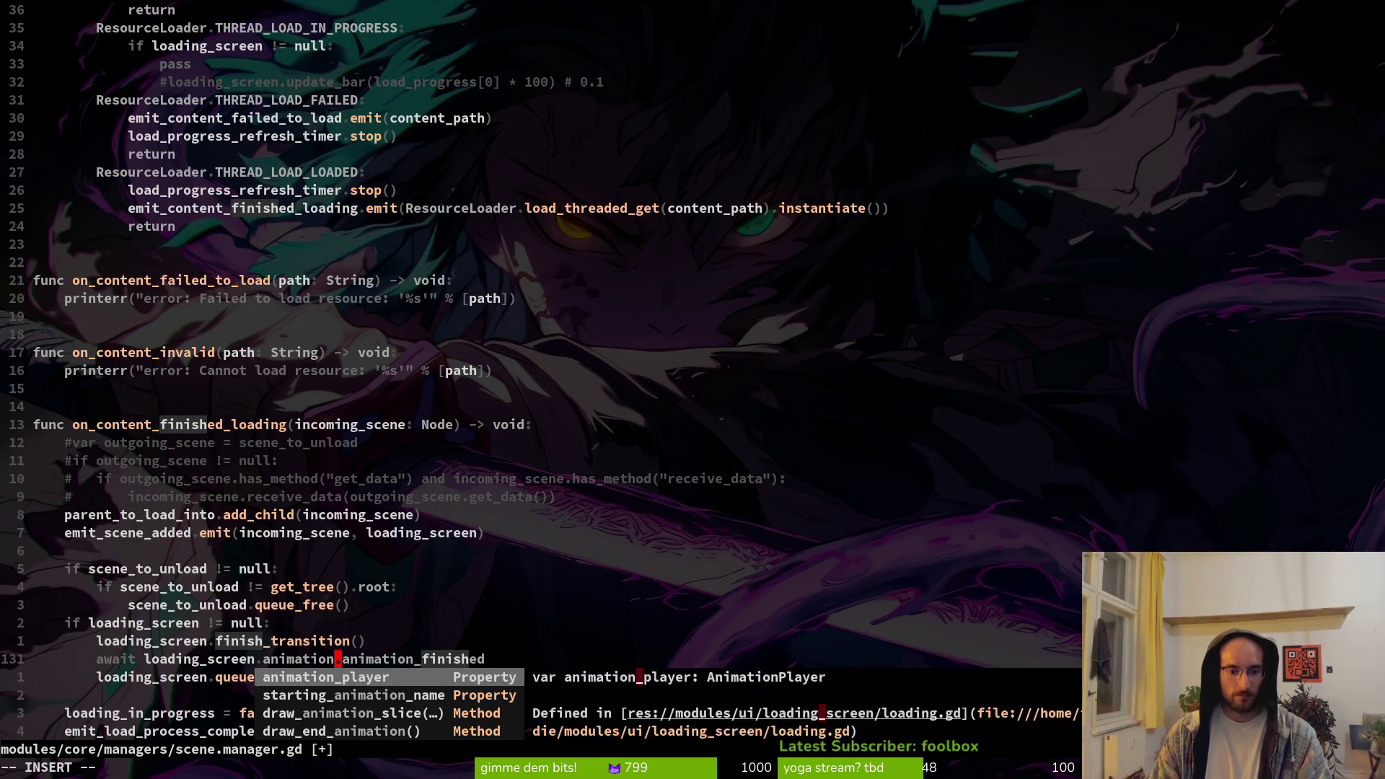
pyautogui.press('Return')
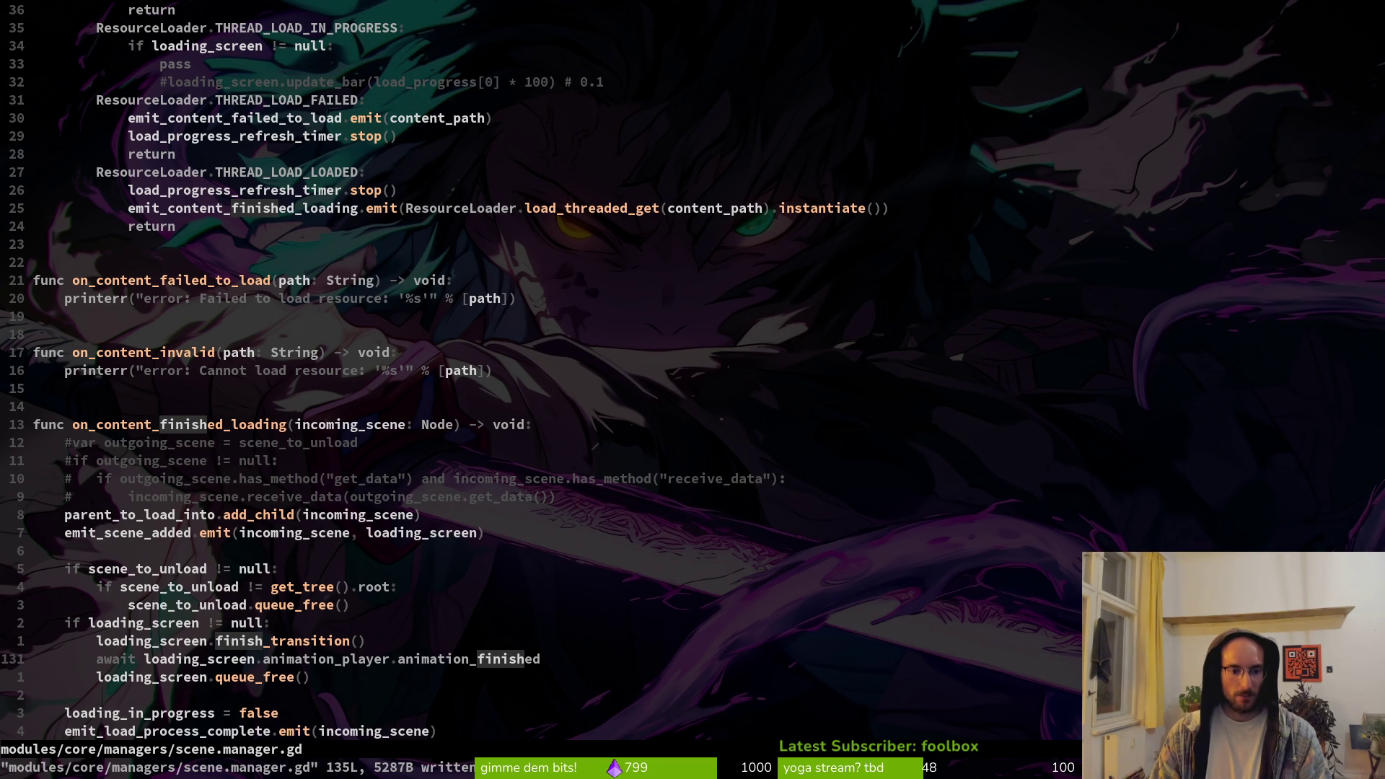
pyautogui.hotkey('alt', 'Tab')
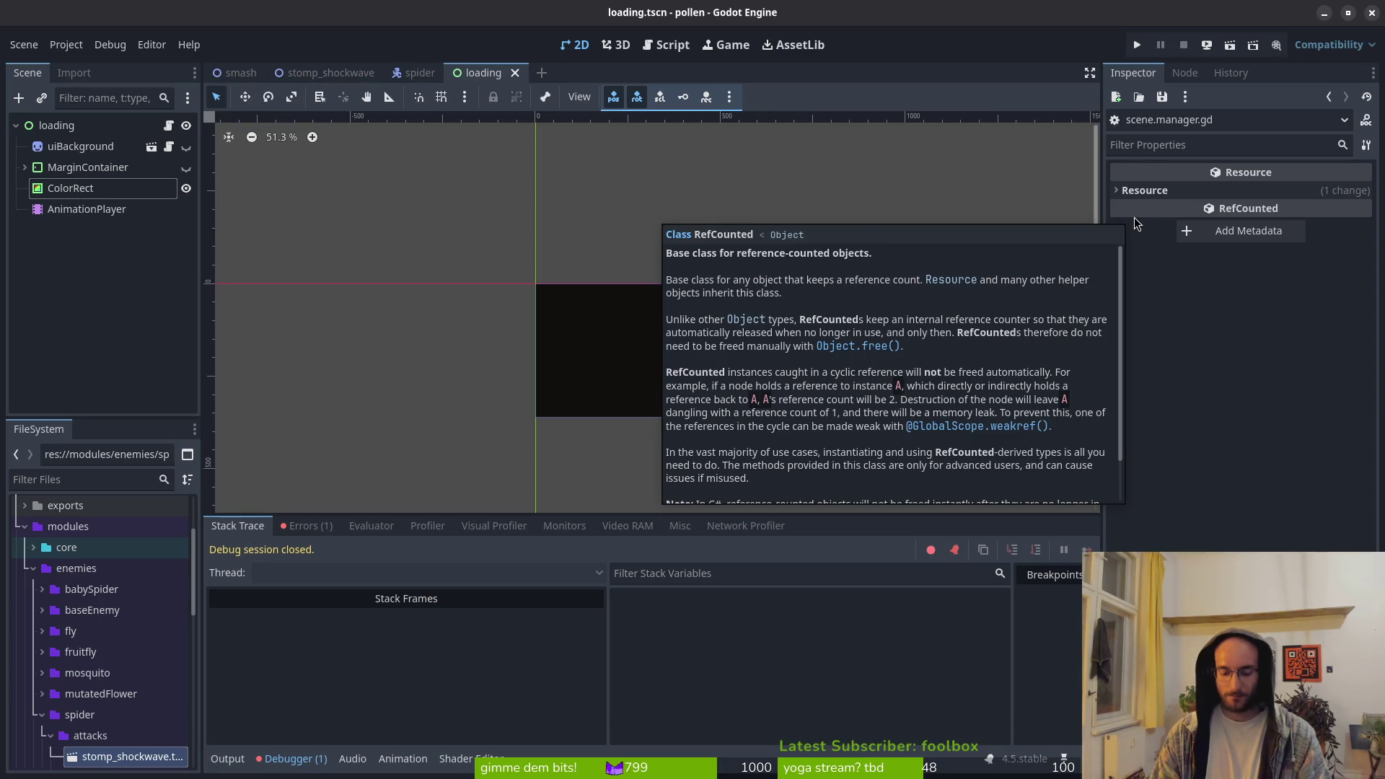
# Run the game with F5 and fly through the portal into the cave level, fighting enemies
pyautogui.press('F5')
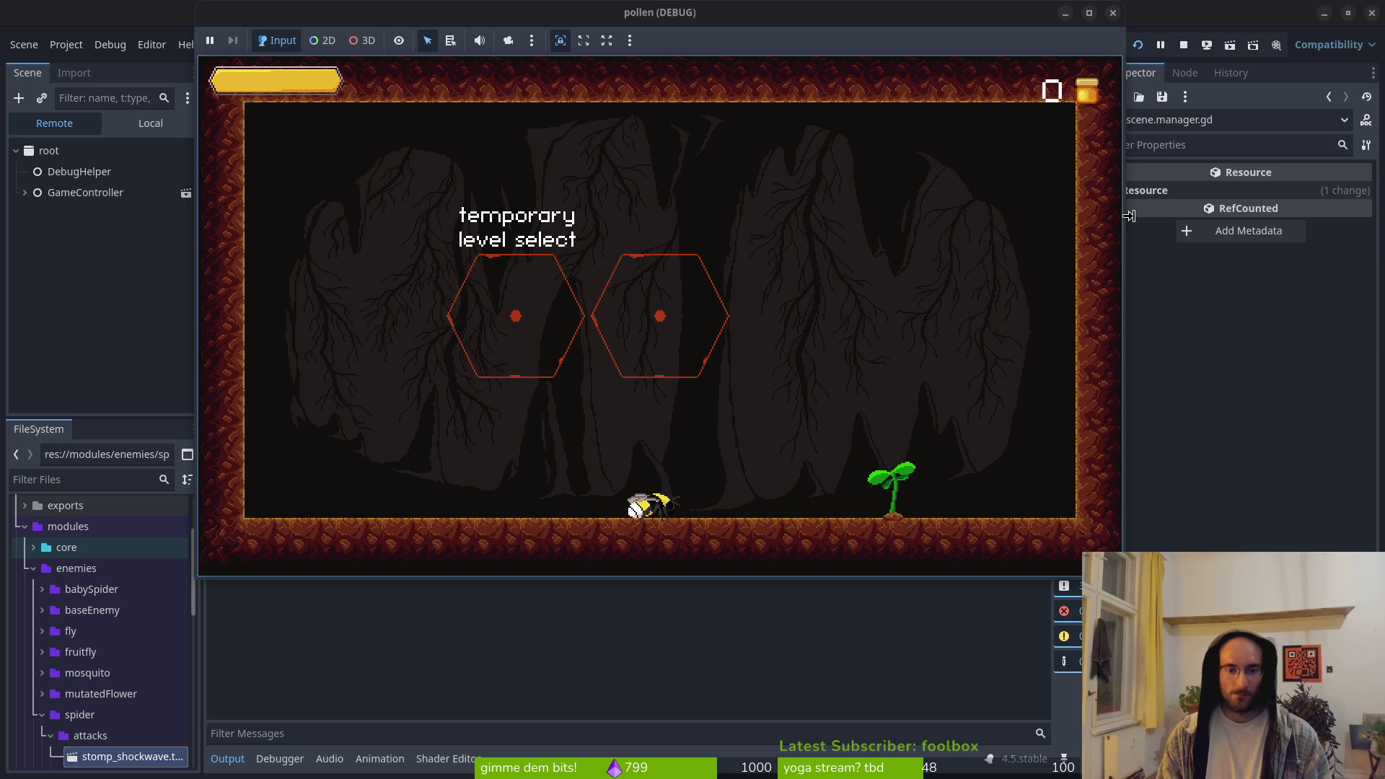
pyautogui.press('w')
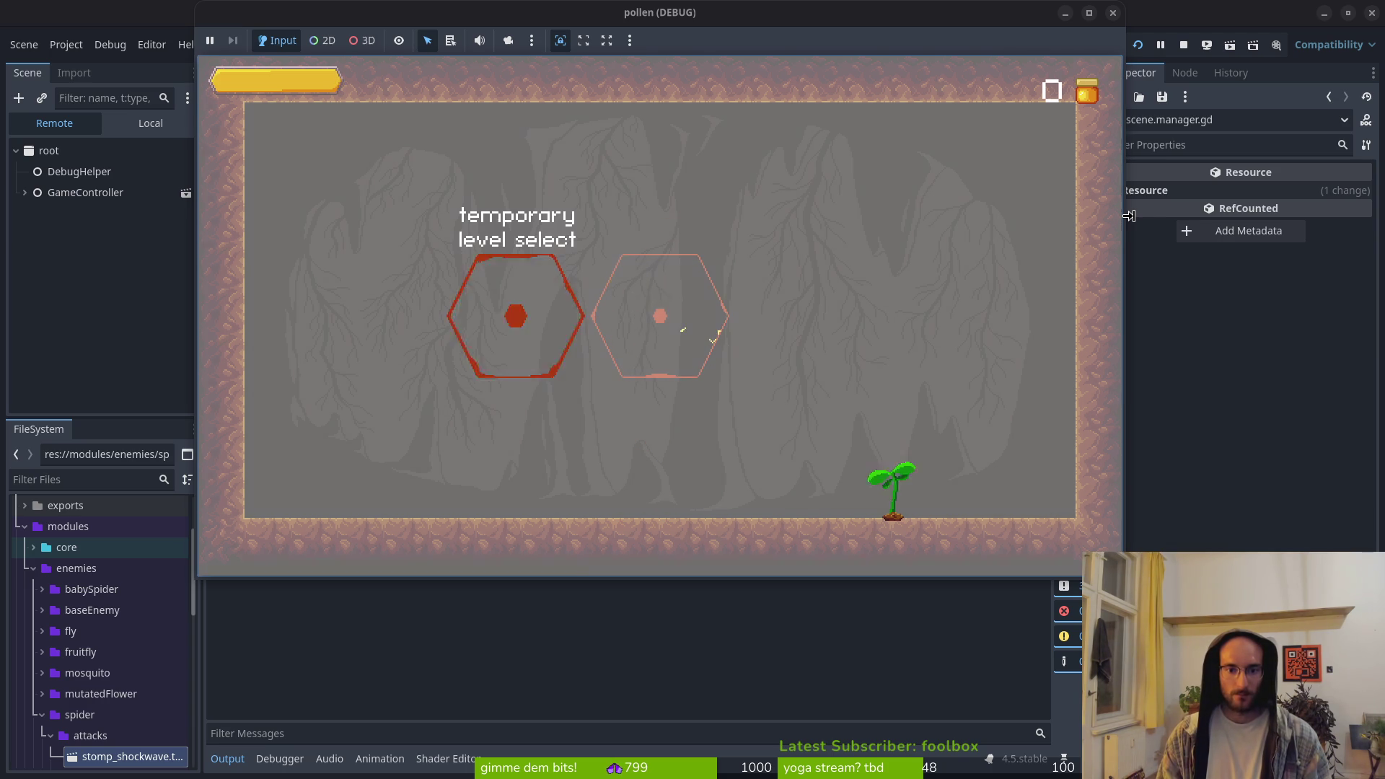
pyautogui.press('d')
pyautogui.press('w')
pyautogui.press('s')
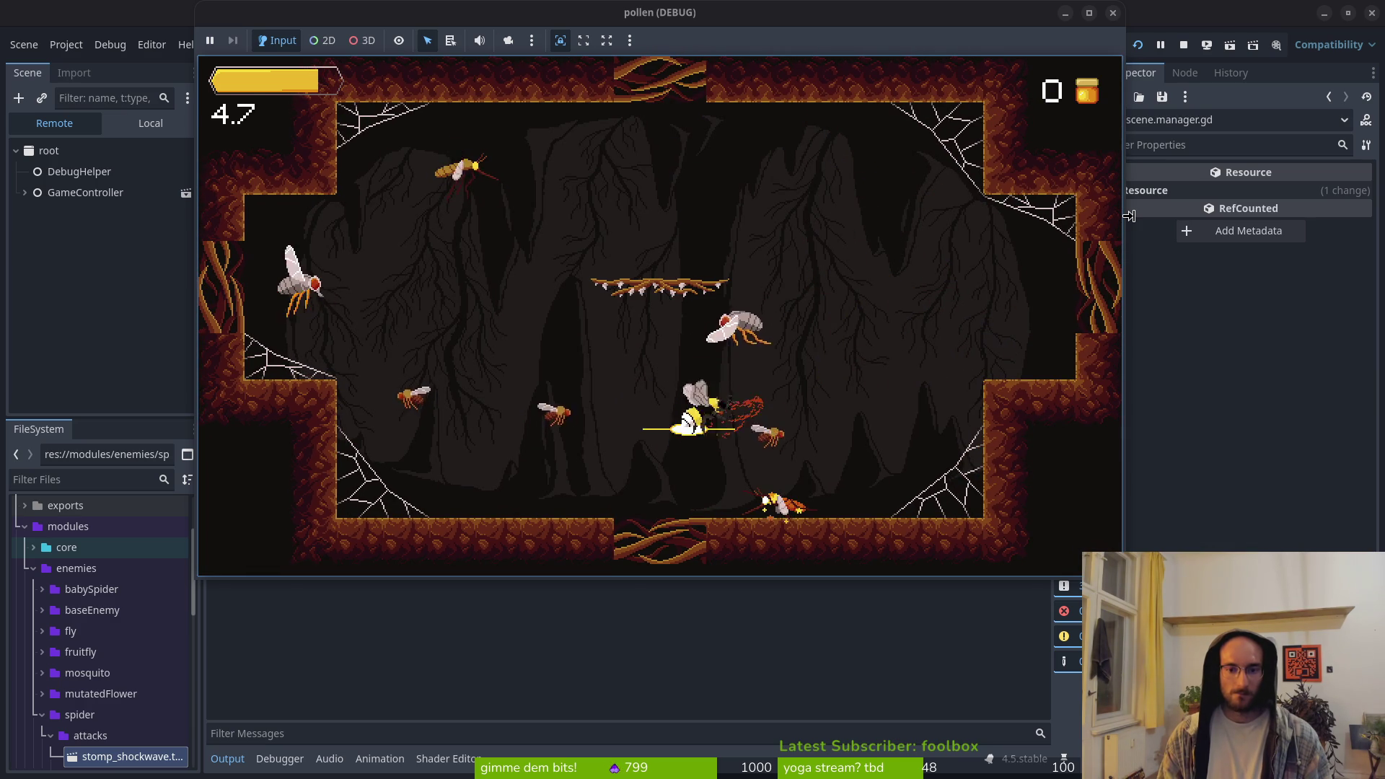
pyautogui.press('w')
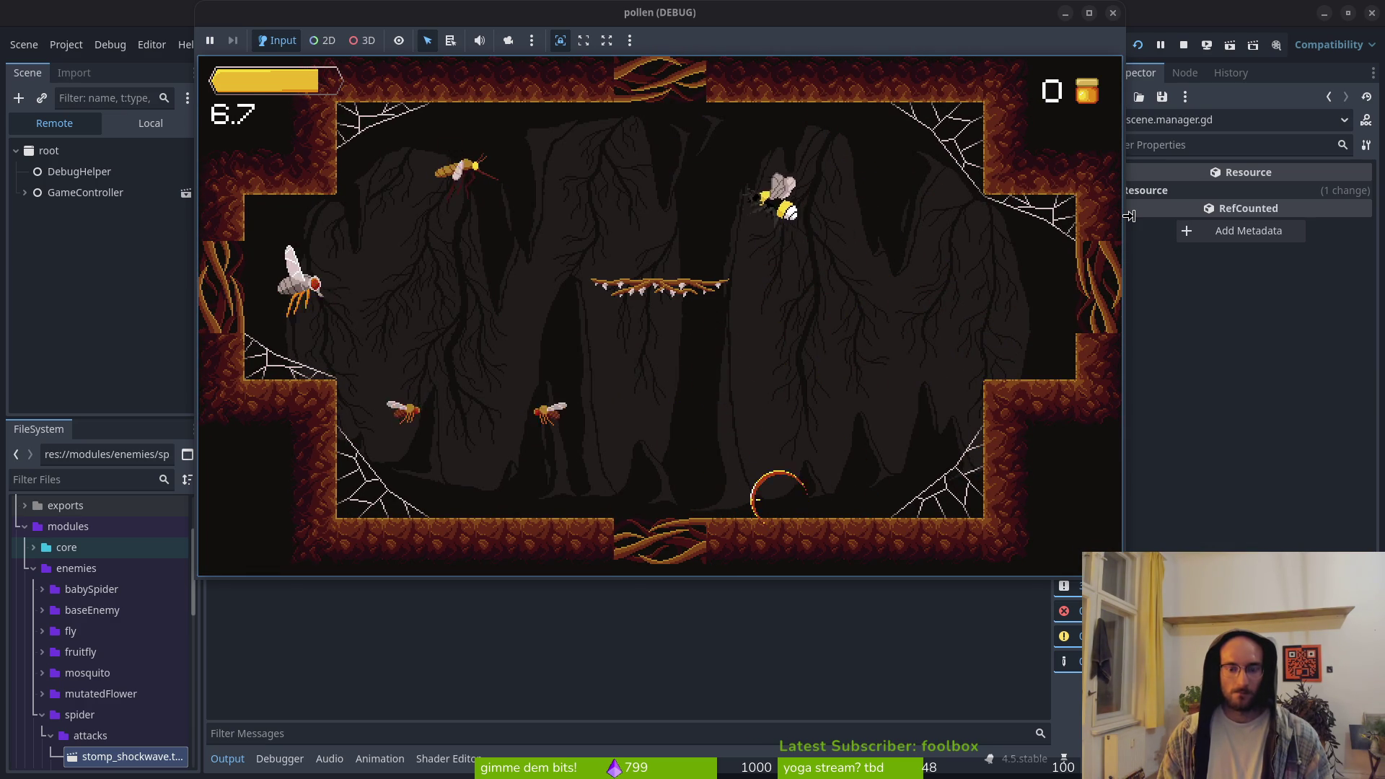
pyautogui.press('s')
pyautogui.press('s')
pyautogui.press('d')
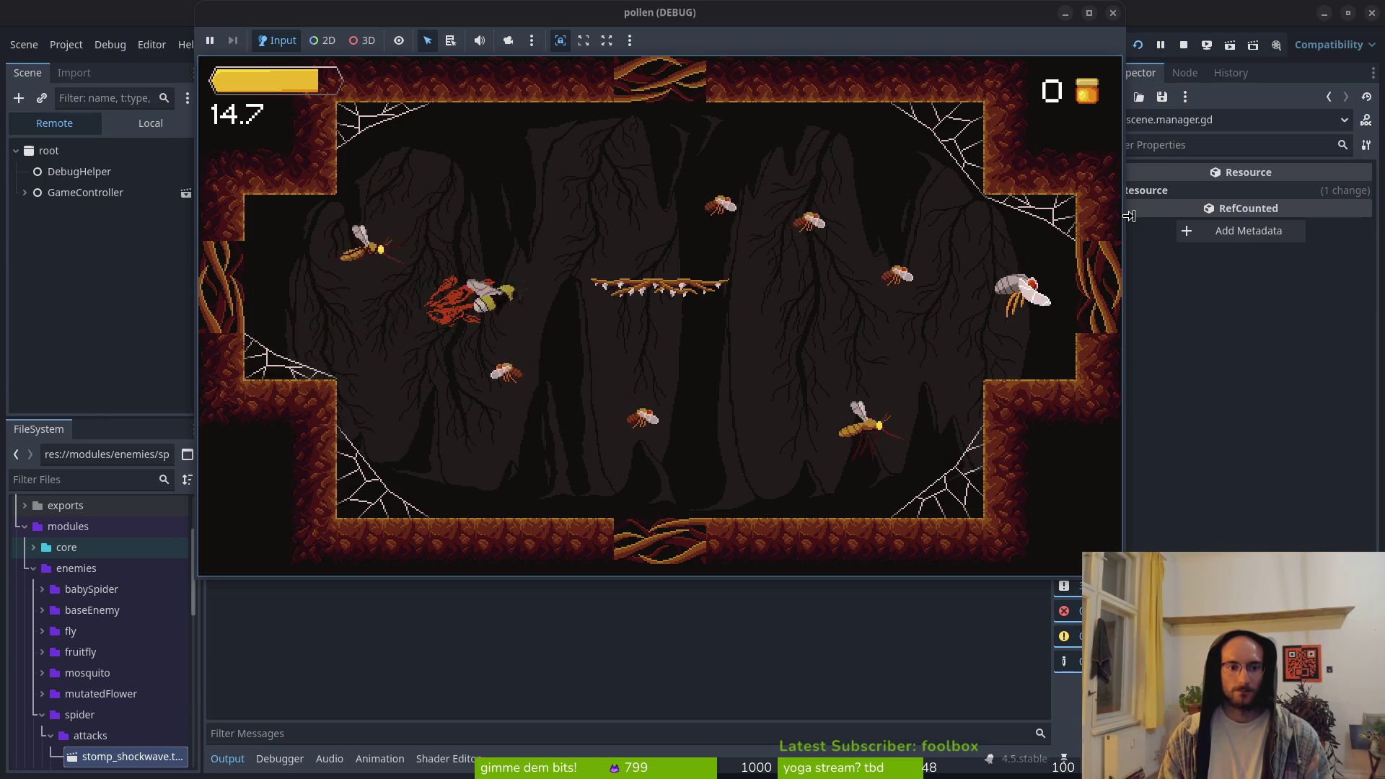
# Pause, turn the music volume down to near minimum in settings, and return to the main menu
pyautogui.press('Escape')
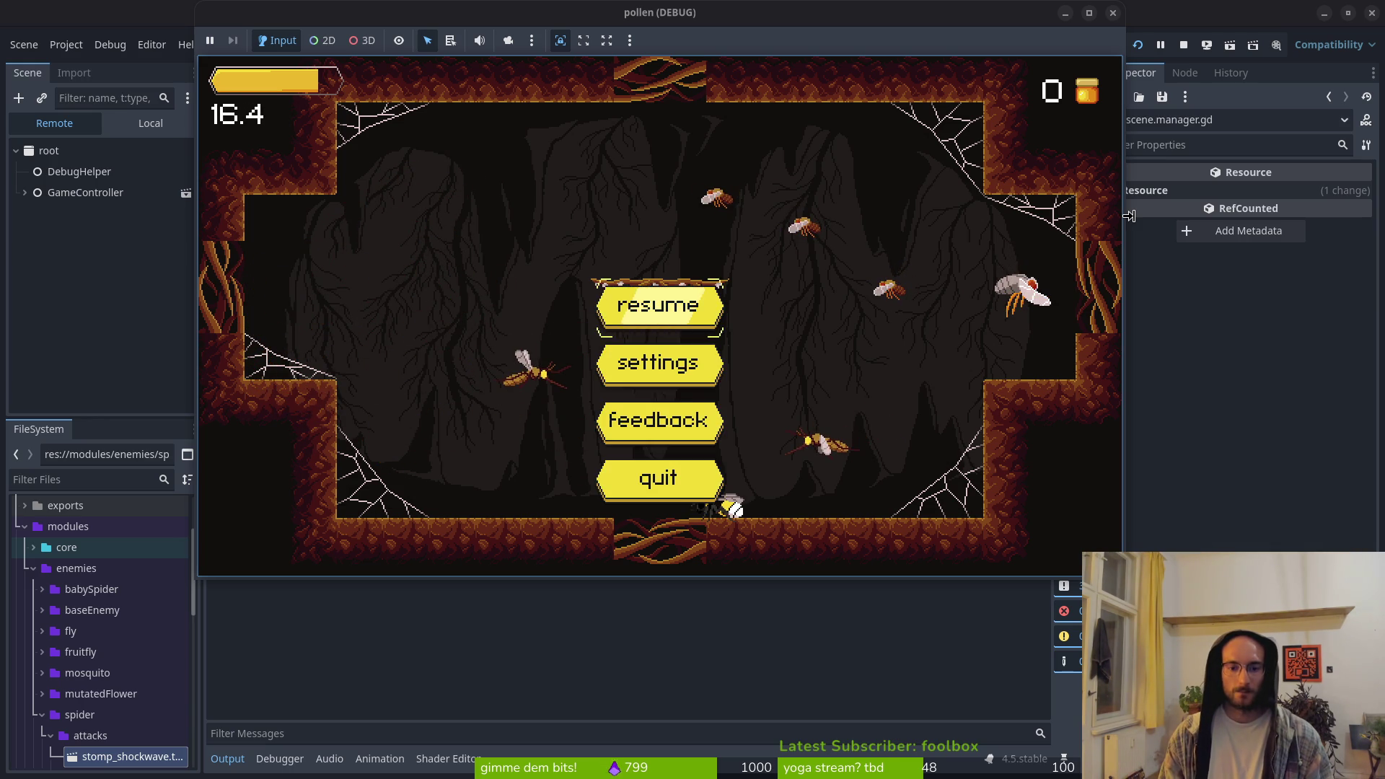
pyautogui.press('Return')
pyautogui.press('Up')
pyautogui.press('Up')
pyautogui.press('Left')
pyautogui.press('Up')
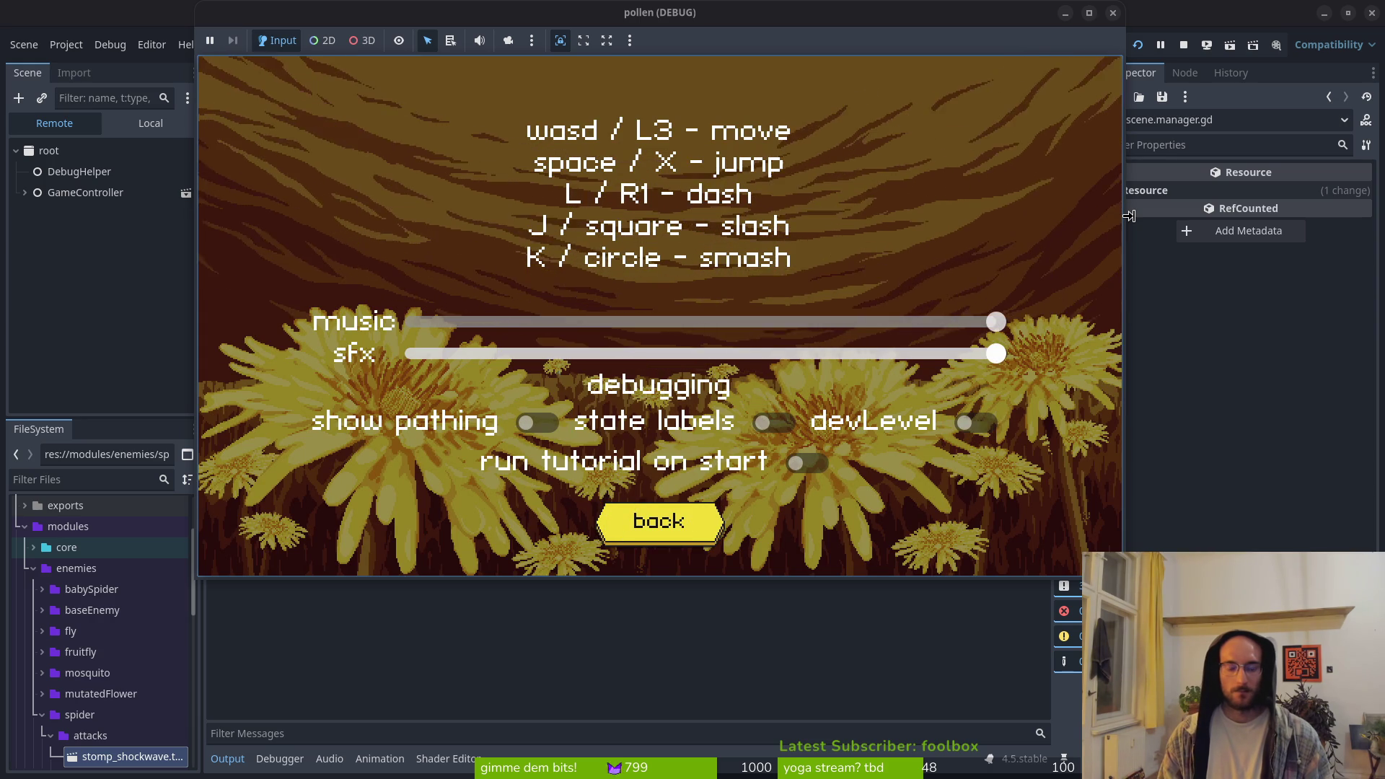
pyautogui.press('Up')
pyautogui.press('Left')
pyautogui.press('Left')
pyautogui.press('Left')
pyautogui.press('Down')
pyautogui.press('Down')
pyautogui.press('Right')
pyautogui.press('Down')
pyautogui.press('Down')
pyautogui.press('Return')
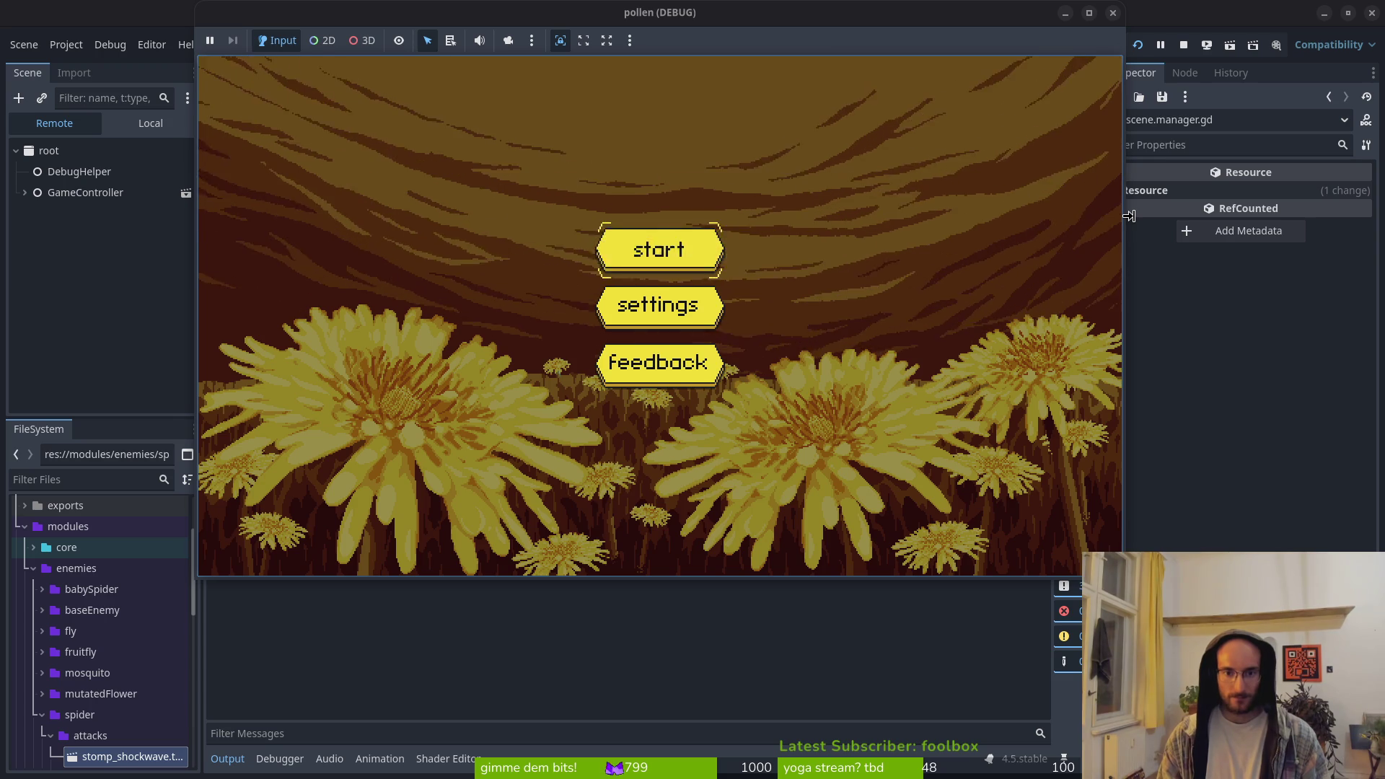
# Start the game and enter the spider arena level, attacking flies around the webs
pyautogui.press('Return')
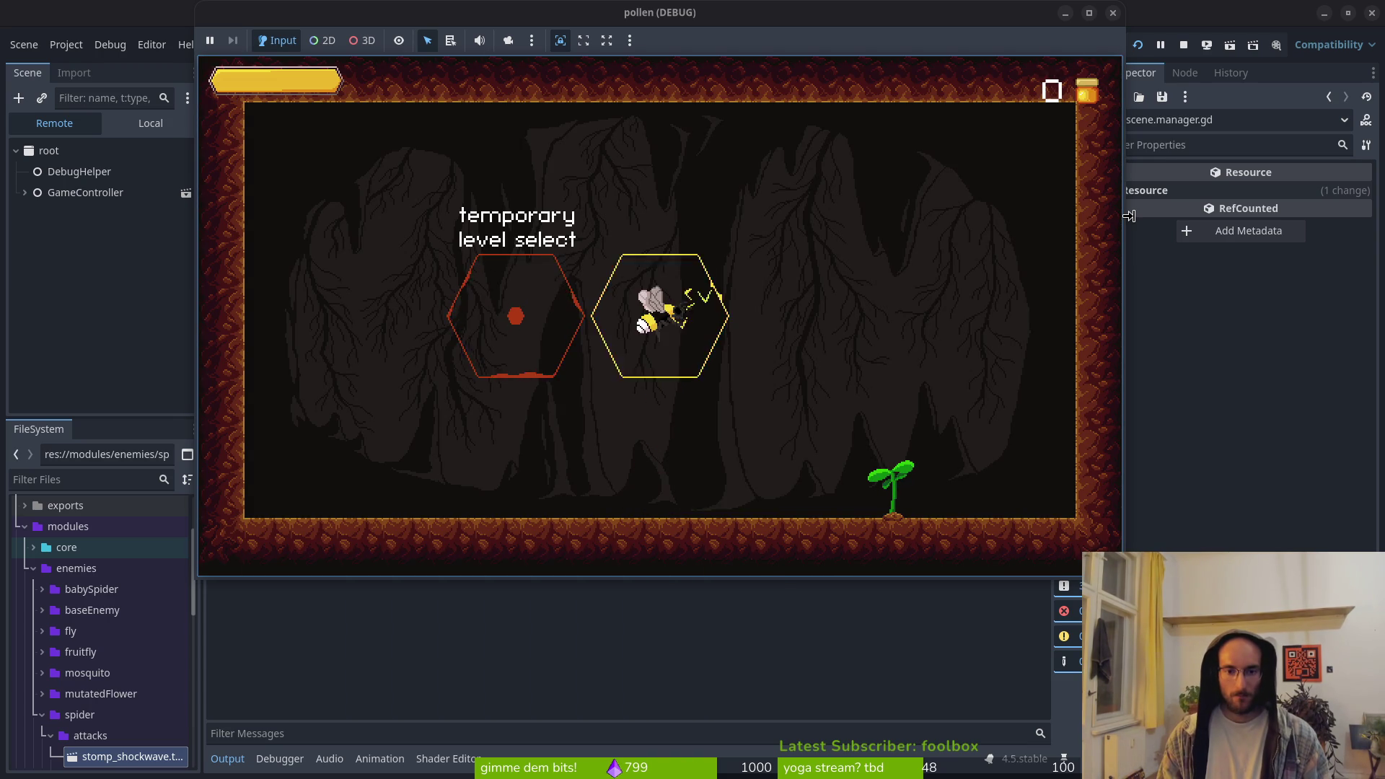
pyautogui.press('Right')
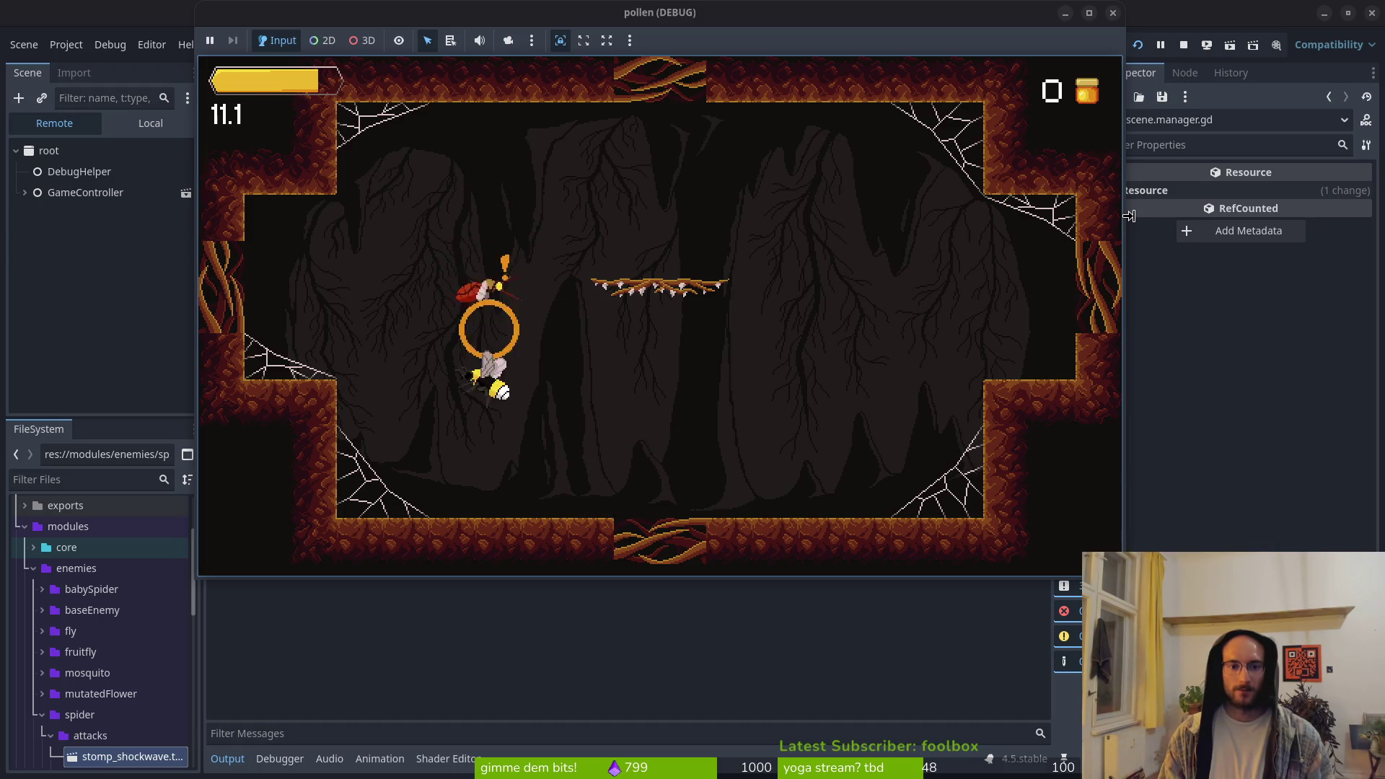
pyautogui.press('Up')
pyautogui.press('Right')
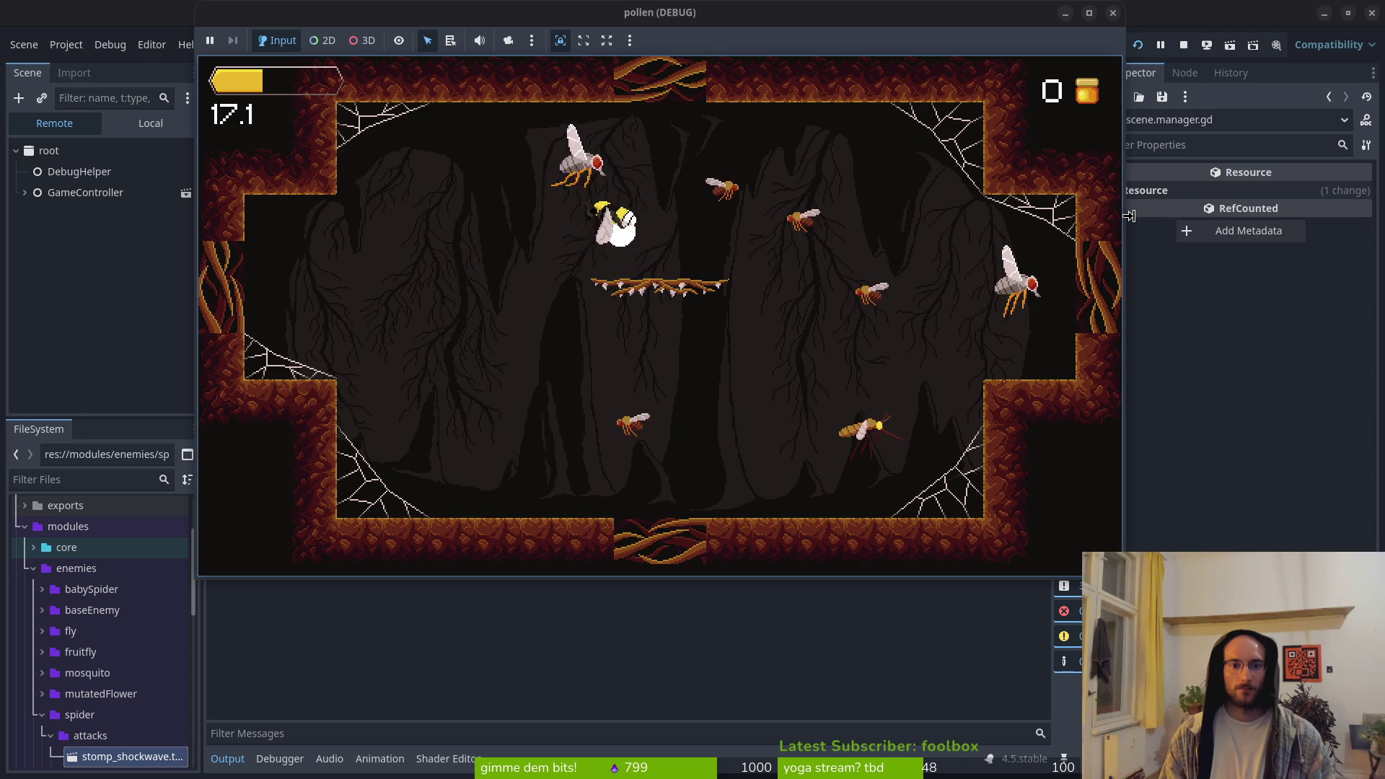
pyautogui.press('Right')
pyautogui.press('Up')
pyautogui.press('Left')
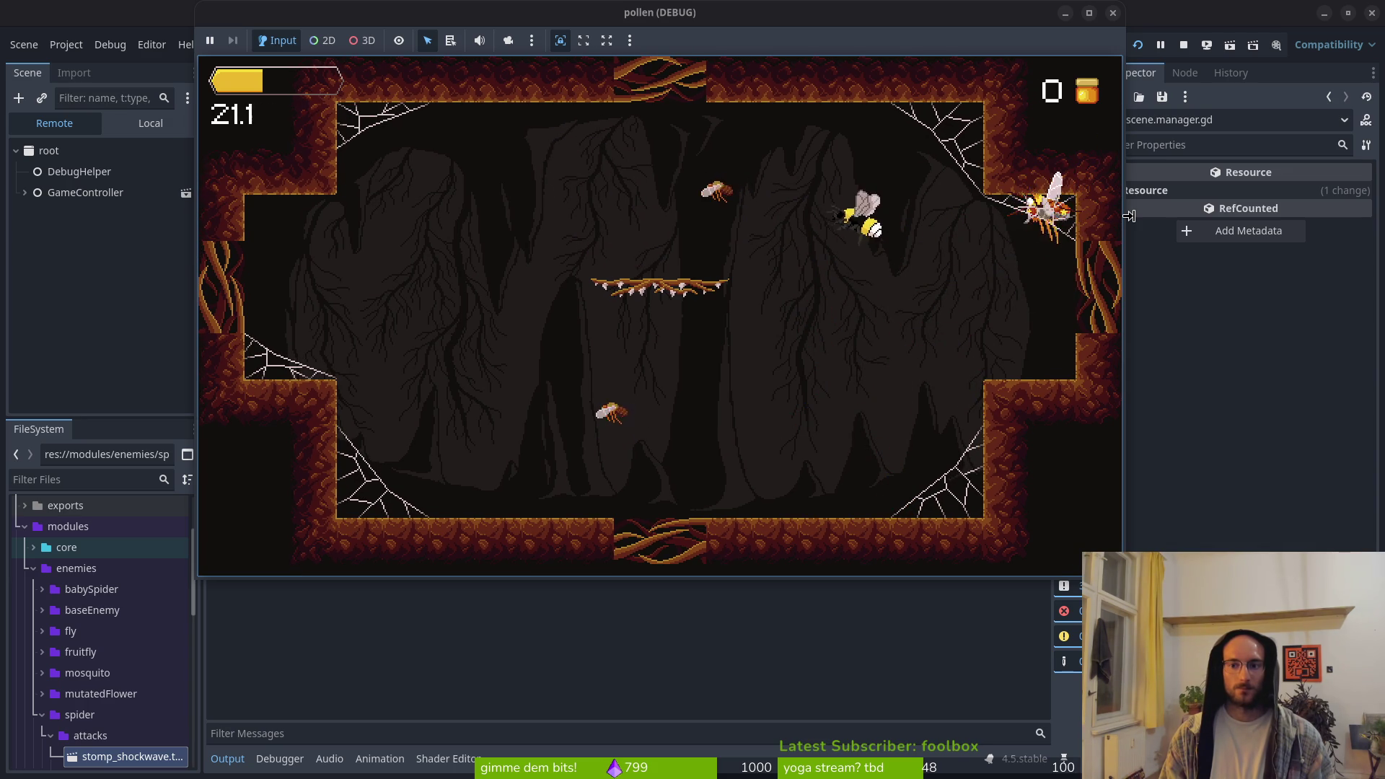
pyautogui.press('Up')
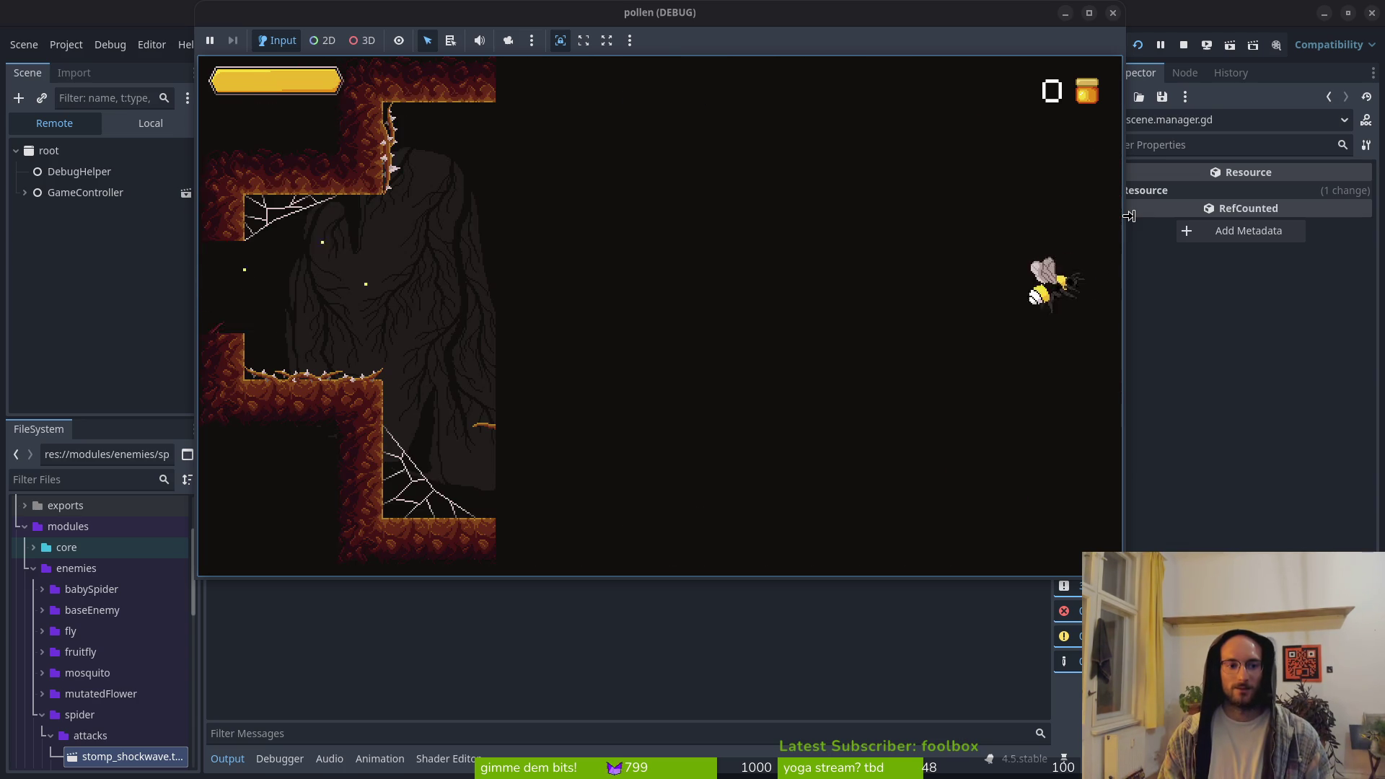
# Keep fighting around the arena until the fade-to-black transition to level select begins
pyautogui.press('Up')
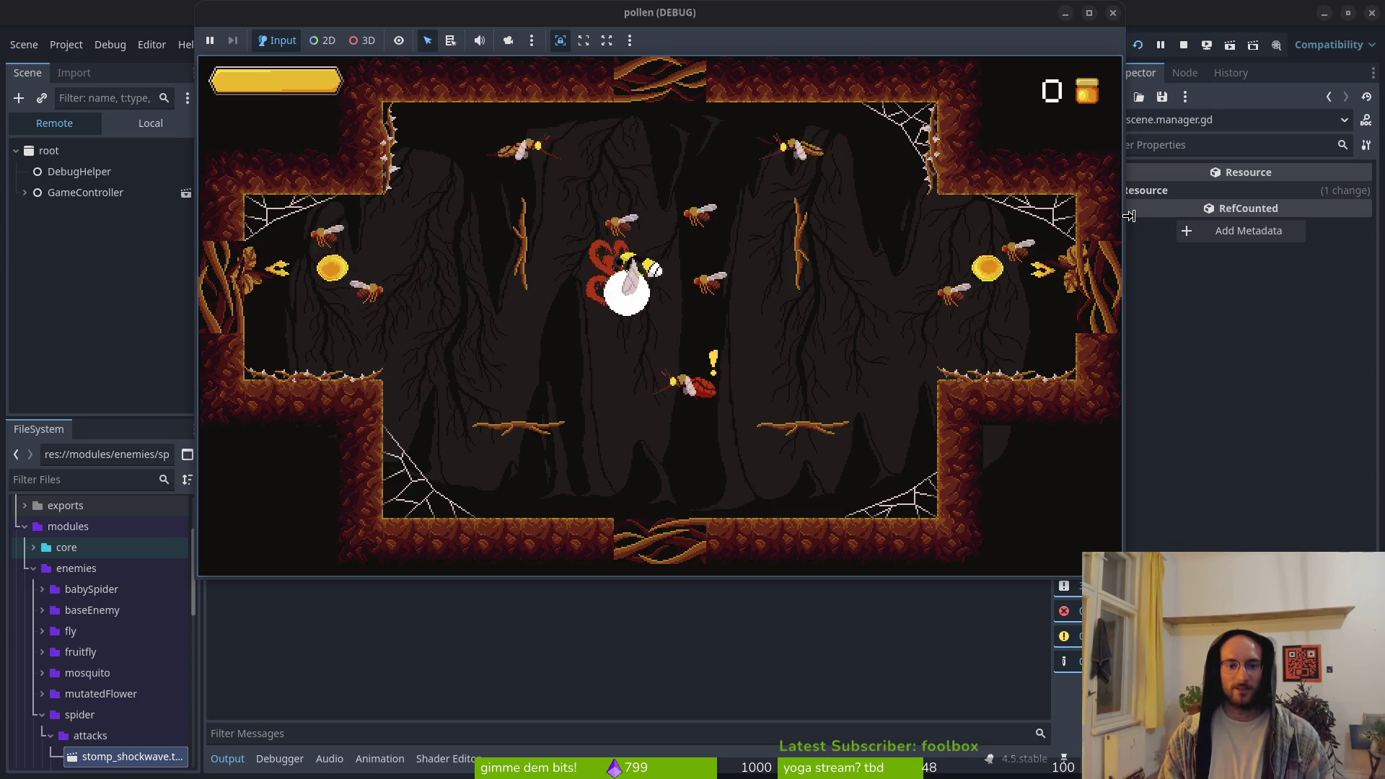
pyautogui.press('Down')
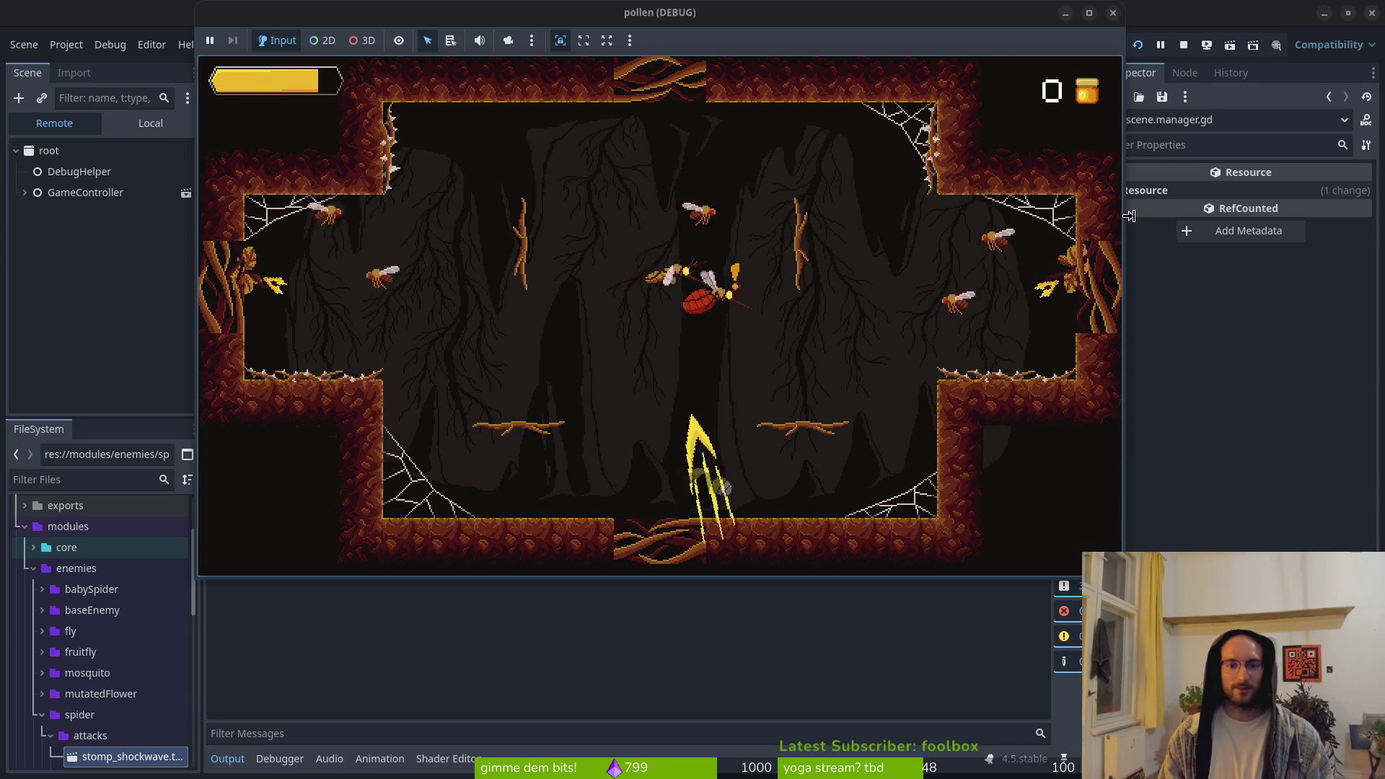
pyautogui.press('Up')
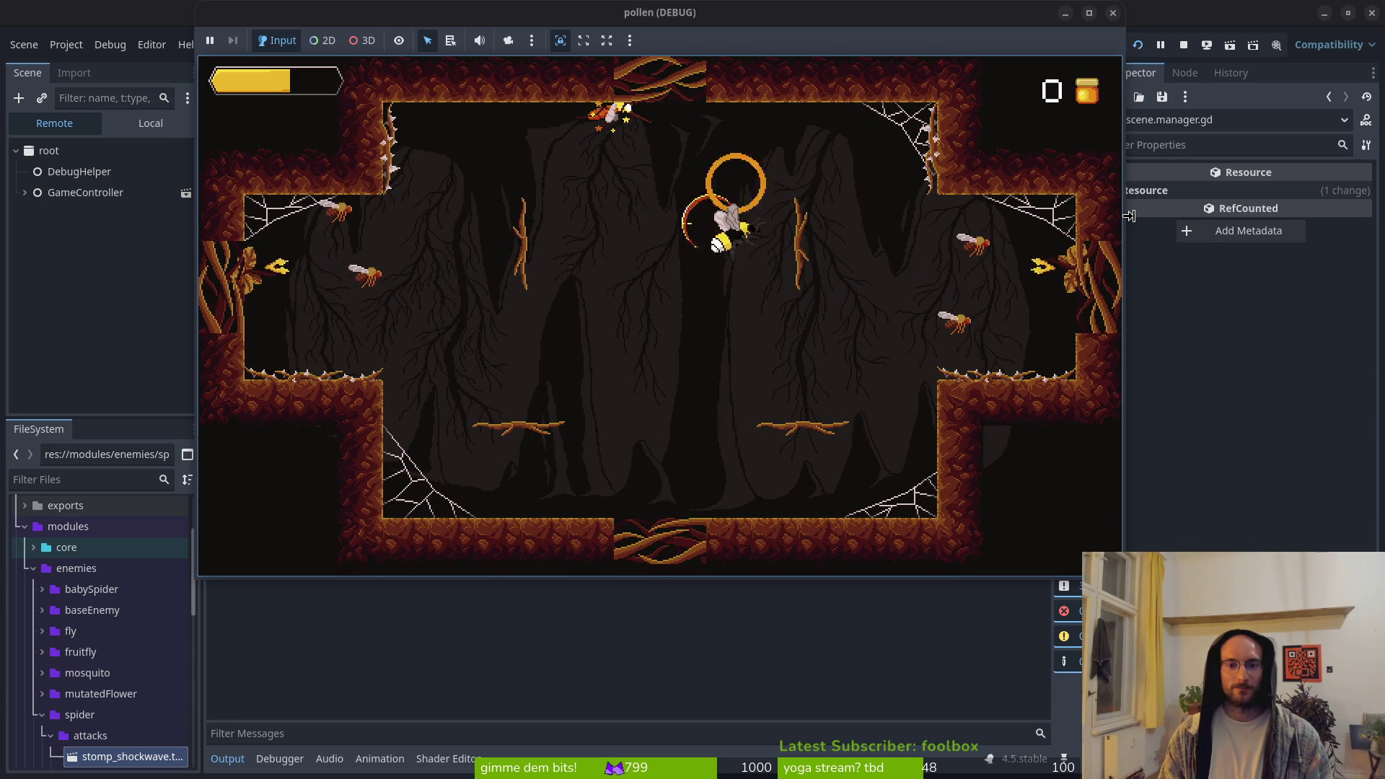
pyautogui.press('Right')
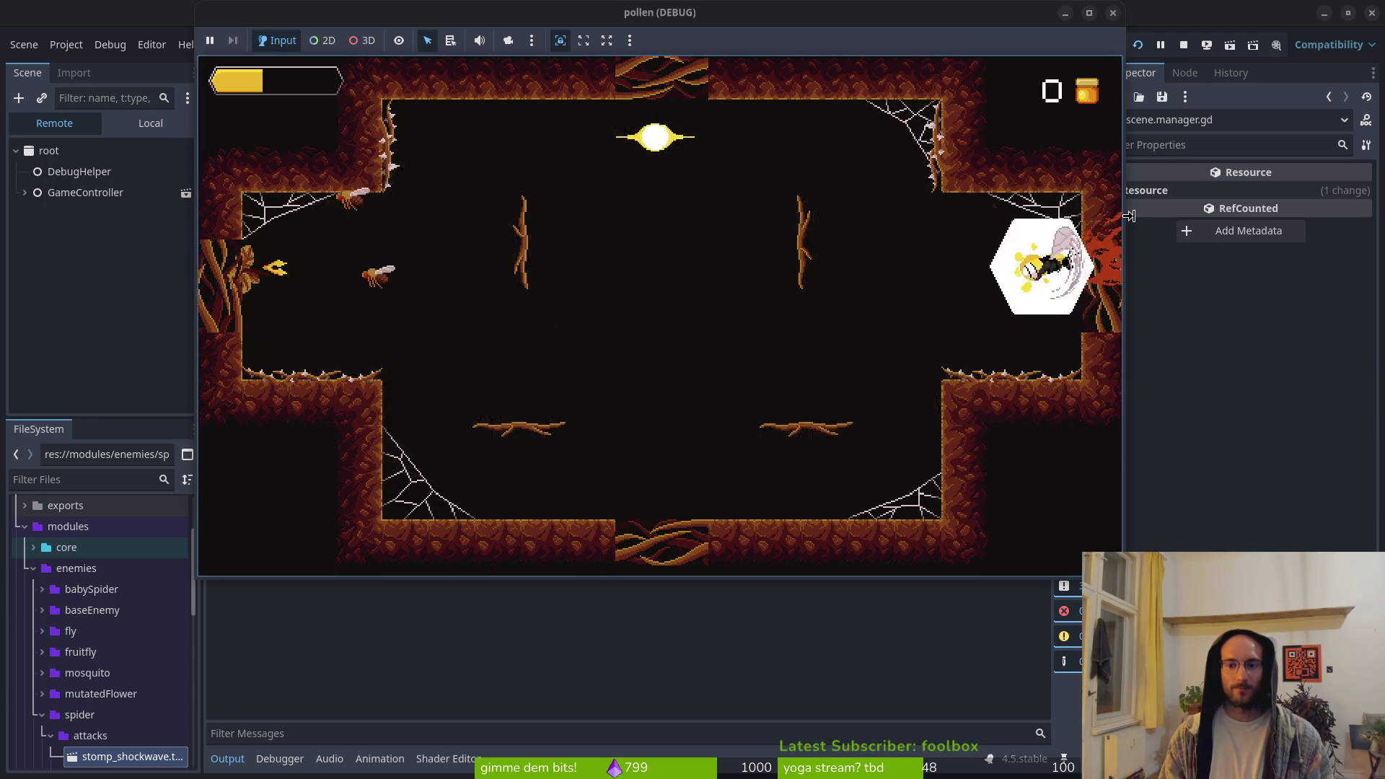
pyautogui.press('Down')
pyautogui.press('Left')
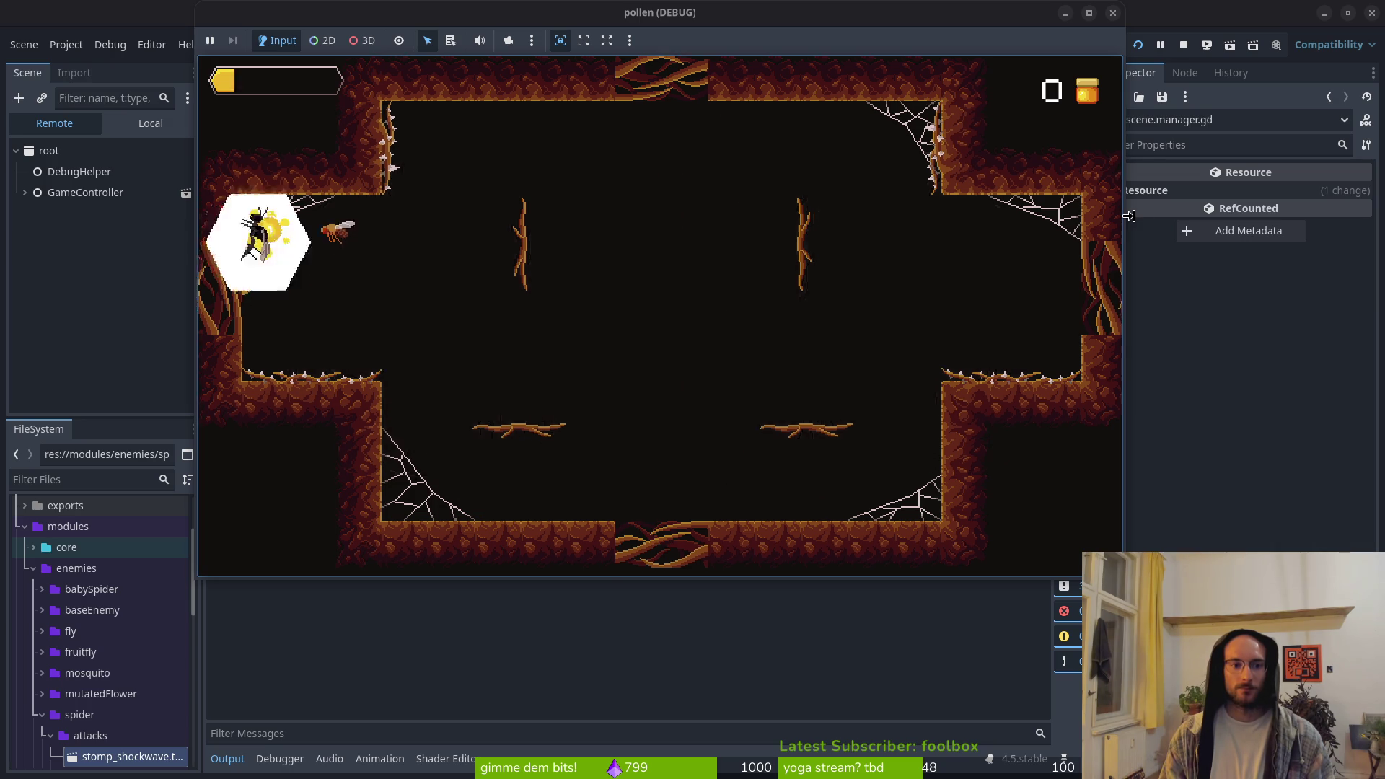
pyautogui.press('Right')
pyautogui.press('Down')
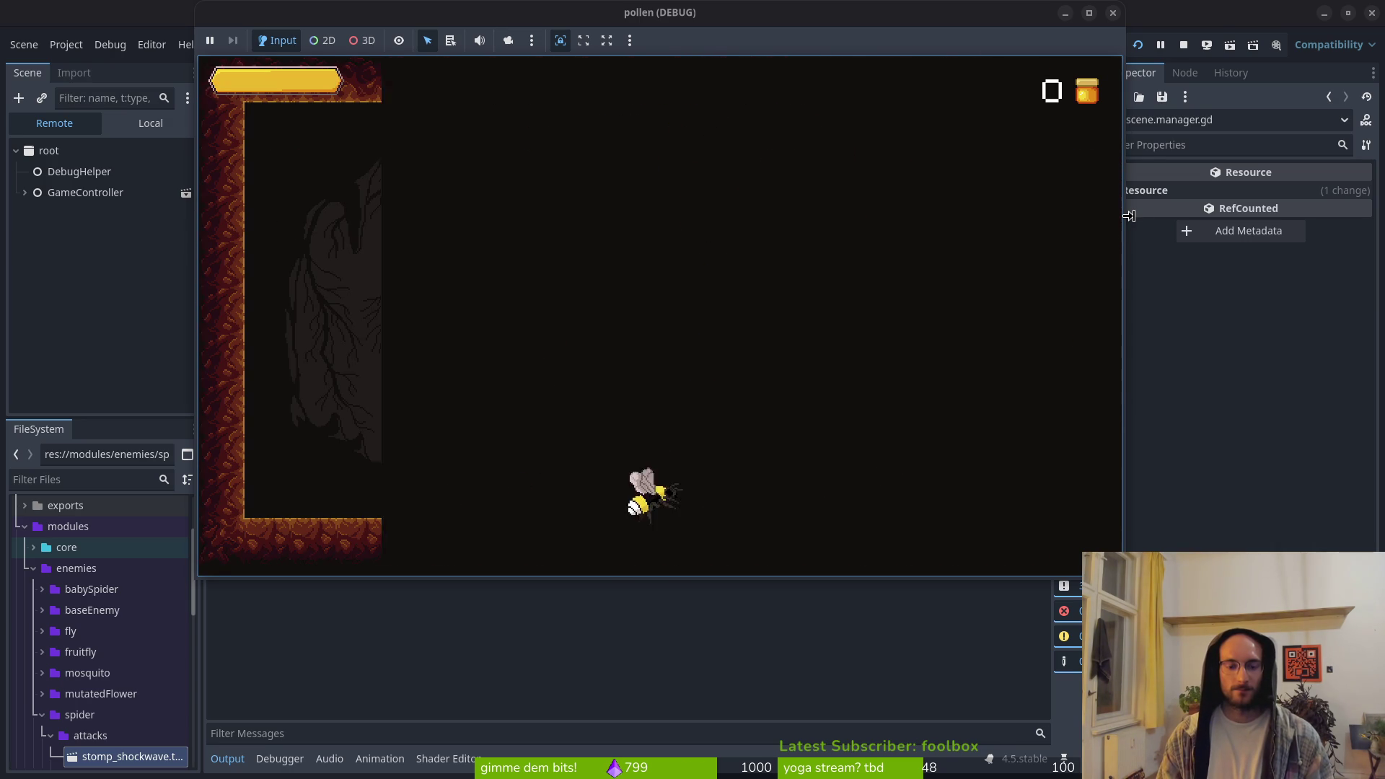
pyautogui.press('Up')
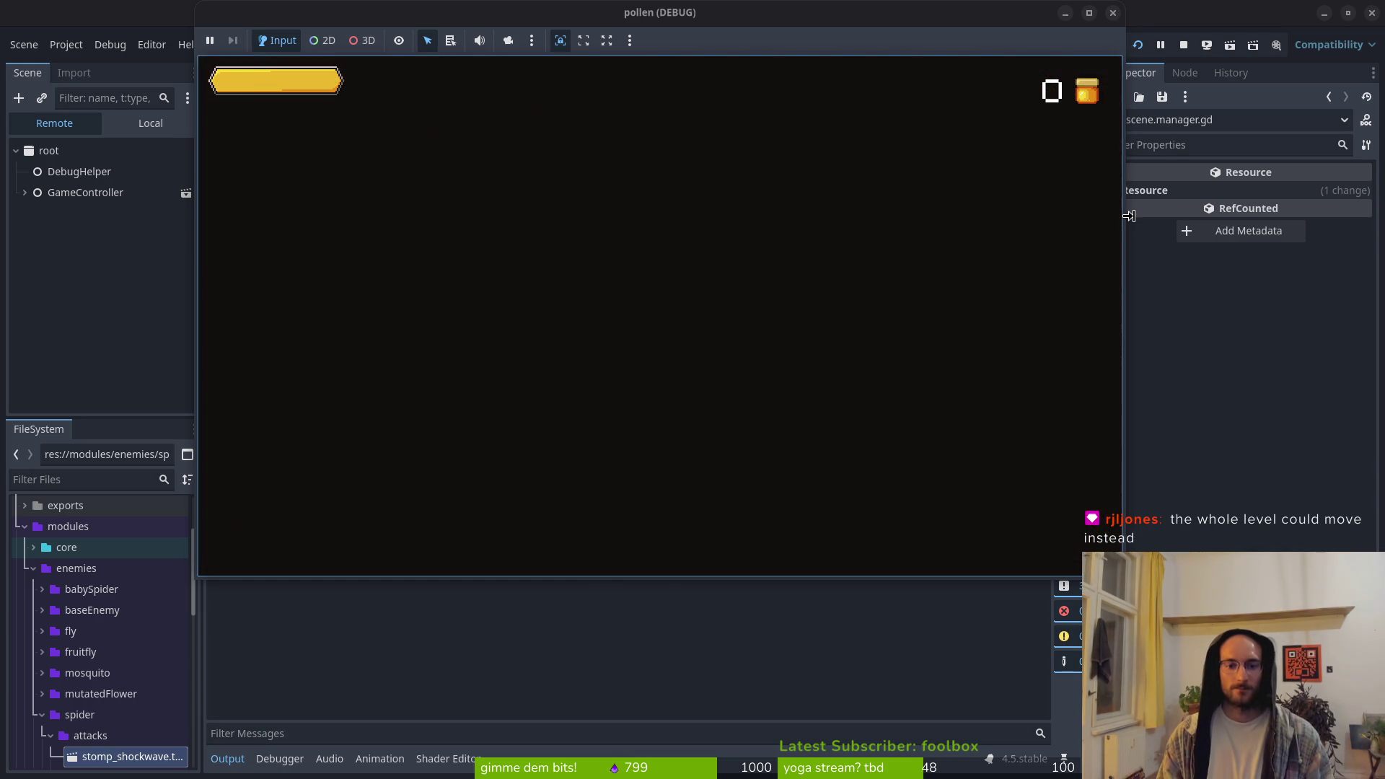
# Fly through the new cave slashing enemies along the floor and the left wall
pyautogui.press('Left')
pyautogui.press('Right')
pyautogui.press('Down')
pyautogui.press('Left')
pyautogui.press('Up')
pyautogui.press('Down')
pyautogui.press('Up')
pyautogui.press('Left')
pyautogui.press('Down')
pyautogui.press('Up')
pyautogui.press('Left')
pyautogui.press('Up')
pyautogui.press('Right')
pyautogui.press('Down')
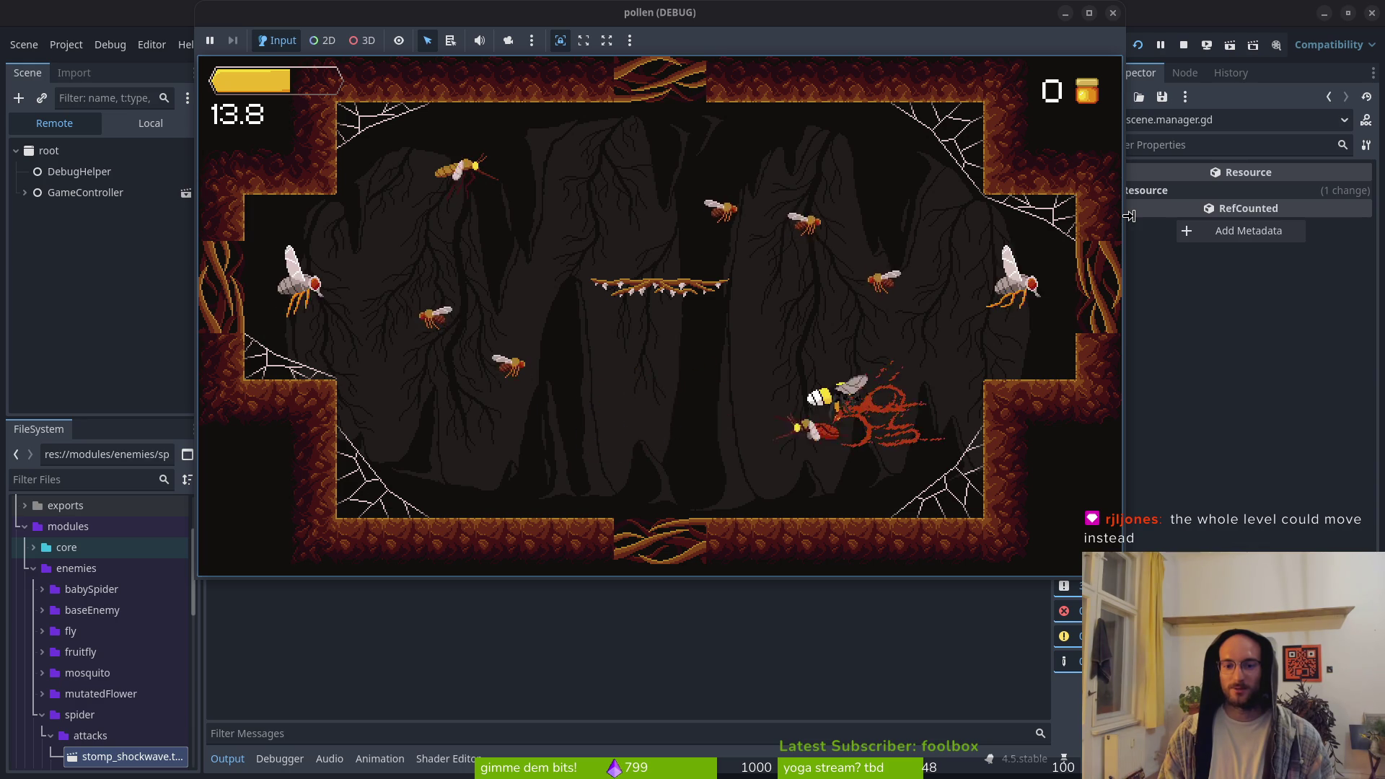
# Clear the remaining cave flies, land on the central platform, then stop the run with F8
pyautogui.press('Up')
pyautogui.press('Left')
pyautogui.press('Down')
pyautogui.press('Right')
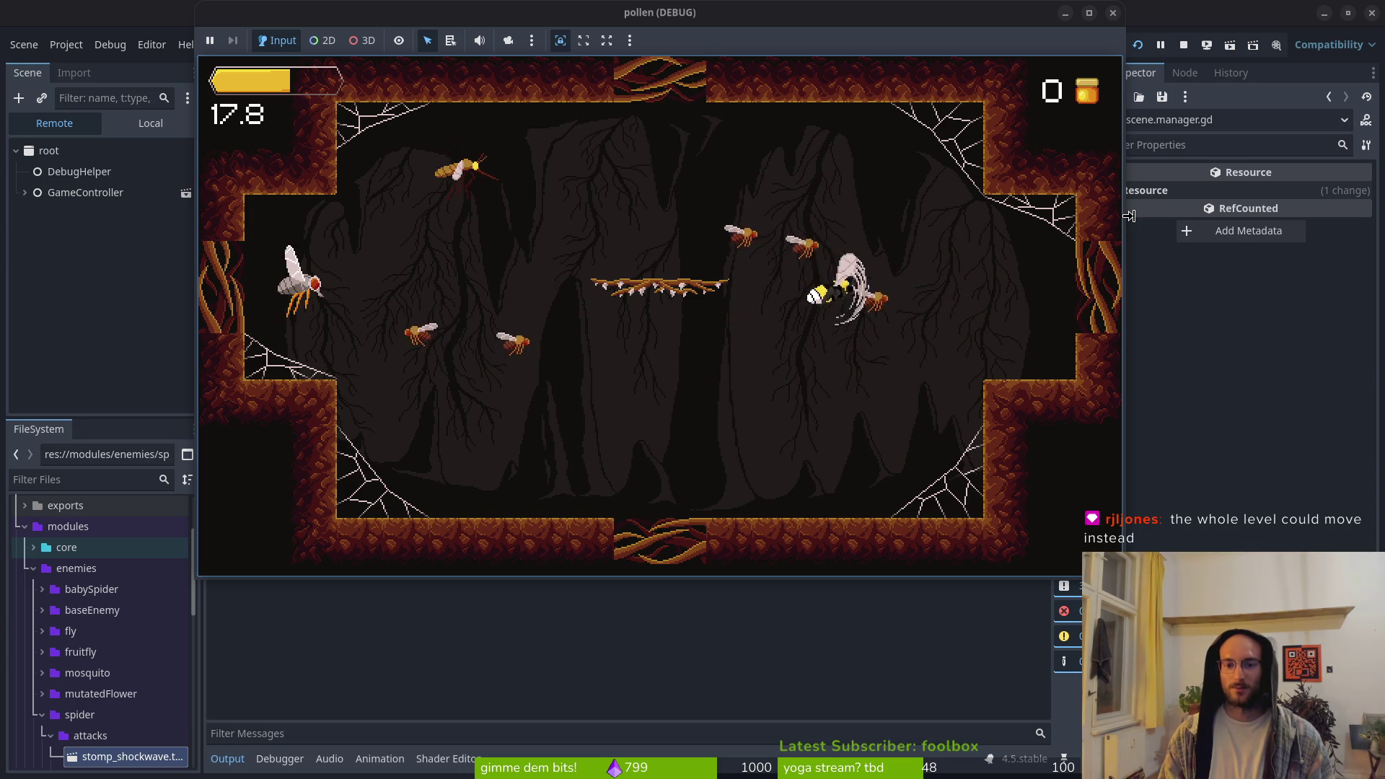
pyautogui.press('Up')
pyautogui.press('Left')
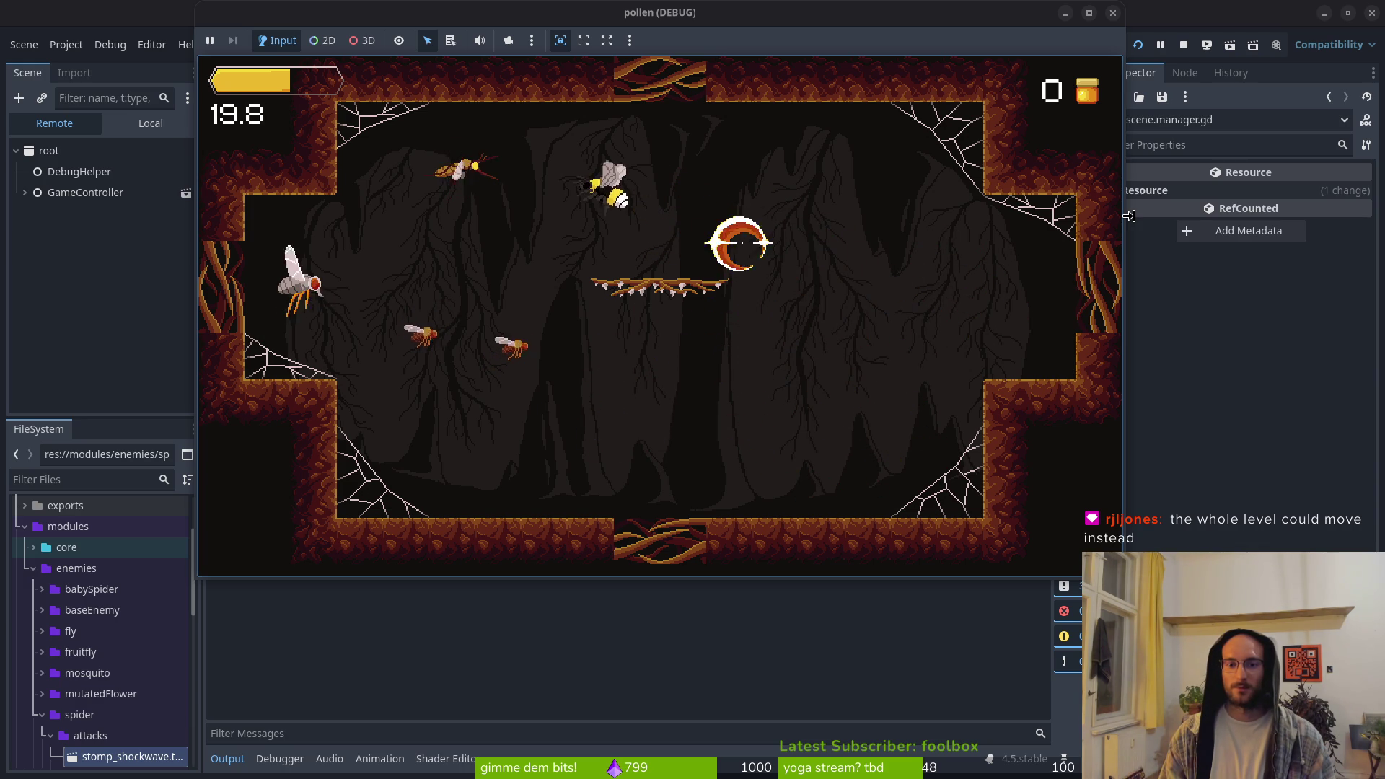
pyautogui.press('Down')
pyautogui.press('Left')
pyautogui.press('Up')
pyautogui.press('Down')
pyautogui.press('Right')
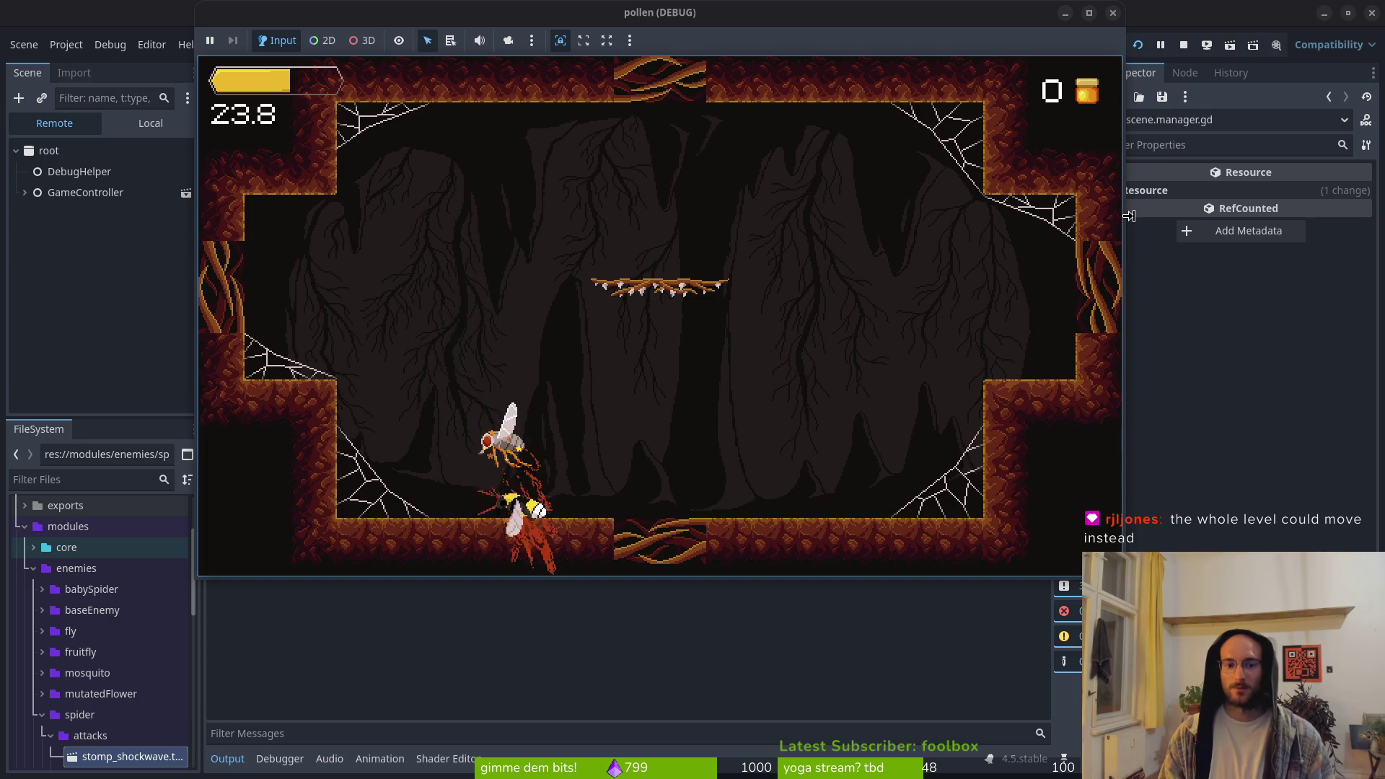
pyautogui.press('Up')
pyautogui.press('Left')
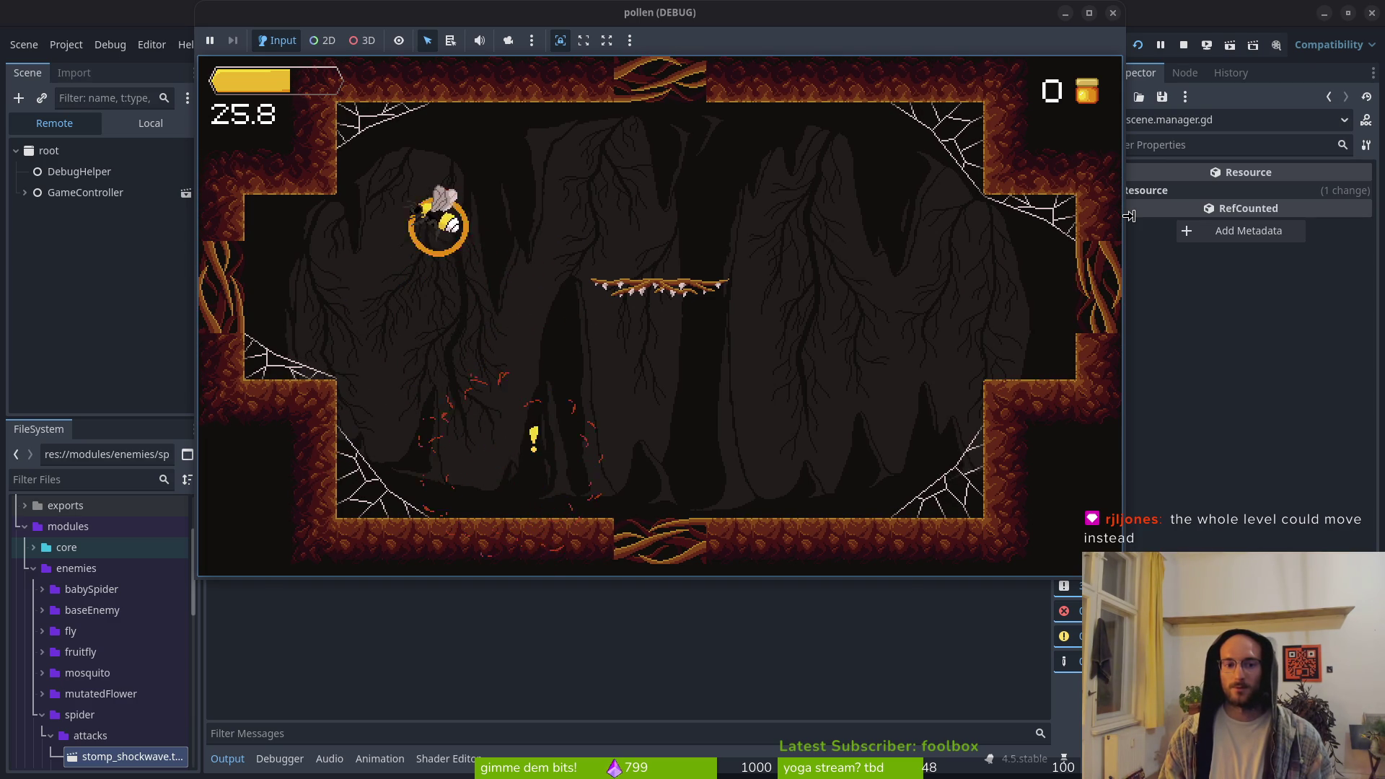
pyautogui.press('Up')
pyautogui.press('Right')
pyautogui.press('Down')
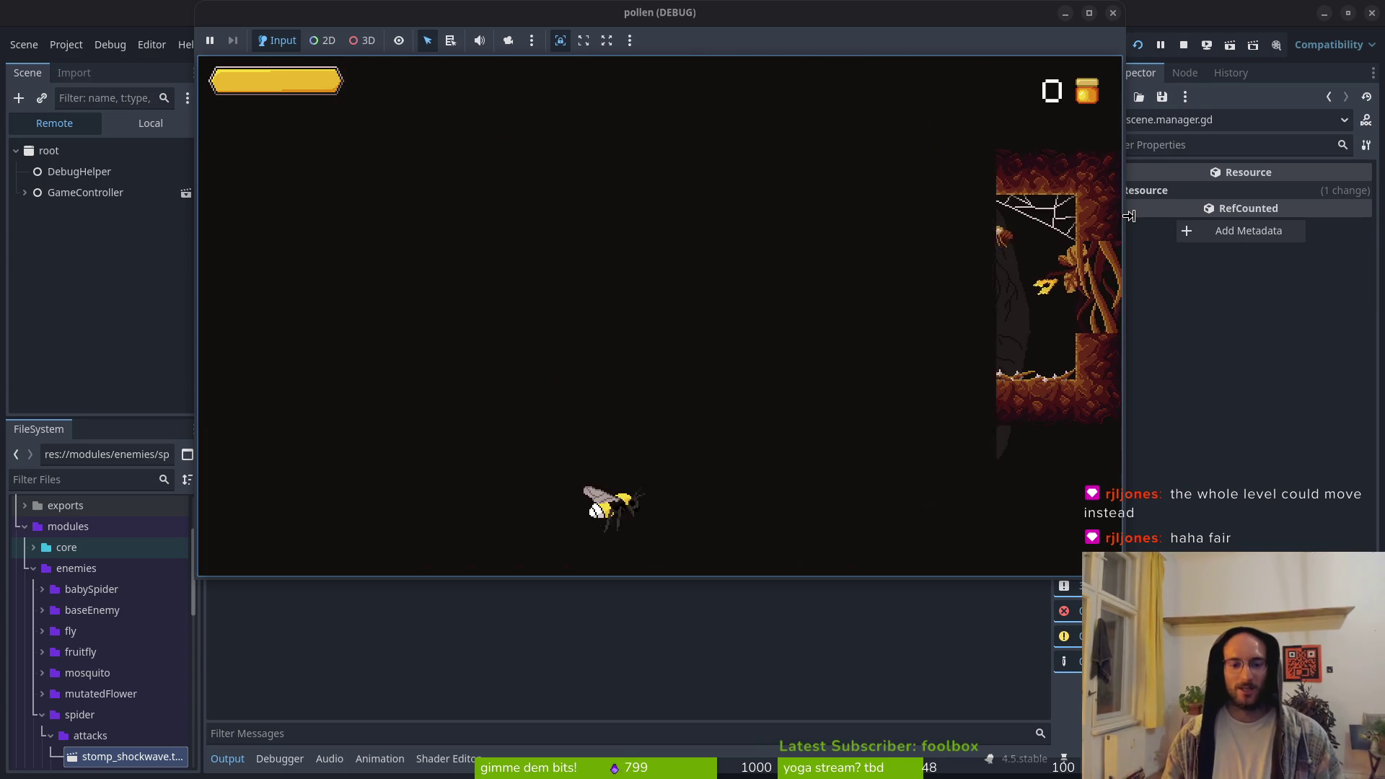
pyautogui.press('F8')
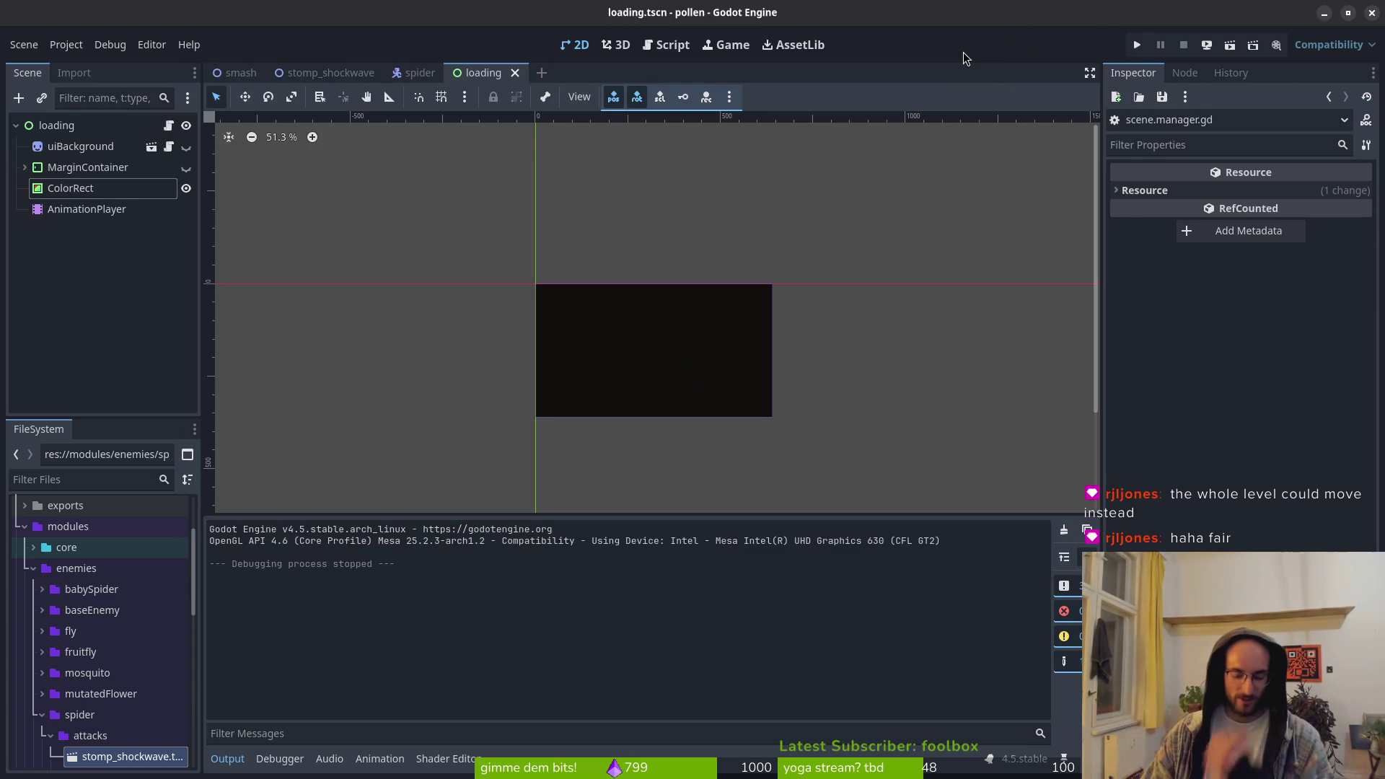
pyautogui.hotkey('alt', 'Tab')
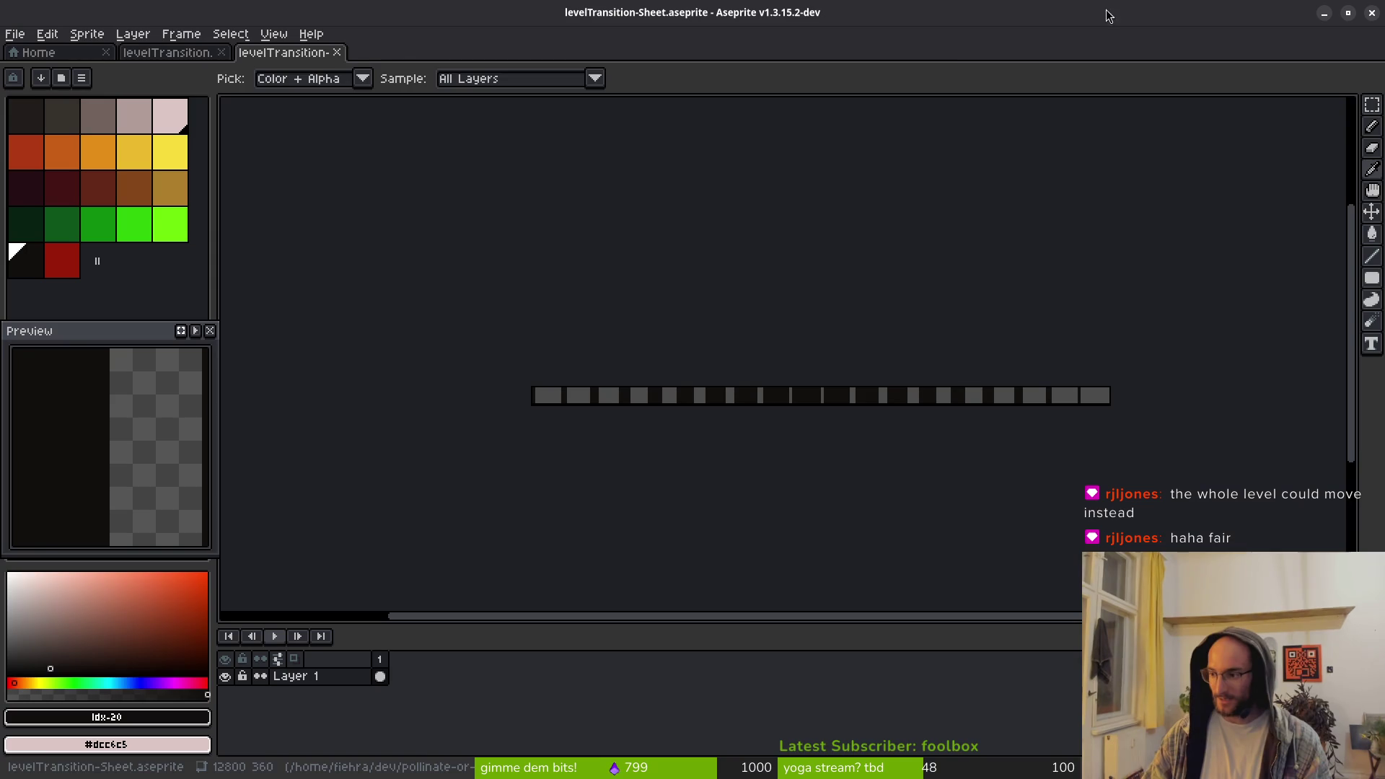
# Close the levelTransition-Sheet tab and select frame 10 of Layer 2
pyautogui.click(339, 53)
pyautogui.click(537, 677)
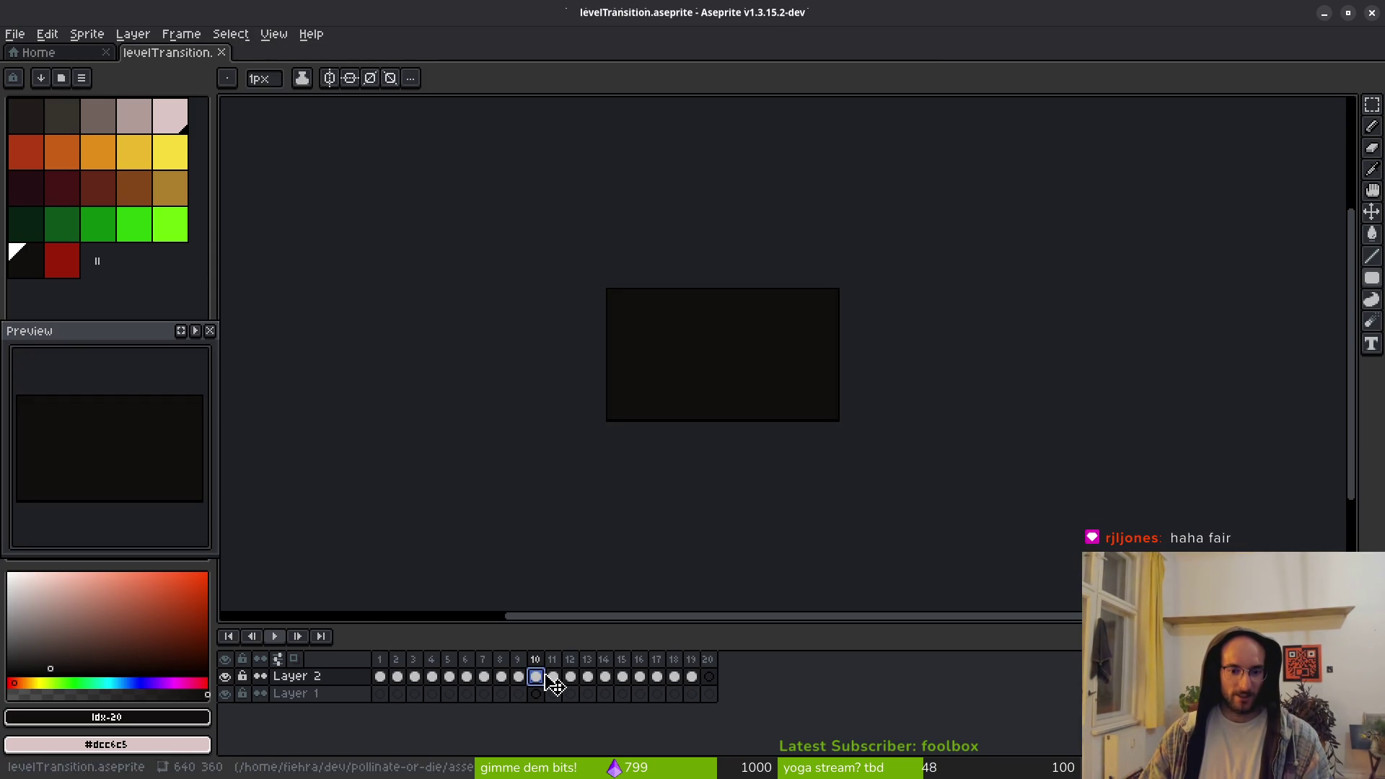
pyautogui.hscroll(2, 732, 351)
# Resize the canvas to 704 px wide with a centred anchor, keeping 360 px height
pyautogui.click(88, 34)
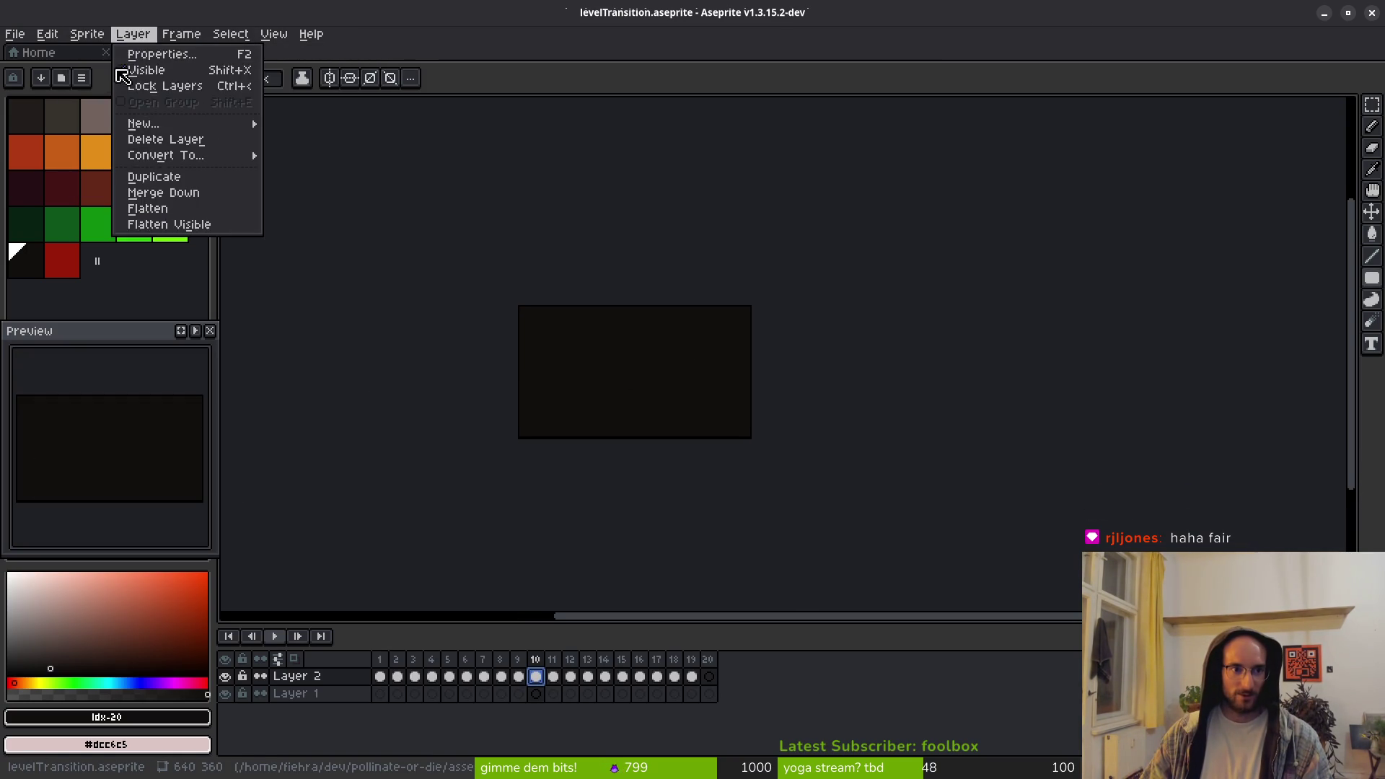
pyautogui.click(93, 128)
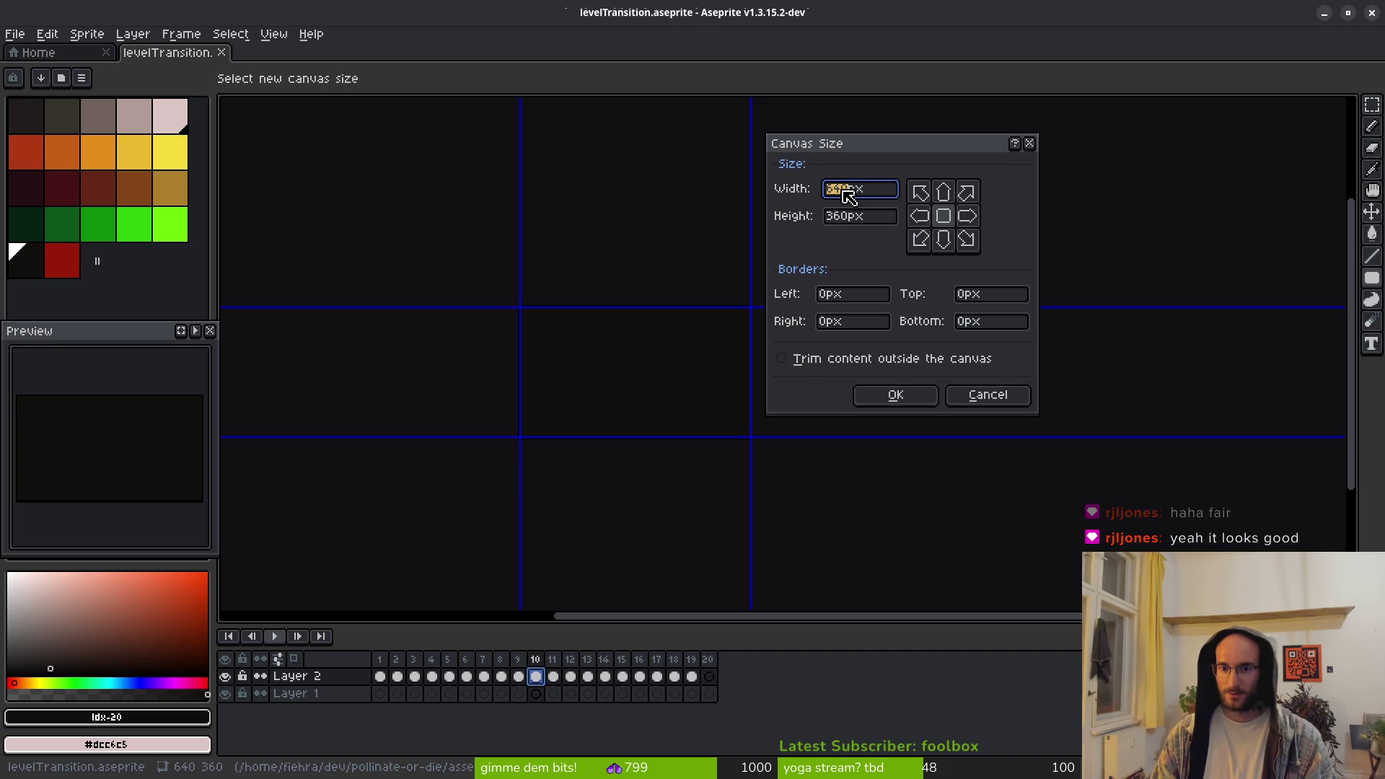
pyautogui.write('604')
pyautogui.press('BackSpace')
pyautogui.press('BackSpace')
pyautogui.press('BackSpace')
pyautogui.write('7')
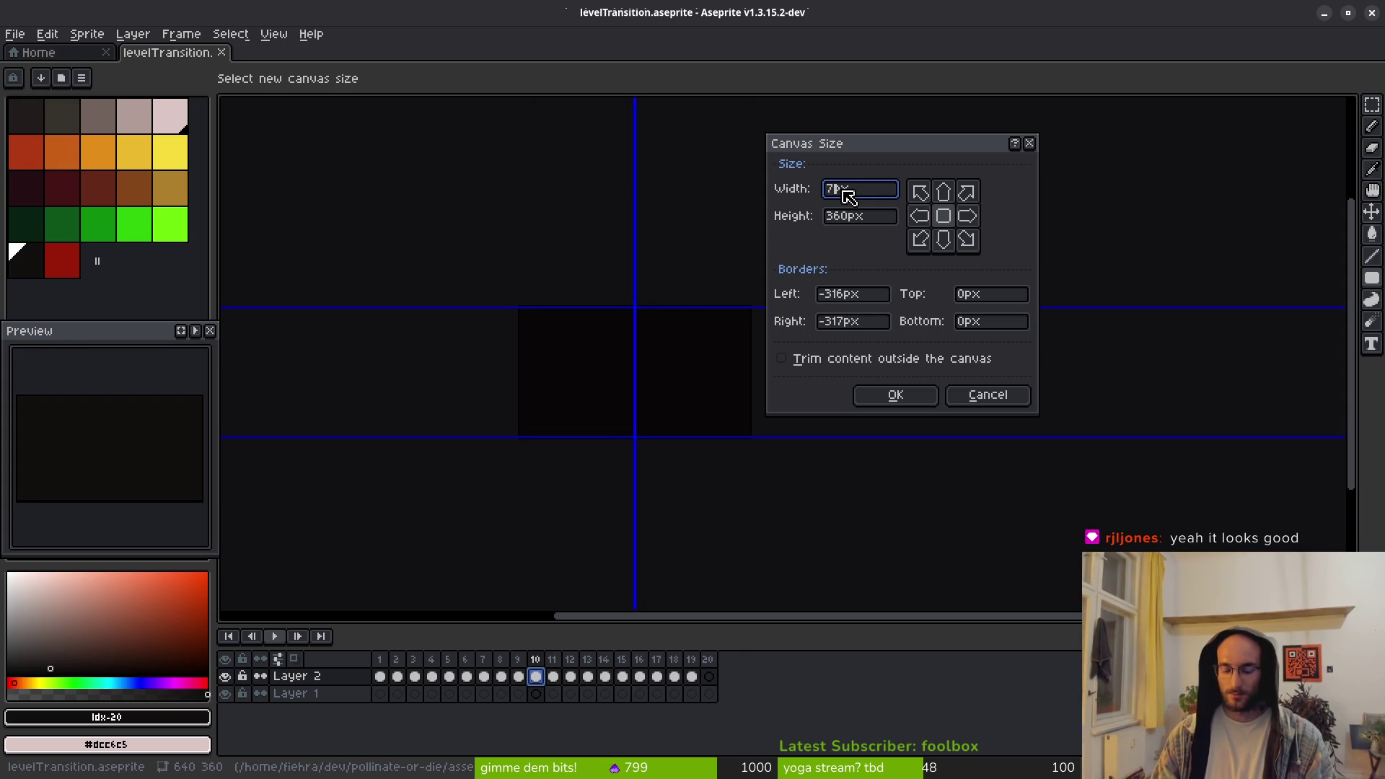
pyautogui.write('04')
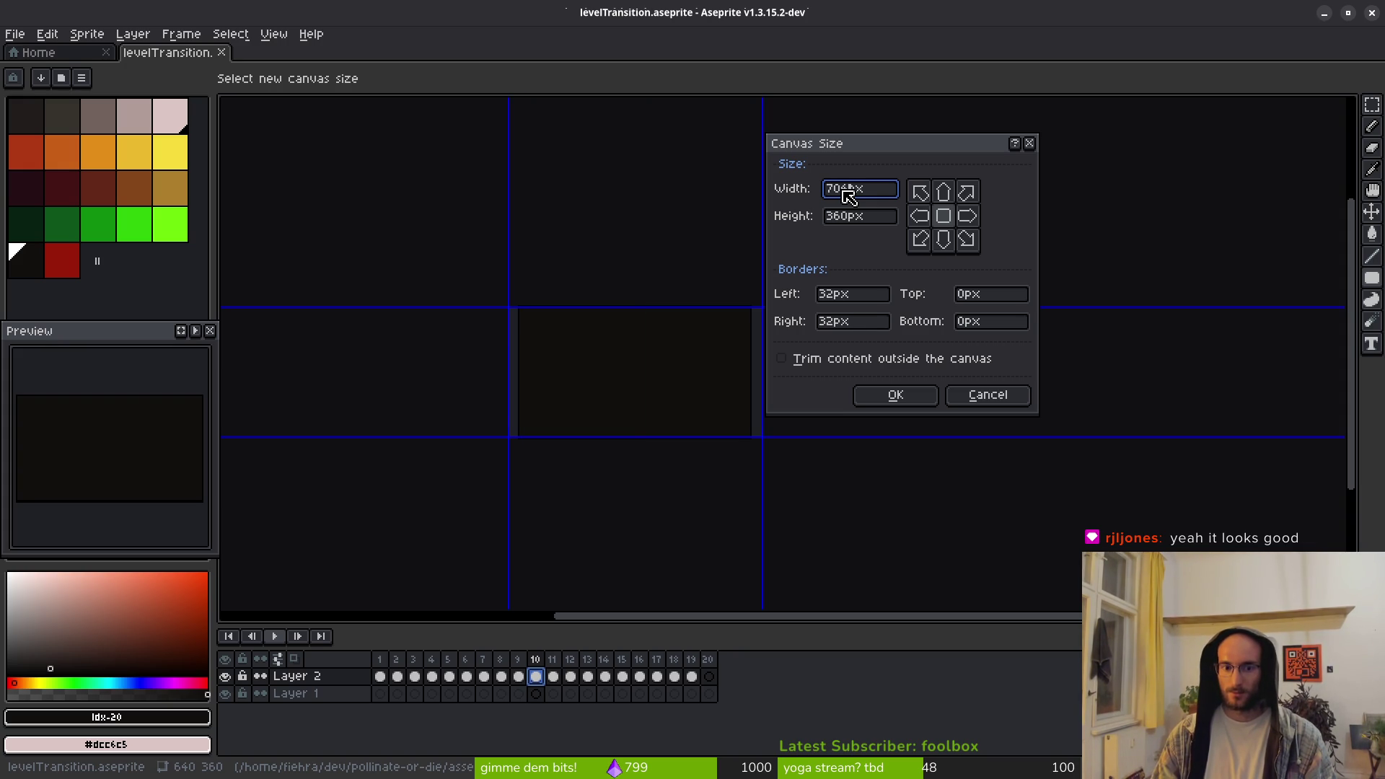
pyautogui.press('Return')
pyautogui.scroll(1, 490, 352)
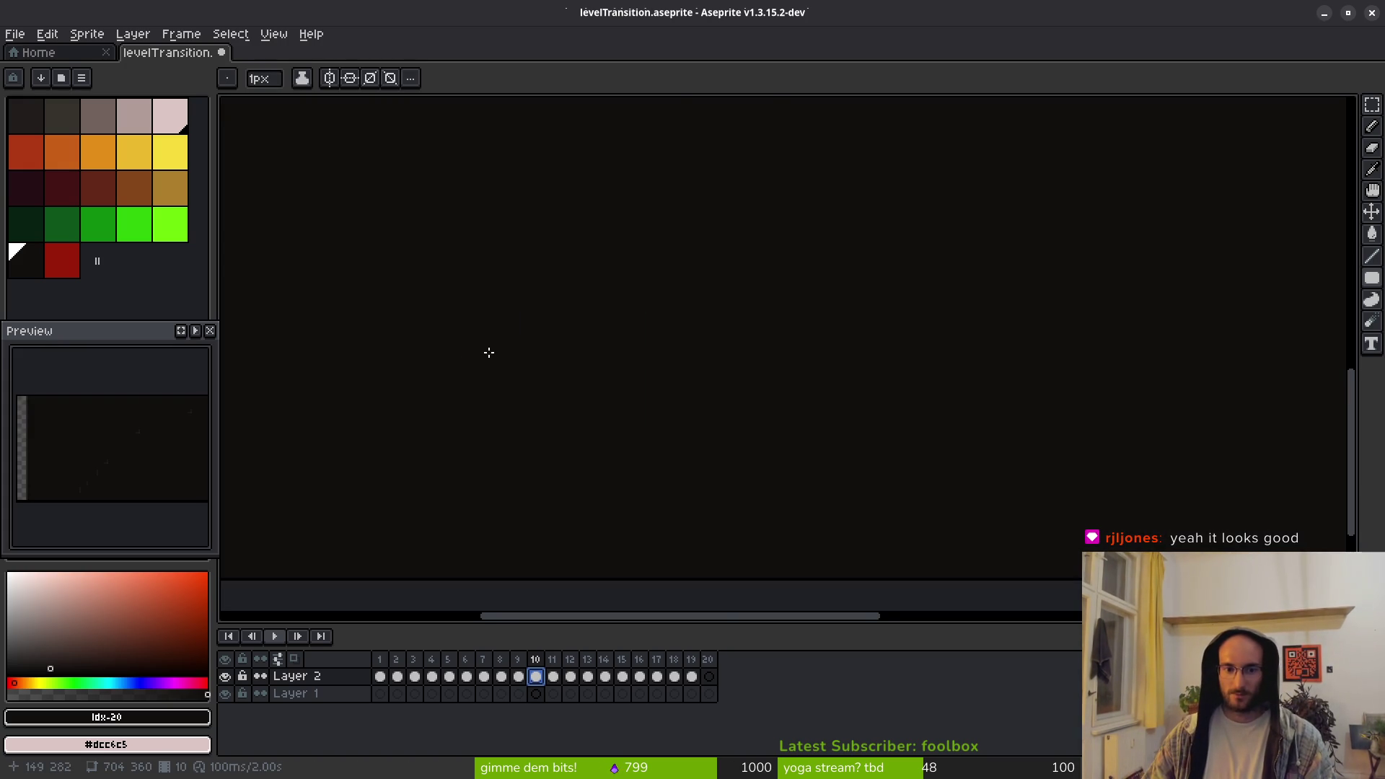
# Try the Contour, effects and rectangular Marquee tools, then pick the Eraser
pyautogui.hscroll(-5, 952, 413)
pyautogui.scroll(2, 750, 418)
pyautogui.hscroll(1, 758, 352)
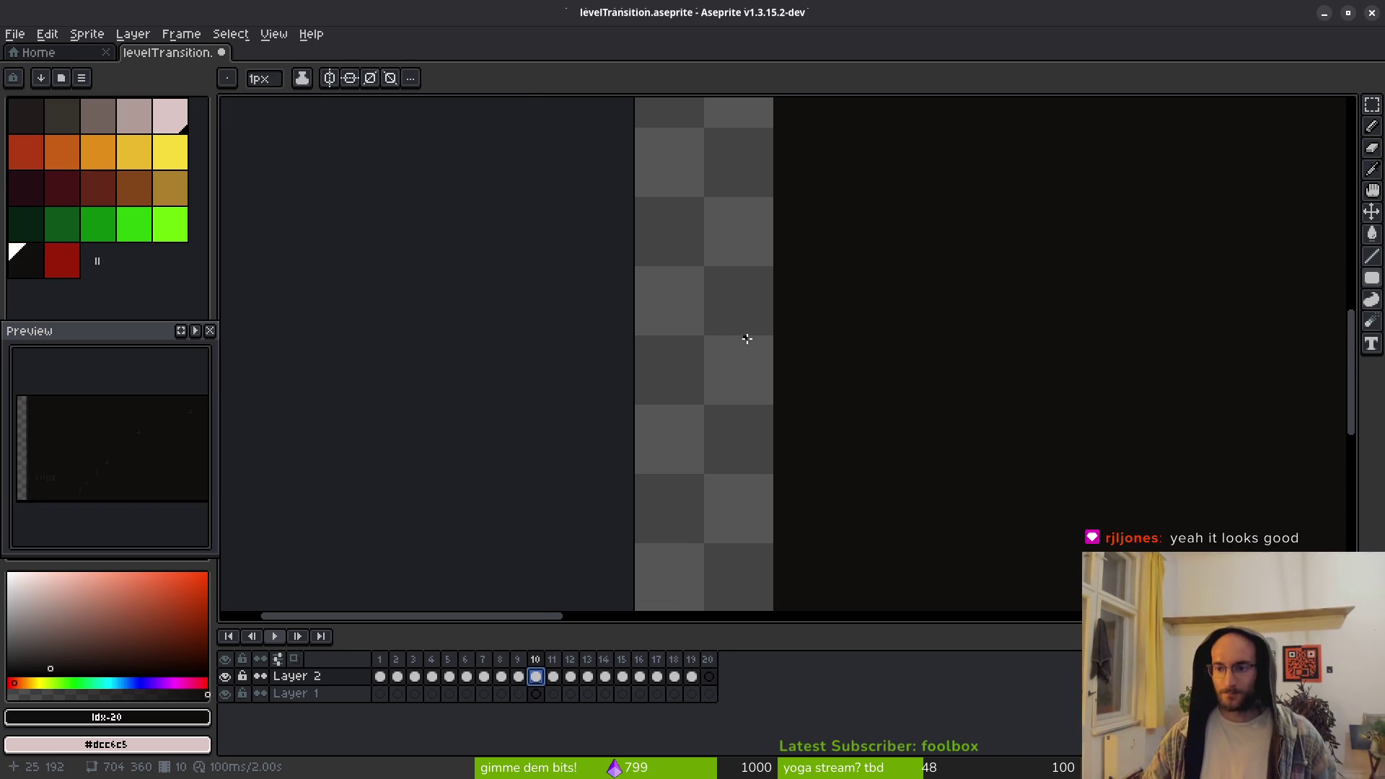
pyautogui.click(1371, 302)
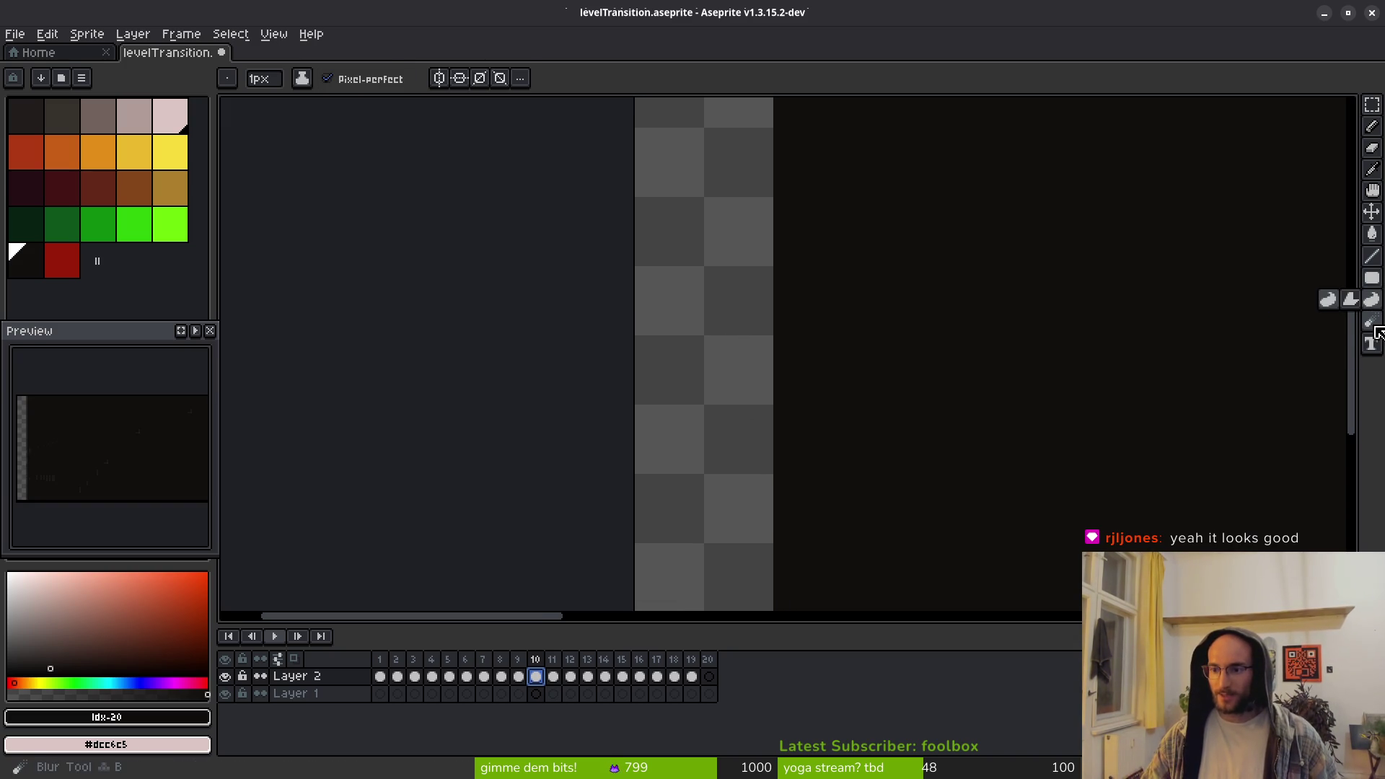
pyautogui.click(1371, 321)
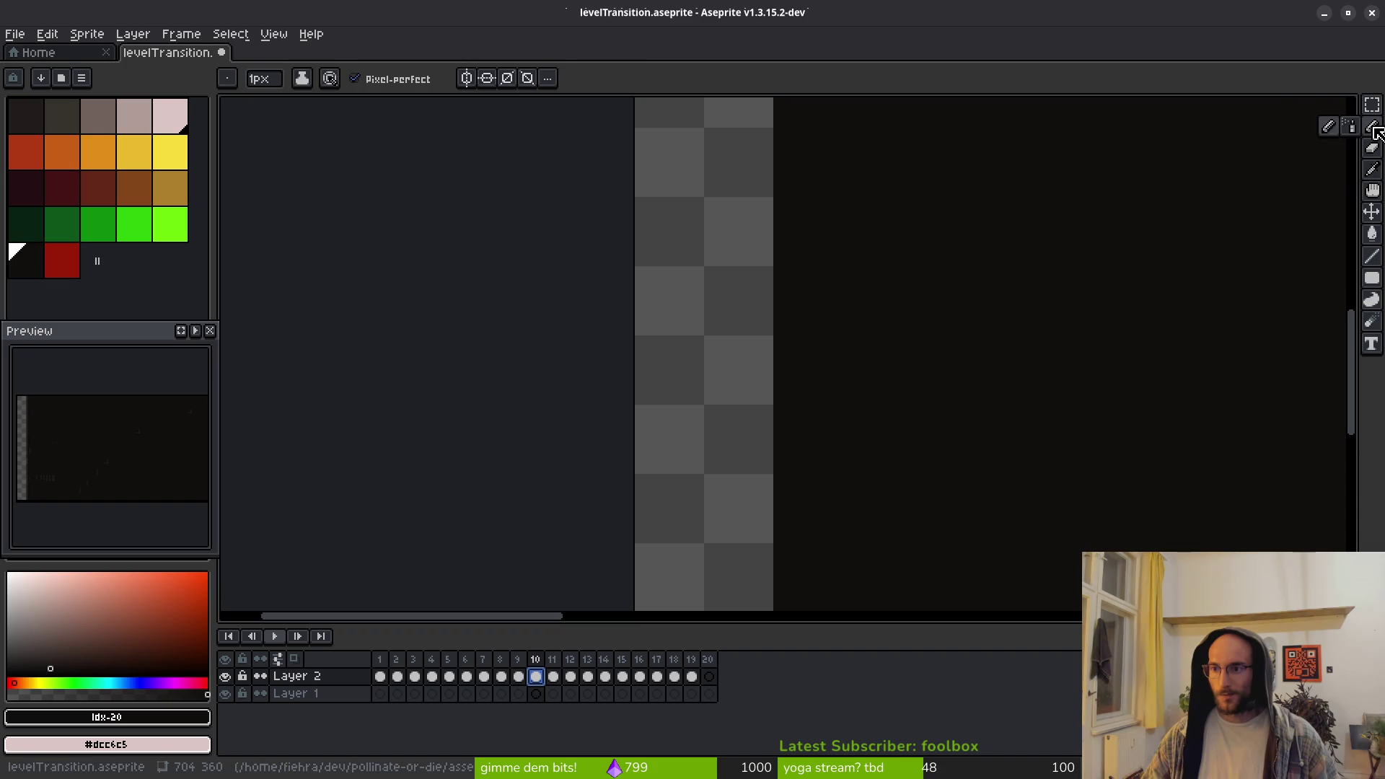
pyautogui.click(1371, 106)
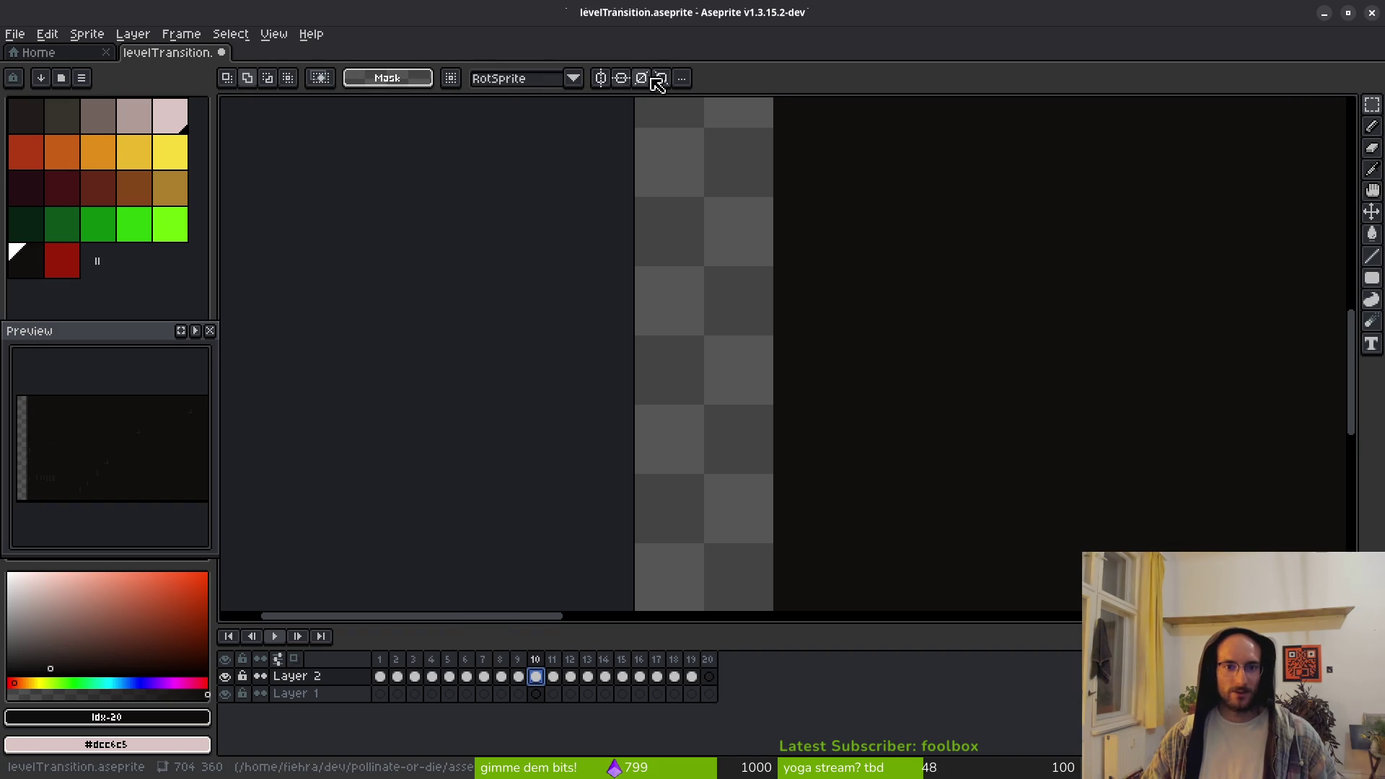
pyautogui.click(1373, 148)
# Set the ink to Shading, inspect shade and dynamics options, then switch back to Simple Ink
pyautogui.click(311, 77)
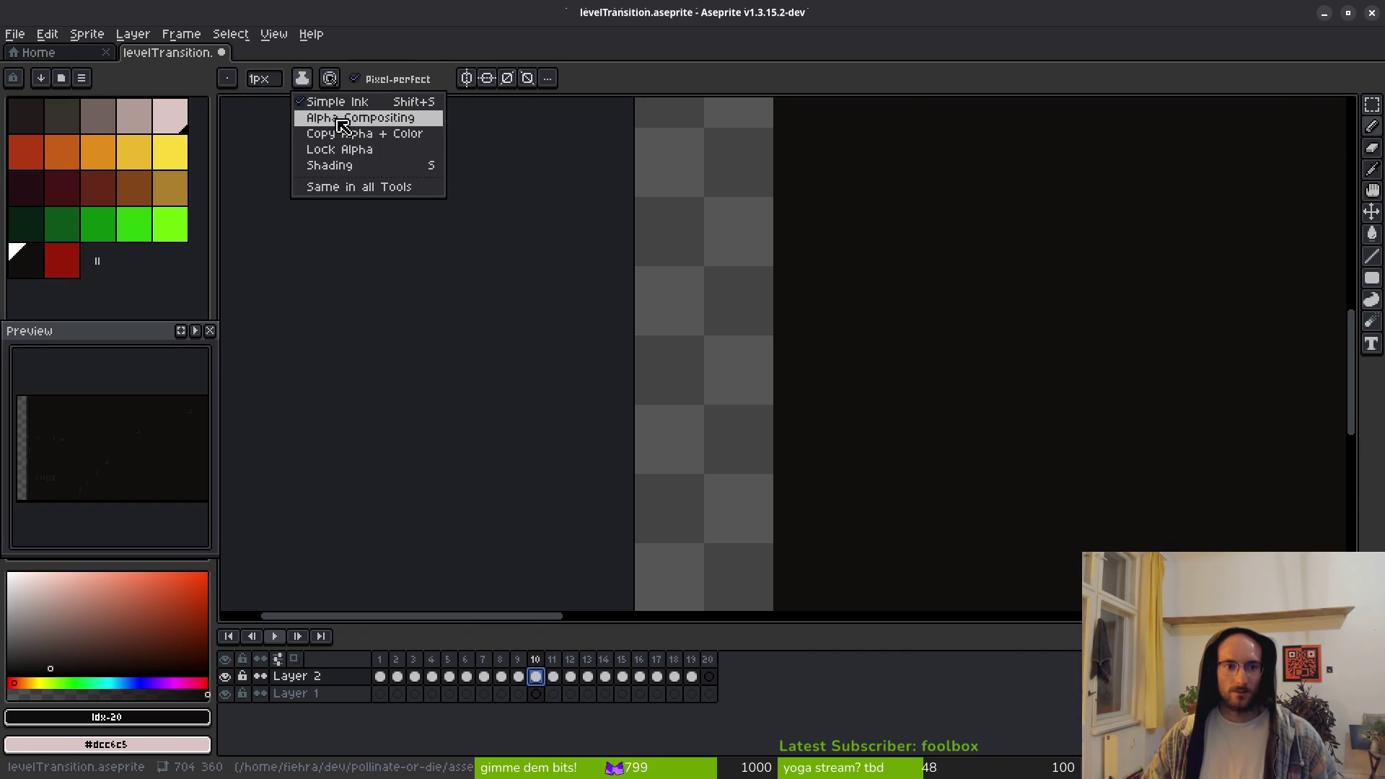
pyautogui.click(335, 165)
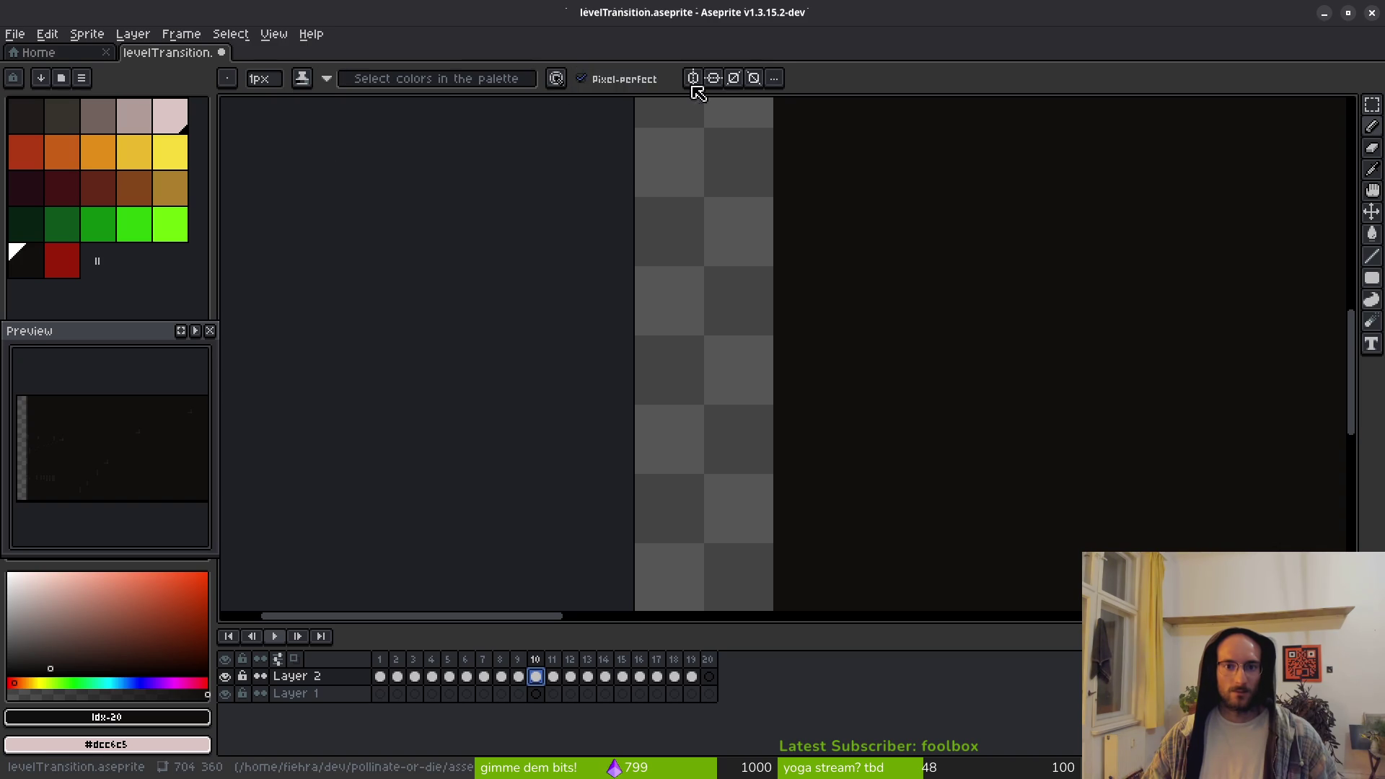
pyautogui.click(323, 78)
pyautogui.click(355, 85)
pyautogui.click(328, 81)
pyautogui.click(558, 81)
pyautogui.click(558, 81)
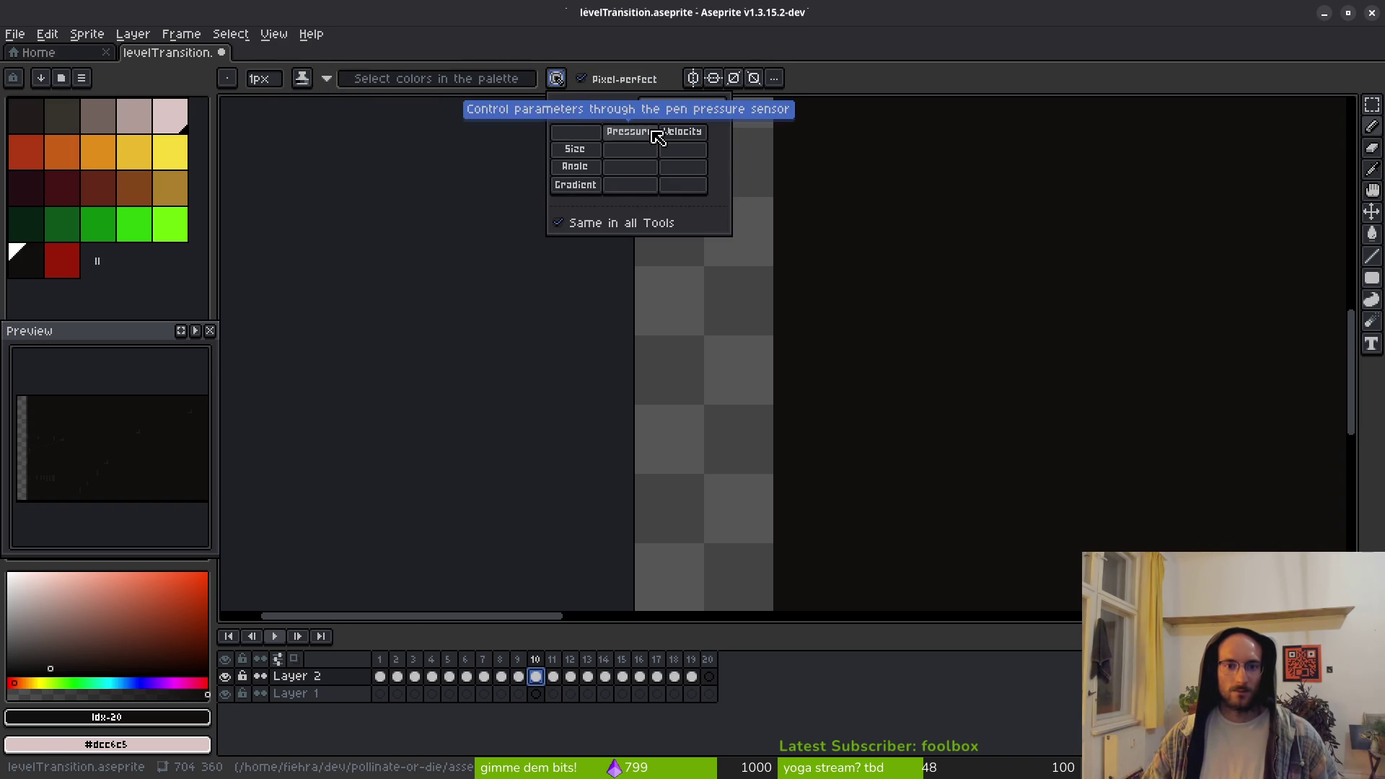
pyautogui.click(302, 81)
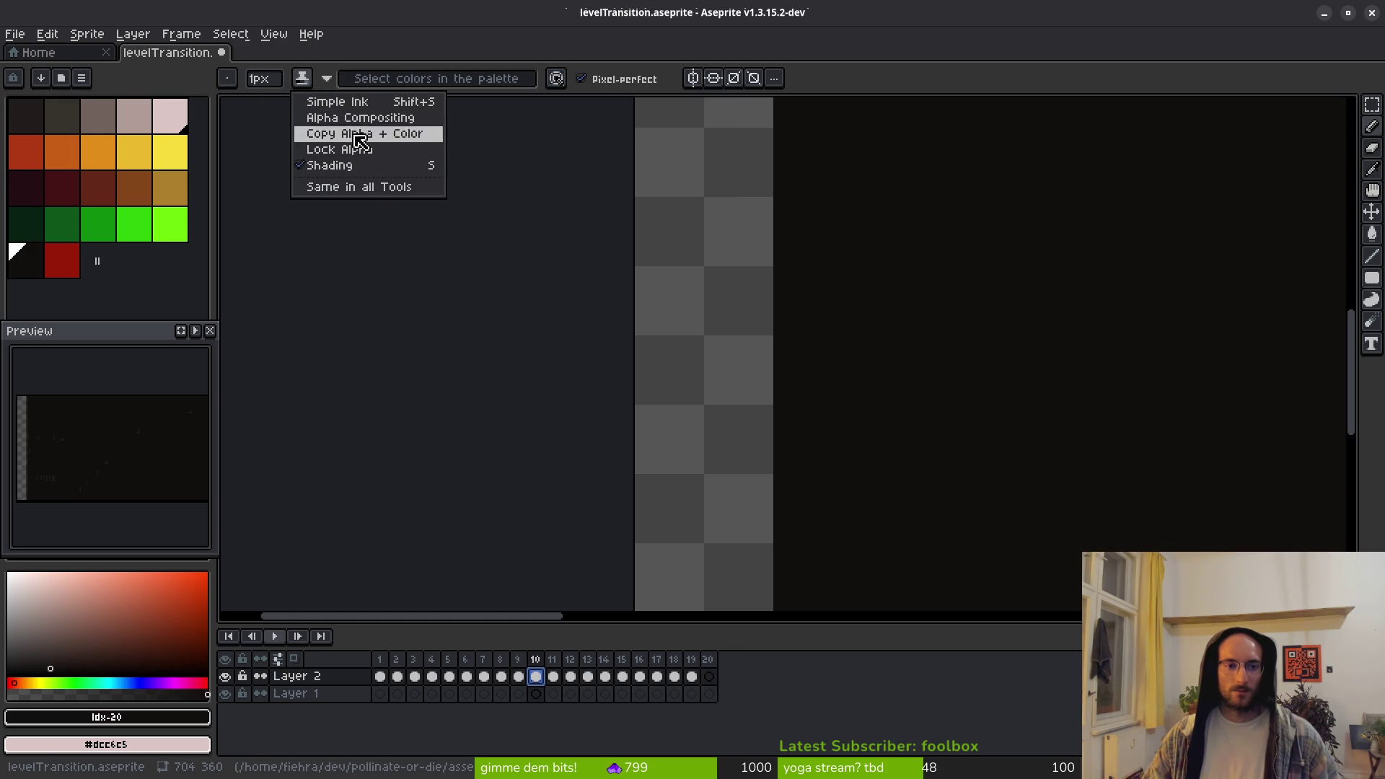
pyautogui.click(310, 101)
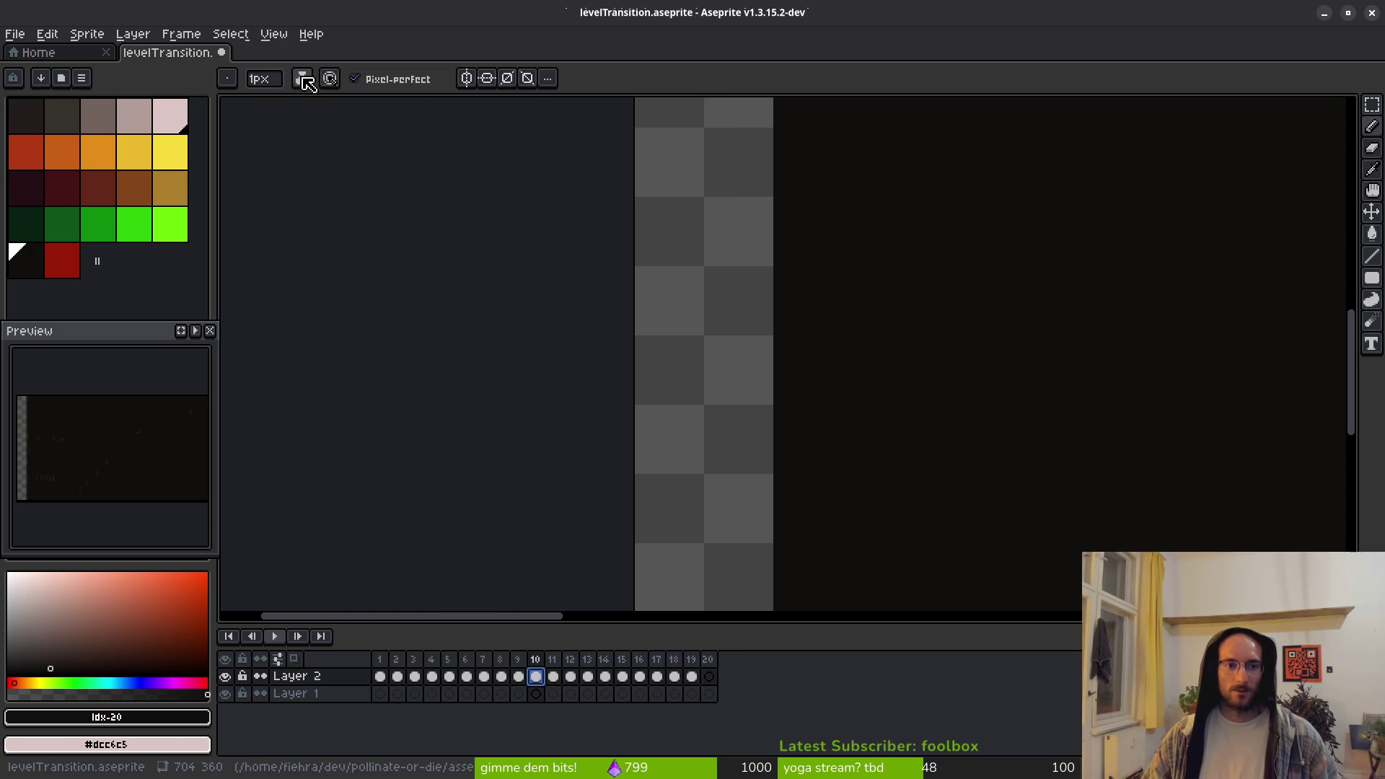
pyautogui.click(232, 77)
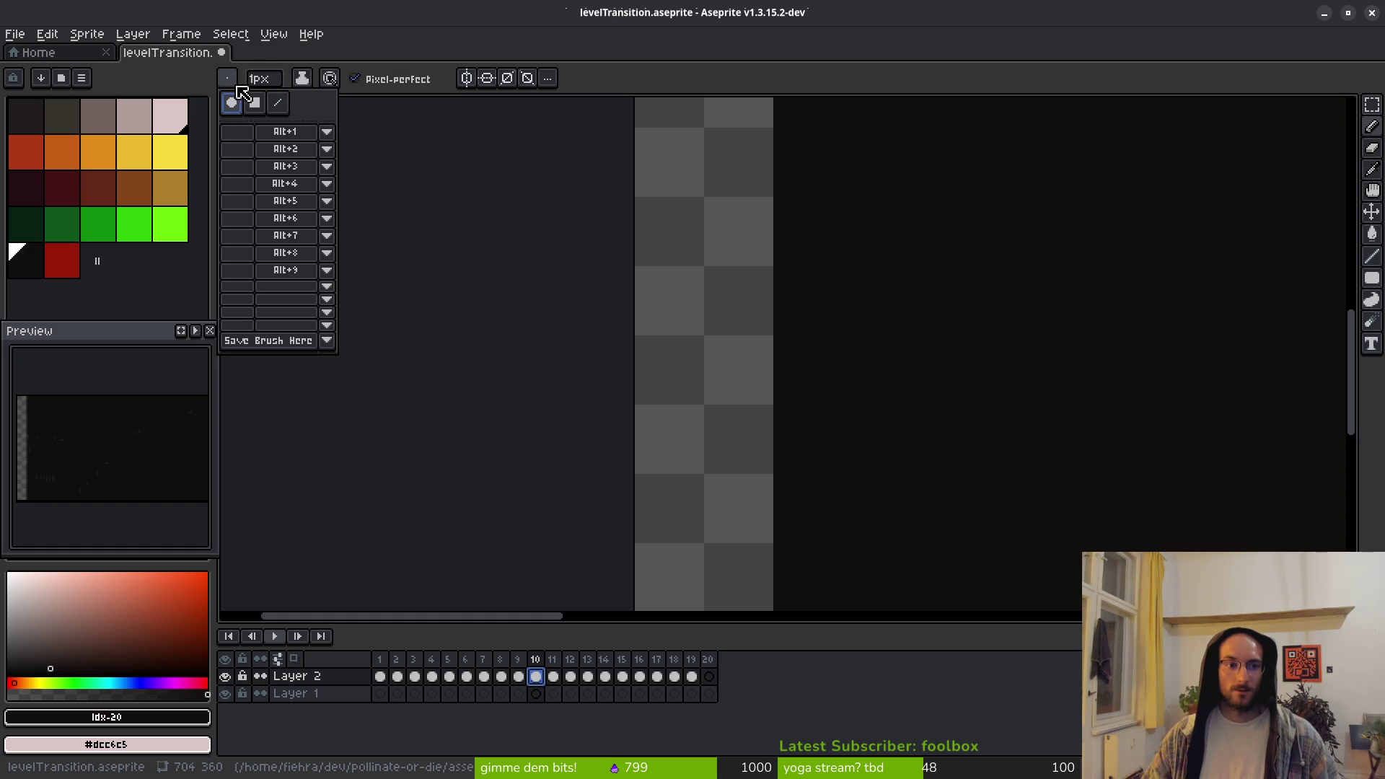
pyautogui.click(229, 81)
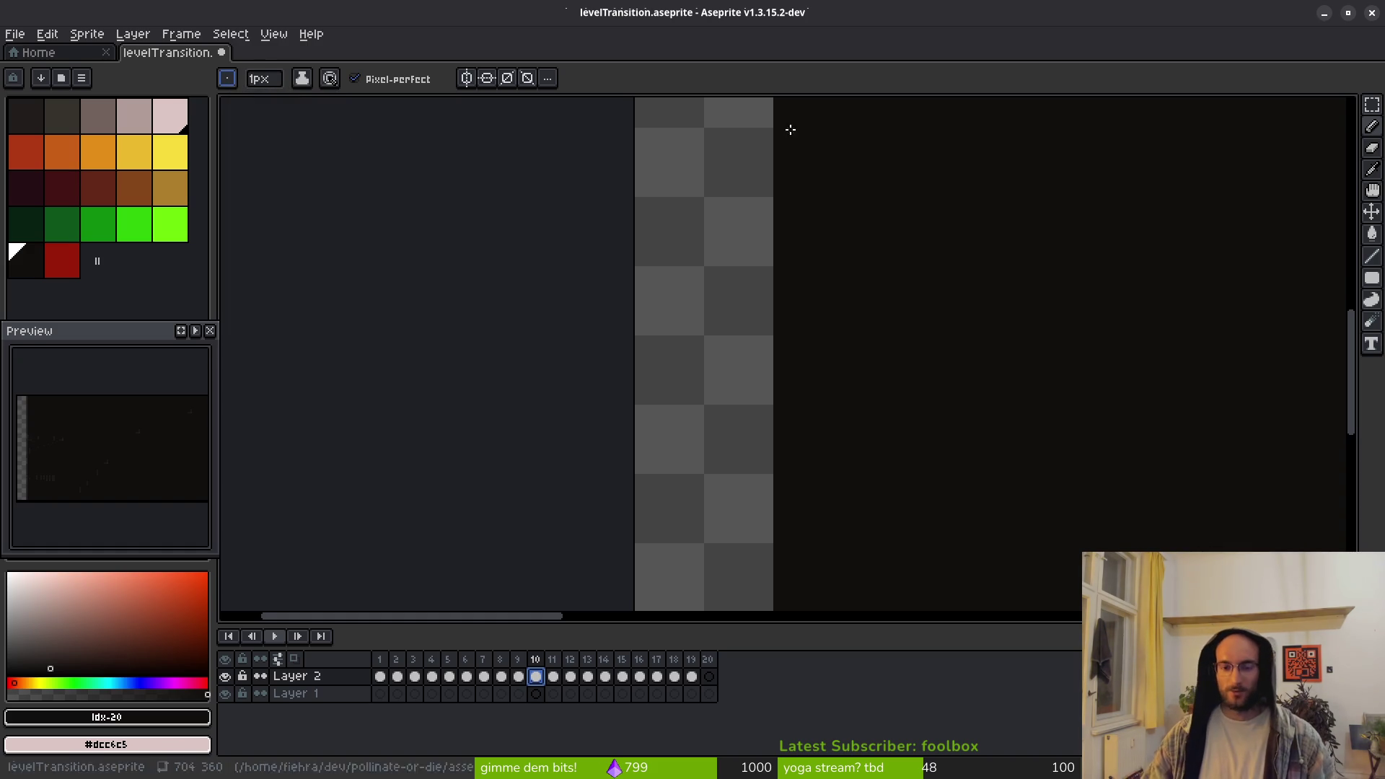
# Enable horizontal symmetry and the pixel grid, centring the symmetry axis on the canvas
pyautogui.hscroll(1, 705, 207)
pyautogui.scroll(5, 705, 207)
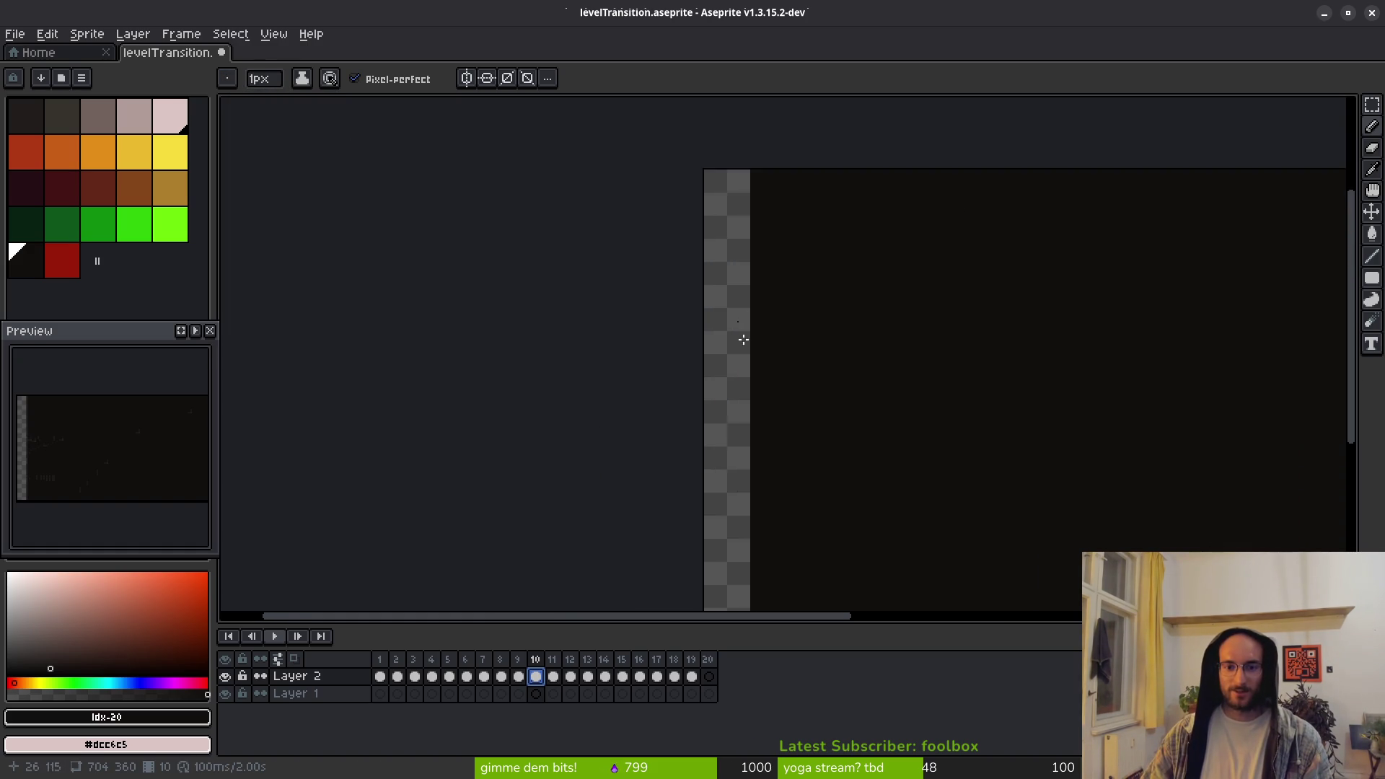
pyautogui.scroll(-5, 700, 303)
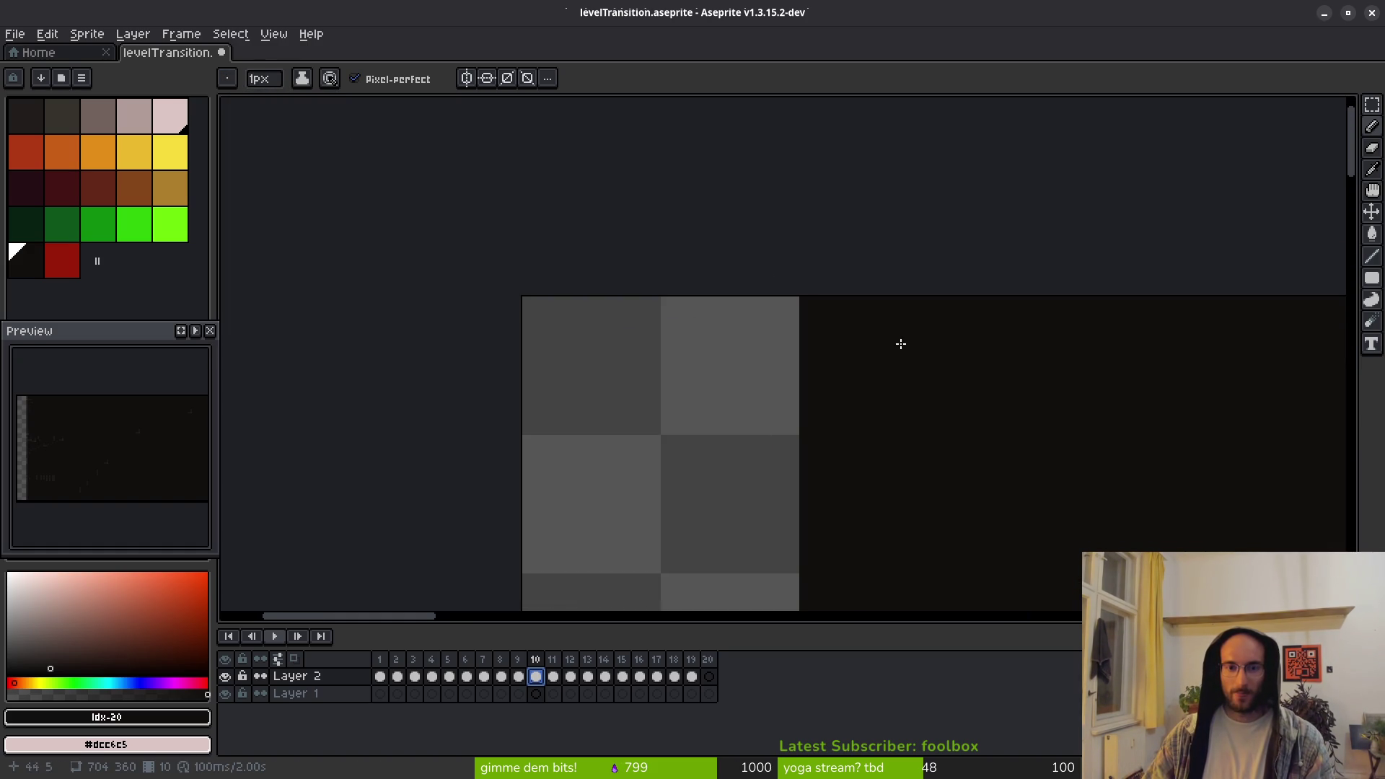
pyautogui.click(465, 78)
pyautogui.scroll(3, 616, 243)
pyautogui.hotkey('ctrl', "'")
pyautogui.scroll(2, 628, 238)
pyautogui.moveTo(422, 265); pyautogui.dragTo(604, 267)
# Paint four black checker dither pixels down the grey strip's right edge
pyautogui.scroll(1, 604, 267)
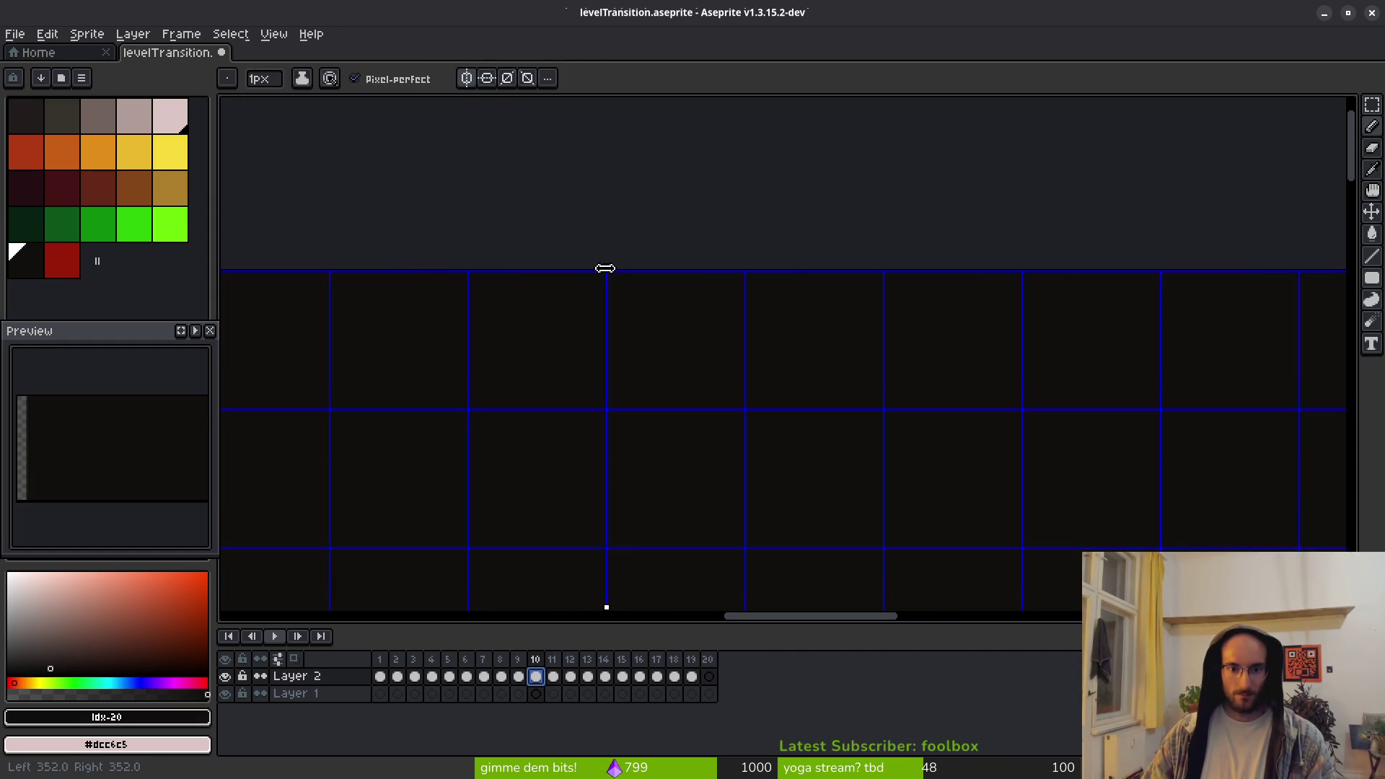
pyautogui.scroll(-5, 605, 267)
pyautogui.scroll(5, 587, 292)
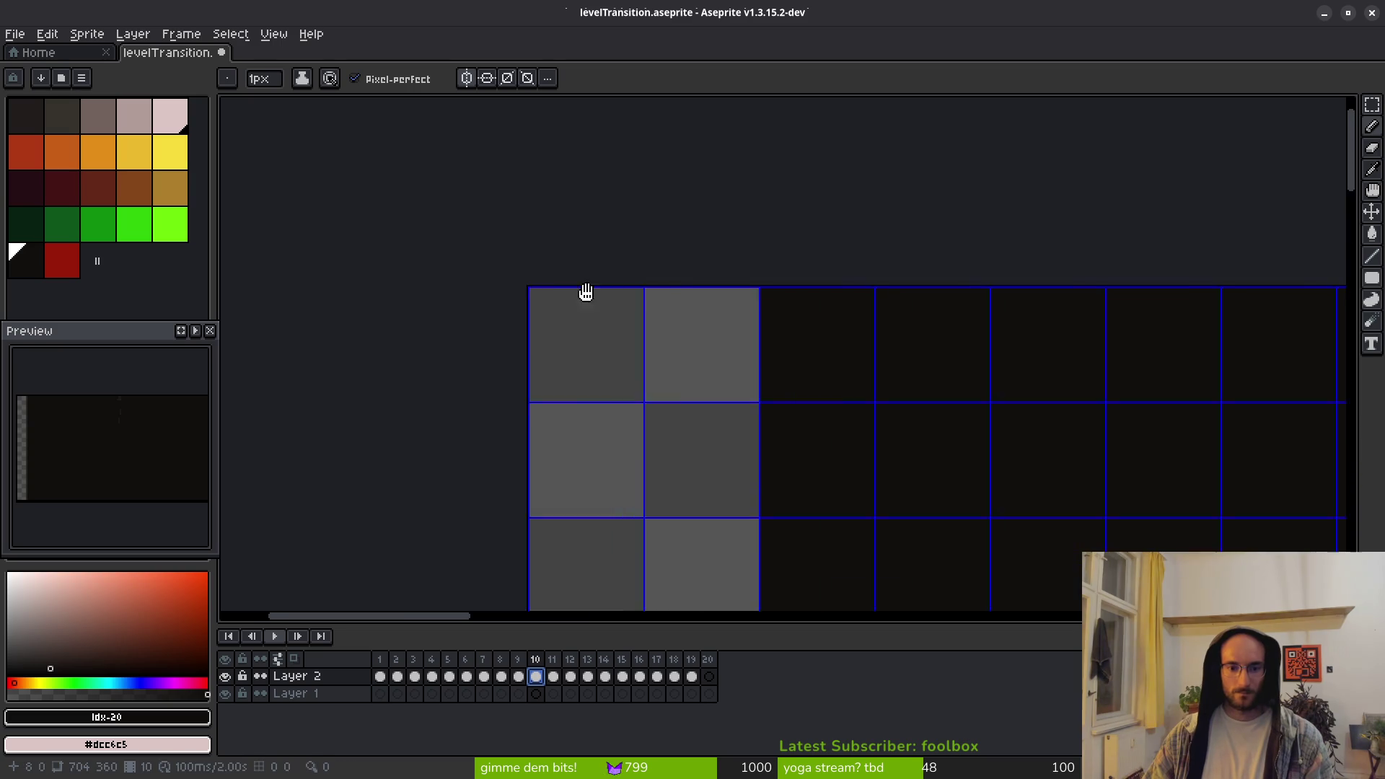
pyautogui.scroll(2, 774, 316)
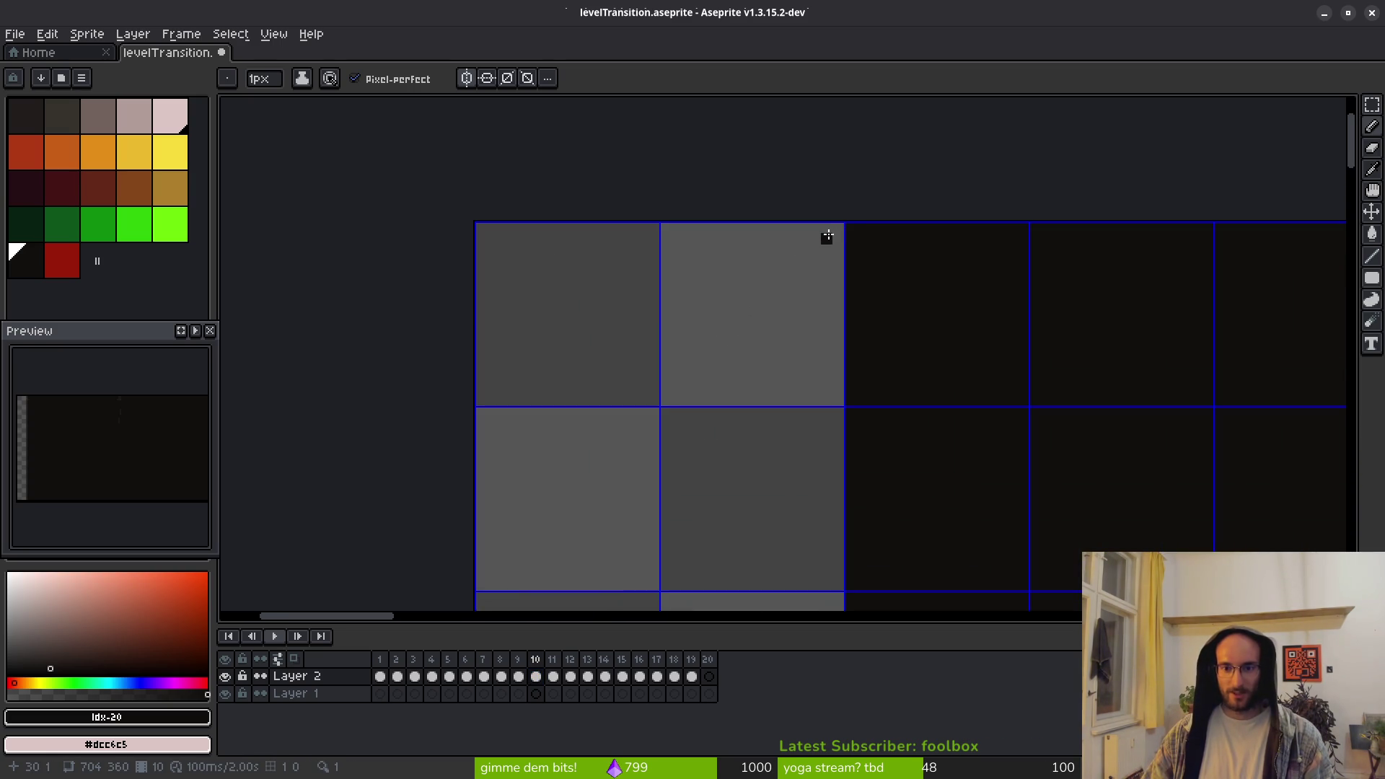
pyautogui.click(826, 308)
pyautogui.click(827, 331)
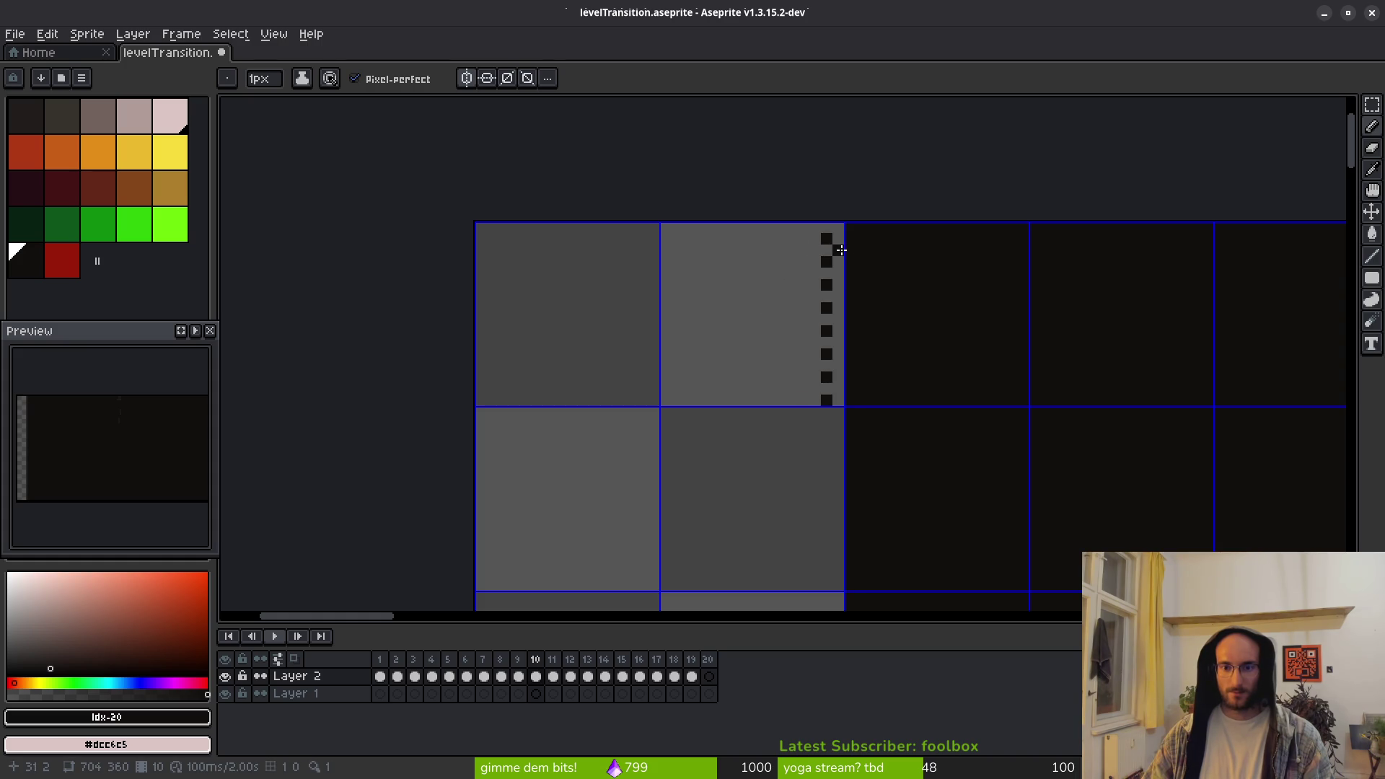
pyautogui.click(839, 292)
pyautogui.click(841, 364)
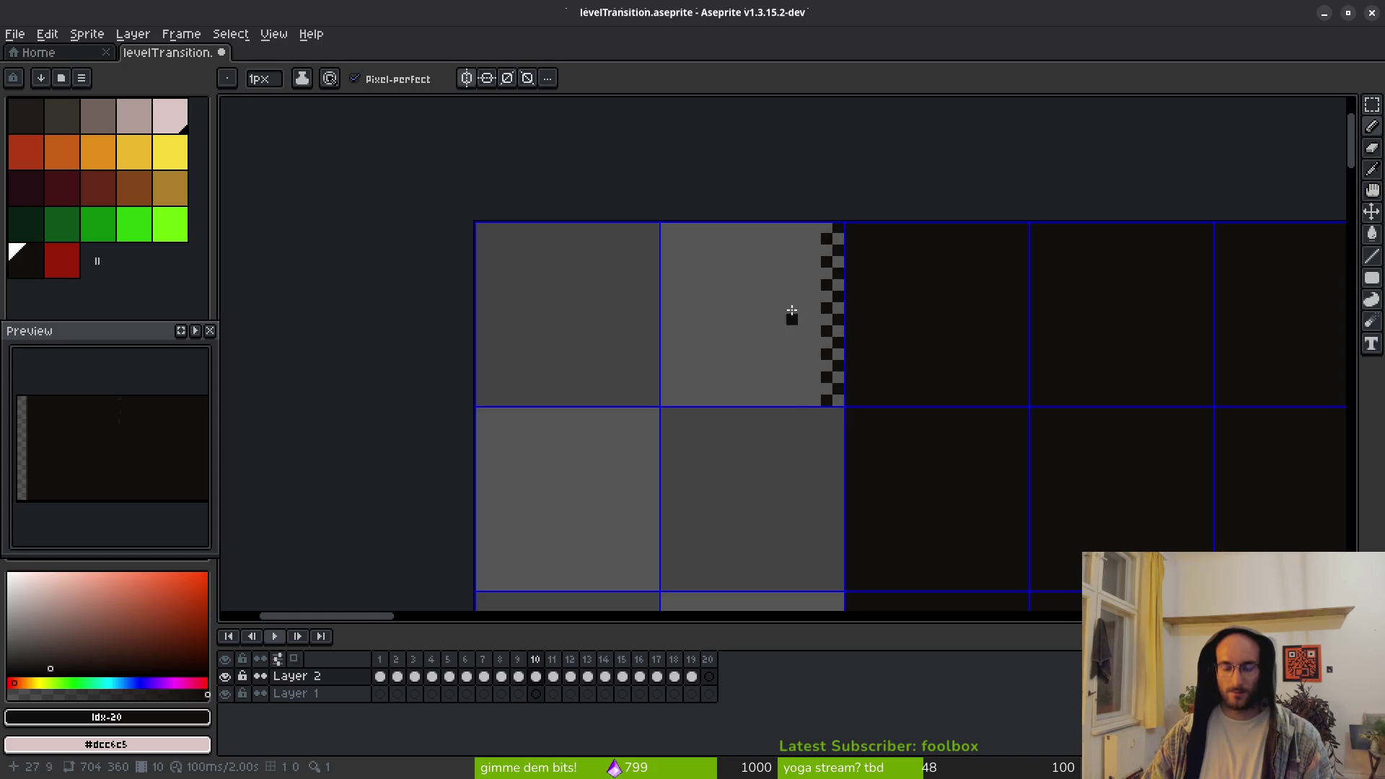
pyautogui.scroll(-4, 786, 323)
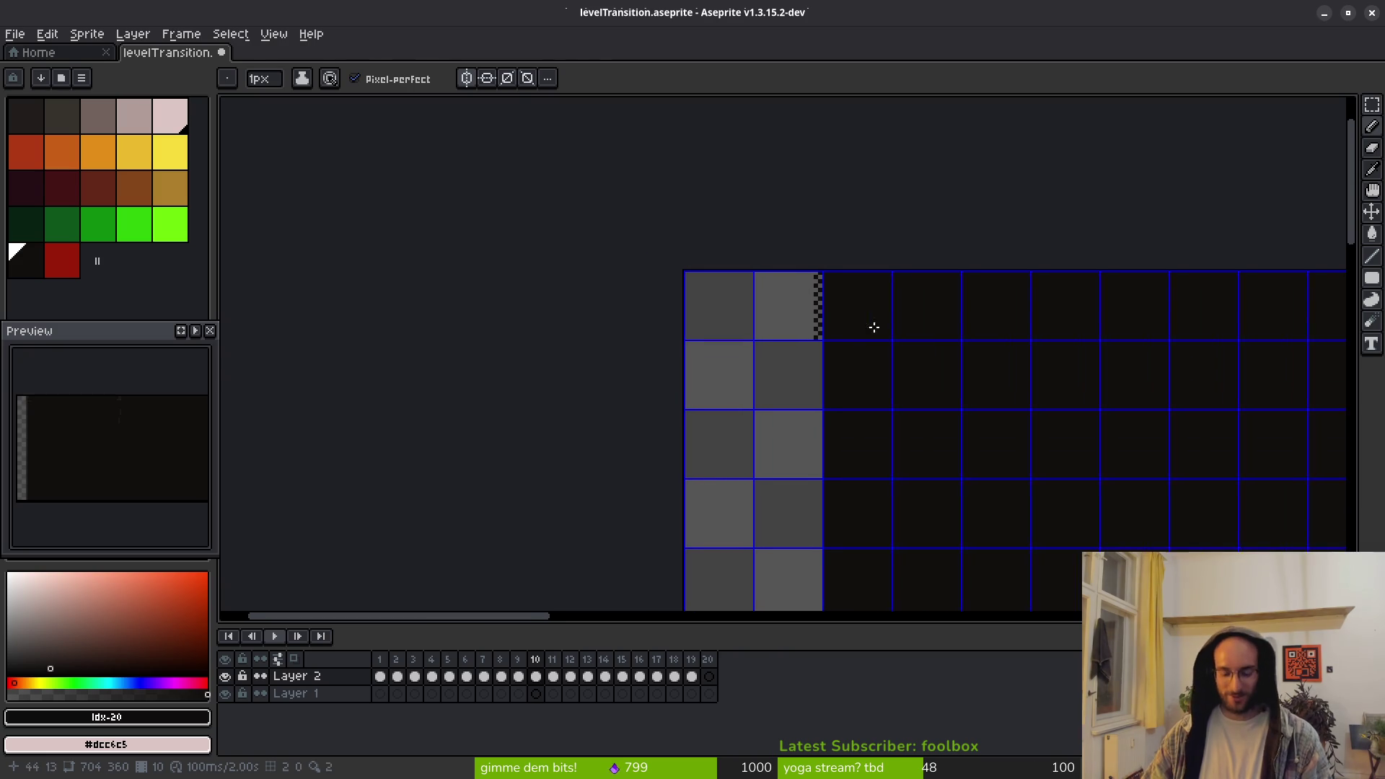
# Go to saint11.art in a new browser tab and open its pixel art tutorials page
pyautogui.hotkey('alt', 'Tab')
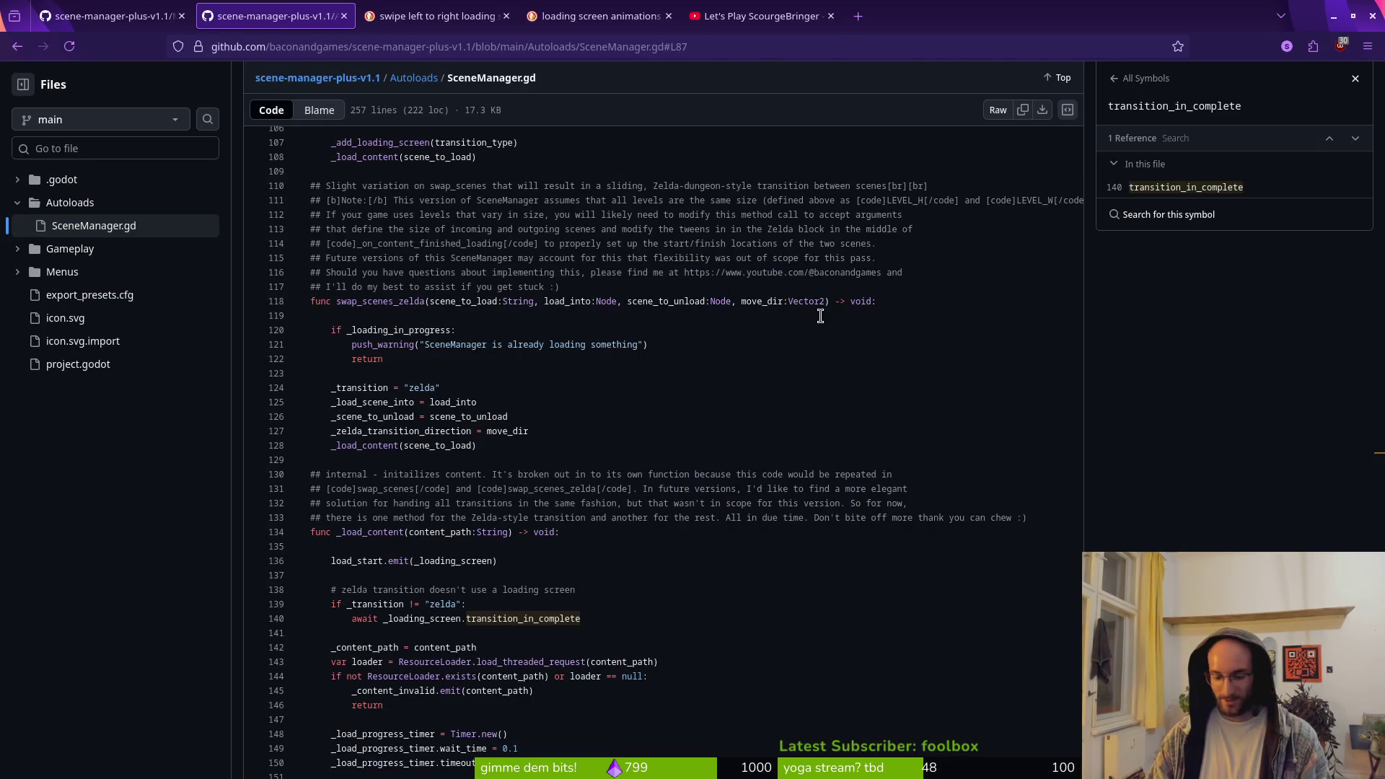
pyautogui.hotkey('ctrl', 't')
pyautogui.write('saint11.art')
pyautogui.press('Return')
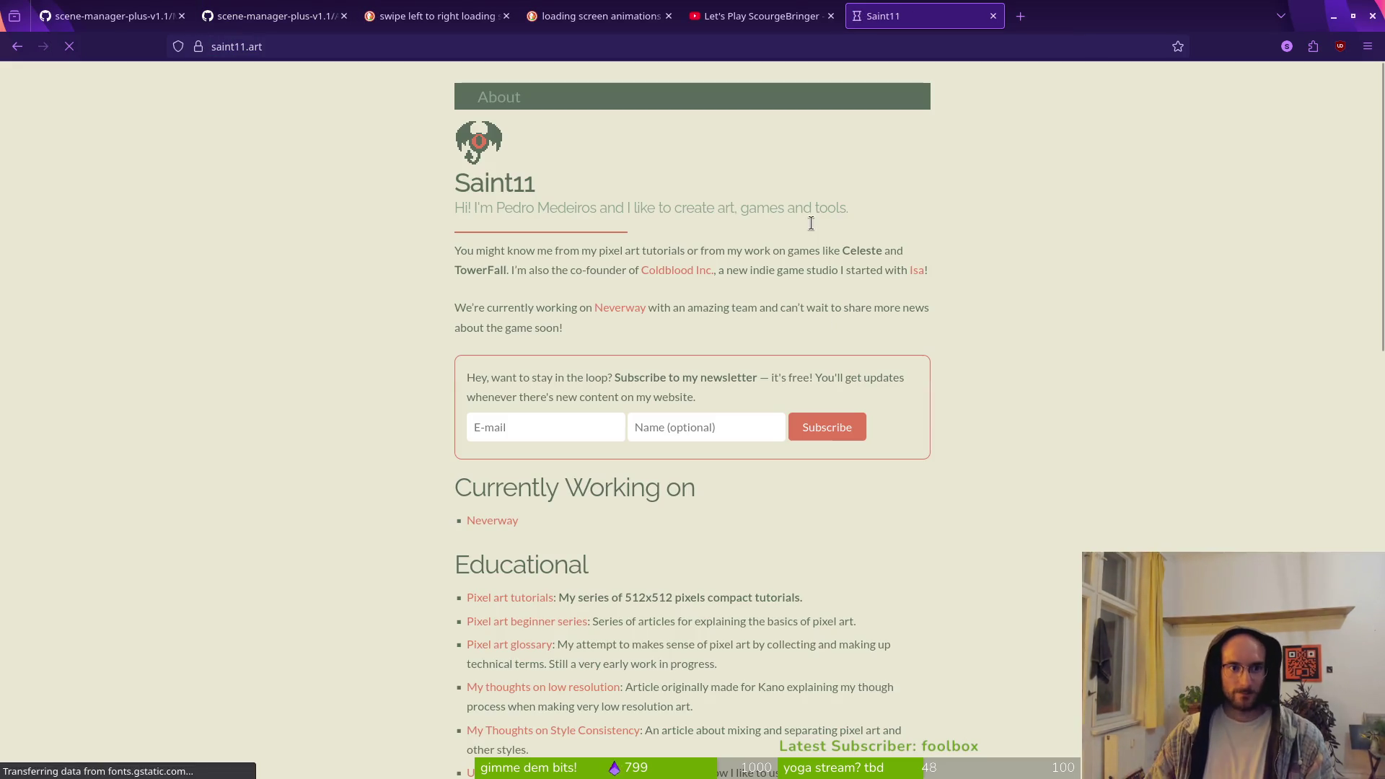
pyautogui.scroll(-2, 544, 516)
pyautogui.click(536, 511)
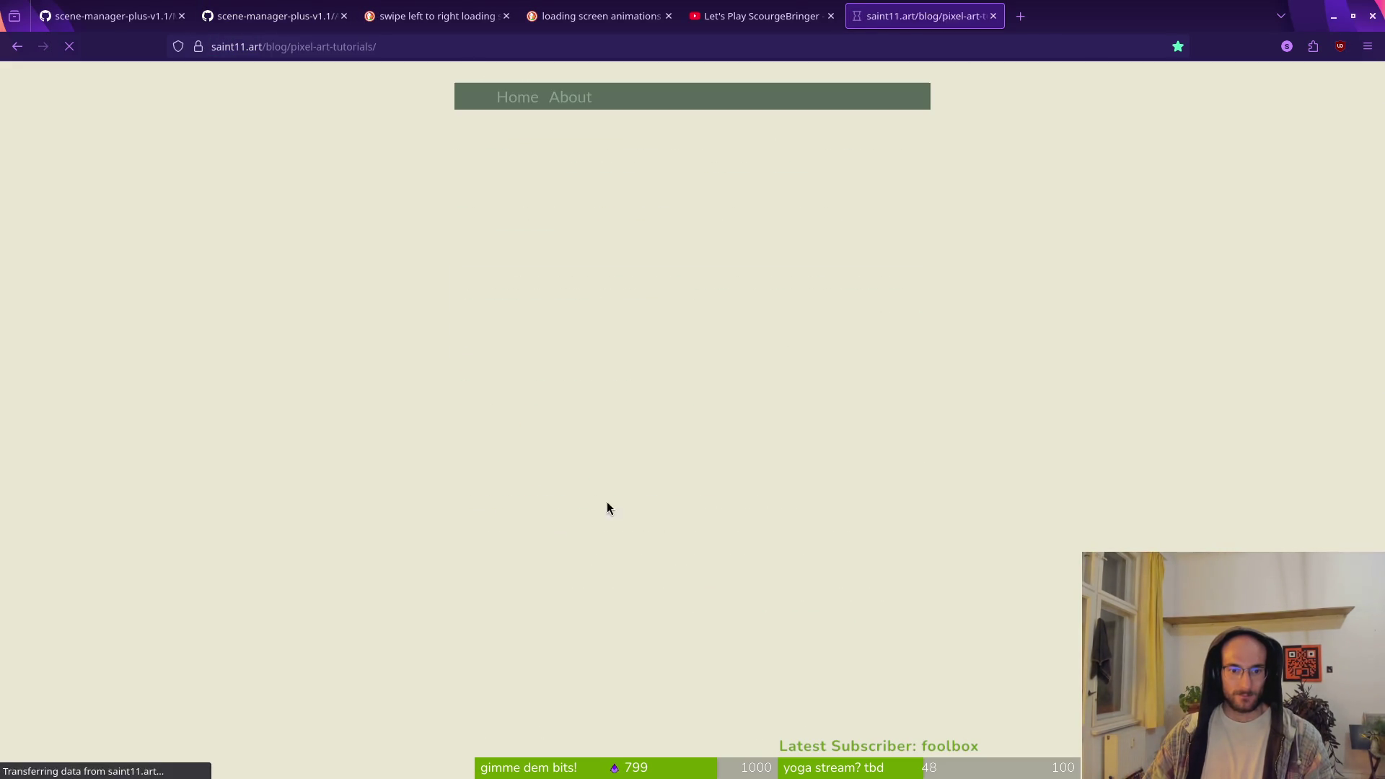
pyautogui.scroll(-6, 594, 421)
pyautogui.scroll(8, 770, 332)
pyautogui.scroll(-5, 712, 479)
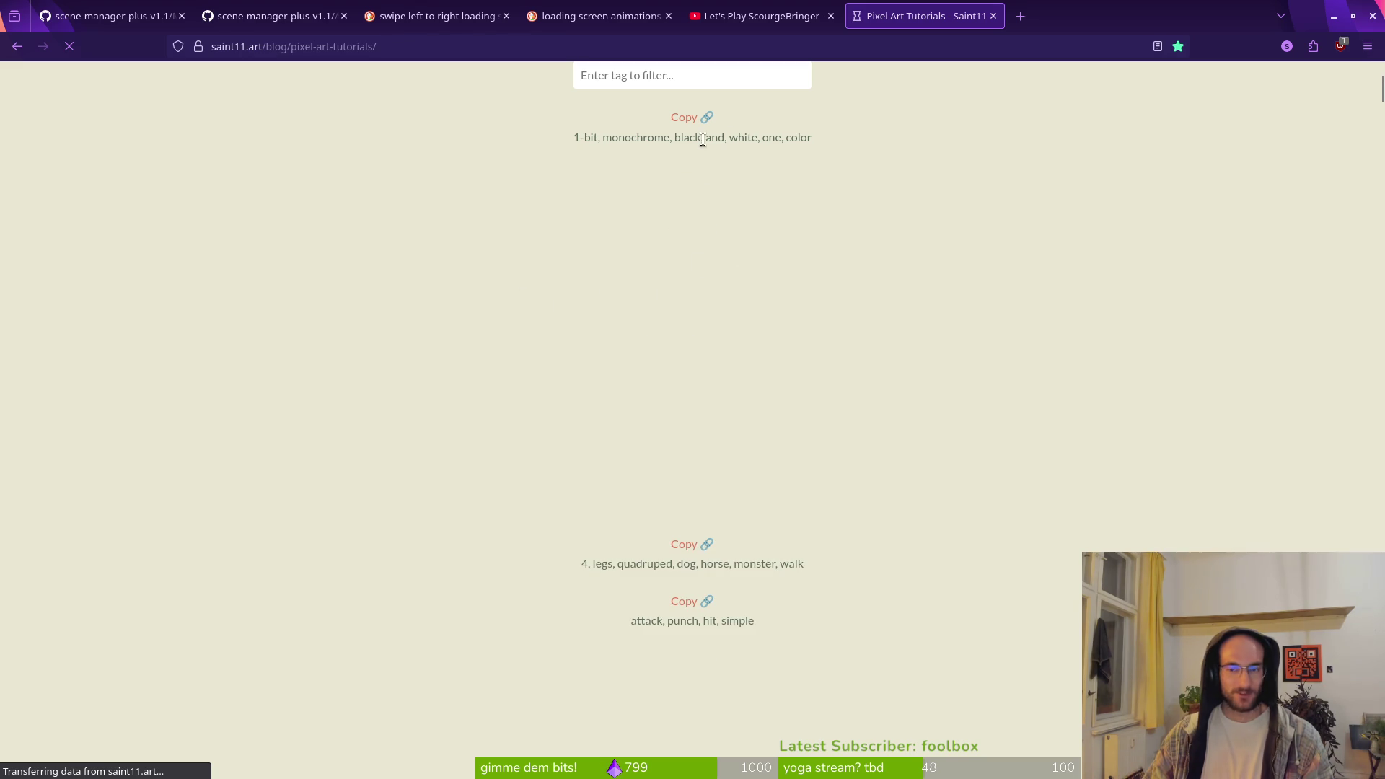
# Close the ScourgeBringer video tab and the loading-screen reference tabs
pyautogui.click(794, 16)
pyautogui.click(830, 16)
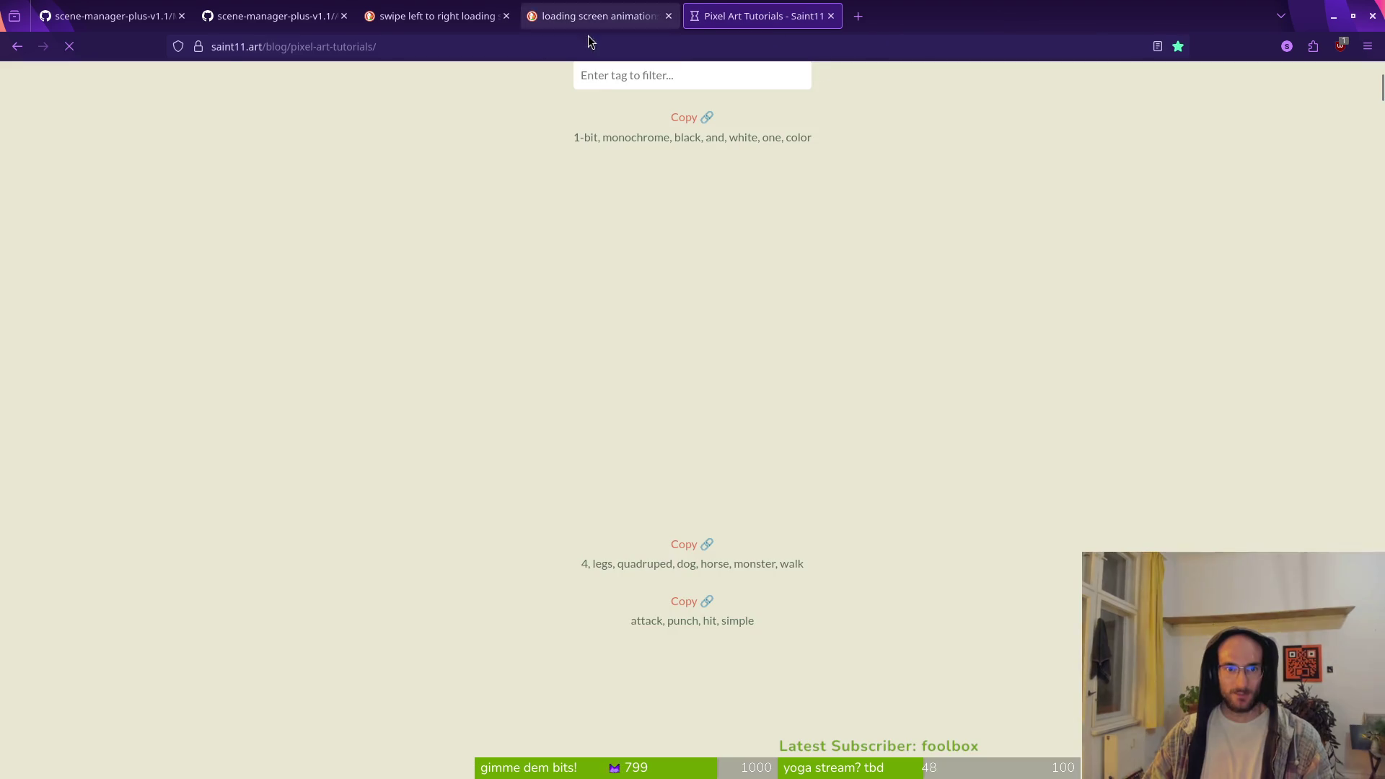
pyautogui.click(432, 16)
pyautogui.click(506, 16)
pyautogui.click(506, 16)
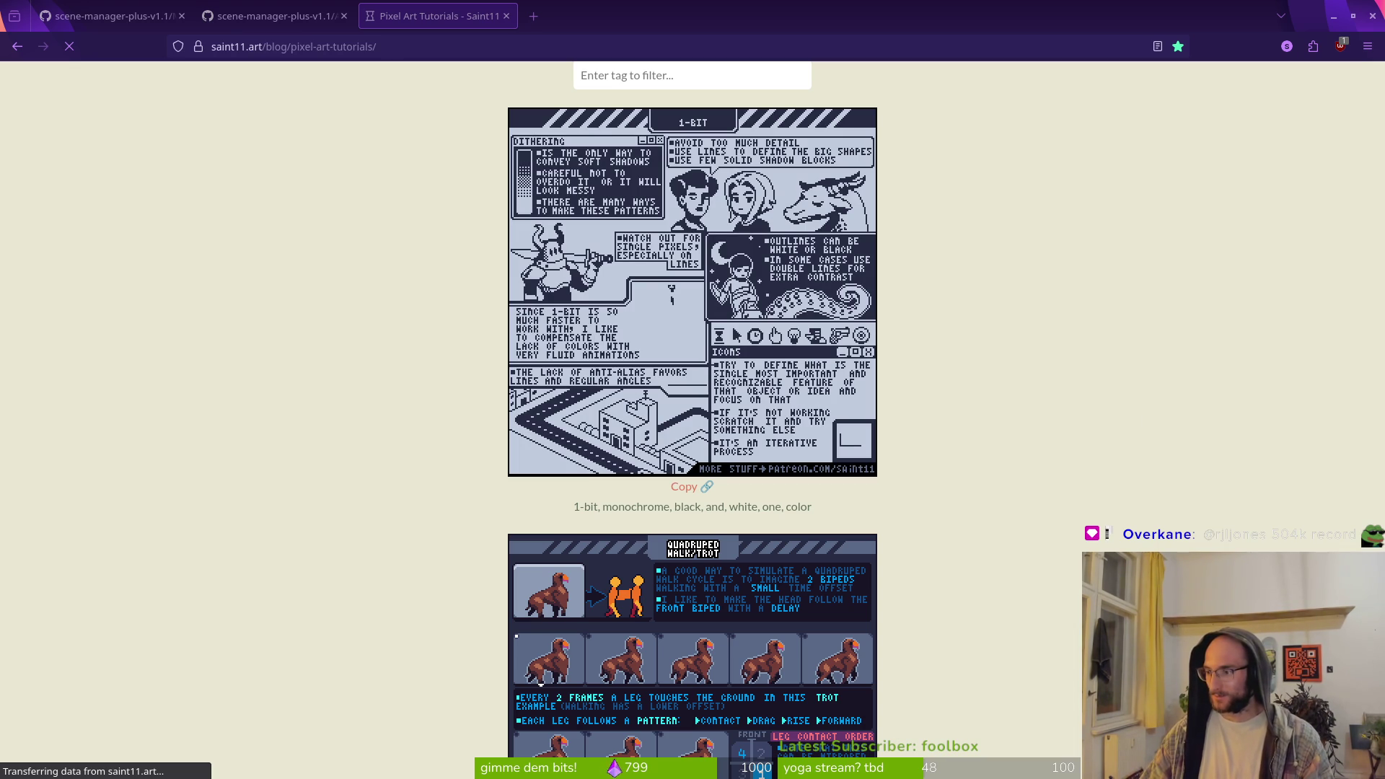
# Scroll through Saint11's pixel art tutorials looking for dithering and shading tips
pyautogui.scroll(-15, 915, 414)
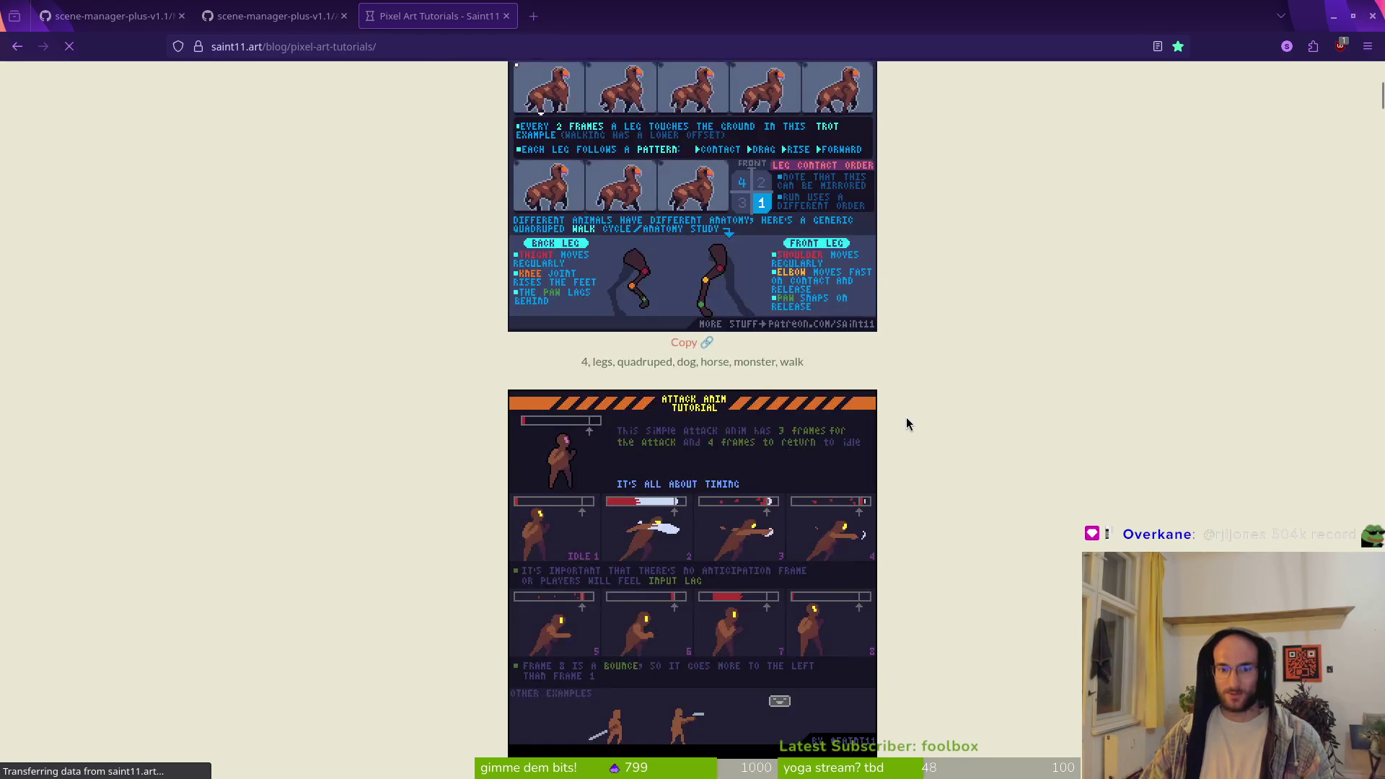
pyautogui.scroll(-20, 869, 431)
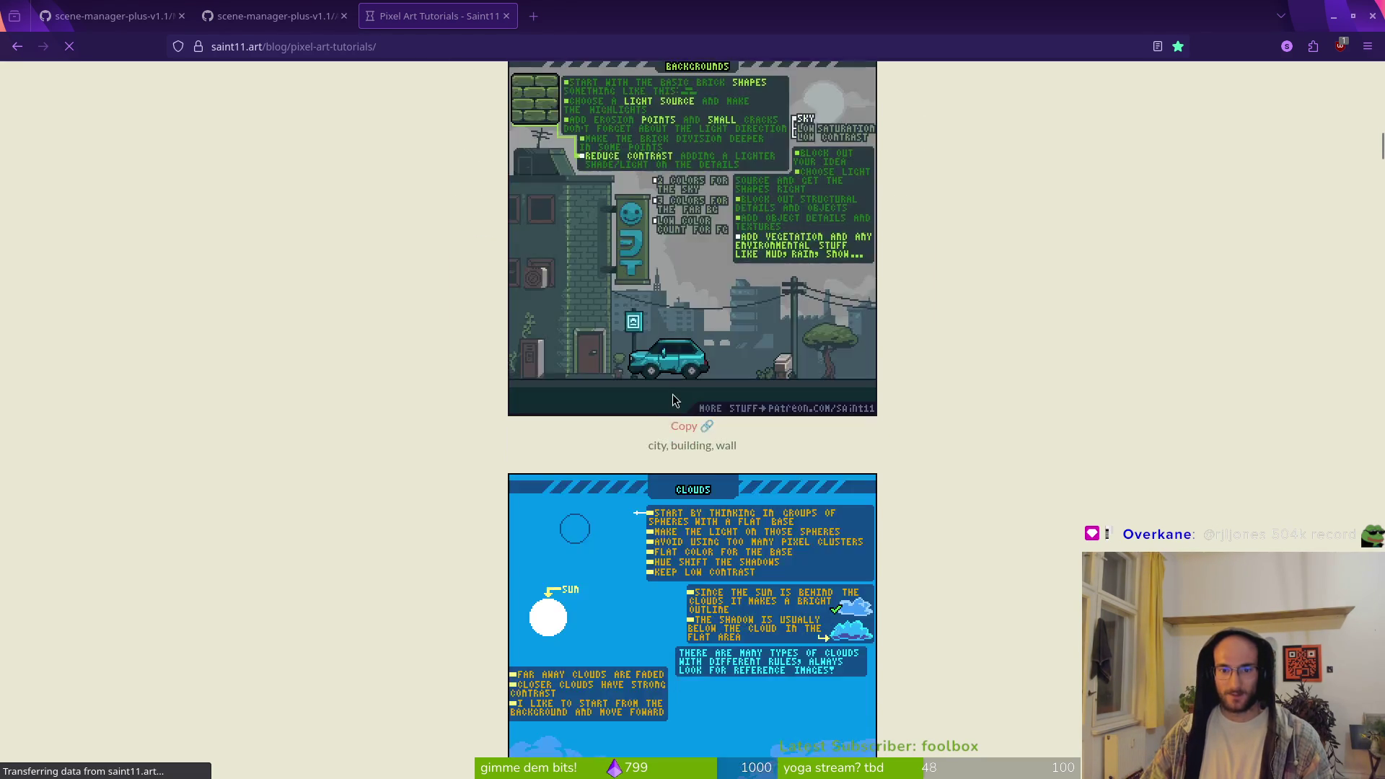
pyautogui.scroll(-20, 674, 406)
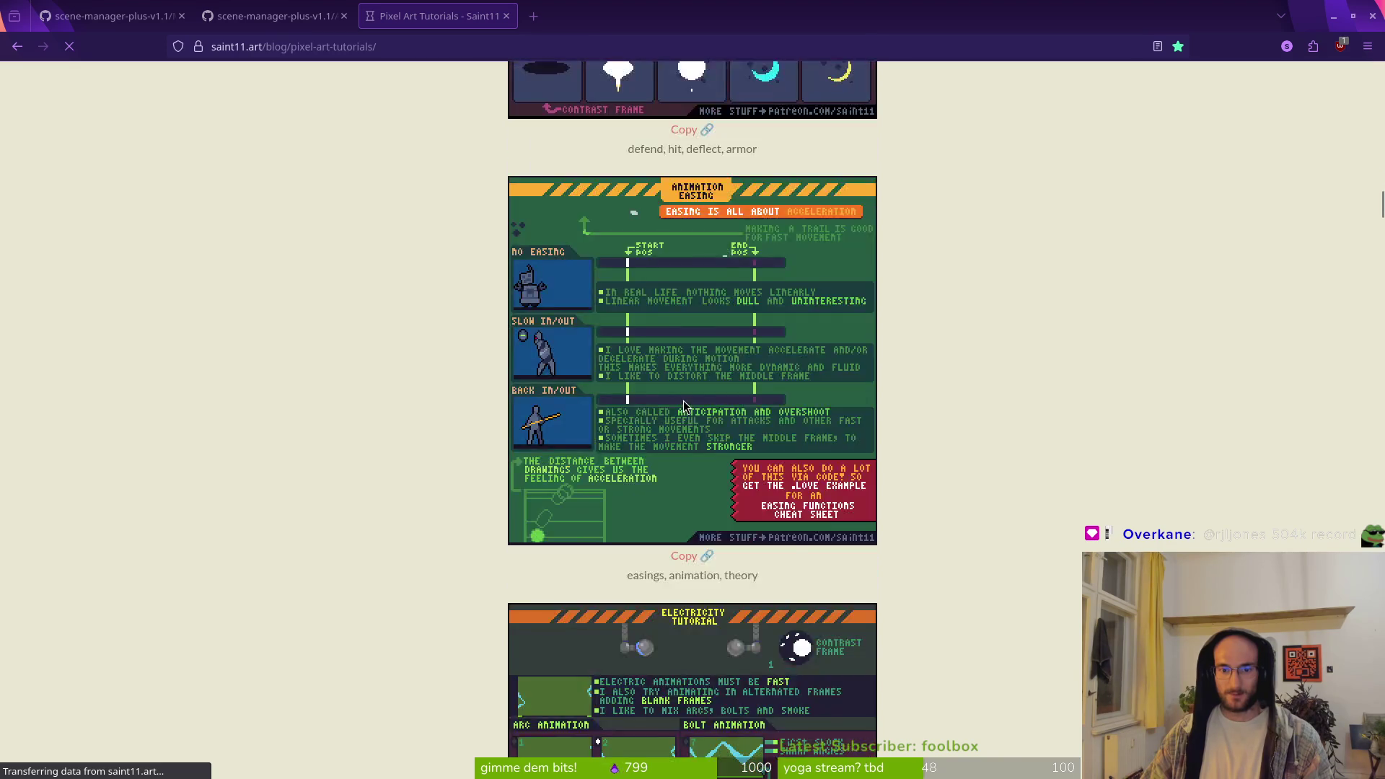
pyautogui.scroll(-13, 682, 404)
pyautogui.scroll(6, 681, 393)
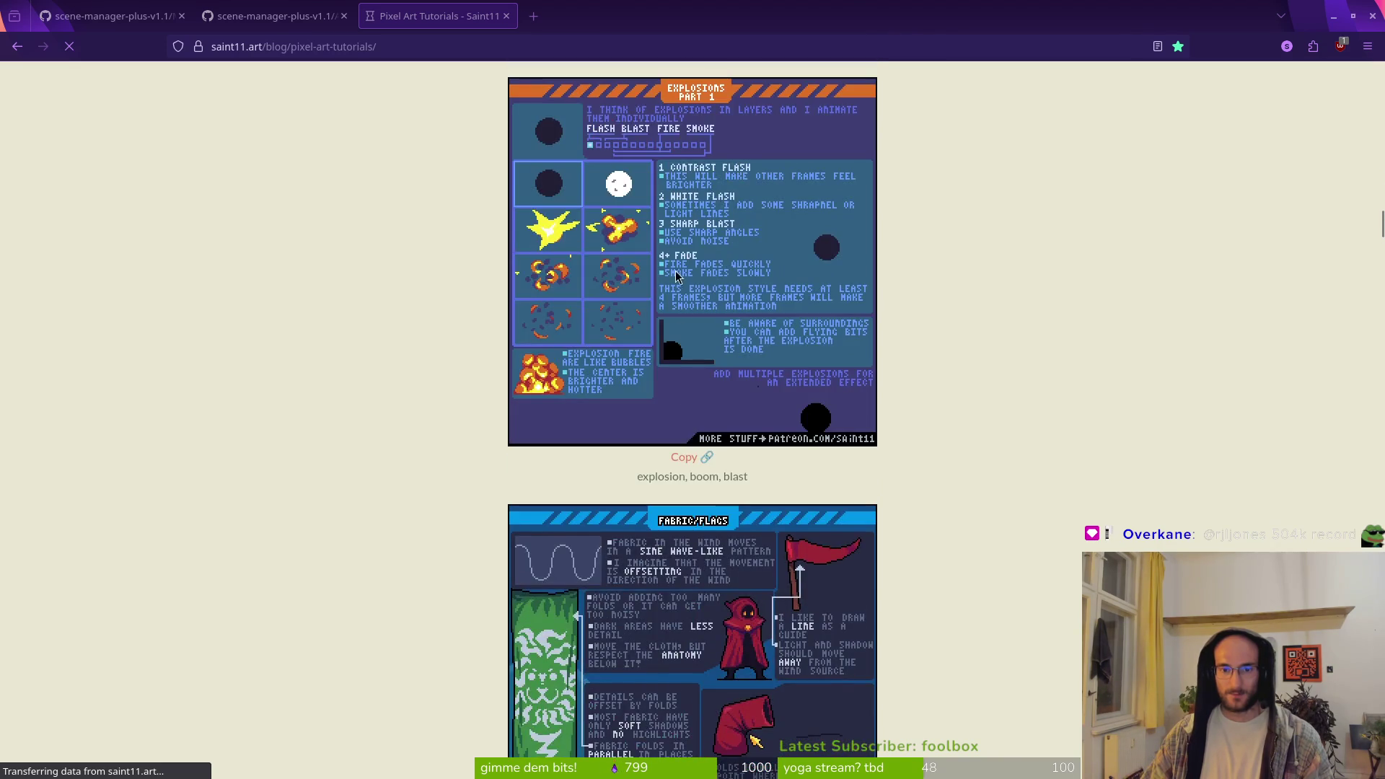
pyautogui.scroll(-5, 676, 373)
pyautogui.scroll(-18, 658, 391)
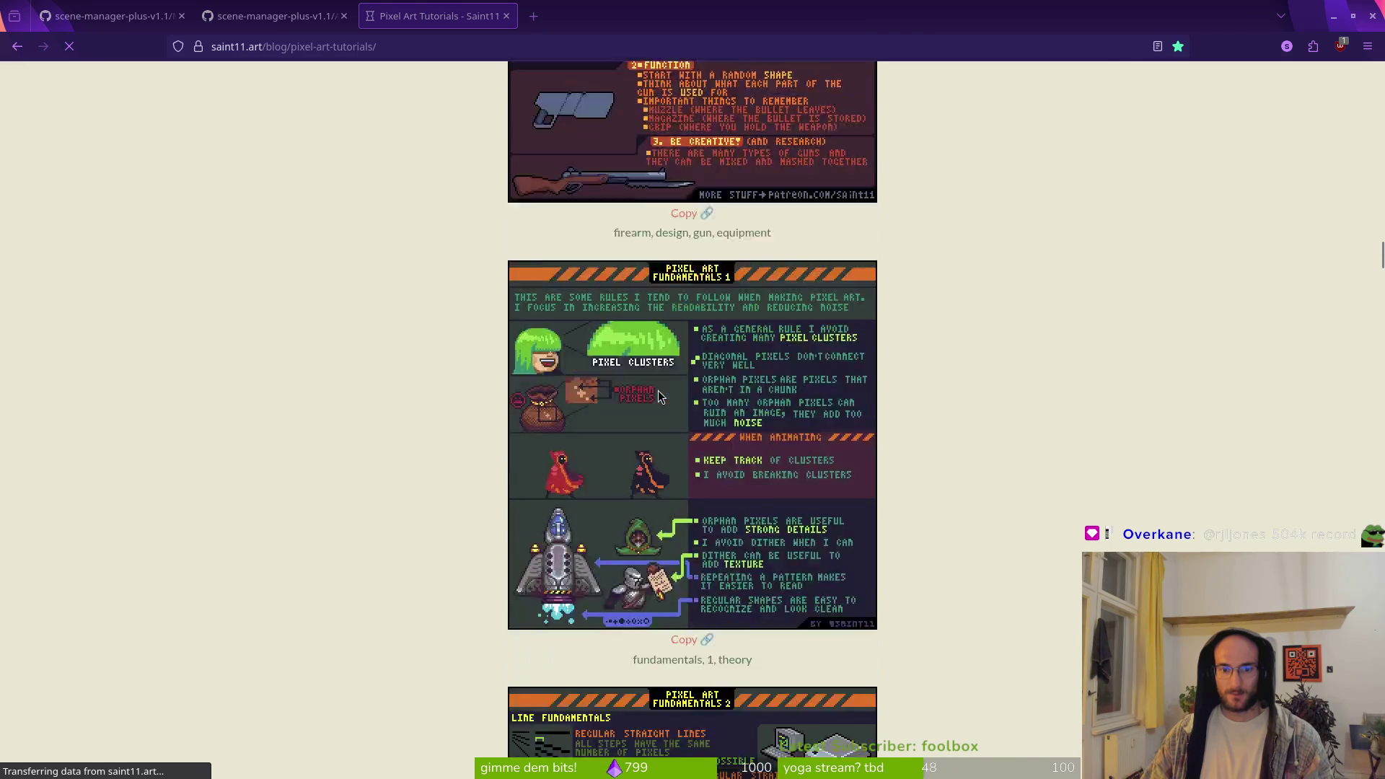
pyautogui.scroll(-5, 658, 391)
pyautogui.scroll(-17, 661, 394)
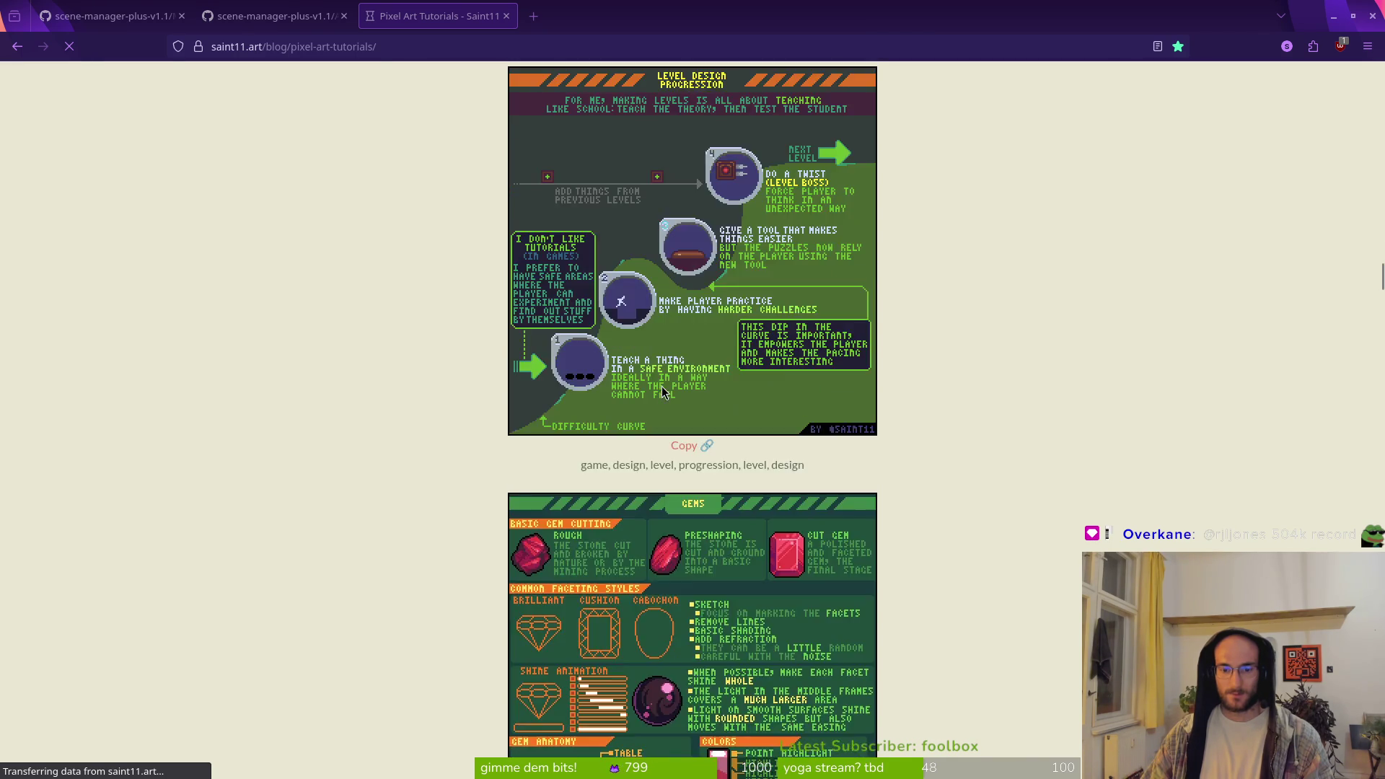
pyautogui.scroll(-20, 663, 286)
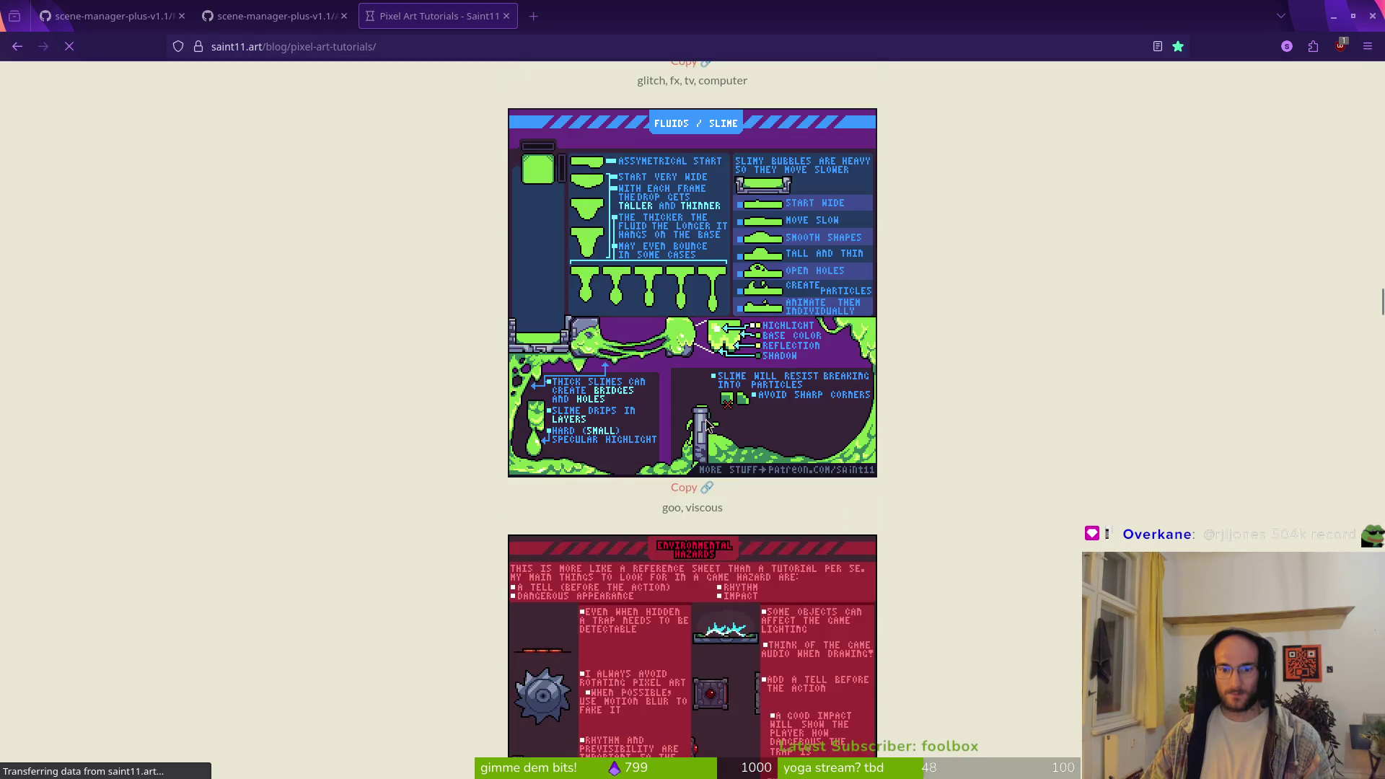
pyautogui.scroll(5, 712, 426)
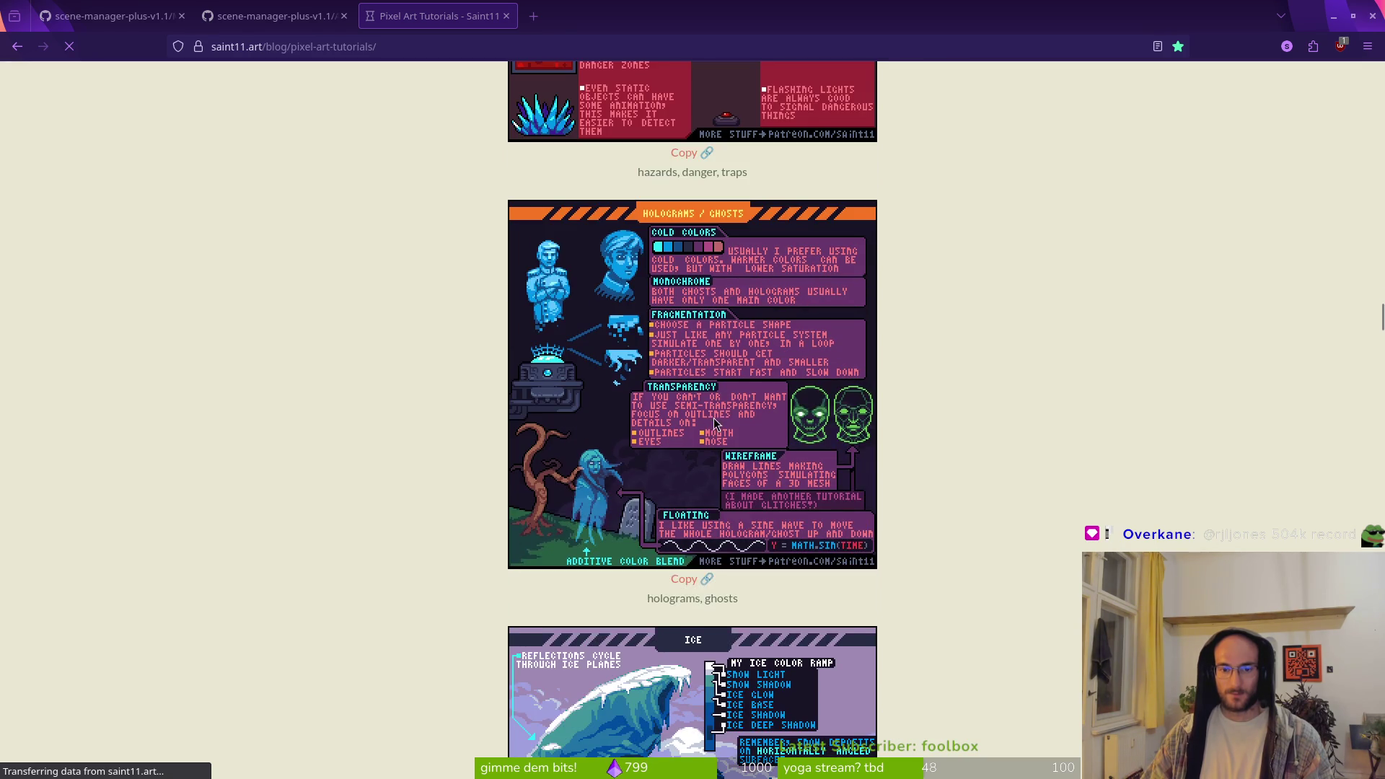
pyautogui.scroll(-8, 653, 273)
pyautogui.scroll(-20, 697, 482)
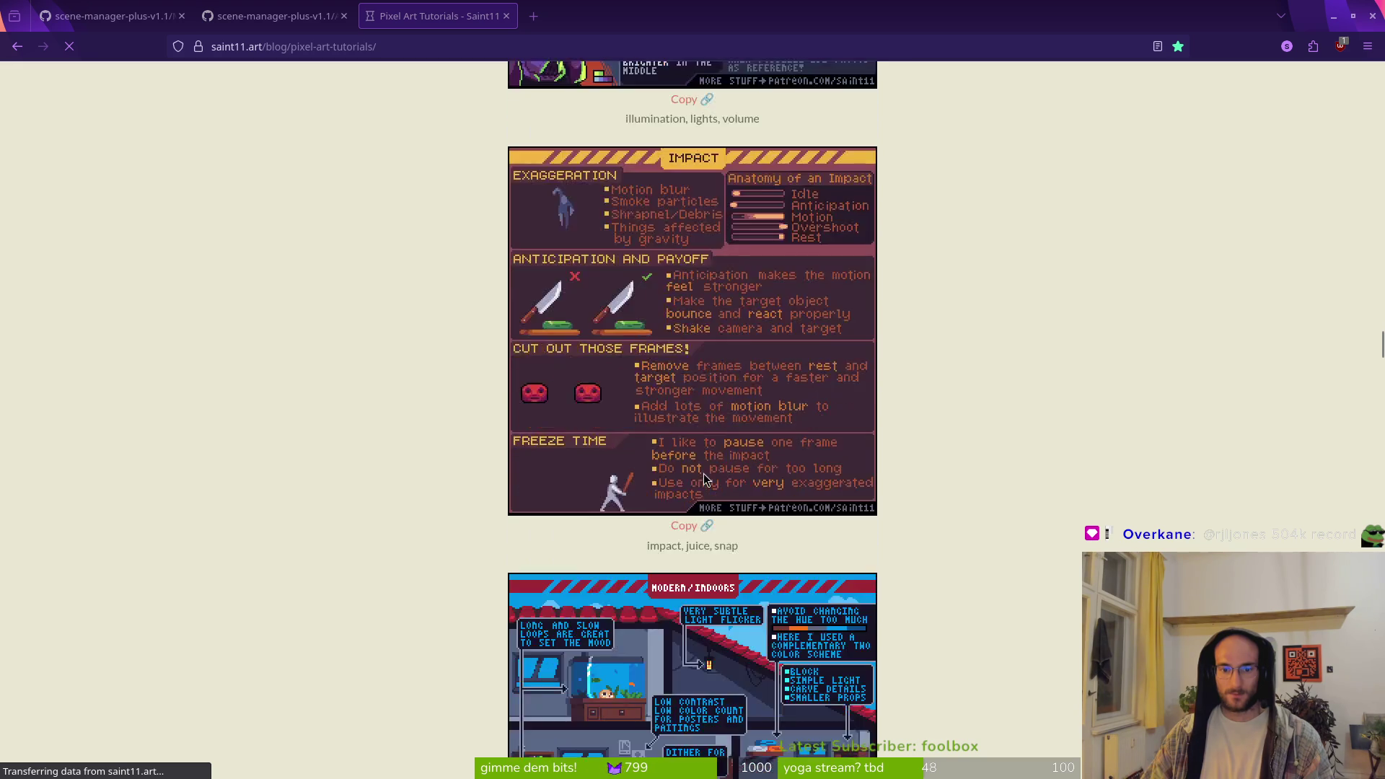
pyautogui.scroll(-8, 659, 440)
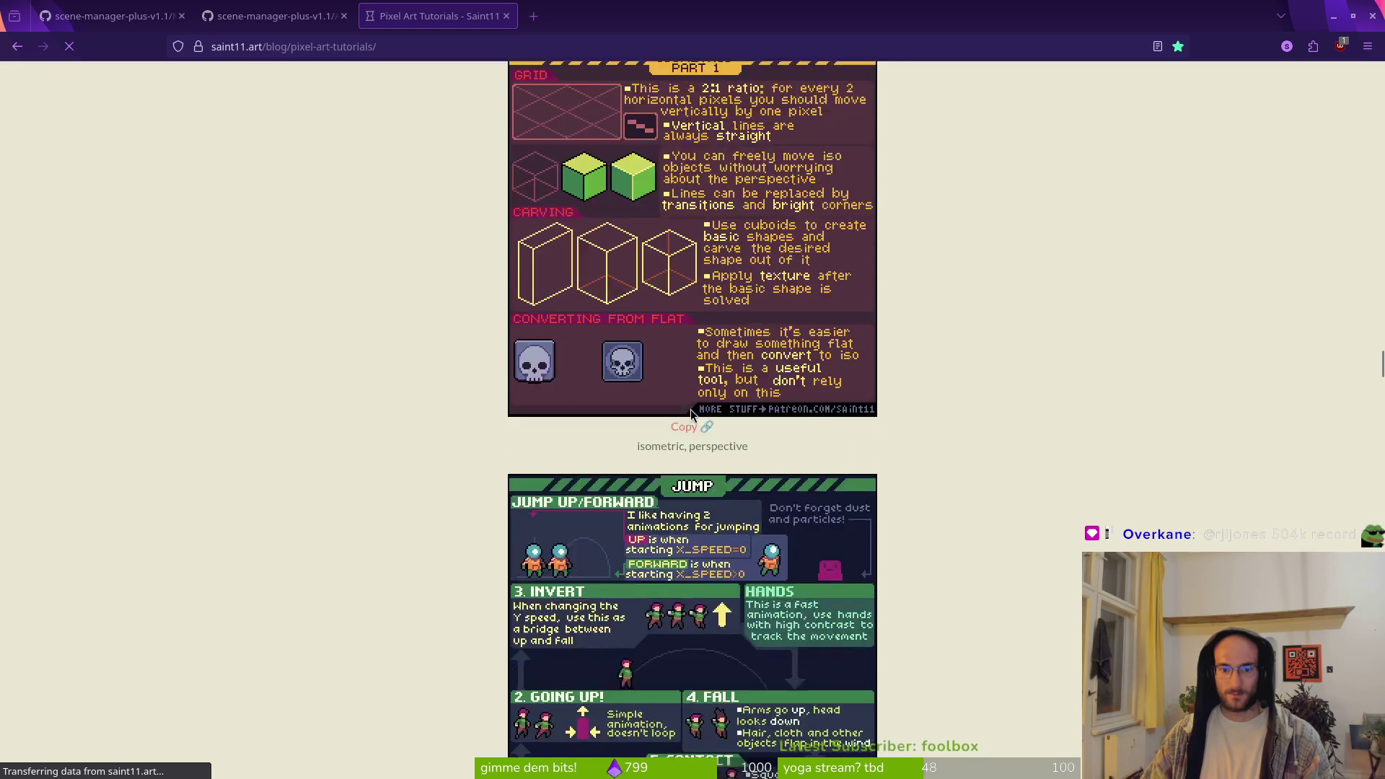
pyautogui.scroll(-8, 702, 534)
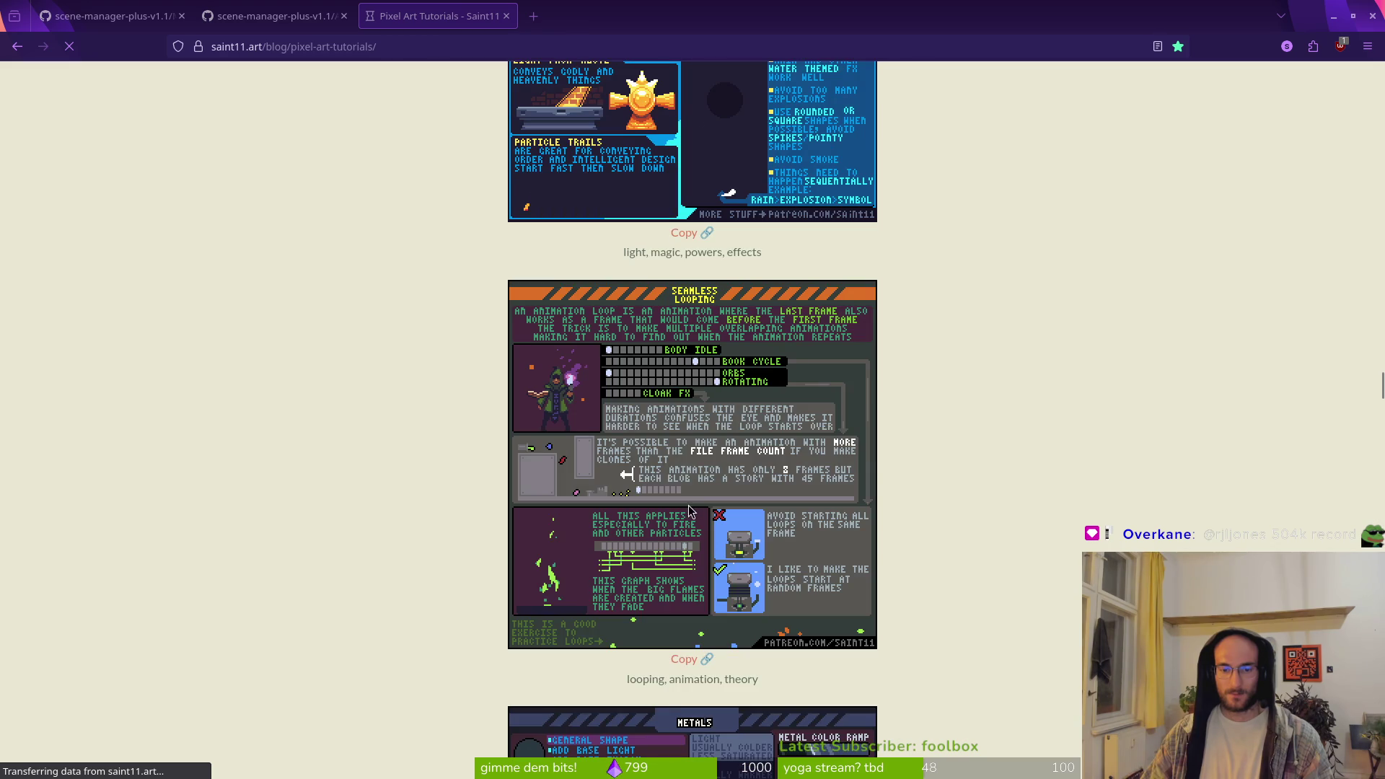
pyautogui.scroll(-15, 689, 510)
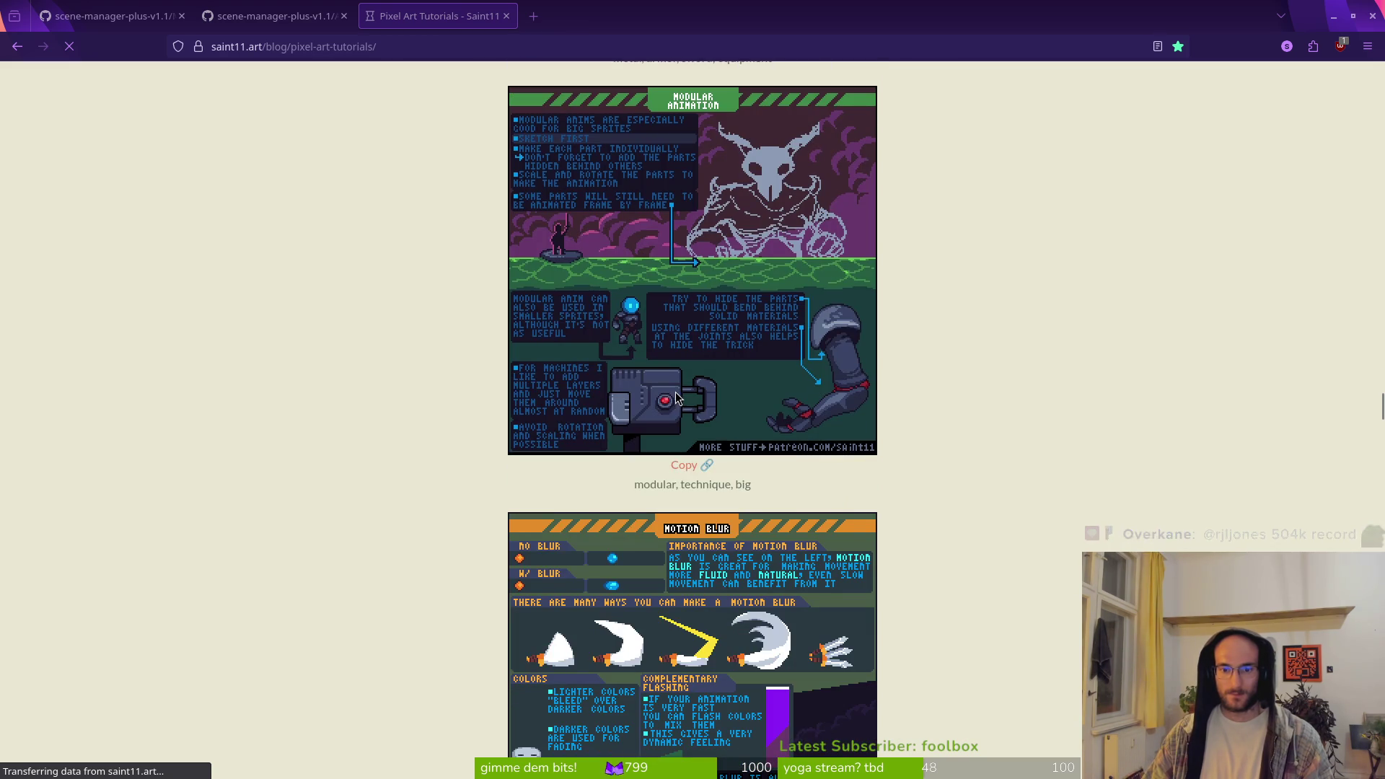
pyautogui.scroll(-7, 688, 408)
pyautogui.scroll(-9, 715, 382)
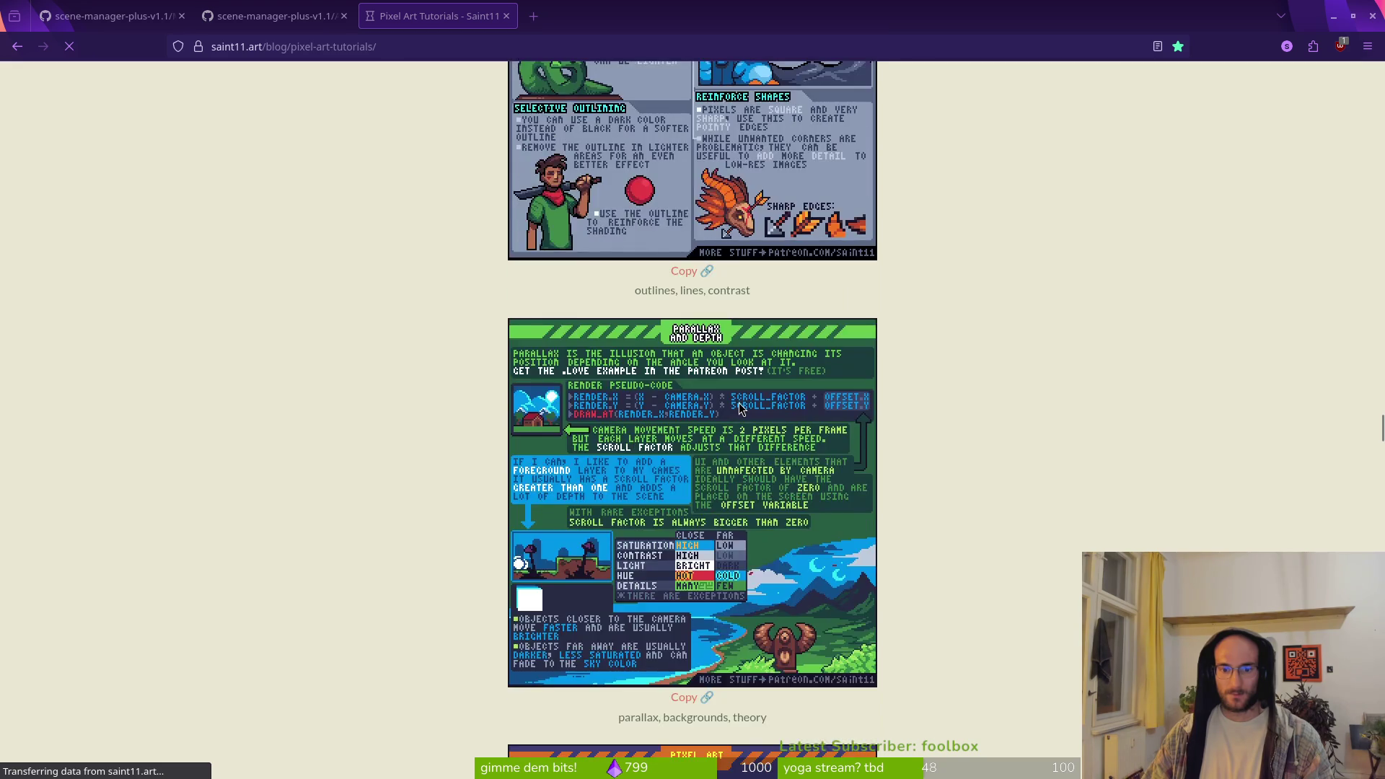
pyautogui.scroll(-17, 826, 507)
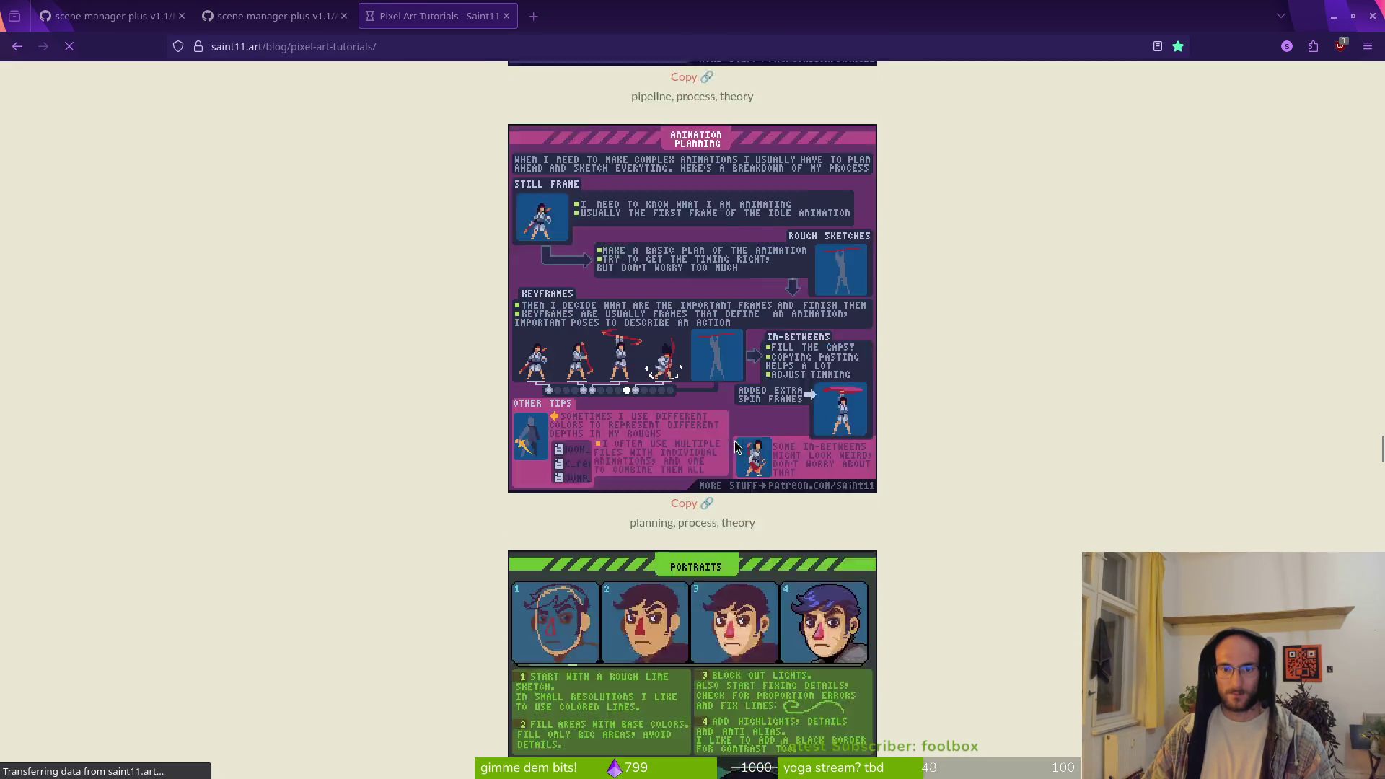
pyautogui.scroll(-17, 741, 443)
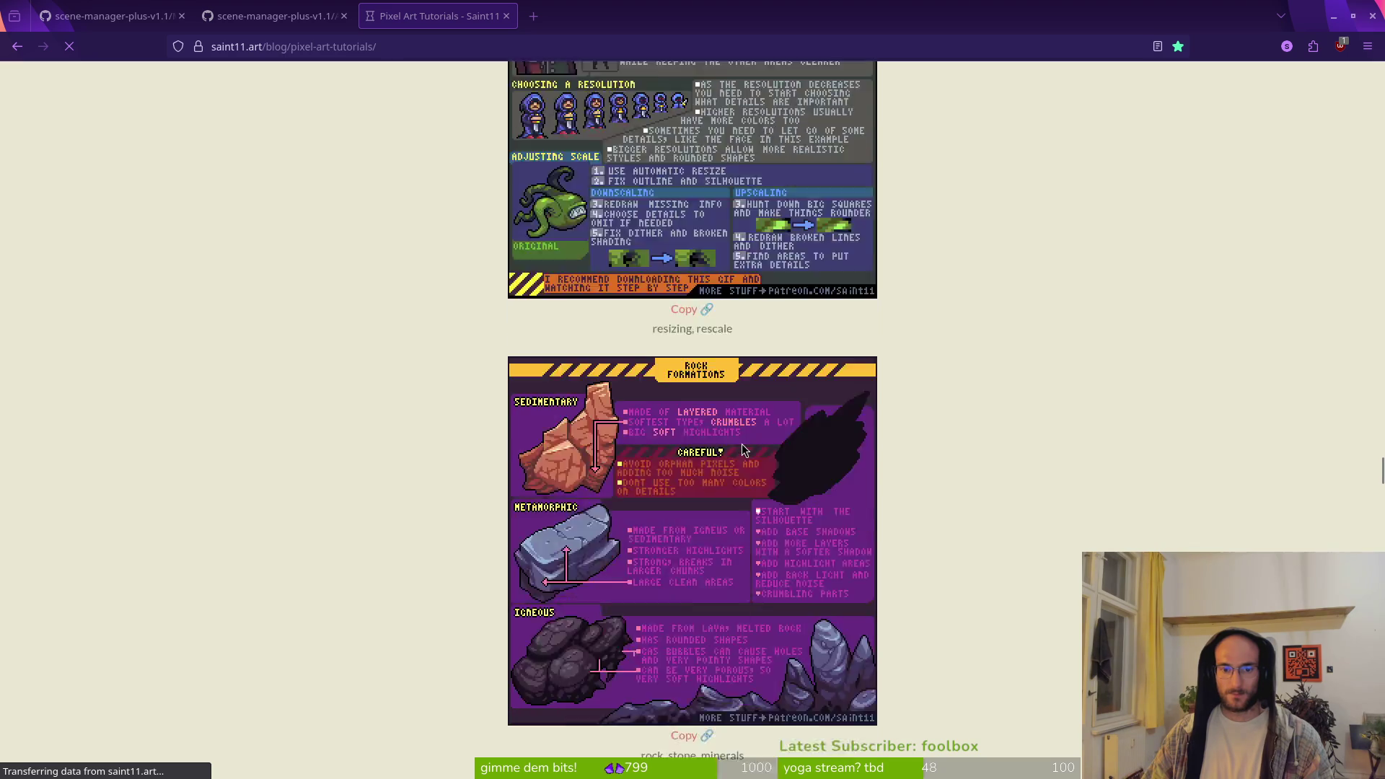
pyautogui.scroll(-16, 743, 452)
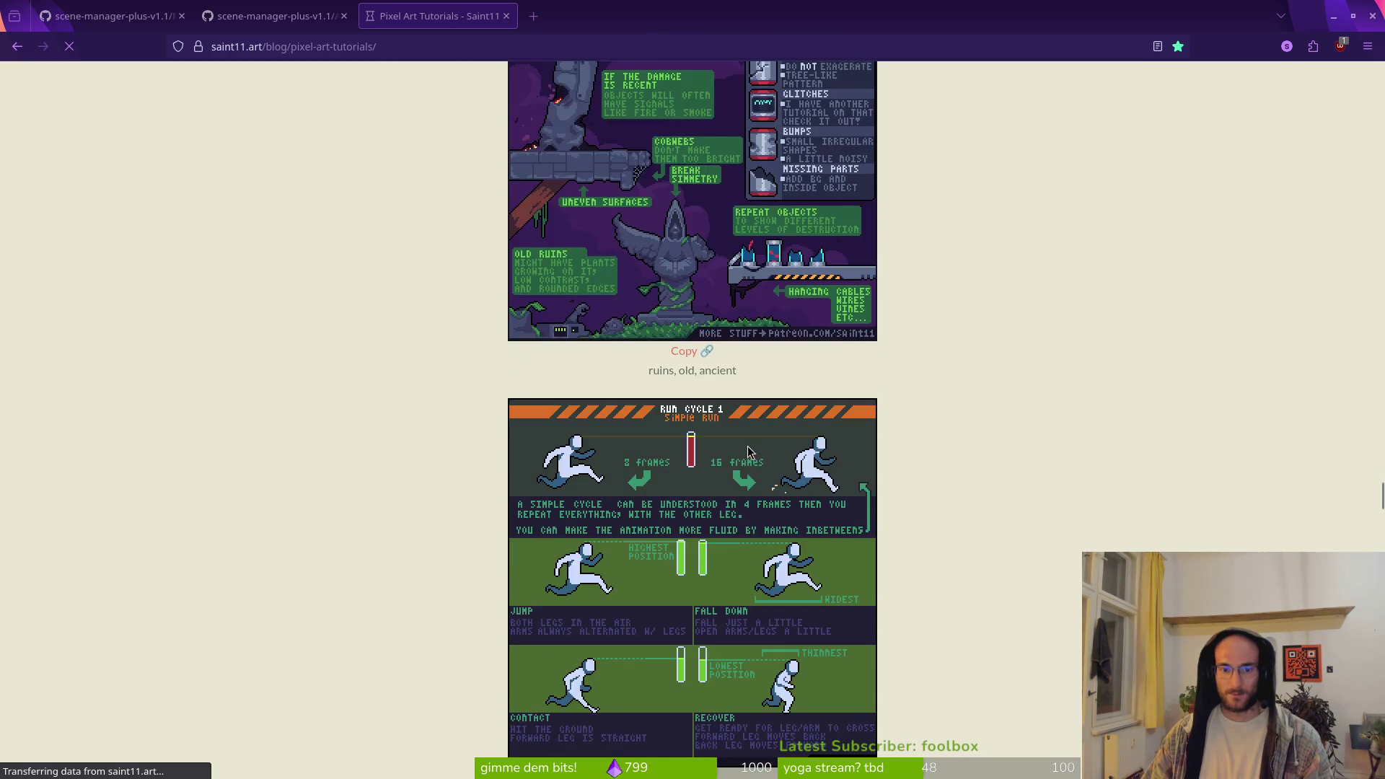
pyautogui.scroll(-20, 749, 451)
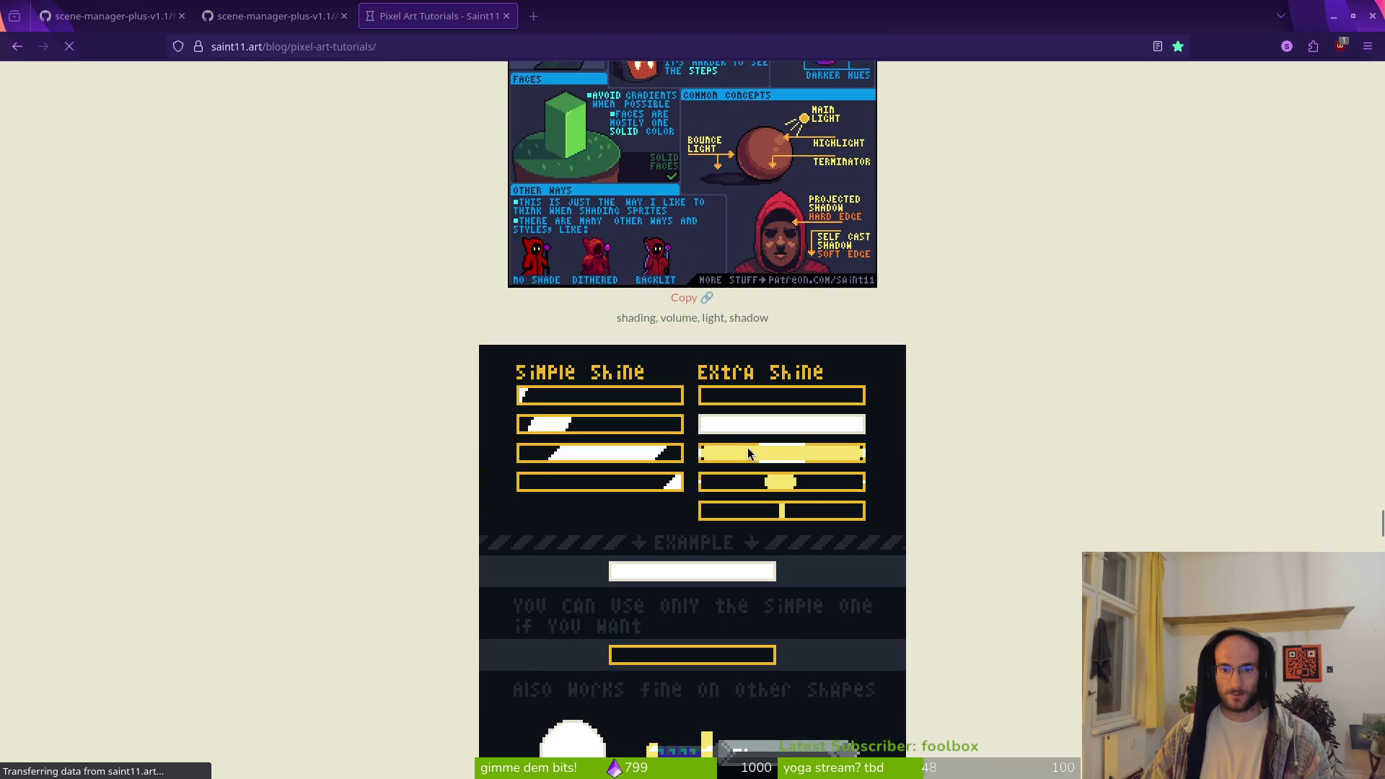
pyautogui.scroll(-12, 750, 446)
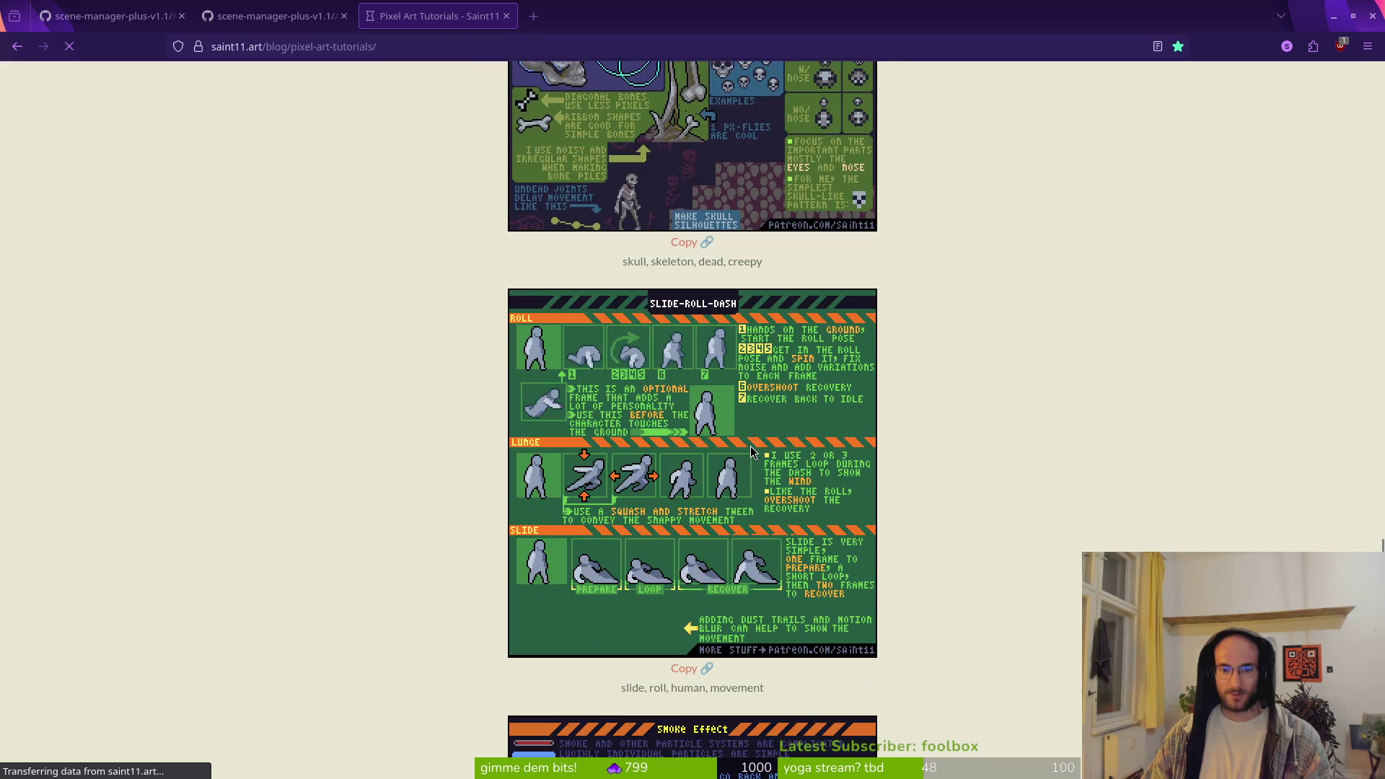
pyautogui.scroll(-8, 750, 445)
pyautogui.scroll(-12, 747, 447)
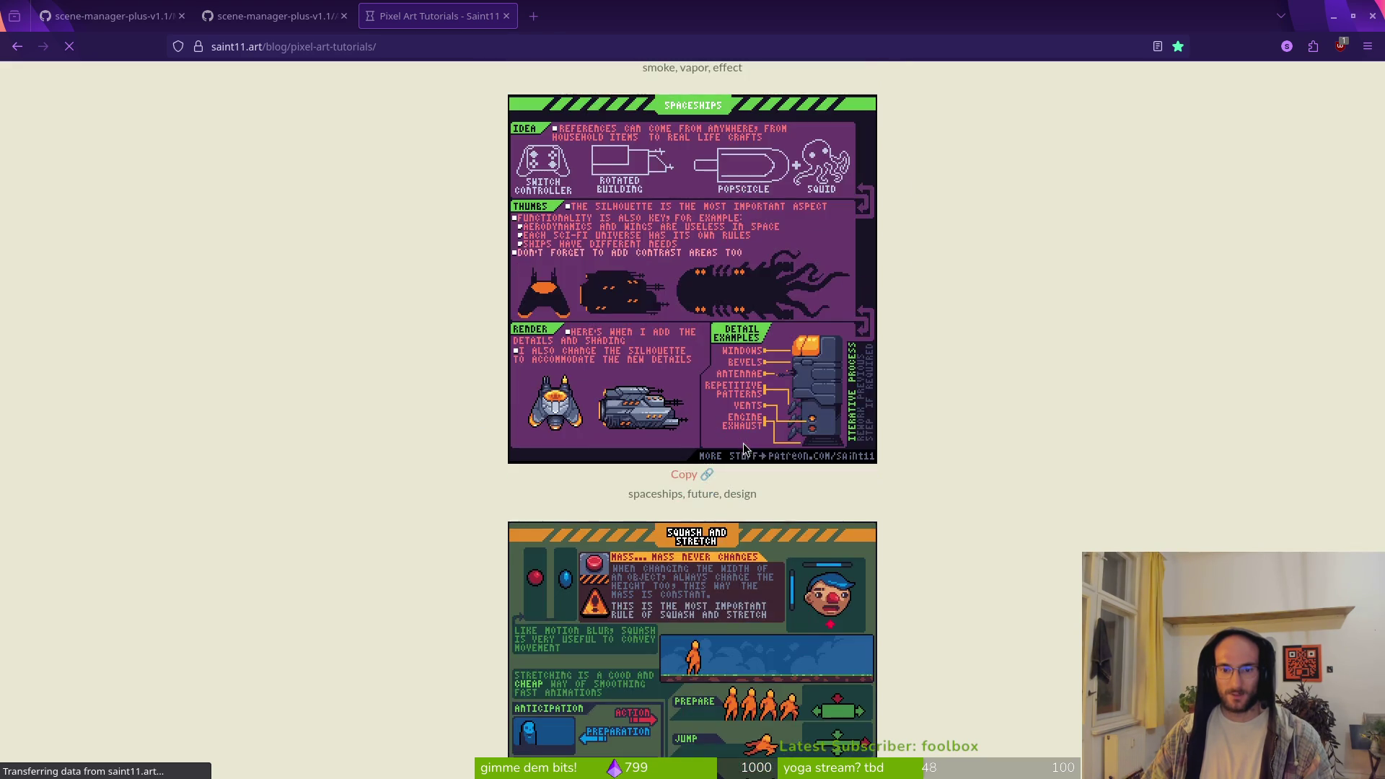
pyautogui.scroll(-18, 742, 451)
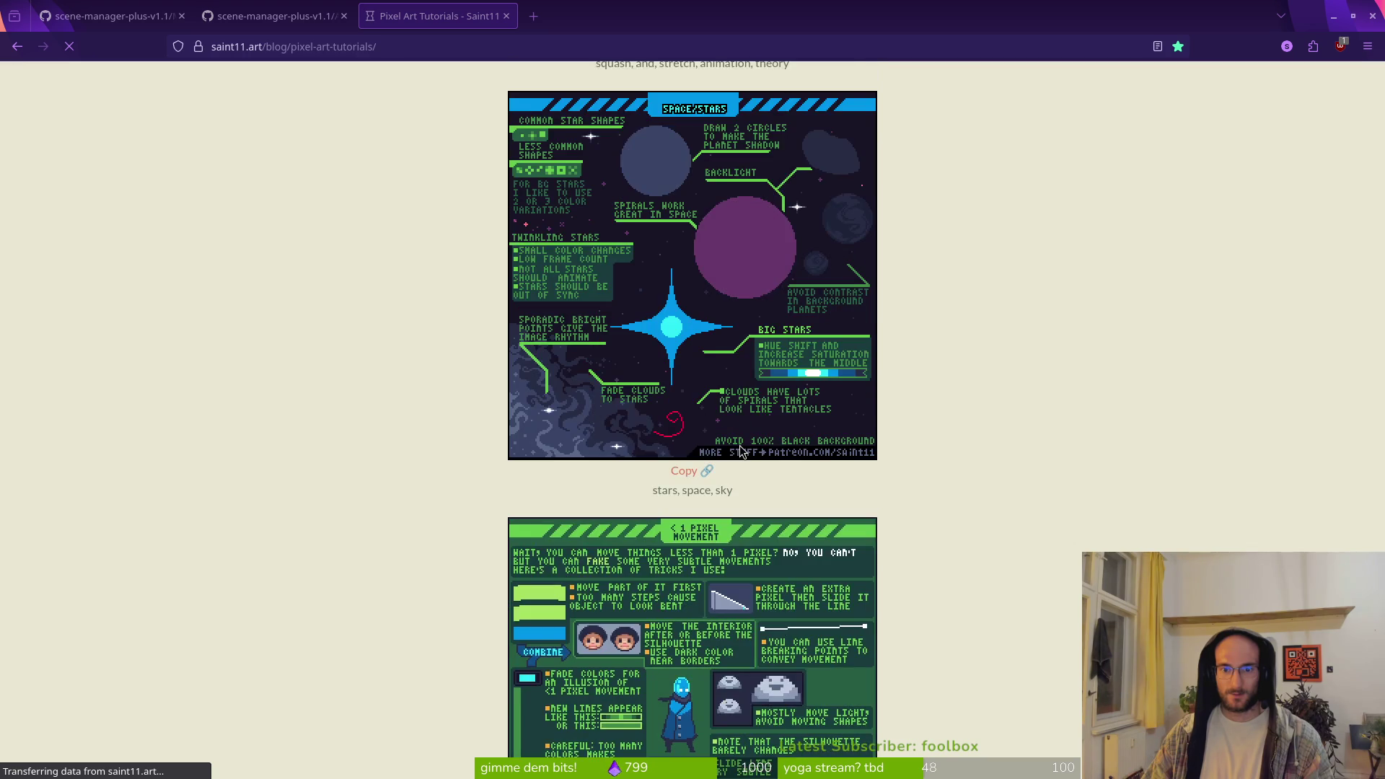
pyautogui.scroll(-5, 740, 448)
pyautogui.scroll(-14, 742, 448)
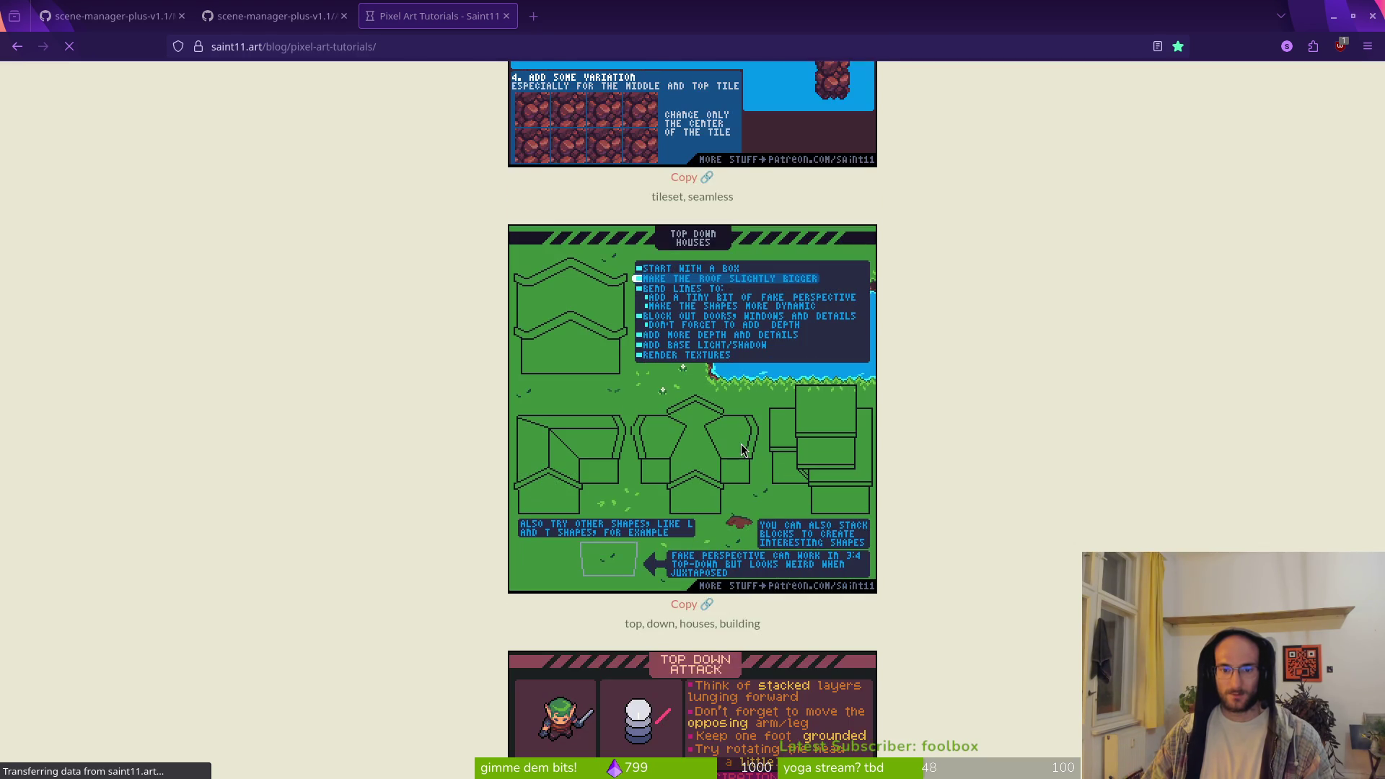
pyautogui.scroll(-19, 741, 448)
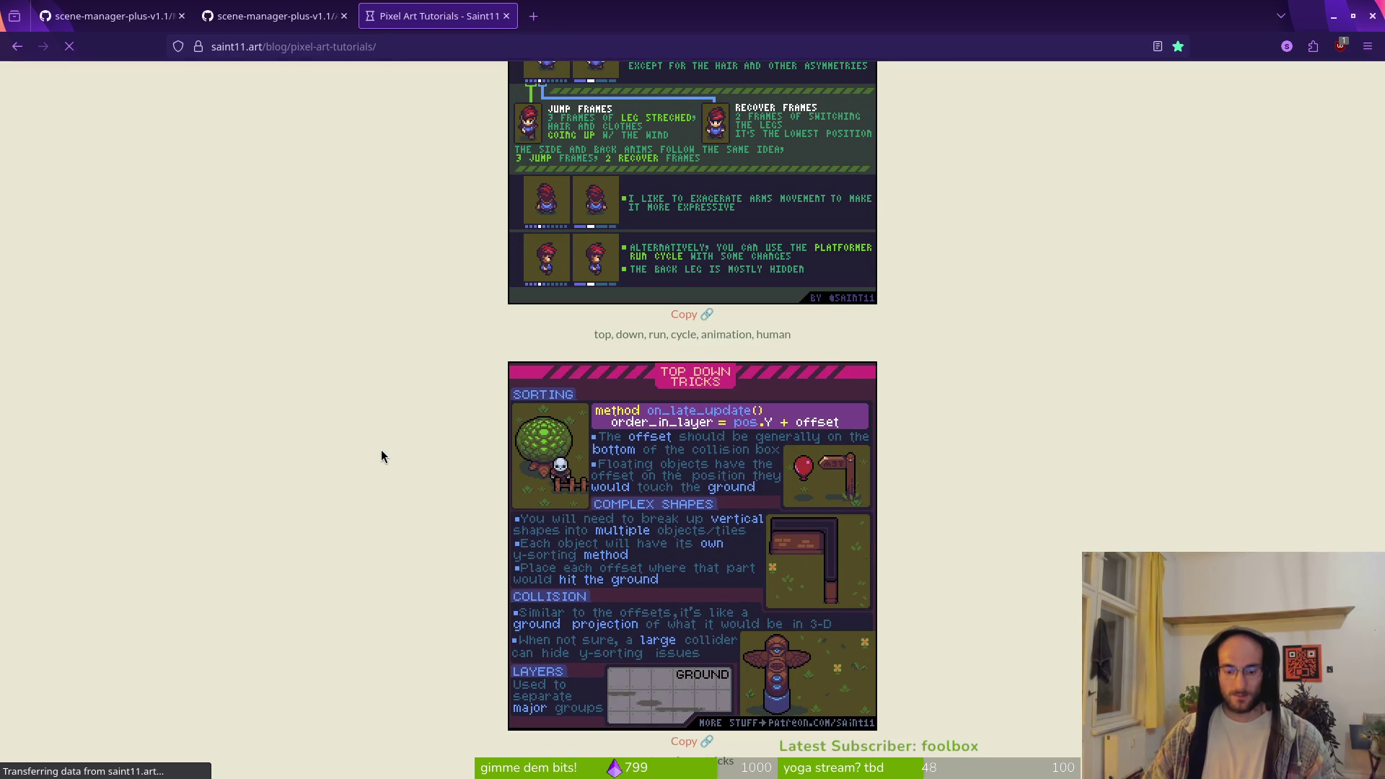
# Find 'dith' and then 'shading' on the page, then enter 'dithering pixelart' in a new tab
pyautogui.hotkey('ctrl', 'f')
pyautogui.write('dithe')
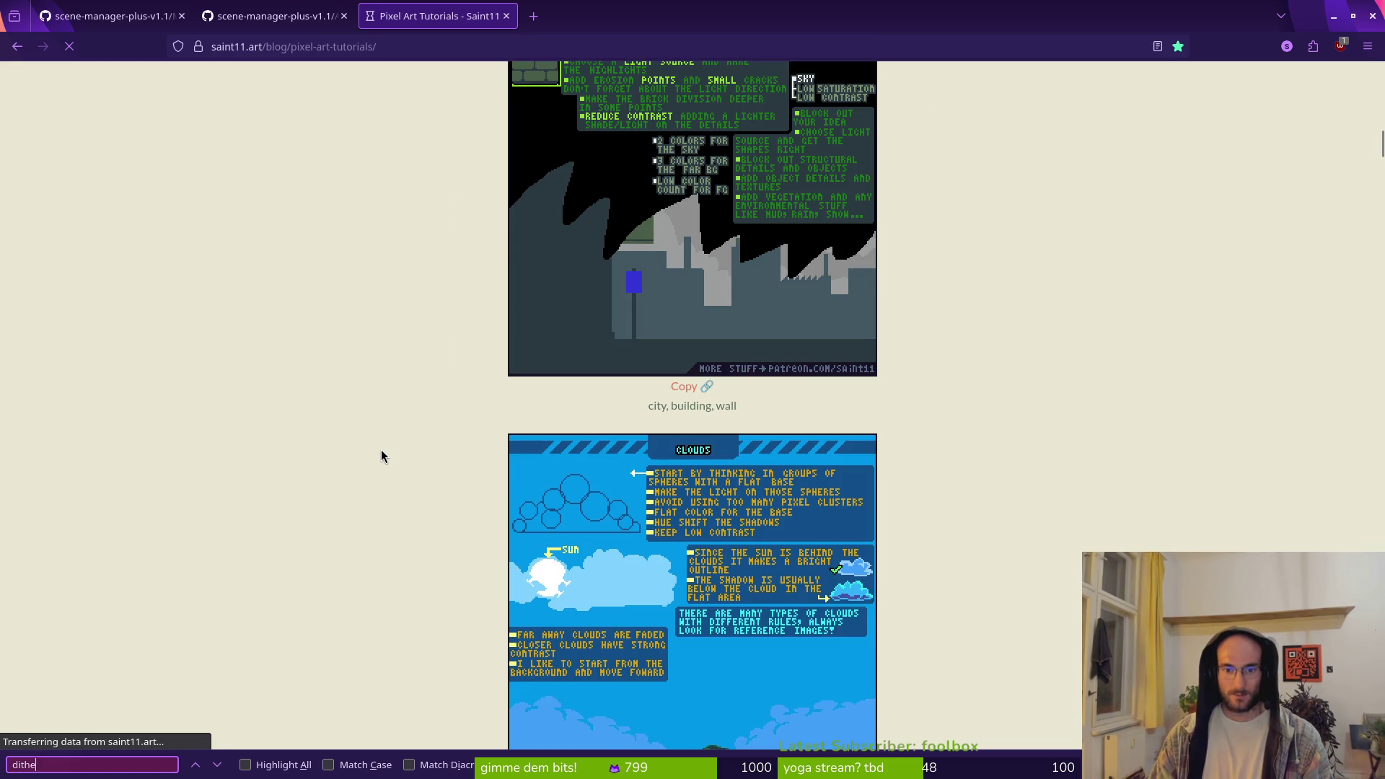
pyautogui.press('BackSpace')
pyautogui.press('BackSpace')
pyautogui.press('BackSpace')
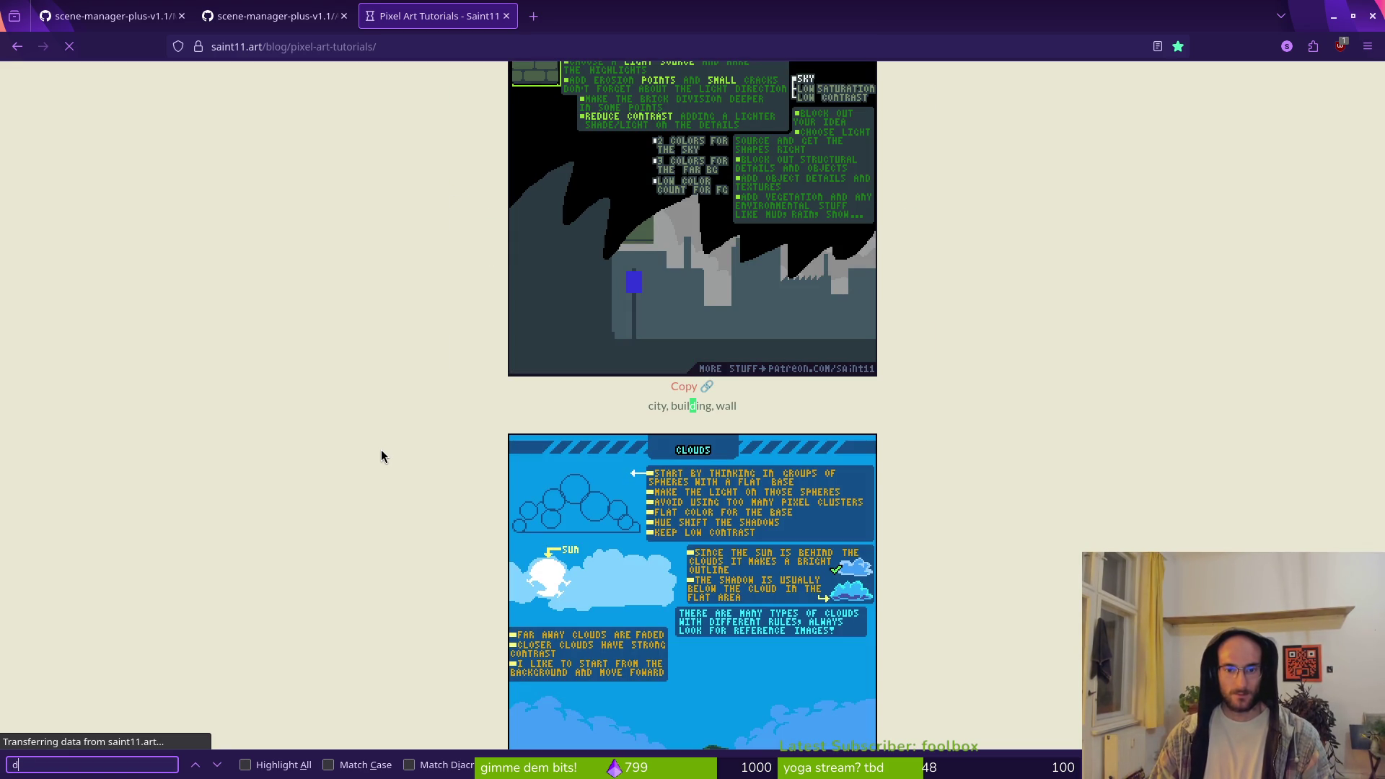
pyautogui.press('BackSpace')
pyautogui.write('shading')
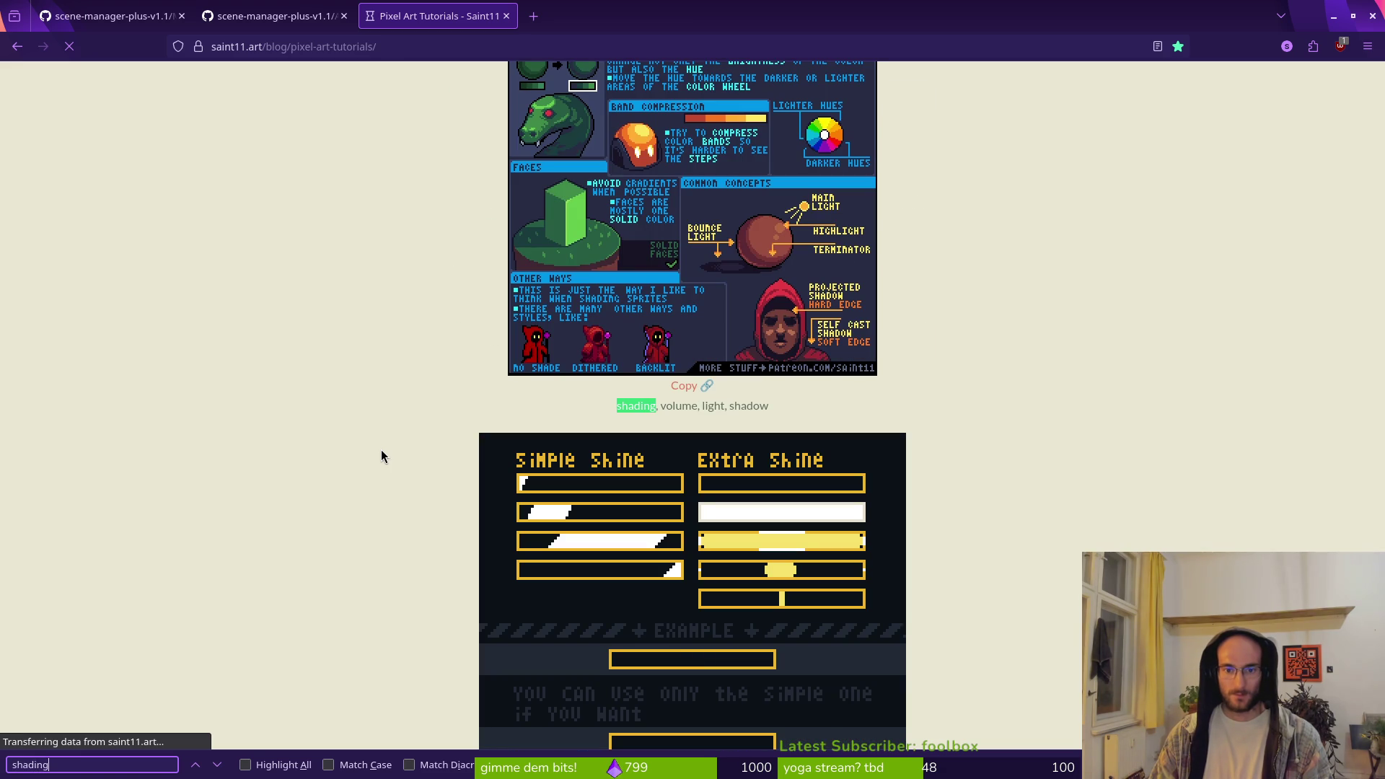
pyautogui.scroll(4, 682, 228)
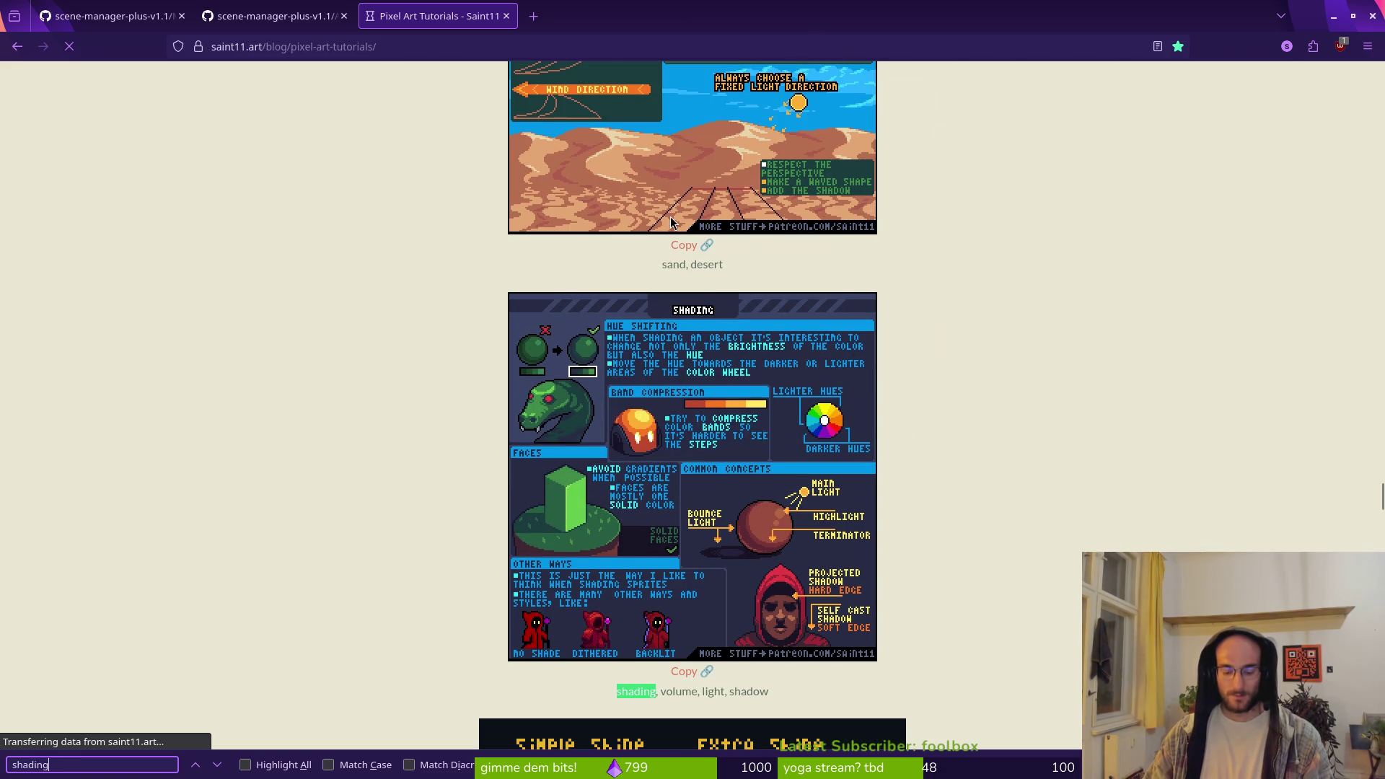
pyautogui.hotkey('ctrl', 't')
pyautogui.write('dithering ')
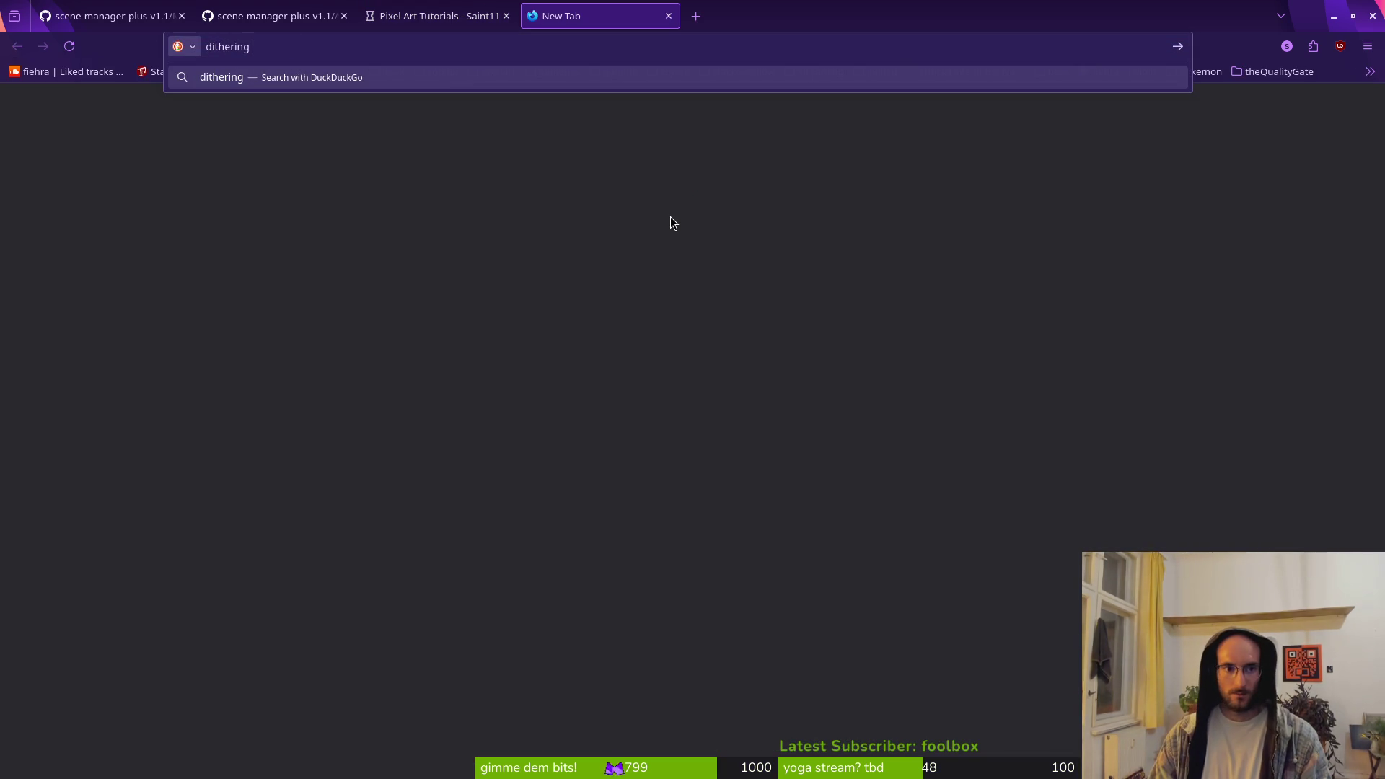
pyautogui.write('pixelart')
# Search images for 'dithering pixelart' and preview the Dithering for Beginners and After Effects pattern images
pyautogui.press('Return')
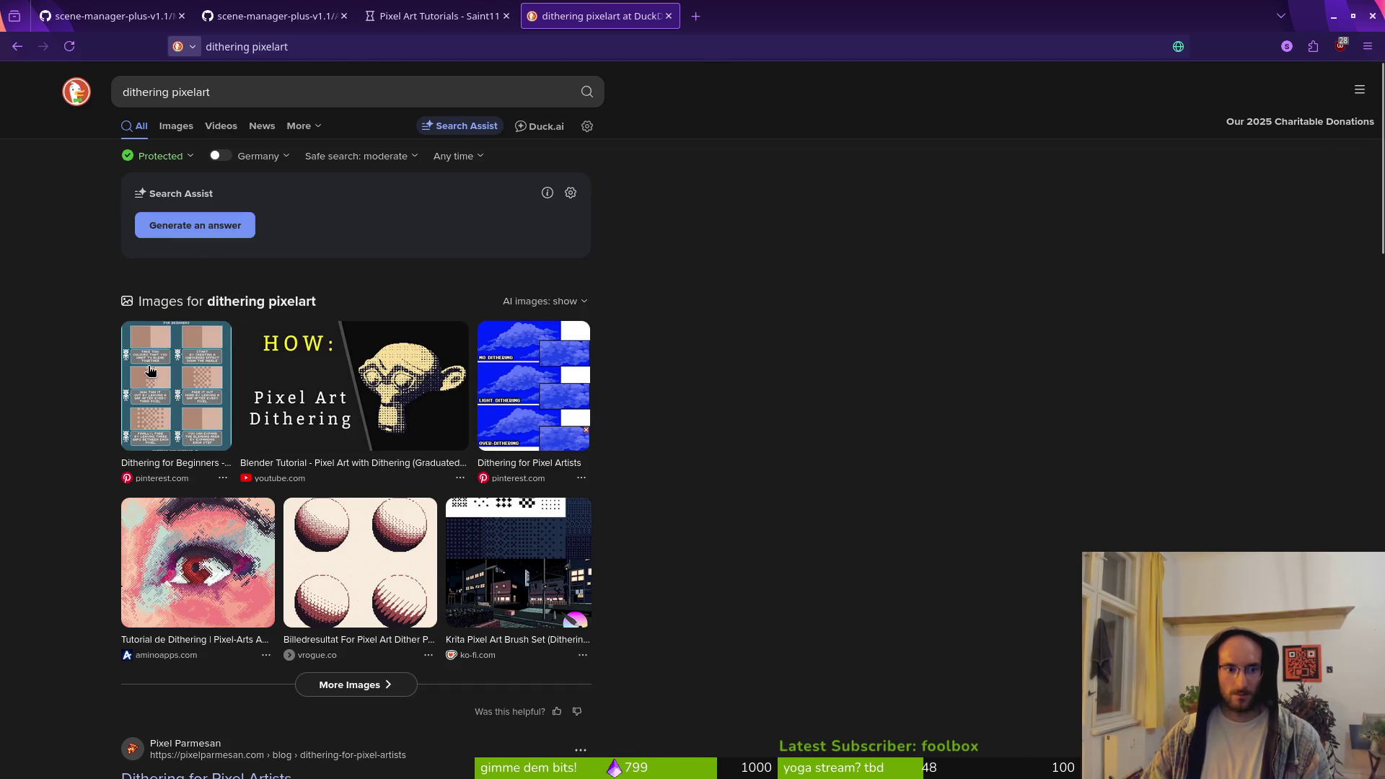
pyautogui.click(168, 381)
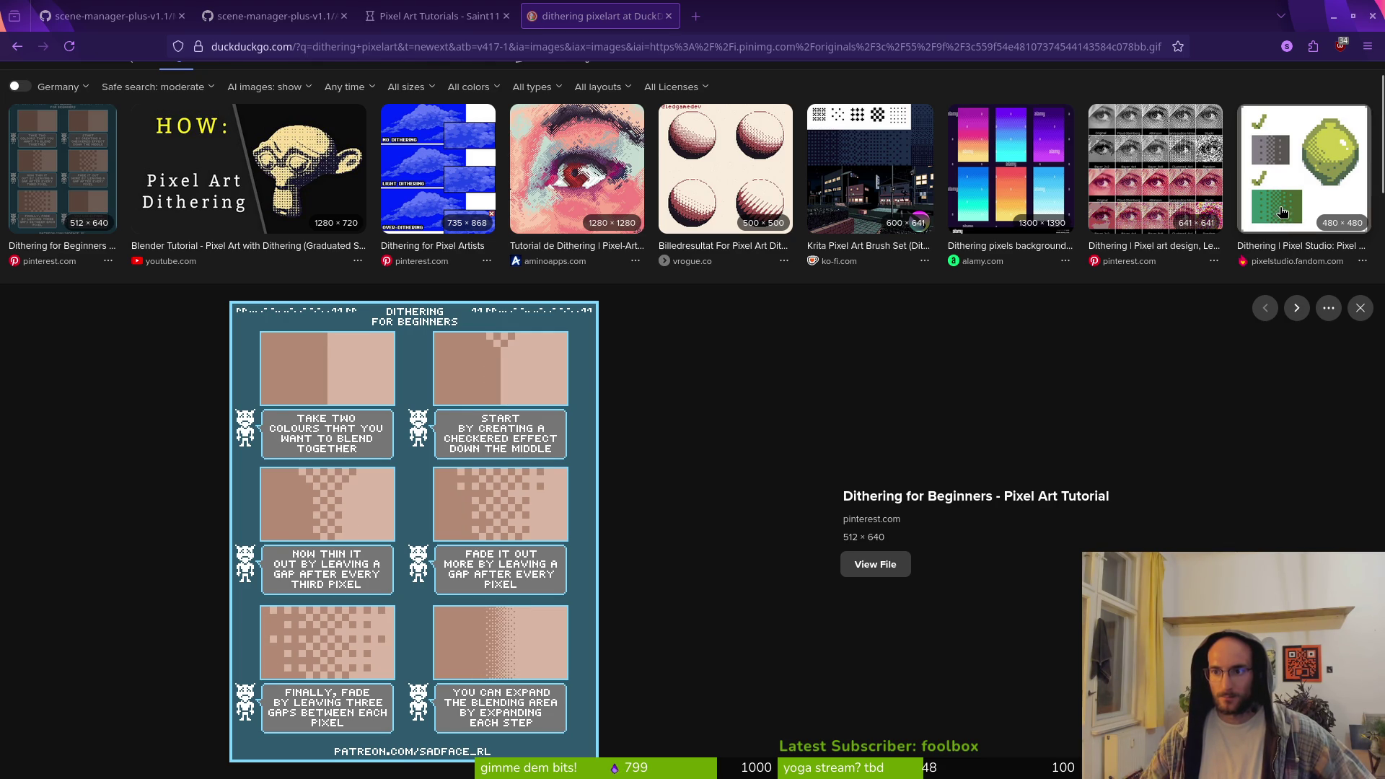
pyautogui.scroll(-4, 514, 415)
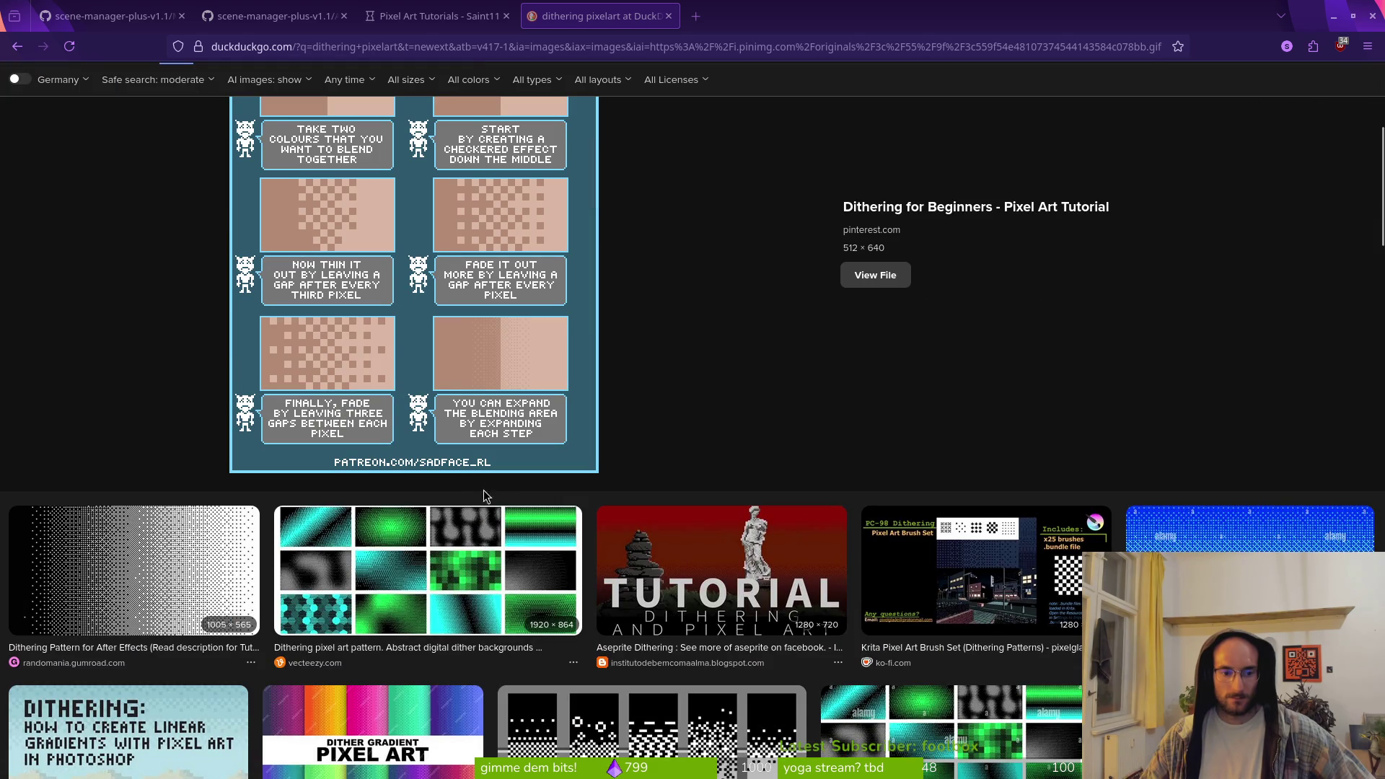
pyautogui.click(94, 577)
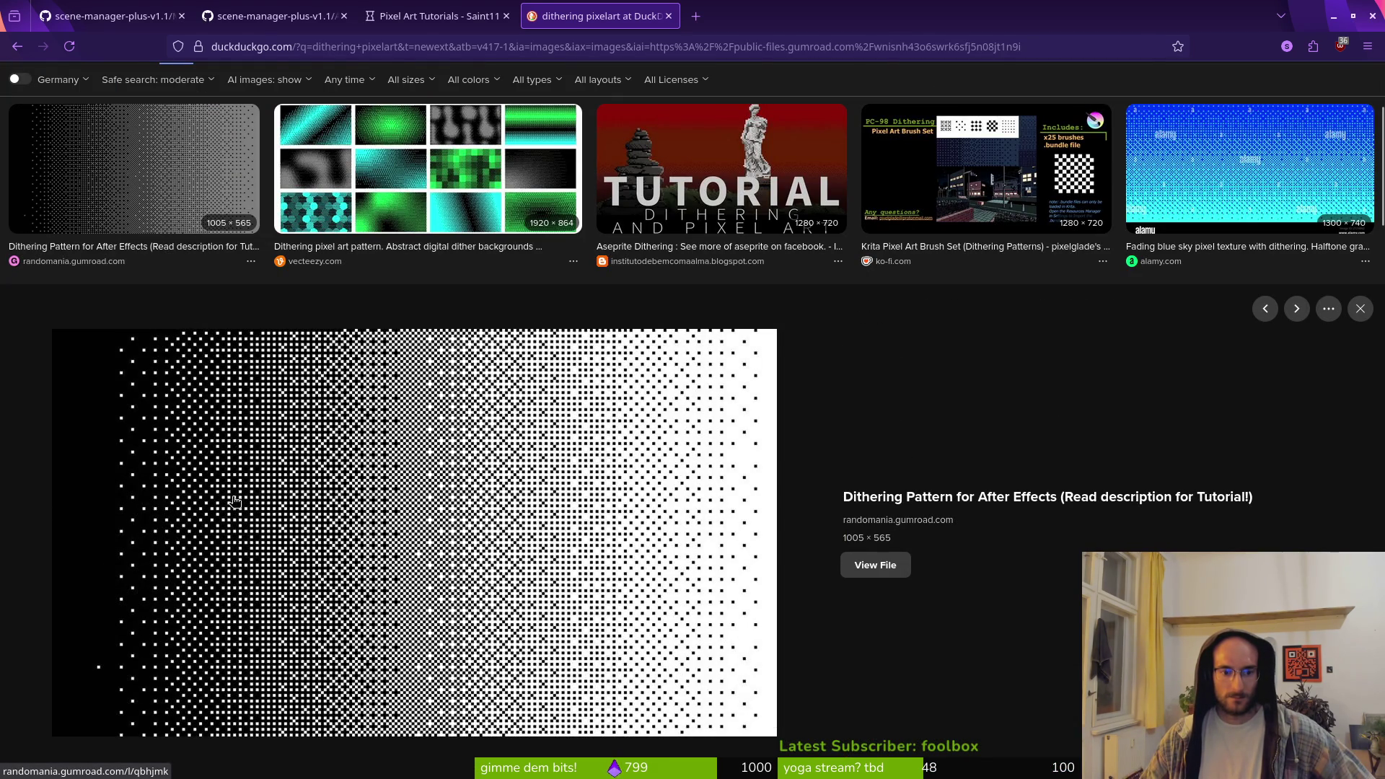
pyautogui.scroll(-6, 433, 505)
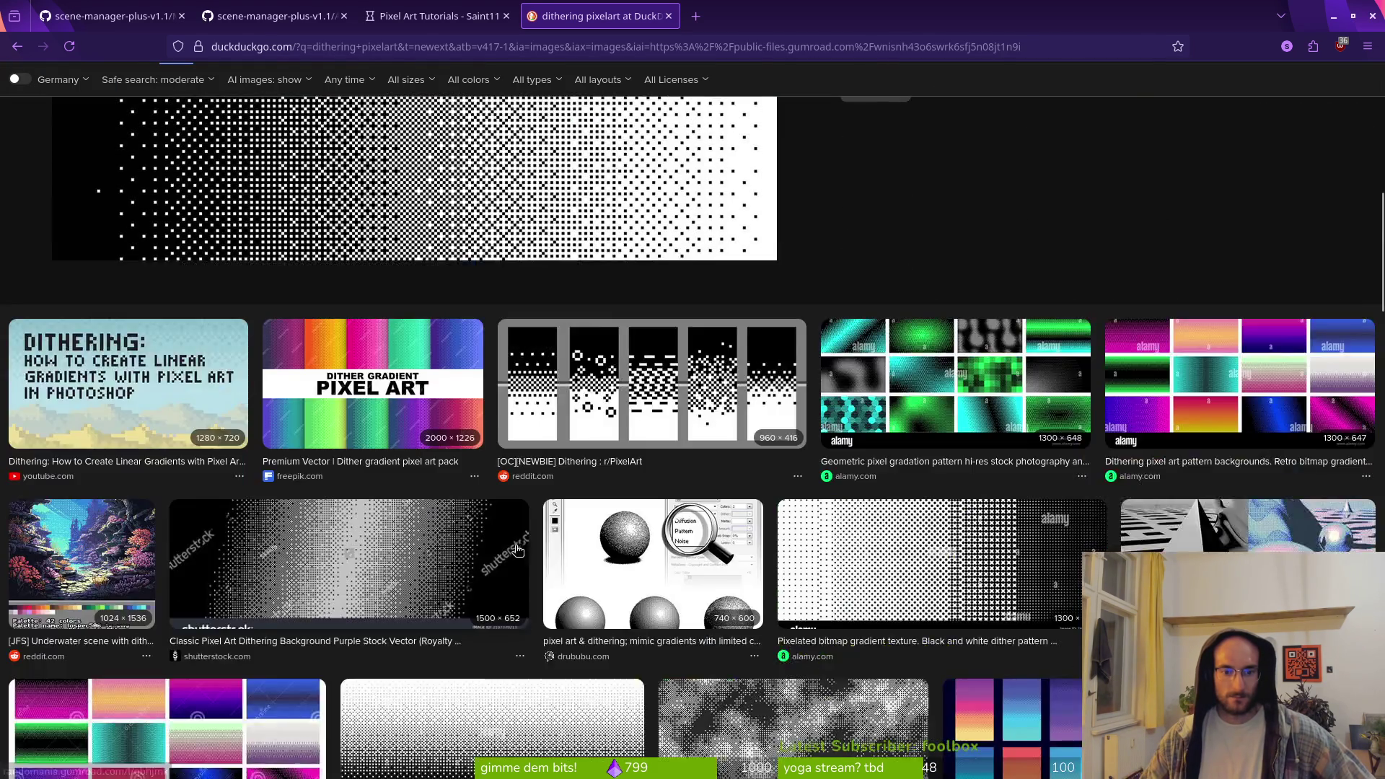
pyautogui.scroll(5, 310, 469)
pyautogui.click(1360, 213)
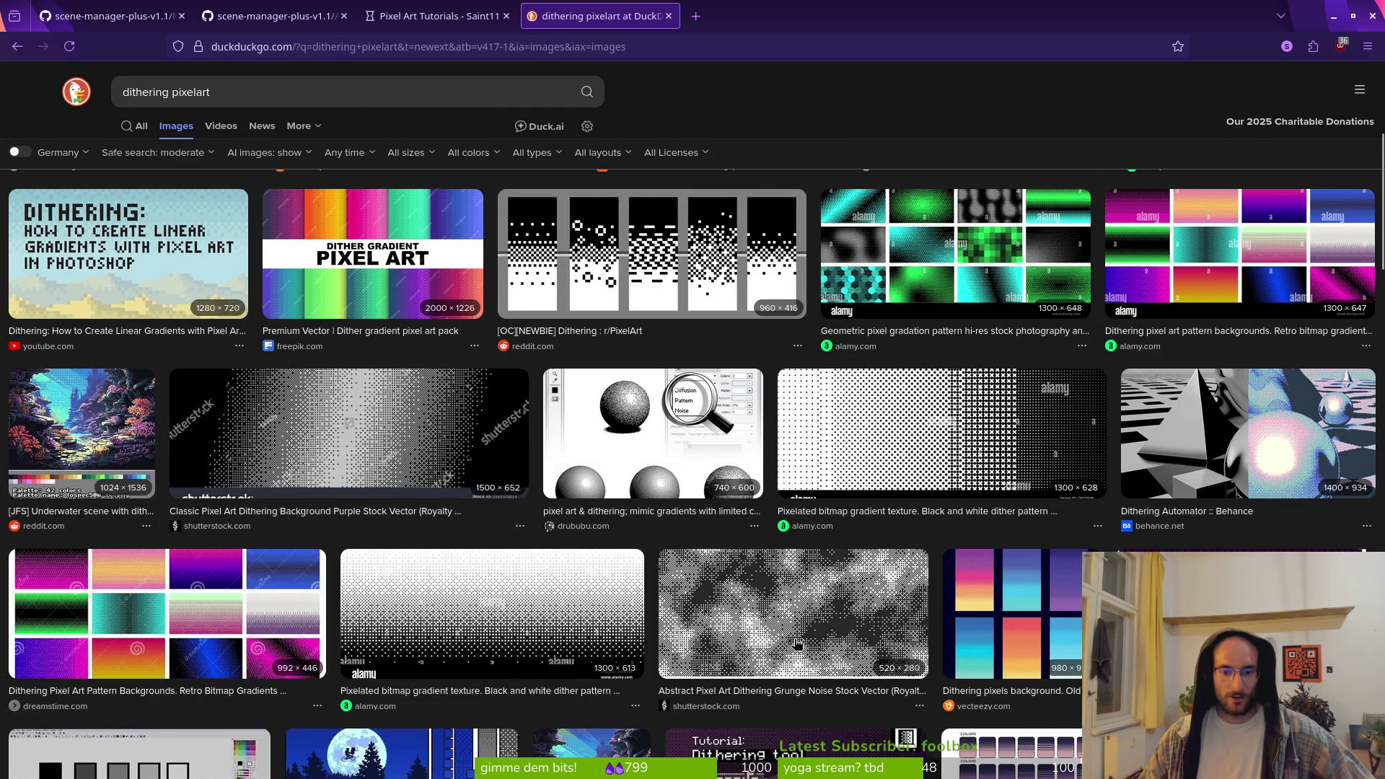
# Reopen the Dithering for Beginners preview, visit its Pinterest page, then return to the results
pyautogui.scroll(3, 849, 624)
pyautogui.scroll(2, 849, 624)
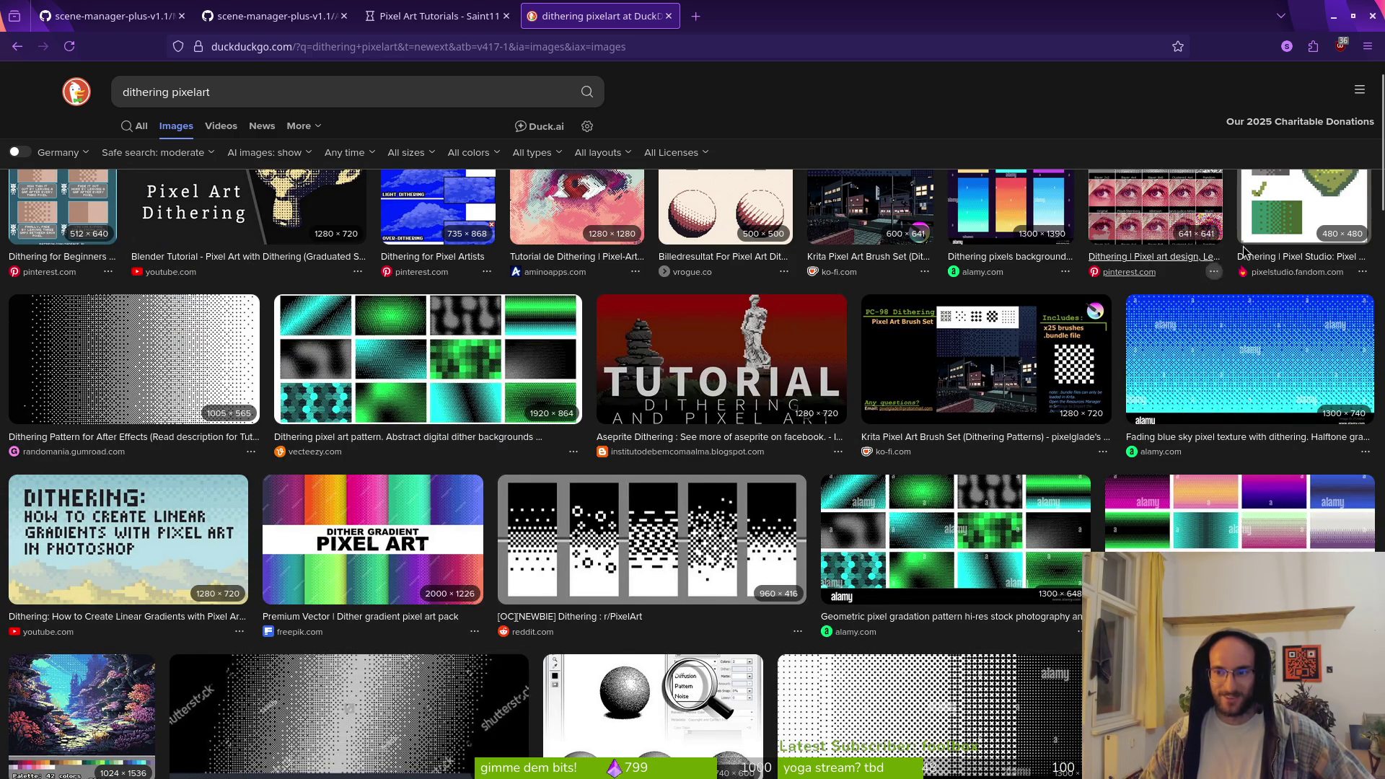
pyautogui.scroll(1, 592, 532)
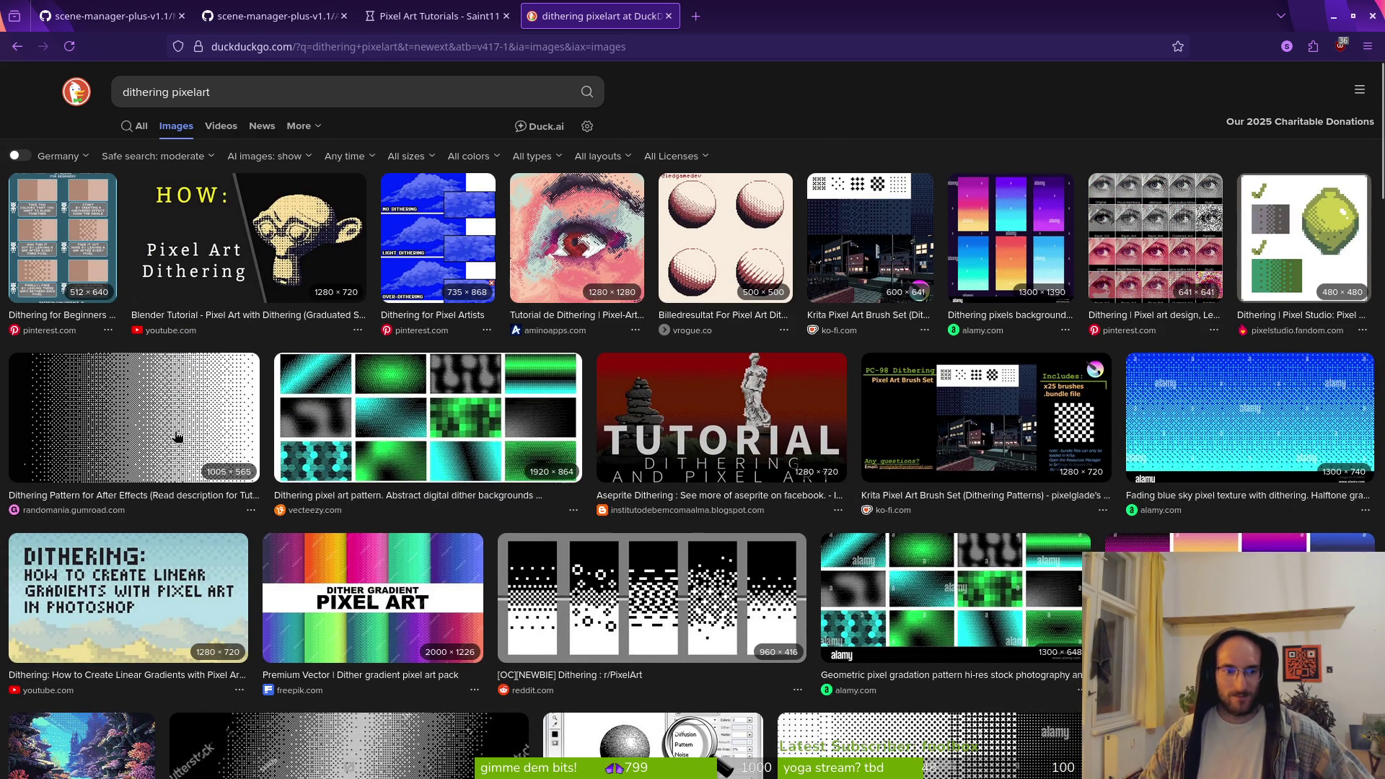
pyautogui.click(52, 264)
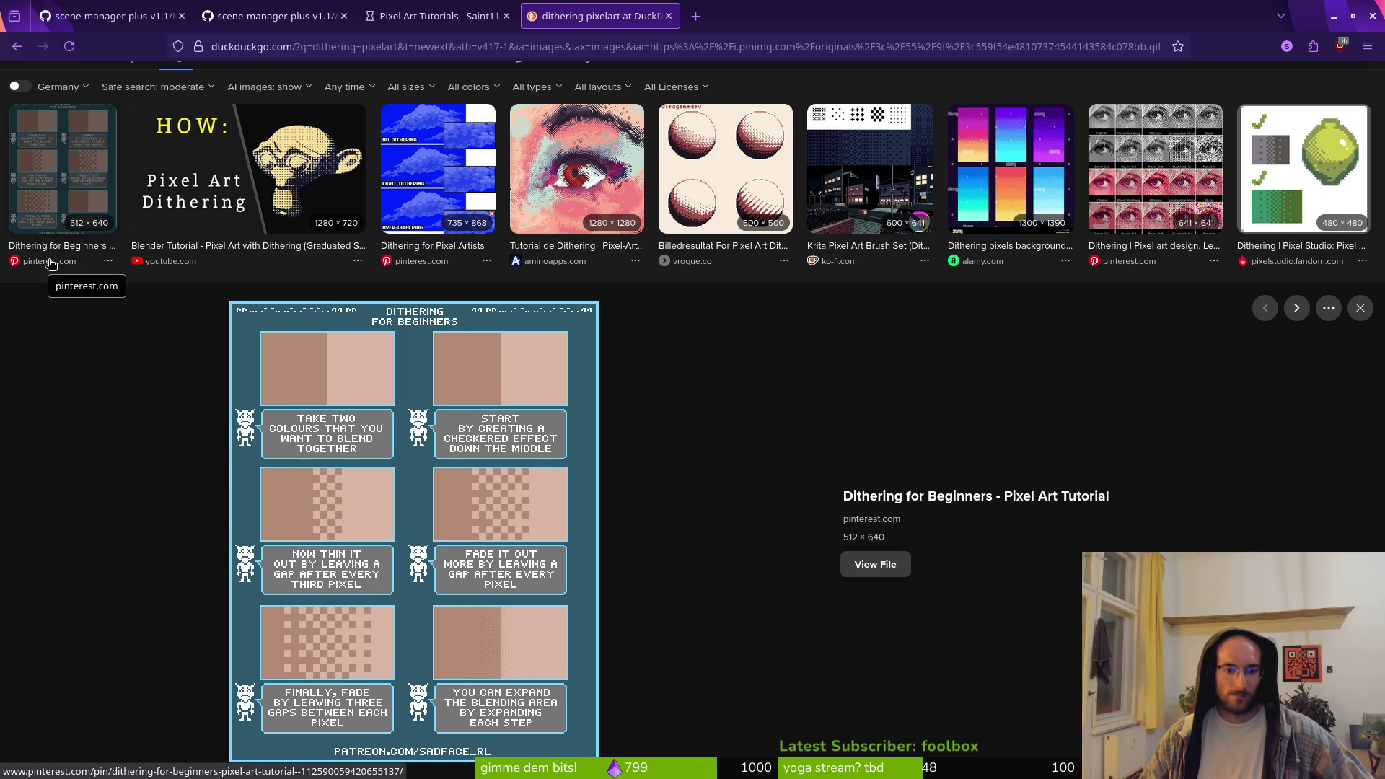
pyautogui.click(49, 261)
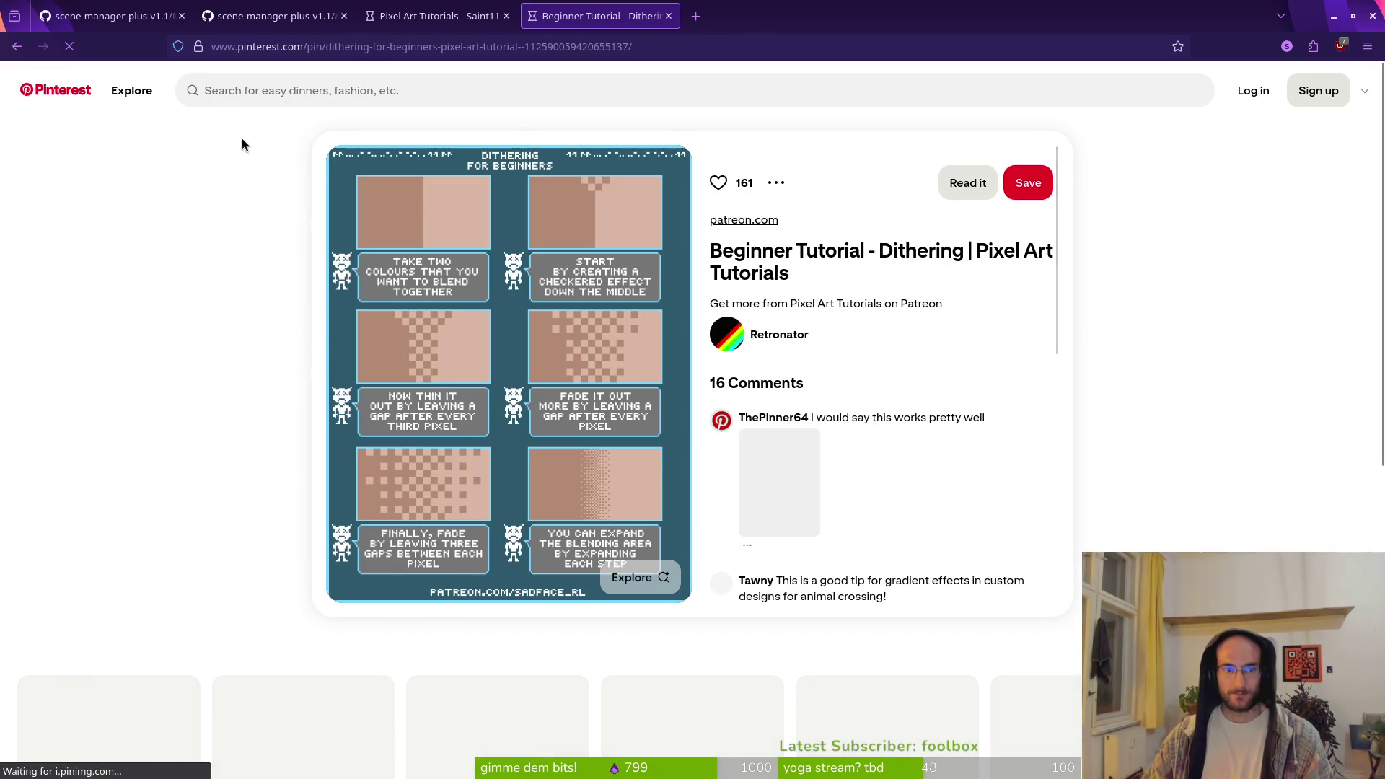
pyautogui.hotkey('alt', 'Left')
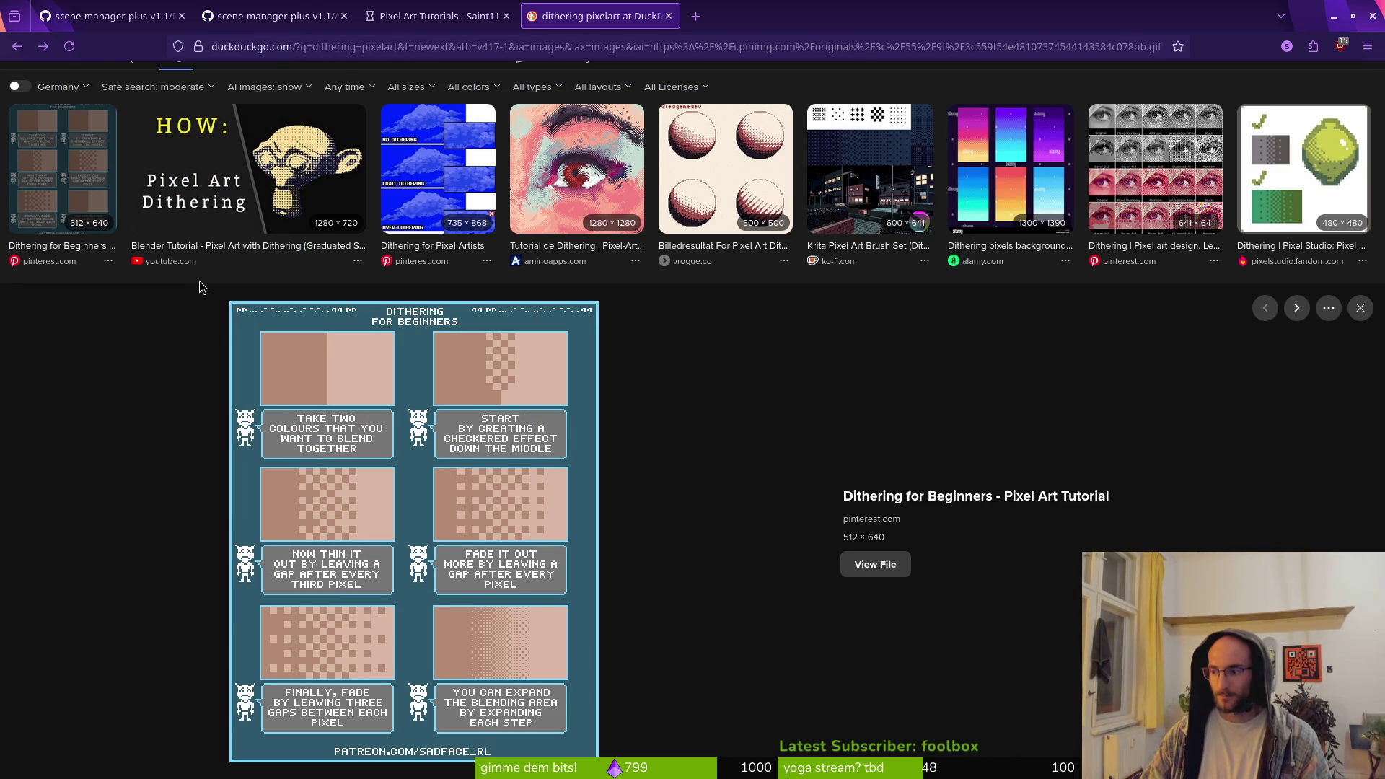
pyautogui.hotkey('alt', 'Tab')
pyautogui.hotkey('alt', 'Tab')
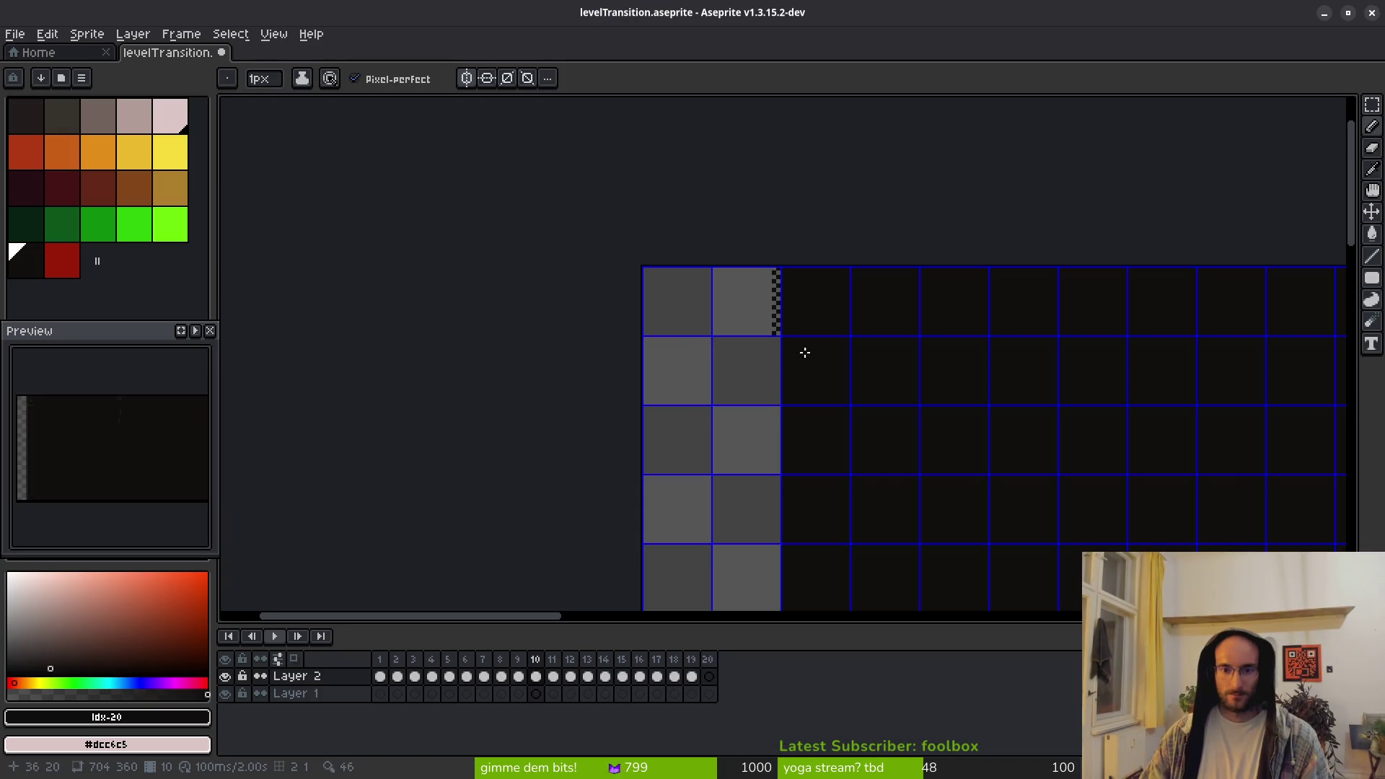
# Paint a column of six spaced dark pixels beside the checker strip
pyautogui.scroll(4, 729, 332)
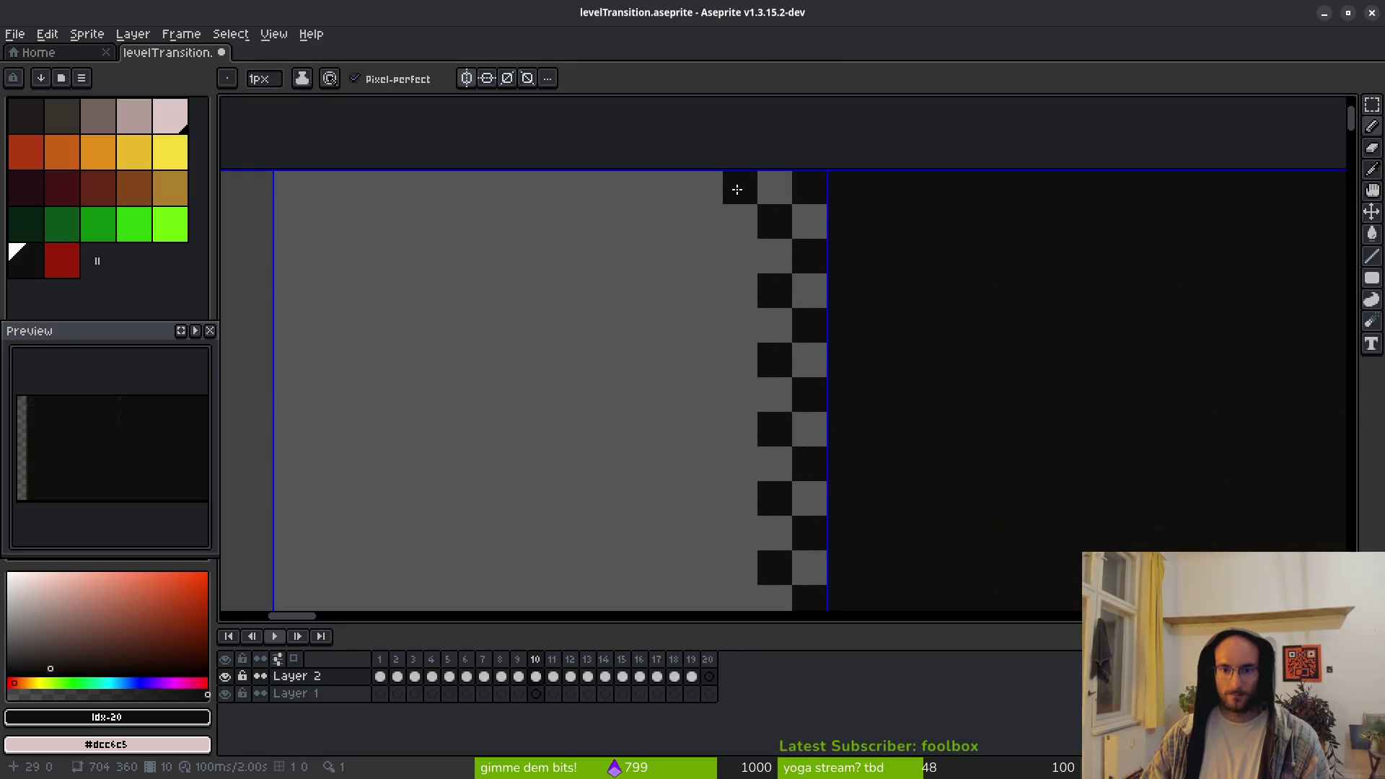
pyautogui.click(705, 187)
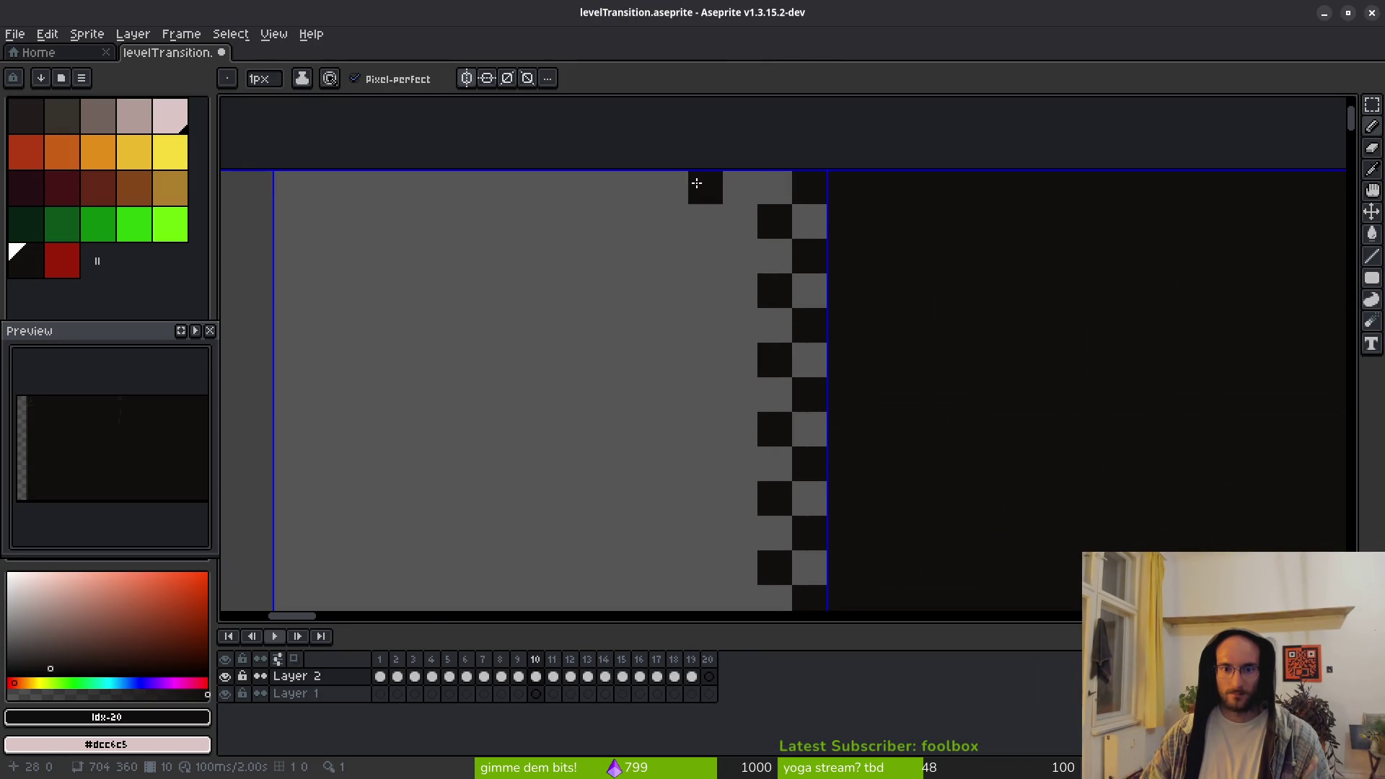
pyautogui.click(704, 256)
pyautogui.click(698, 314)
pyautogui.click(704, 393)
pyautogui.click(708, 463)
pyautogui.click(713, 532)
# Paint a sparser column of seven dark pixels further left
pyautogui.moveTo(793, 514); pyautogui.dragTo(759, 411)
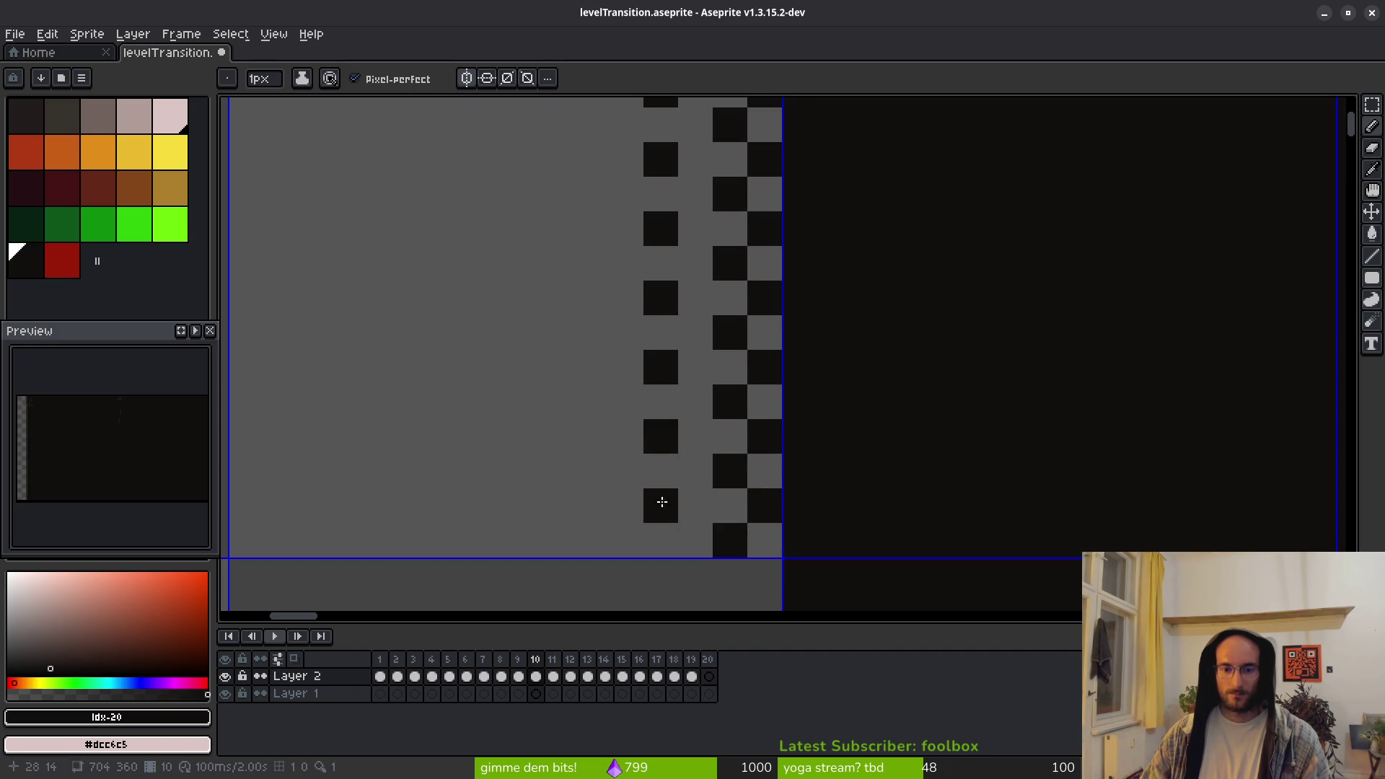
pyautogui.scroll(-3, 559, 389)
pyautogui.scroll(2, 559, 374)
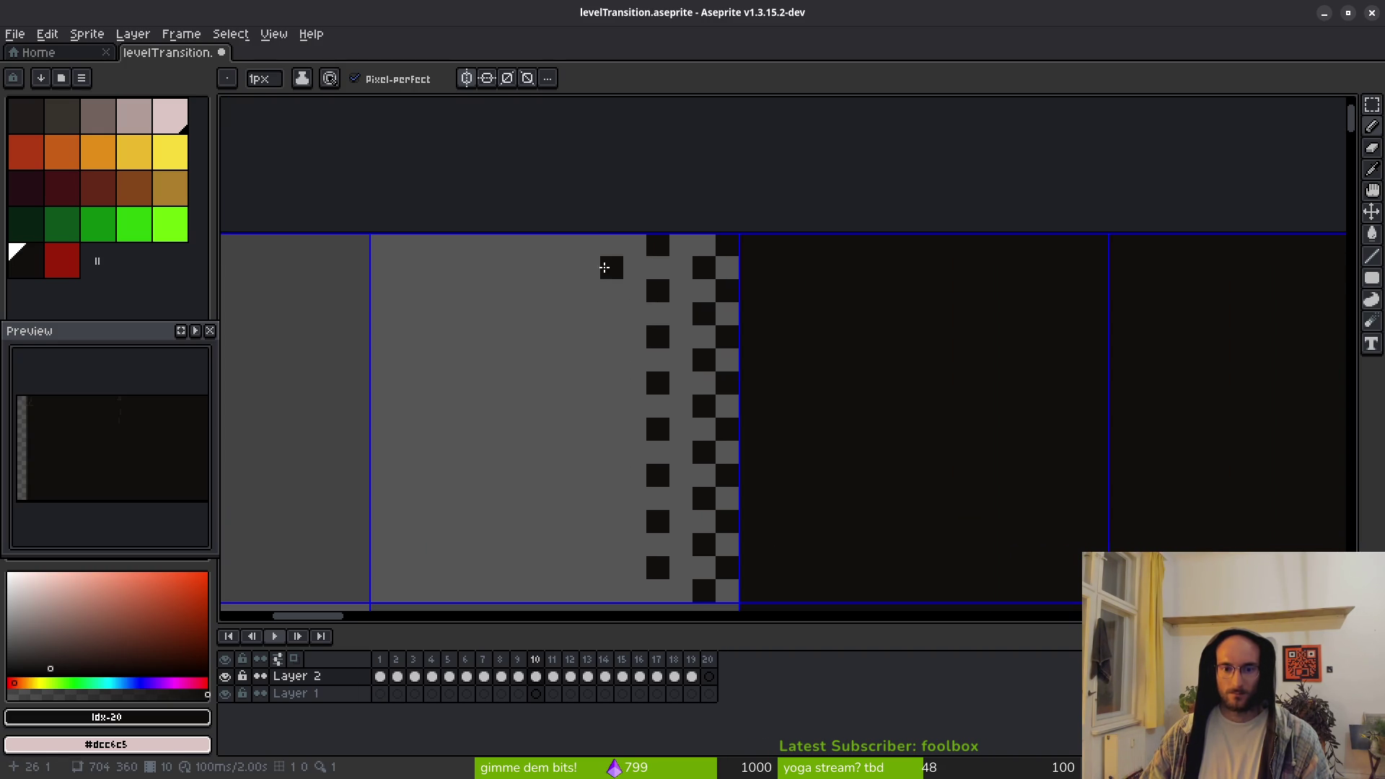
pyautogui.click(608, 268)
pyautogui.click(602, 316)
pyautogui.click(611, 360)
pyautogui.click(612, 452)
pyautogui.click(612, 498)
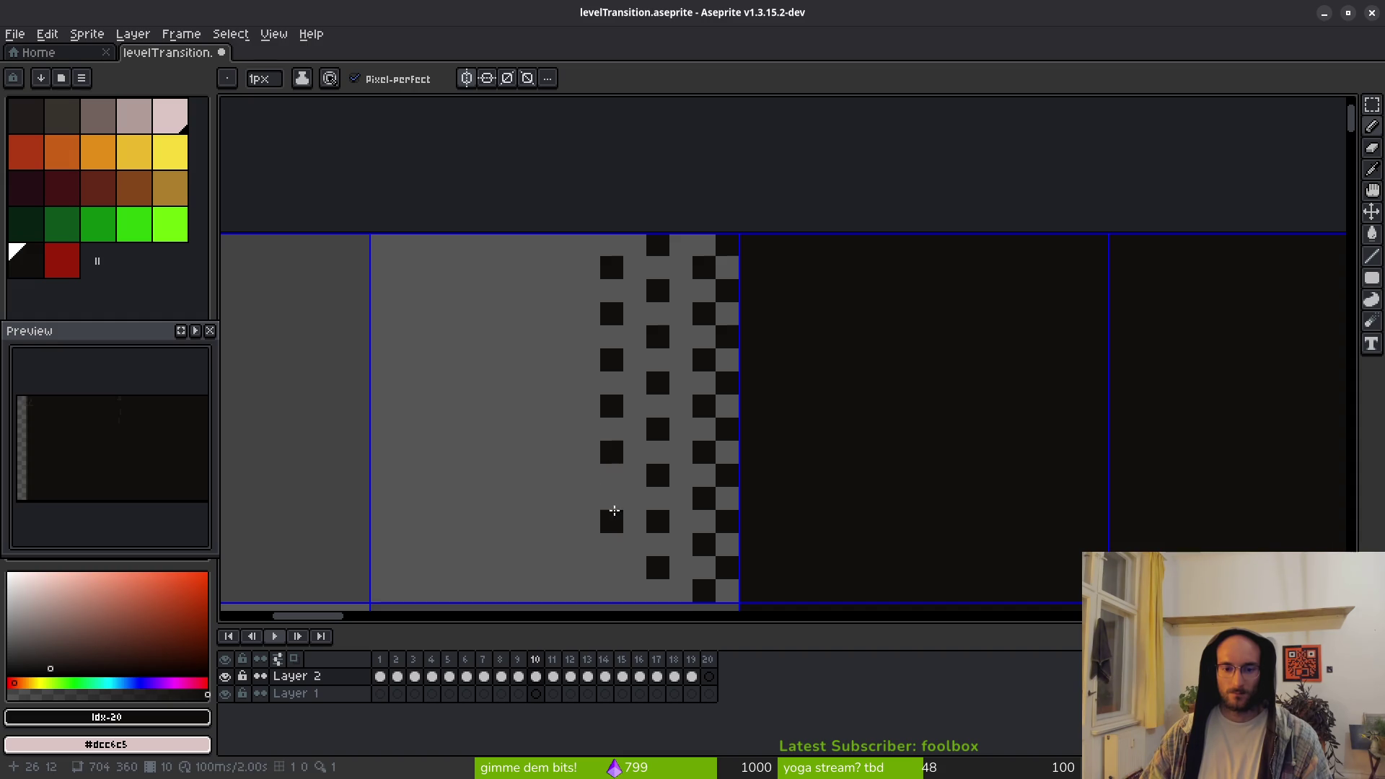
pyautogui.click(615, 542)
pyautogui.click(609, 588)
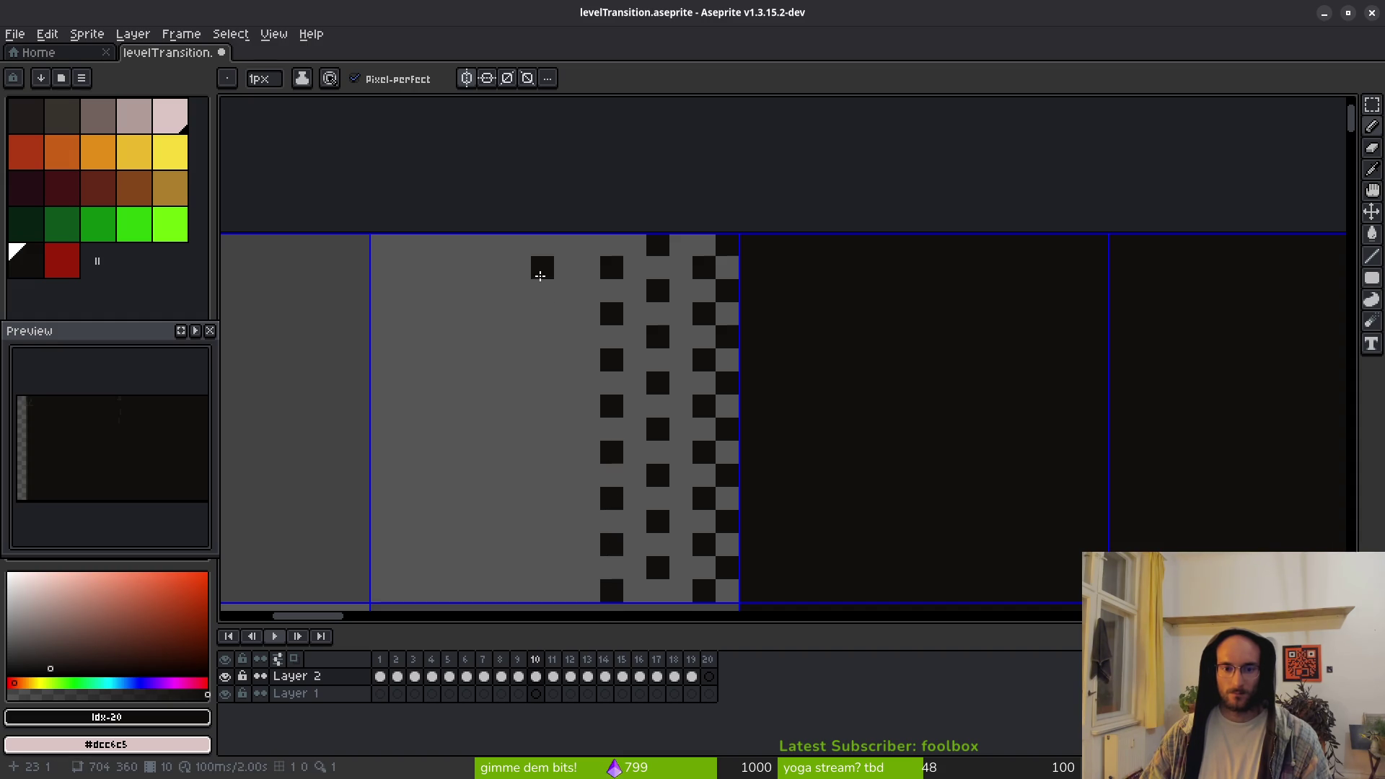
# Marquee-select both new dark pixel columns and shift them one pixel right
pyautogui.scroll(-5, 552, 269)
pyautogui.scroll(5, 580, 384)
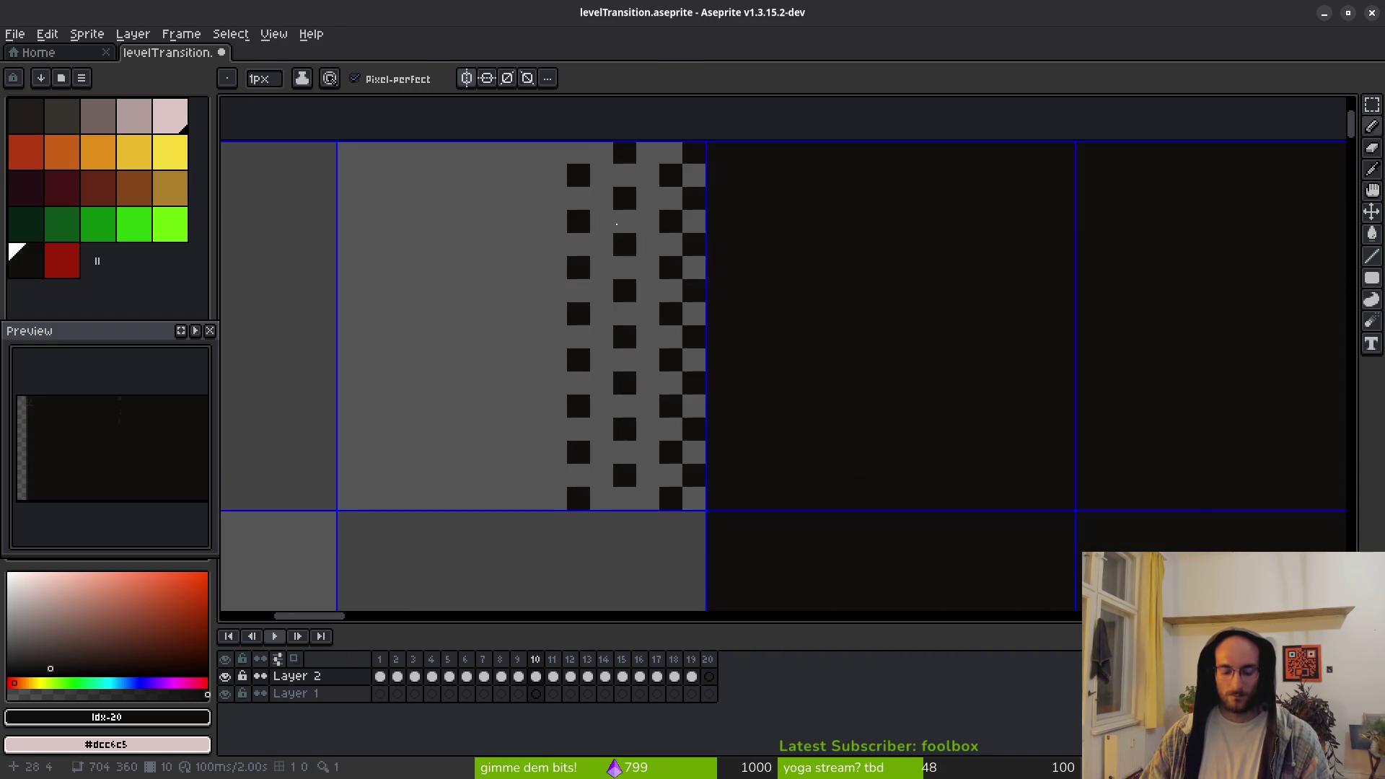
pyautogui.press('m')
pyautogui.moveTo(660, 137)
pyautogui.mouseDown()
pyautogui.moveTo(545, 530)
pyautogui.moveTo(517, 535)
pyautogui.mouseUp()
pyautogui.moveTo(618, 473)
pyautogui.mouseDown()
pyautogui.moveTo(631, 471)
pyautogui.moveTo(615, 458)
pyautogui.moveTo(617, 476)
pyautogui.mouseUp()
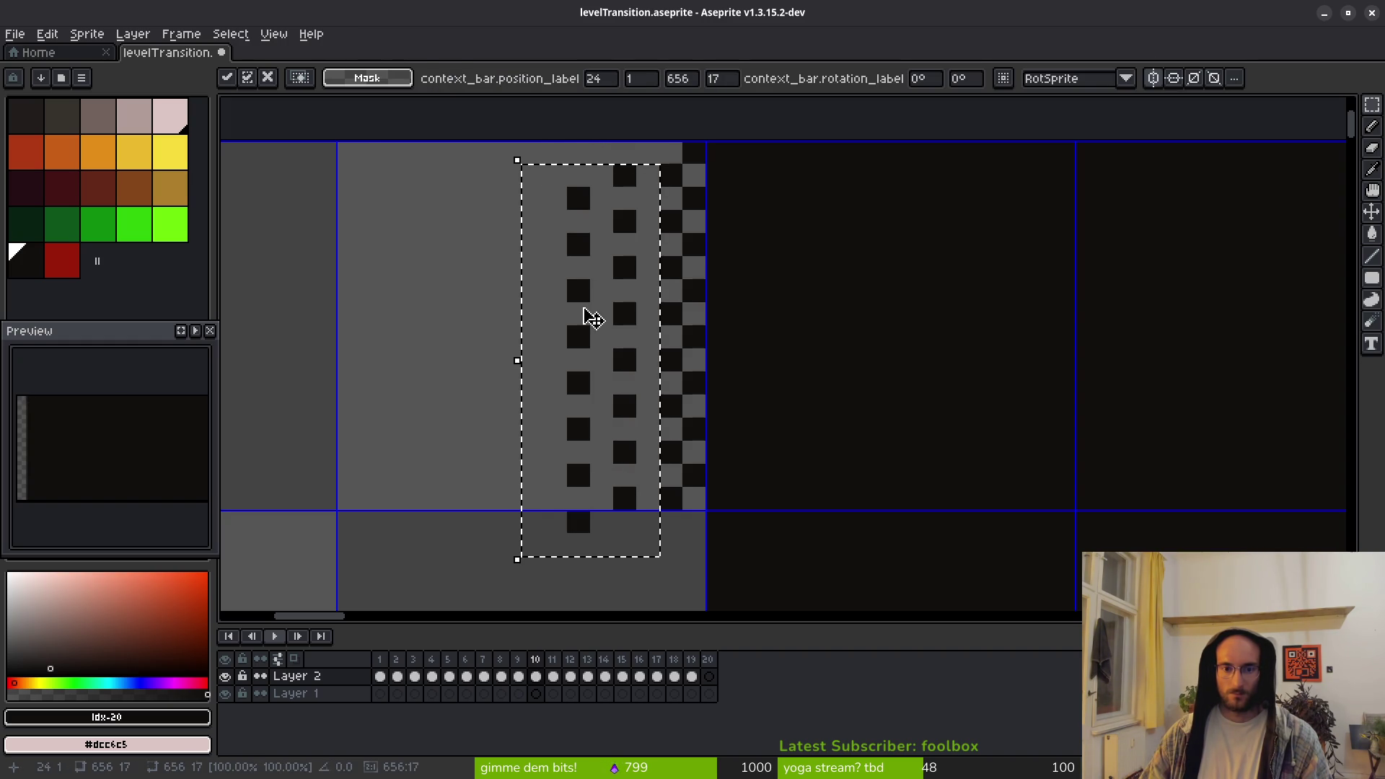
# Commit the move, nudge the column up one pixel, and erase four dark pixels to even the pattern
pyautogui.press('Return')
pyautogui.moveTo(572, 503)
pyautogui.mouseDown()
pyautogui.moveTo(560, 470)
pyautogui.moveTo(540, 483)
pyautogui.moveTo(564, 481)
pyautogui.mouseUp()
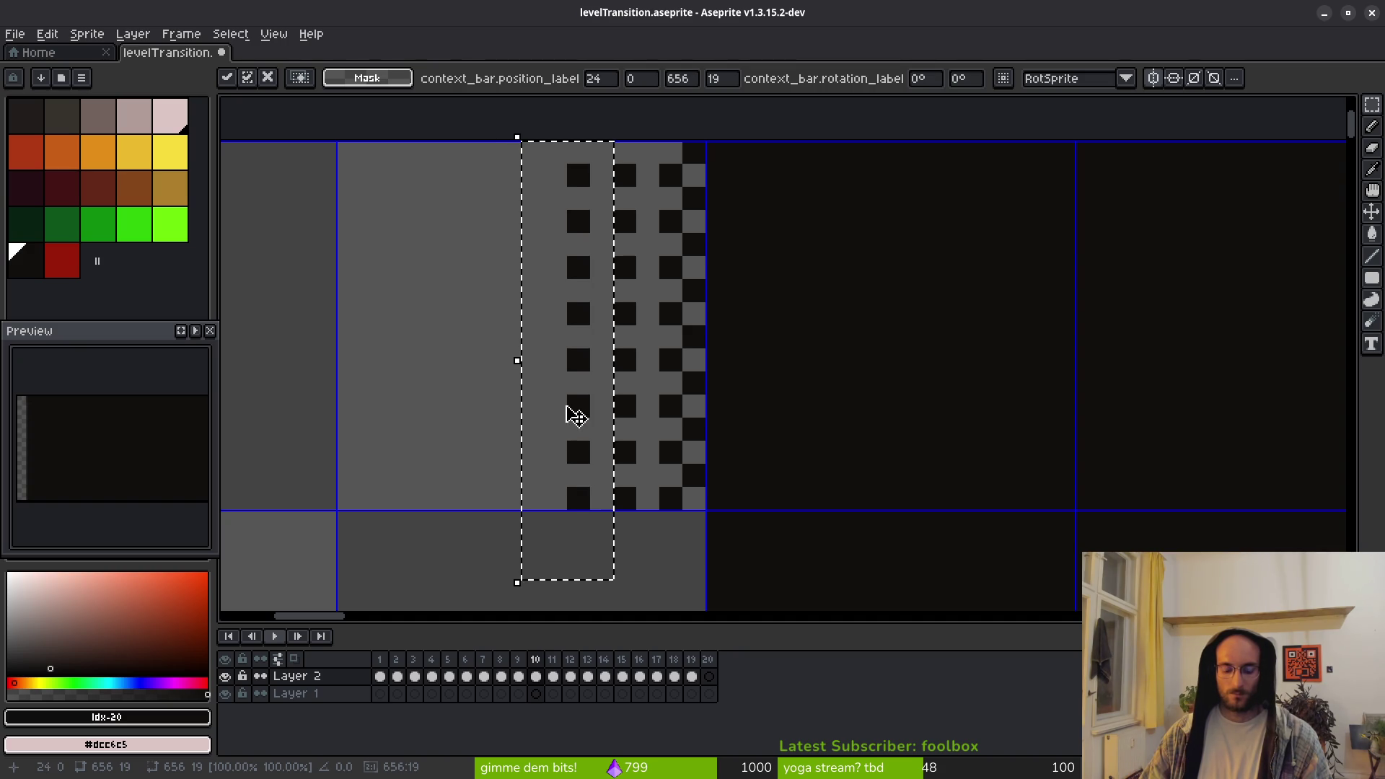
pyautogui.hotkey('ctrl', 'd')
pyautogui.press('e')
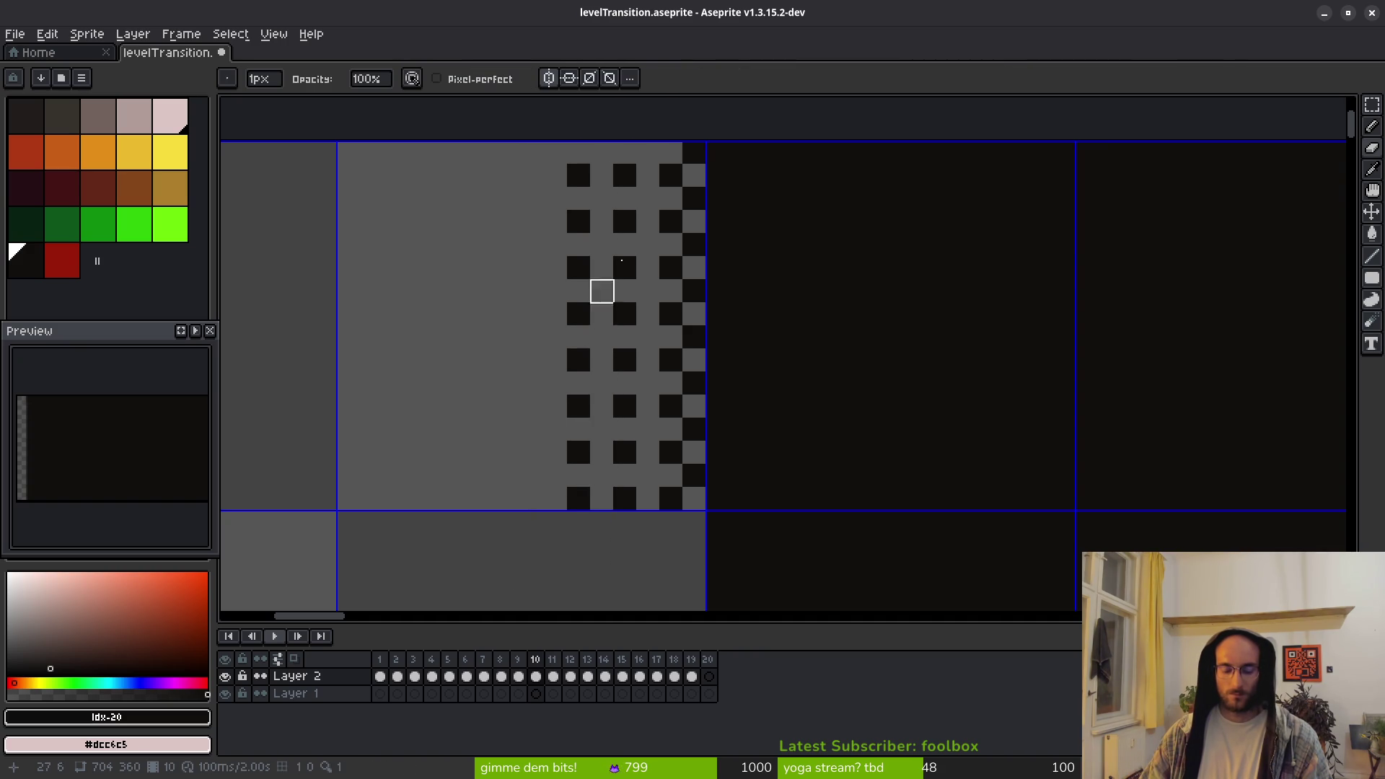
pyautogui.click(577, 222)
pyautogui.click(578, 314)
pyautogui.click(578, 407)
pyautogui.click(577, 498)
# Add a grey pixel beside the checker column and reframe the view on the left dither edge
pyautogui.scroll(-4, 538, 417)
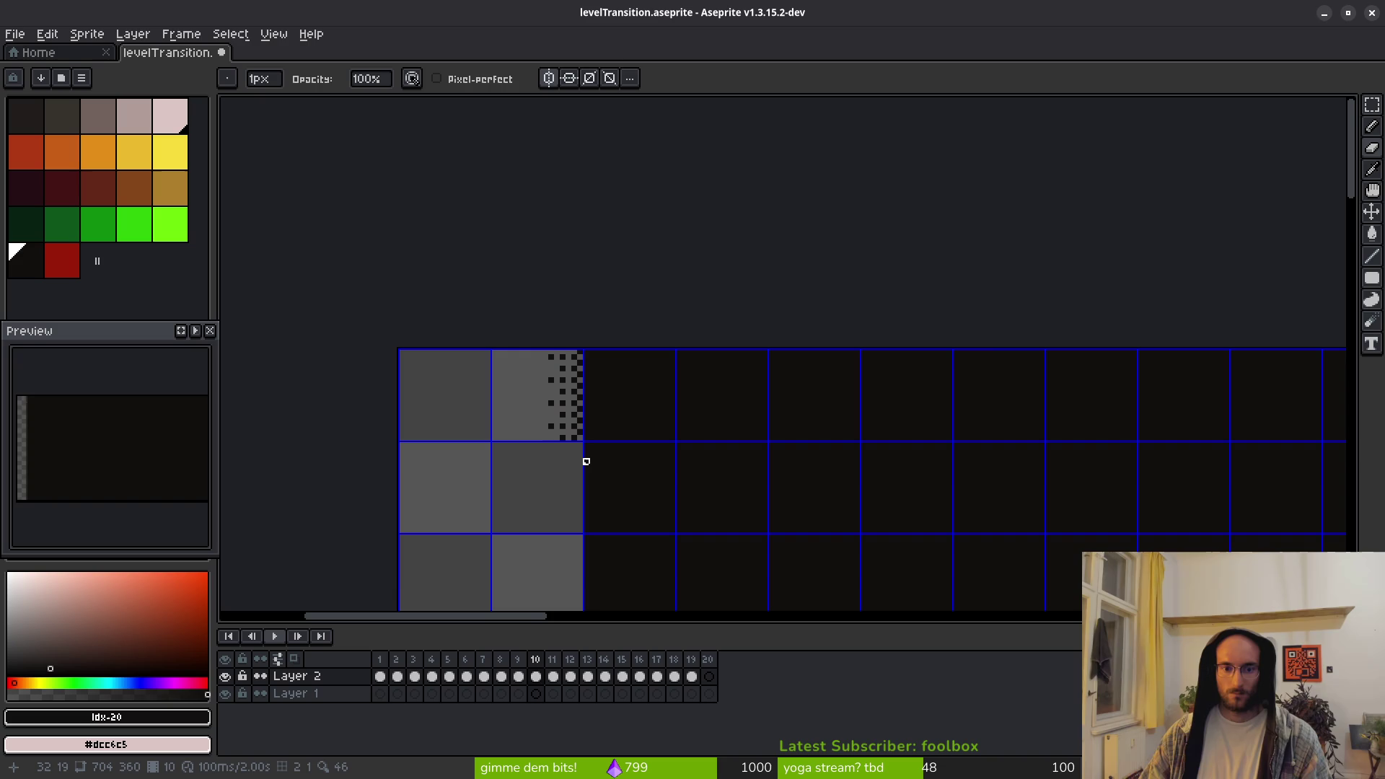
pyautogui.scroll(1, 574, 422)
pyautogui.scroll(2, 573, 419)
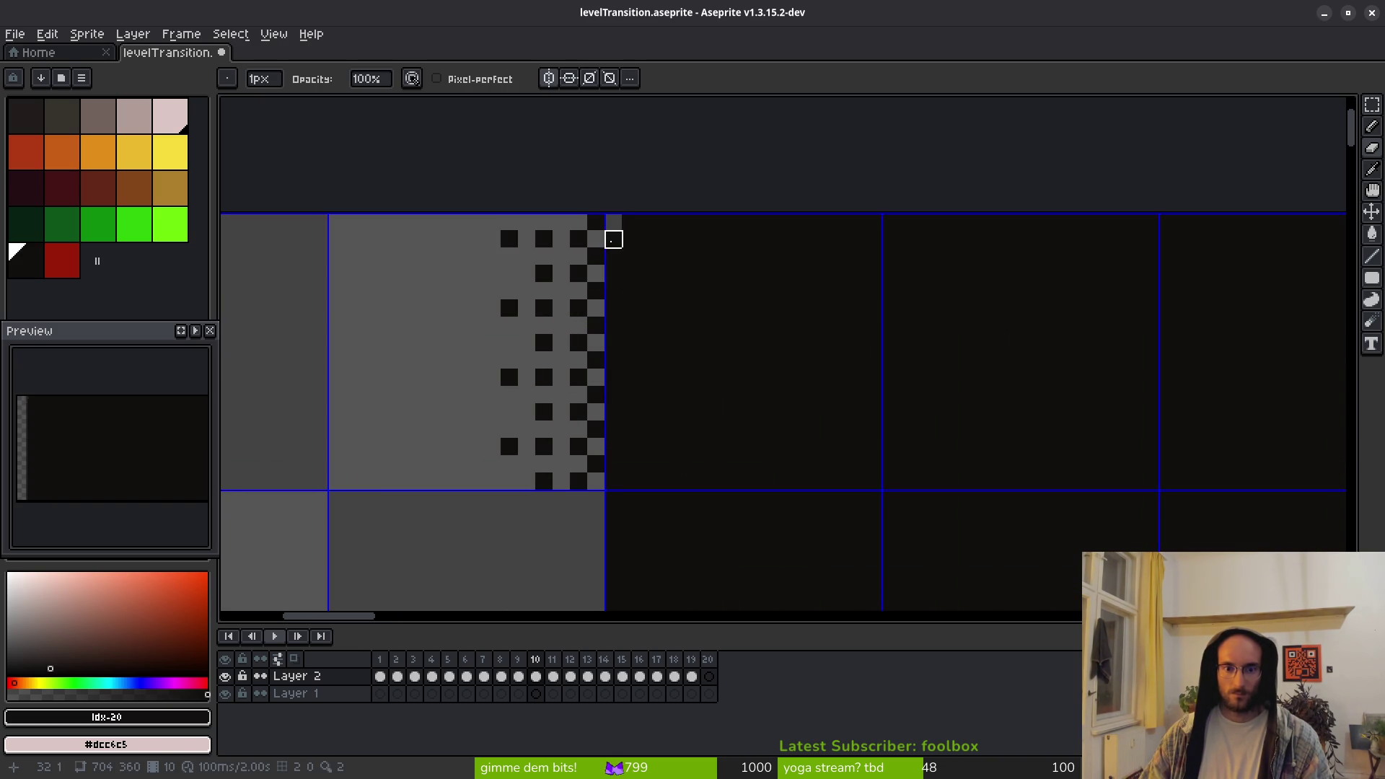
pyautogui.click(613, 291)
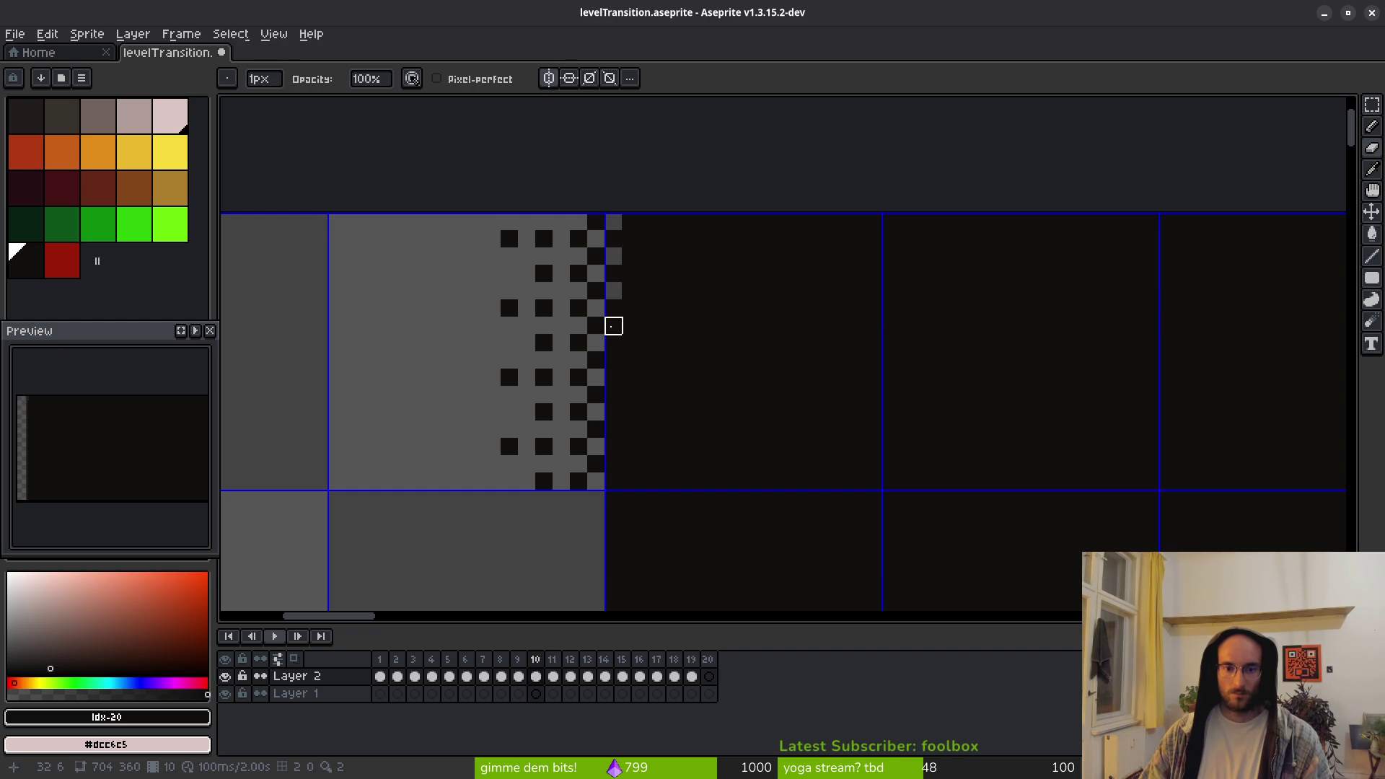
pyautogui.scroll(-3, 613, 326)
pyautogui.scroll(-3, 671, 407)
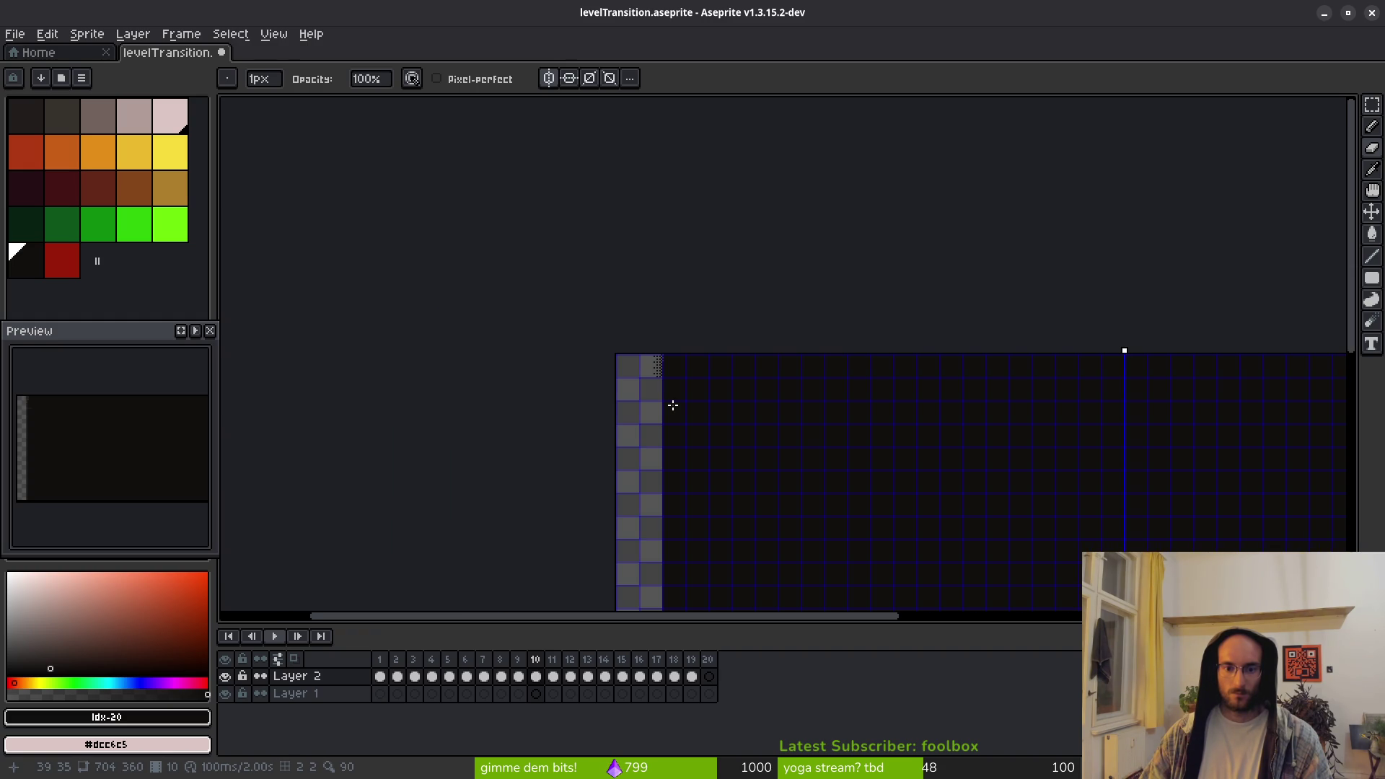
pyautogui.moveTo(801, 438); pyautogui.dragTo(633, 347)
pyautogui.scroll(3, 548, 291)
pyautogui.moveTo(547, 291); pyautogui.dragTo(724, 393)
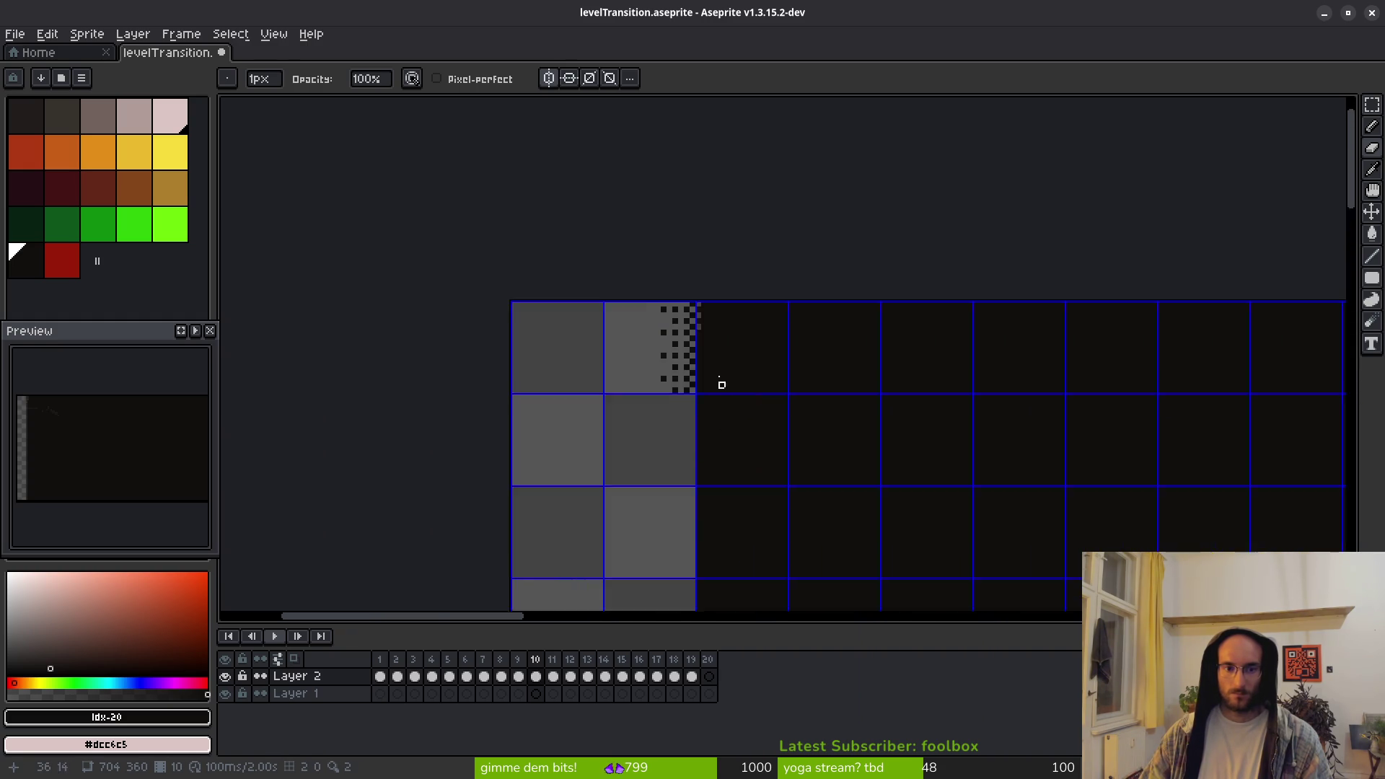
pyautogui.scroll(4, 724, 378)
# Paint four alternating grey pixels down the column beside the dither edge, undoing one stray pixel
pyautogui.click(657, 299)
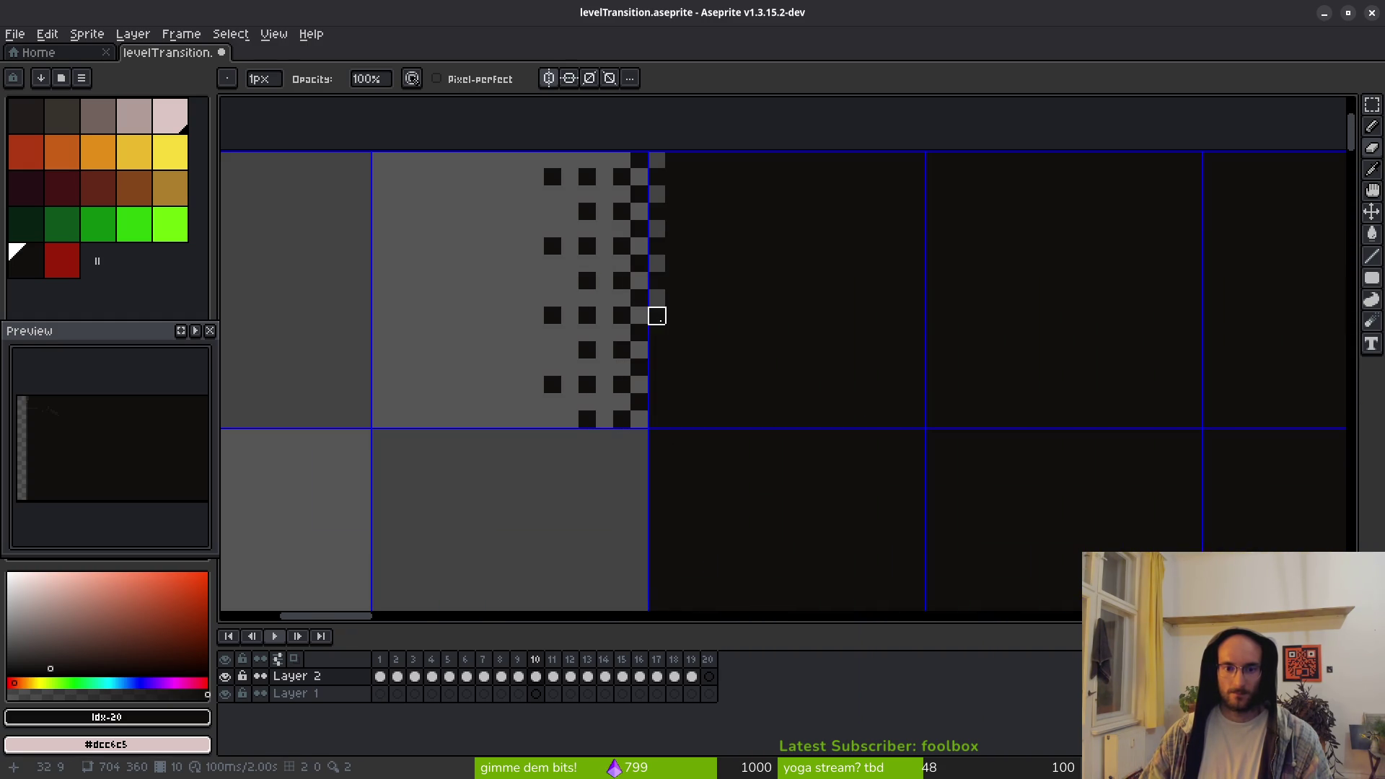
pyautogui.click(658, 333)
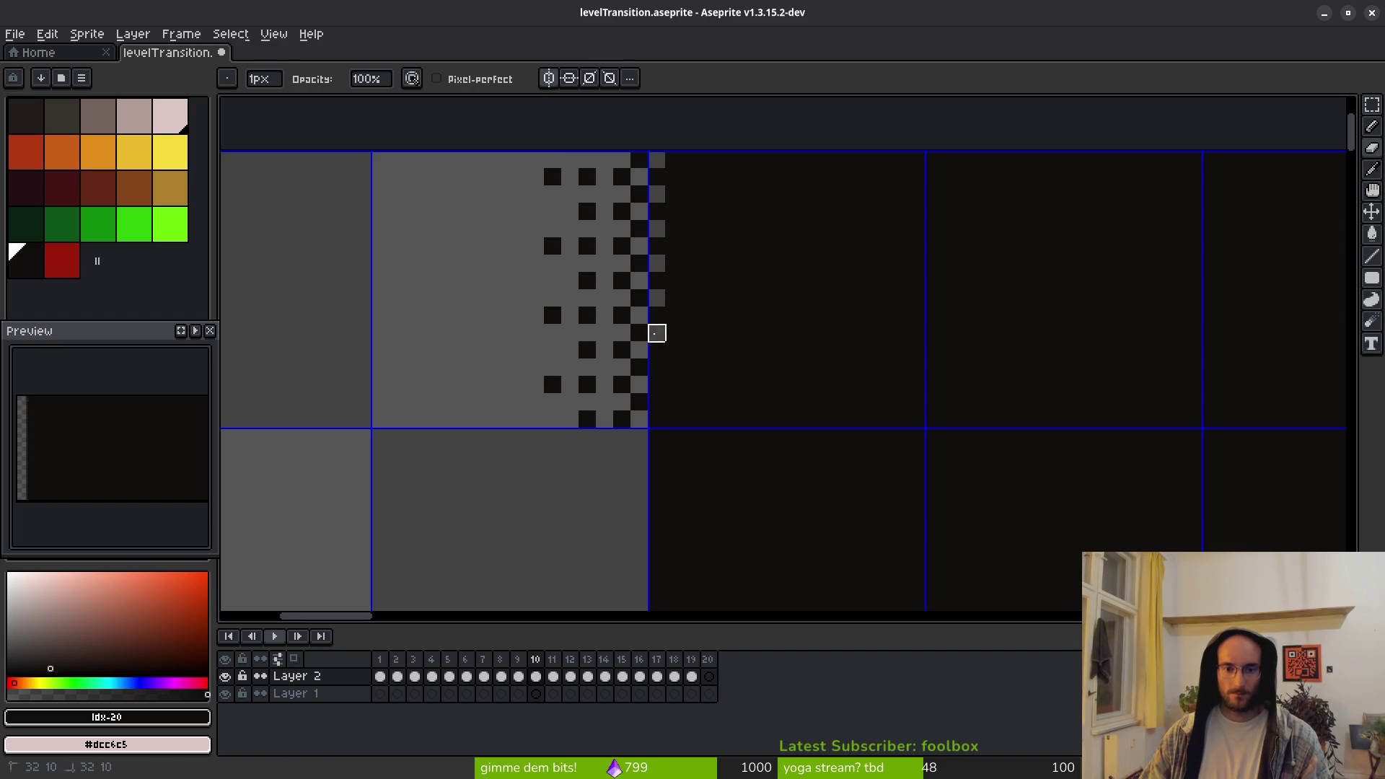
pyautogui.scroll(3, 660, 364)
pyautogui.click(648, 369)
pyautogui.click(648, 437)
pyautogui.scroll(-3, 682, 472)
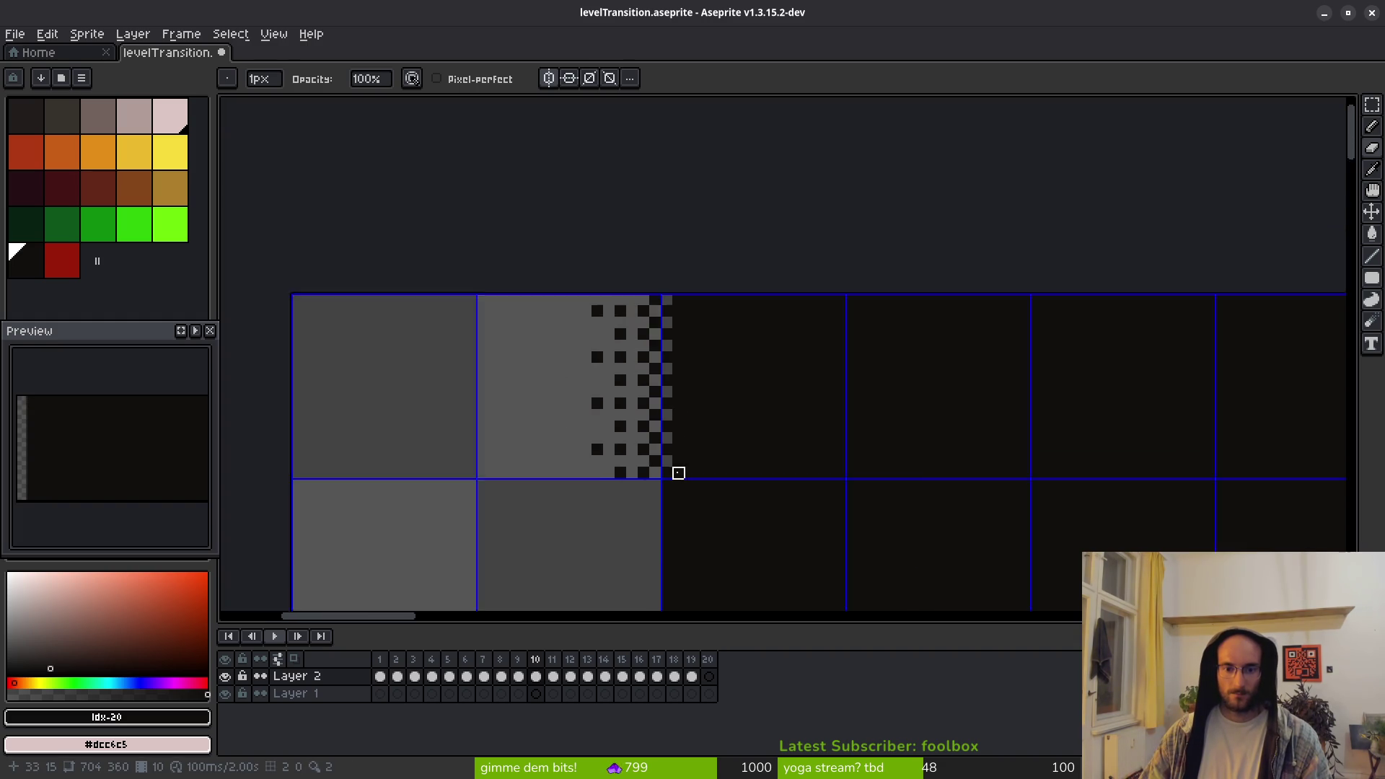
pyautogui.scroll(4, 713, 481)
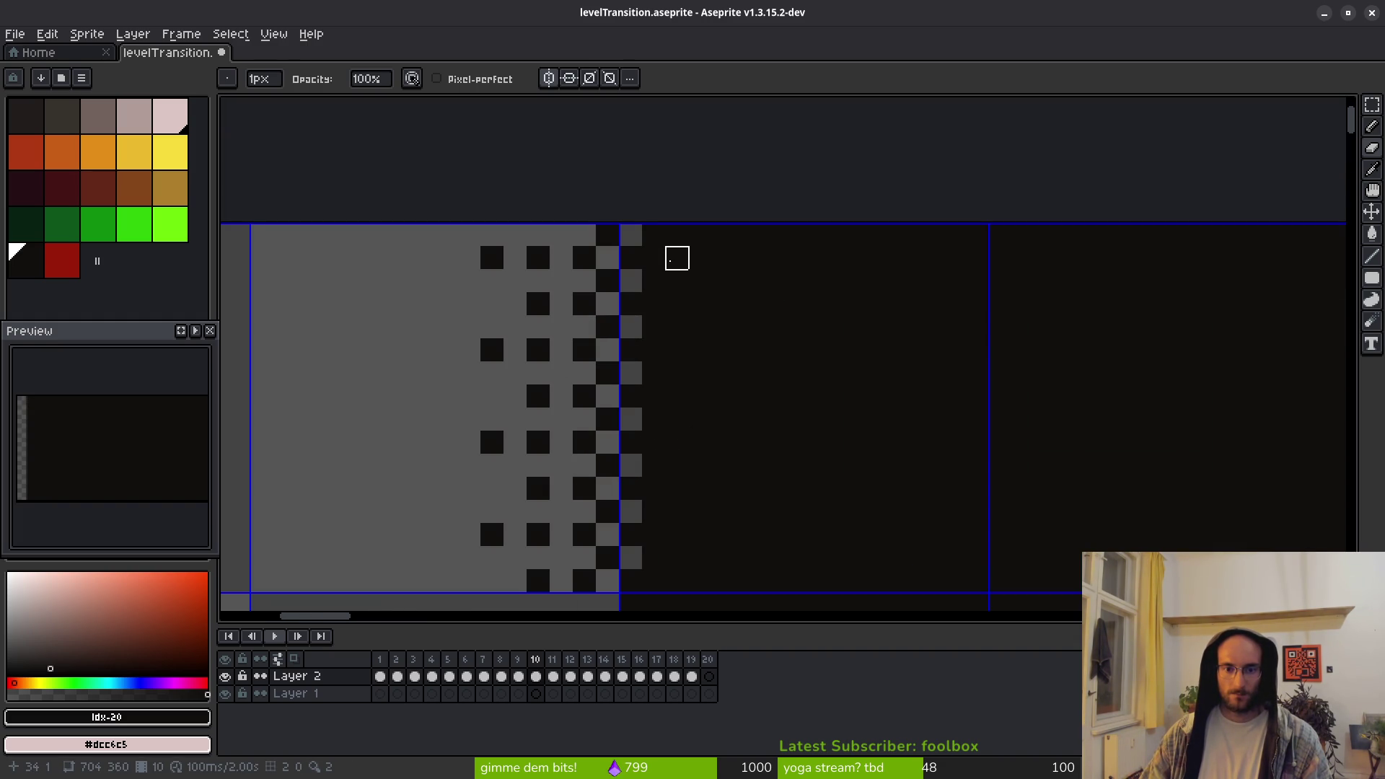
pyautogui.click(677, 257)
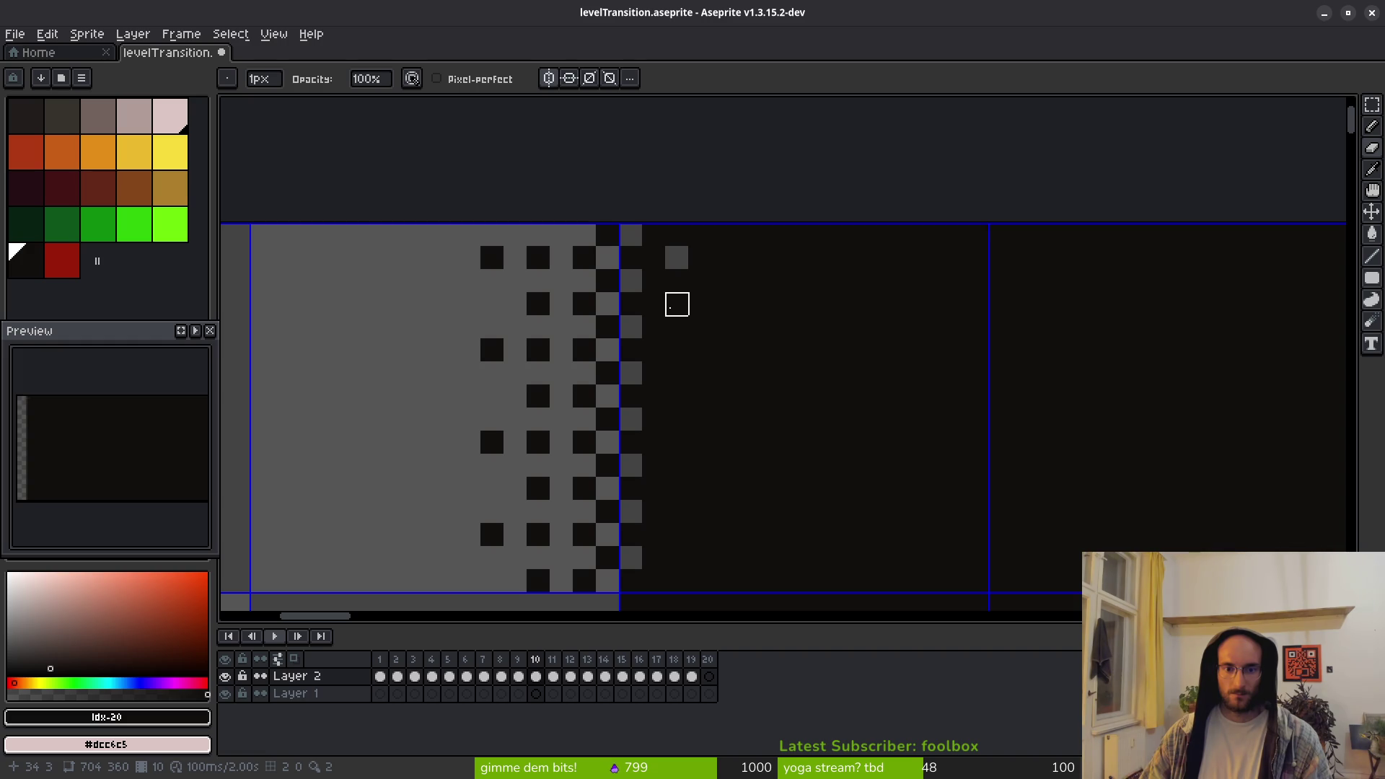
pyautogui.hotkey('ctrl', 'z')
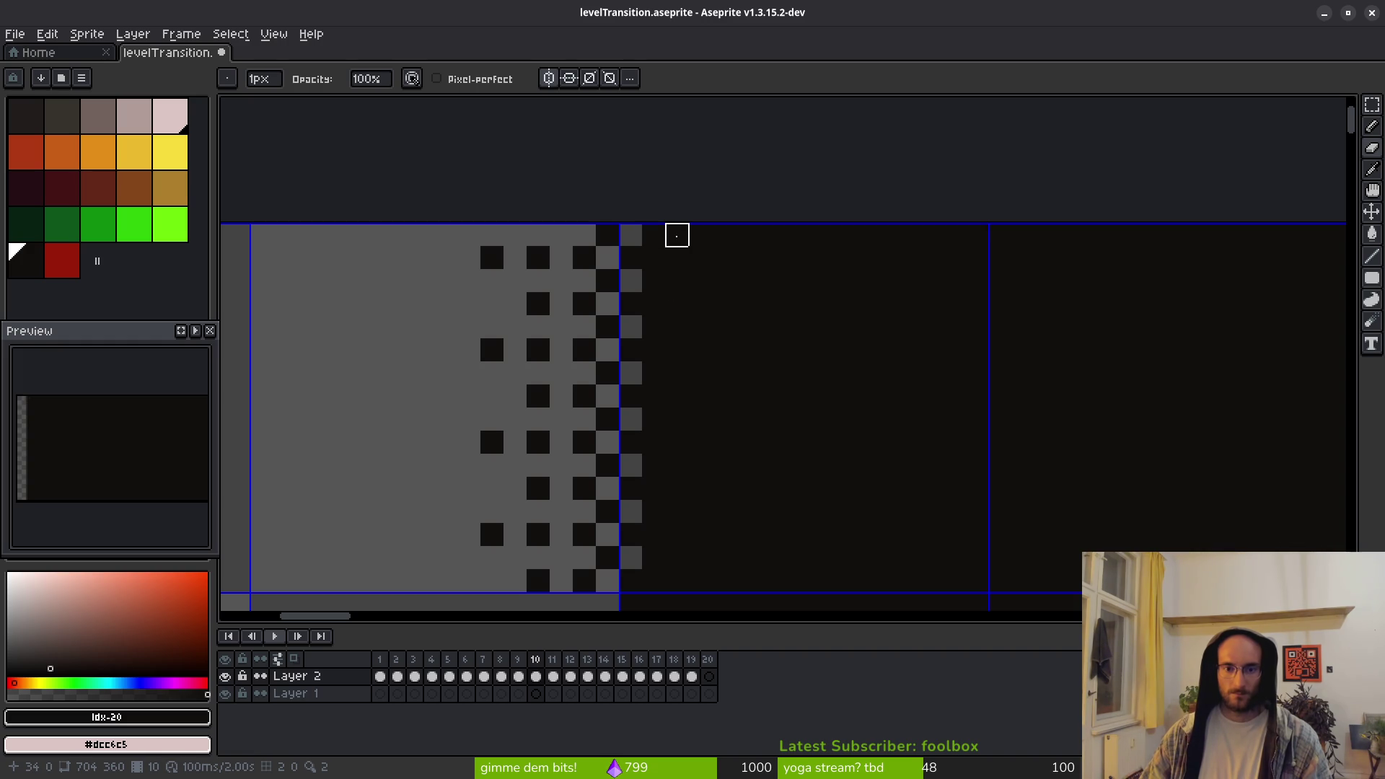
# Pencil grey dots every other row down the next dark column
pyautogui.click(653, 258)
pyautogui.click(653, 350)
pyautogui.click(653, 396)
pyautogui.click(653, 442)
pyautogui.click(653, 488)
pyautogui.click(653, 534)
pyautogui.click(654, 580)
# Add grey dots every other row up the following dark column
pyautogui.click(699, 580)
pyautogui.click(699, 534)
pyautogui.click(699, 488)
pyautogui.click(700, 442)
pyautogui.click(700, 396)
pyautogui.click(700, 350)
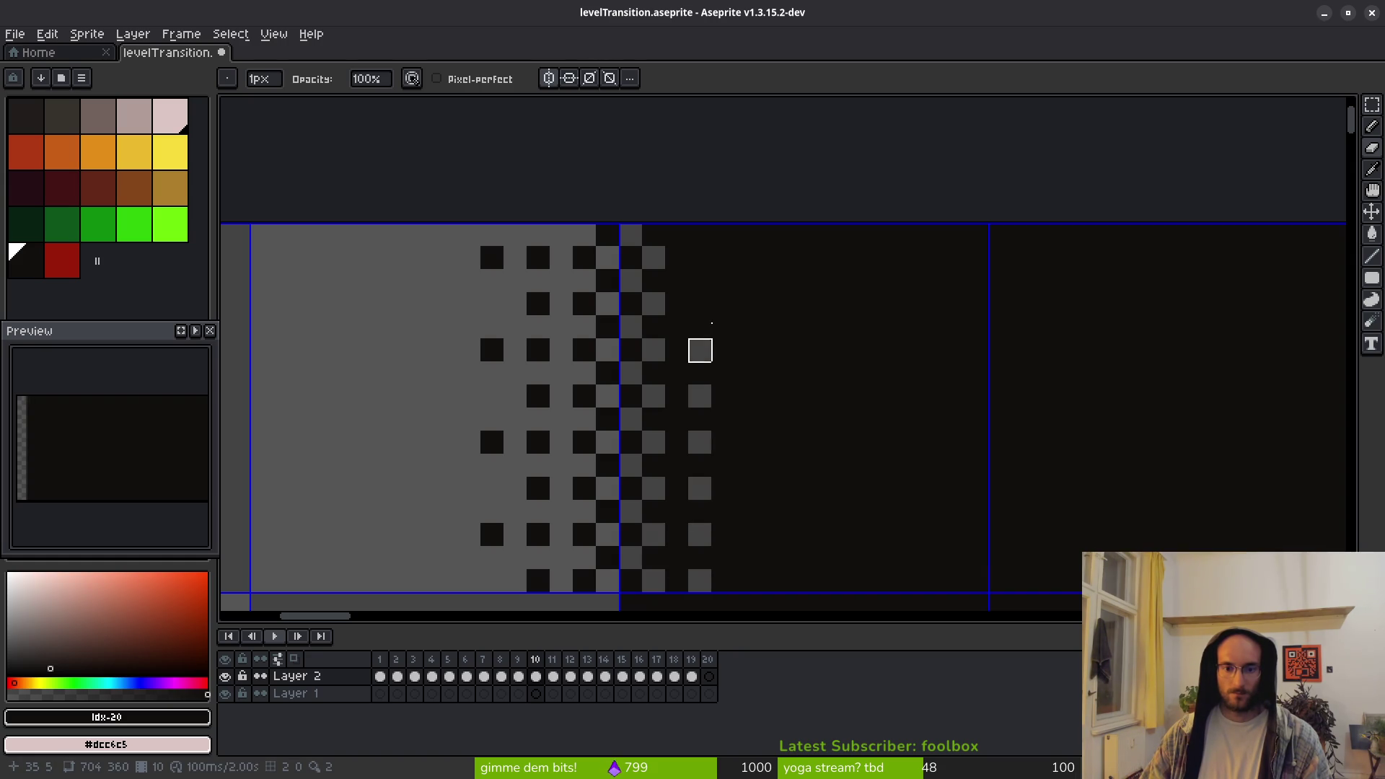
pyautogui.click(700, 303)
pyautogui.click(699, 257)
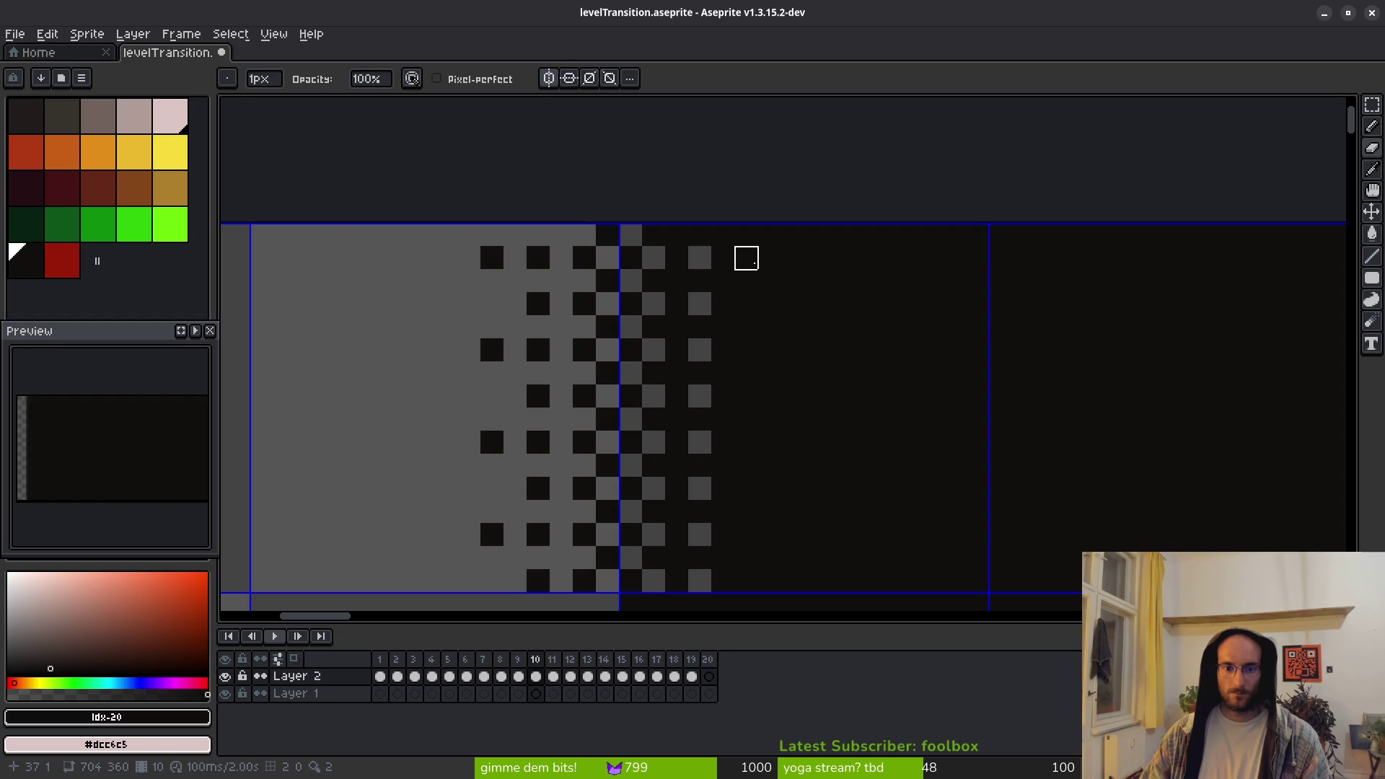
# Dot the third dark column with grey, then undo it as too dense
pyautogui.click(747, 281)
pyautogui.click(747, 327)
pyautogui.click(746, 373)
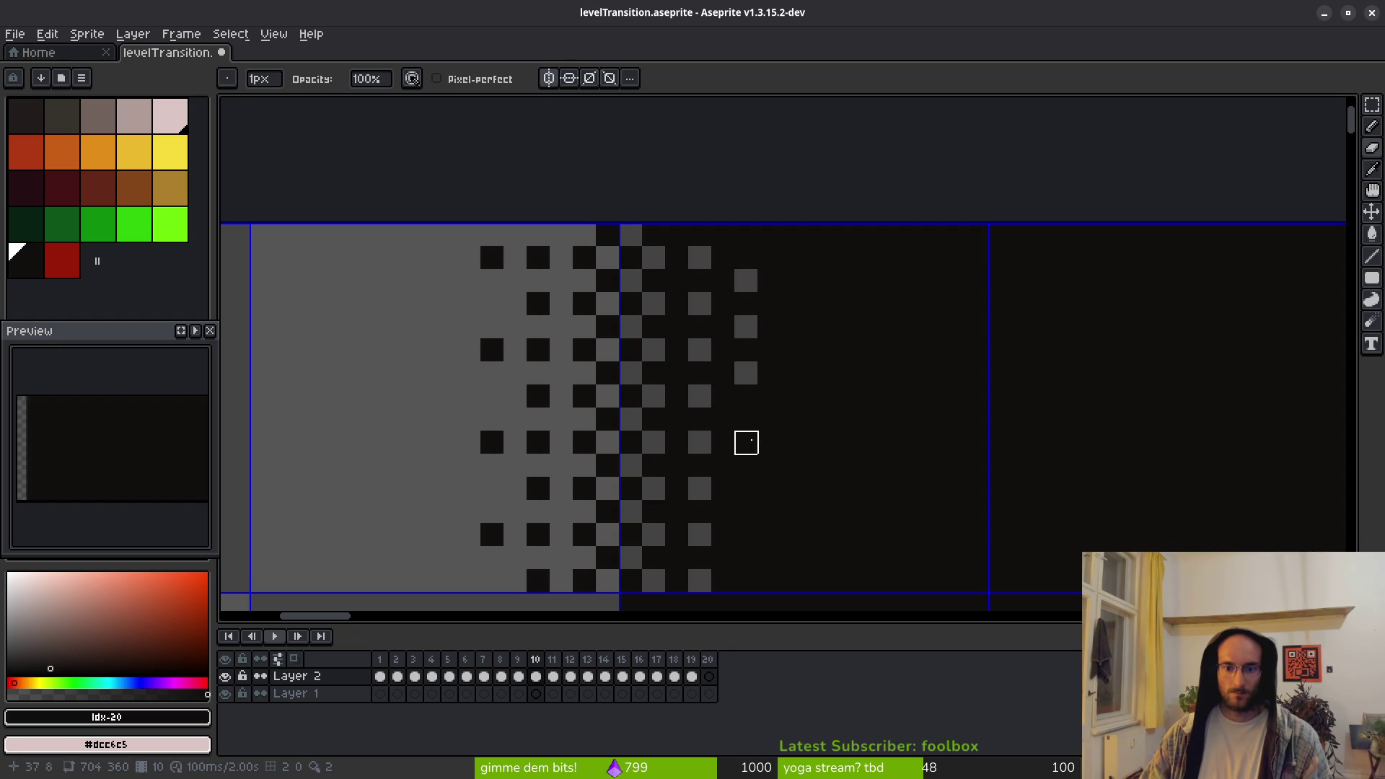
pyautogui.click(746, 419)
pyautogui.click(746, 466)
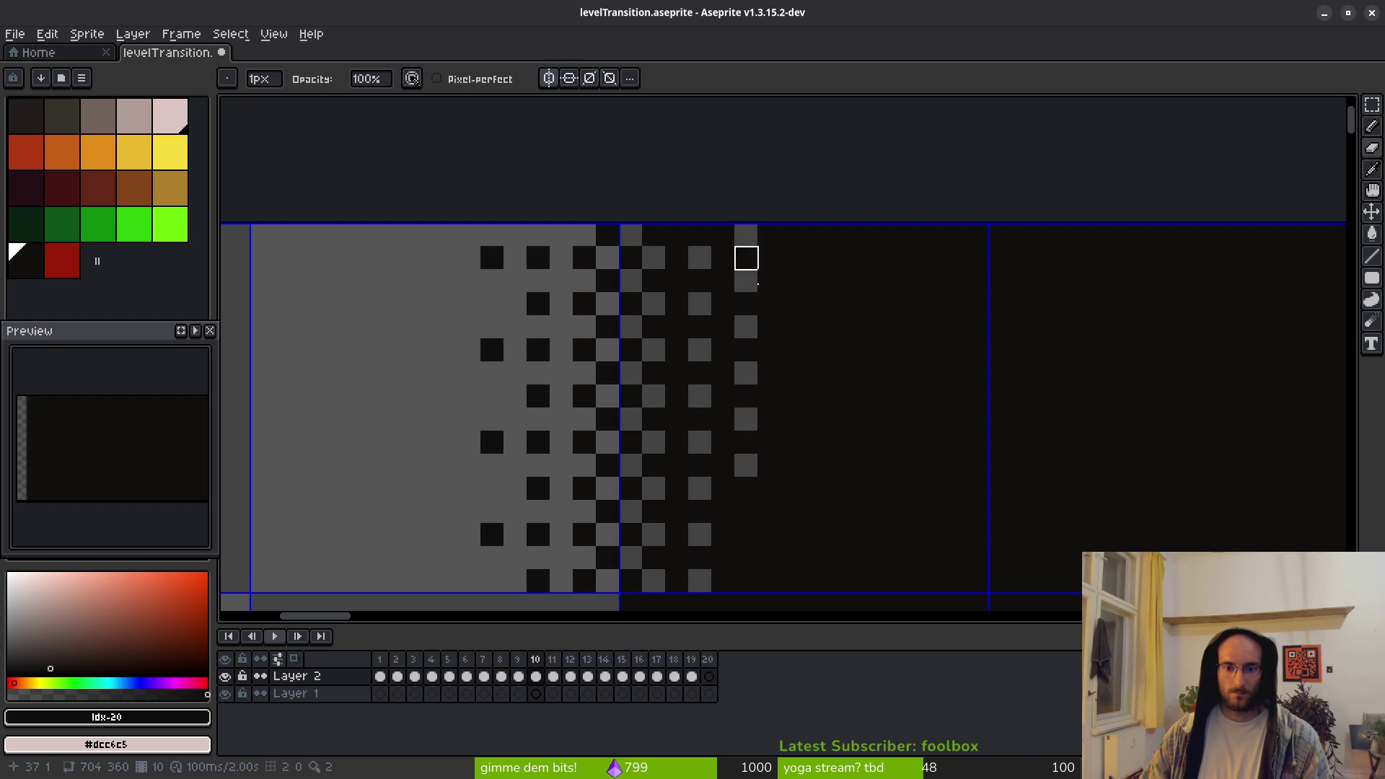
pyautogui.click(747, 512)
pyautogui.click(747, 557)
pyautogui.click(746, 581)
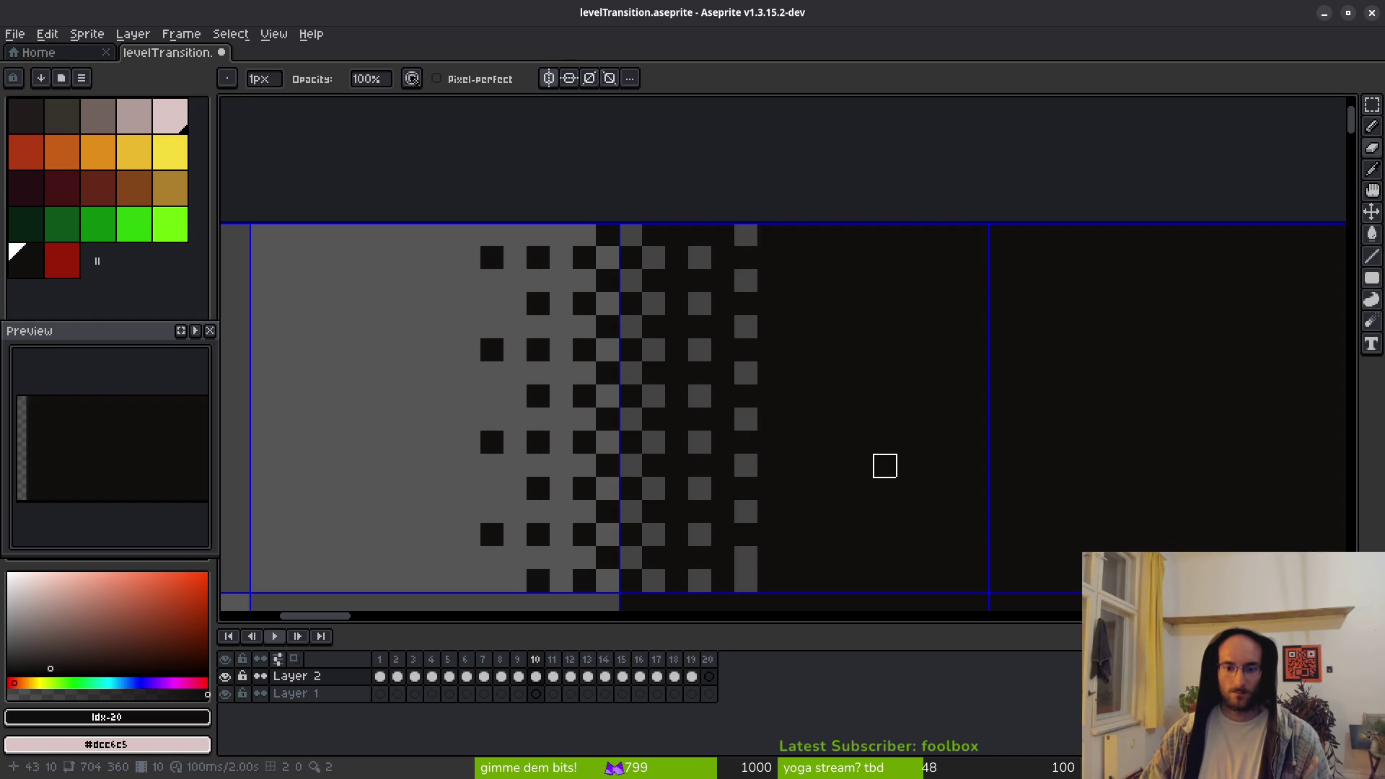
pyautogui.hotkey('ctrl', 'z')
pyautogui.hotkey('ctrl', 'z')
pyautogui.hotkey('ctrl', 'z')
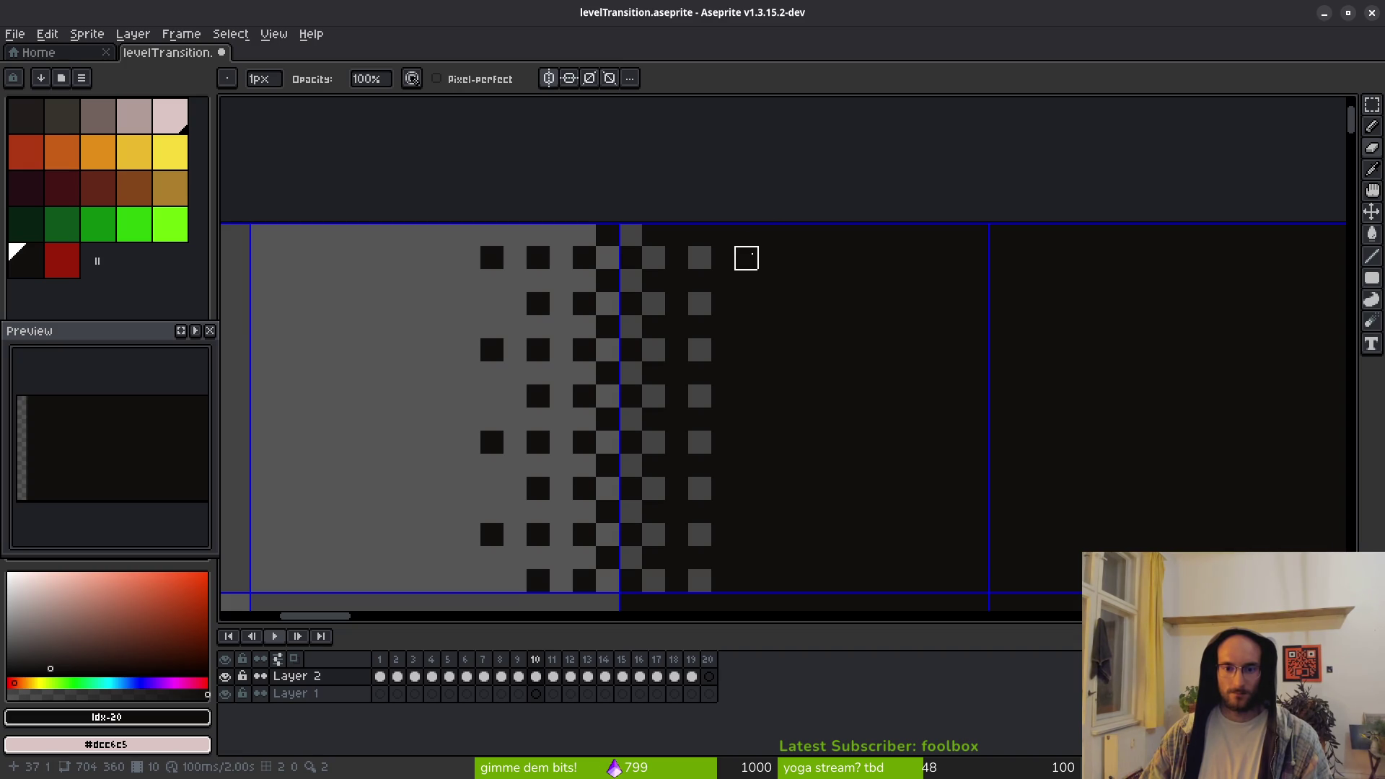
# Repaint the third column with four sparser grey dots
pyautogui.click(747, 257)
pyautogui.click(746, 350)
pyautogui.click(746, 442)
pyautogui.click(747, 535)
pyautogui.scroll(-6, 791, 581)
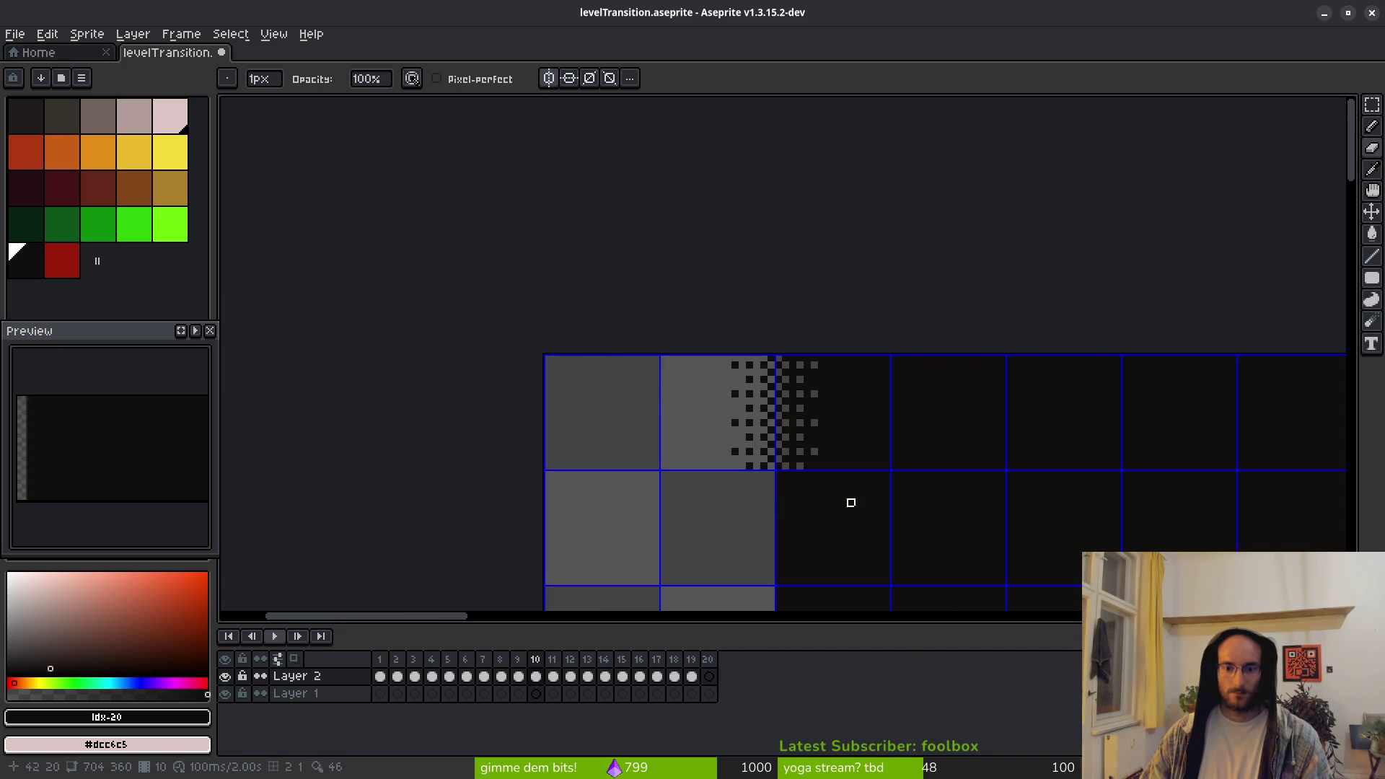
pyautogui.scroll(3, 822, 404)
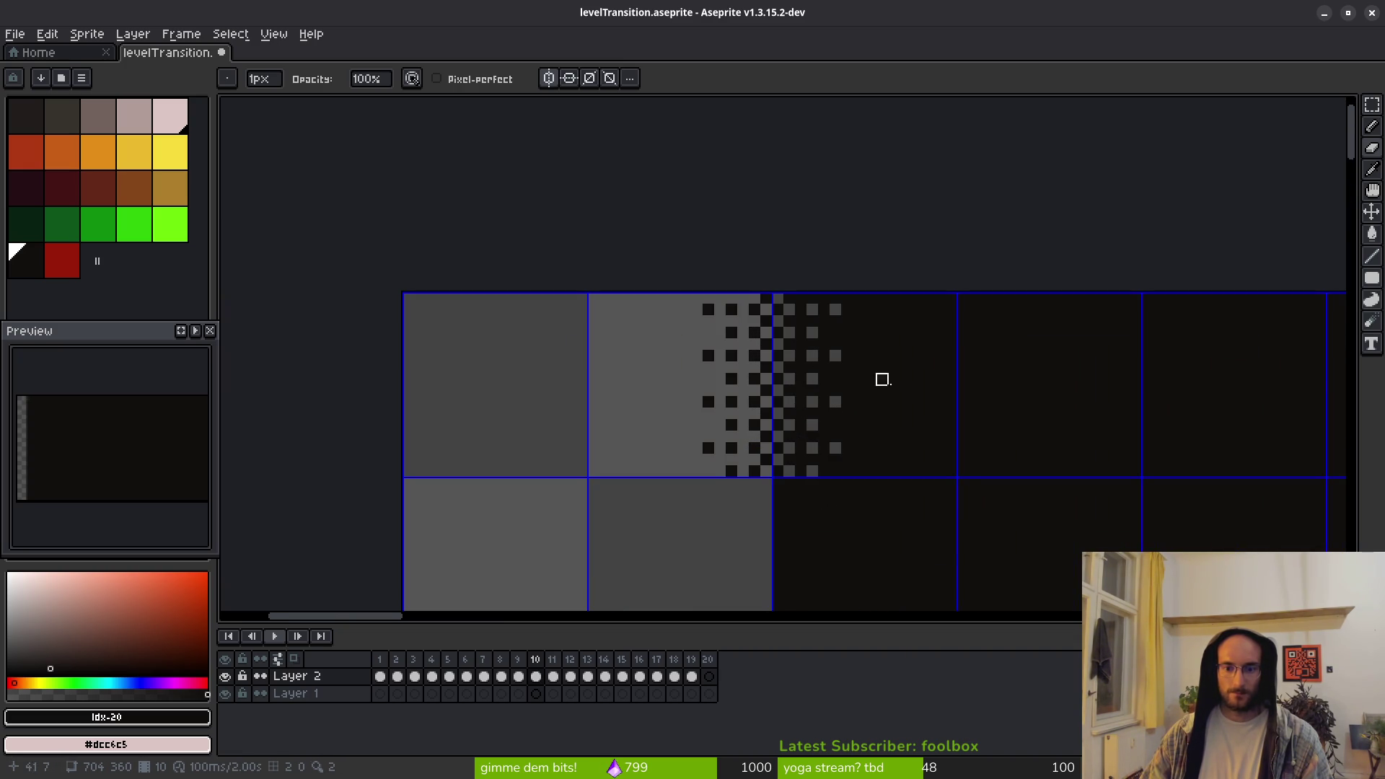
pyautogui.scroll(2, 797, 402)
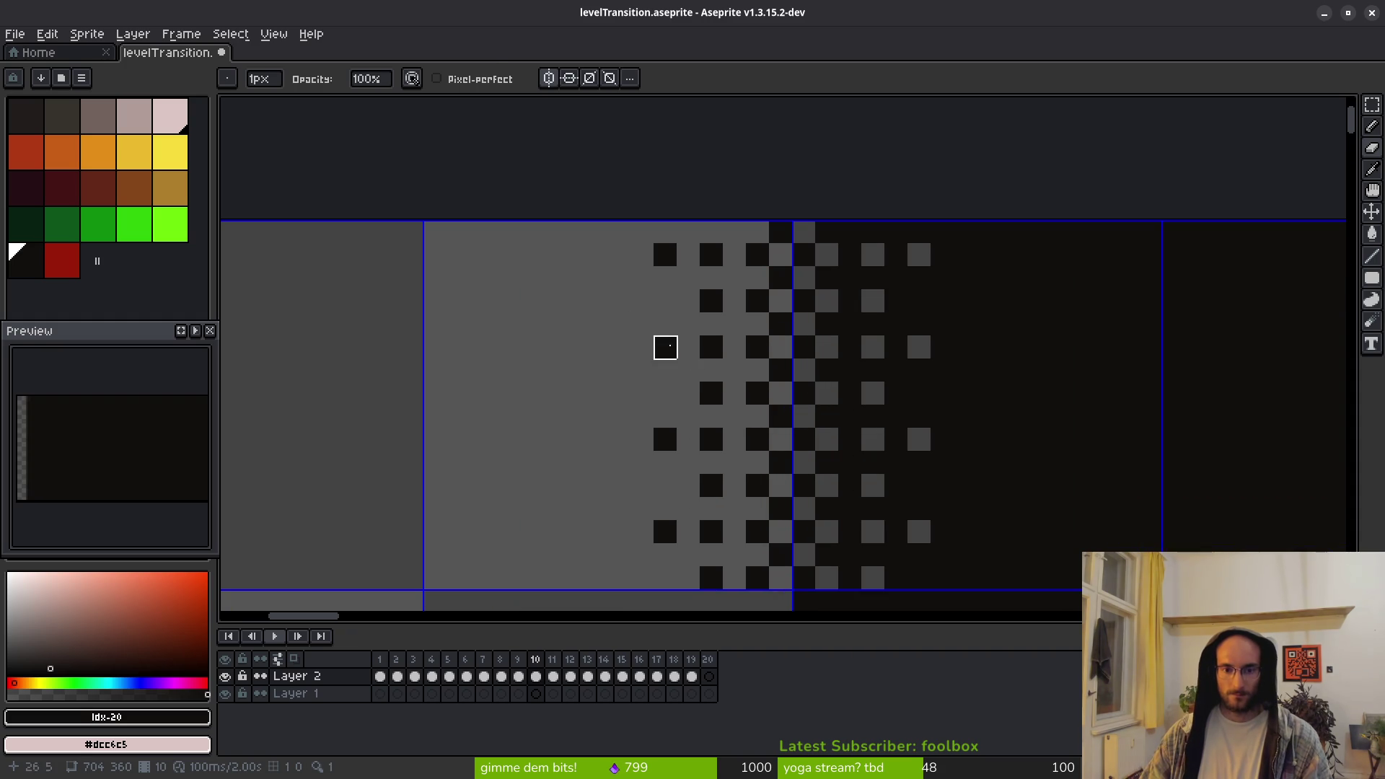
# Add sparse dark dots further left into the grey area, replacing one misplaced top-row dot
pyautogui.press('e')
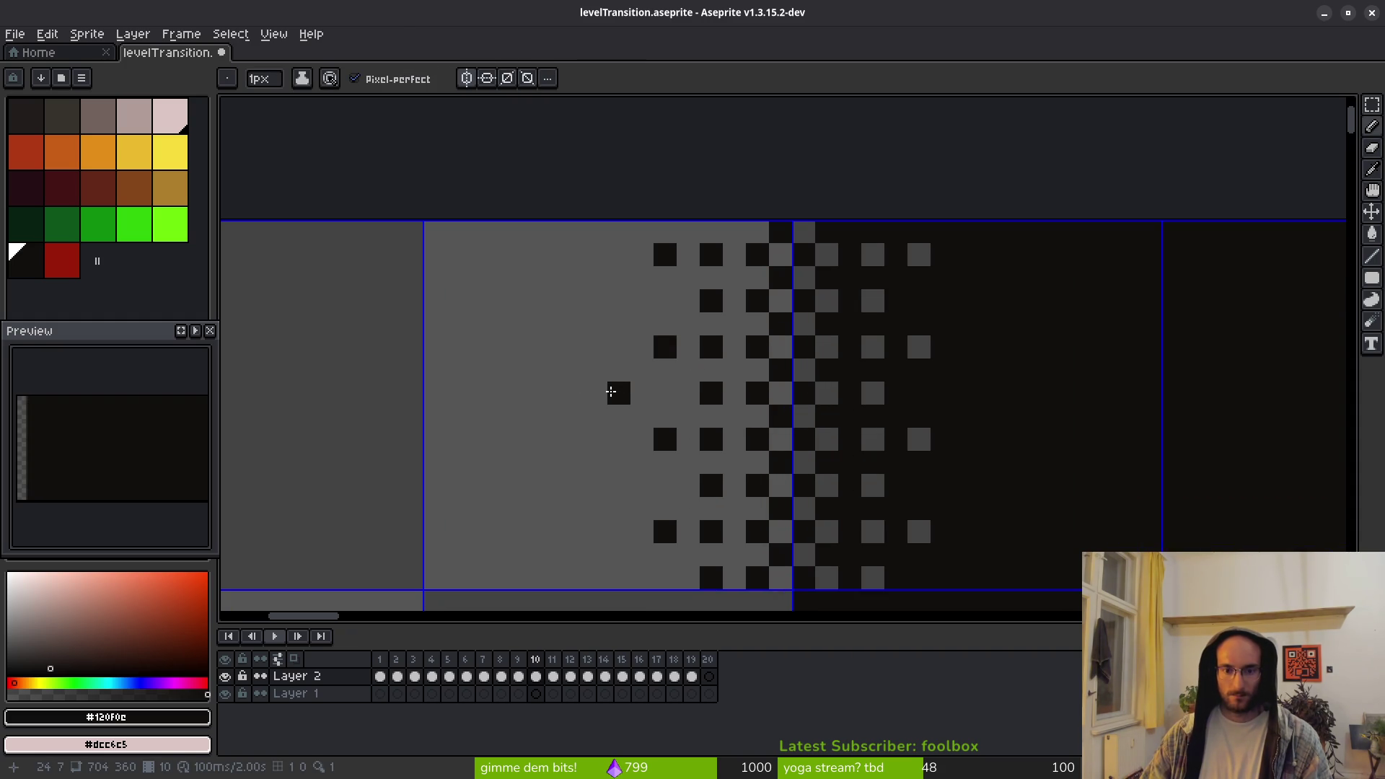
pyautogui.click(618, 301)
pyautogui.click(618, 485)
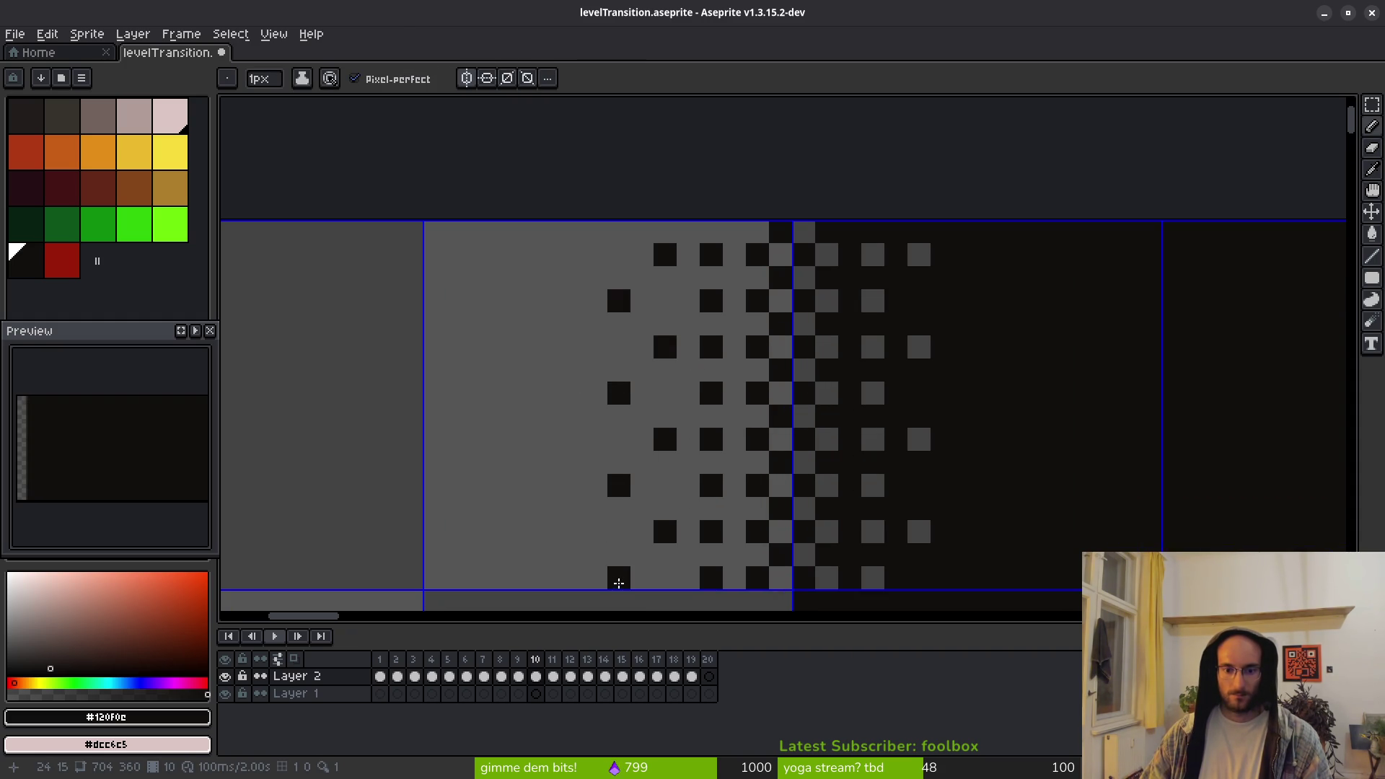
pyautogui.click(614, 231)
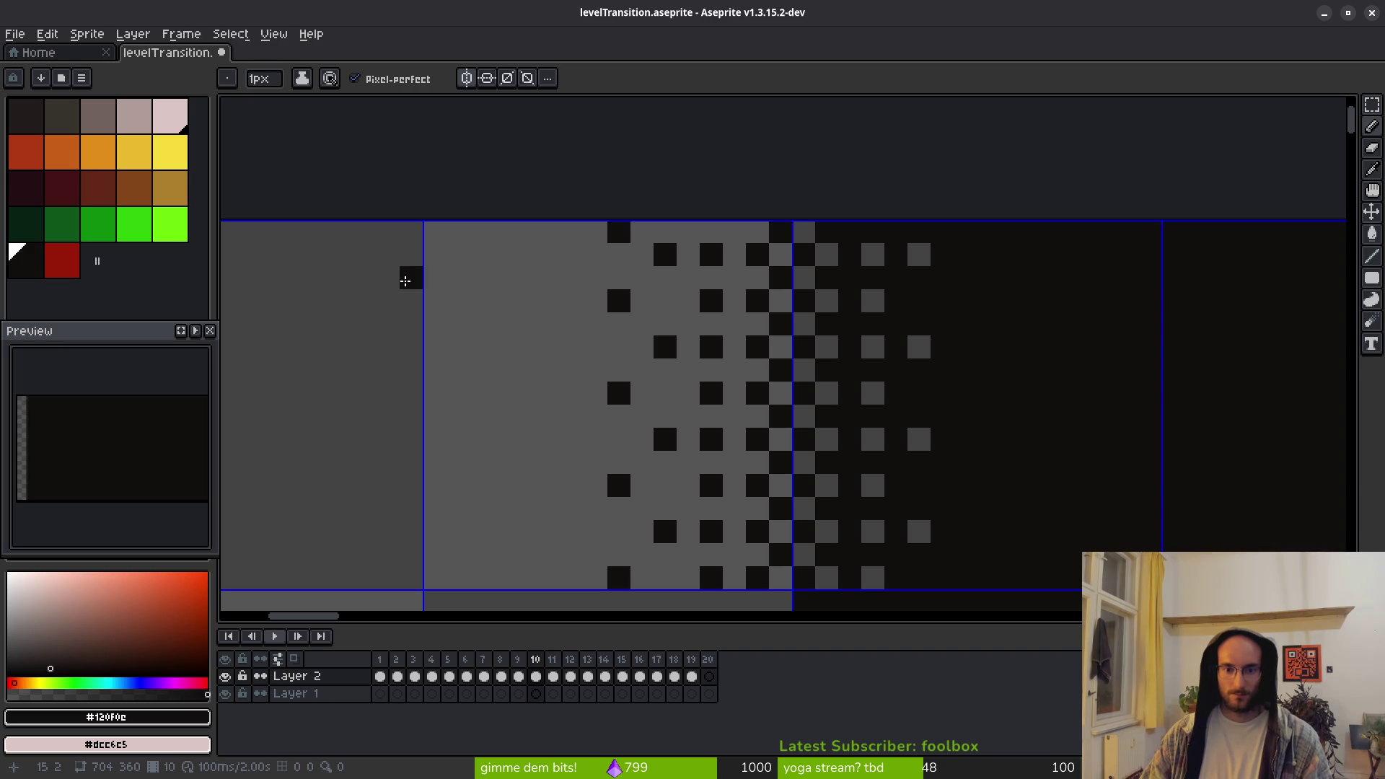
pyautogui.hotkey('ctrl', 'z')
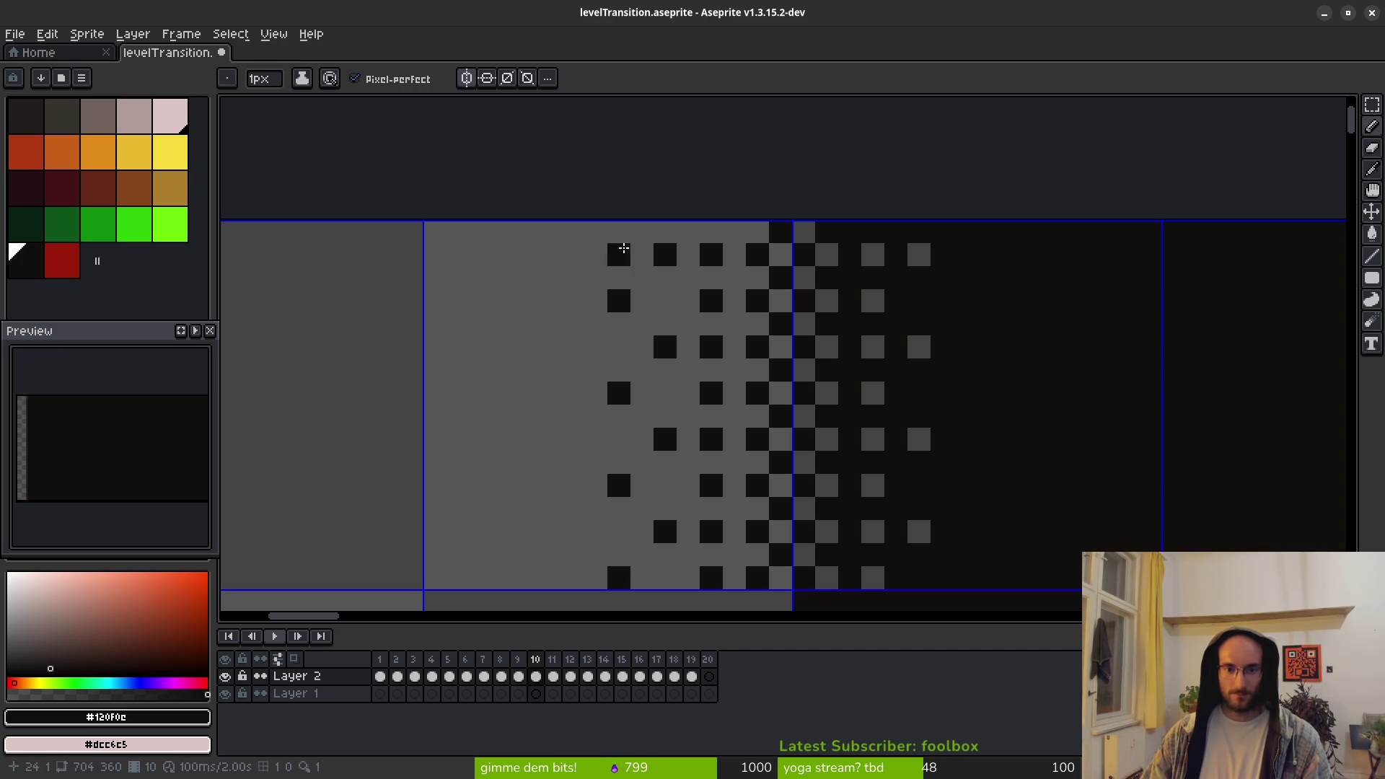
pyautogui.click(549, 255)
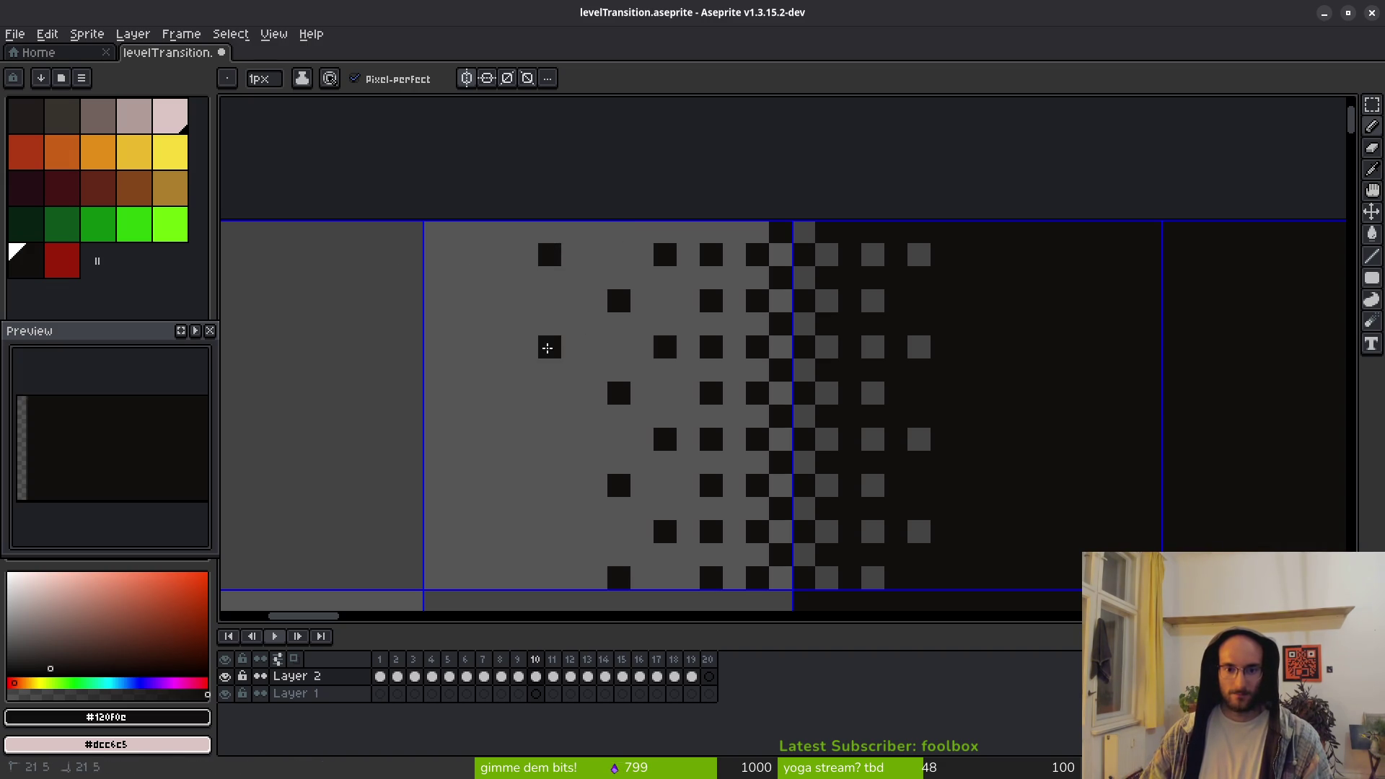
pyautogui.scroll(-3, 760, 490)
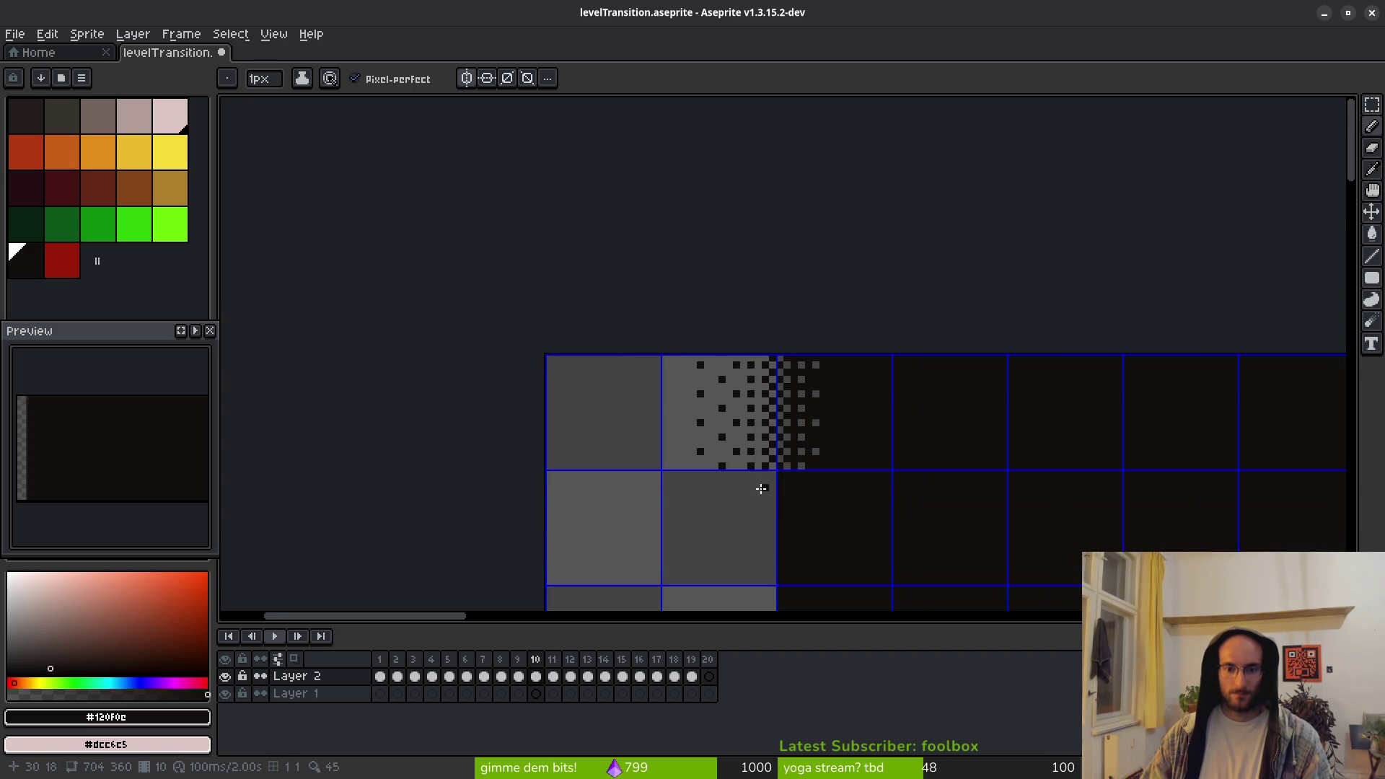
pyautogui.scroll(-3, 761, 490)
pyautogui.scroll(5, 763, 400)
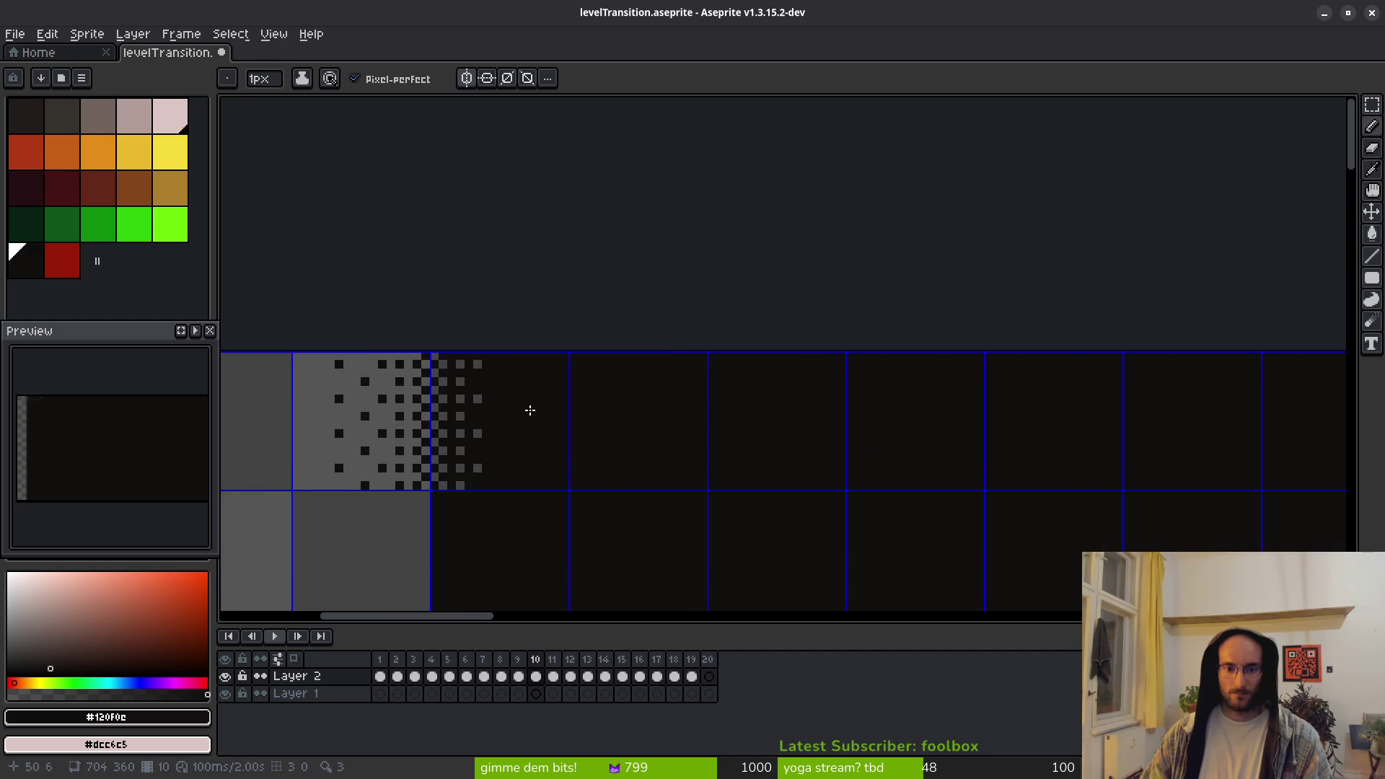
pyautogui.press('e')
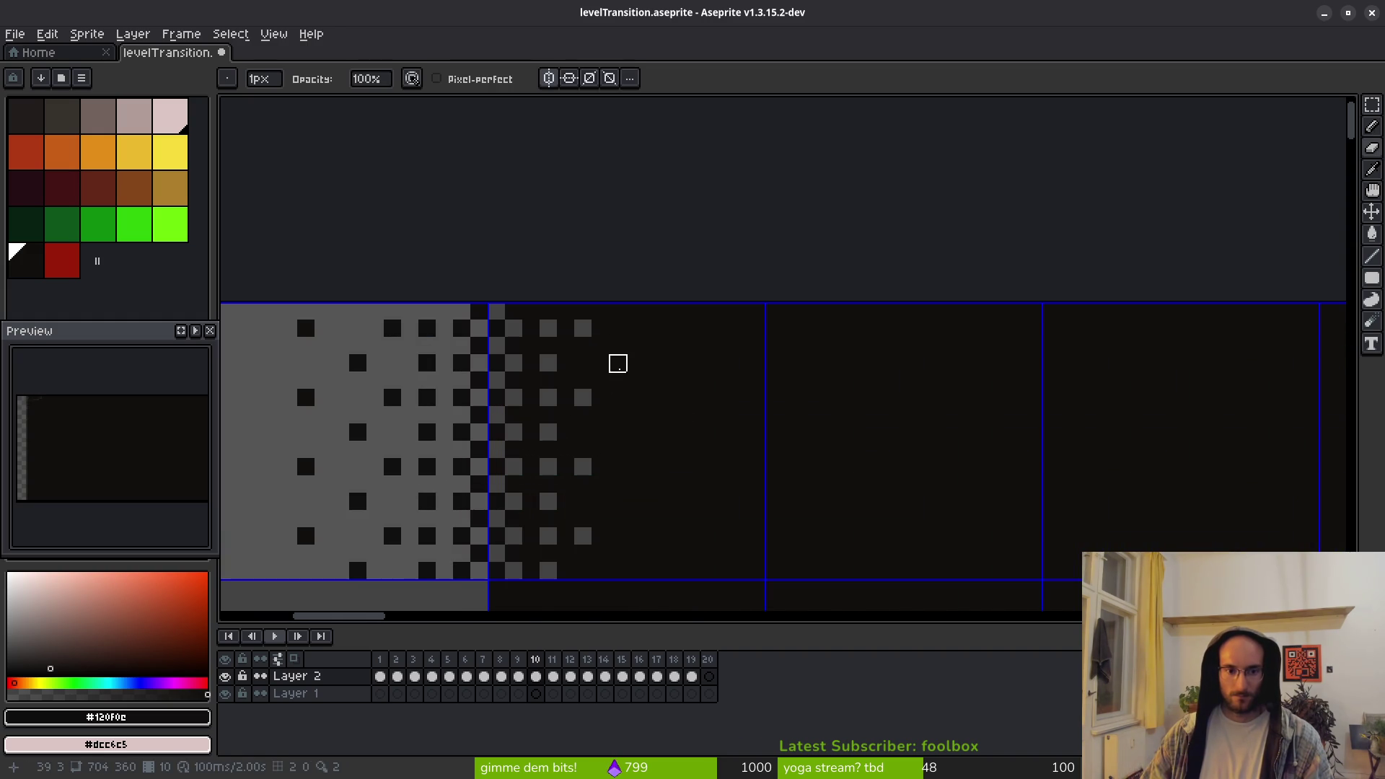
# Add four spaced grey dots down the next dark column
pyautogui.click(618, 363)
pyautogui.click(619, 432)
pyautogui.click(618, 502)
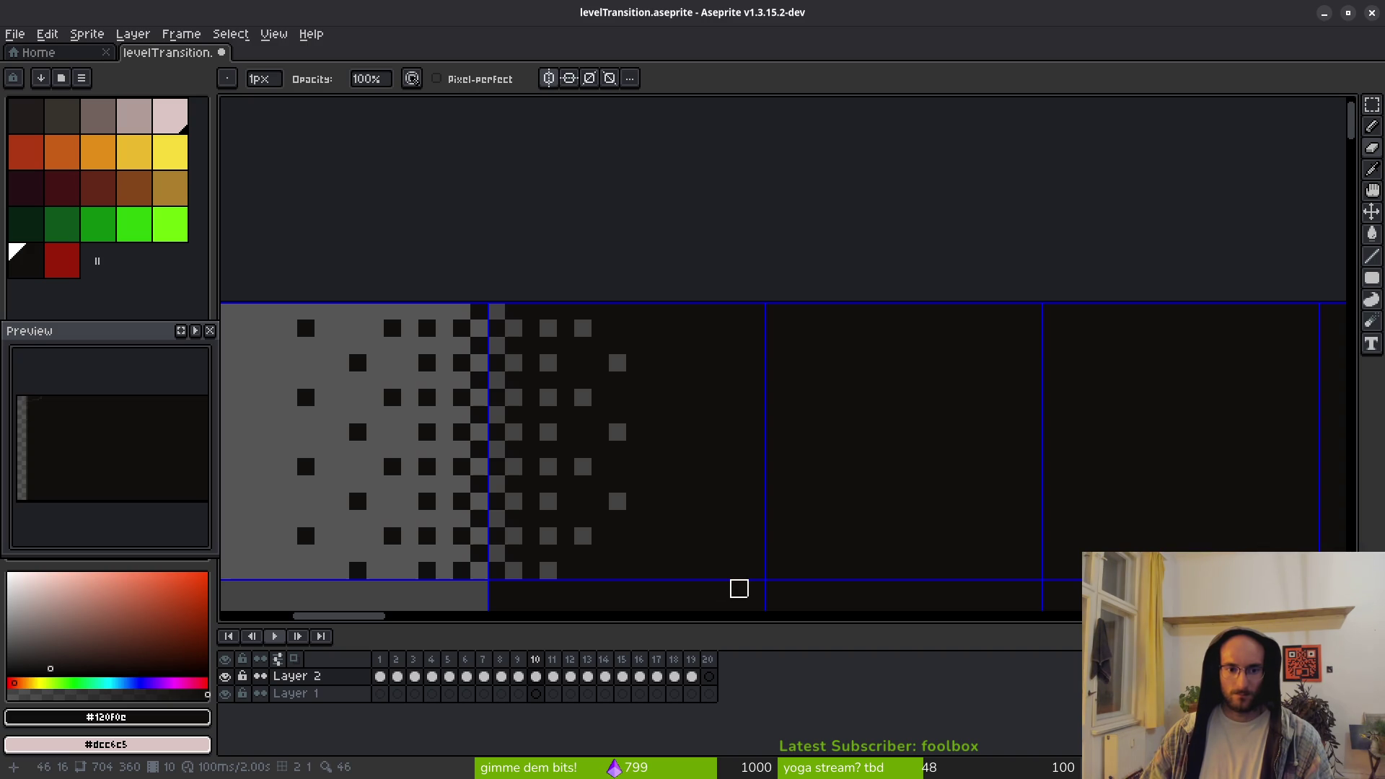
pyautogui.click(618, 571)
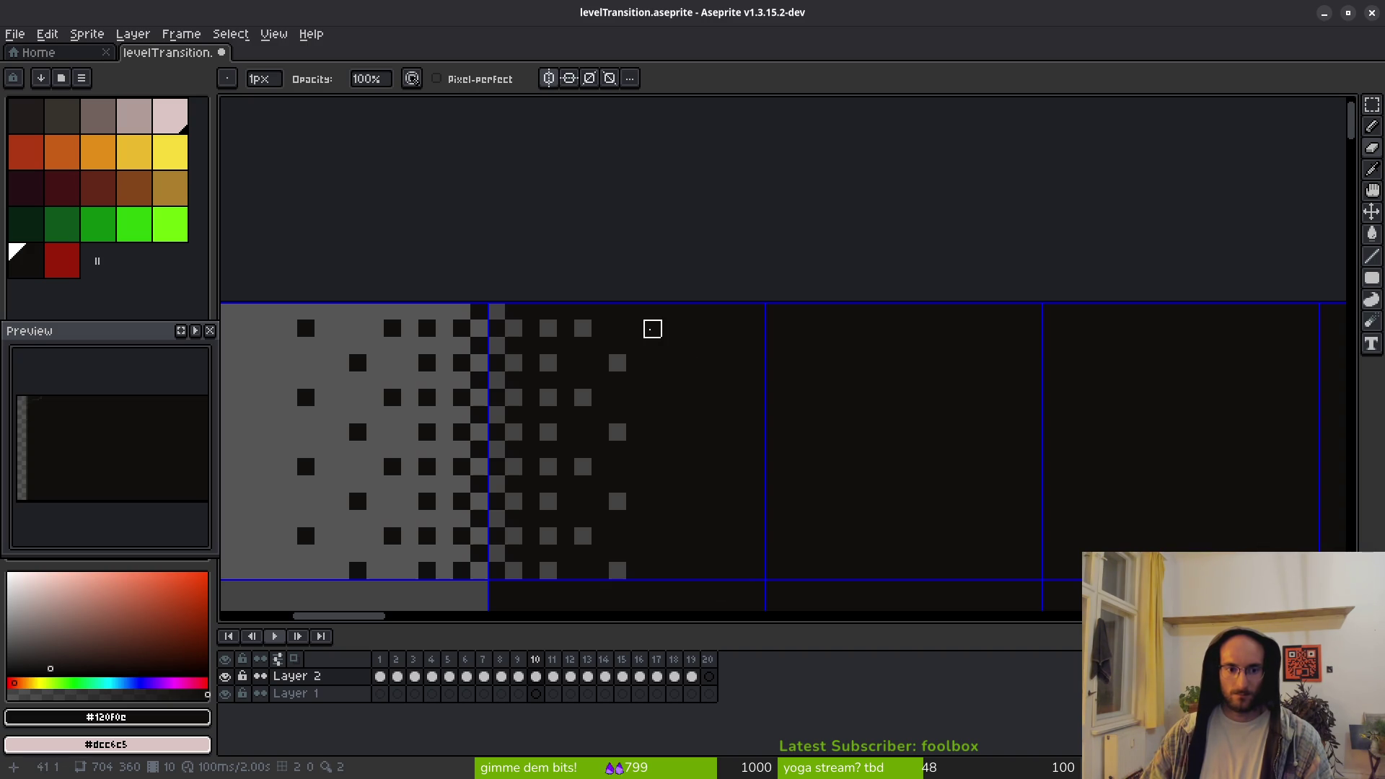
# Place three sparser grey dots in the outermost dark column
pyautogui.click(669, 329)
pyautogui.click(669, 398)
pyautogui.click(669, 466)
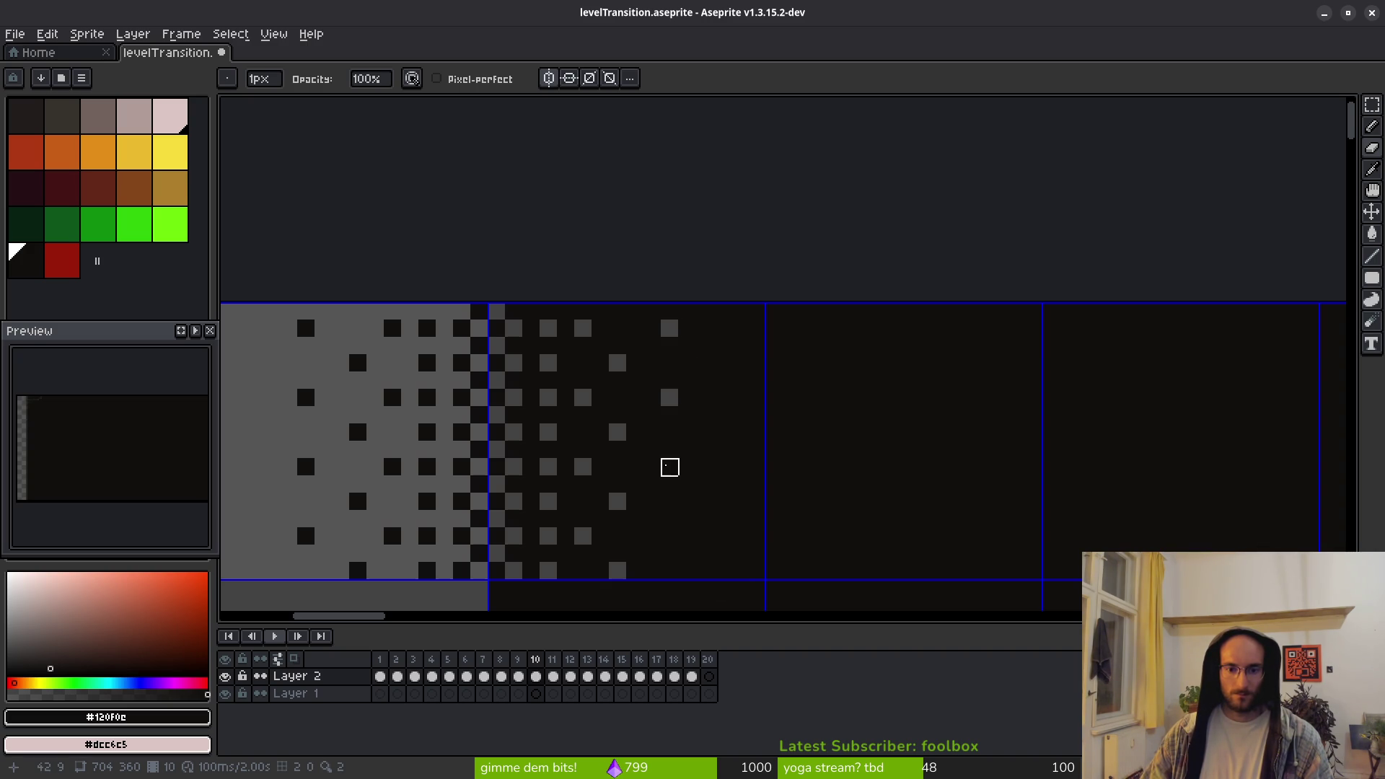
pyautogui.scroll(-5, 760, 513)
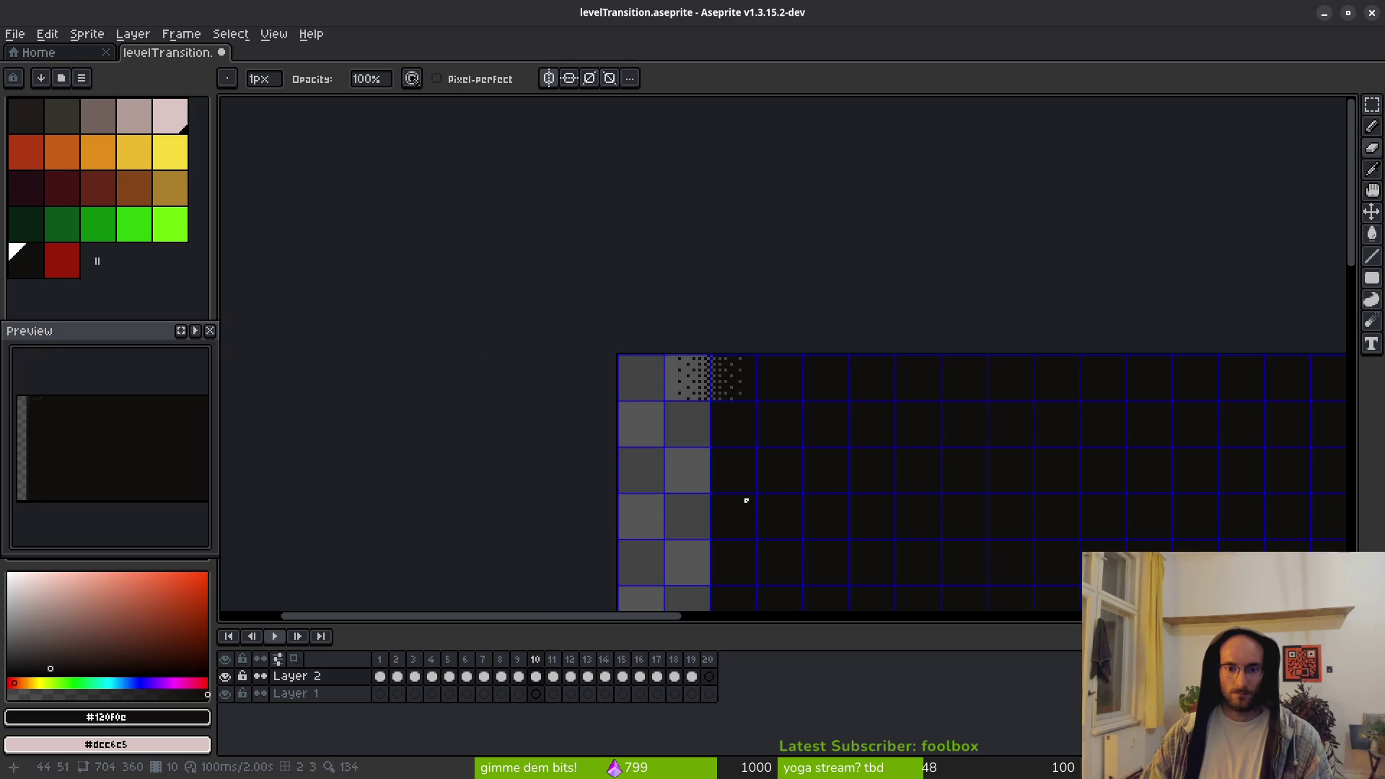
pyautogui.scroll(3, 738, 385)
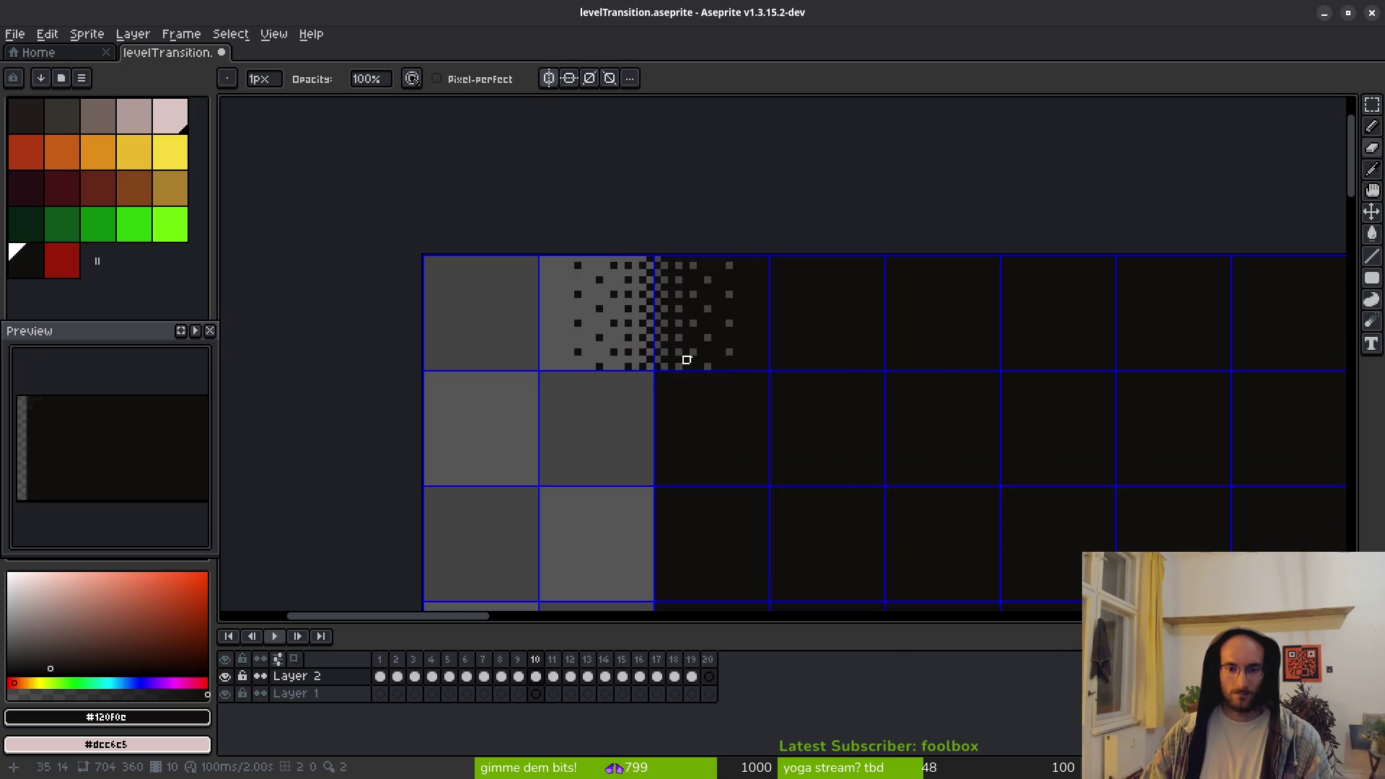
pyautogui.press('m')
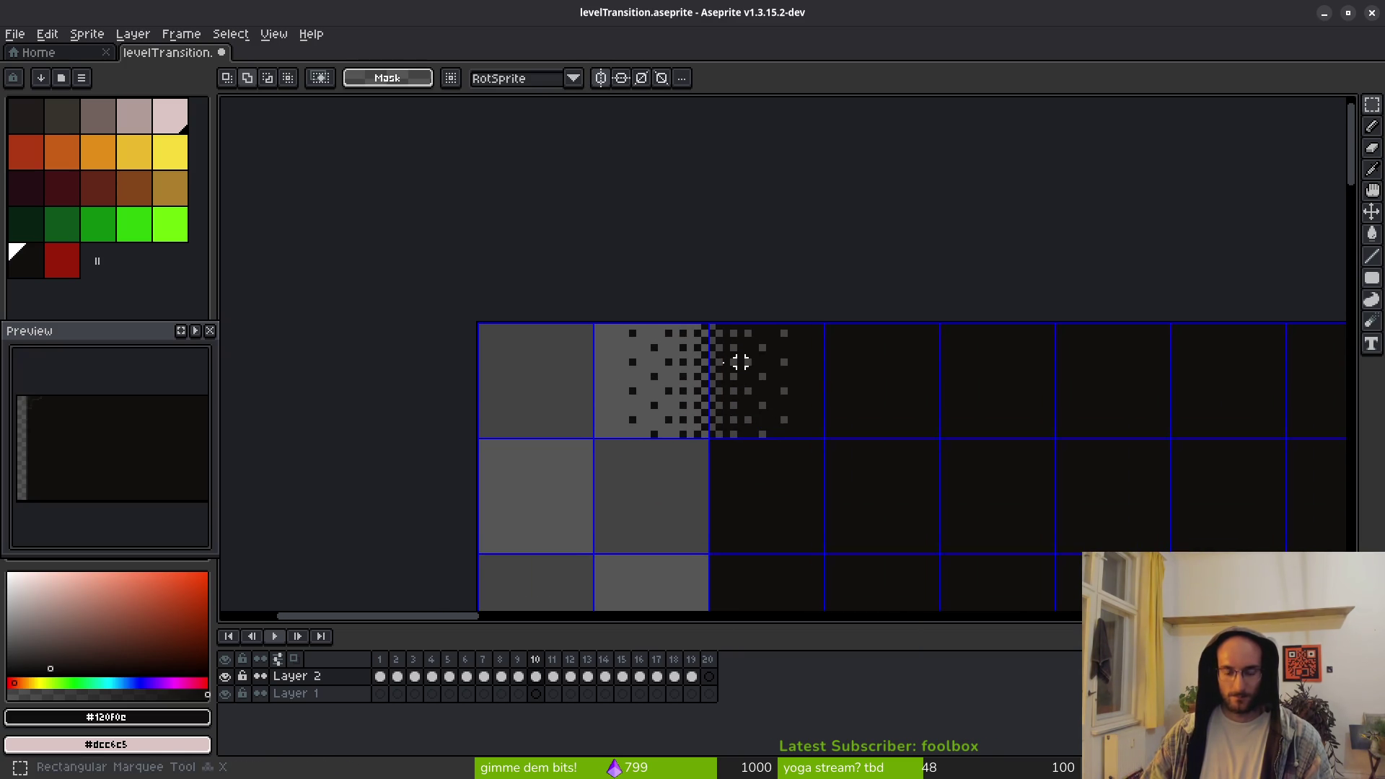
pyautogui.moveTo(596, 325)
pyautogui.mouseDown()
pyautogui.moveTo(797, 419)
pyautogui.moveTo(704, 411)
pyautogui.moveTo(635, 429)
pyautogui.mouseUp()
pyautogui.scroll(2, 793, 415)
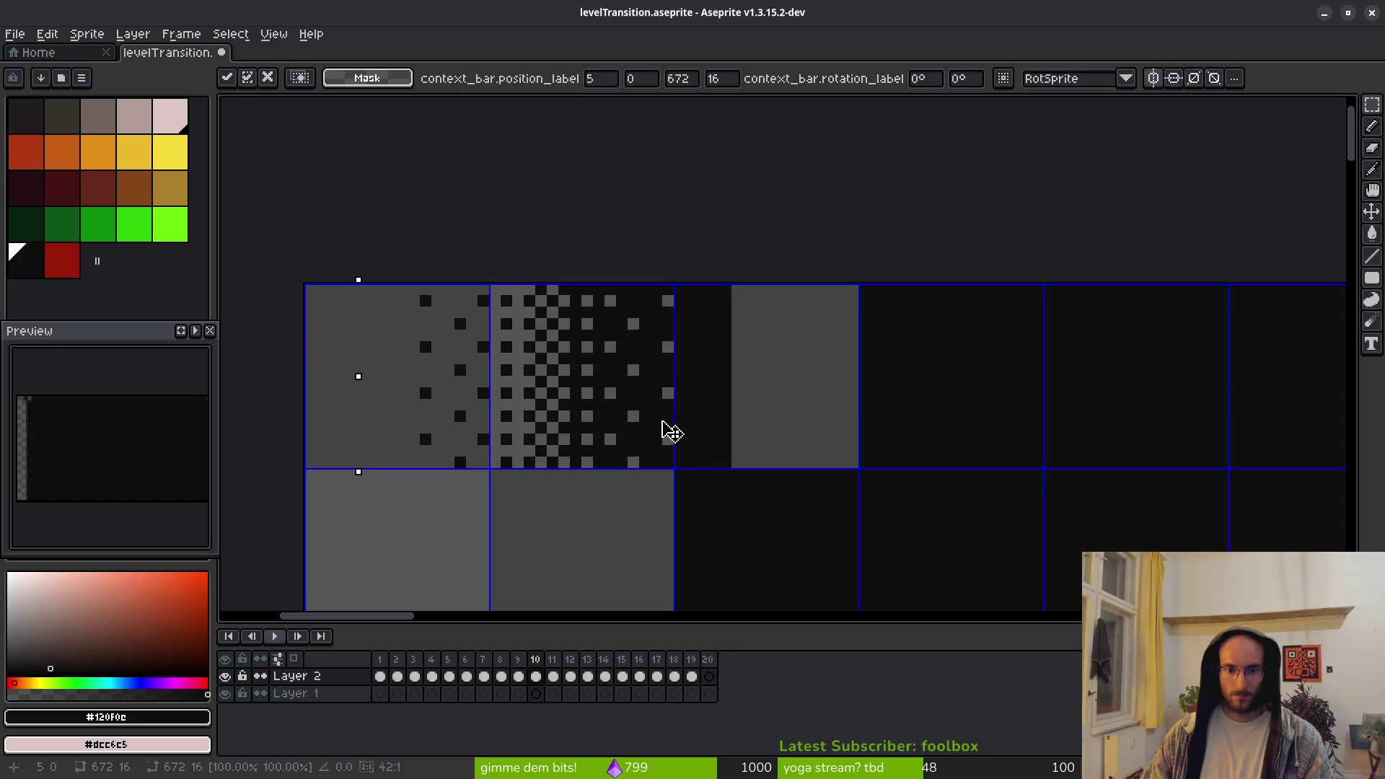
pyautogui.press('Down')
pyautogui.press('Up')
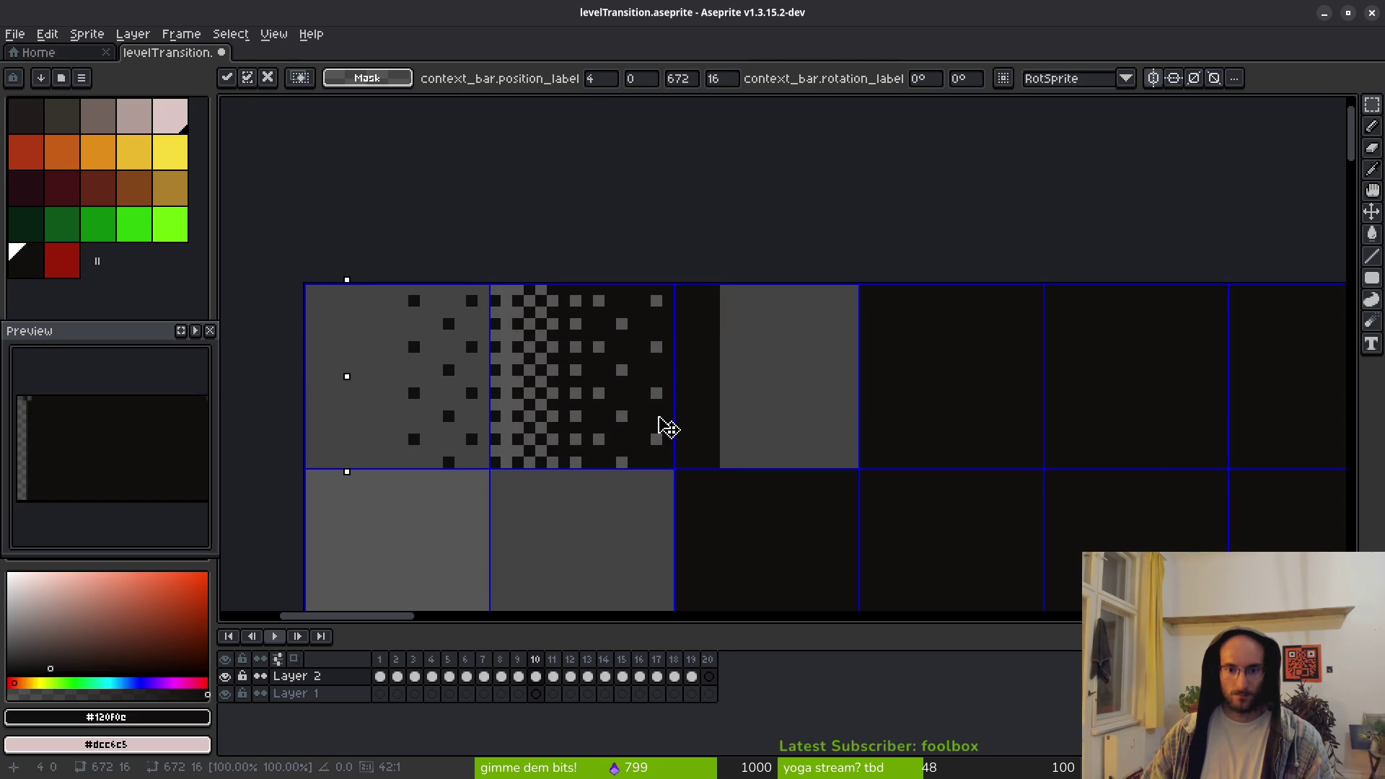
pyautogui.press('Right')
pyautogui.scroll(-3, 665, 427)
pyautogui.moveTo(681, 383); pyautogui.dragTo(701, 396)
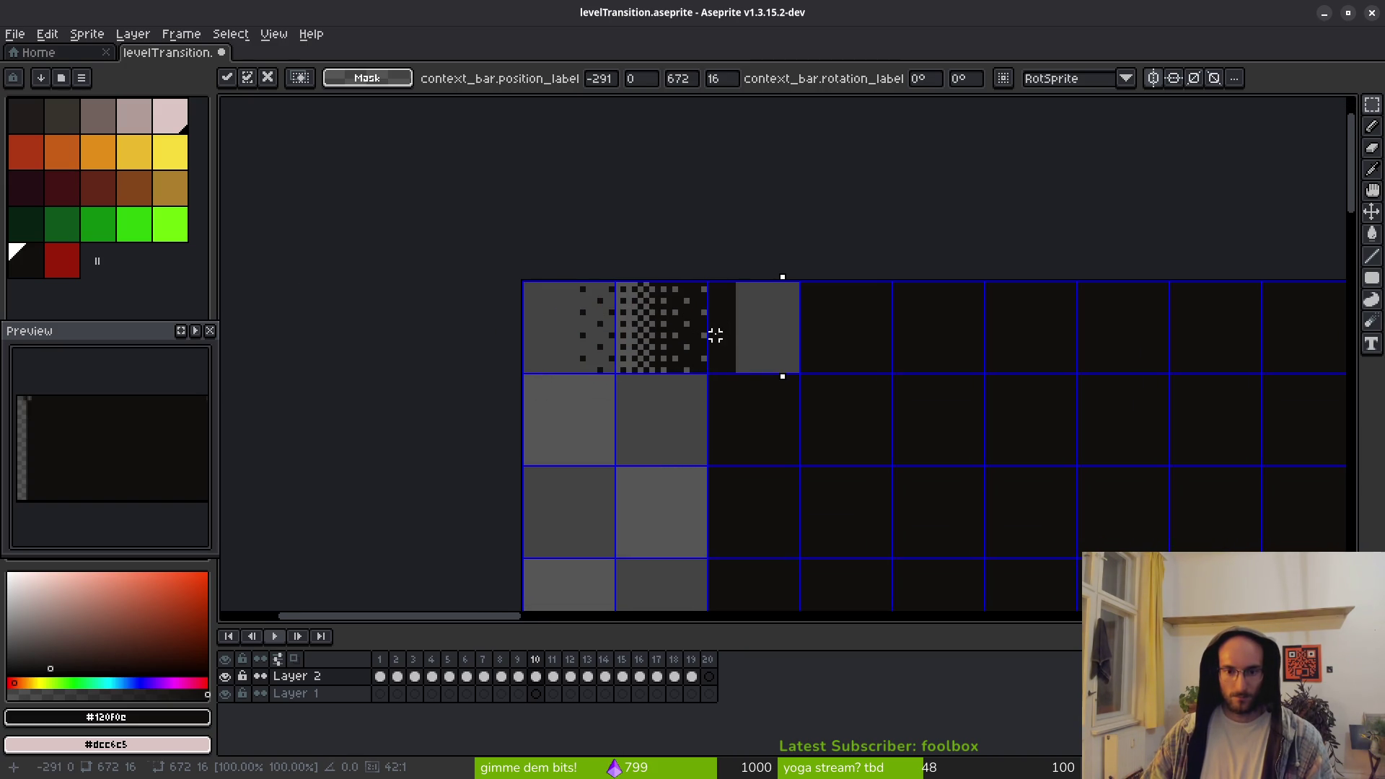
pyautogui.scroll(1, 715, 336)
pyautogui.moveTo(716, 334); pyautogui.dragTo(734, 480)
pyautogui.hotkey('ctrl', 'z')
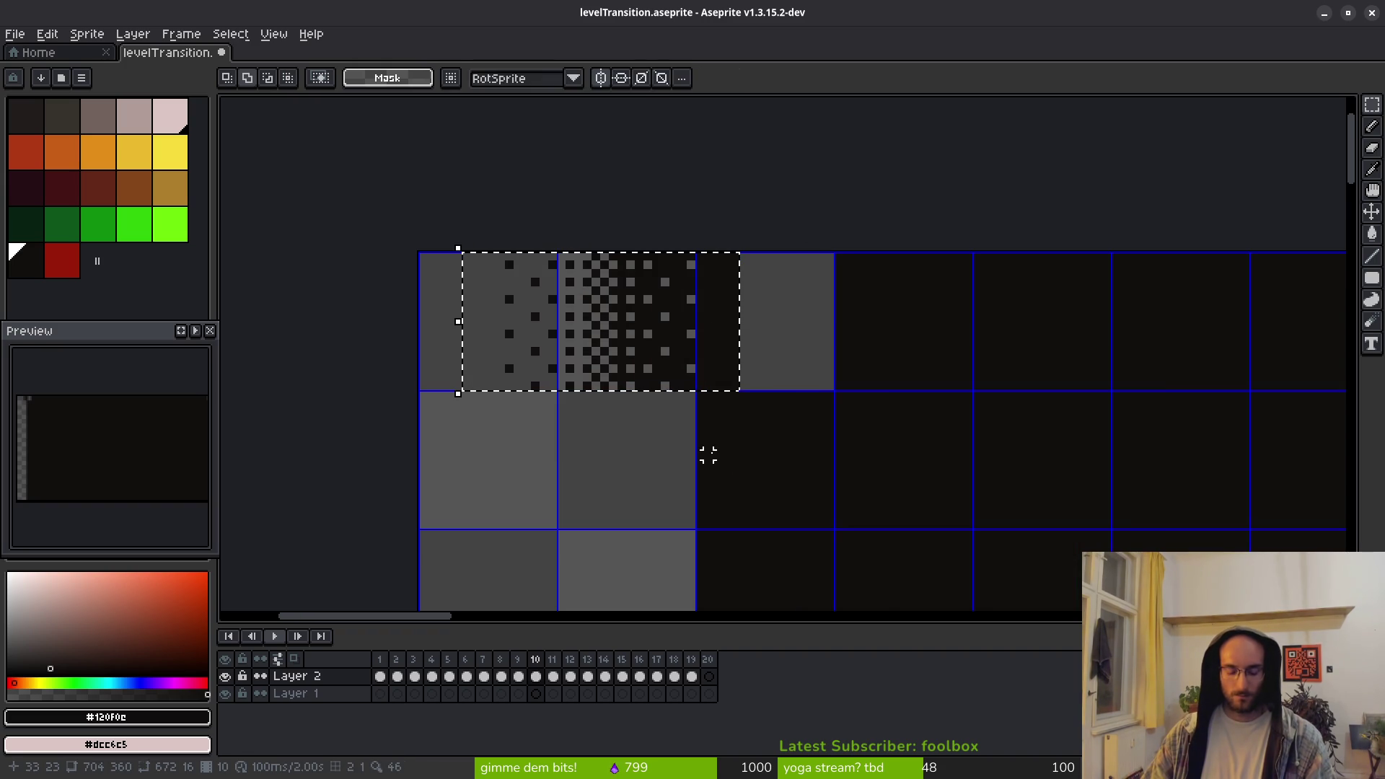
pyautogui.hotkey('ctrl', 'z')
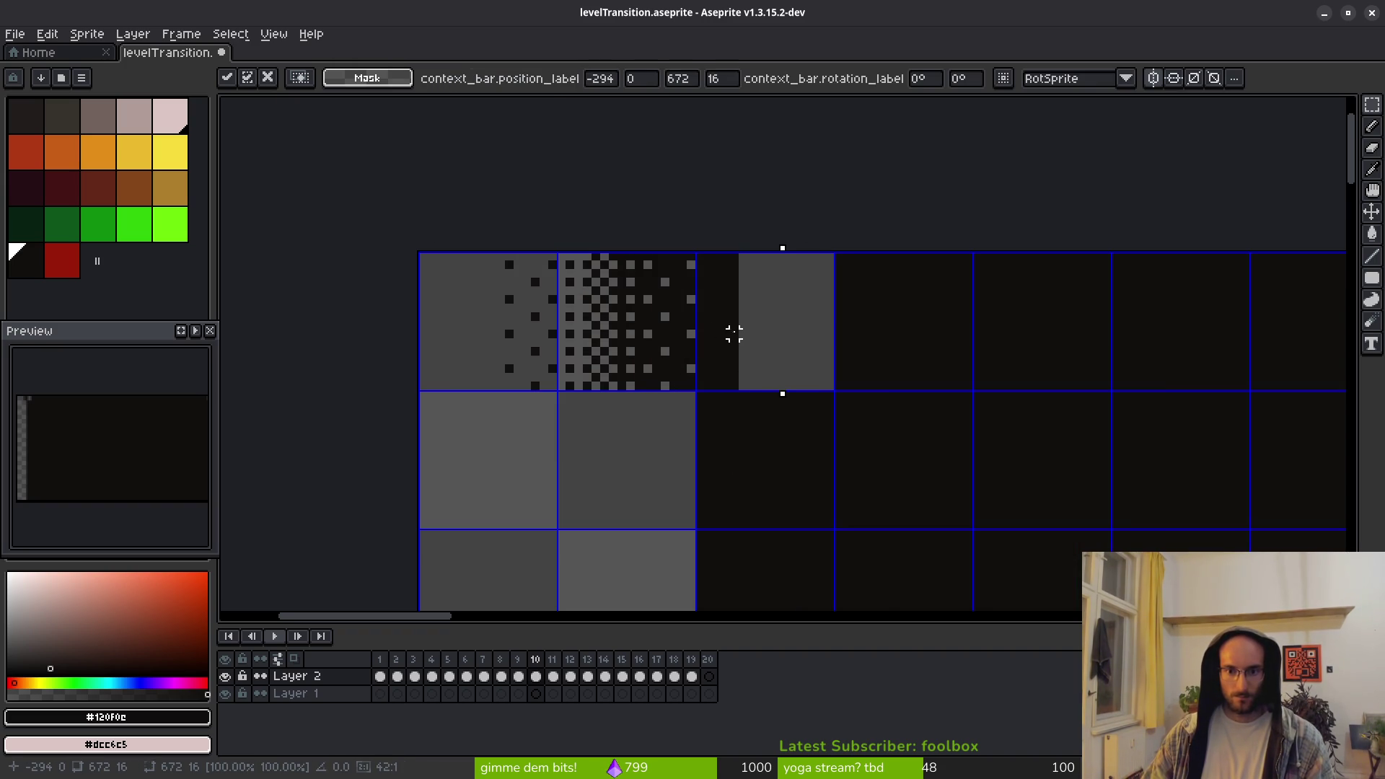
pyautogui.hotkey('ctrl', 'y')
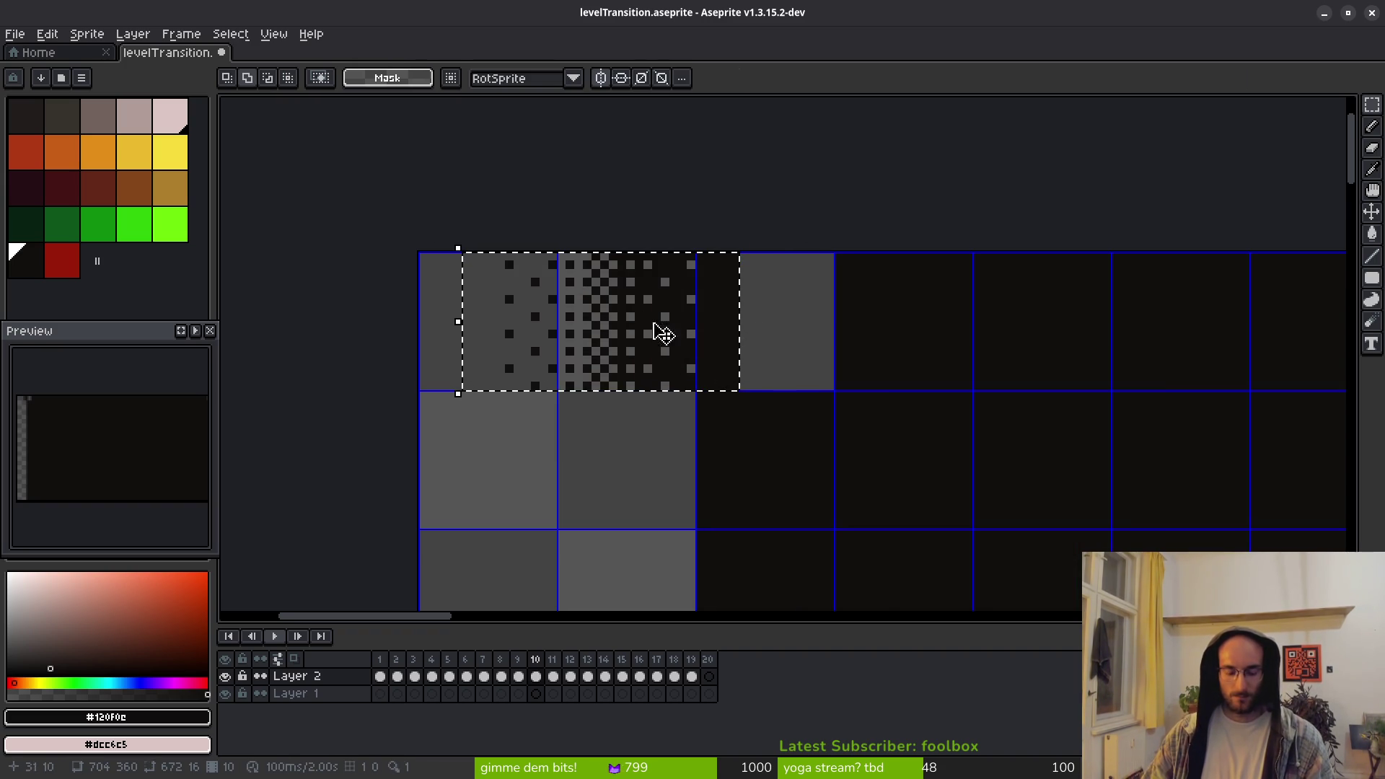
pyautogui.hotkey('ctrl', 'z')
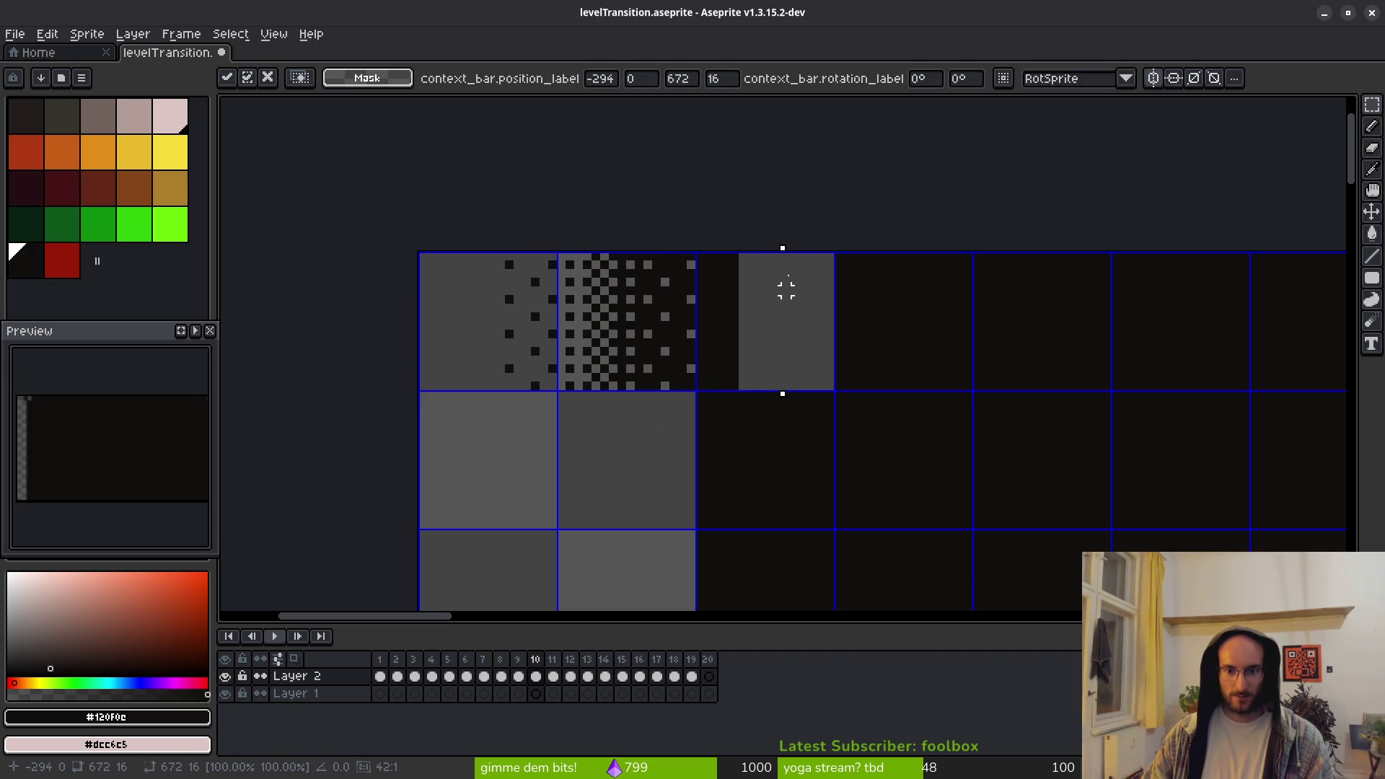
pyautogui.scroll(-3, 776, 281)
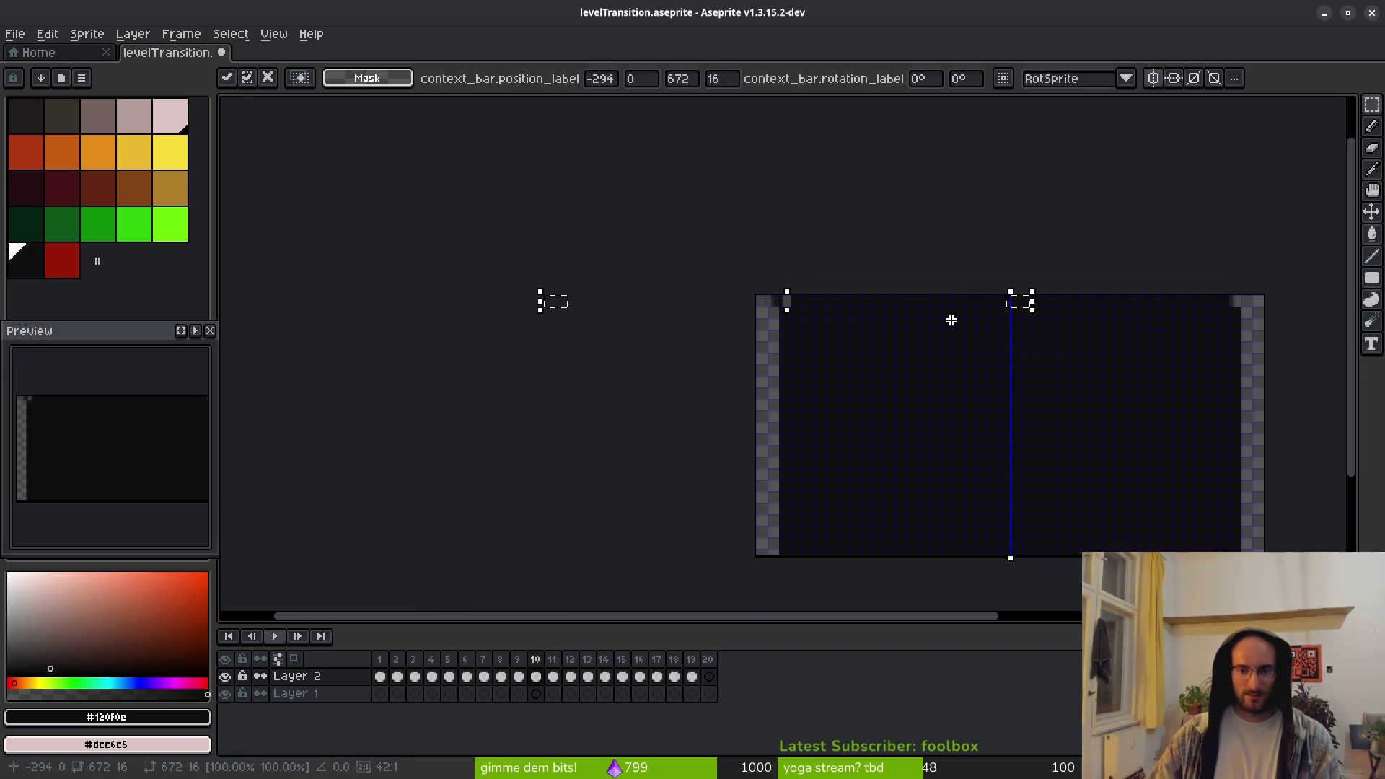
# Drop the floating strip and clear the selection
pyautogui.click(951, 320)
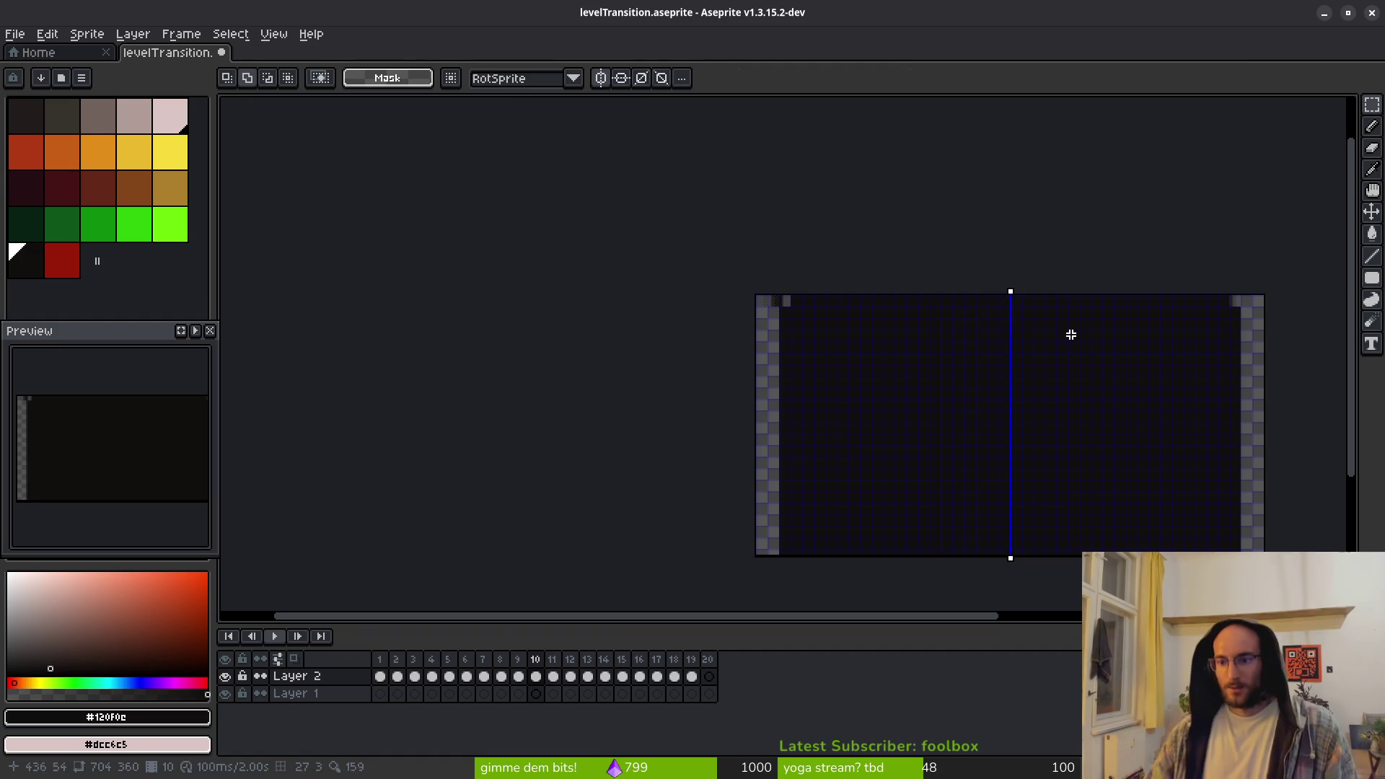
pyautogui.hotkey('ctrl', 'shift', 'd')
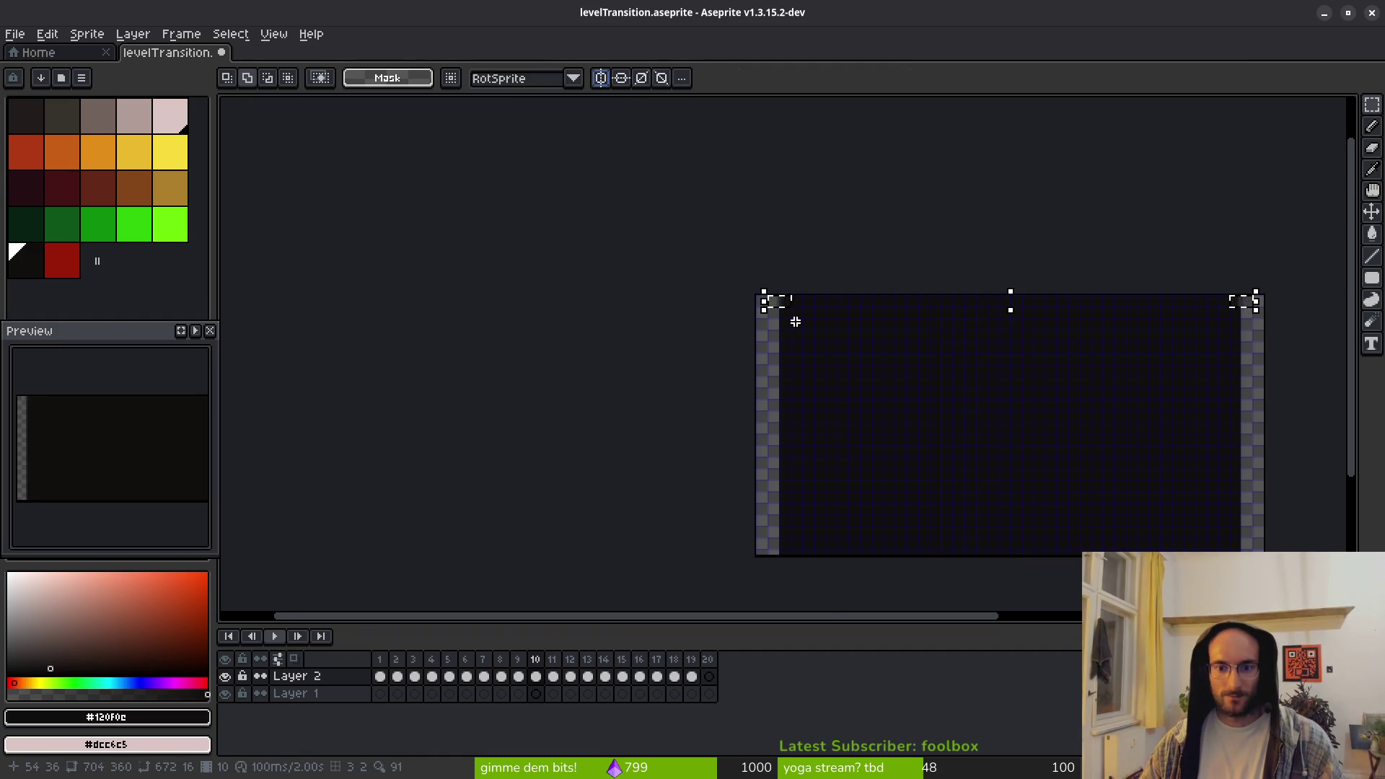
pyautogui.scroll(5, 769, 257)
pyautogui.scroll(-6, 832, 372)
pyautogui.hotkey('ctrl', 'd')
pyautogui.scroll(5, 698, 310)
pyautogui.scroll(4, 699, 310)
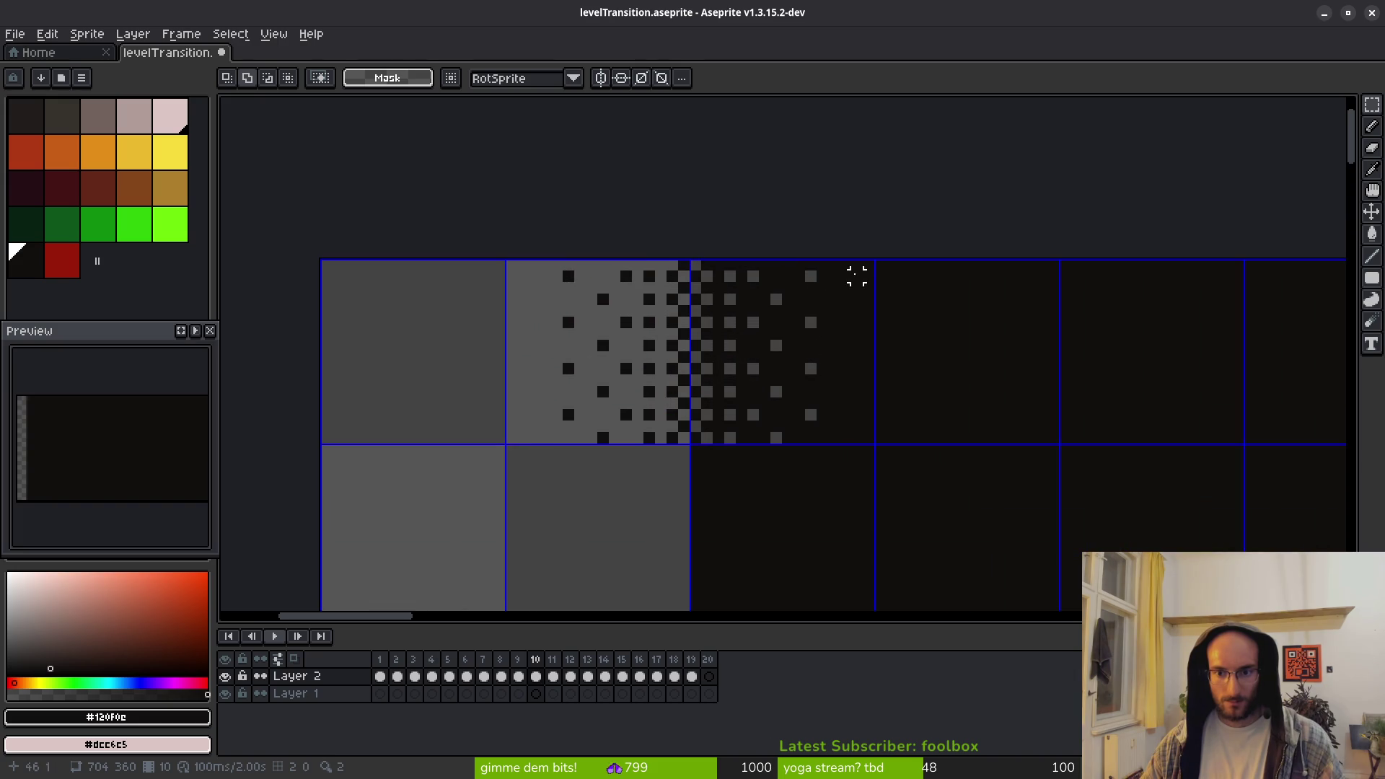
# Move the dithered gradient block to the left edge and stack a copy one tile below
pyautogui.moveTo(869, 264)
pyautogui.mouseDown()
pyautogui.moveTo(748, 396)
pyautogui.moveTo(495, 435)
pyautogui.moveTo(501, 445)
pyautogui.mouseUp()
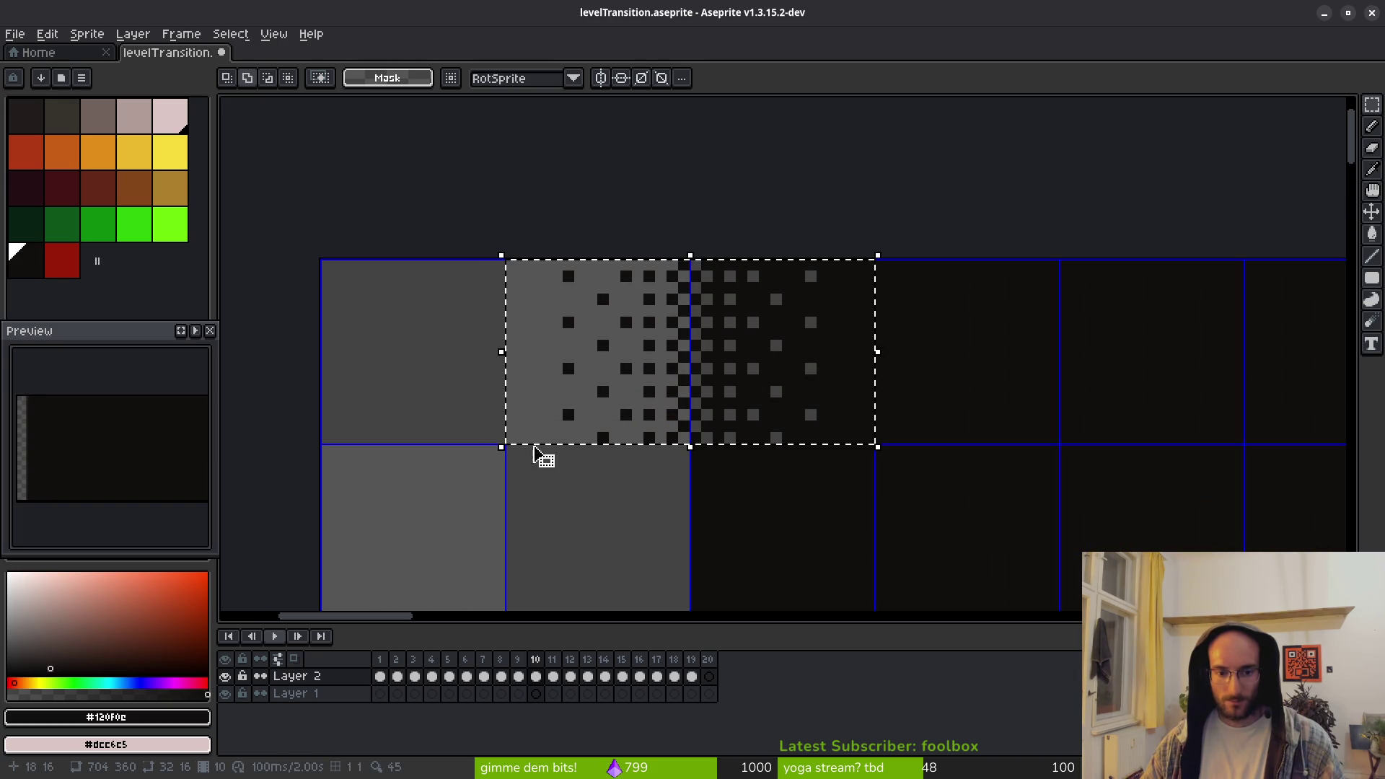
pyautogui.moveTo(729, 377); pyautogui.dragTo(552, 371)
pyautogui.scroll(-3, 564, 377)
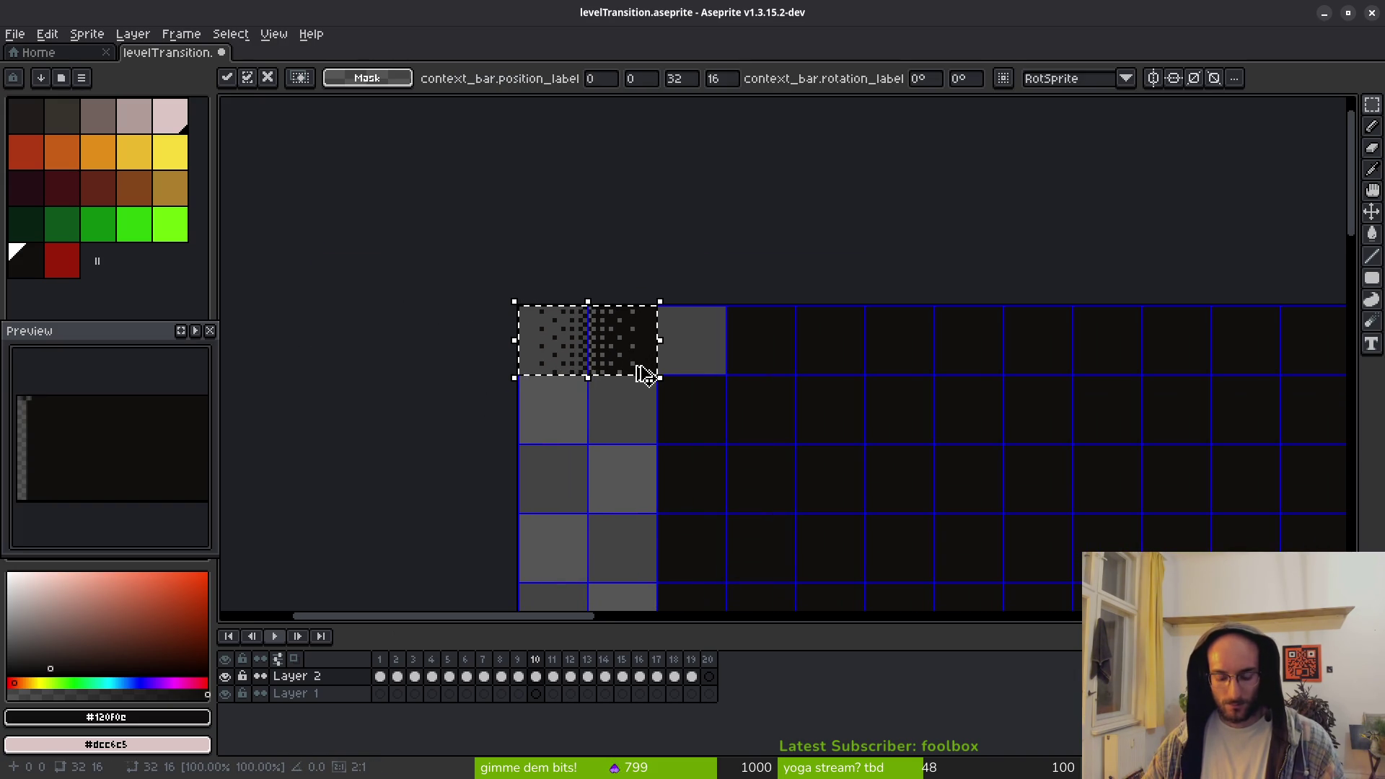
pyautogui.moveTo(619, 343); pyautogui.dragTo(620, 417)
pyautogui.scroll(3, 603, 368)
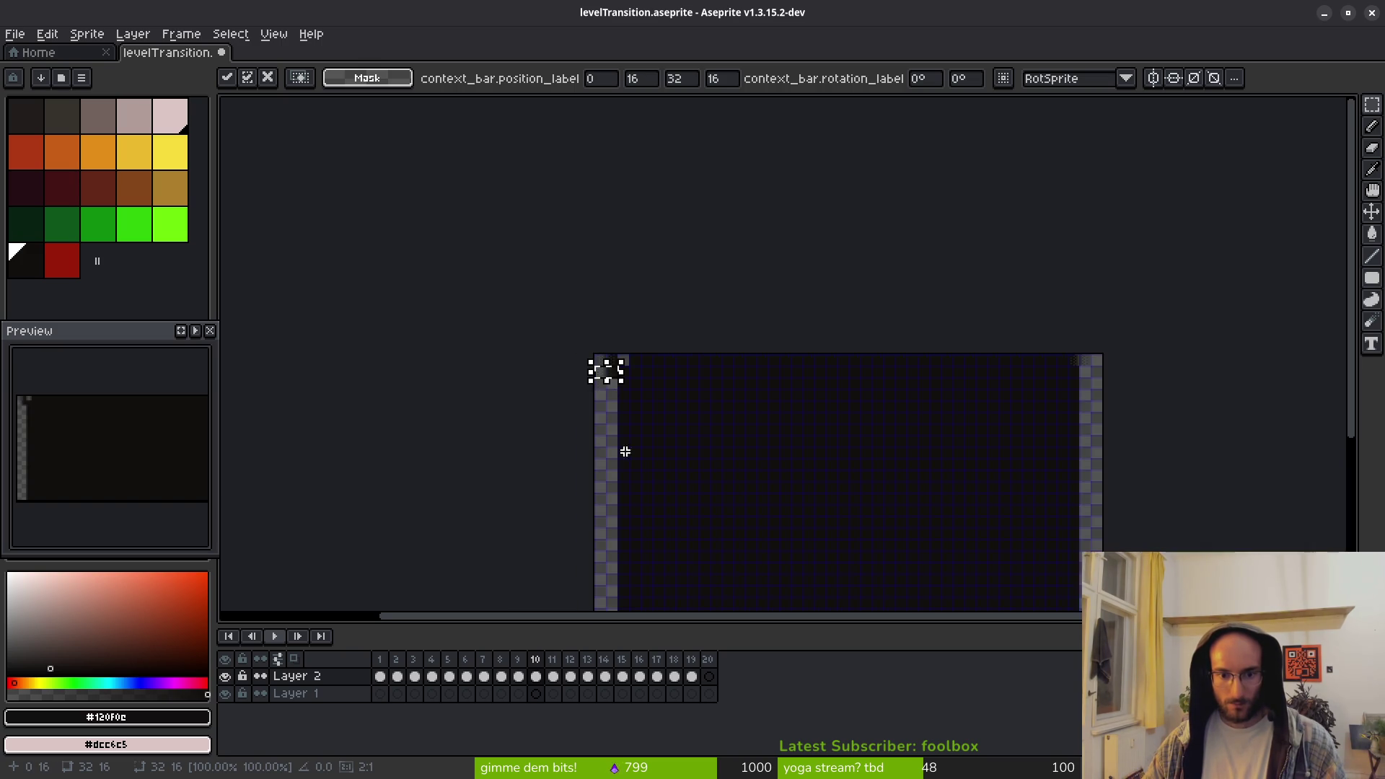
pyautogui.moveTo(603, 368); pyautogui.dragTo(670, 371)
pyautogui.scroll(-2, 701, 382)
pyautogui.press('Return')
# Duplicate the pair of stacked gradient tiles further down the left edge
pyautogui.moveTo(566, 220)
pyautogui.mouseDown()
pyautogui.moveTo(767, 386)
pyautogui.moveTo(786, 424)
pyautogui.mouseUp()
pyautogui.moveTo(735, 353)
pyautogui.mouseDown()
pyautogui.moveTo(726, 426)
pyautogui.moveTo(740, 533)
pyautogui.mouseUp()
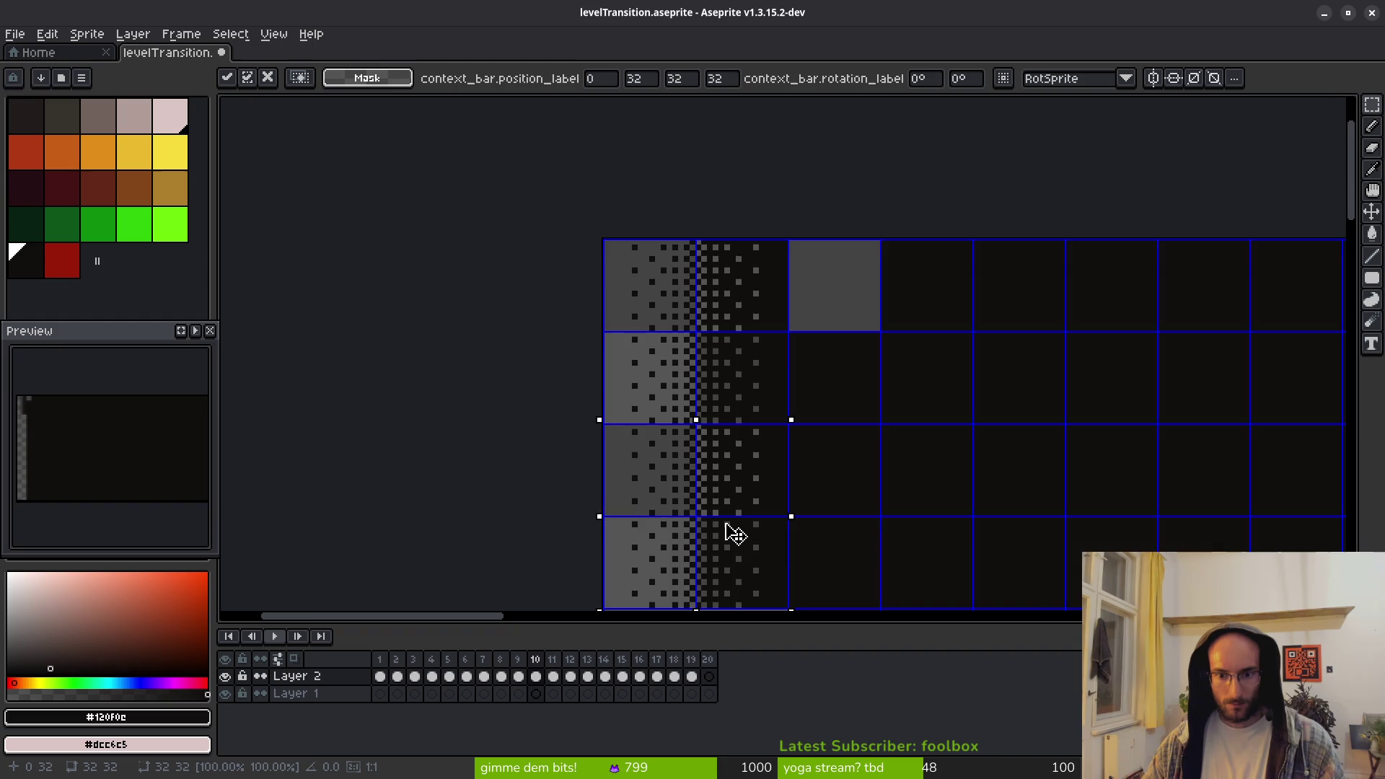
pyautogui.scroll(3, 711, 387)
pyautogui.scroll(-5, 677, 375)
pyautogui.press('Return')
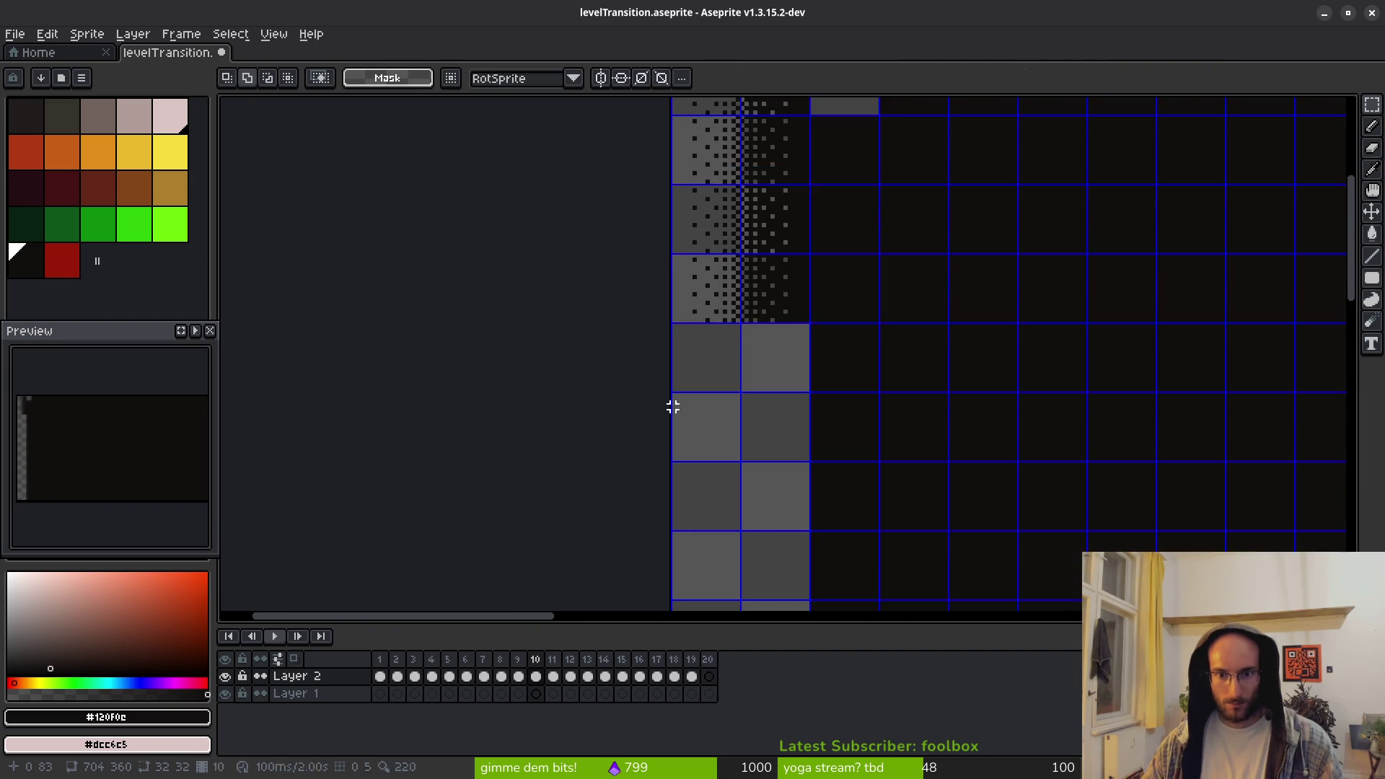
pyautogui.scroll(2, 672, 408)
pyautogui.scroll(2, 717, 277)
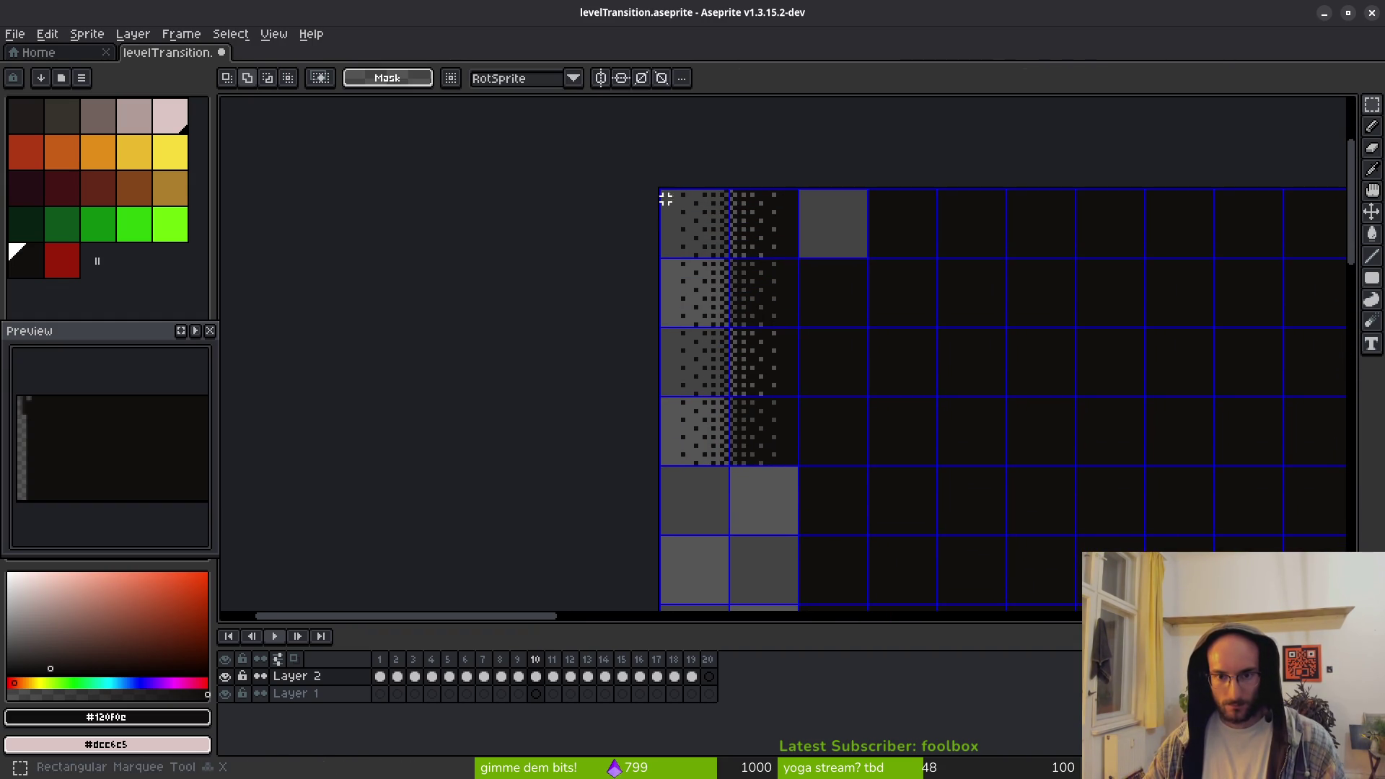
# Copy the left column of gradient tiles and paste it further down the edge
pyautogui.moveTo(659, 189); pyautogui.dragTo(800, 467)
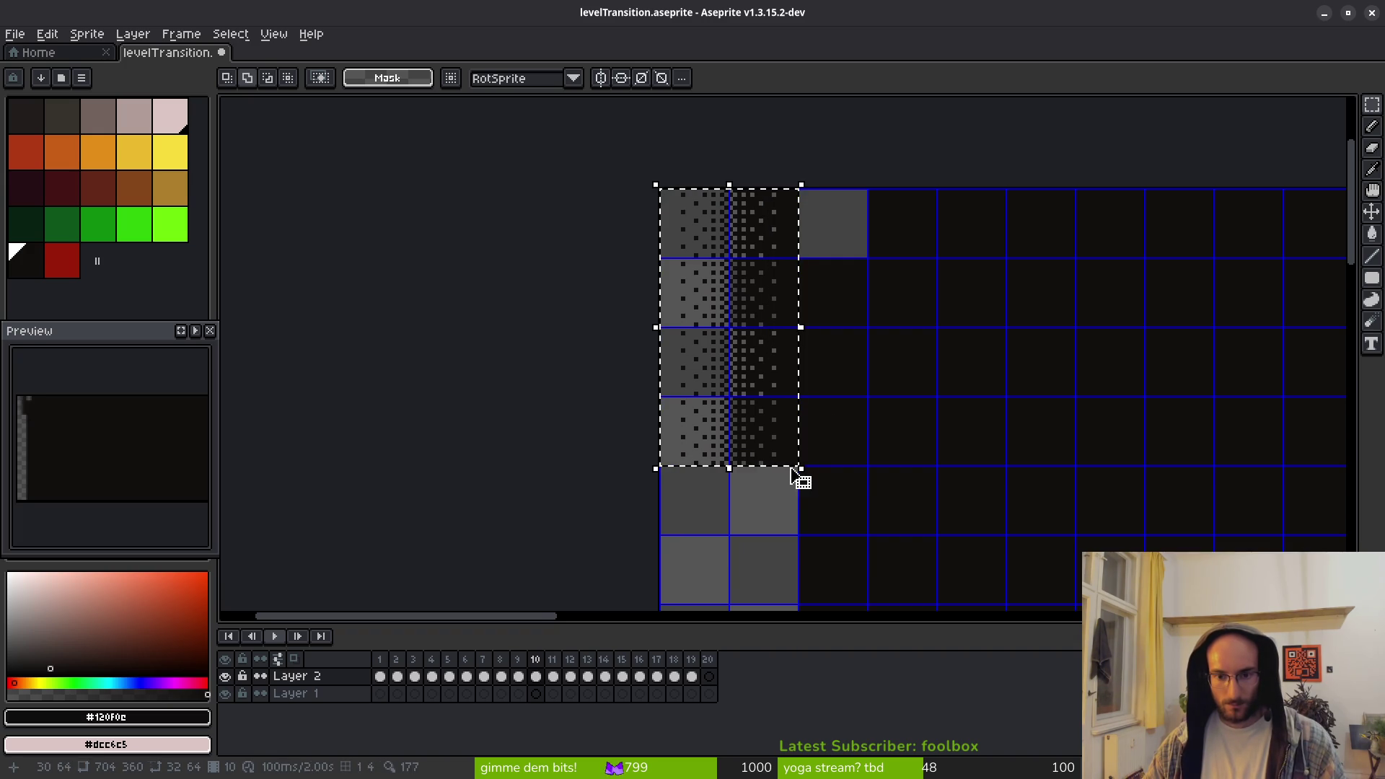
pyautogui.hotkey('ctrl', 'c')
pyautogui.hotkey('ctrl', 'v')
pyautogui.moveTo(723, 238)
pyautogui.mouseDown()
pyautogui.moveTo(713, 535)
pyautogui.moveTo(713, 507)
pyautogui.moveTo(785, 469)
pyautogui.moveTo(768, 430)
pyautogui.mouseUp()
pyautogui.scroll(-2, 724, 514)
pyautogui.press('Return')
pyautogui.scroll(3, 750, 416)
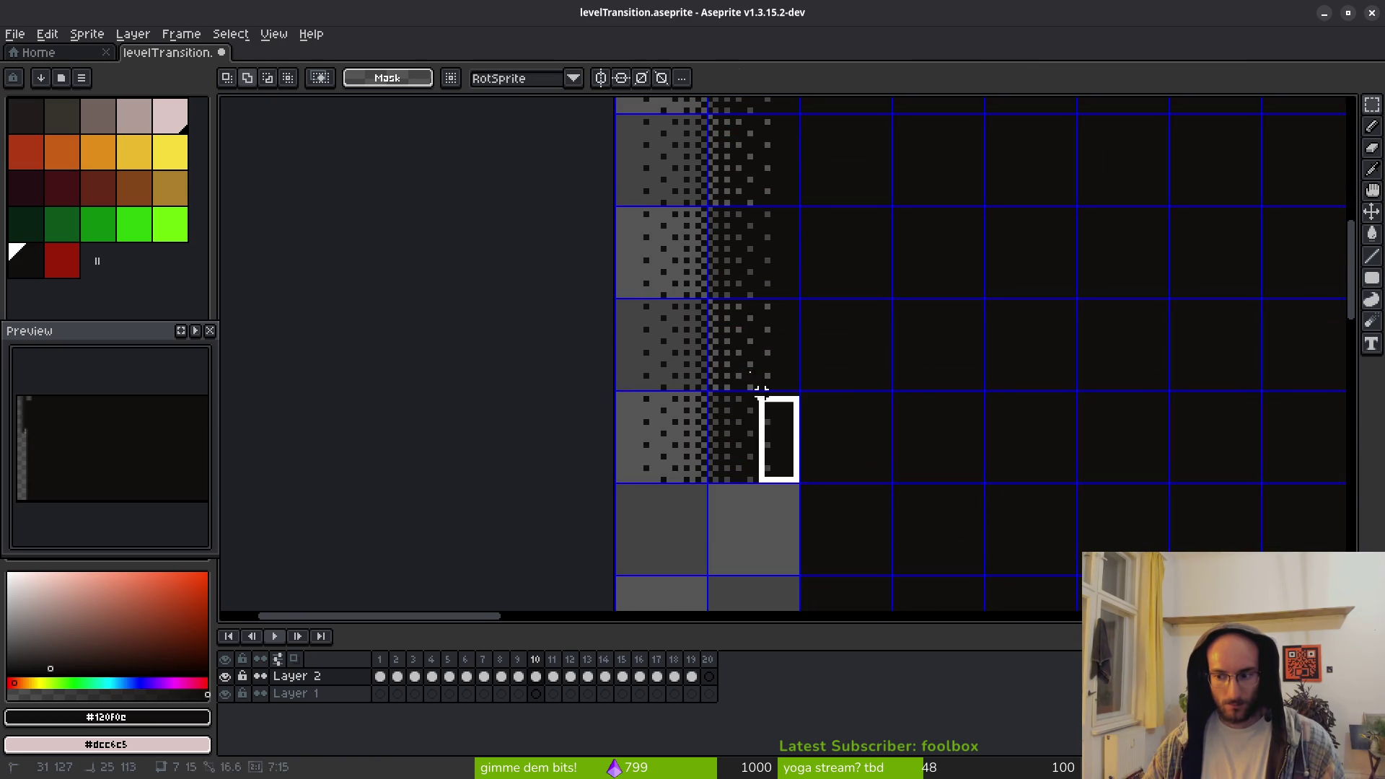
pyautogui.scroll(-3, 679, 196)
# Shift the small edge piece downward into place
pyautogui.moveTo(743, 351)
pyautogui.mouseDown()
pyautogui.moveTo(717, 476)
pyautogui.moveTo(742, 331)
pyautogui.moveTo(754, 458)
pyautogui.moveTo(757, 376)
pyautogui.mouseUp()
pyautogui.scroll(5, 742, 379)
pyautogui.scroll(-4, 750, 386)
pyautogui.scroll(4, 768, 393)
pyautogui.press('Return')
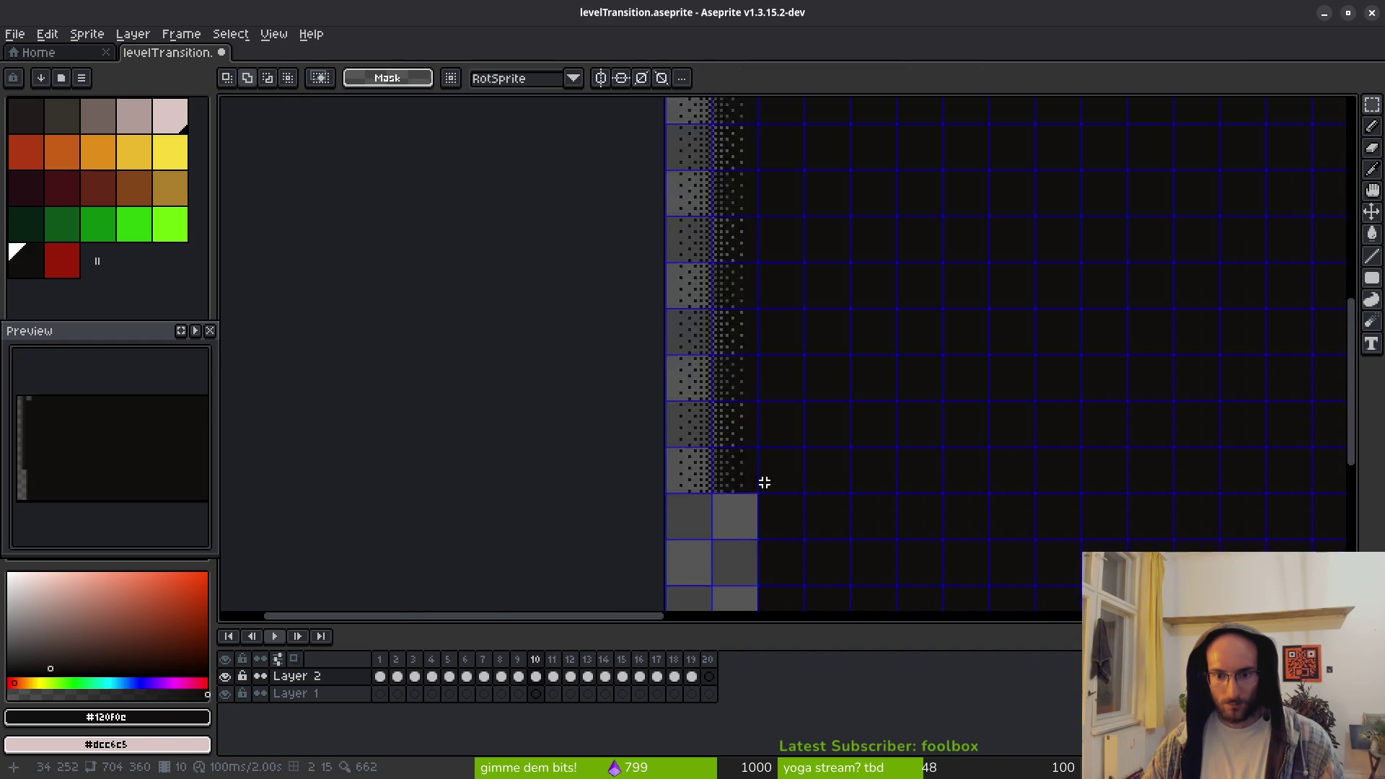
pyautogui.scroll(2, 764, 480)
pyautogui.scroll(-5, 736, 483)
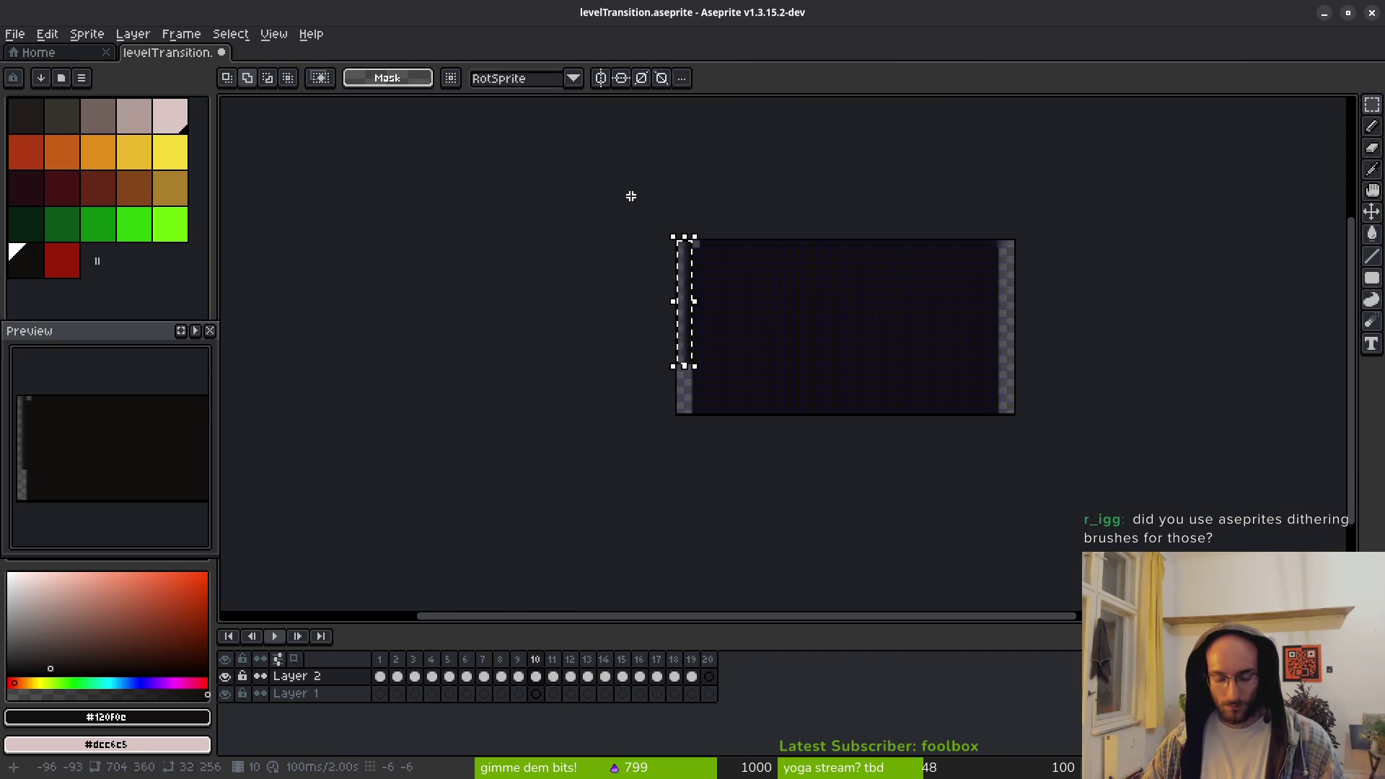
# Drag a copy of the left column down to y=256 so the strip reaches the sprite's bottom
pyautogui.click(719, 284)
pyautogui.scroll(5, 714, 303)
pyautogui.moveTo(702, 431)
pyautogui.mouseDown()
pyautogui.moveTo(664, 269)
pyautogui.moveTo(650, 686)
pyautogui.moveTo(649, 609)
pyautogui.moveTo(664, 642)
pyautogui.mouseUp()
pyautogui.press('Left')
pyautogui.scroll(5, 741, 331)
pyautogui.moveTo(681, 363); pyautogui.dragTo(680, 620)
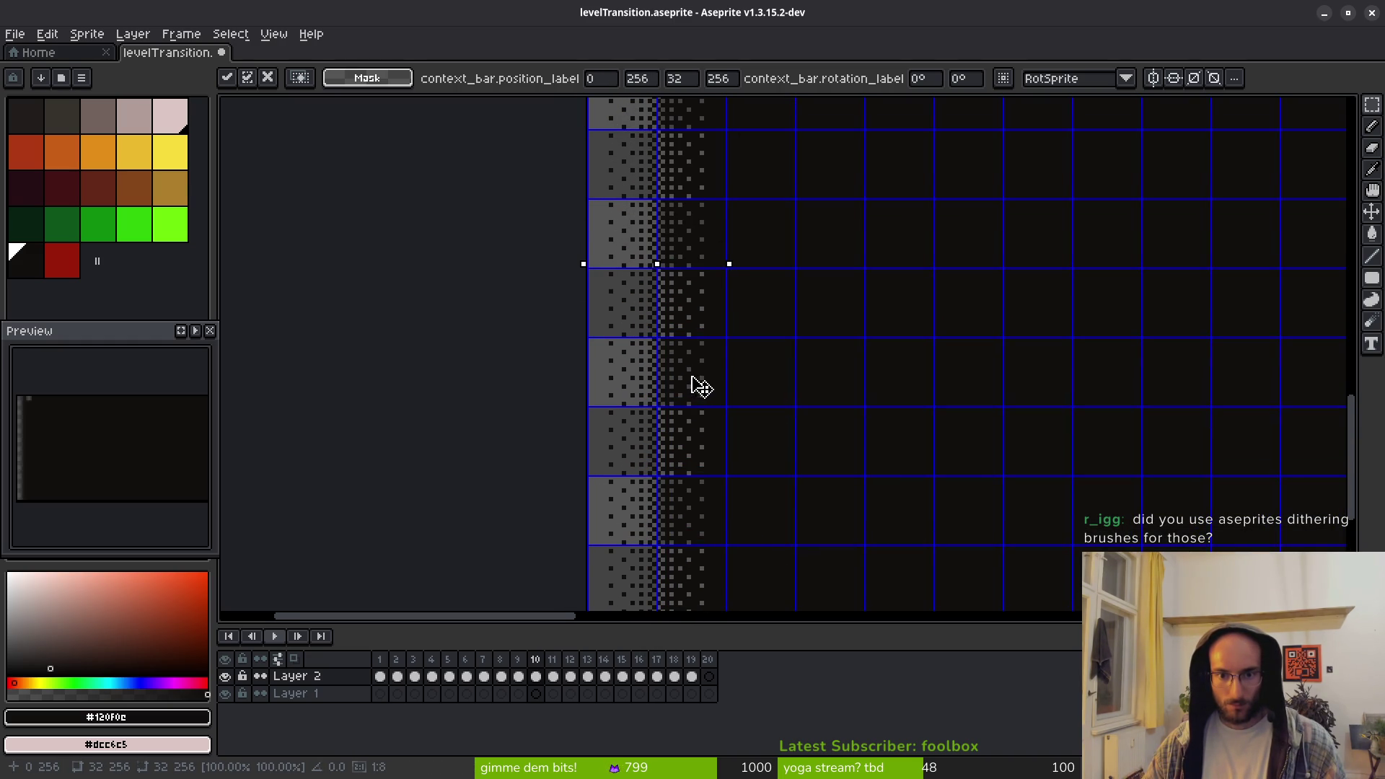
pyautogui.press('Return')
pyautogui.scroll(-7, 688, 383)
pyautogui.scroll(1, 692, 263)
pyautogui.scroll(5, 692, 263)
# Select the full-height 32×360 left strip and move it toward the right edge
pyautogui.moveTo(764, 297); pyautogui.dragTo(729, 496)
pyautogui.scroll(-2, 671, 587)
pyautogui.click(798, 500)
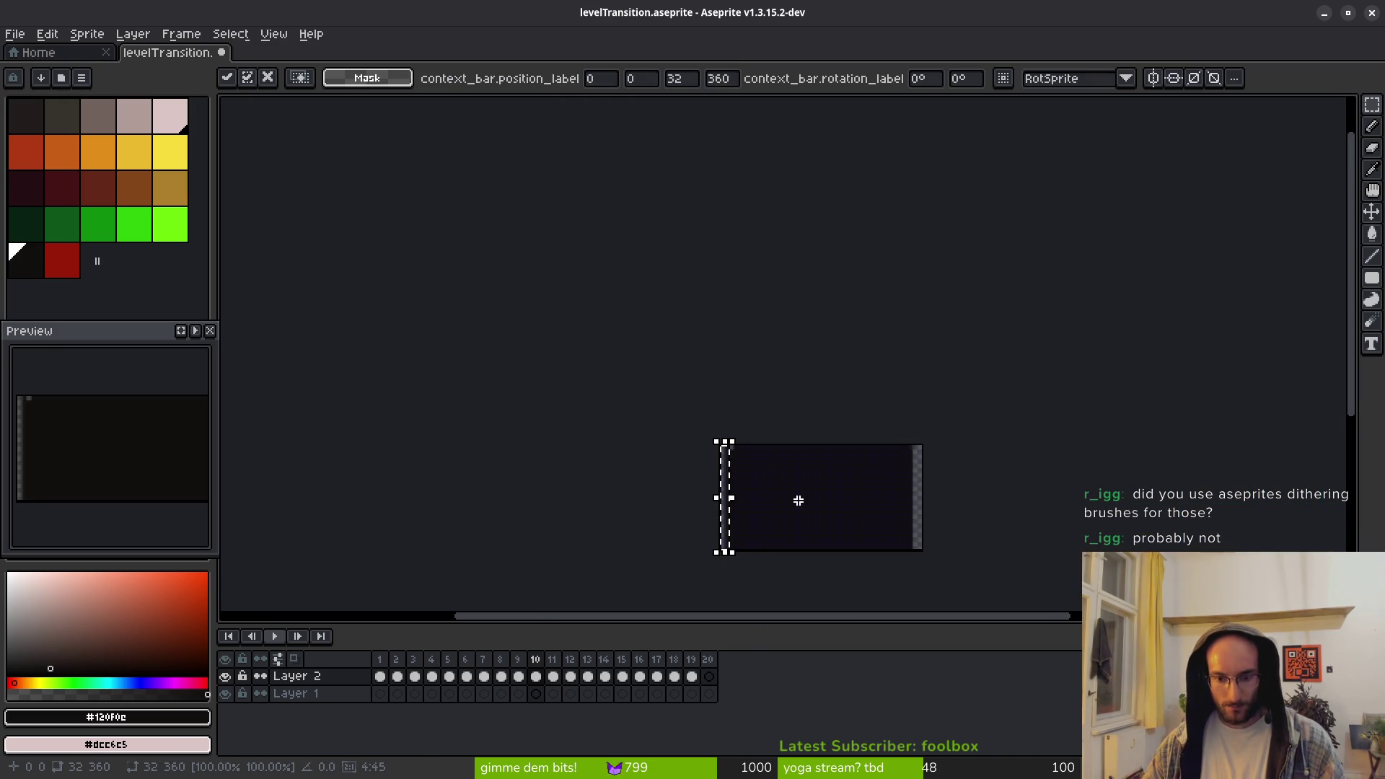
pyautogui.press('Return')
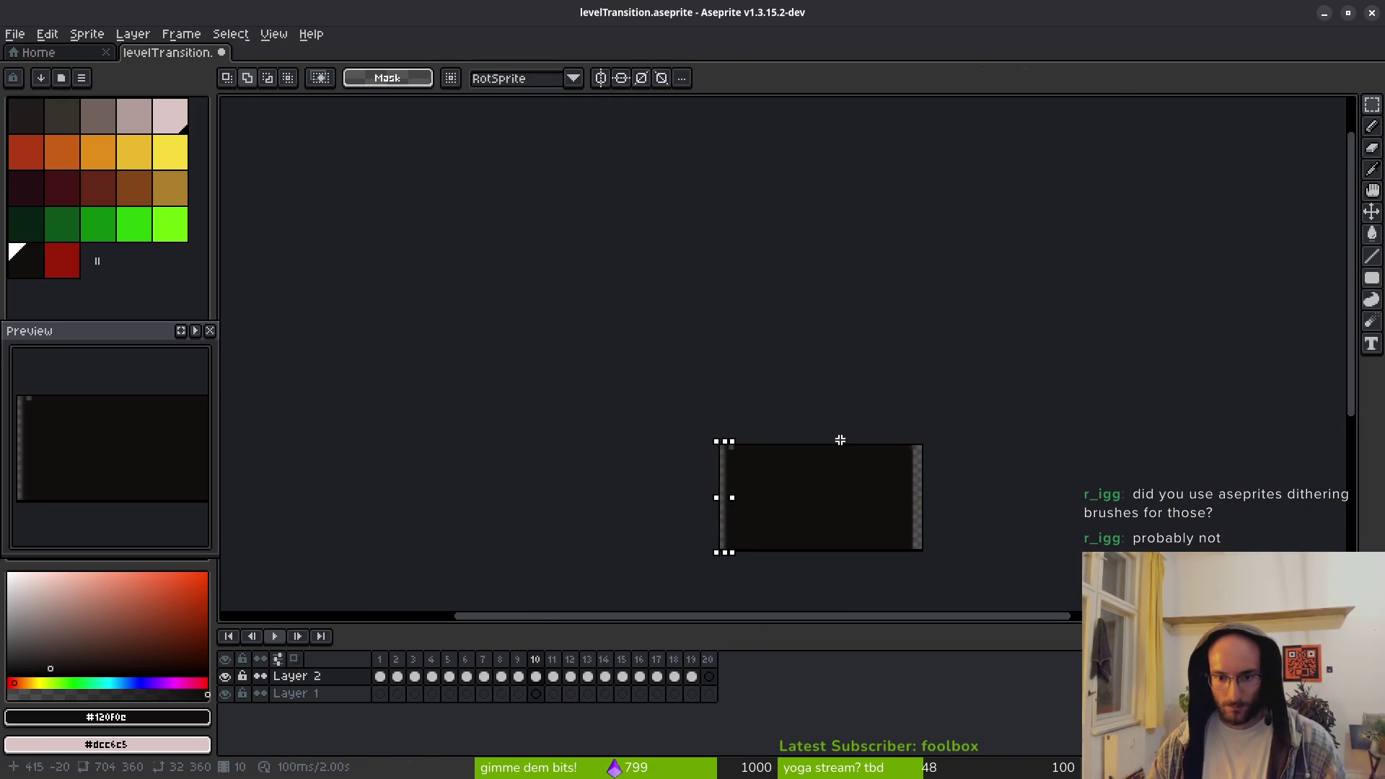
pyautogui.moveTo(734, 515); pyautogui.dragTo(935, 515)
pyautogui.scroll(2, 725, 473)
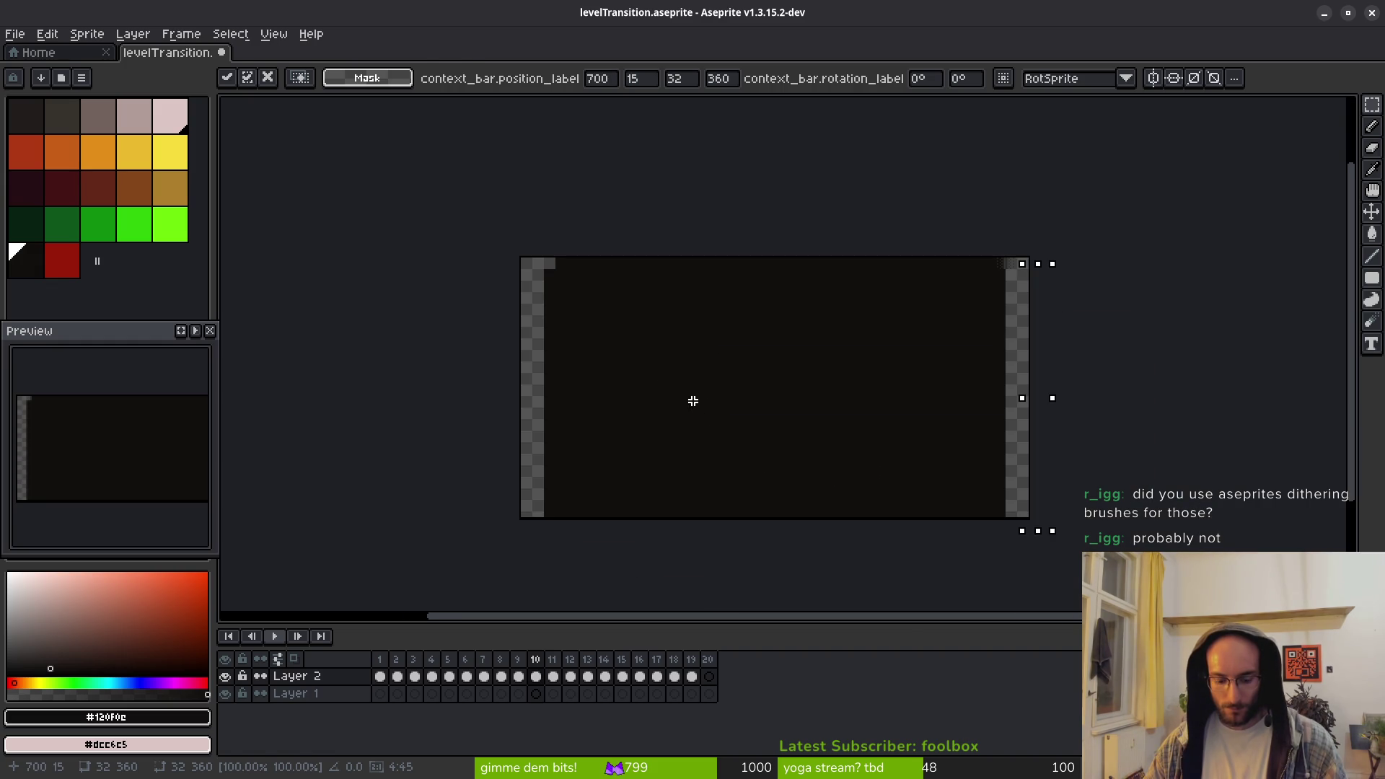
# Cancel the move and reselect the whole dithered left column
pyautogui.press('Escape')
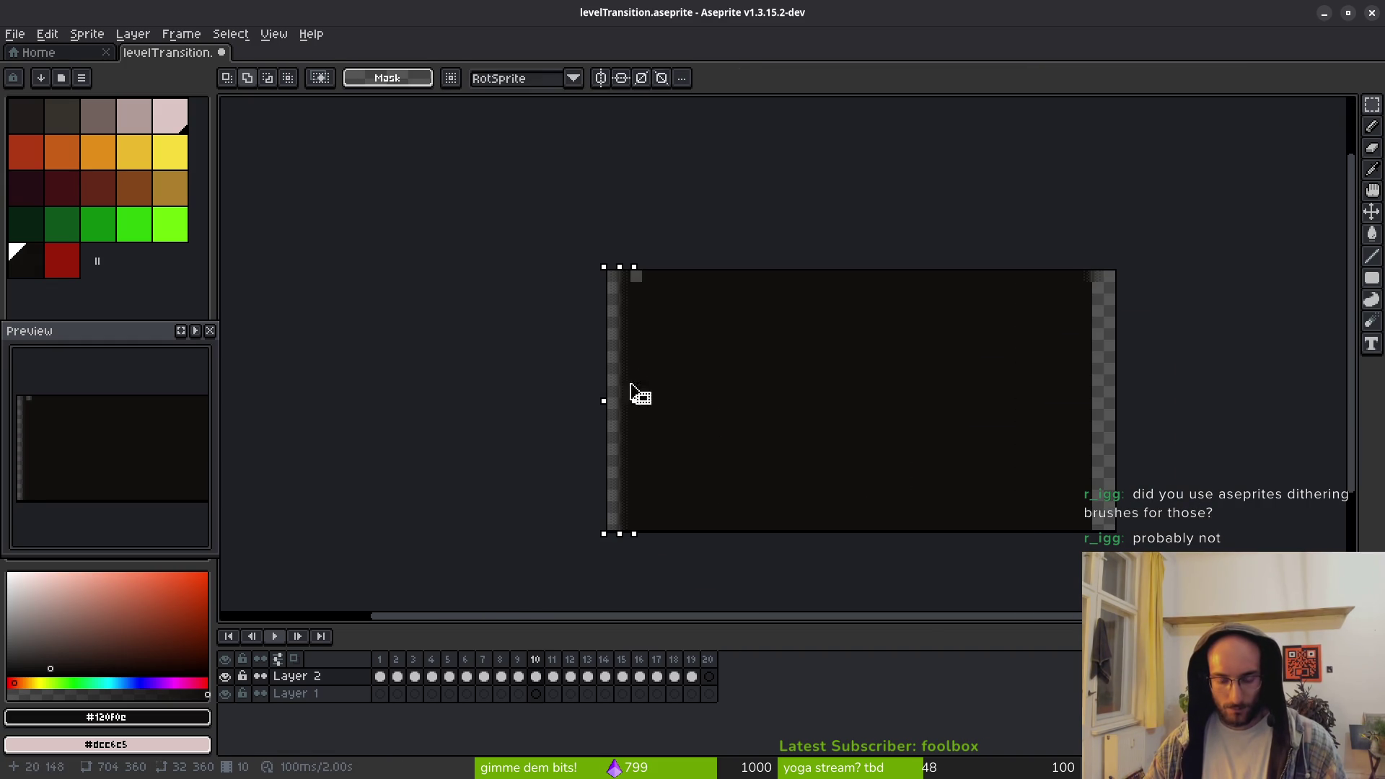
pyautogui.hotkey('ctrl', 'd')
pyautogui.scroll(3, 647, 284)
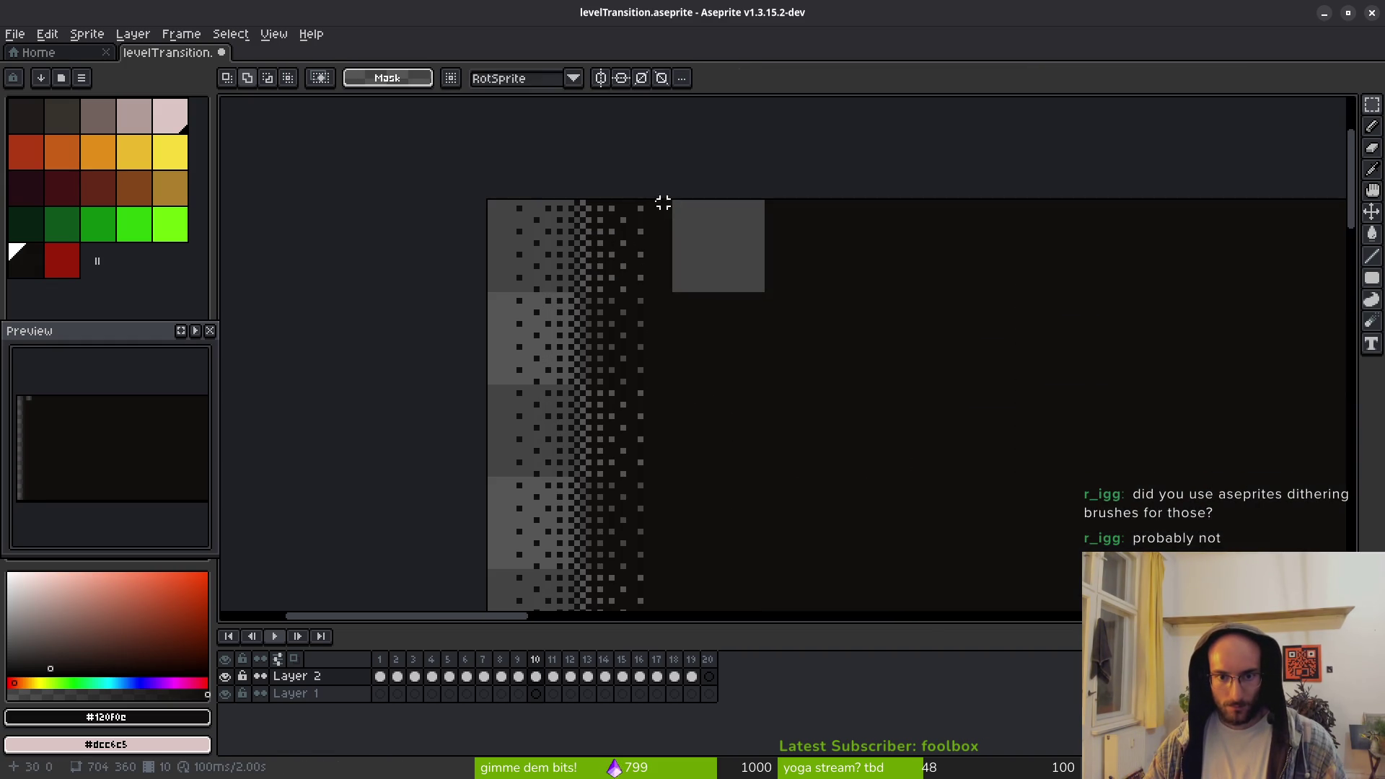
pyautogui.moveTo(491, 202)
pyautogui.mouseDown()
pyautogui.moveTo(619, 491)
pyautogui.moveTo(633, 606)
pyautogui.moveTo(630, 542)
pyautogui.mouseUp()
pyautogui.scroll(-1, 534, 300)
pyautogui.hotkey('ctrl', "'")
pyautogui.hotkey('ctrl', 'd')
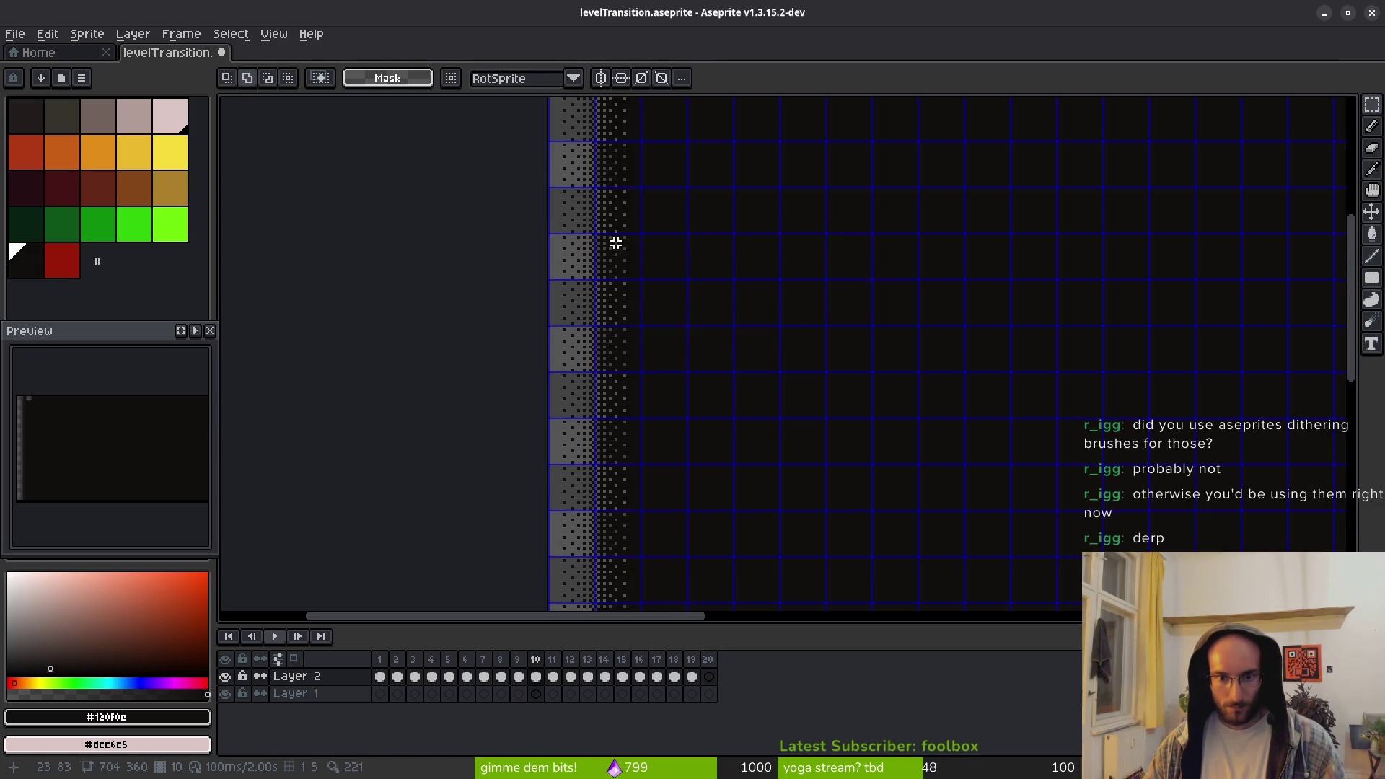
pyautogui.scroll(3, 615, 241)
pyautogui.moveTo(722, 243); pyautogui.dragTo(674, 448)
pyautogui.scroll(-3, 673, 448)
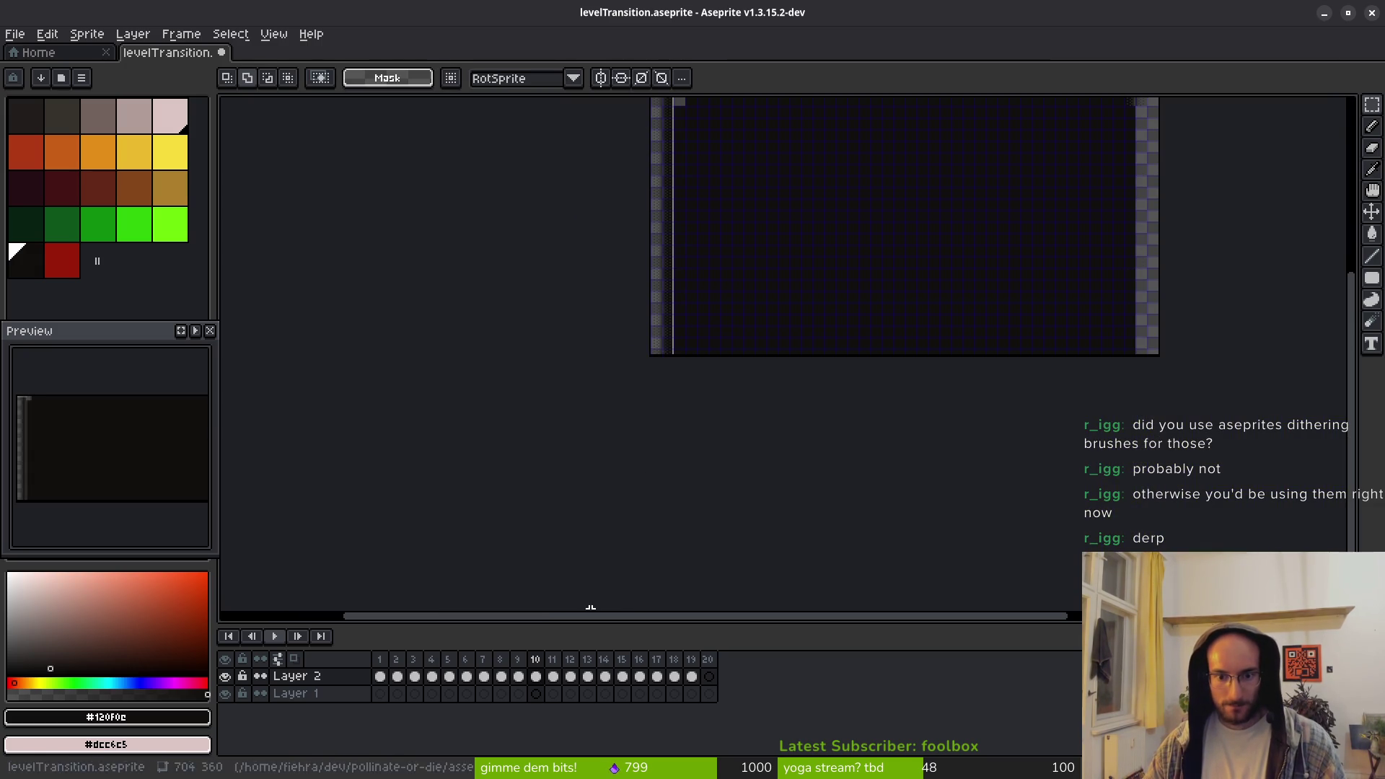
pyautogui.moveTo(775, 297)
pyautogui.mouseDown()
pyautogui.moveTo(803, 343)
pyautogui.moveTo(780, 355)
pyautogui.mouseUp()
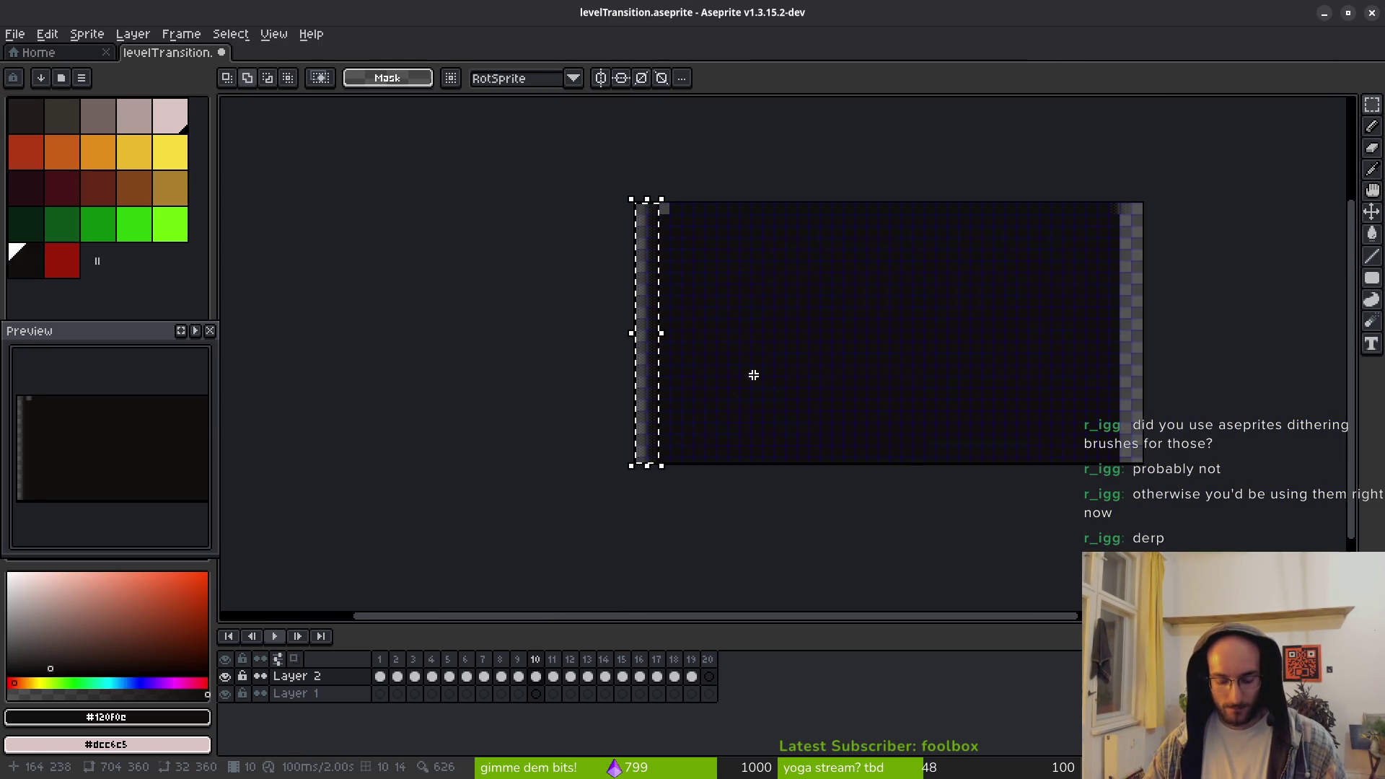
# Paste a copy of the strip and place it at the right edge
pyautogui.hotkey('ctrl', 'd')
pyautogui.hotkey('ctrl', 'v')
pyautogui.moveTo(652, 393)
pyautogui.mouseDown()
pyautogui.moveTo(1175, 380)
pyautogui.moveTo(1144, 408)
pyautogui.mouseUp()
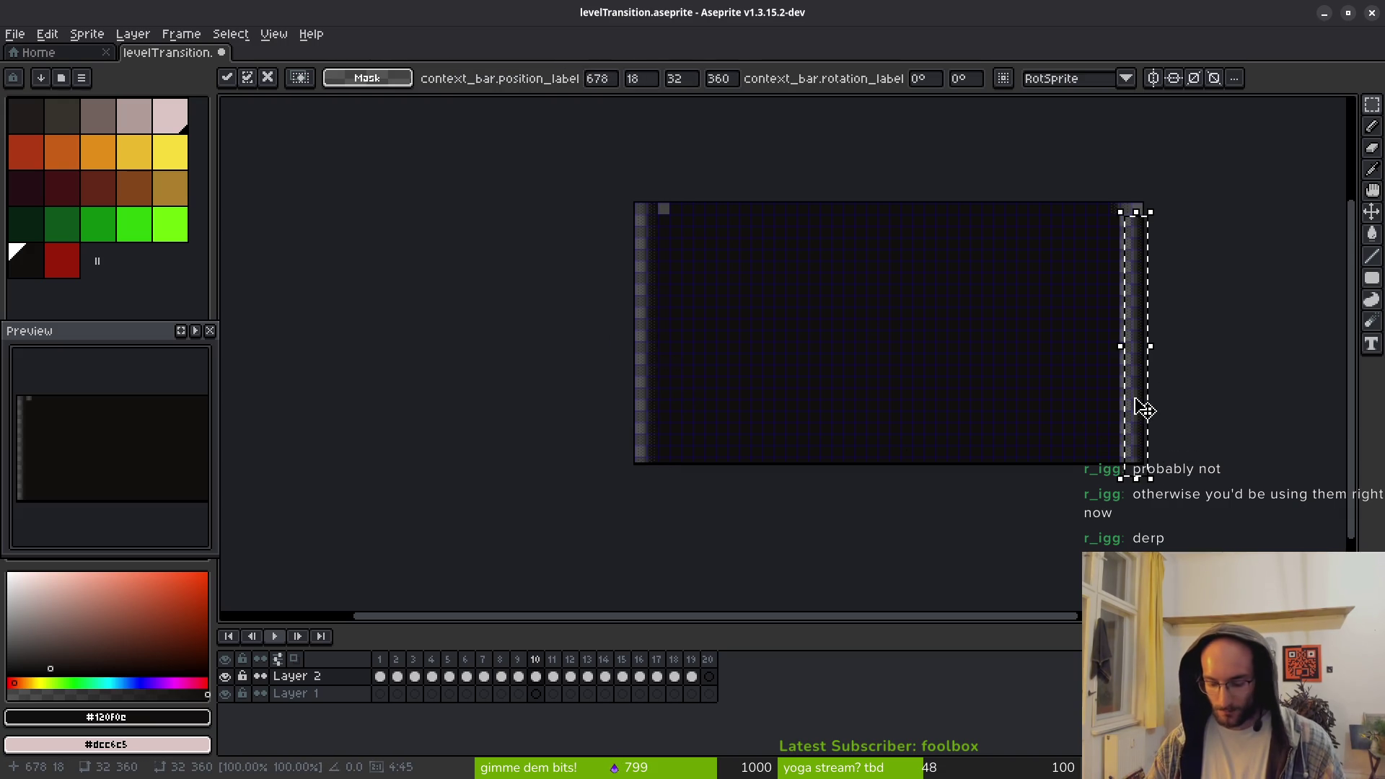
pyautogui.press('Return')
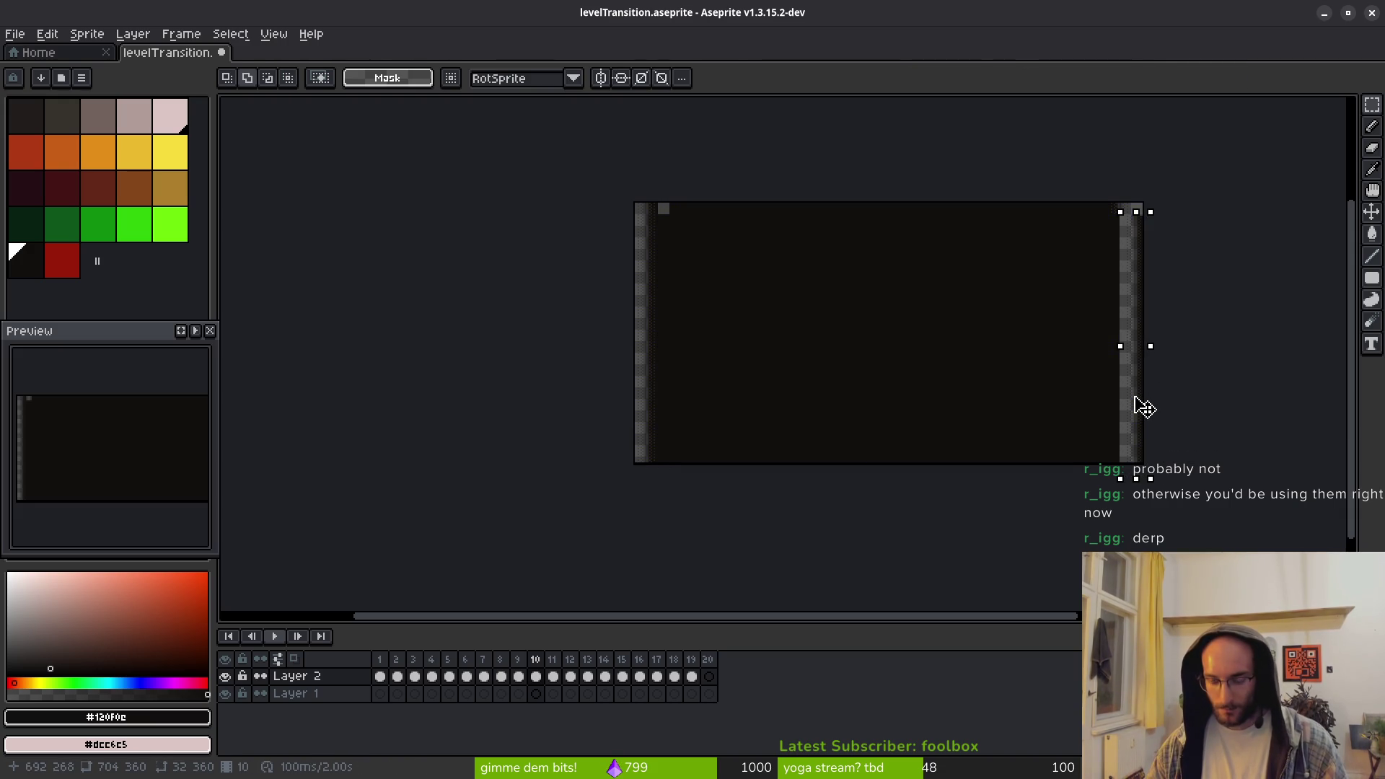
pyautogui.moveTo(1145, 408); pyautogui.dragTo(1139, 411)
pyautogui.scroll(4, 1125, 393)
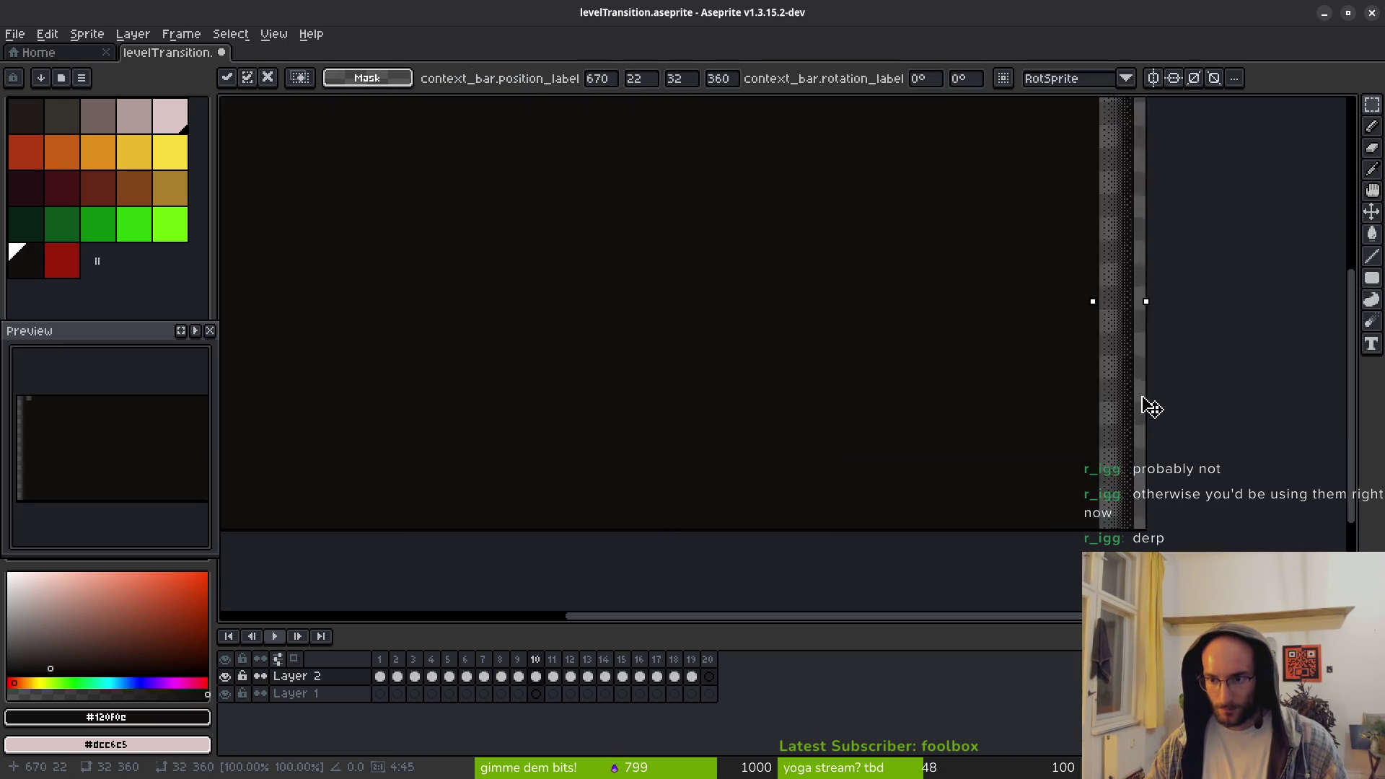
pyautogui.scroll(-4, 1111, 390)
pyautogui.press('Return')
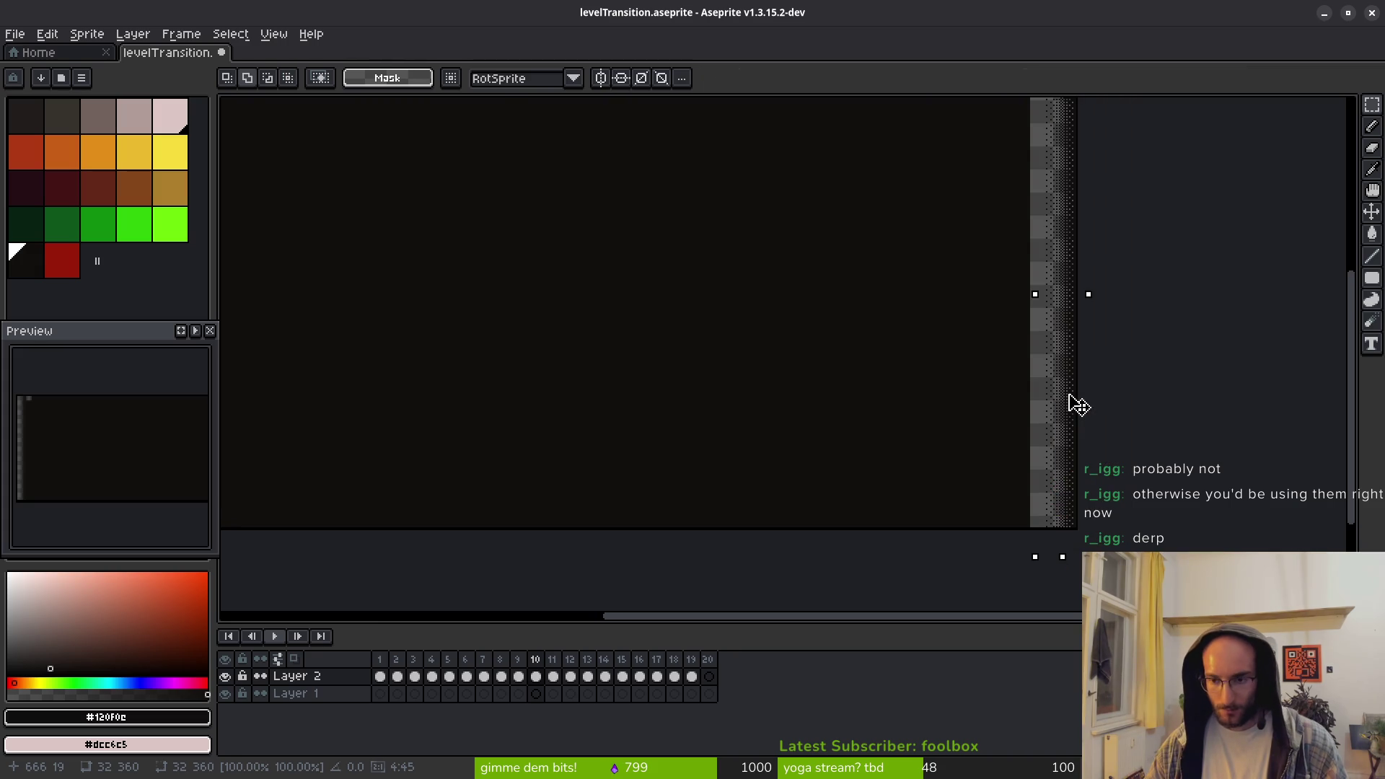
pyautogui.scroll(-2, 1082, 405)
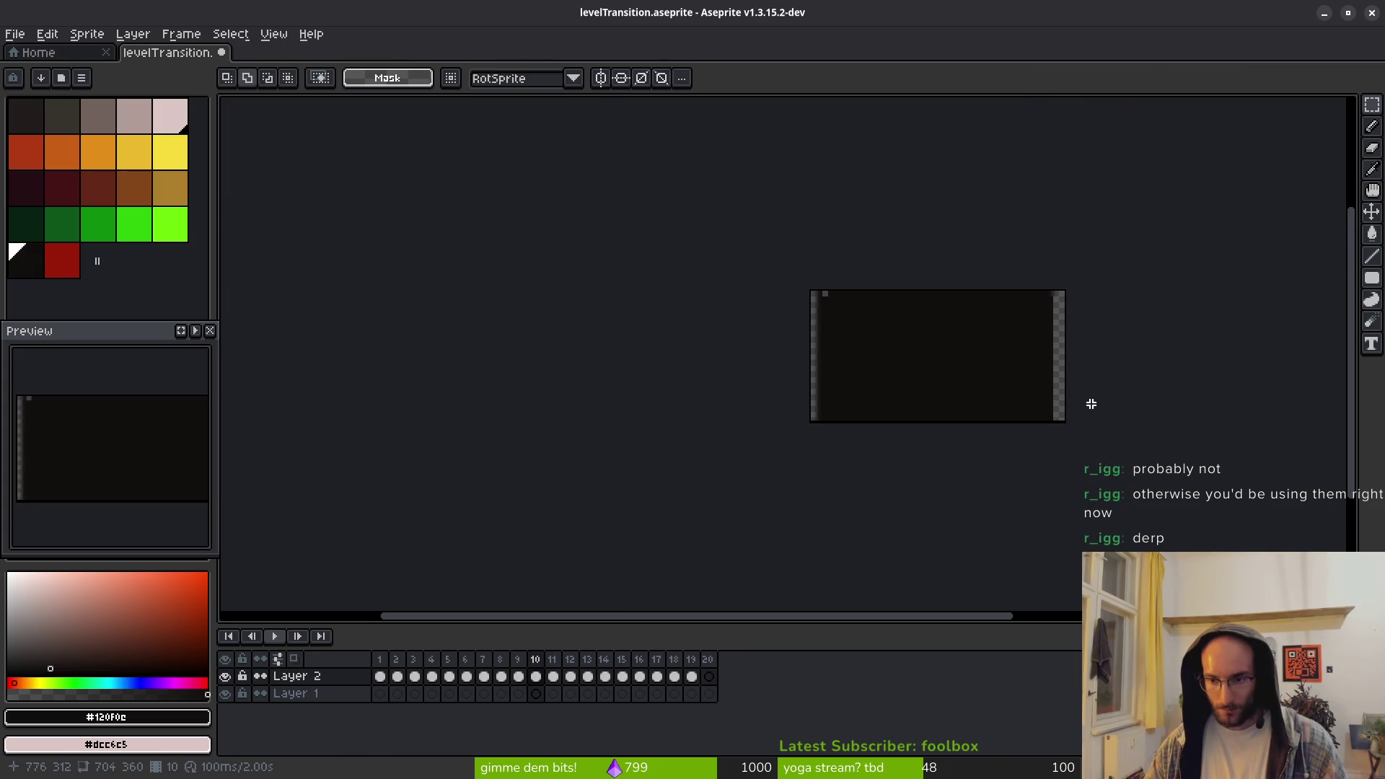
# Paste the 32×360 strip again and set it flush at x 672, y 0
pyautogui.hotkey('ctrl', 'v')
pyautogui.scroll(3, 877, 376)
pyautogui.moveTo(655, 438); pyautogui.dragTo(370, 390)
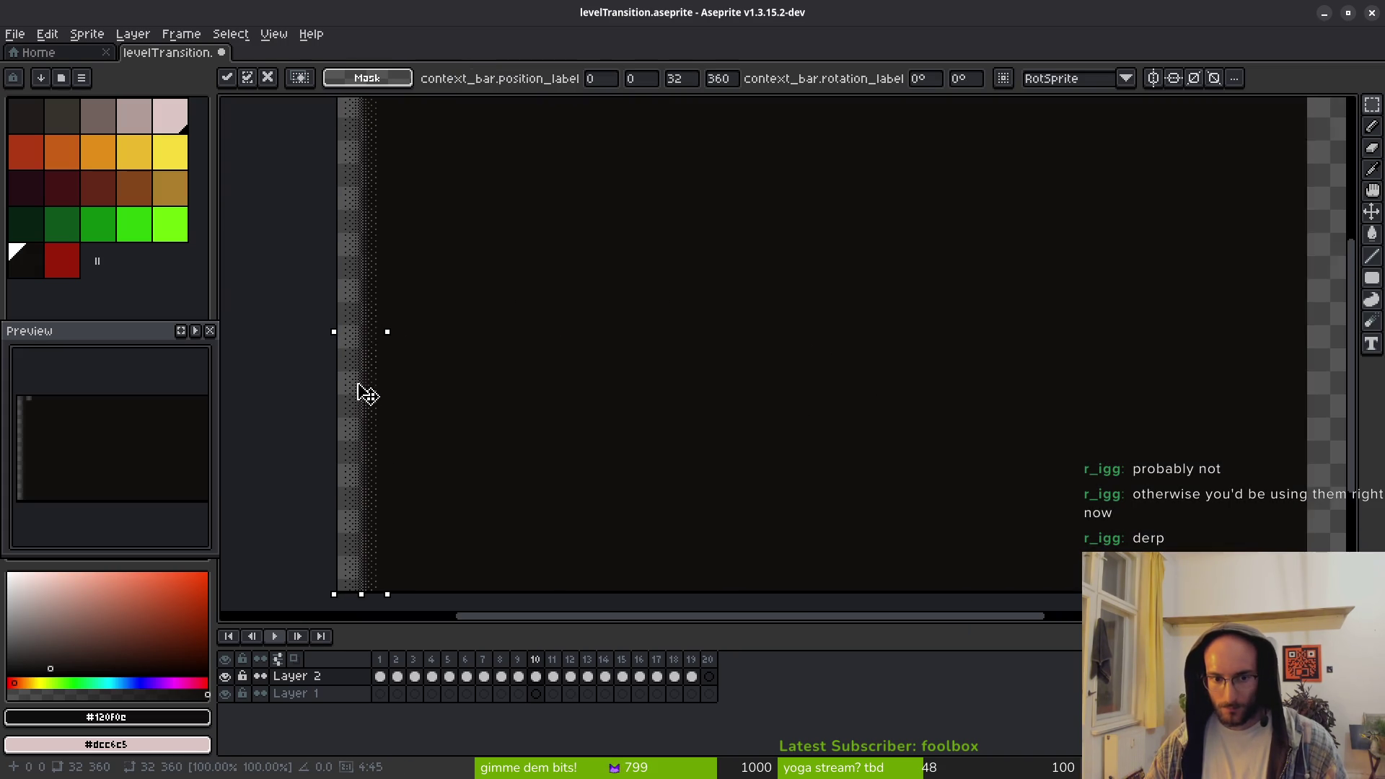
pyautogui.scroll(-3, 649, 405)
pyautogui.scroll(1, 508, 440)
pyautogui.moveTo(507, 447)
pyautogui.mouseDown()
pyautogui.moveTo(979, 433)
pyautogui.moveTo(995, 448)
pyautogui.moveTo(942, 440)
pyautogui.moveTo(958, 408)
pyautogui.moveTo(976, 439)
pyautogui.moveTo(990, 398)
pyautogui.moveTo(893, 272)
pyautogui.moveTo(887, 500)
pyautogui.moveTo(919, 253)
pyautogui.moveTo(890, 207)
pyautogui.moveTo(912, 201)
pyautogui.mouseUp()
pyautogui.scroll(3, 992, 443)
pyautogui.scroll(-3, 937, 389)
pyautogui.scroll(5, 990, 398)
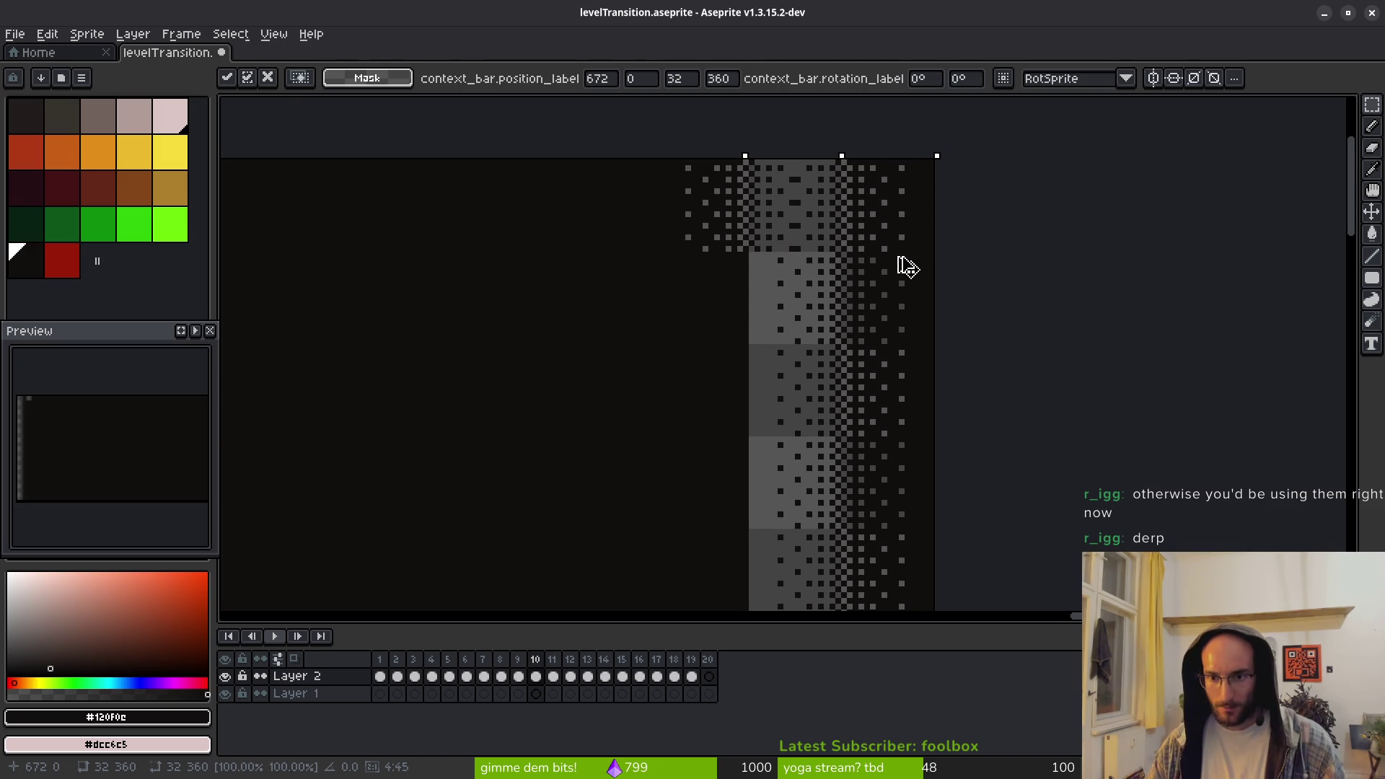
pyautogui.press('Return')
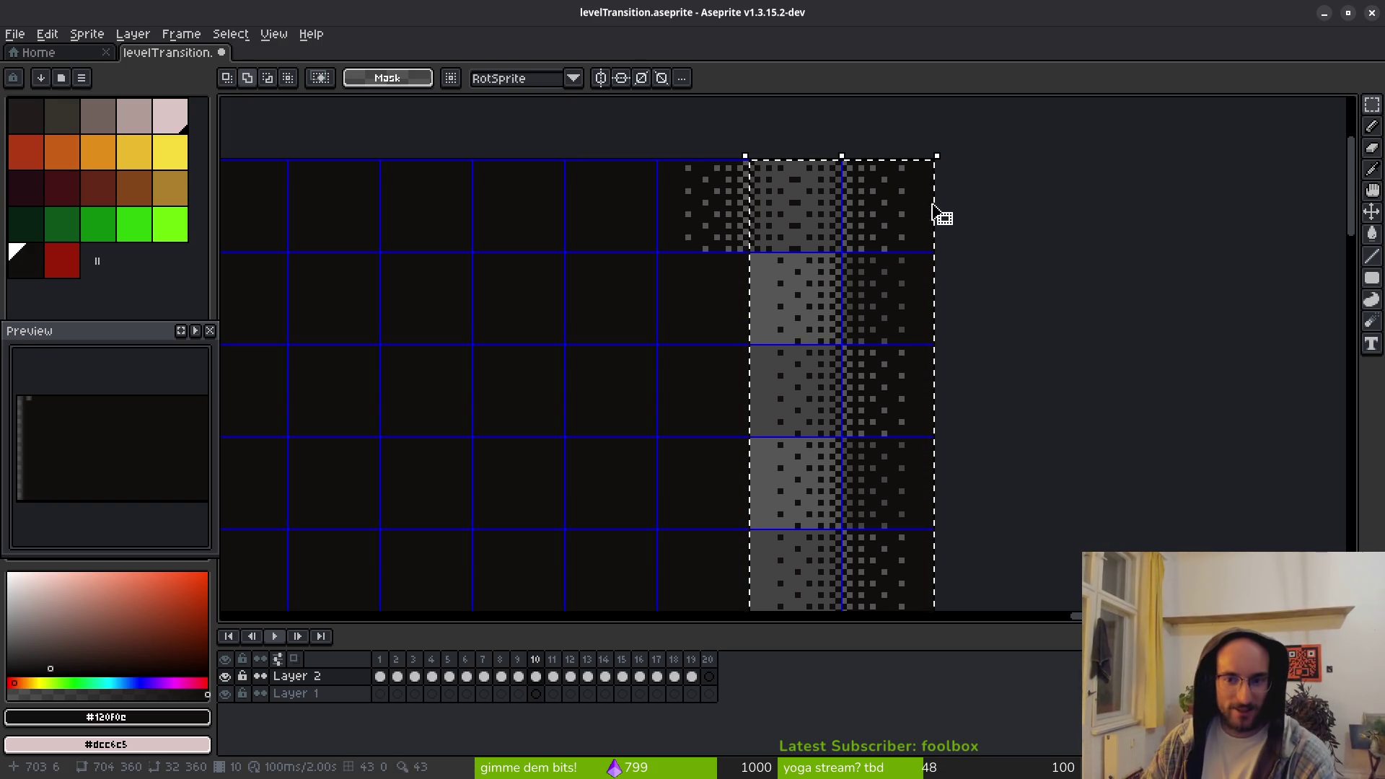
# Remove the pasted strip from the right edge and clear the selection
pyautogui.scroll(-3, 941, 173)
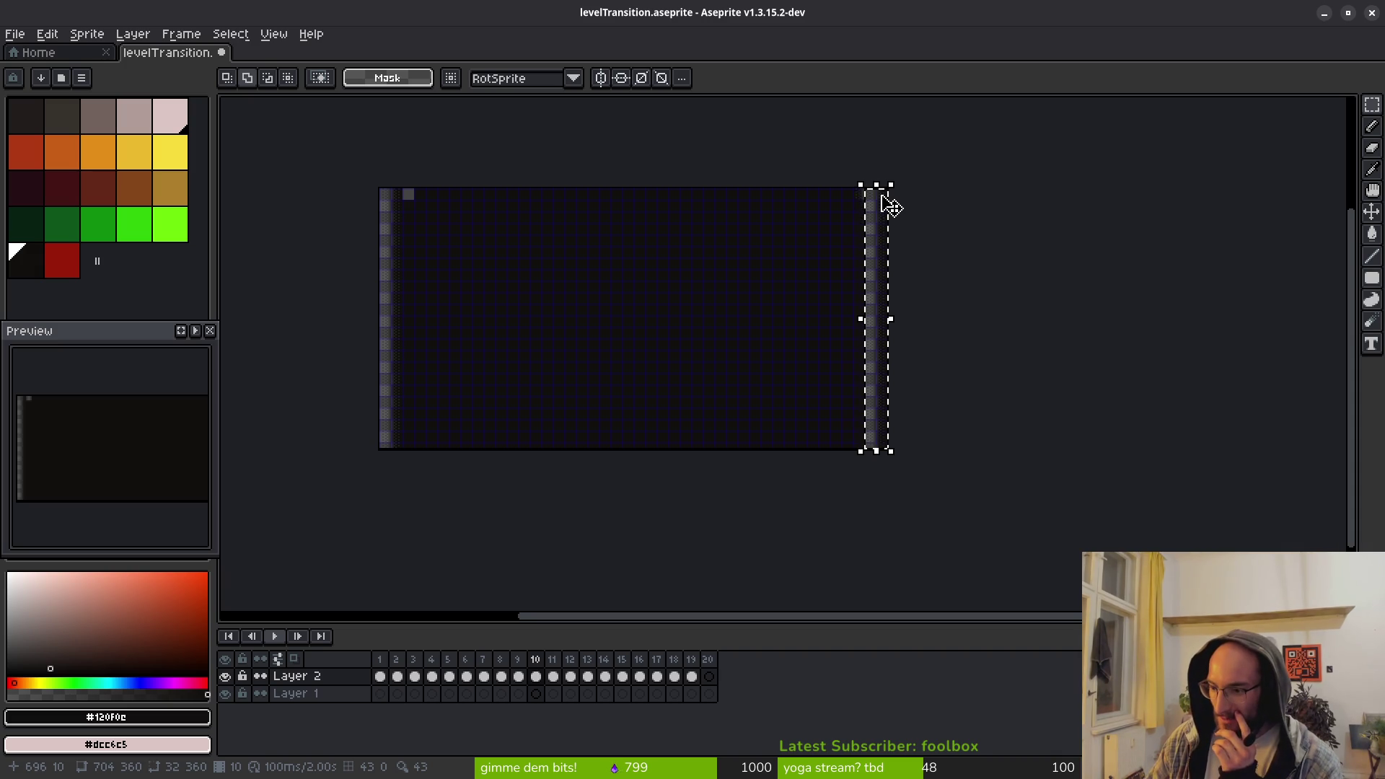
pyautogui.scroll(3, 854, 205)
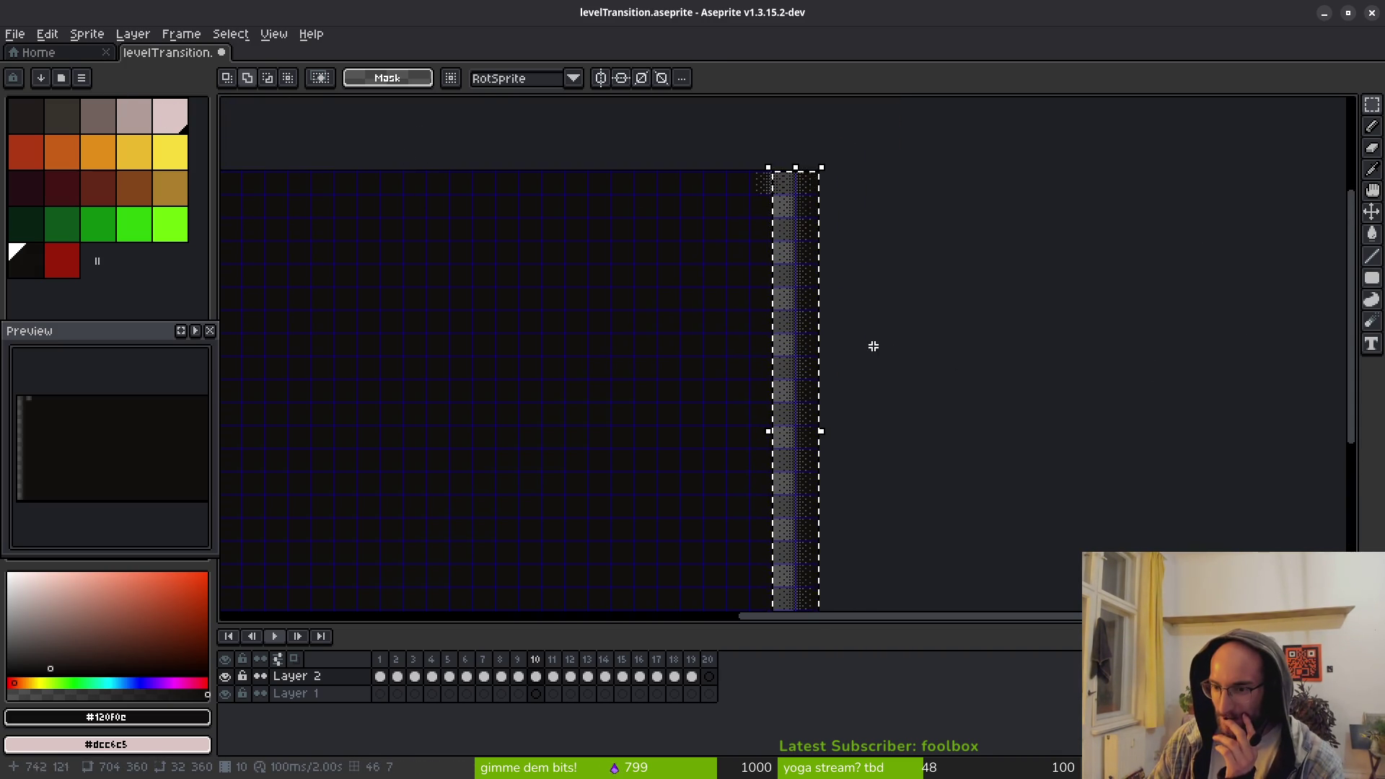
pyautogui.scroll(-2, 776, 346)
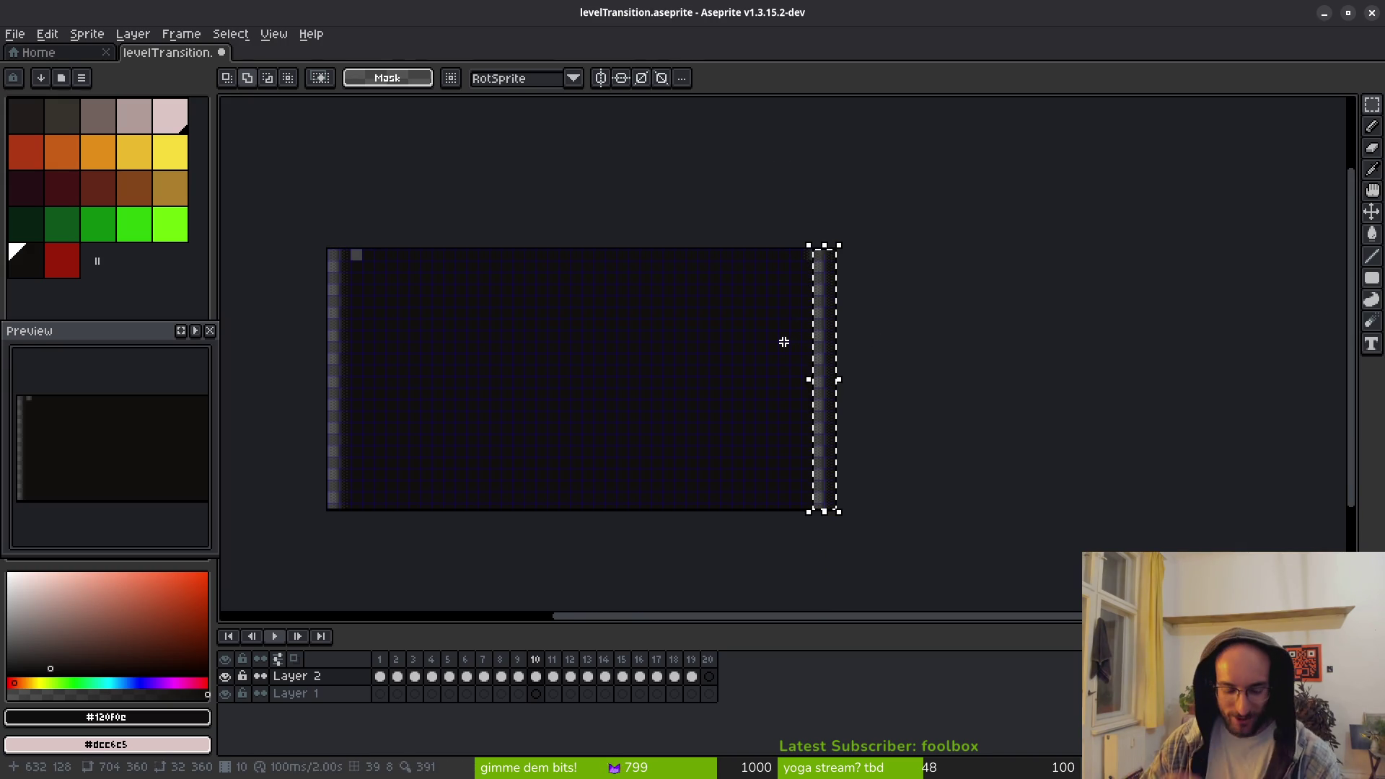
pyautogui.hotkey('ctrl', 'z')
pyautogui.hotkey('ctrl', 'd')
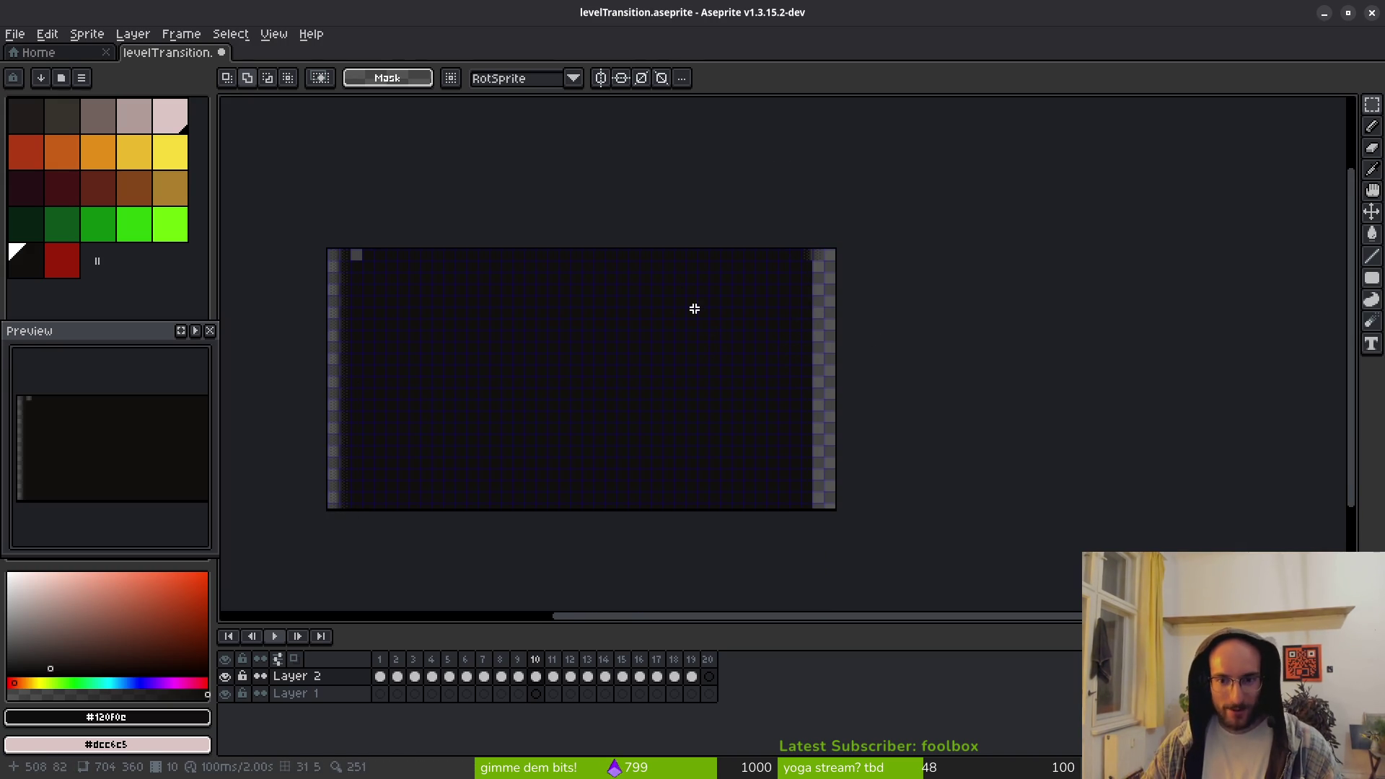
# Clean the right column with Pencil and Eraser so no stray dither dots remain
pyautogui.scroll(4, 855, 334)
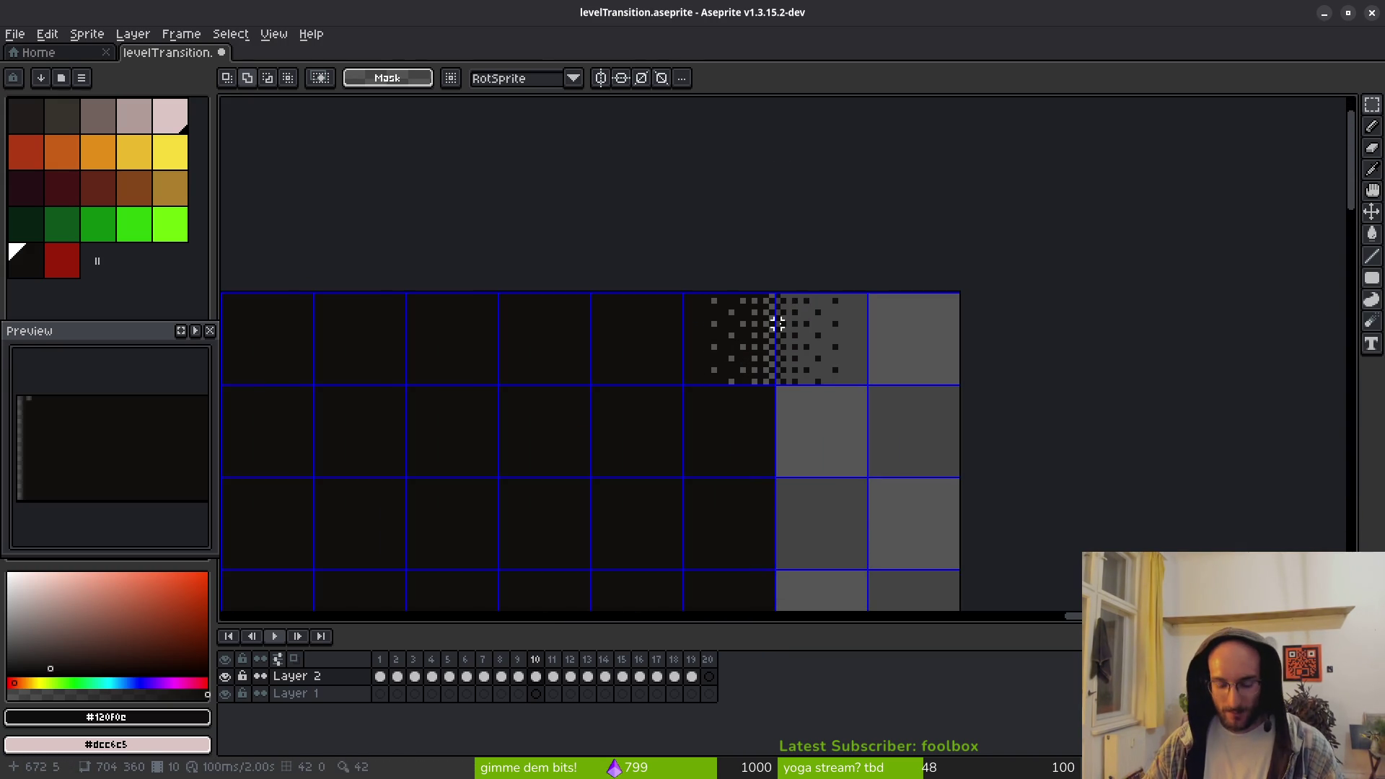
pyautogui.press('b')
pyautogui.scroll(6, 748, 318)
pyautogui.moveTo(778, 274)
pyautogui.mouseDown()
pyautogui.moveTo(781, 259)
pyautogui.moveTo(766, 496)
pyautogui.moveTo(776, 458)
pyautogui.moveTo(693, 365)
pyautogui.moveTo(648, 543)
pyautogui.mouseUp()
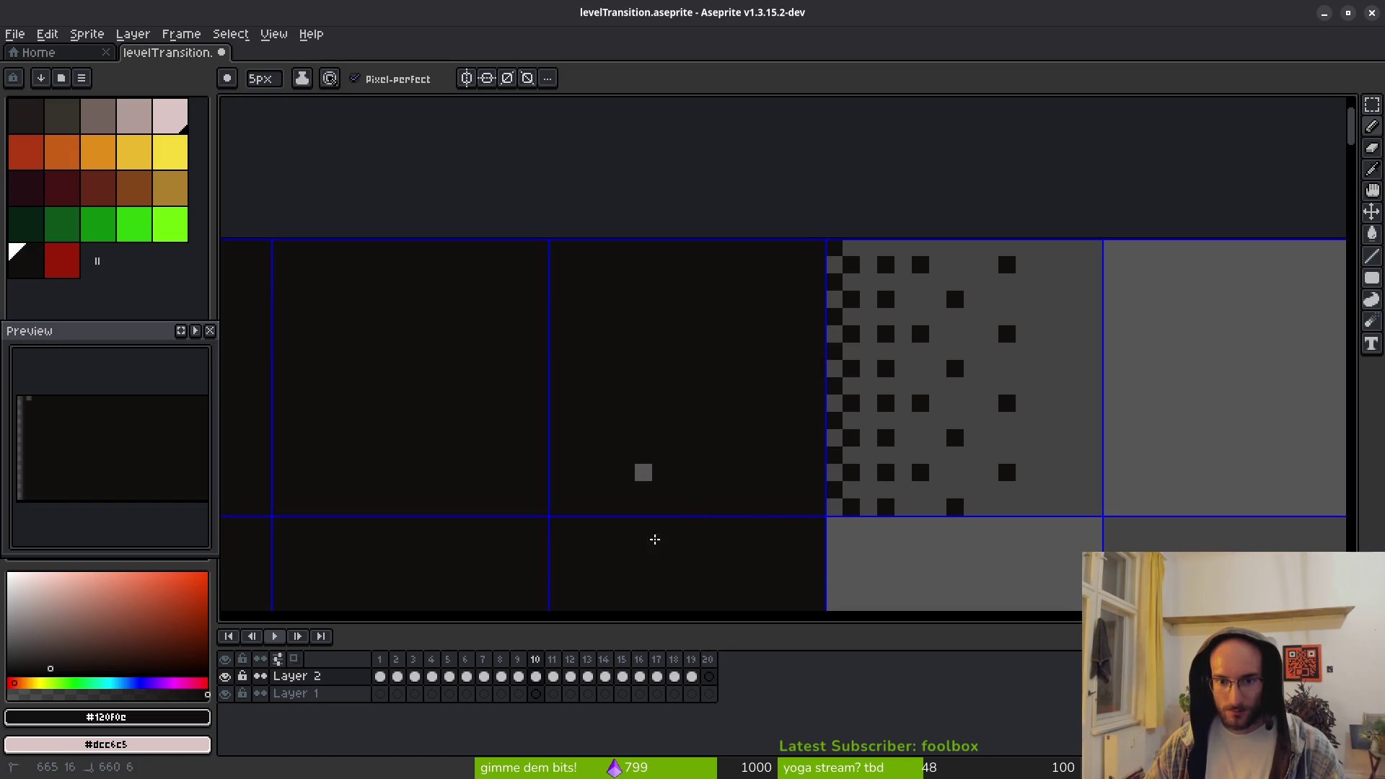
pyautogui.press('e')
pyautogui.moveTo(869, 241)
pyautogui.mouseDown()
pyautogui.moveTo(869, 469)
pyautogui.moveTo(967, 469)
pyautogui.mouseUp()
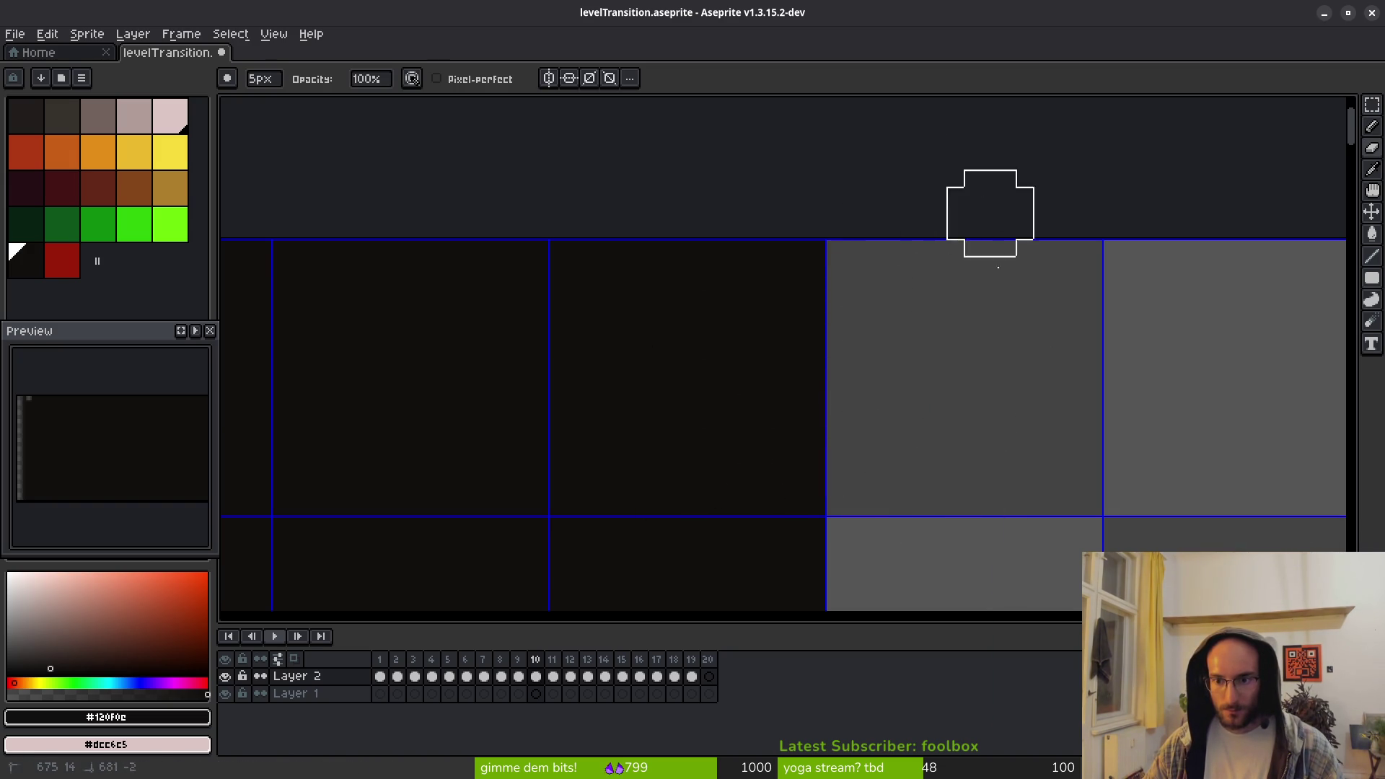
pyautogui.scroll(-5, 943, 403)
pyautogui.scroll(-3, 951, 382)
pyautogui.hscroll(-3, 844, 393)
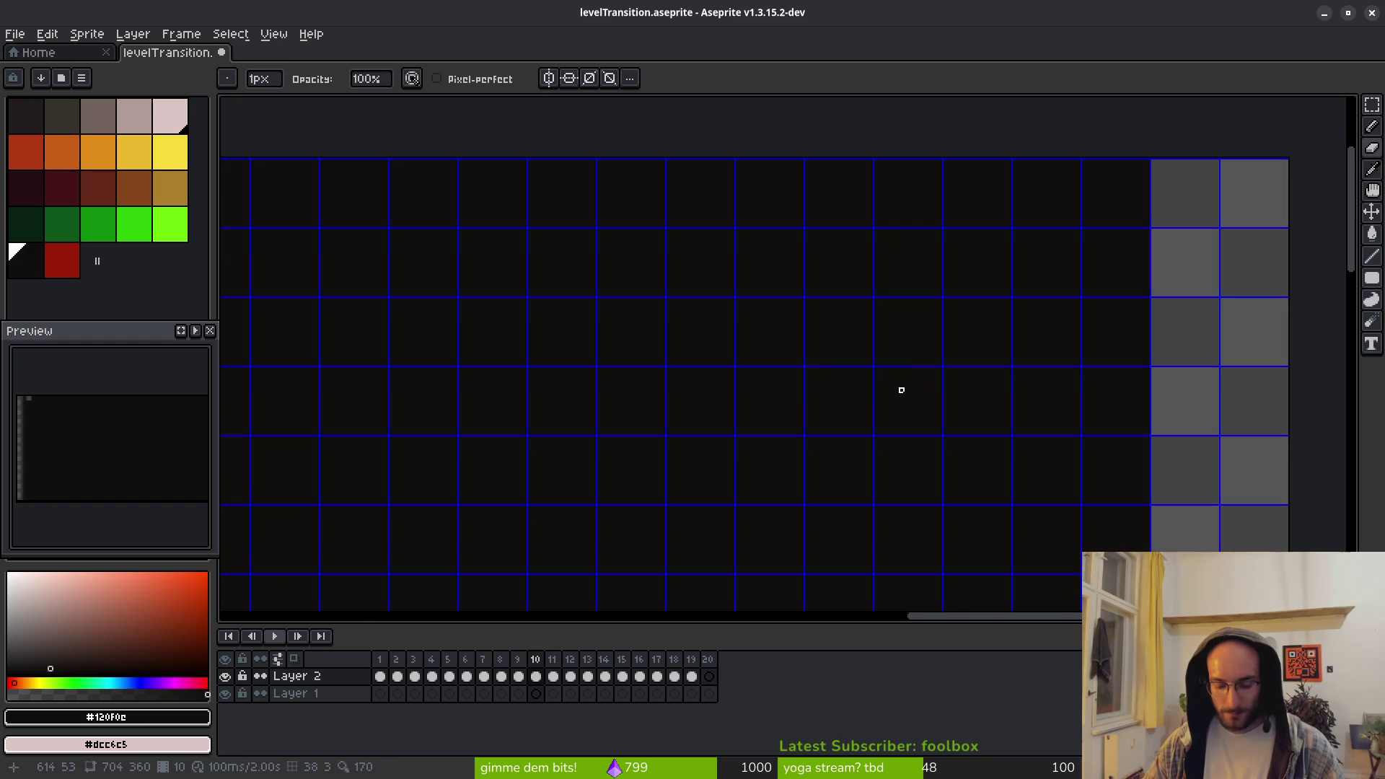
pyautogui.hscroll(-3, 858, 383)
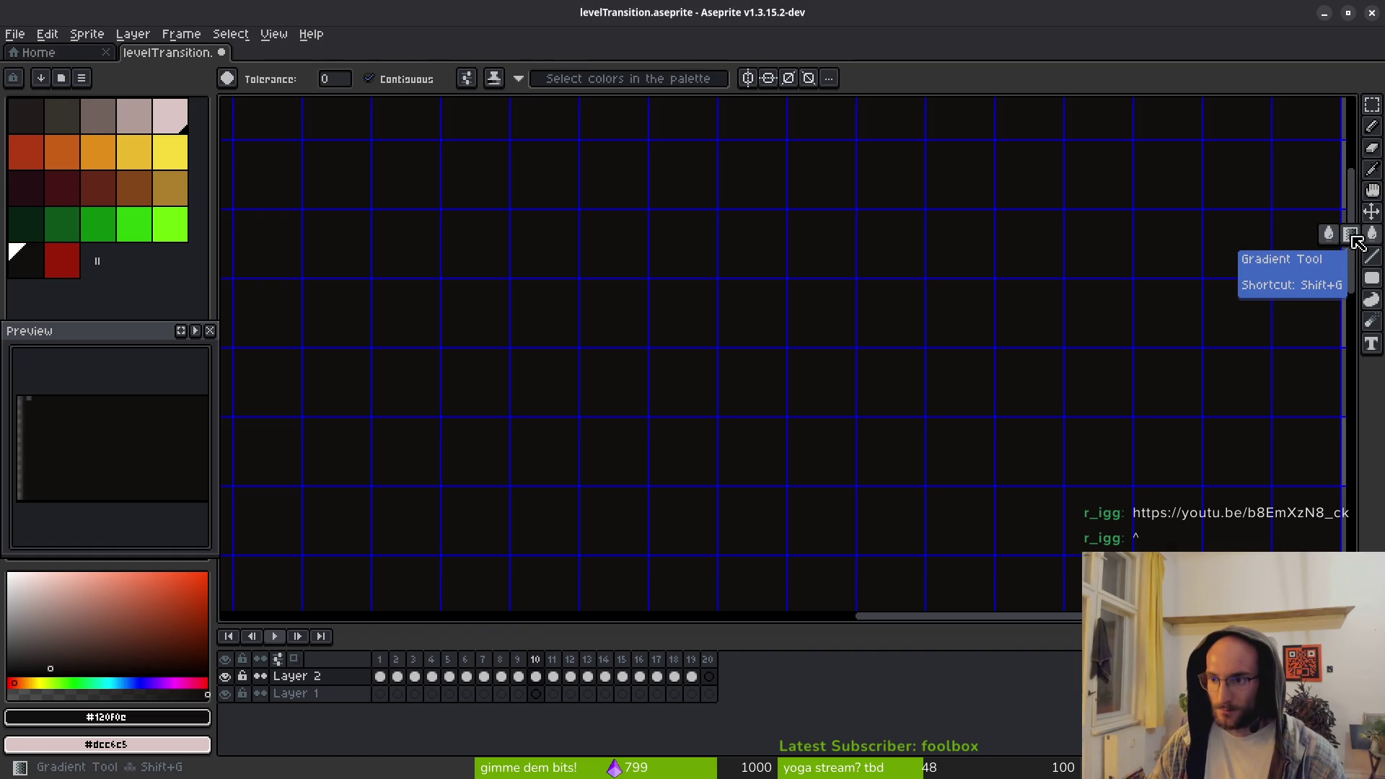
# Switch to the Gradient tool and undo a trial gradient on the right edge
pyautogui.click(1350, 234)
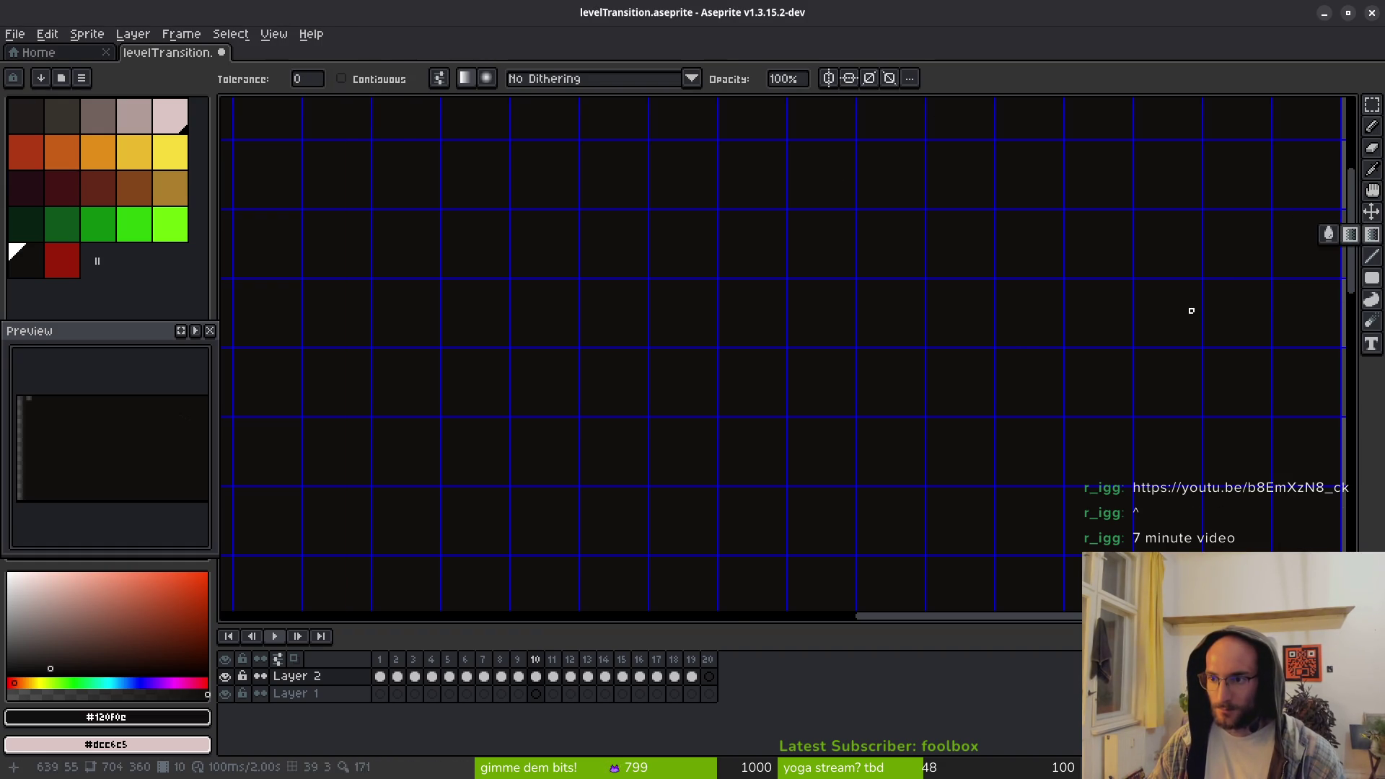
pyautogui.scroll(-7, 976, 334)
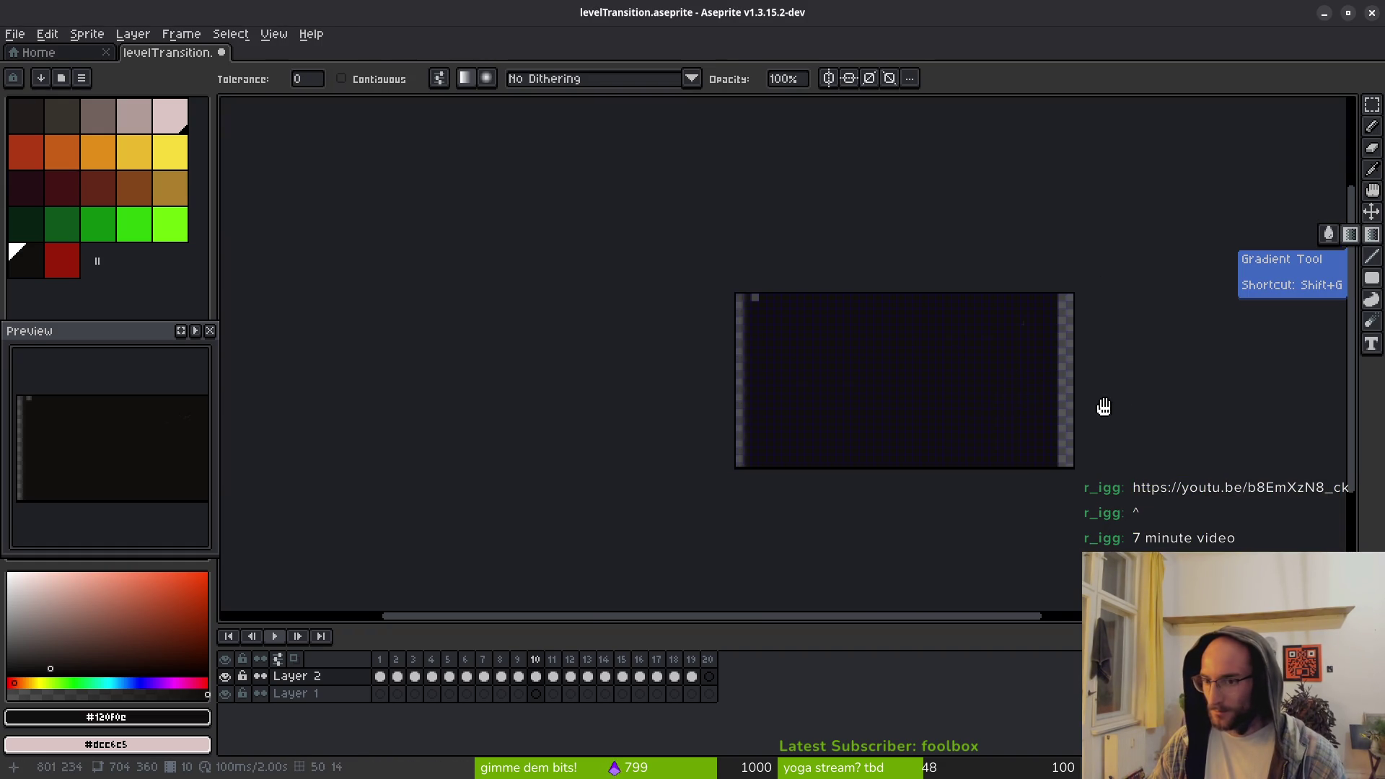
pyautogui.scroll(3, 742, 343)
pyautogui.scroll(-3, 1006, 374)
pyautogui.scroll(5, 1005, 374)
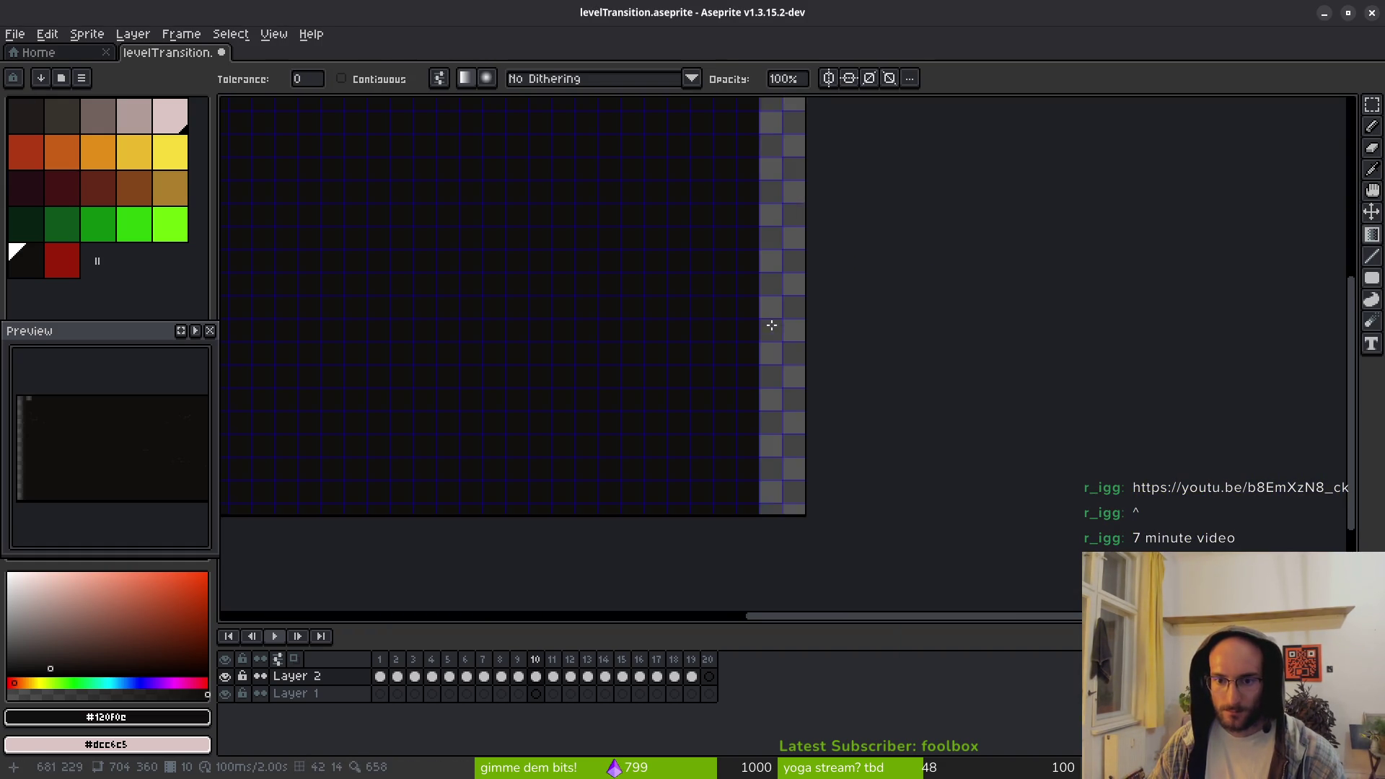
pyautogui.moveTo(659, 422); pyautogui.dragTo(823, 422)
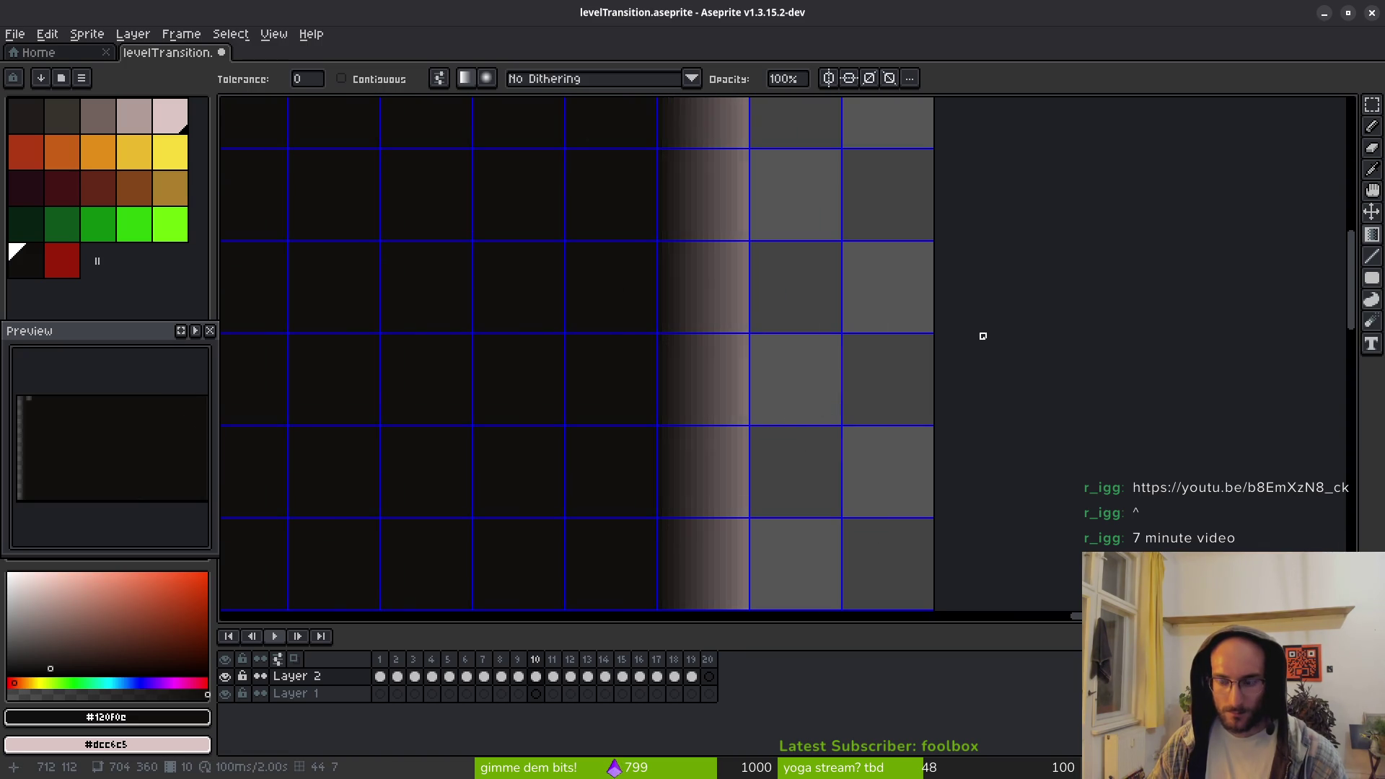
pyautogui.hotkey('ctrl', 'z')
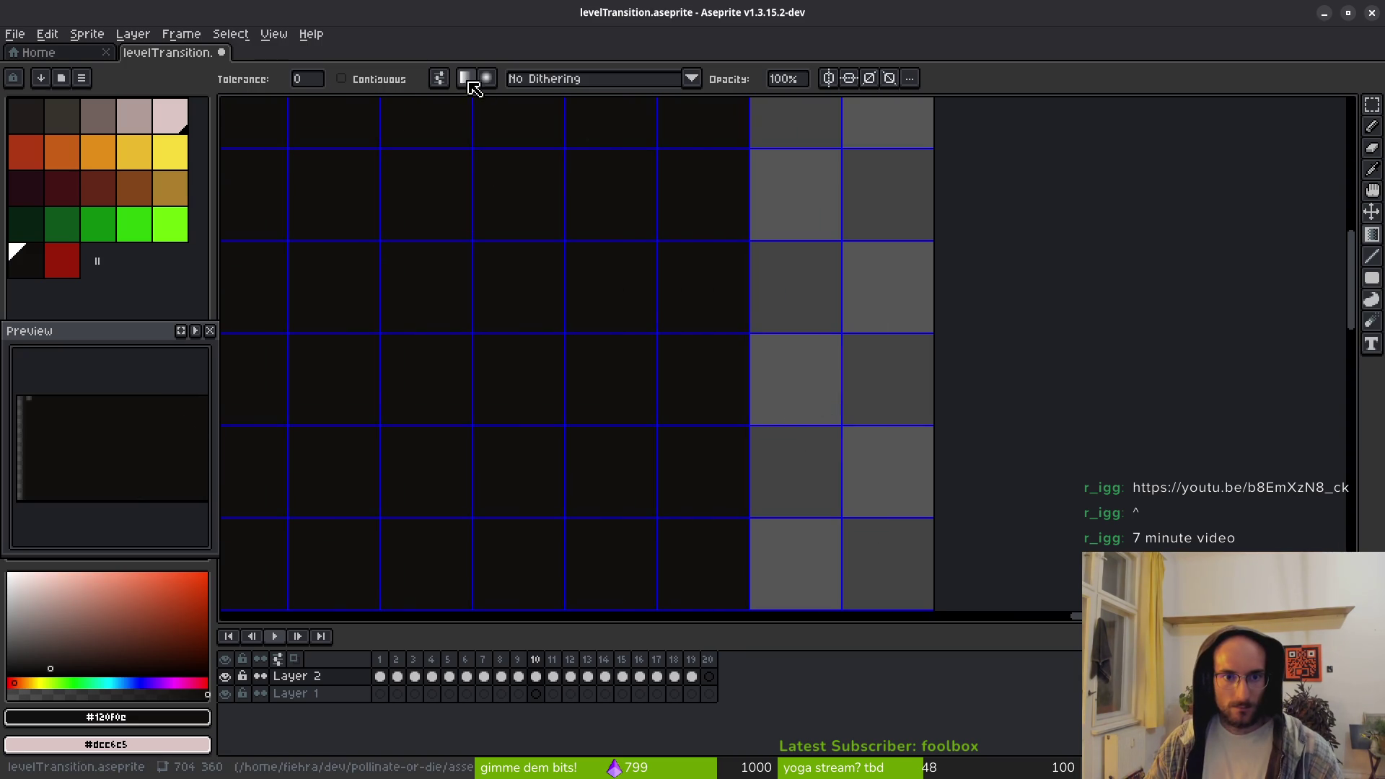
# Set the gradient dithering to Bayer Matrix 8x8
pyautogui.click(445, 81)
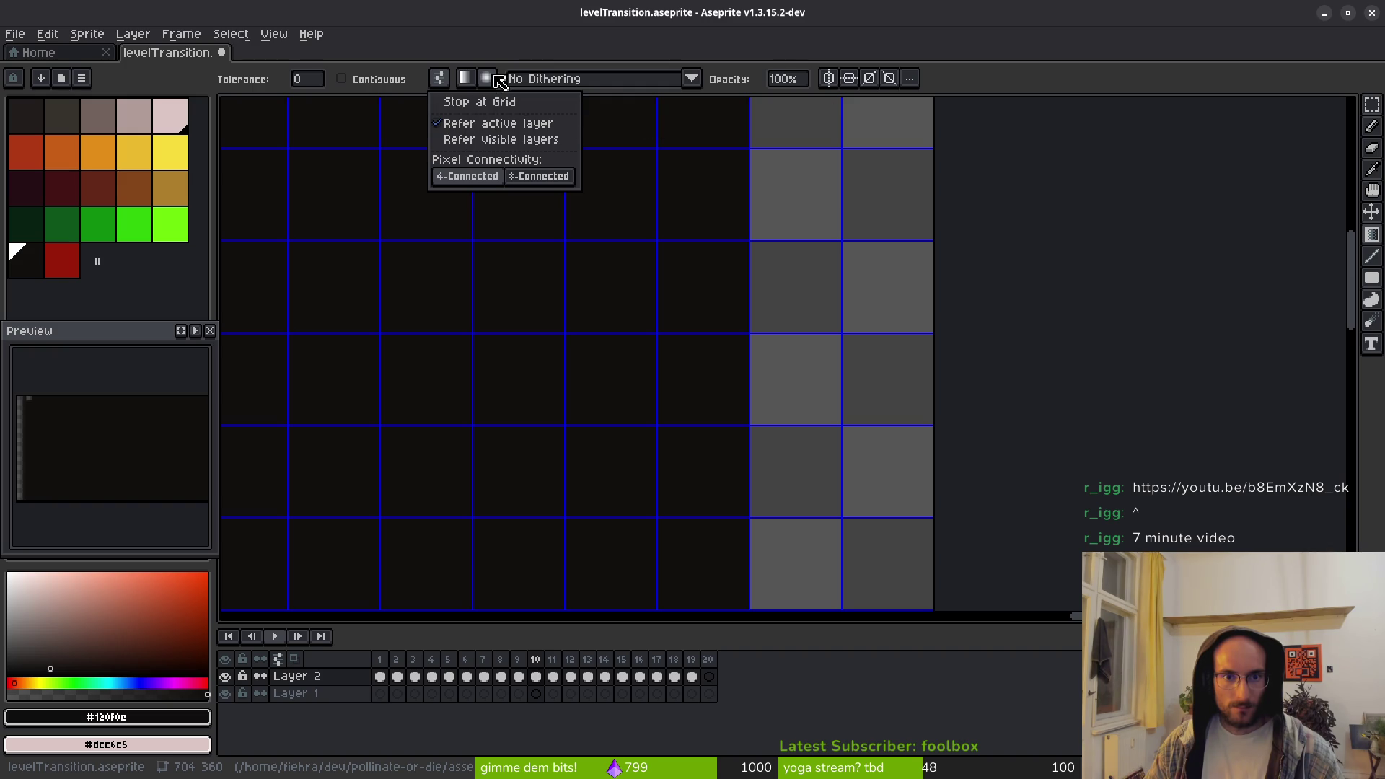
pyautogui.click(600, 85)
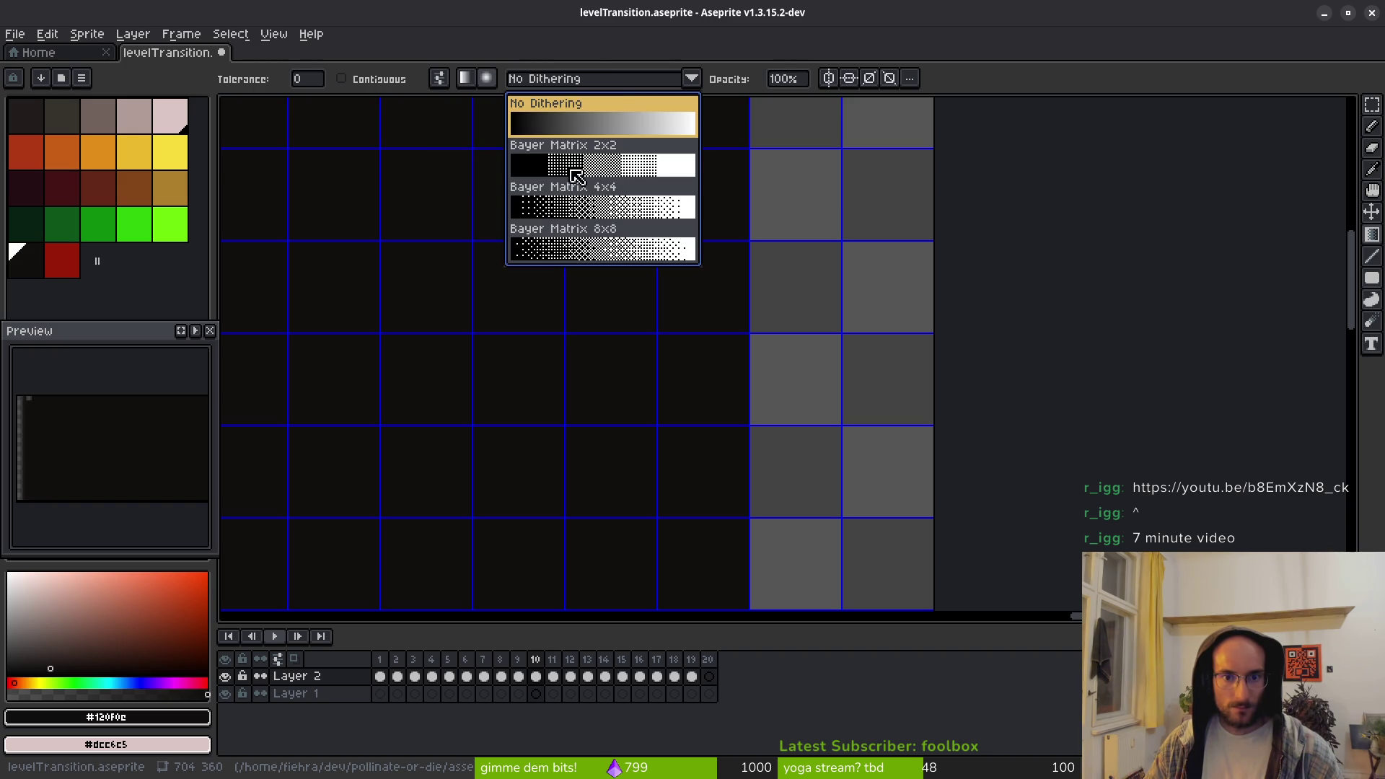
pyautogui.click(622, 258)
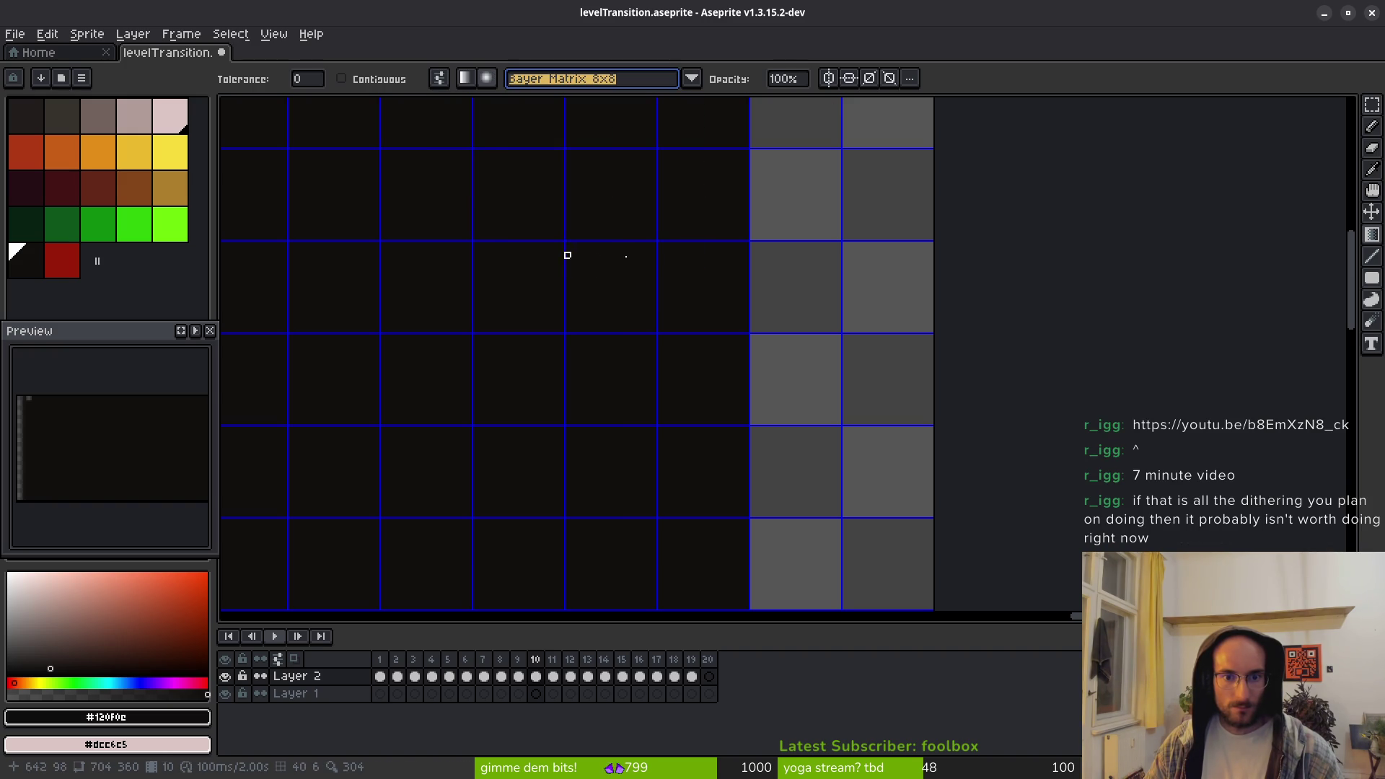
pyautogui.scroll(-1, 719, 207)
pyautogui.scroll(-2, 702, 226)
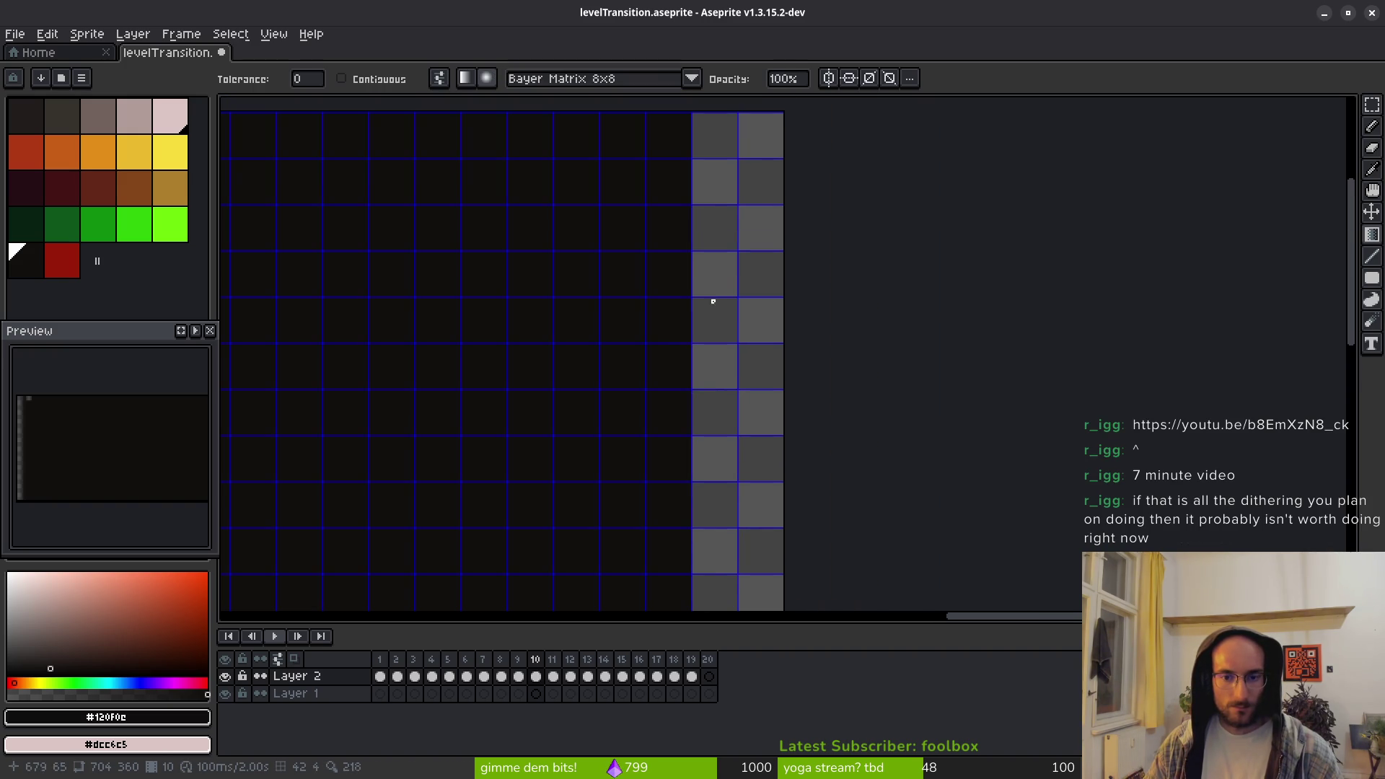
pyautogui.scroll(2, 689, 173)
pyautogui.scroll(1, 695, 161)
pyautogui.scroll(-4, 691, 168)
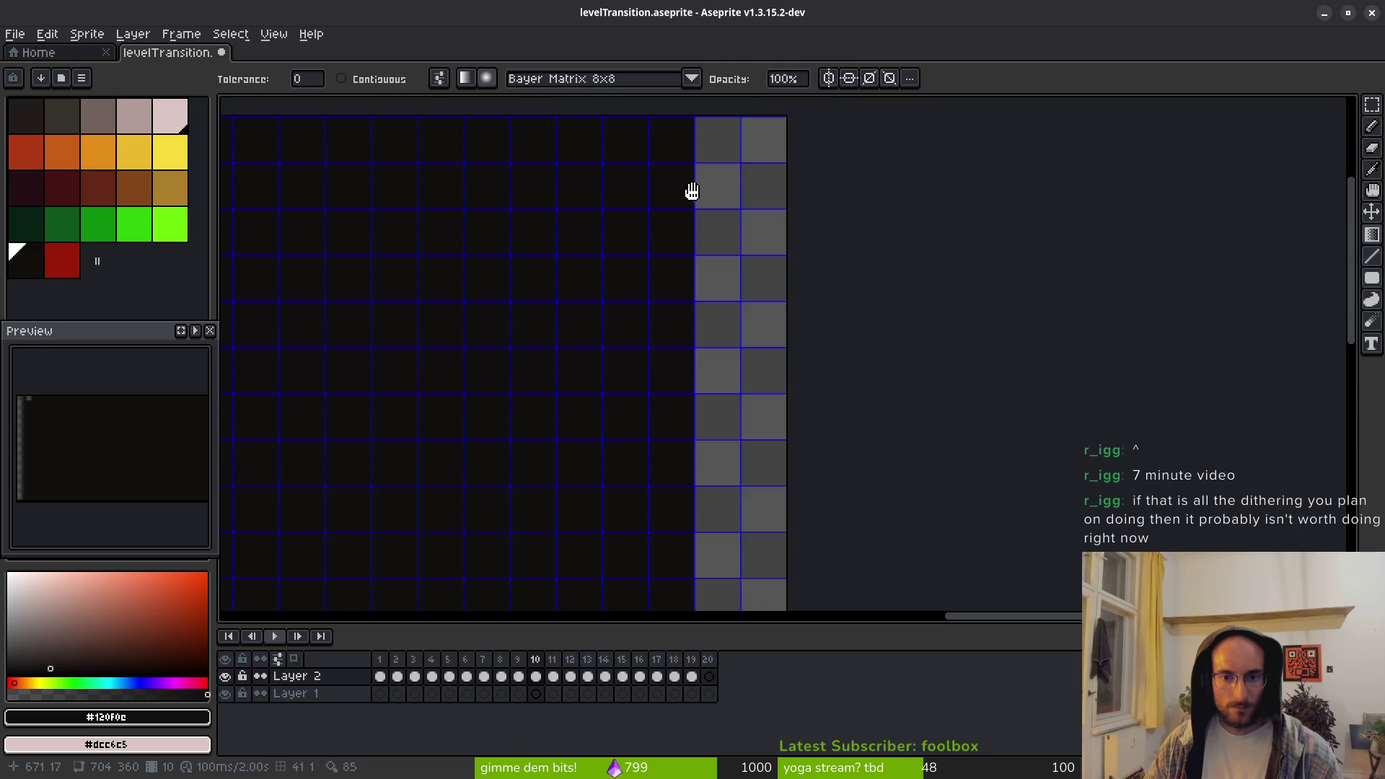
pyautogui.scroll(3, 703, 202)
pyautogui.scroll(1, 712, 223)
# Make dark #120f0c the second colour and test gradients near the sprite's right edge
pyautogui.rightClick(690, 267)
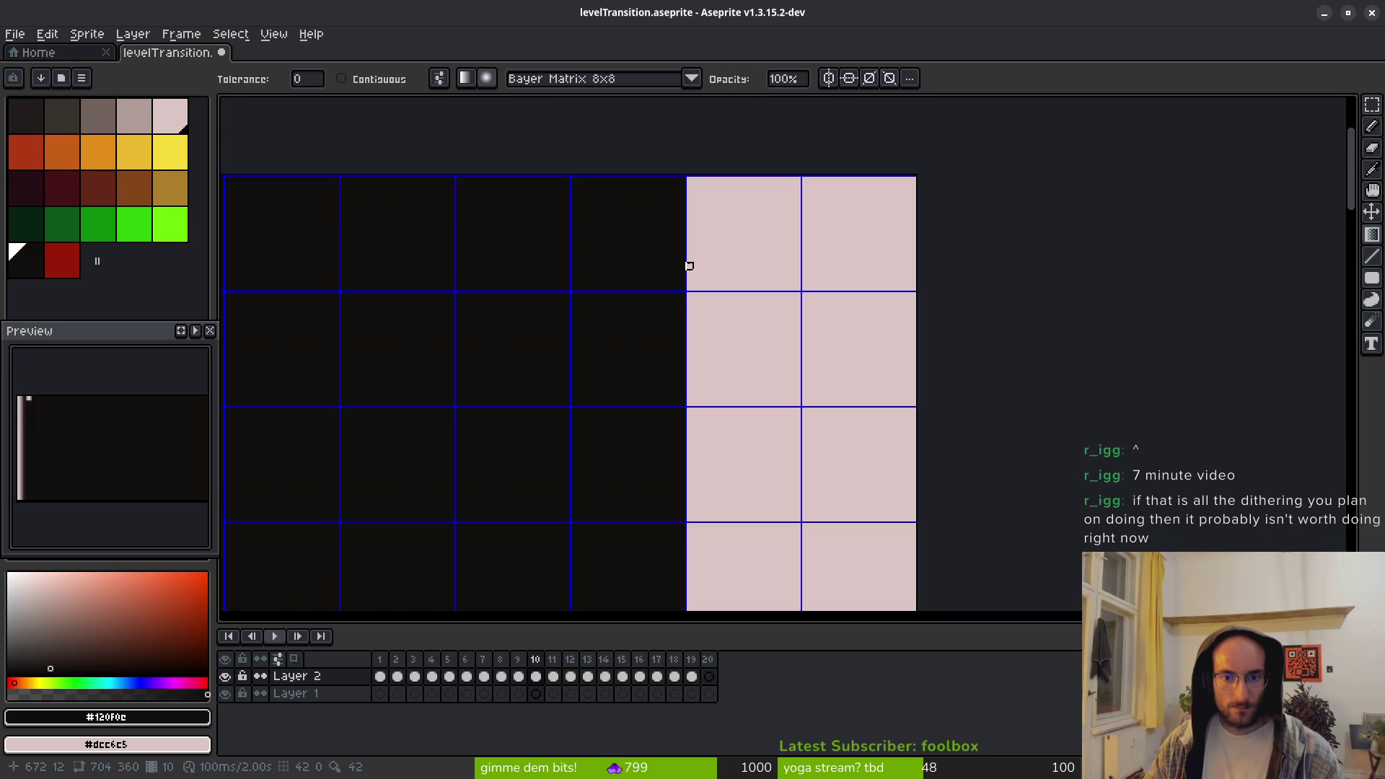
pyautogui.hotkey('ctrl', 'z')
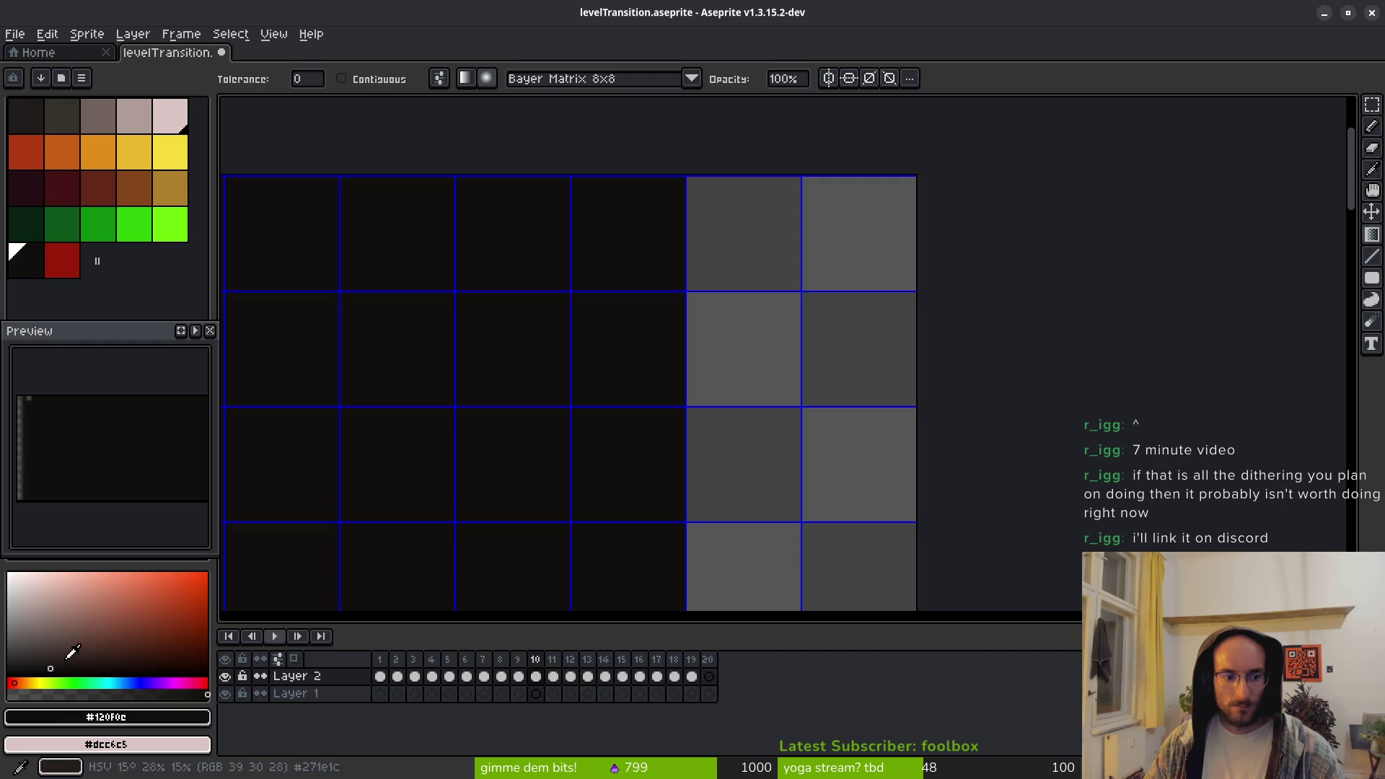
pyautogui.rightClick(47, 693)
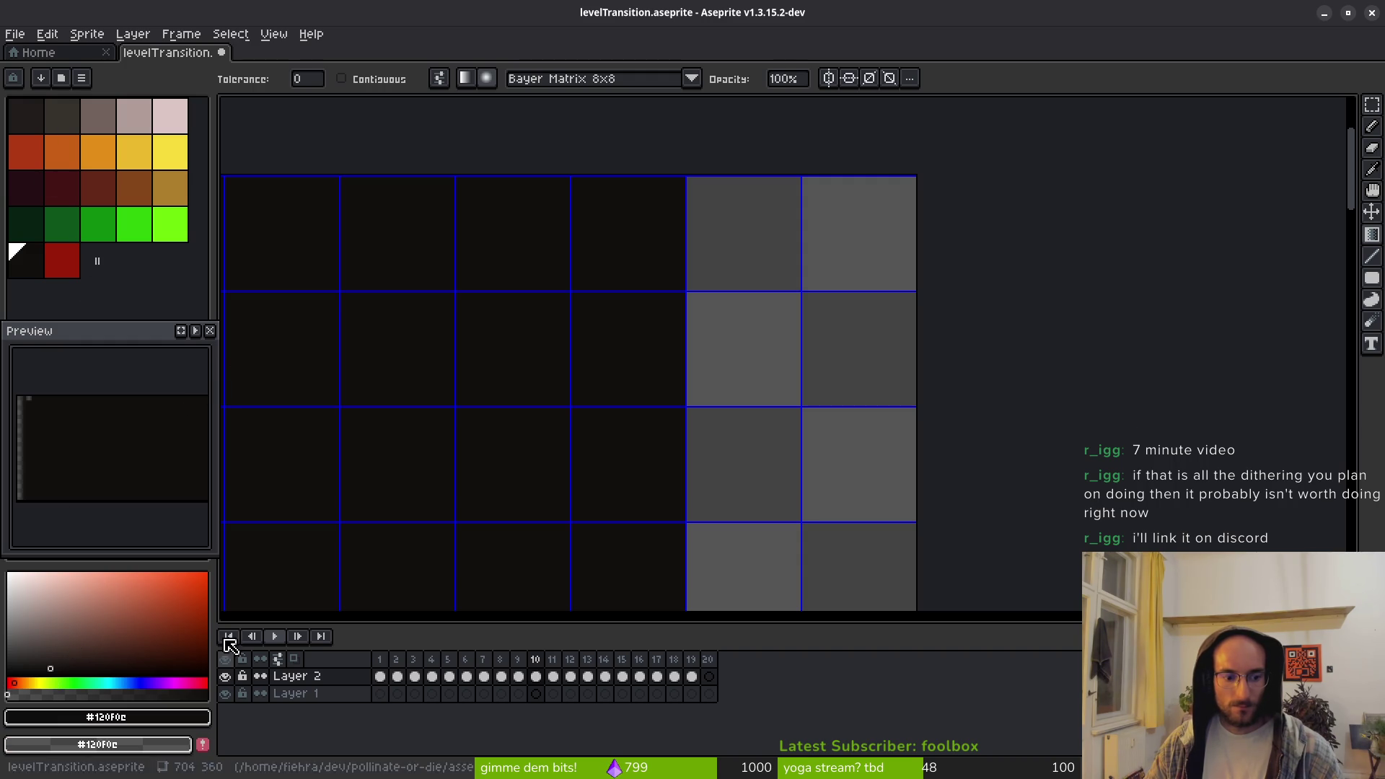
pyautogui.moveTo(574, 287); pyautogui.dragTo(625, 288)
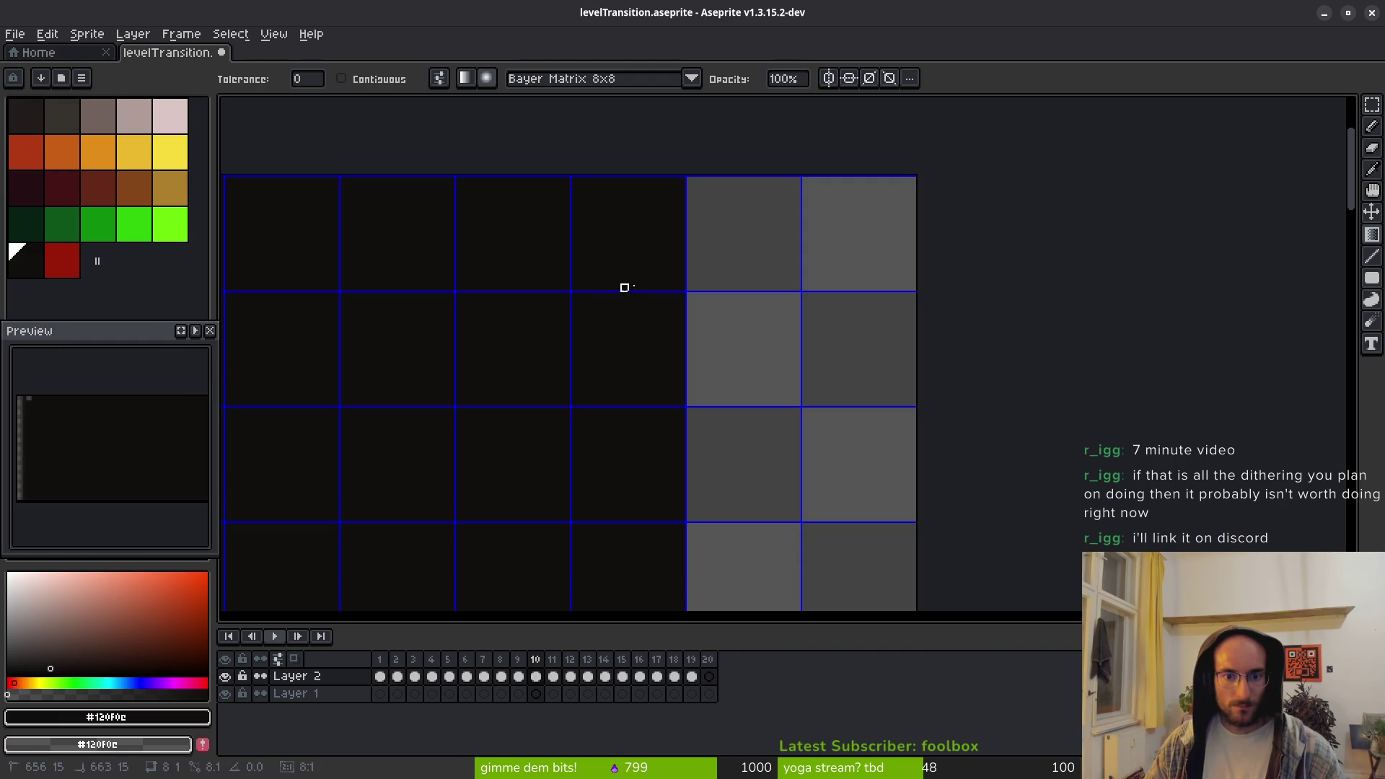
pyautogui.moveTo(725, 288); pyautogui.dragTo(725, 288)
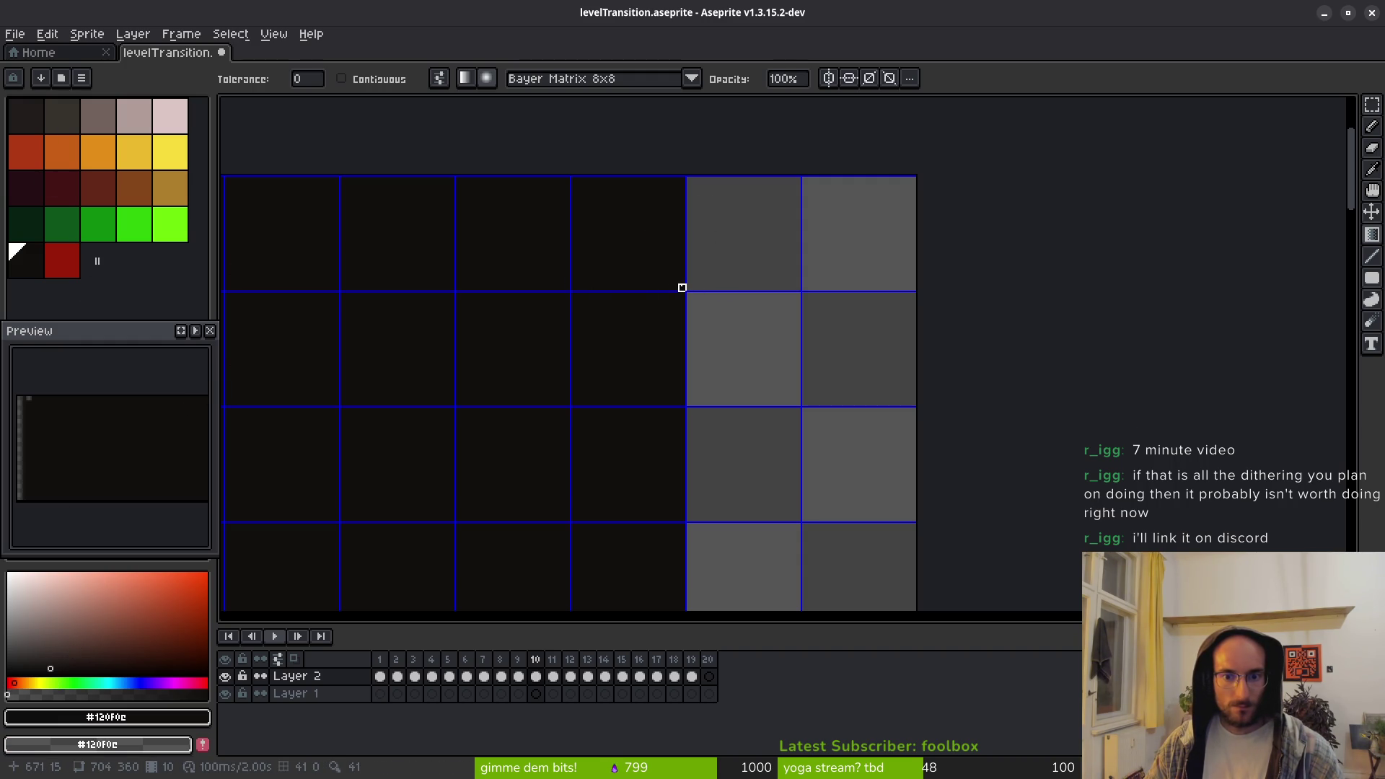
pyautogui.scroll(-2, 672, 306)
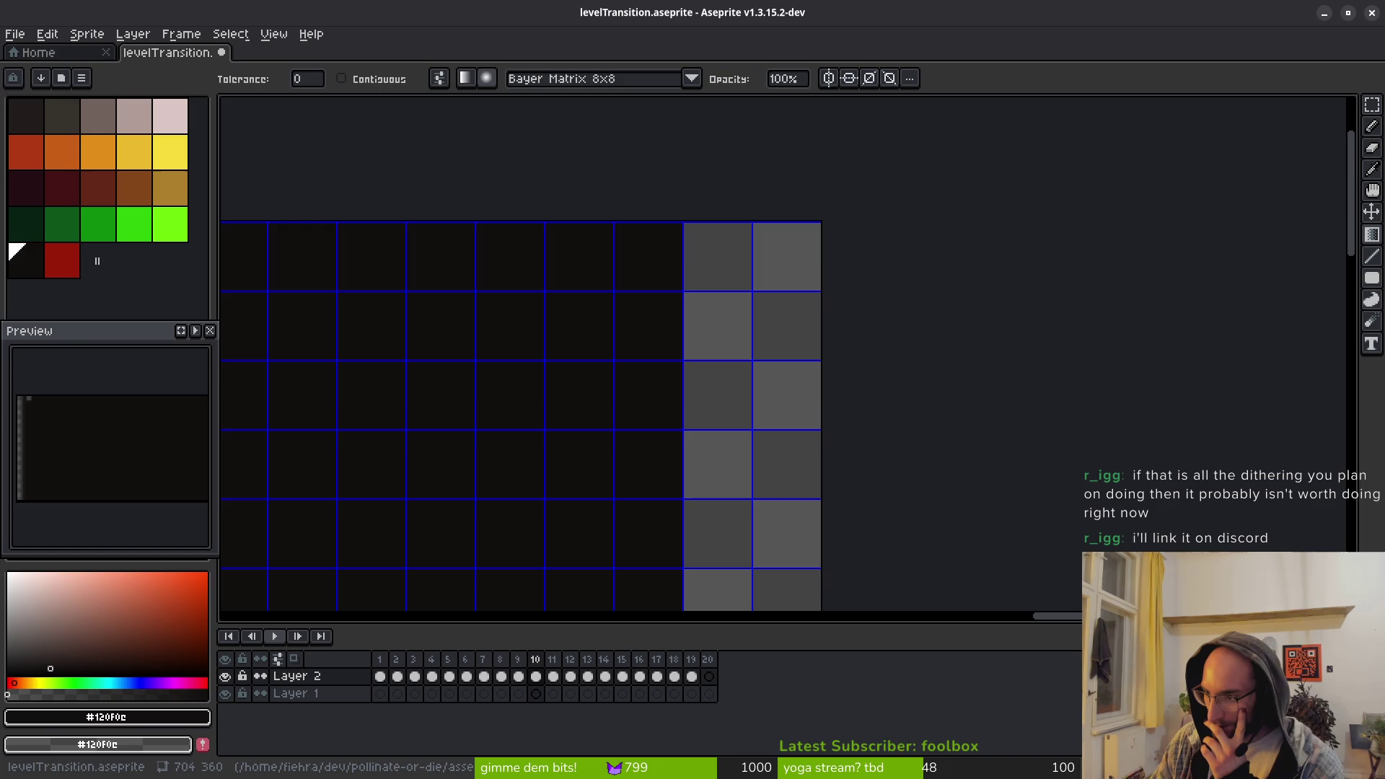
pyautogui.scroll(-5, 945, 361)
pyautogui.moveTo(447, 316); pyautogui.dragTo(643, 465)
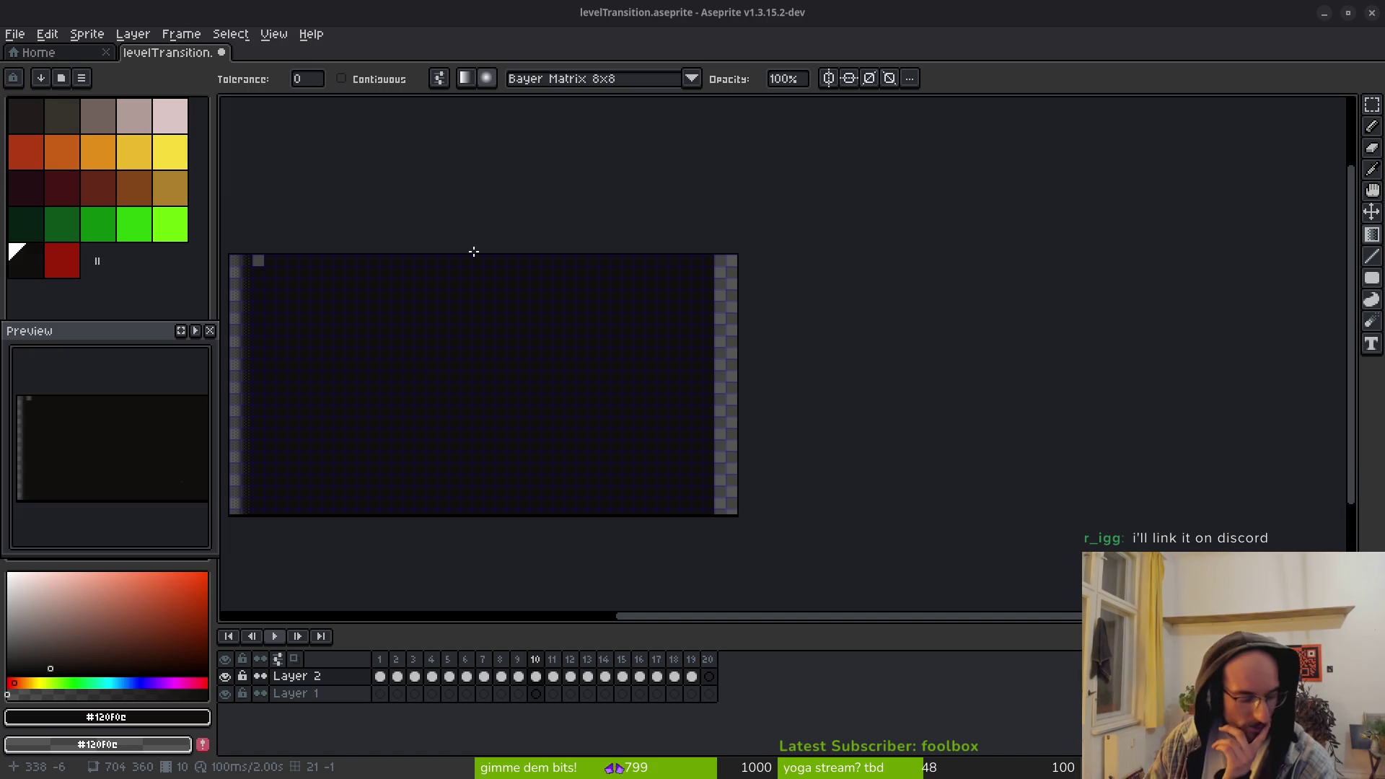
pyautogui.moveTo(419, 344); pyautogui.dragTo(726, 396)
pyautogui.scroll(3, 726, 396)
pyautogui.moveTo(640, 396); pyautogui.dragTo(927, 355)
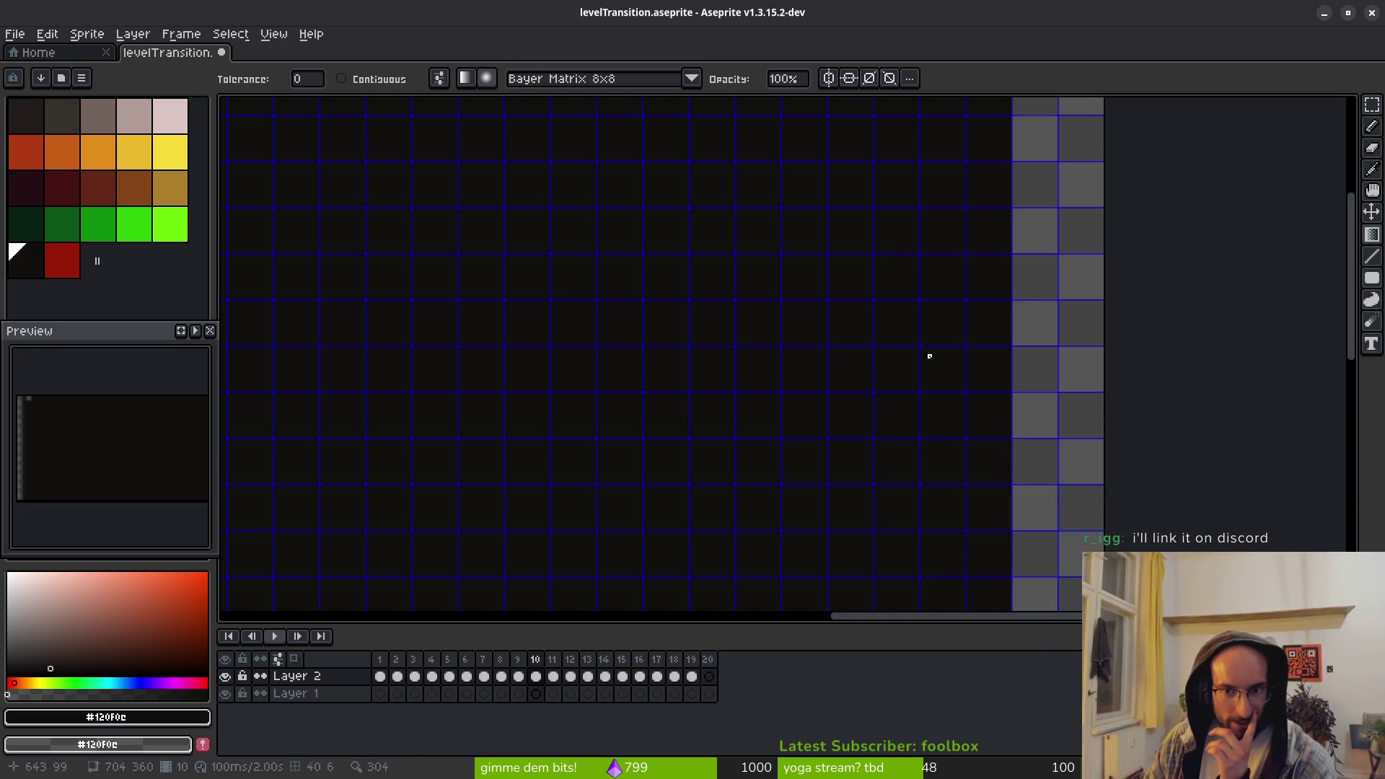
pyautogui.scroll(-3, 928, 355)
pyautogui.moveTo(681, 366); pyautogui.dragTo(668, 367)
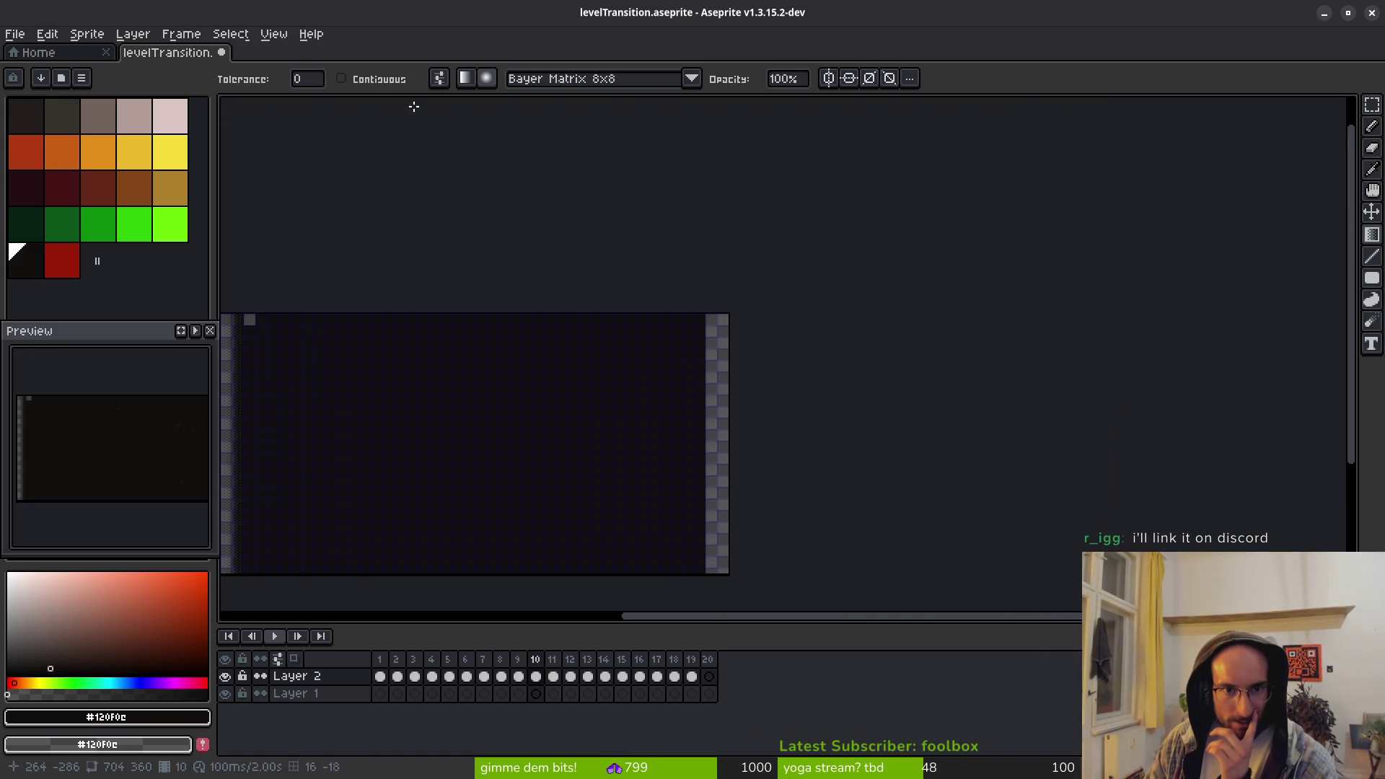
# Make gradients linear and test a dithered dark-to-yellow gradient at the right edge
pyautogui.click(465, 78)
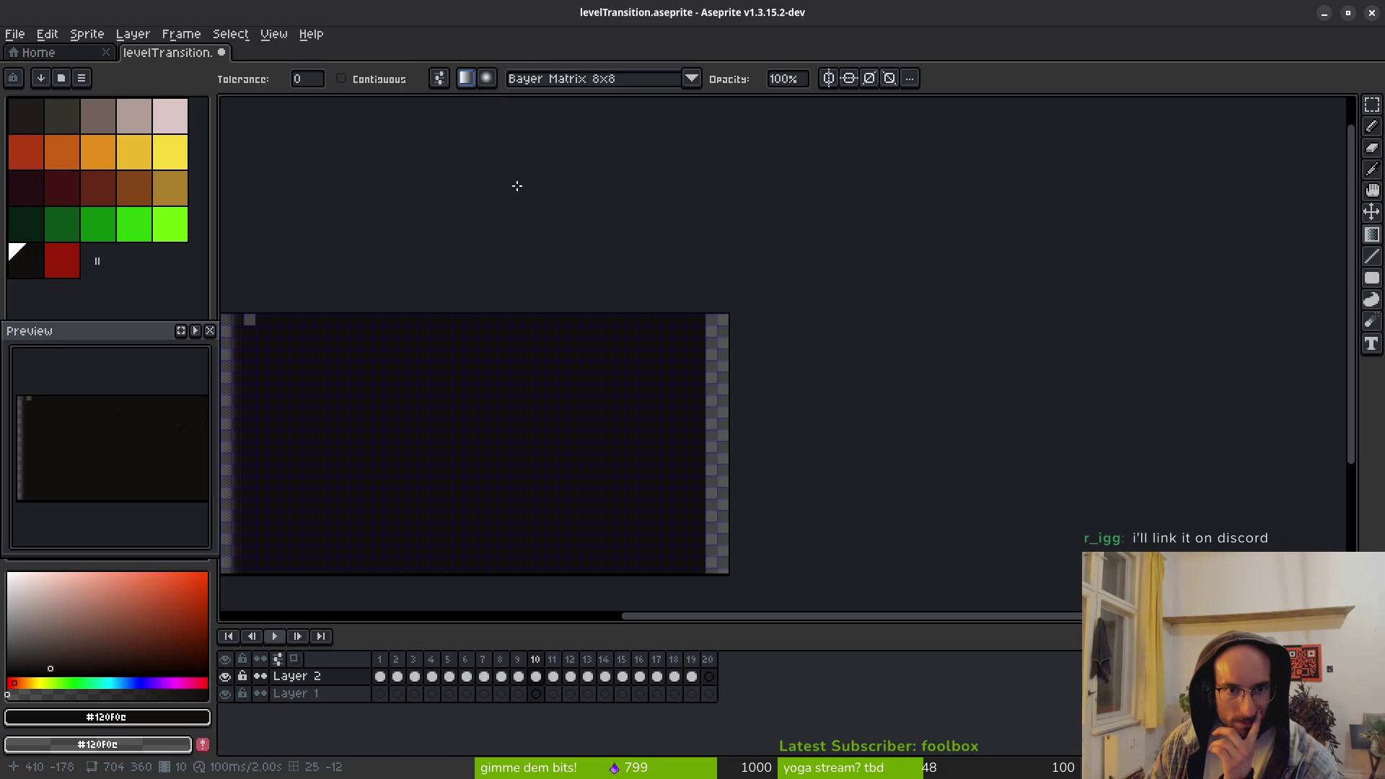
pyautogui.scroll(4, 704, 415)
pyautogui.moveTo(668, 386); pyautogui.dragTo(584, 337)
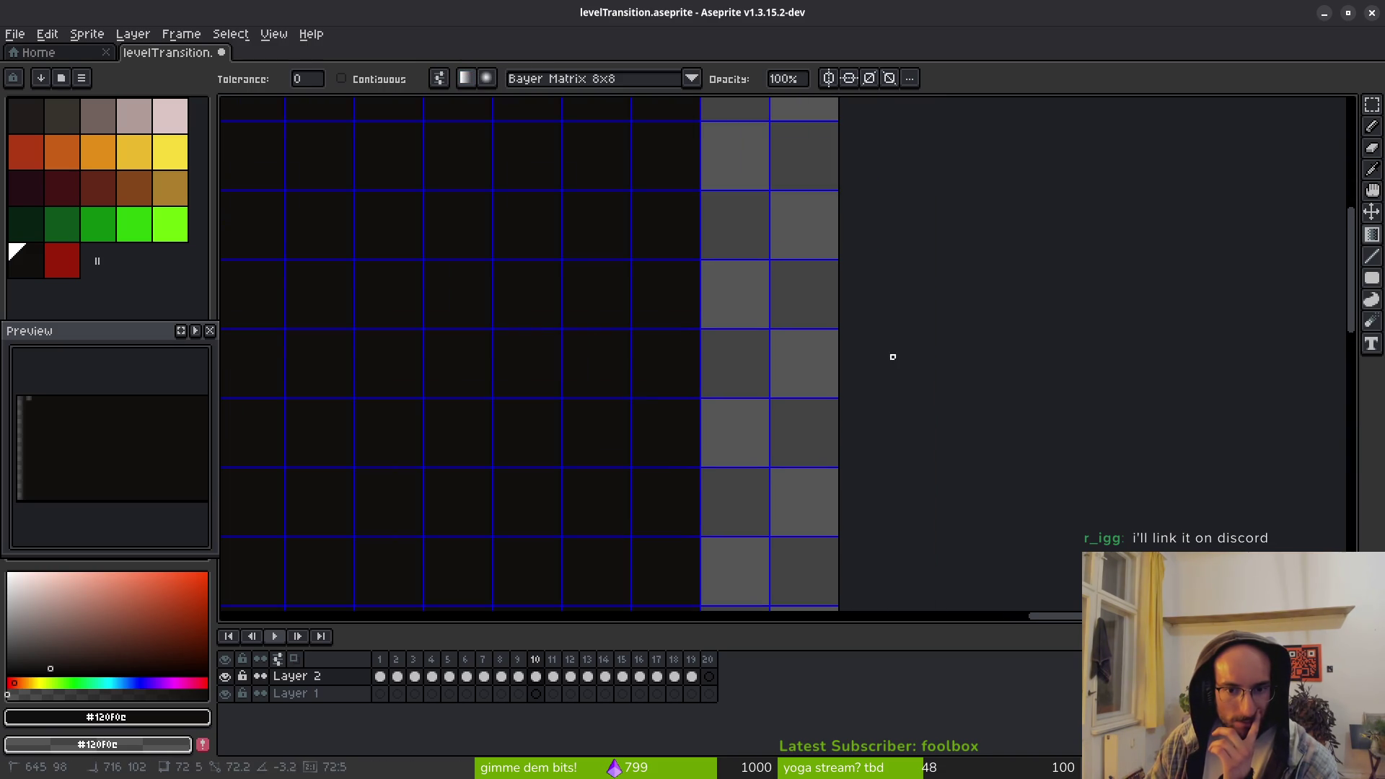
pyautogui.rightClick(178, 144)
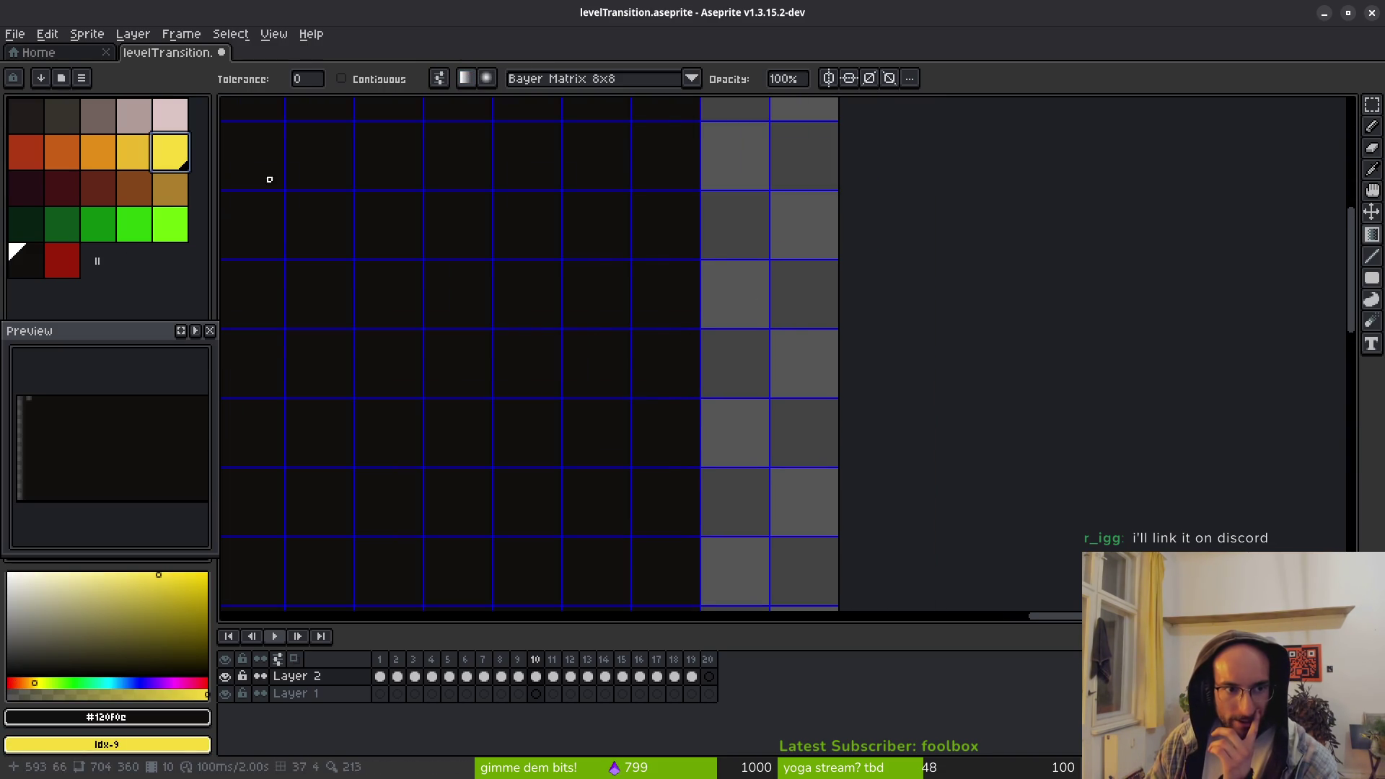
pyautogui.moveTo(624, 296); pyautogui.dragTo(771, 327)
pyautogui.scroll(-5, 674, 334)
pyautogui.scroll(1, 664, 355)
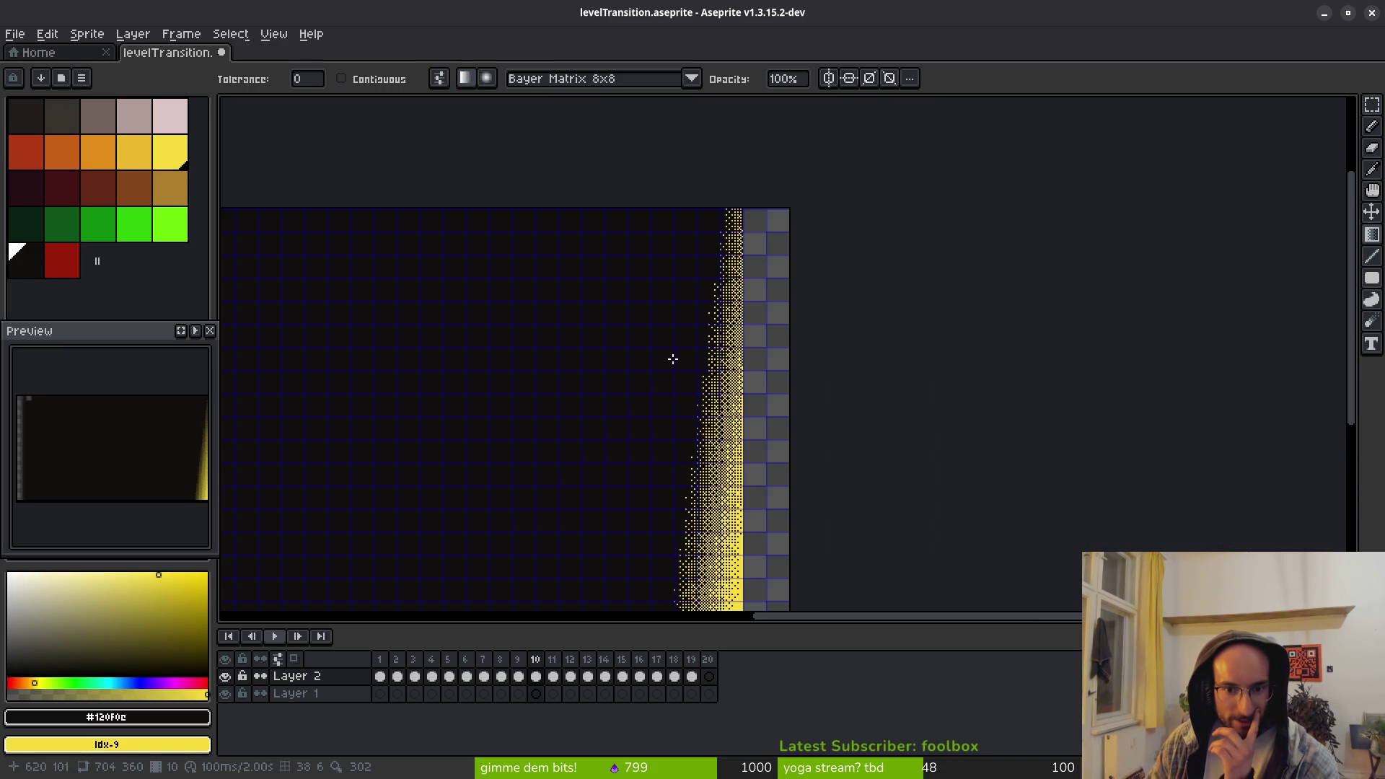
# Retry the edge gradient with adjusted colours, undo all tests, and pick yellow for drawing
pyautogui.moveTo(81, 694); pyautogui.dragTo(8, 694)
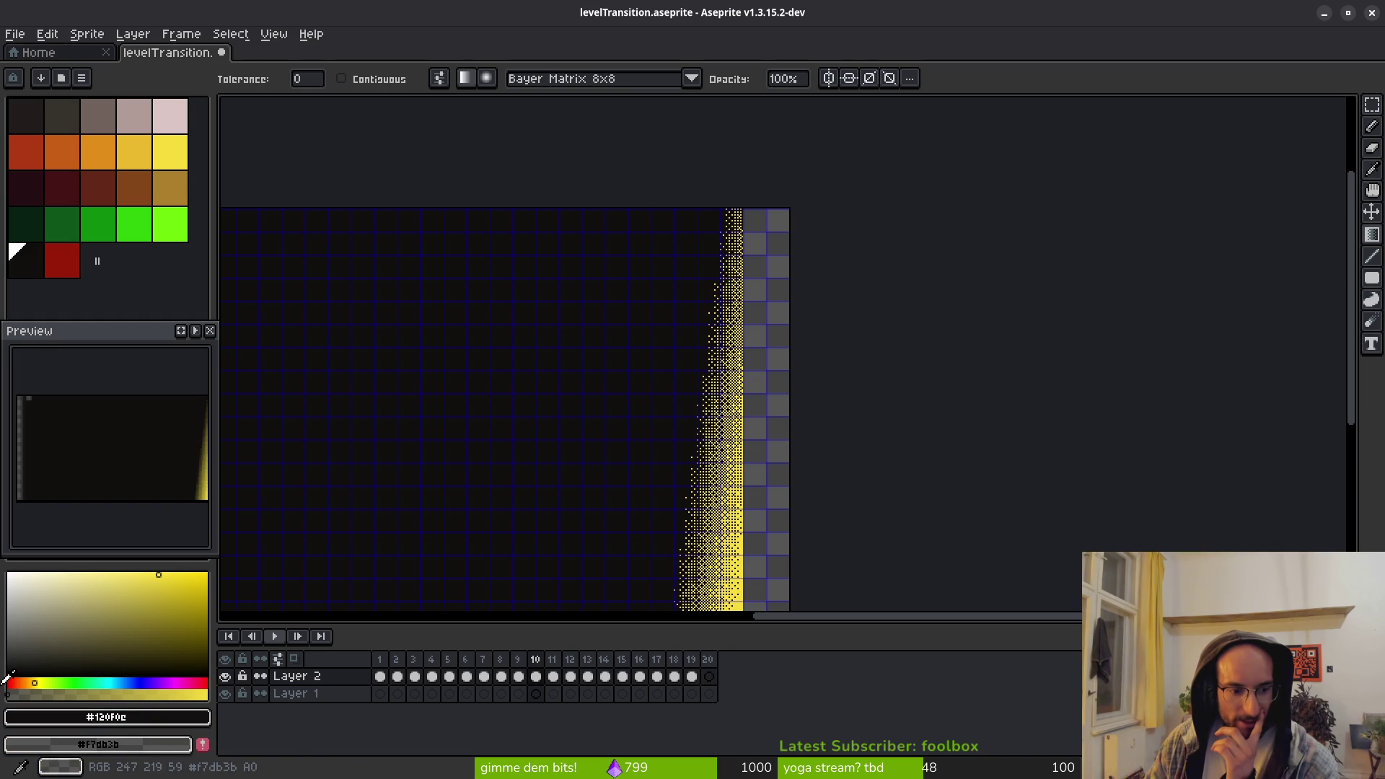
pyautogui.moveTo(99, 744); pyautogui.dragTo(98, 718)
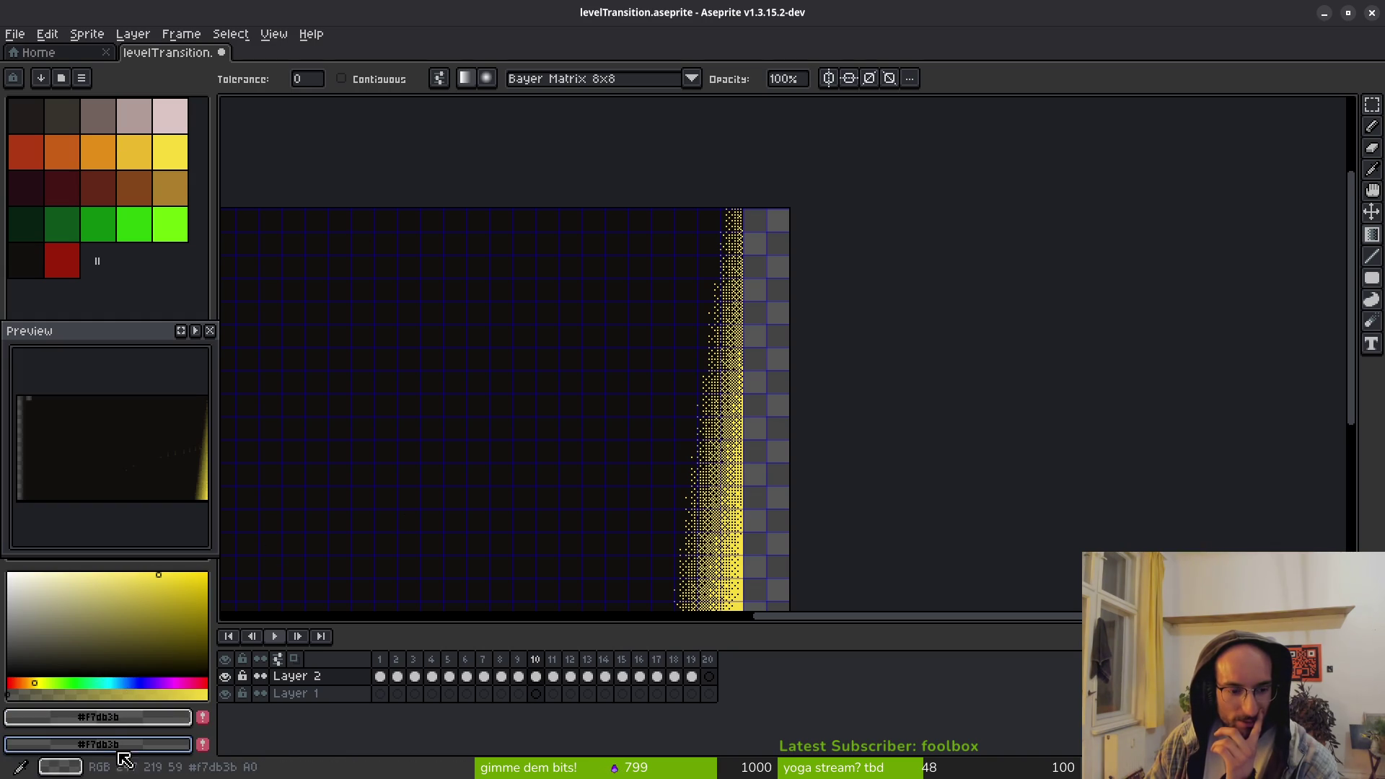
pyautogui.click(25, 260)
pyautogui.click(657, 442)
pyautogui.moveTo(657, 441); pyautogui.dragTo(658, 436)
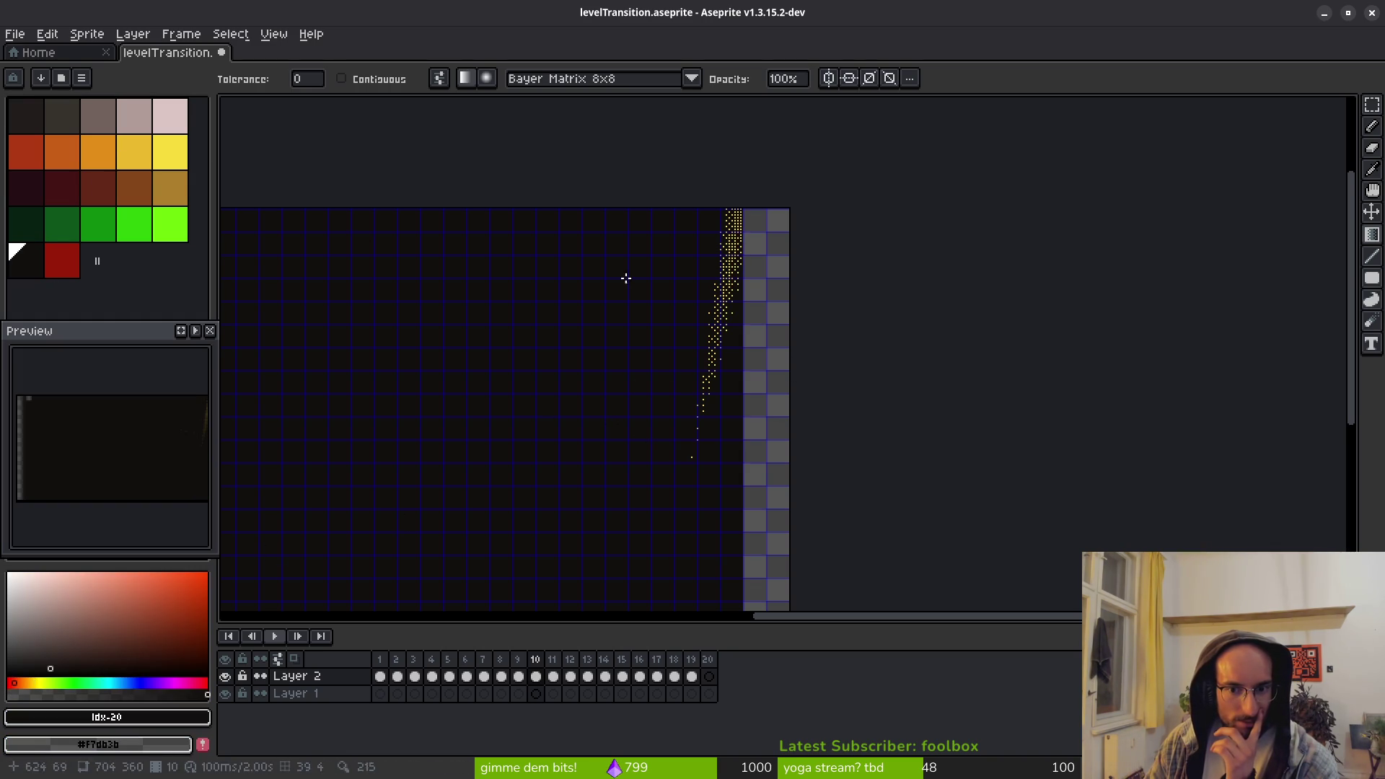
pyautogui.hotkey('ctrl', 'z')
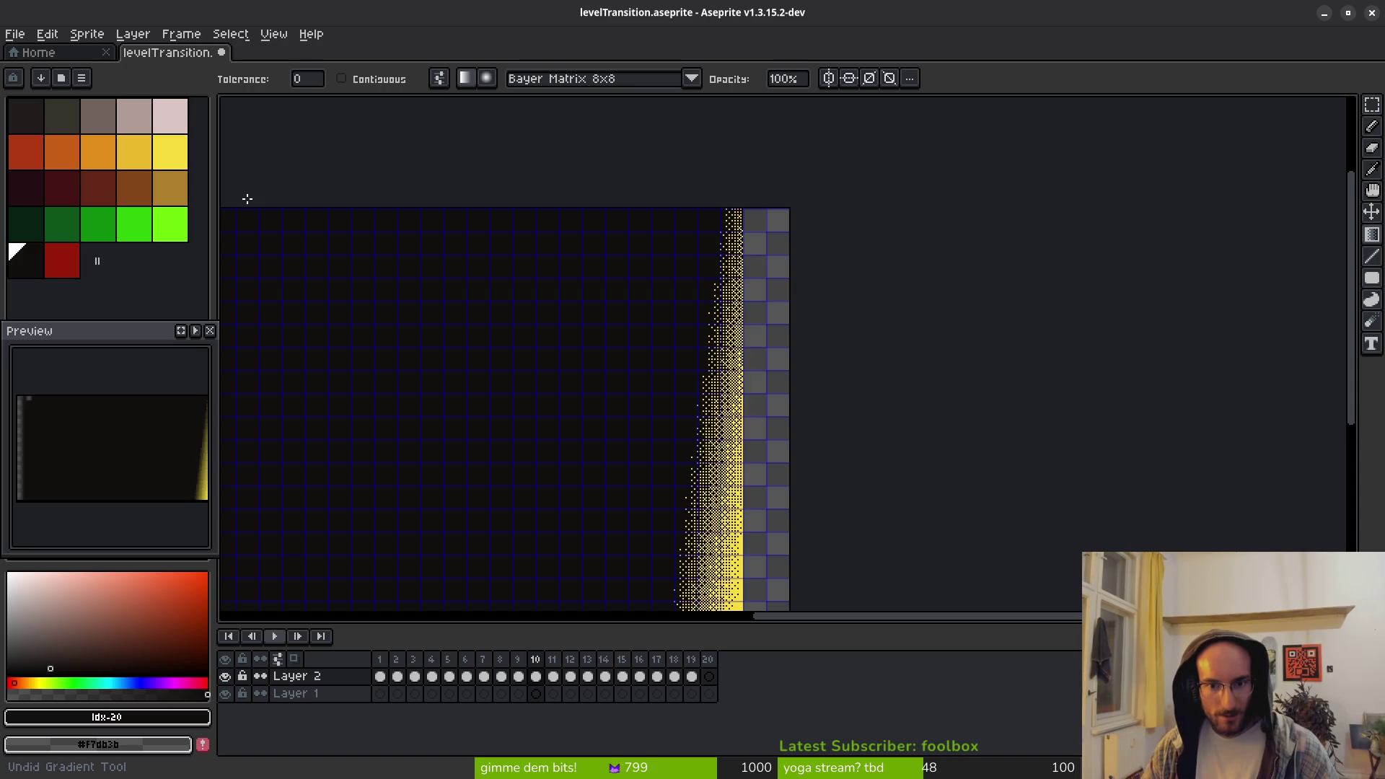
pyautogui.hotkey('ctrl', 'z')
pyautogui.scroll(-1, 417, 327)
pyautogui.click(171, 150)
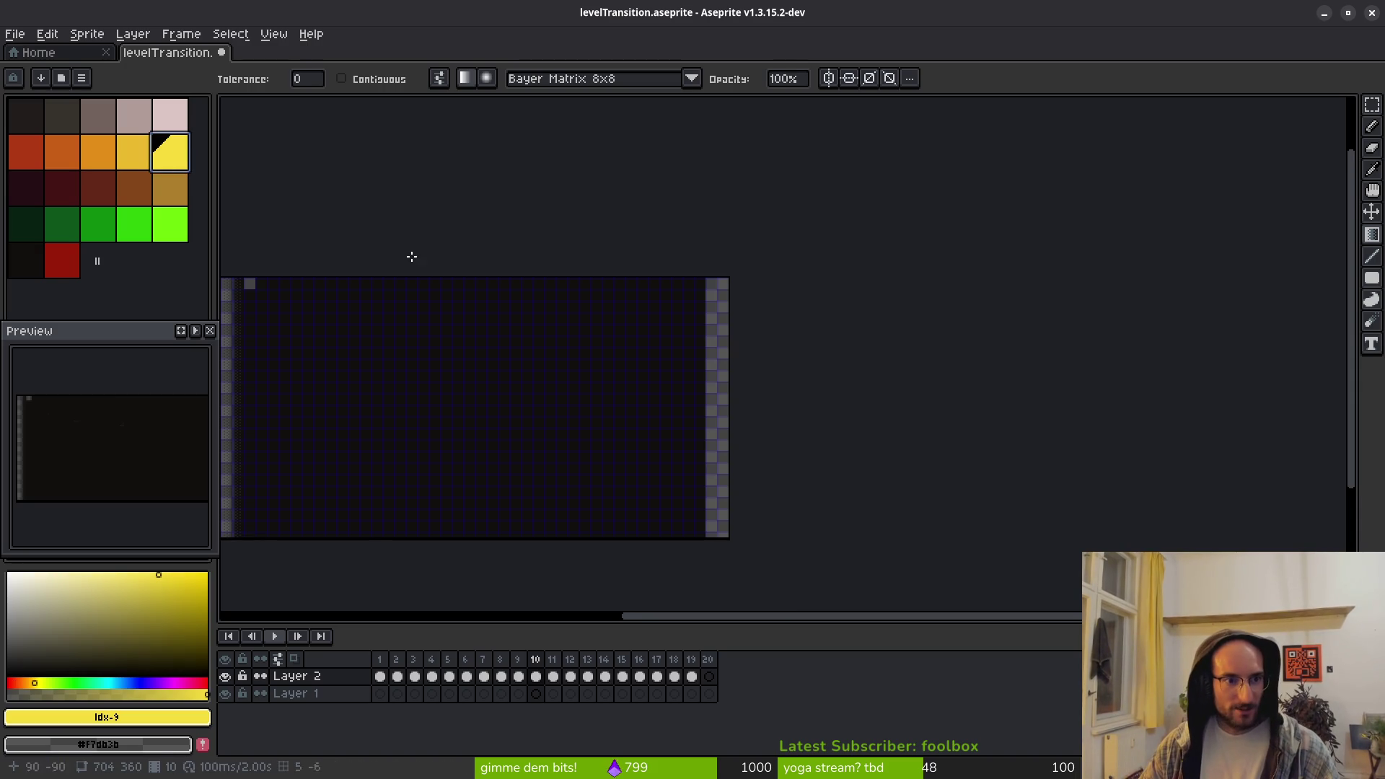
# Paint Bucket the empty right edge strip solid yellow
pyautogui.scroll(-1, 656, 409)
pyautogui.press('g')
pyautogui.click(701, 440)
pyautogui.scroll(1, 479, 404)
pyautogui.scroll(3, 611, 368)
pyautogui.scroll(-1, 611, 369)
pyautogui.scroll(-2, 777, 376)
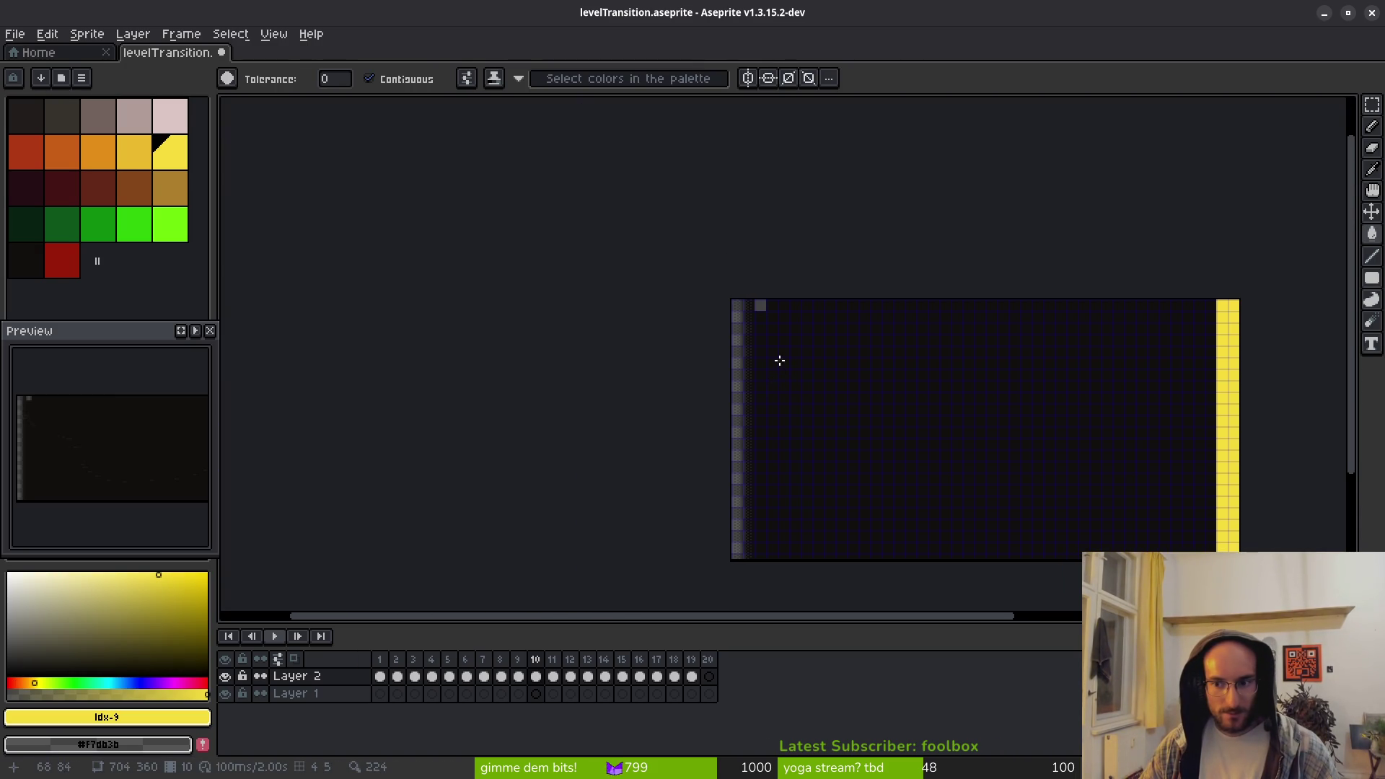
pyautogui.hscroll(2, 783, 382)
pyautogui.hscroll(1, 786, 392)
# Magic Wand the yellow strip, copy it onto the left edge, and deselect
pyautogui.press('w')
pyautogui.click(1113, 485)
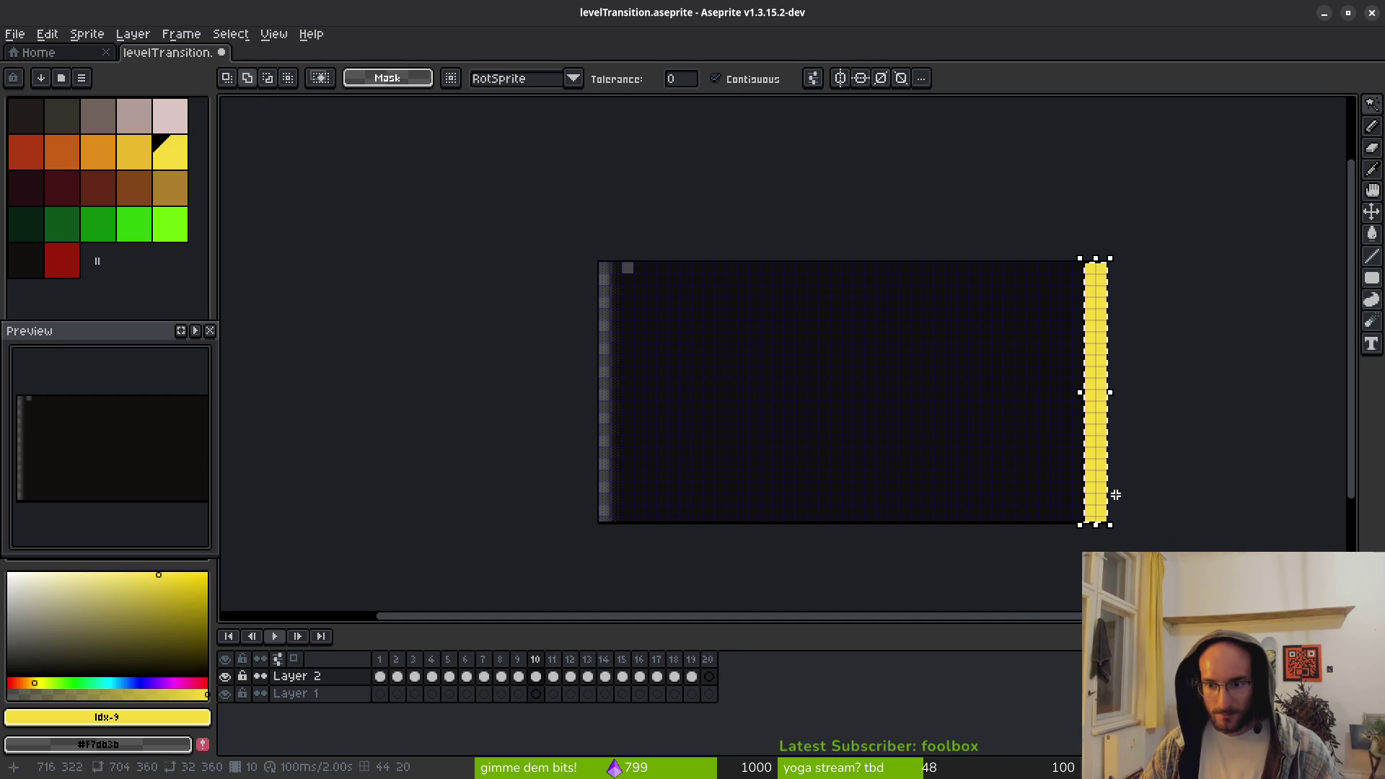
pyautogui.scroll(5, 1112, 486)
pyautogui.scroll(-5, 1089, 458)
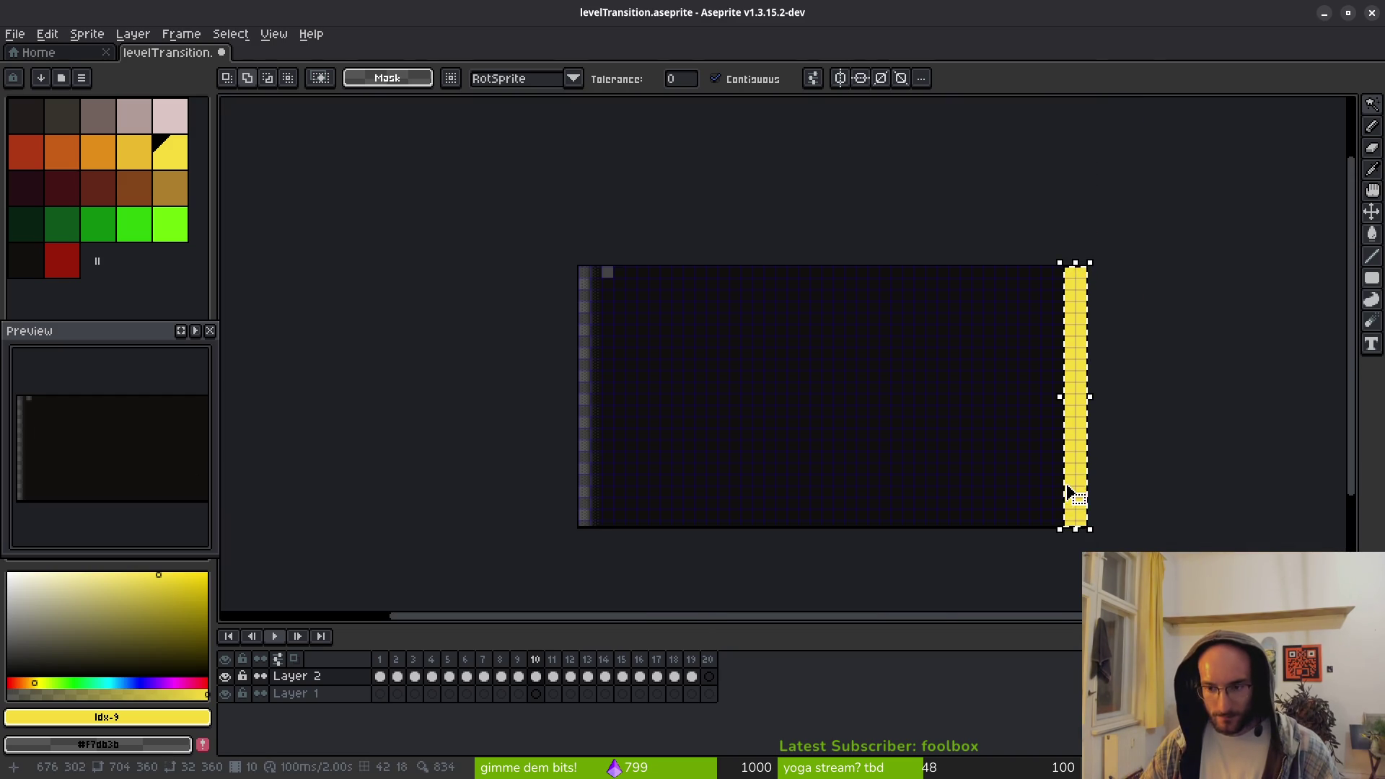
pyautogui.moveTo(1088, 496)
pyautogui.mouseDown()
pyautogui.moveTo(1119, 519)
pyautogui.moveTo(593, 479)
pyautogui.moveTo(670, 464)
pyautogui.moveTo(686, 596)
pyautogui.moveTo(659, 606)
pyautogui.moveTo(591, 290)
pyautogui.moveTo(657, 429)
pyautogui.mouseUp()
pyautogui.scroll(5, 593, 479)
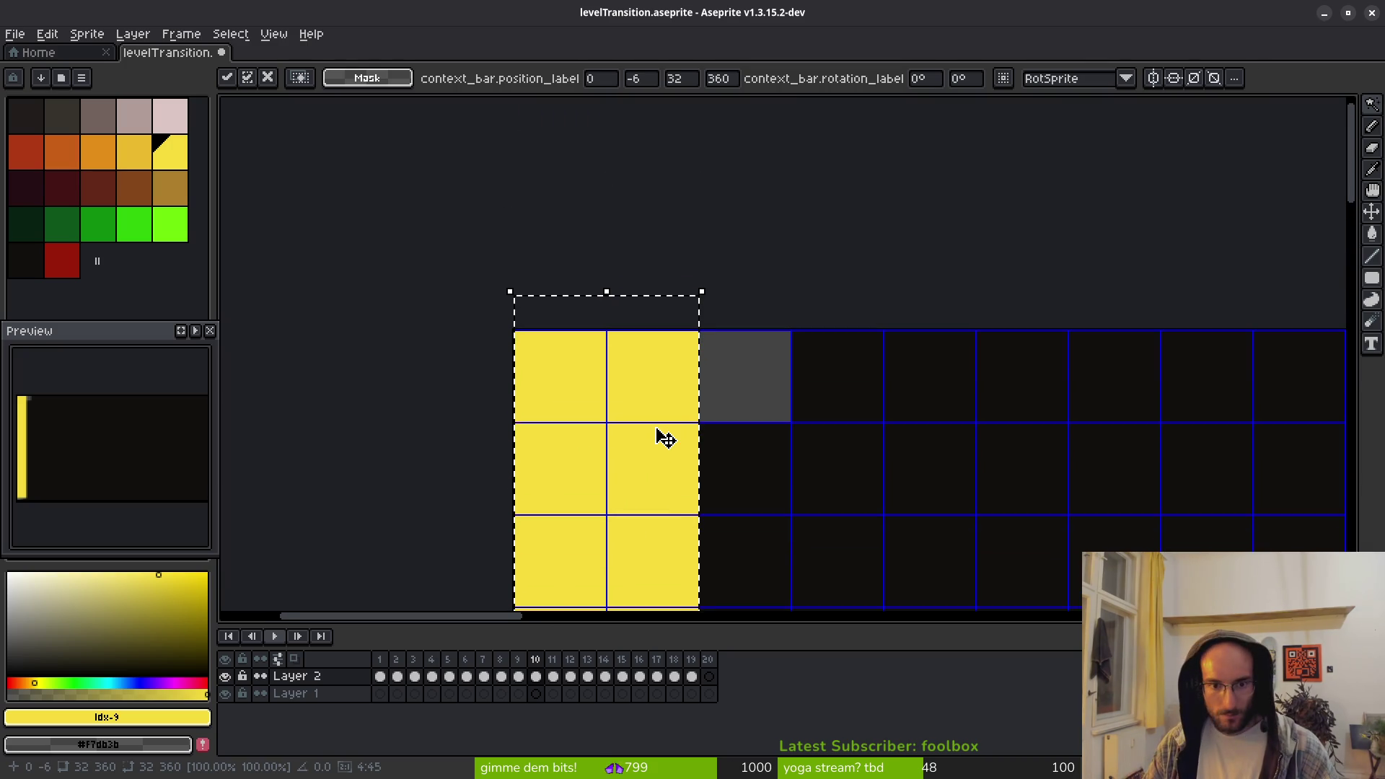
pyautogui.press('w')
pyautogui.hotkey('ctrl', 'd')
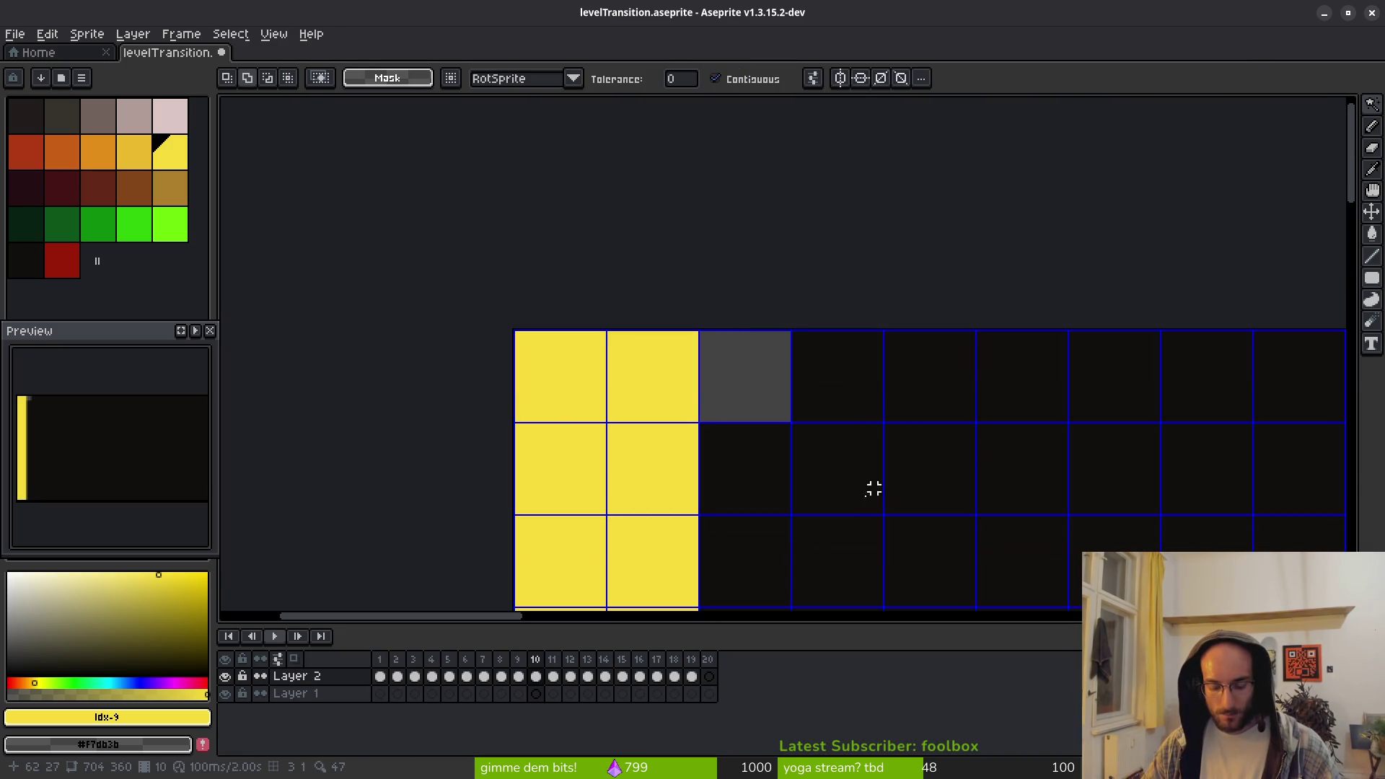
# Pick the dark canvas colour as the drawing colour with the Paint Bucket active
pyautogui.keyDown('alt'); pyautogui.click(885, 461); pyautogui.keyUp('alt')
pyautogui.press('g')
pyautogui.scroll(-3, 896, 479)
pyautogui.moveTo(896, 478)
pyautogui.mouseDown()
pyautogui.moveTo(477, 273)
pyautogui.moveTo(256, 230)
pyautogui.mouseUp()
pyautogui.moveTo(1372, 234); pyautogui.dragTo(1329, 235)
pyautogui.hscroll(3, 789, 392)
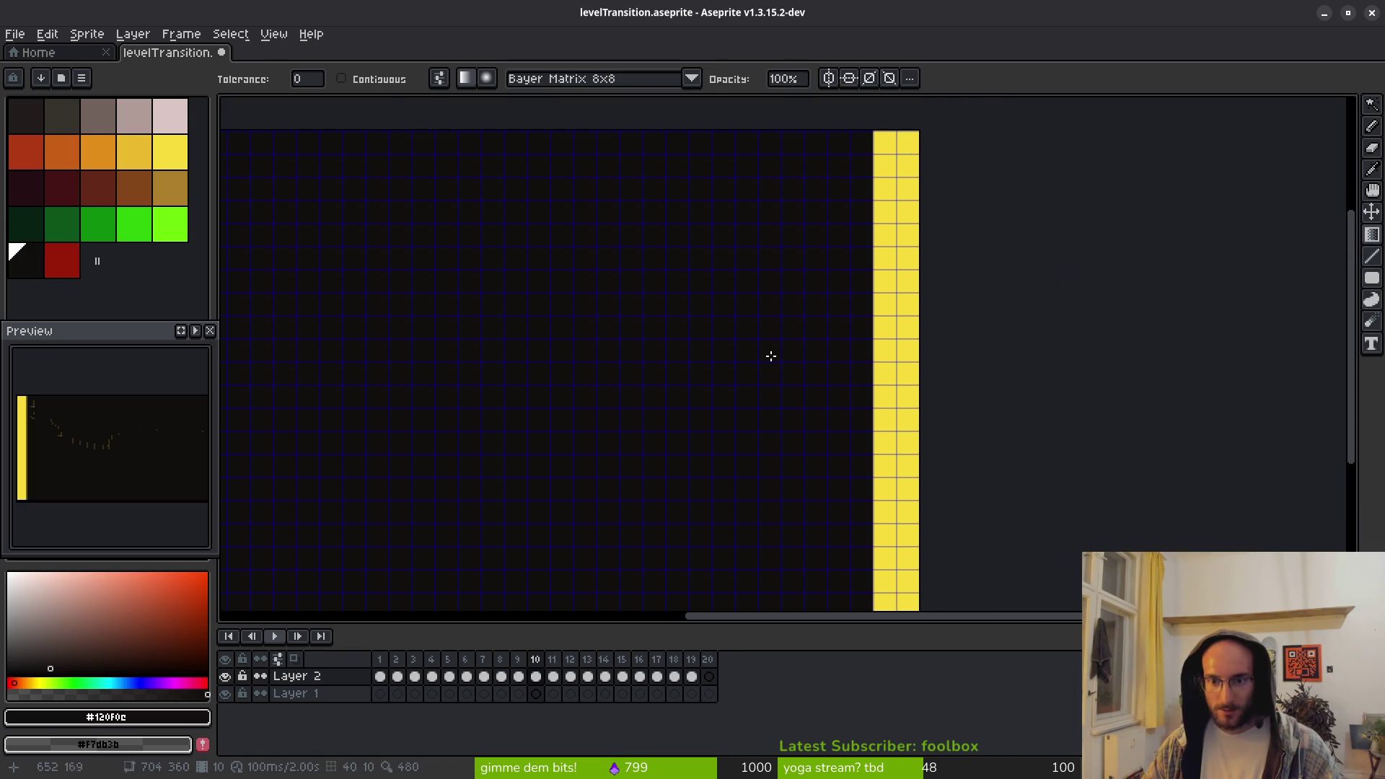
pyautogui.scroll(3, 893, 358)
pyautogui.scroll(1, 893, 358)
pyautogui.moveTo(851, 375)
pyautogui.mouseDown()
pyautogui.moveTo(787, 375)
pyautogui.moveTo(887, 375)
pyautogui.mouseUp()
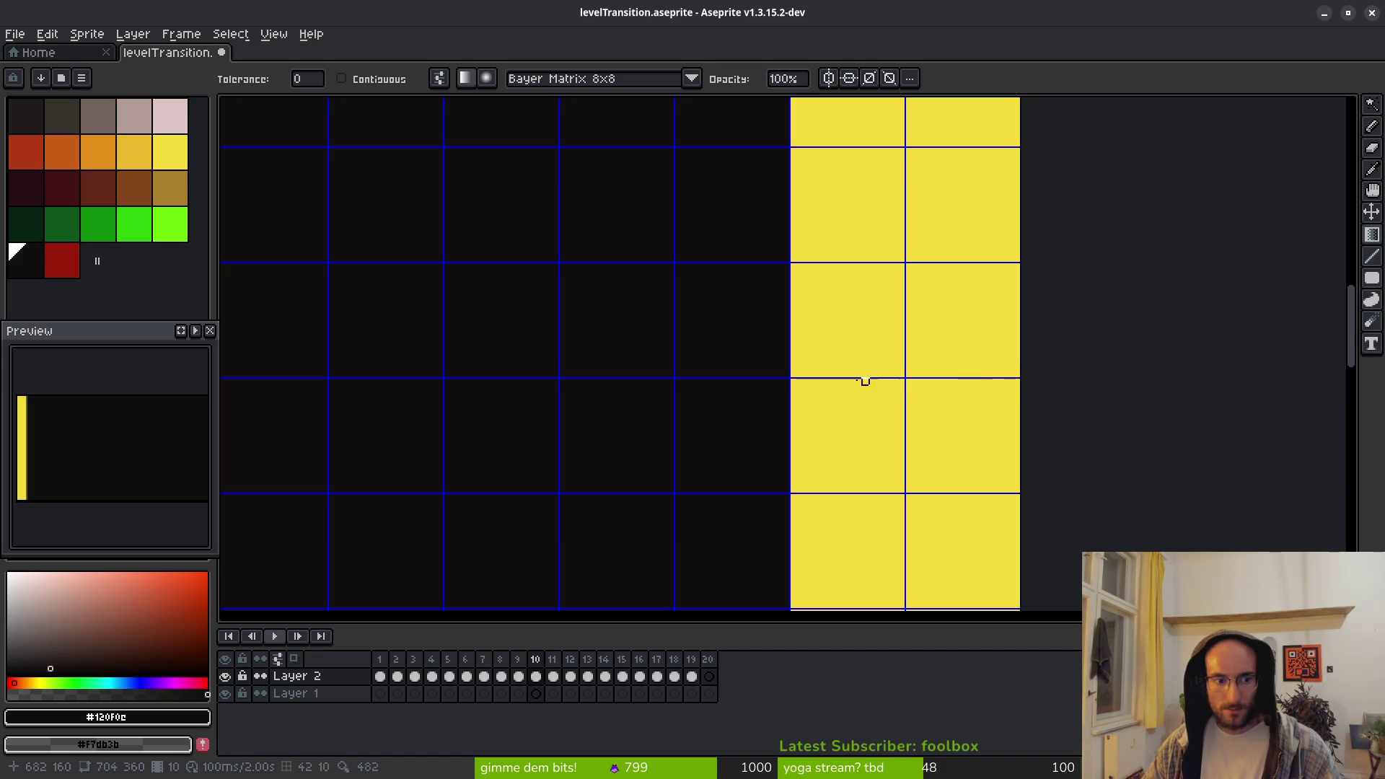
pyautogui.scroll(-7, 901, 374)
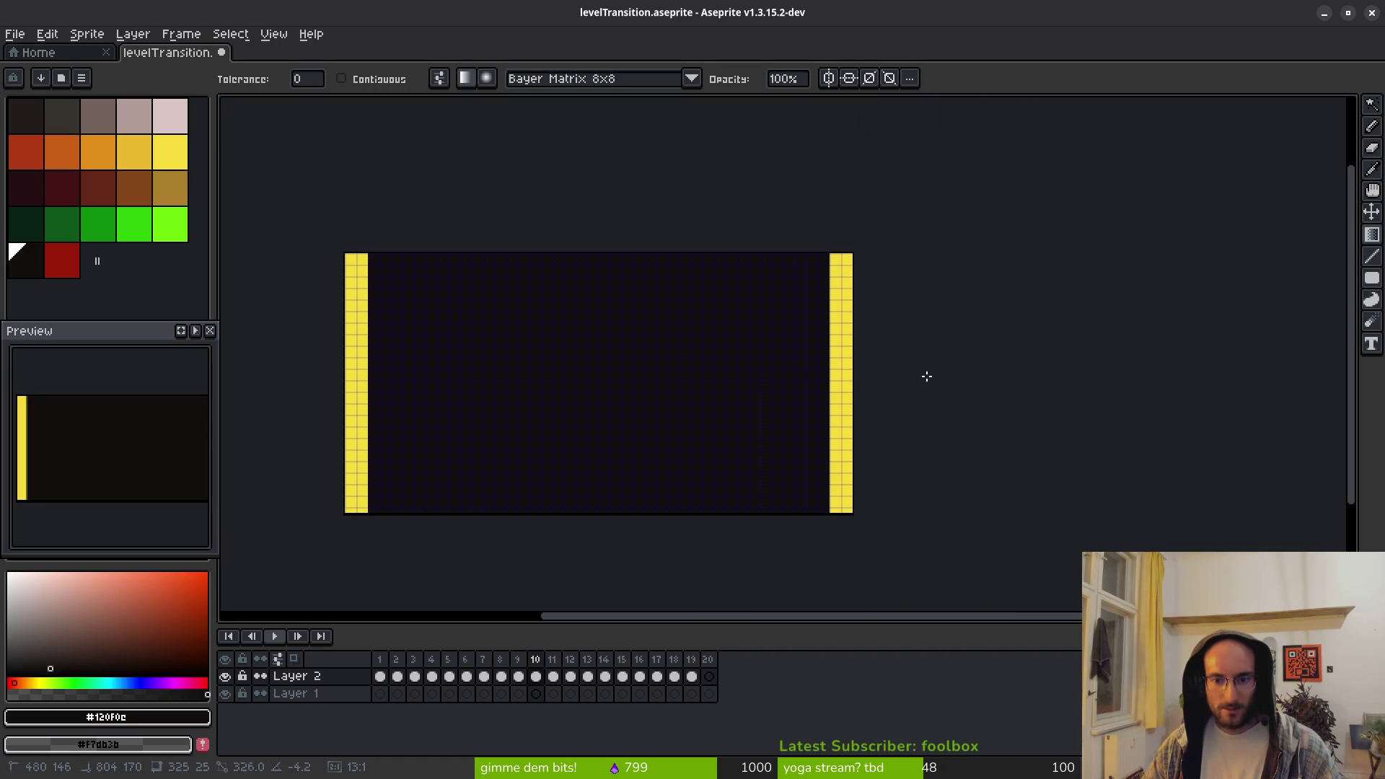
pyautogui.scroll(6, 848, 367)
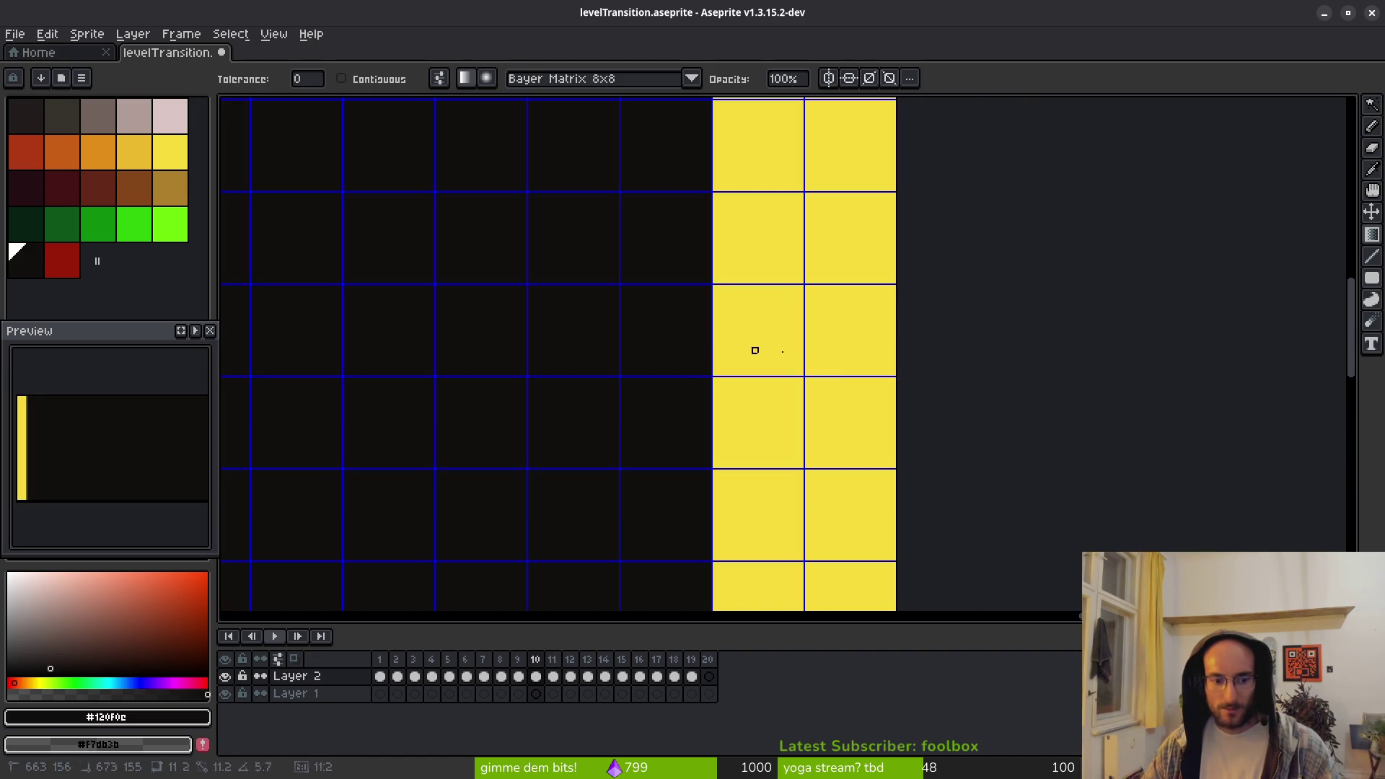
pyautogui.press('Escape')
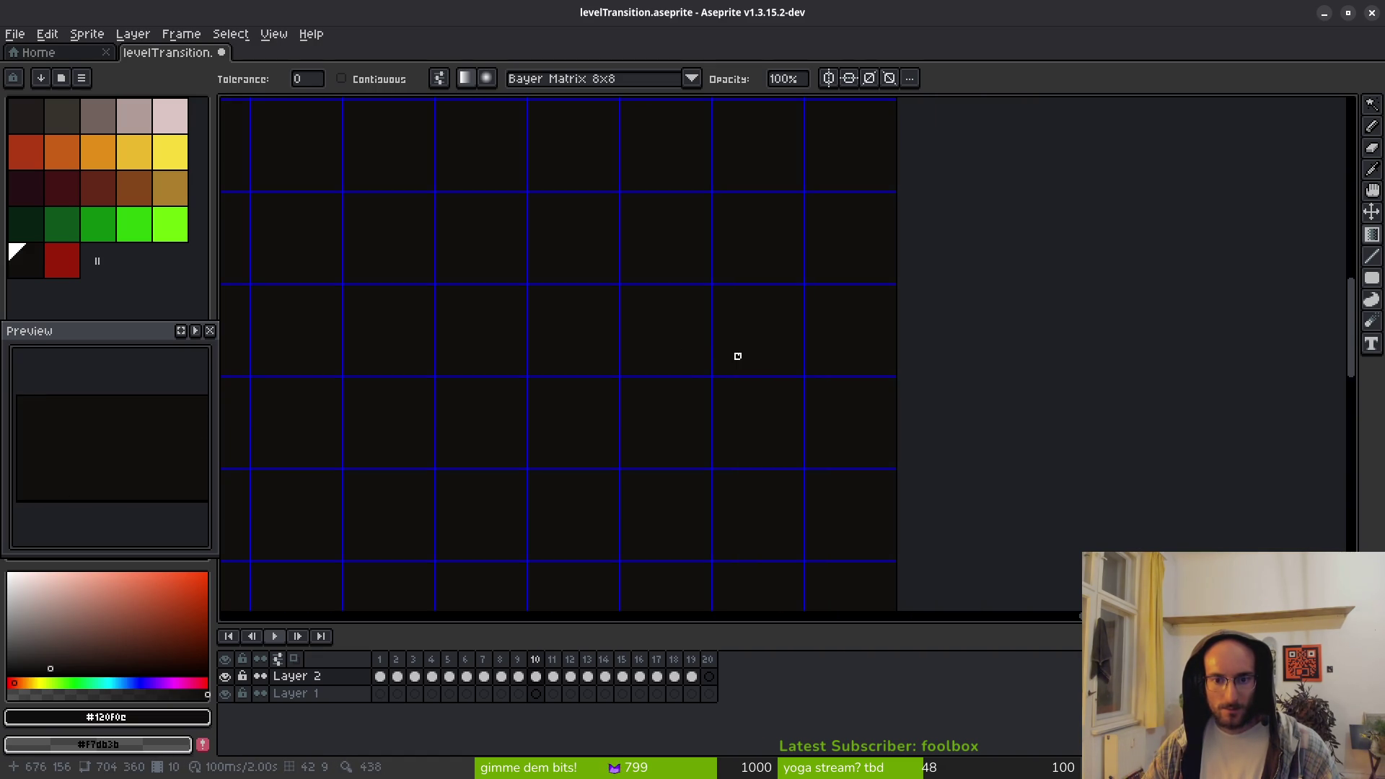
pyautogui.click(755, 374)
pyautogui.moveTo(1367, 235)
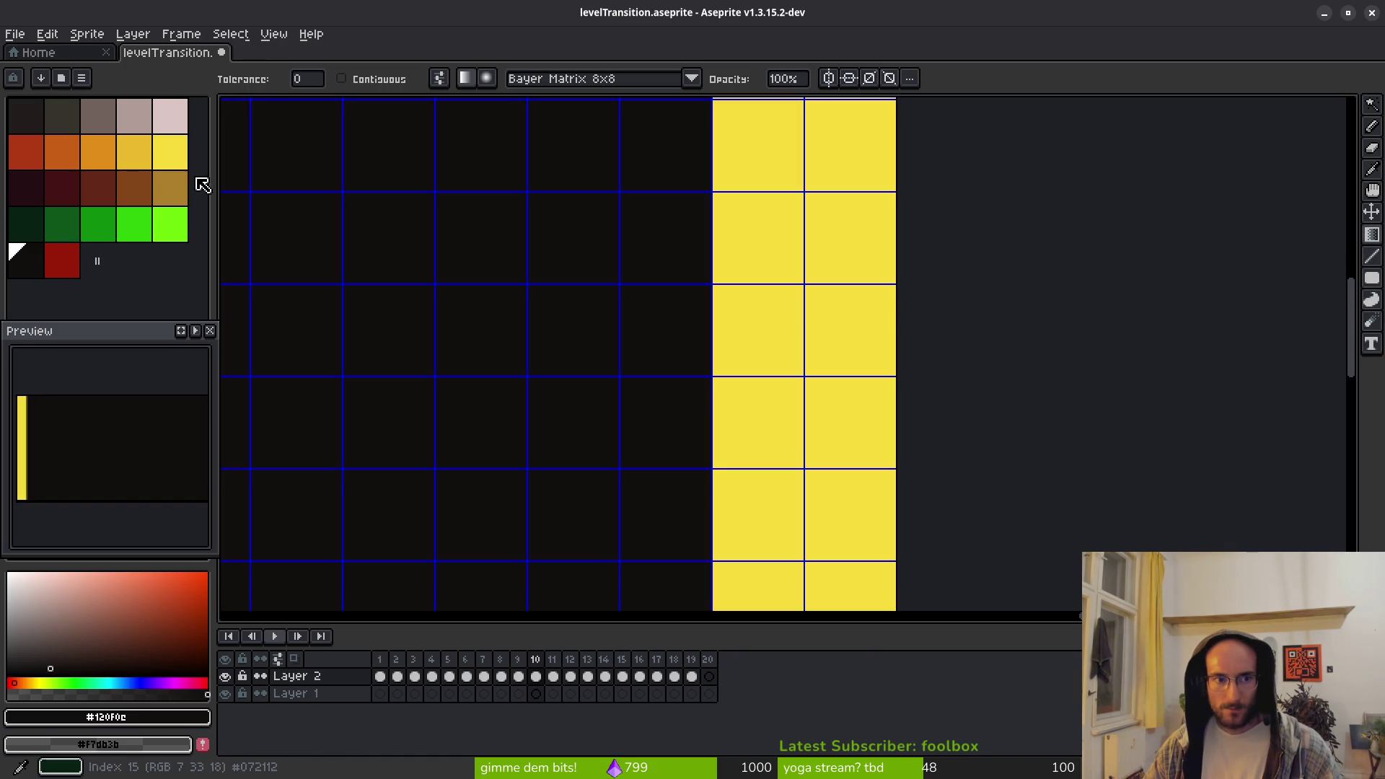
pyautogui.rightClick(173, 154)
pyautogui.moveTo(644, 318)
pyautogui.mouseDown()
pyautogui.moveTo(667, 325)
pyautogui.moveTo(667, 350)
pyautogui.moveTo(719, 344)
pyautogui.mouseUp()
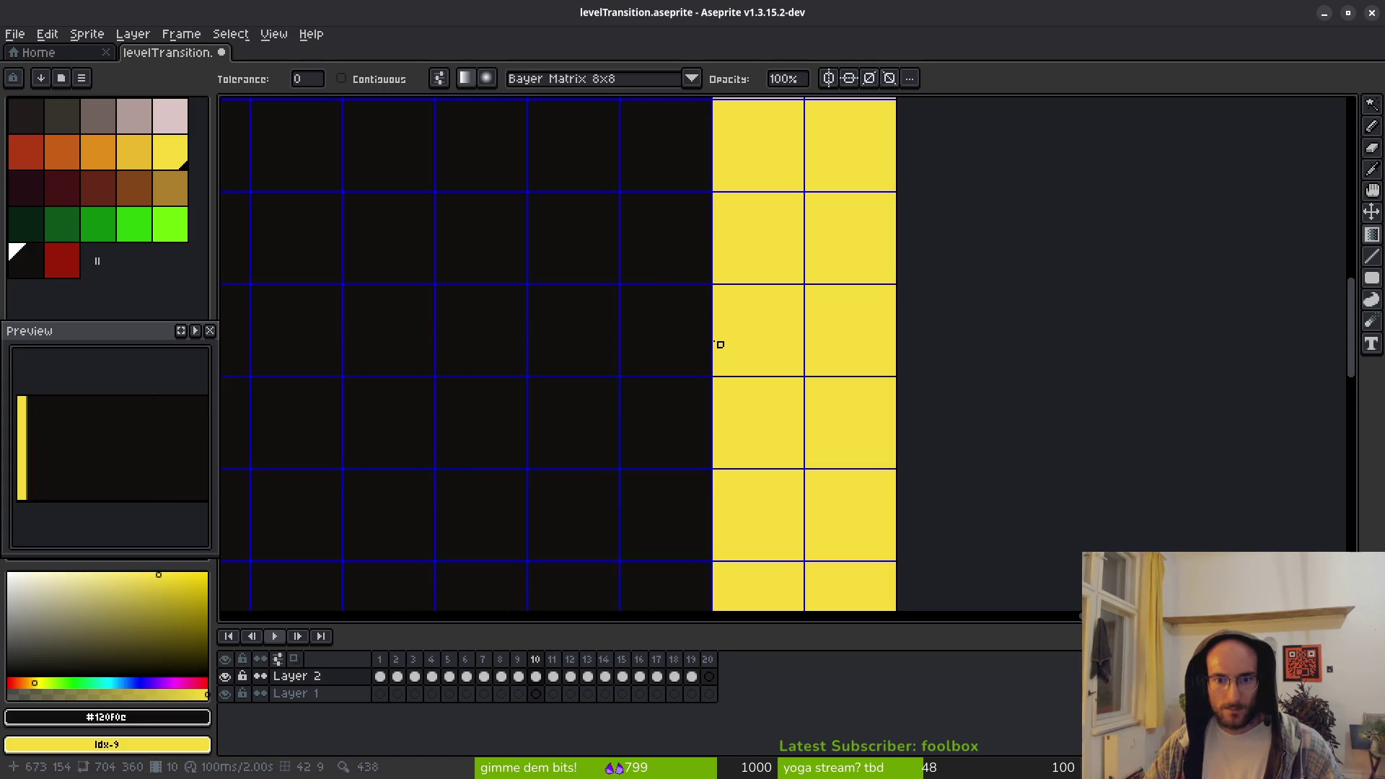
pyautogui.scroll(-1, 683, 324)
pyautogui.moveTo(568, 361); pyautogui.dragTo(771, 348)
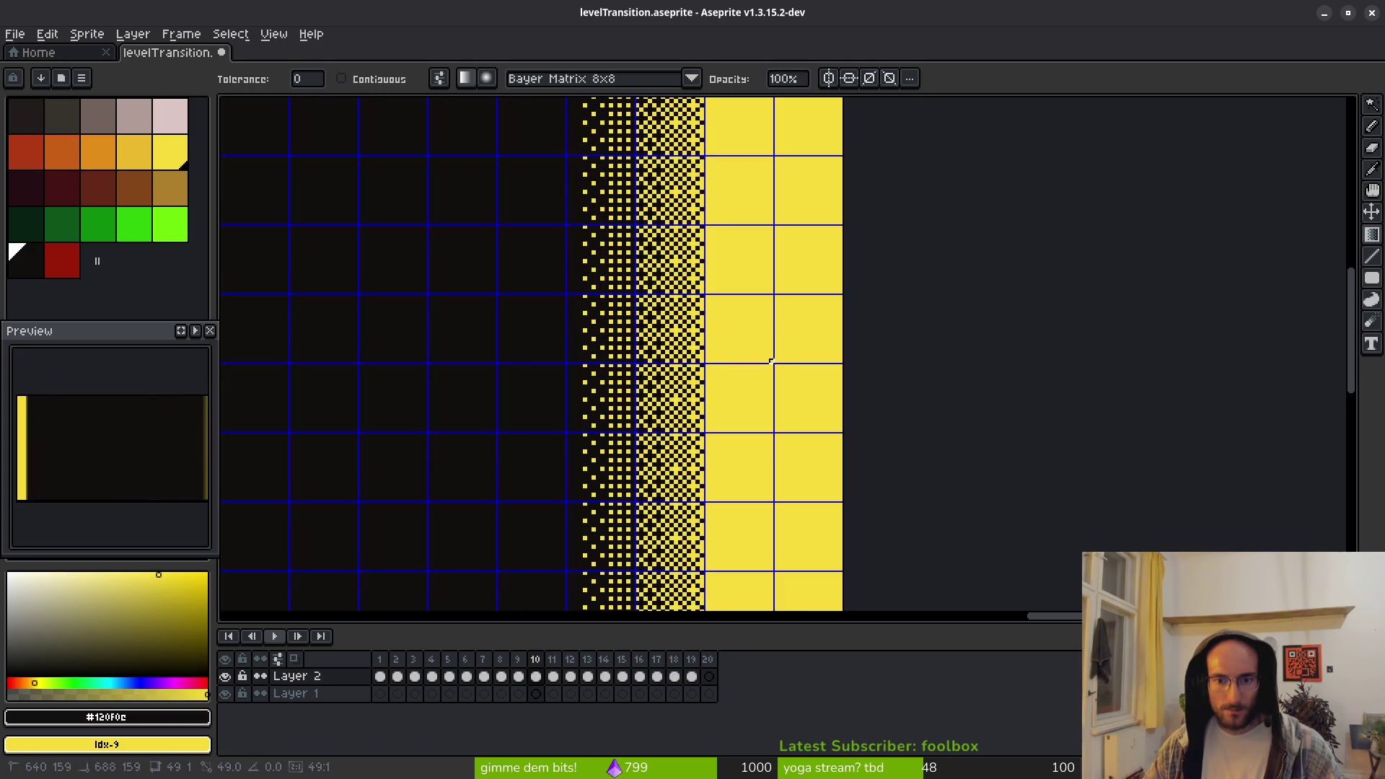
pyautogui.scroll(-3, 768, 363)
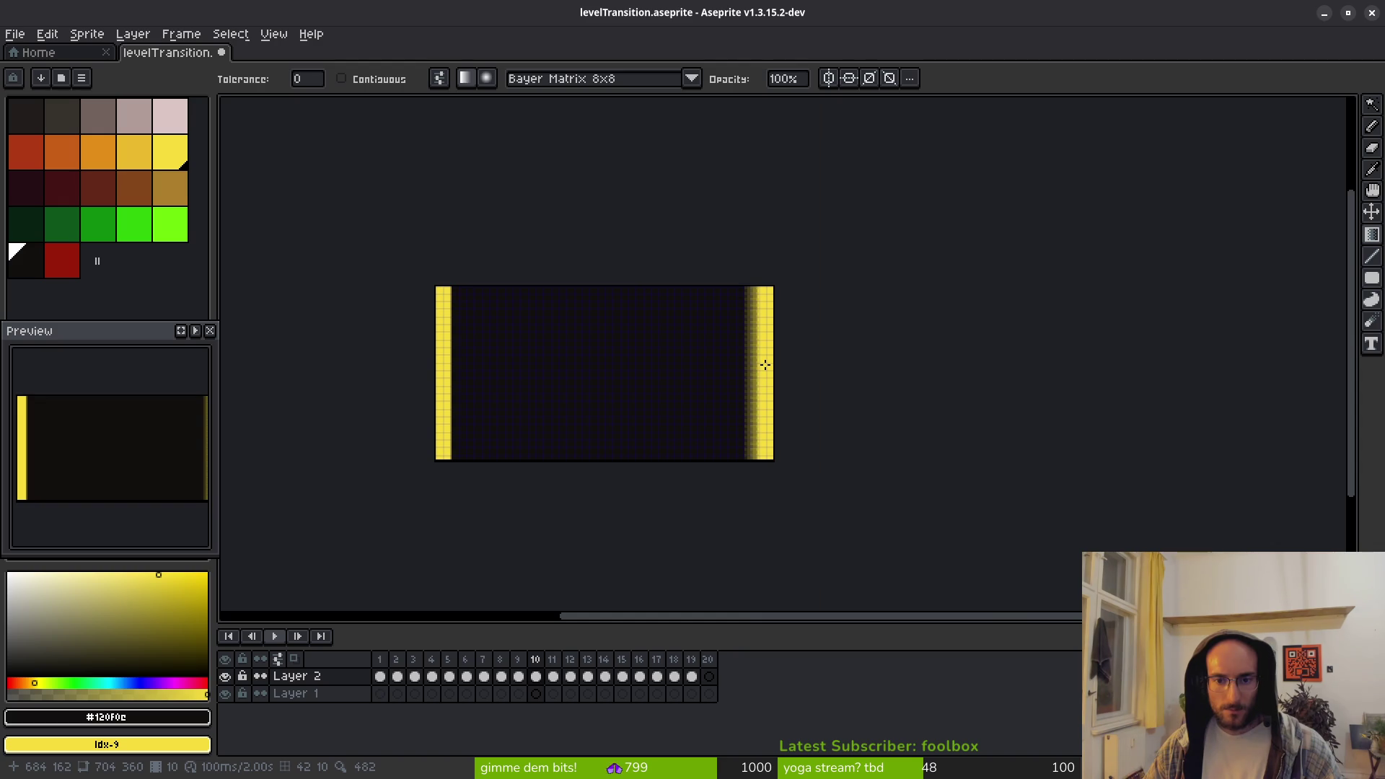
pyautogui.scroll(3, 761, 365)
pyautogui.hotkey('ctrl', 'z')
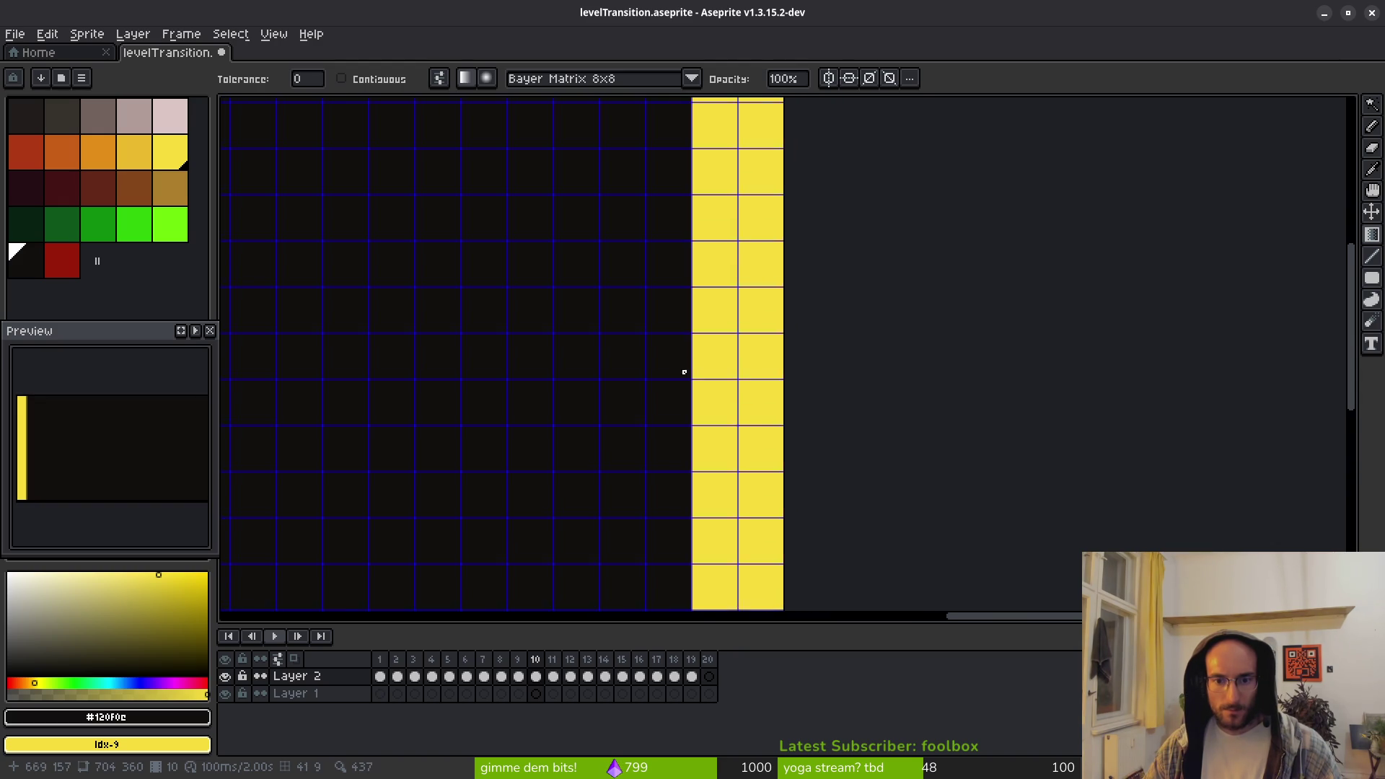
pyautogui.scroll(2, 686, 375)
pyautogui.moveTo(687, 386)
pyautogui.mouseDown()
pyautogui.moveTo(861, 386)
pyautogui.moveTo(788, 387)
pyautogui.mouseUp()
pyautogui.scroll(-7, 788, 383)
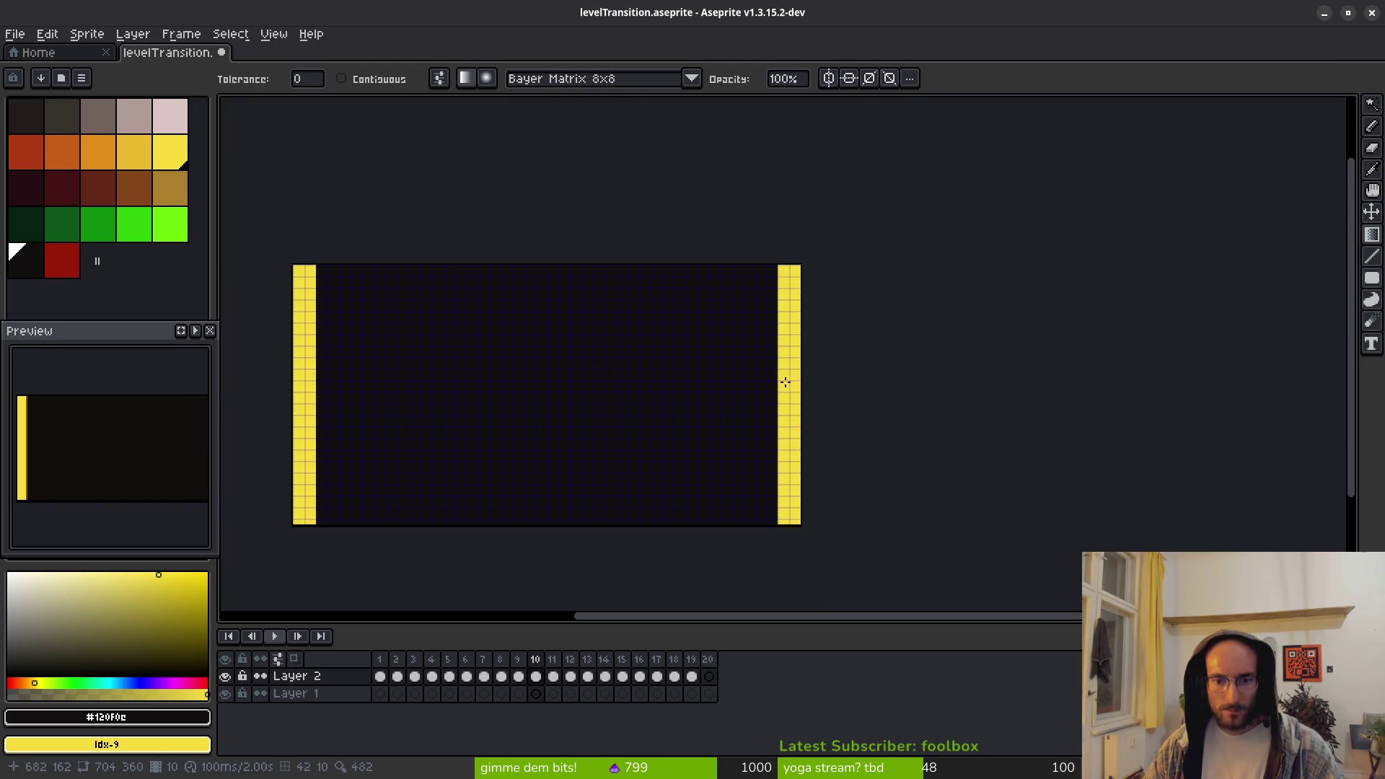
pyautogui.press('g')
# Paint Bucket both yellow edge strips dark, then select the dark palette colour (index 20)
pyautogui.press('i')
pyautogui.press('g')
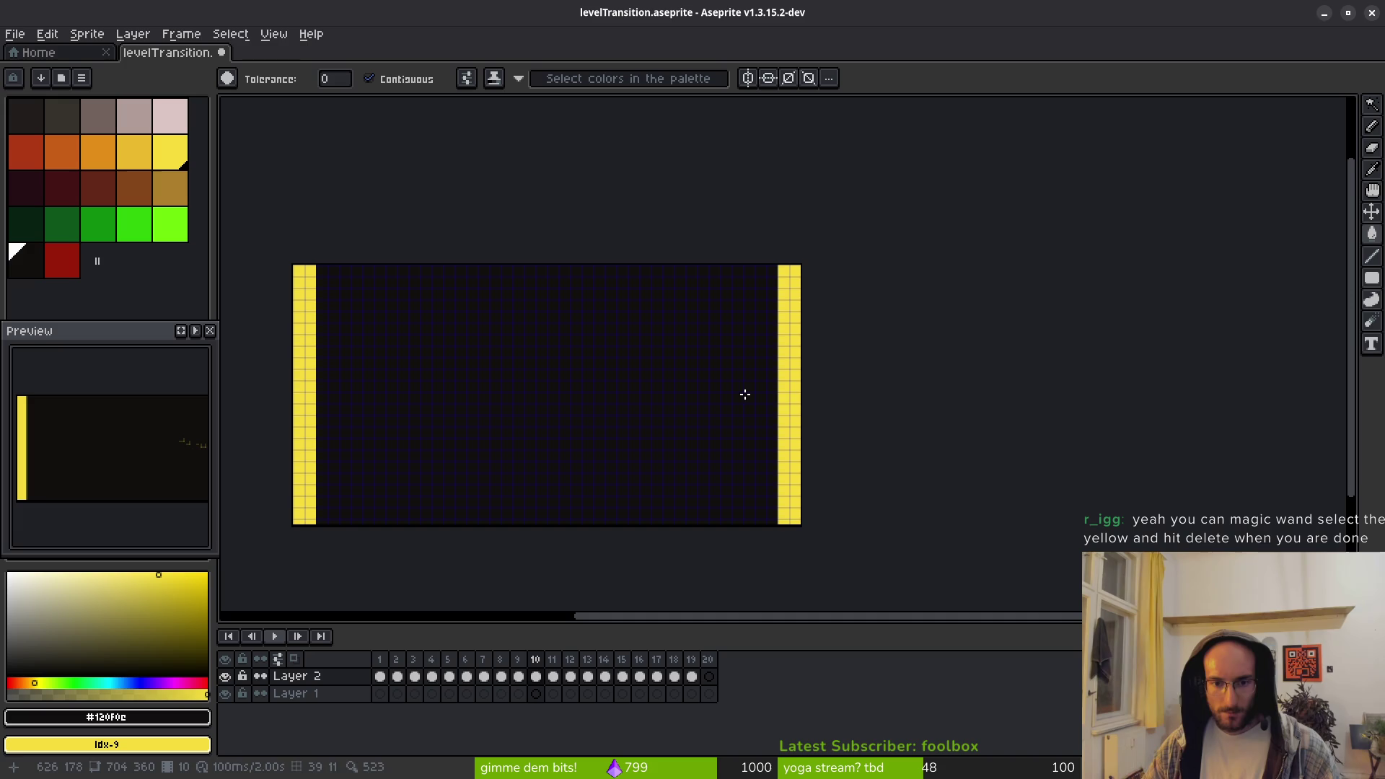
pyautogui.click(793, 390)
pyautogui.click(305, 392)
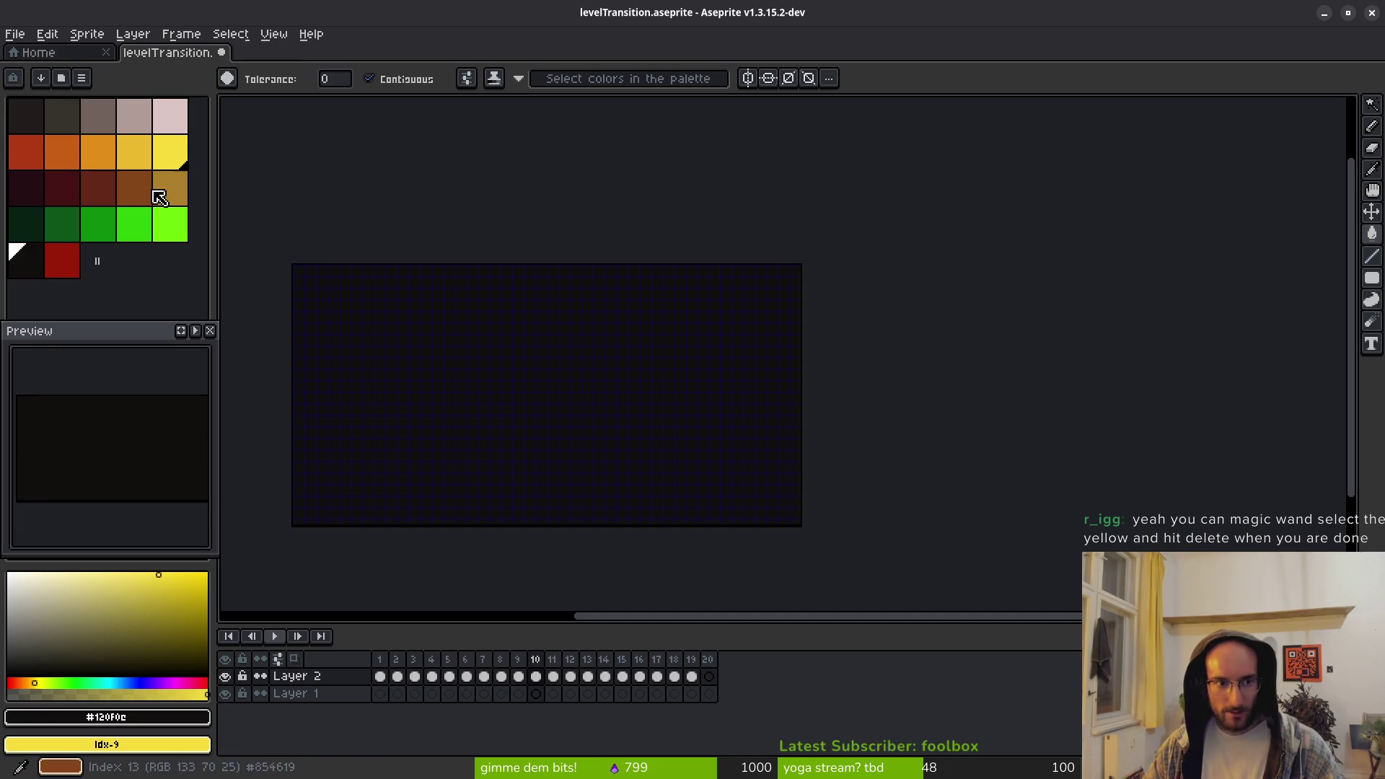
pyautogui.click(33, 258)
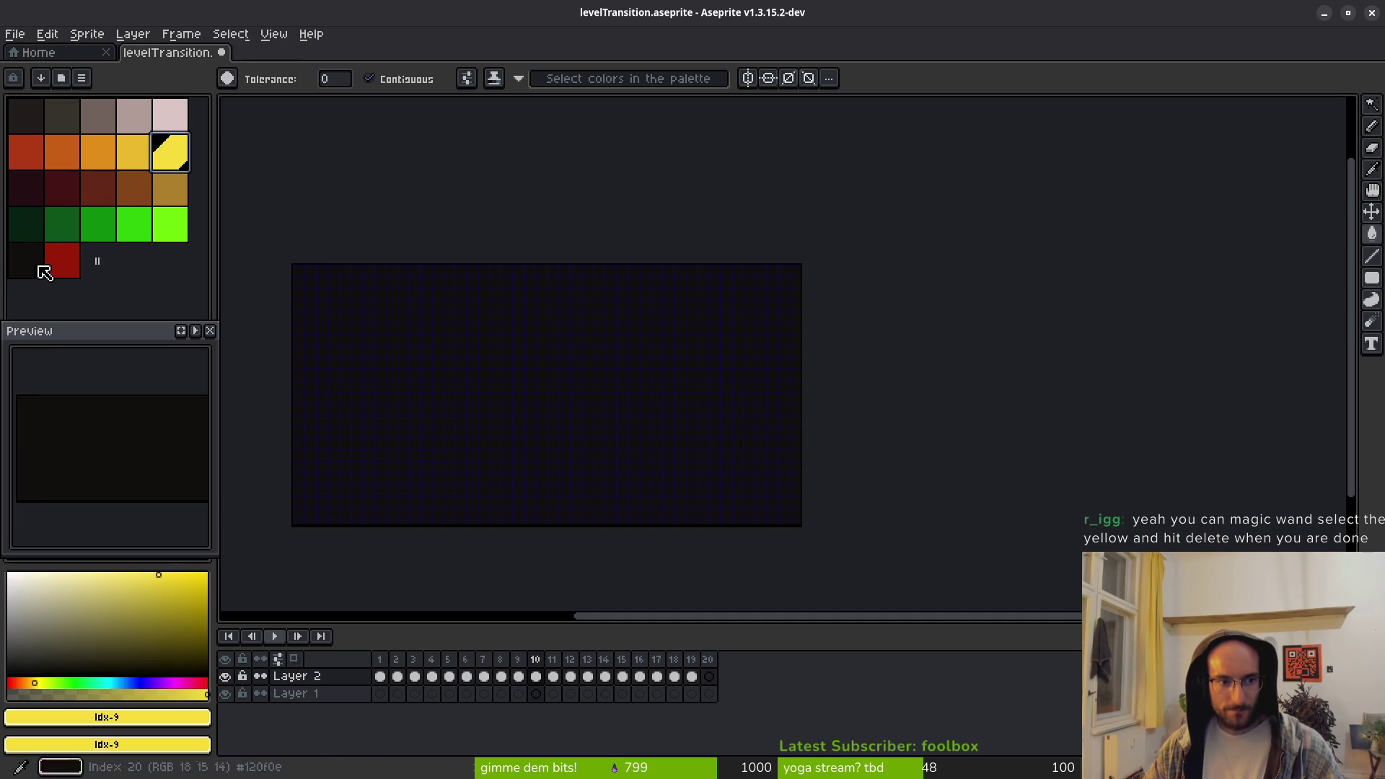
pyautogui.scroll(2, 695, 355)
pyautogui.moveTo(739, 356); pyautogui.dragTo(680, 352)
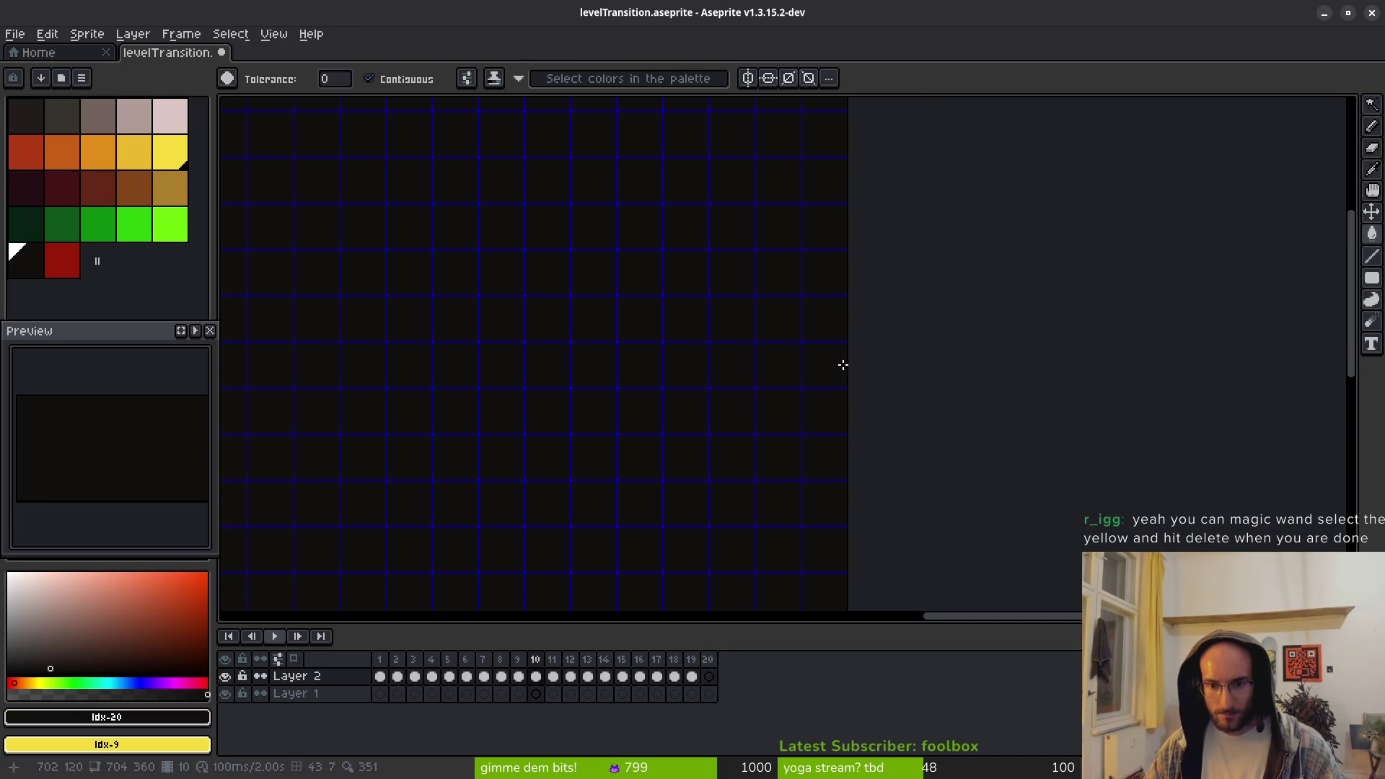
pyautogui.hotkey('shift', 'g')
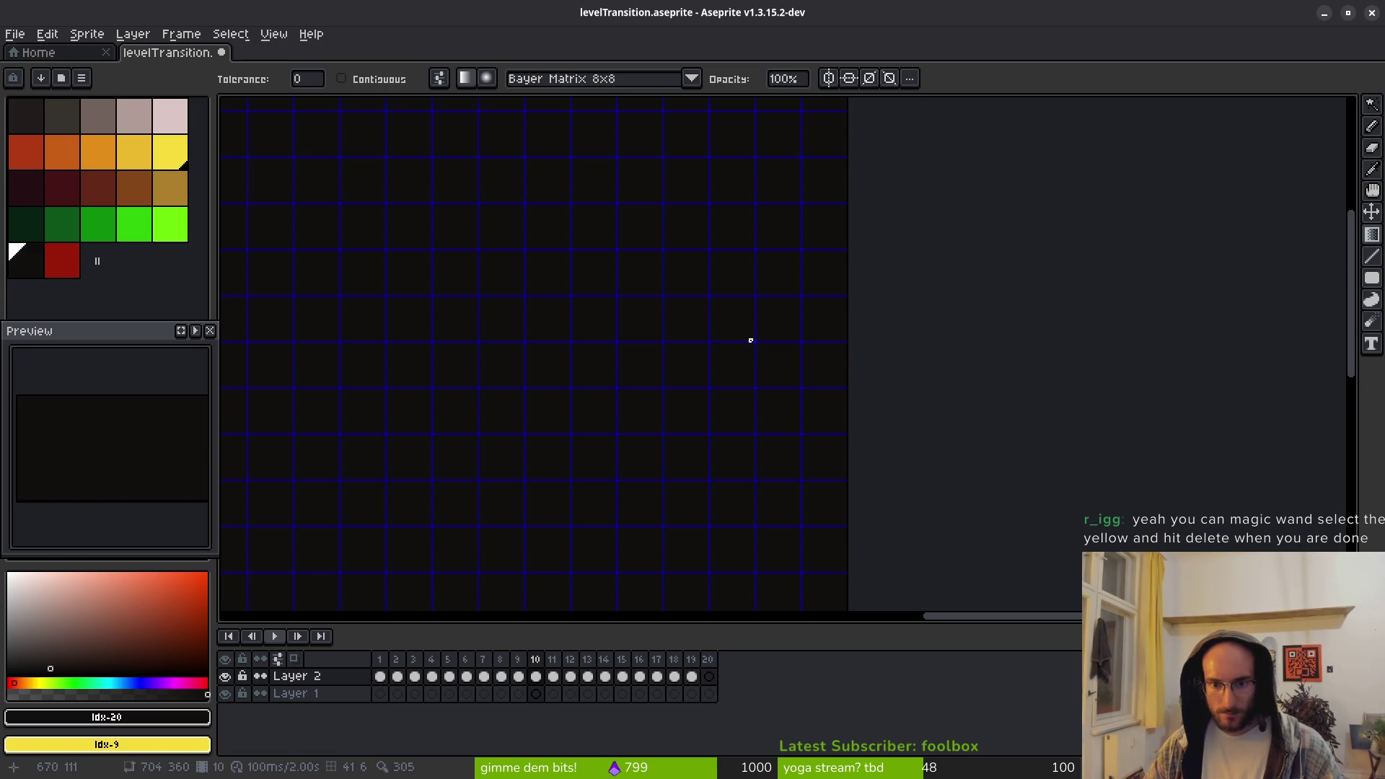